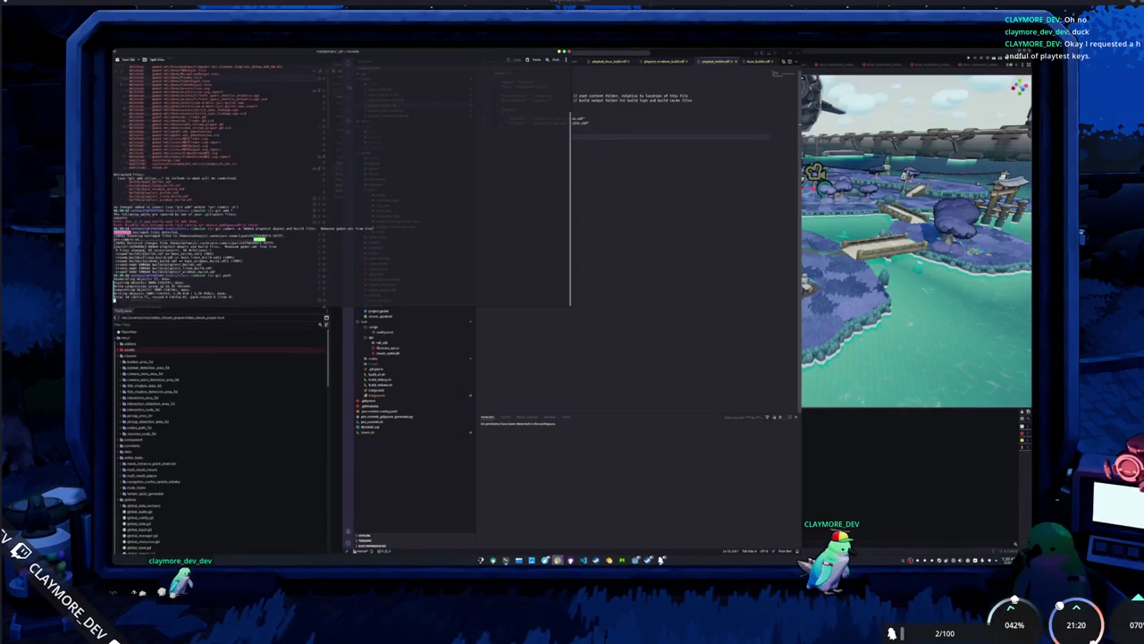
# Dismiss the terminal and VS Code windows to bring the Godot island scene forward.
pyautogui.click(557, 559)
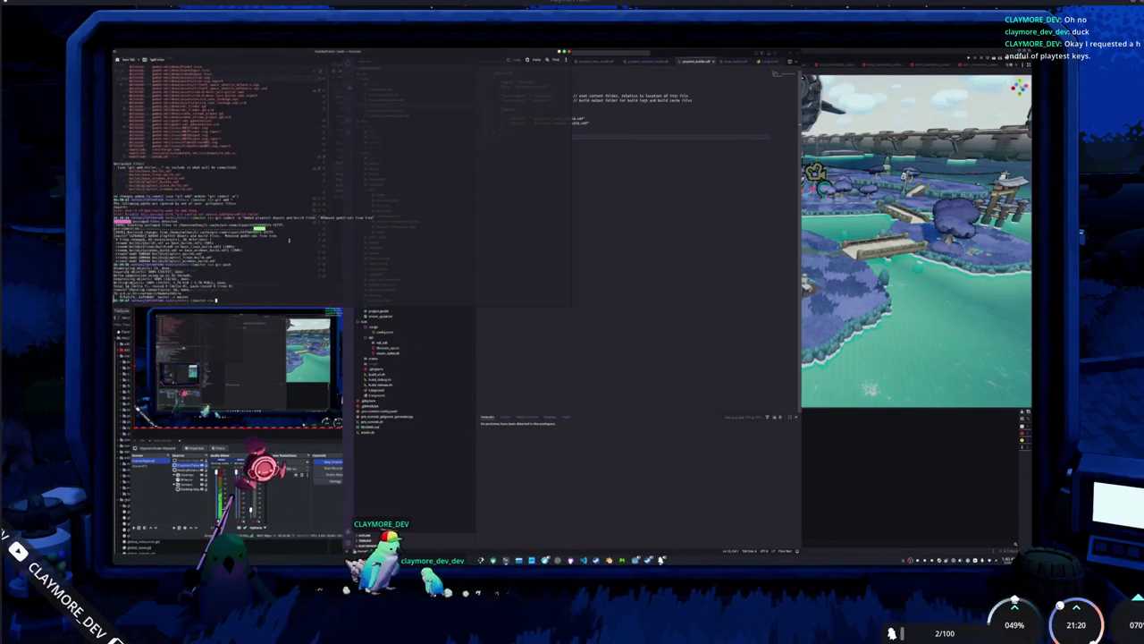
pyautogui.hotkey('ctrl', 'd')
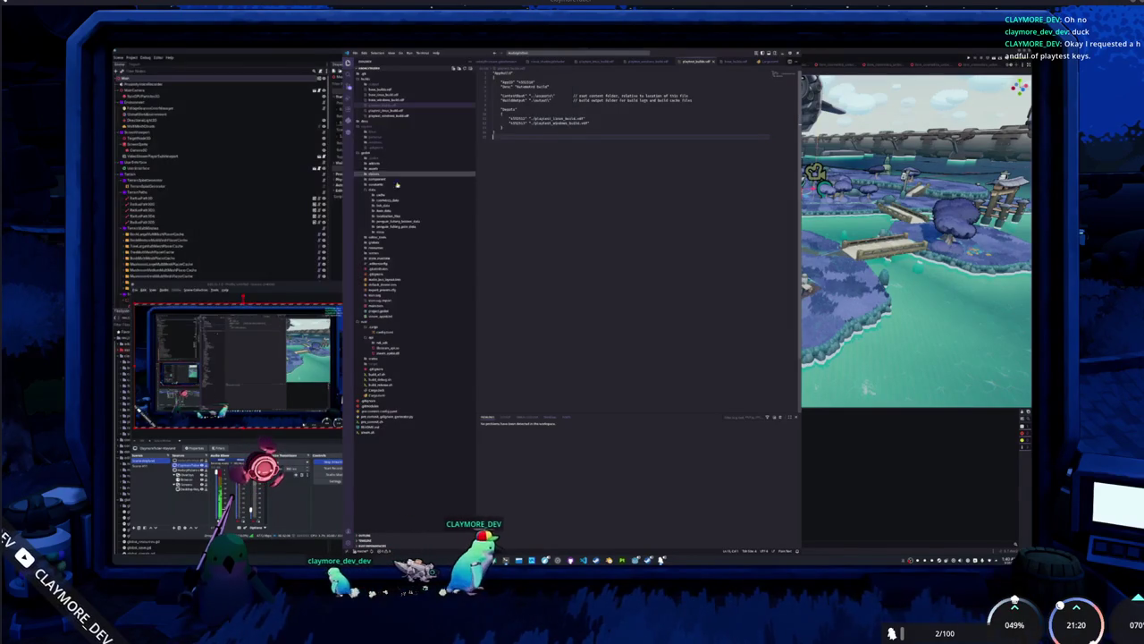
pyautogui.hotkey('alt', 'Tab')
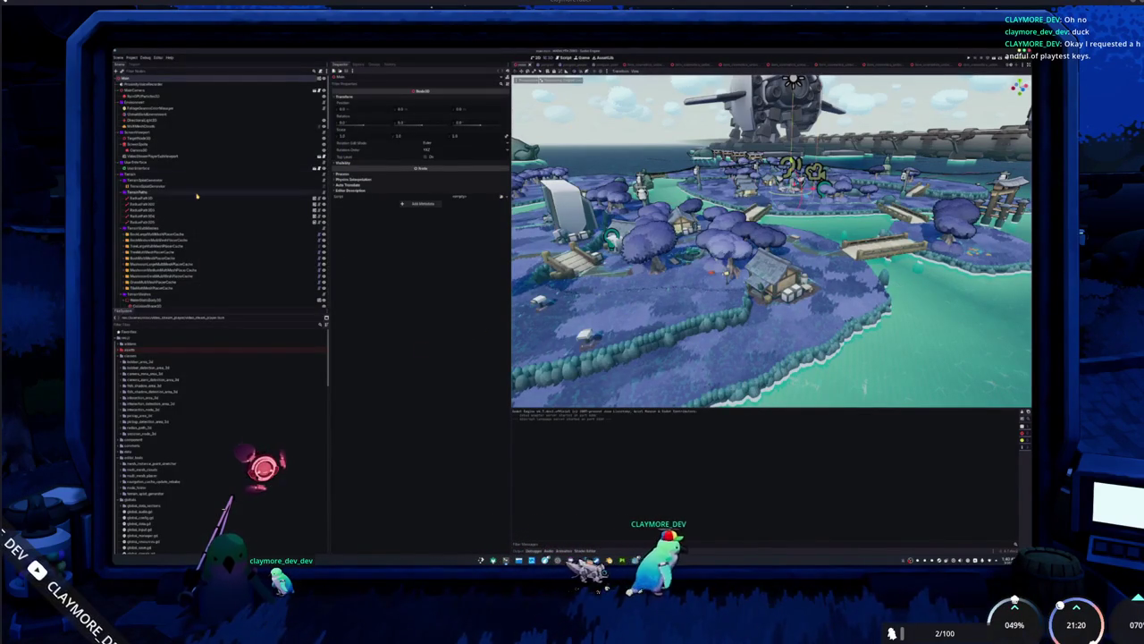
# Open the UserInterface scene in its own tab, centre its layout, and run the project.
pyautogui.click(241, 170)
pyautogui.click(315, 168)
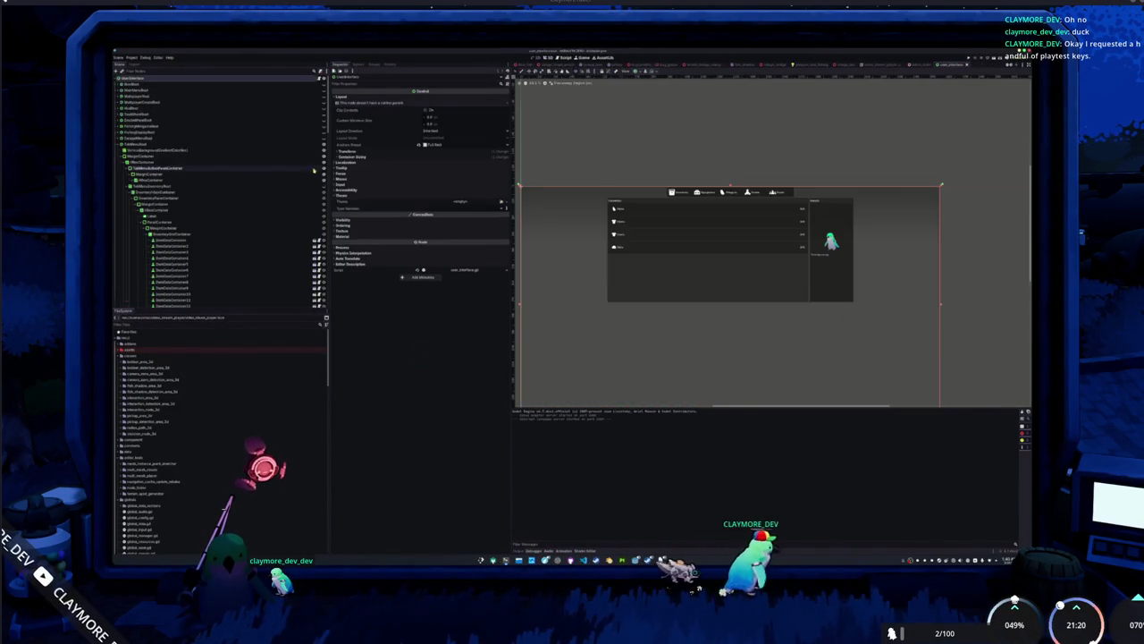
pyautogui.scroll(1, 609, 292)
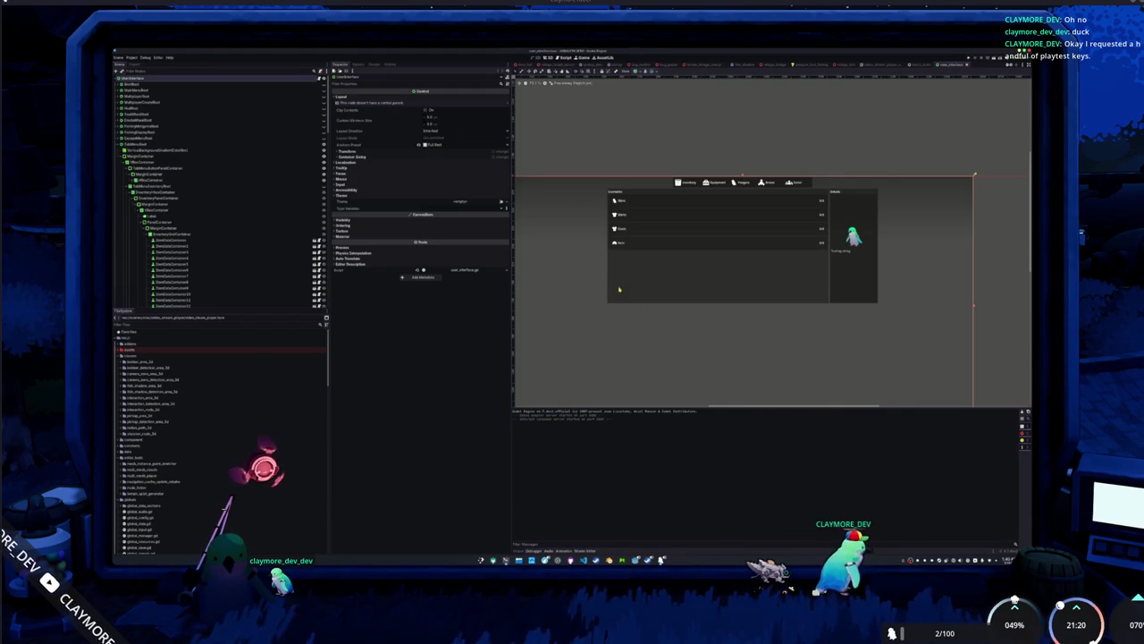
pyautogui.moveTo(618, 288); pyautogui.dragTo(593, 300)
pyautogui.press('F5')
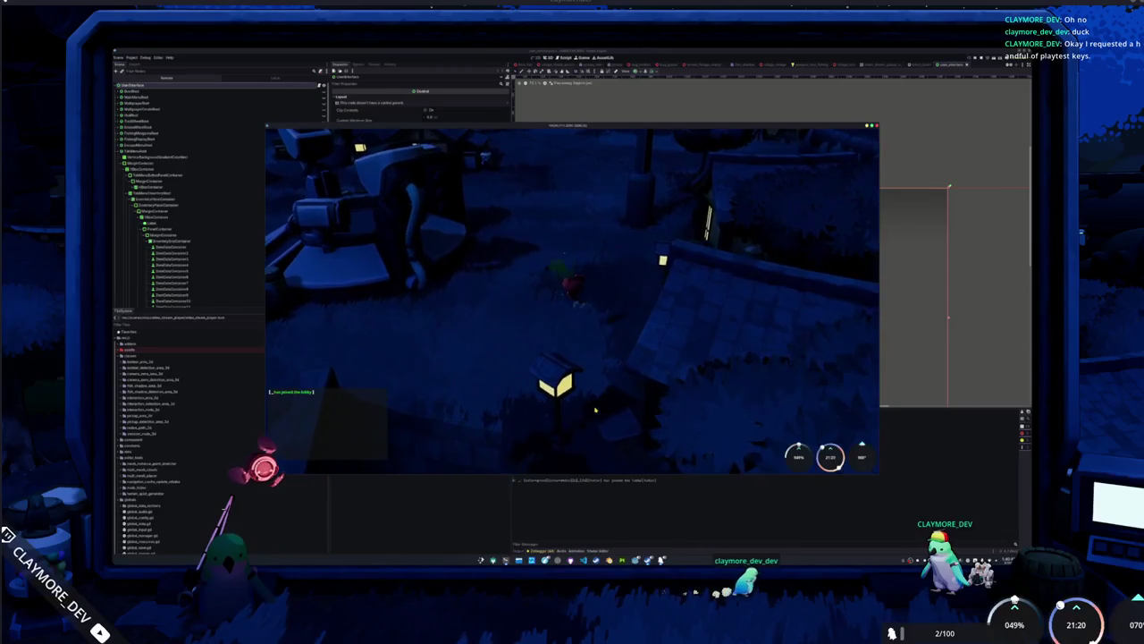
# Open the in-game inventory, browse Penguin cosmetics to Basic Coat Scarlet, then return to Inventory items.
pyautogui.press('Tab')
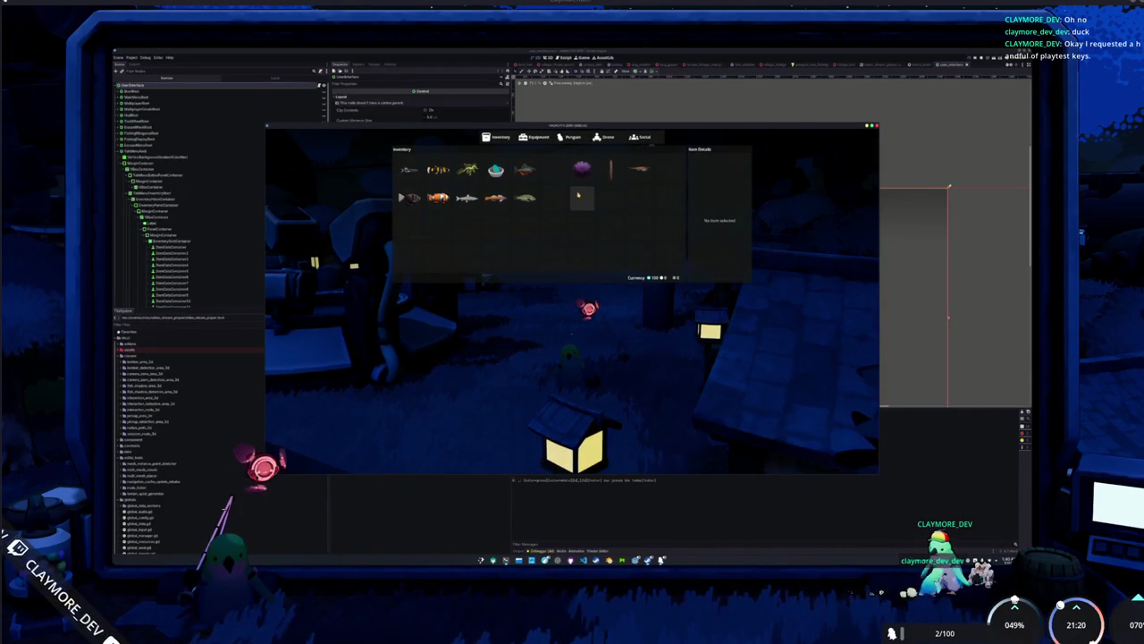
pyautogui.click(572, 137)
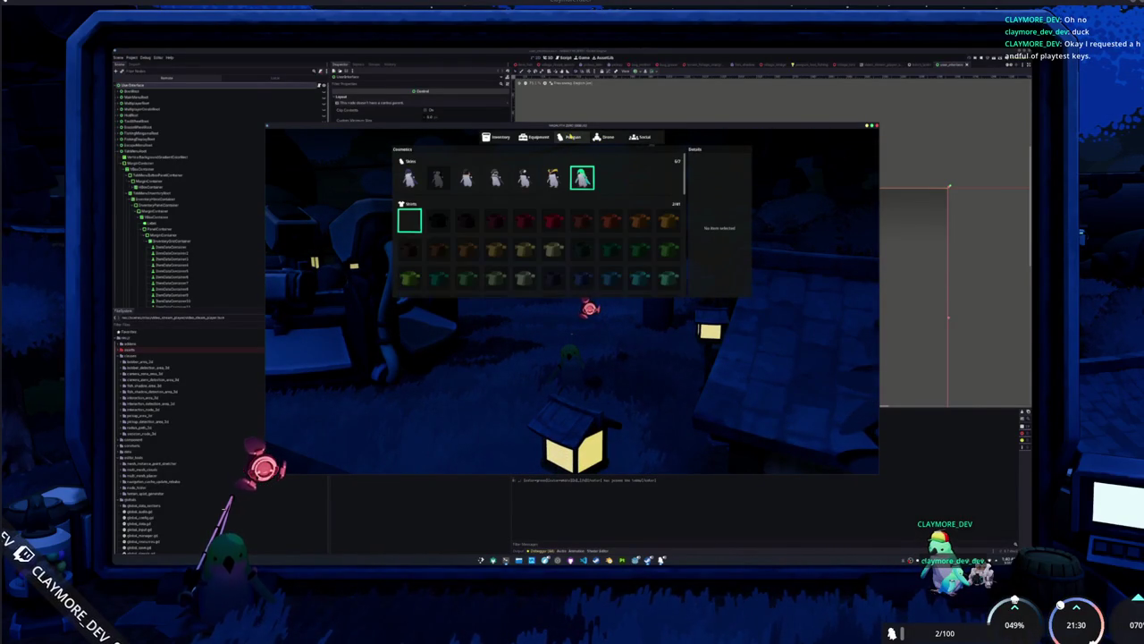
pyautogui.scroll(-6, 590, 183)
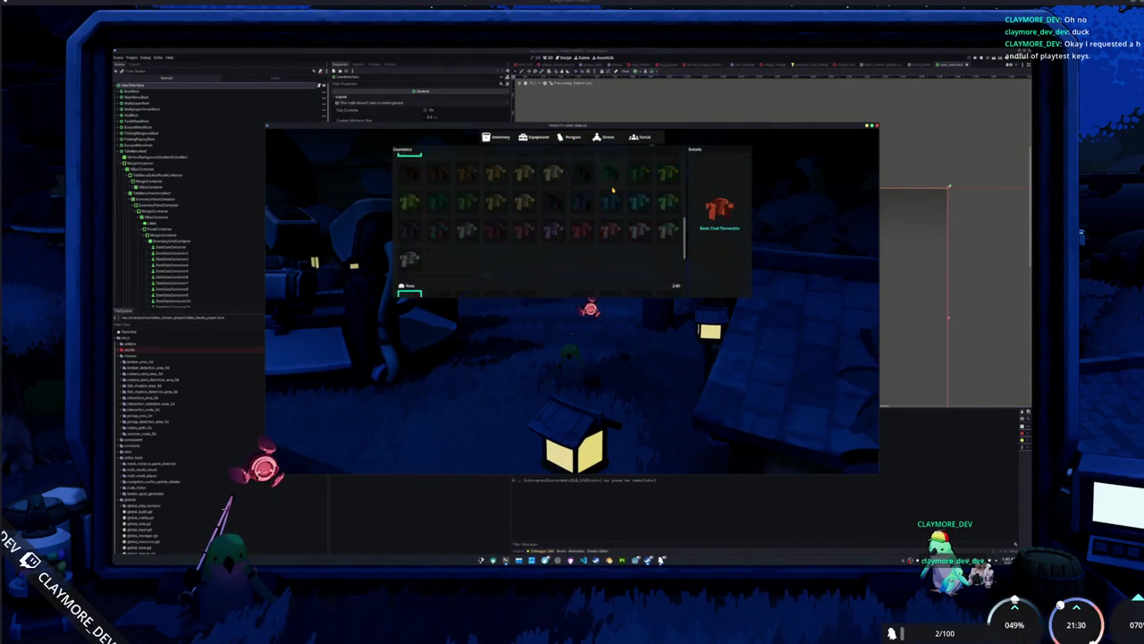
pyautogui.scroll(2, 612, 190)
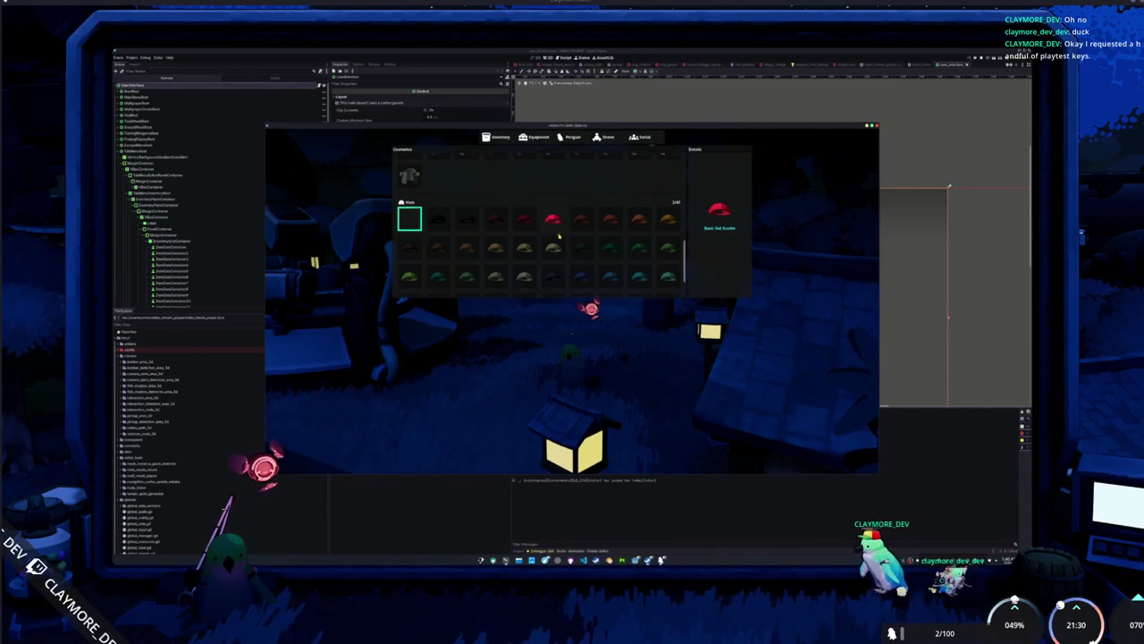
pyautogui.press('Left')
pyautogui.press('Left')
pyautogui.press('Left')
pyautogui.press('Up')
pyautogui.press('Up')
pyautogui.press('Up')
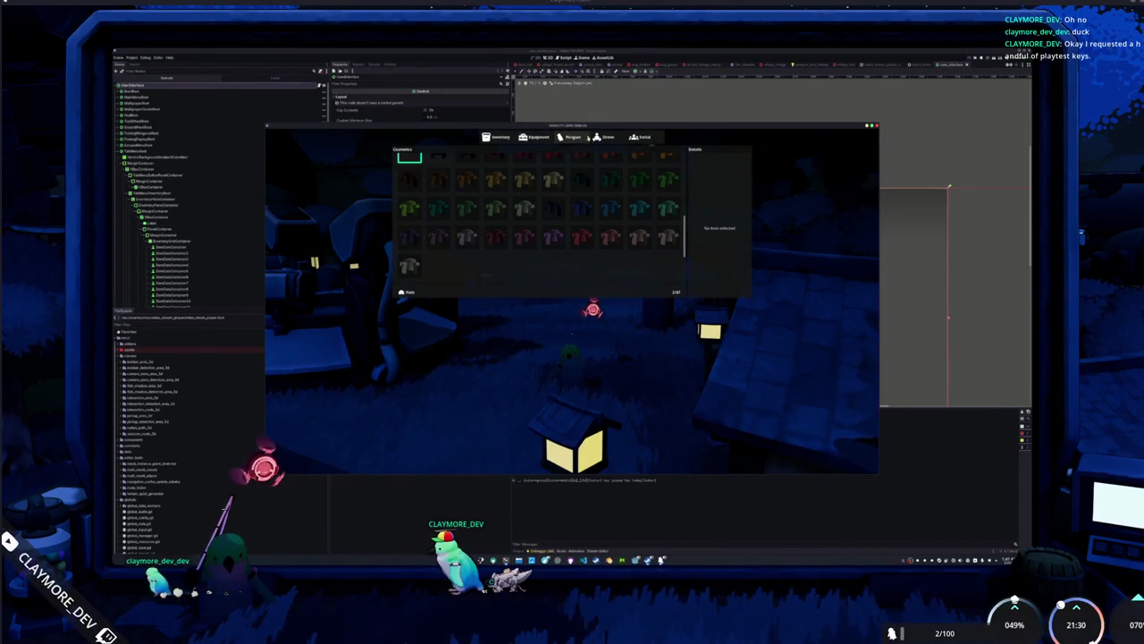
pyautogui.click(498, 136)
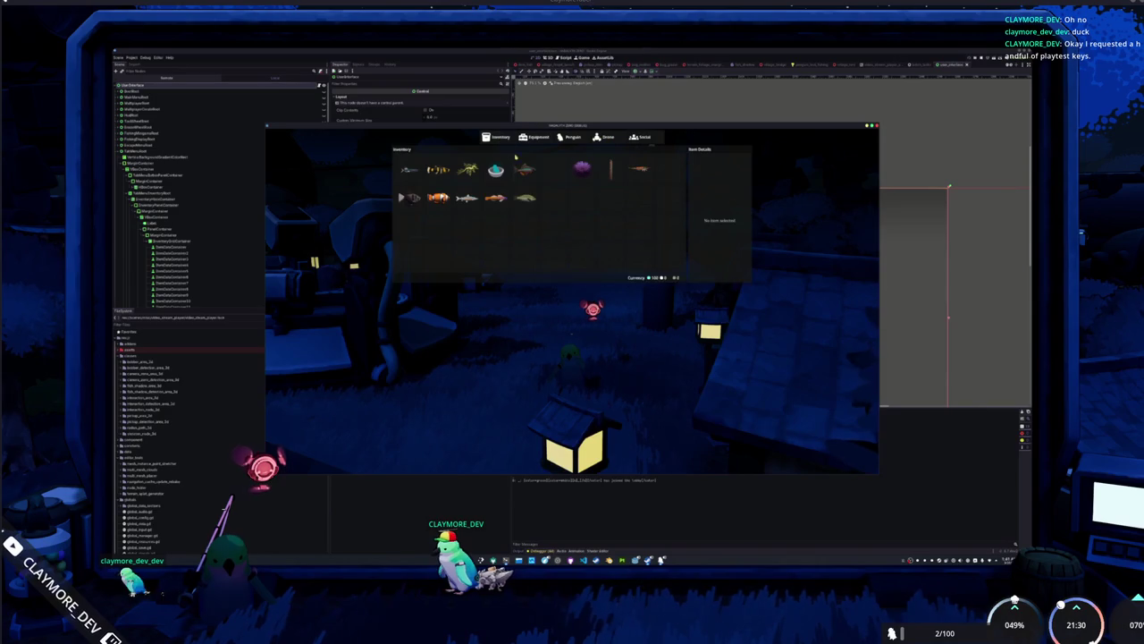
pyautogui.click(572, 139)
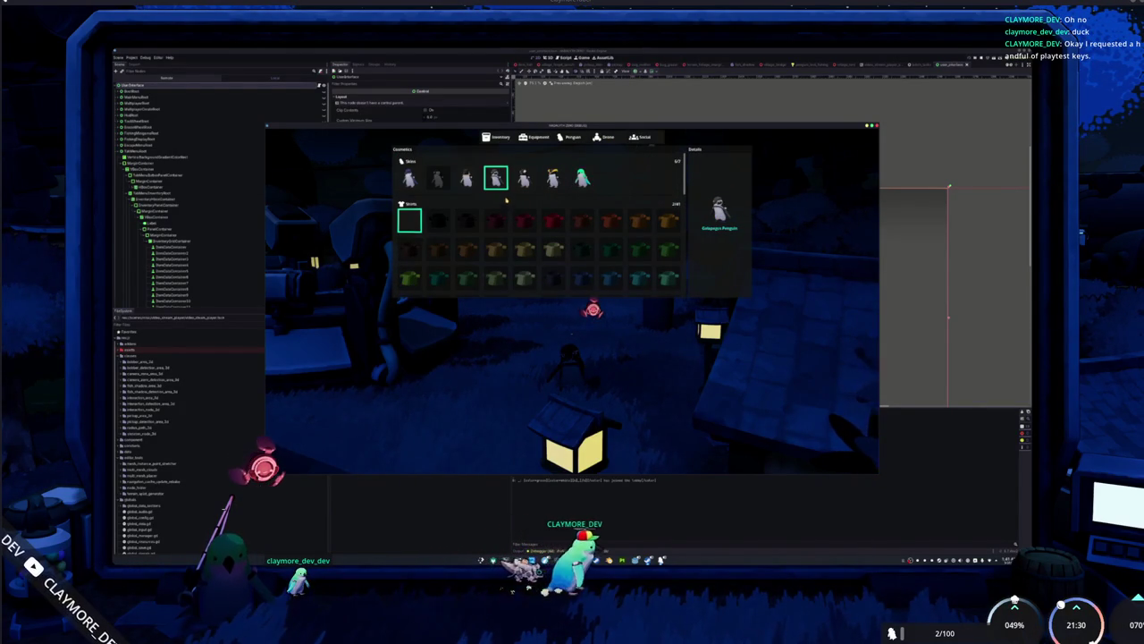
pyautogui.click(498, 136)
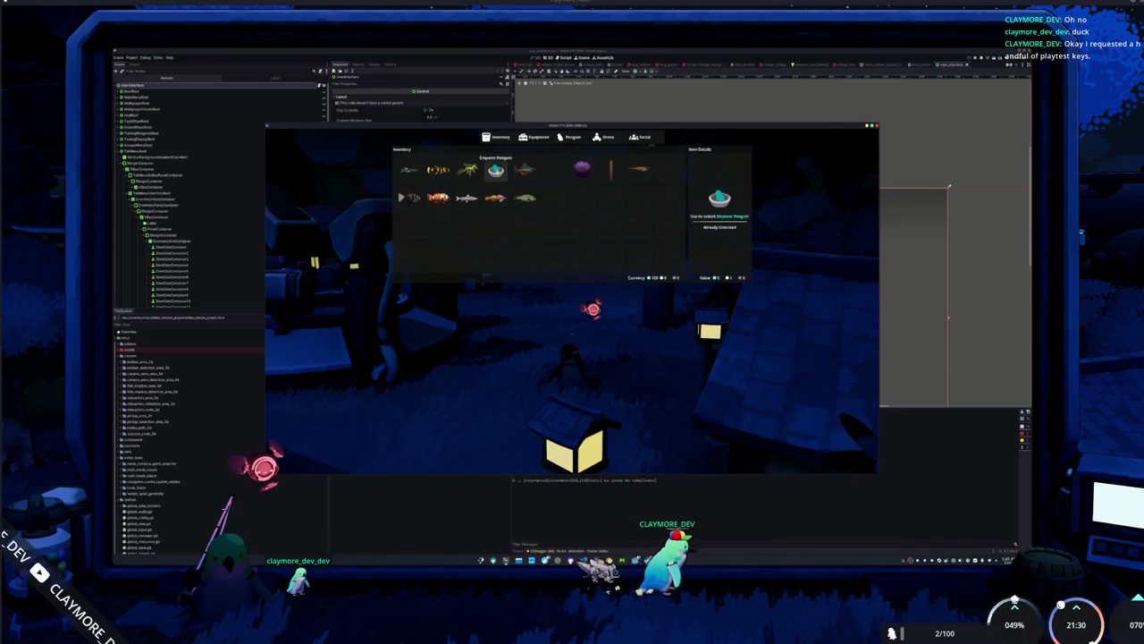
# Drop the Emperor Penguin, Purple Sea Urchin, rod, Bitterling, orange fish and last top-row item.
pyautogui.rightClick(494, 175)
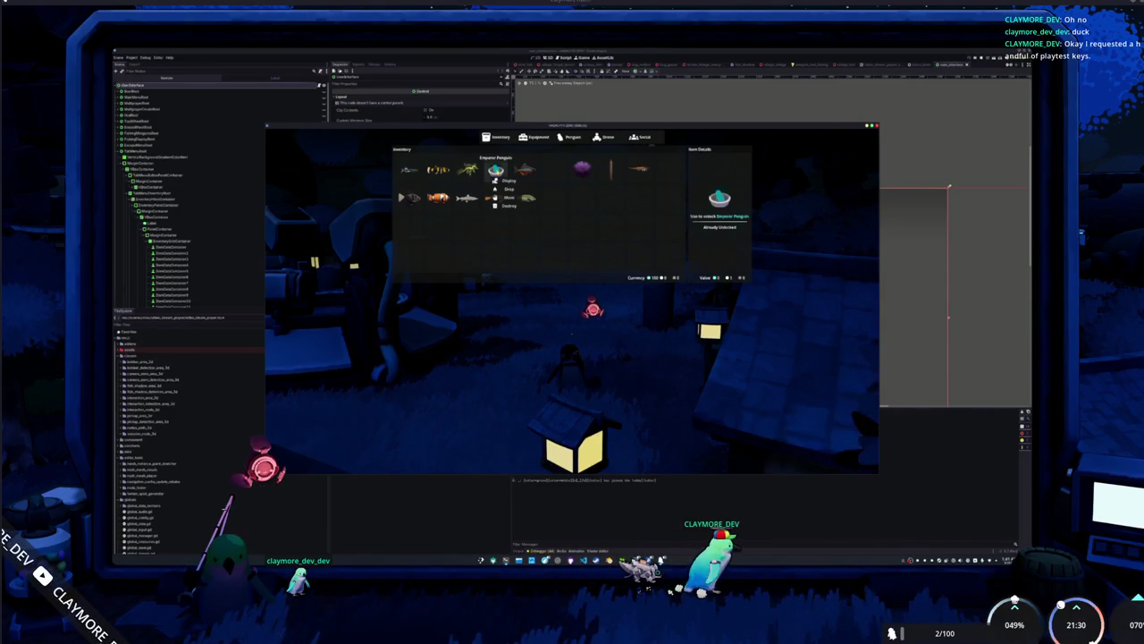
pyautogui.click(508, 189)
pyautogui.rightClick(582, 169)
pyautogui.click(595, 182)
pyautogui.rightClick(613, 170)
pyautogui.click(628, 184)
pyautogui.rightClick(639, 170)
pyautogui.click(653, 184)
pyautogui.rightClick(524, 170)
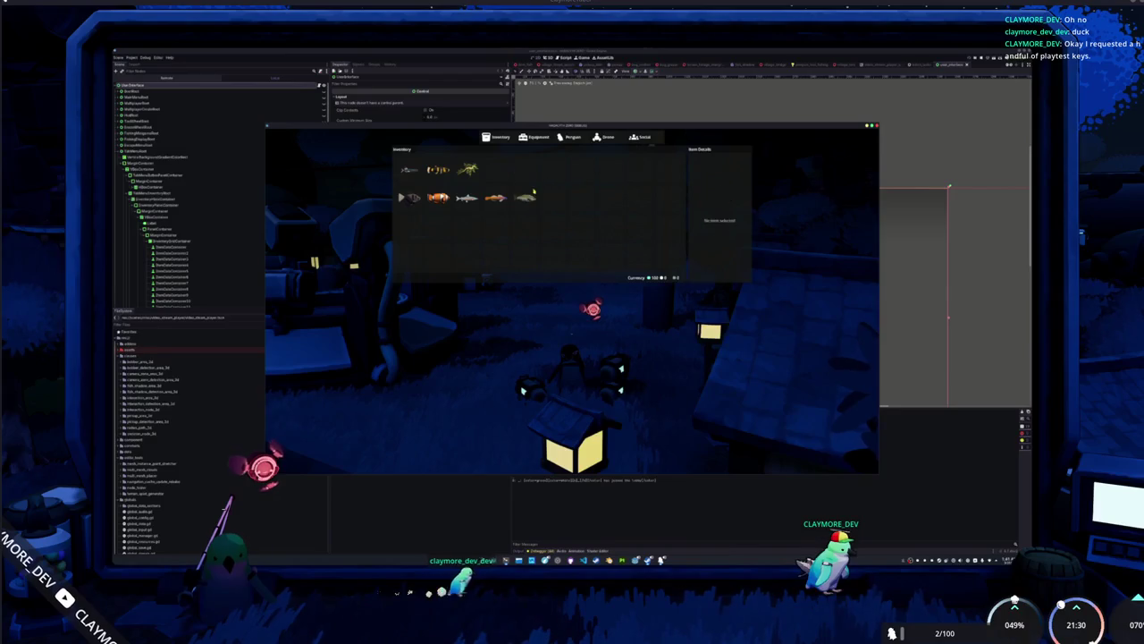
pyautogui.click(535, 188)
pyautogui.rightClick(494, 197)
pyautogui.click(510, 217)
# Drop the shark-like fish, Clown Fish, Leafy Sea Dragon, Flying Fish and rest, then reopen the empty inventory.
pyautogui.click(476, 201)
pyautogui.click(483, 218)
pyautogui.click(438, 197)
pyautogui.click(452, 218)
pyautogui.click(406, 197)
pyautogui.click(420, 219)
pyautogui.click(467, 169)
pyautogui.click(480, 189)
pyautogui.click(438, 169)
pyautogui.click(444, 189)
pyautogui.click(407, 169)
pyautogui.click(420, 189)
pyautogui.press('Tab')
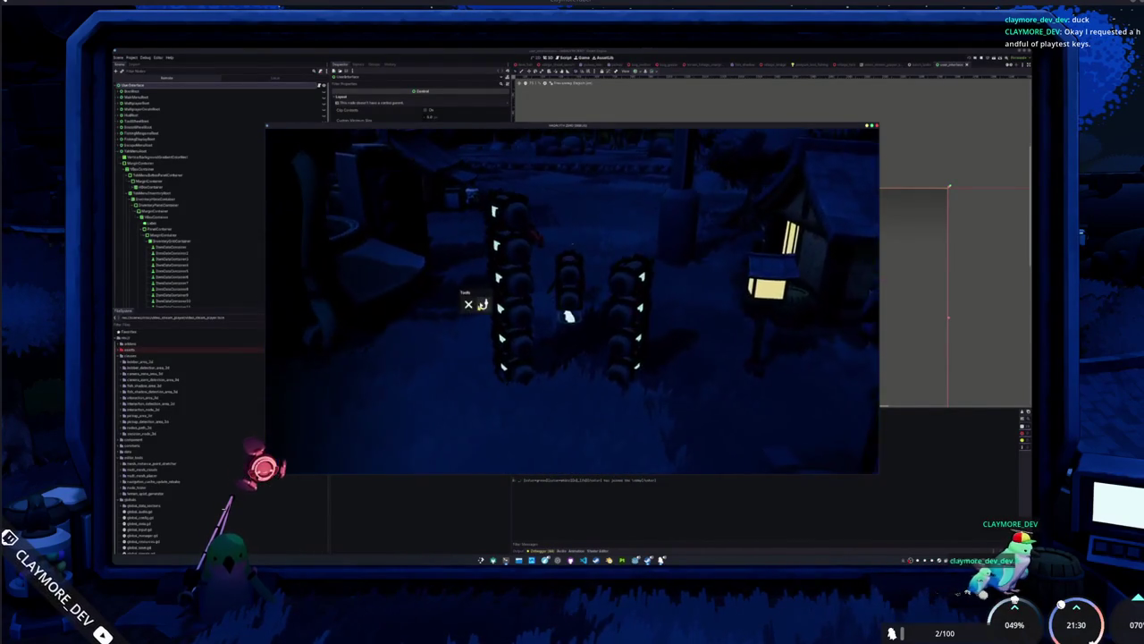
pyautogui.press('Tab')
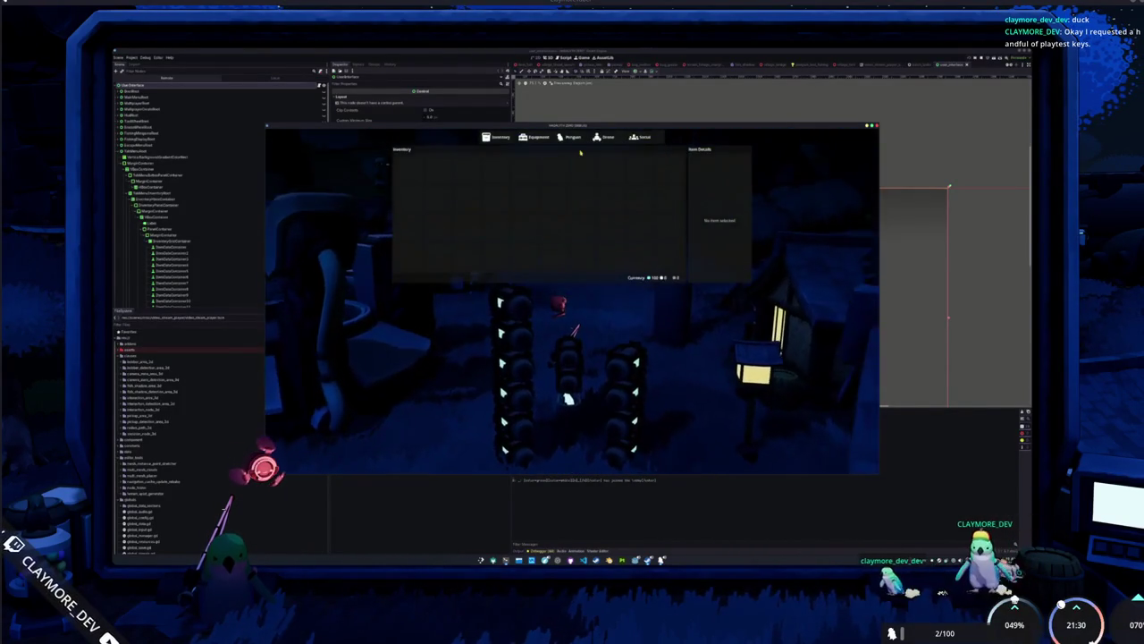
# Stop the game and select the penguin image in the inventory UI's Details panel.
pyautogui.press('F8')
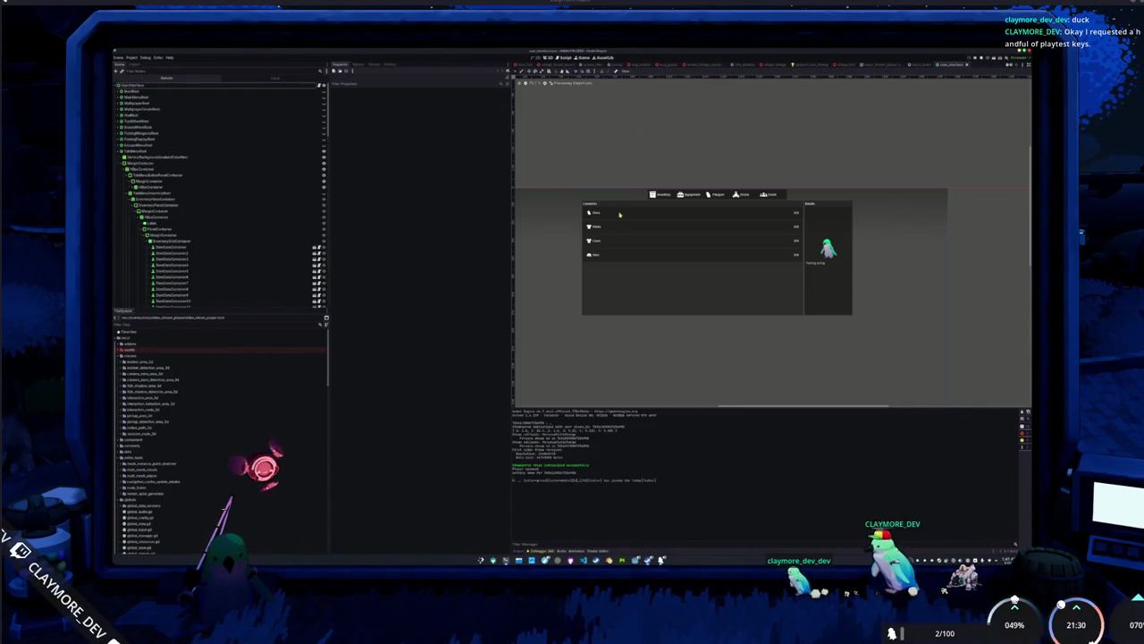
pyautogui.click(828, 248)
pyautogui.scroll(5, 899, 253)
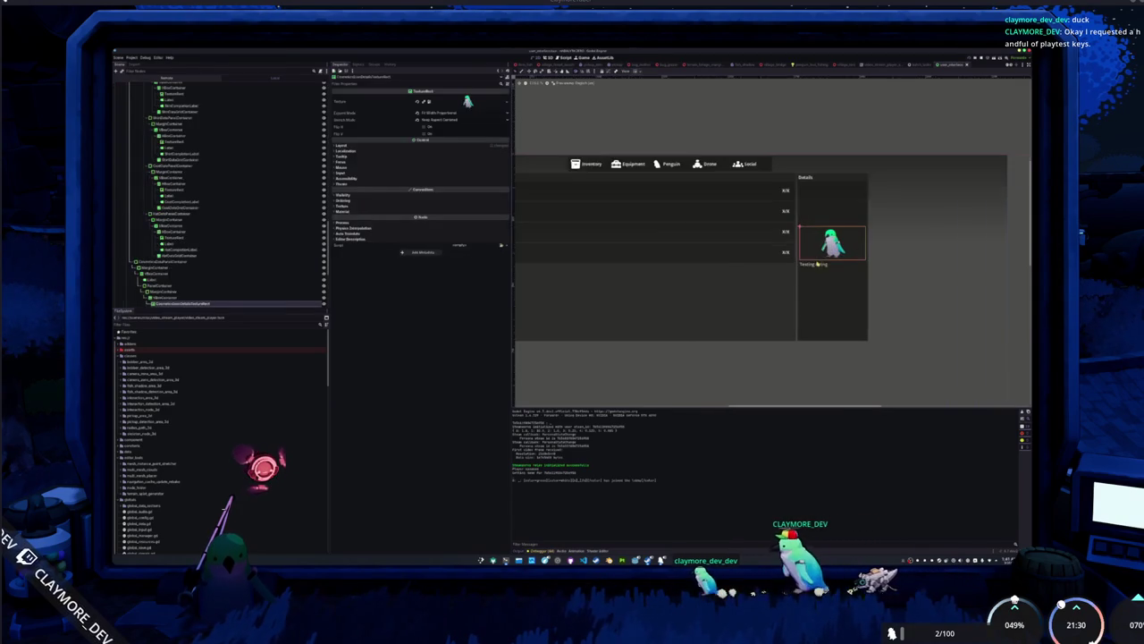
pyautogui.hscroll(1, 695, 276)
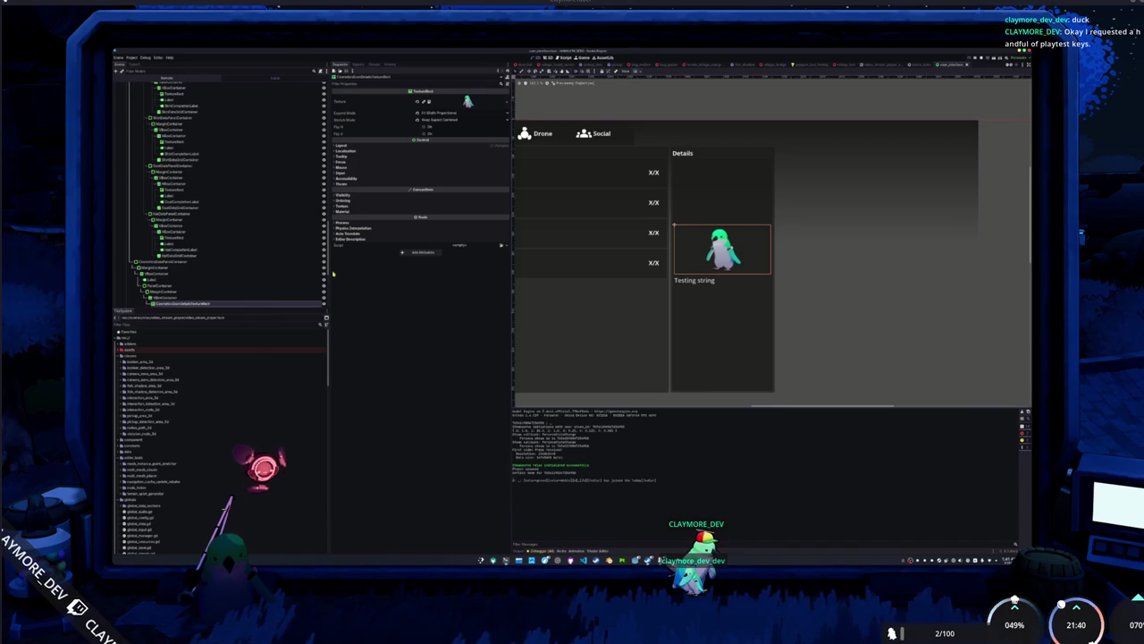
pyautogui.scroll(-3, 210, 251)
pyautogui.rightClick(173, 215)
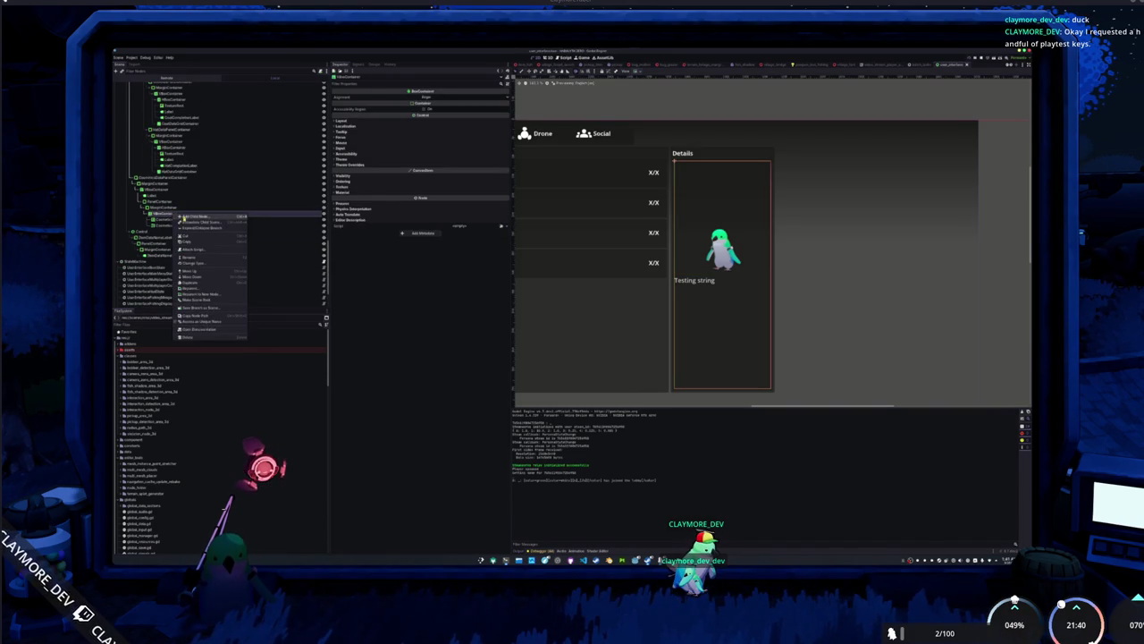
# Add a SubViewportContainer under VBoxContainer, a SubViewport inside it, and a Camera3D inside that.
pyautogui.click(187, 218)
pyautogui.write('Viewport')
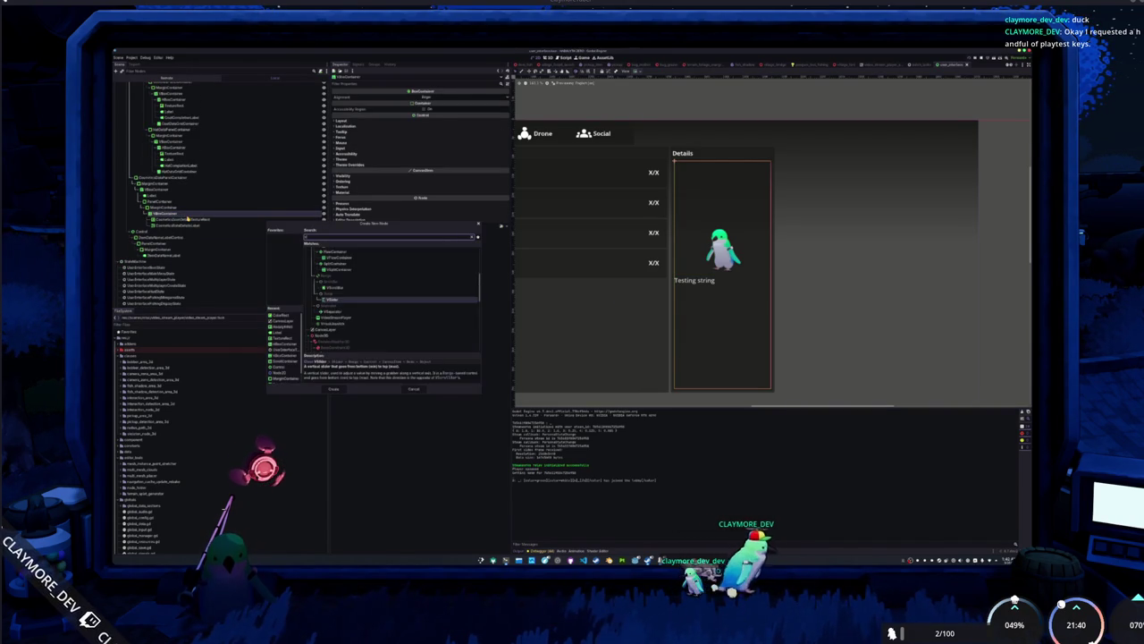
pyautogui.write('C')
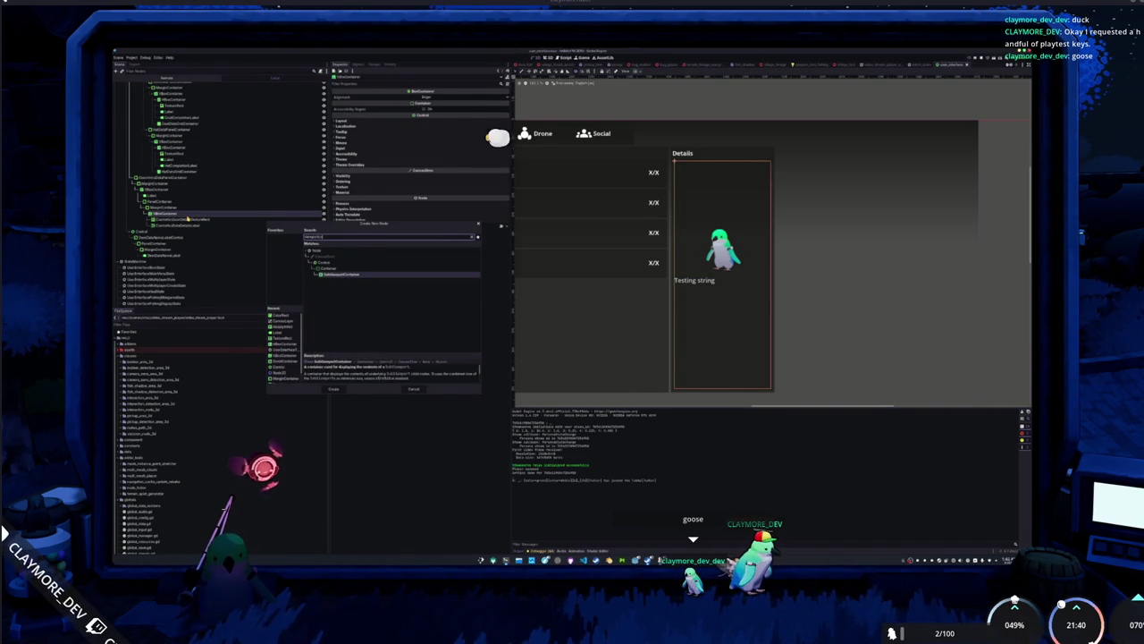
pyautogui.press('Return')
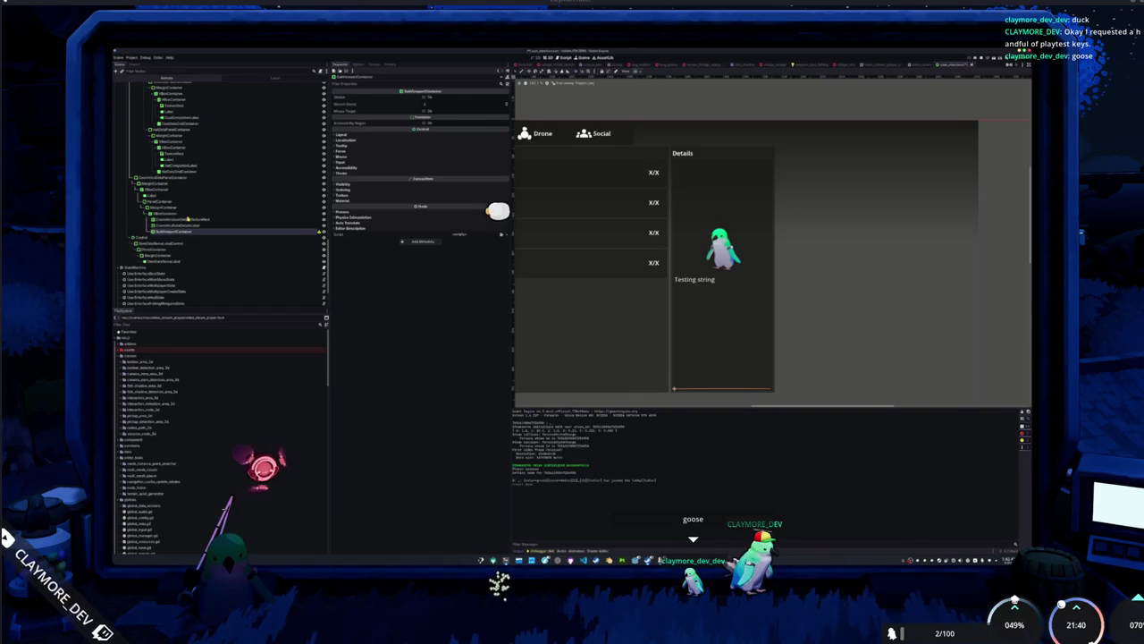
pyautogui.hotkey('ctrl', 'a')
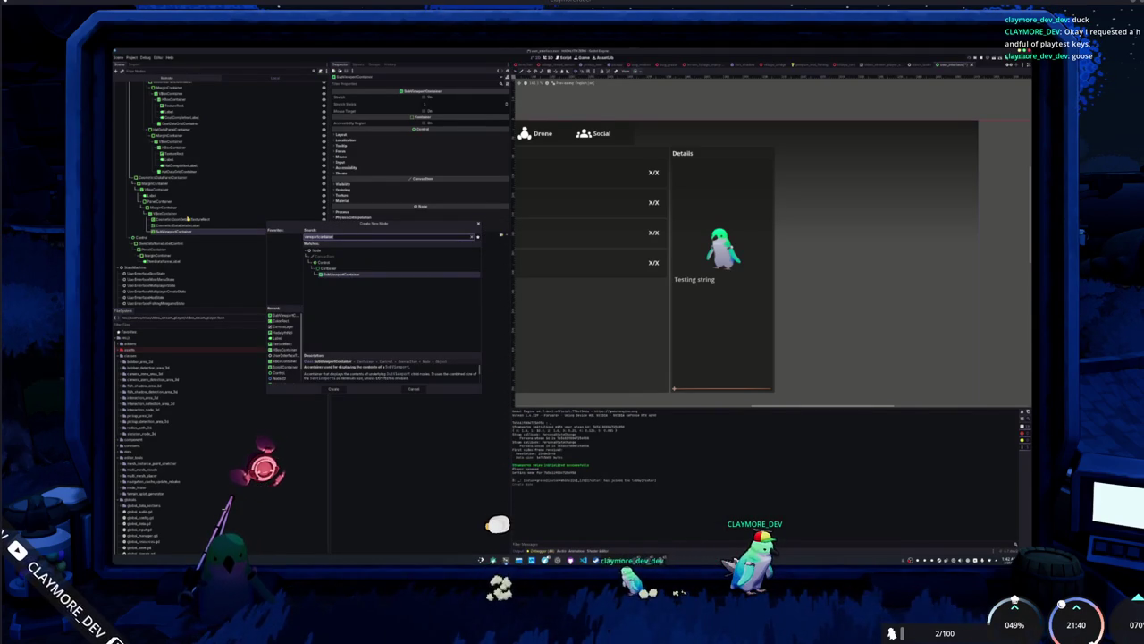
pyautogui.press('BackSpace')
pyautogui.press('BackSpace')
pyautogui.press('BackSpace')
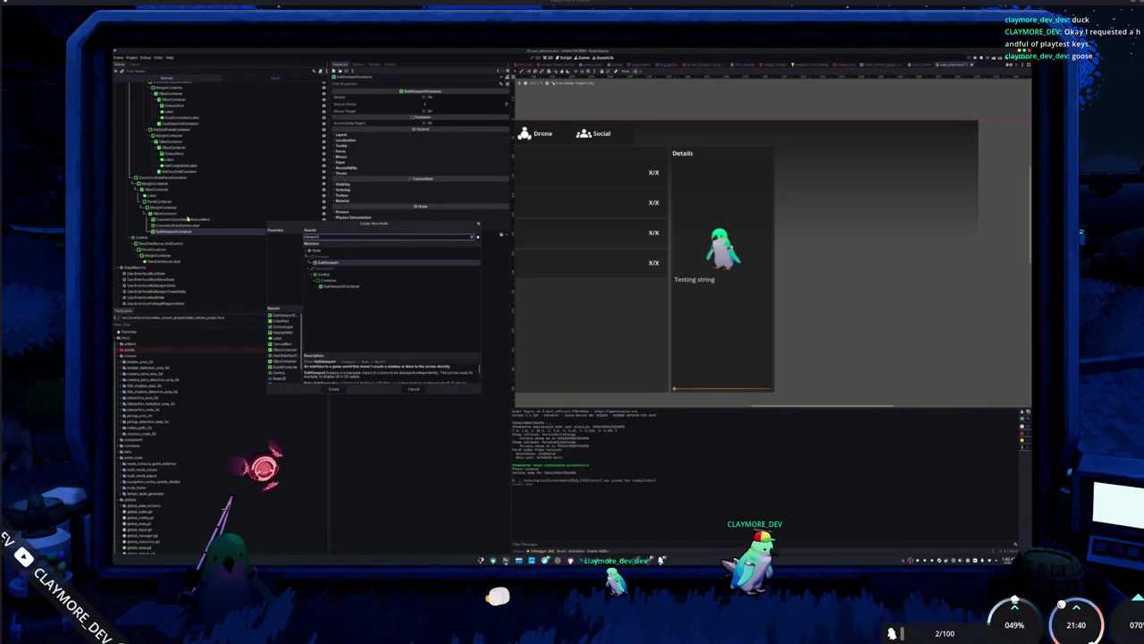
pyautogui.press('Return')
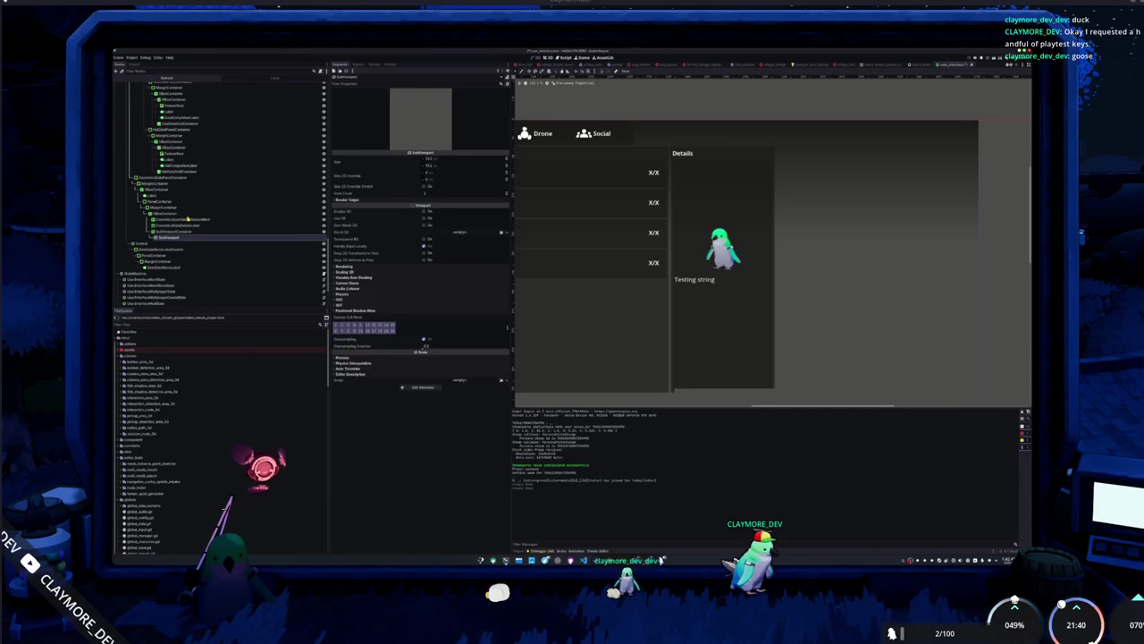
pyautogui.hotkey('ctrl', 'a')
pyautogui.write('camera')
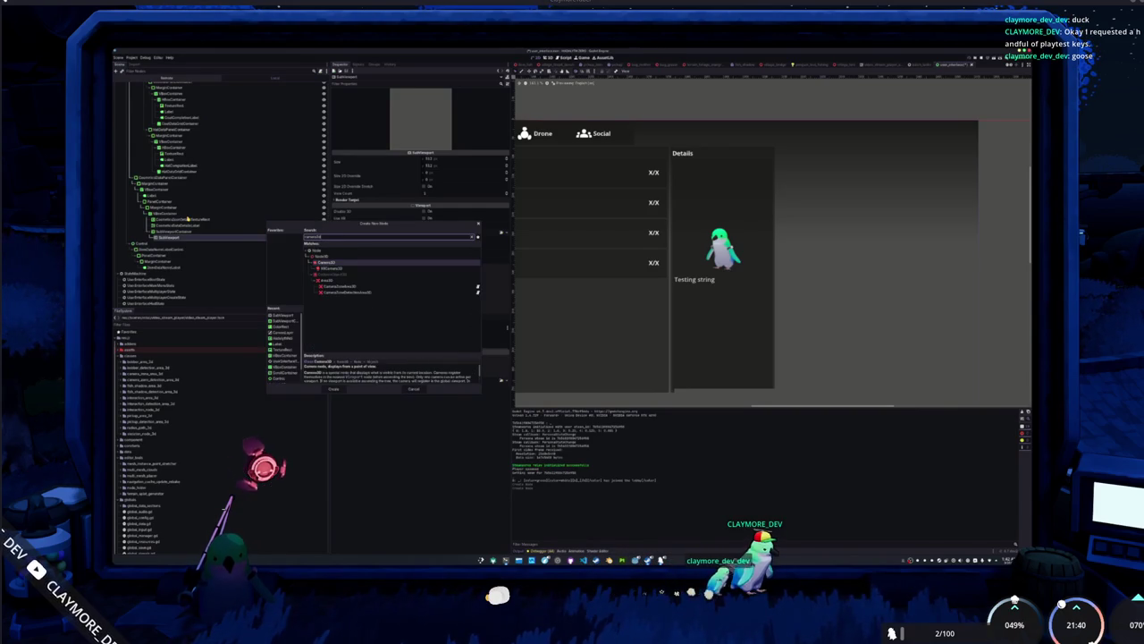
pyautogui.press('Return')
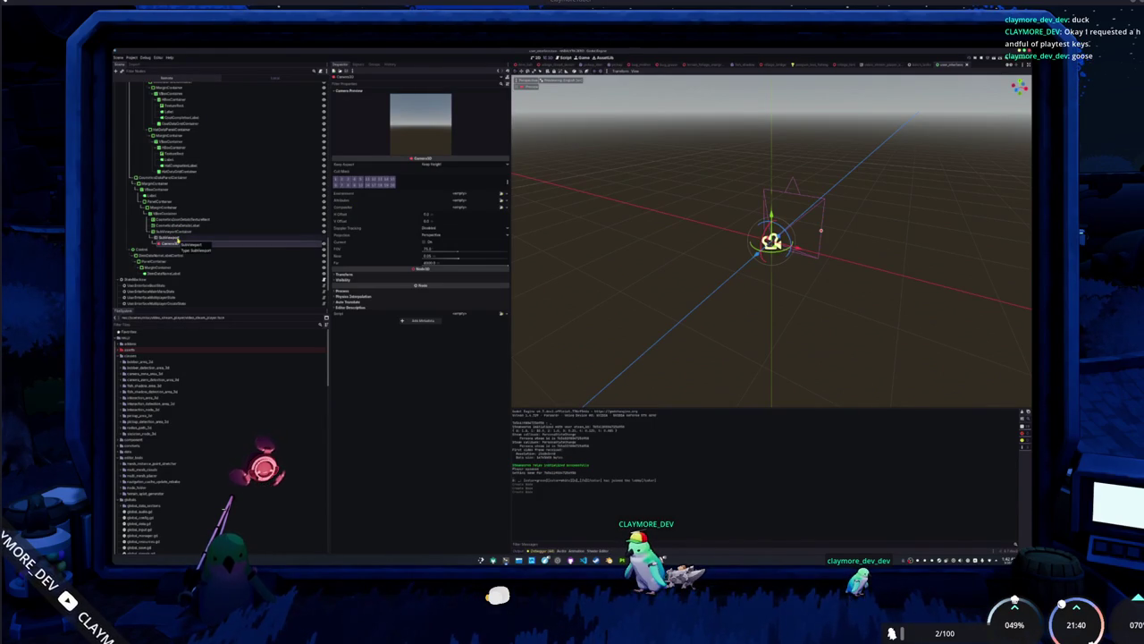
# Filter the FileSystem dock to 'penguin' files and collapse the penguin_area_builder folder.
pyautogui.rightClick(179, 238)
pyautogui.click(199, 245)
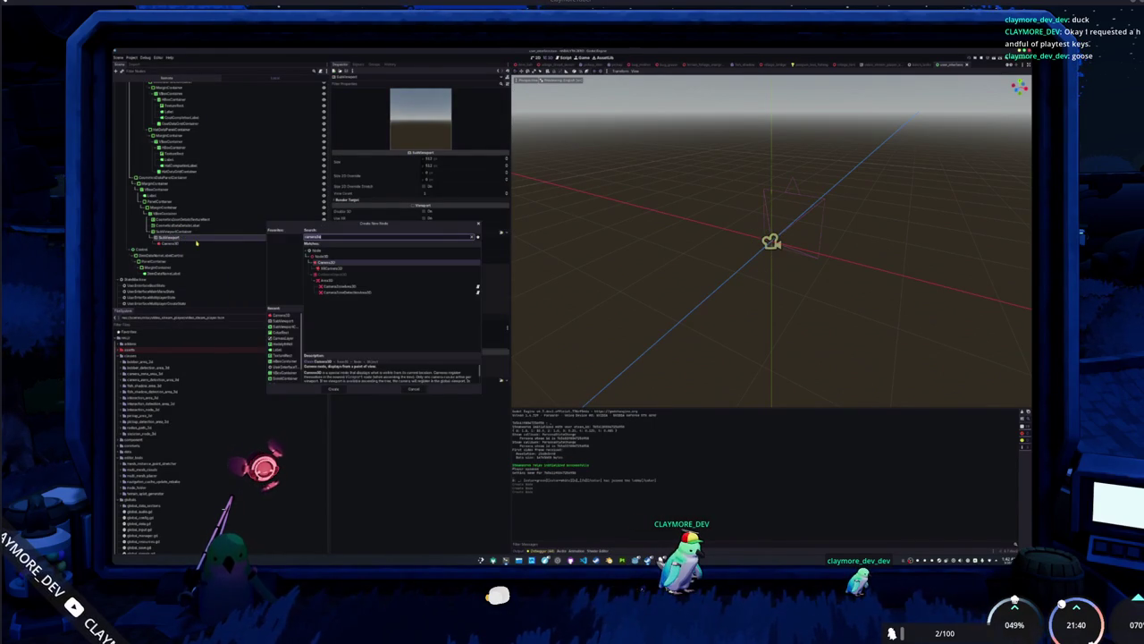
pyautogui.press('Escape')
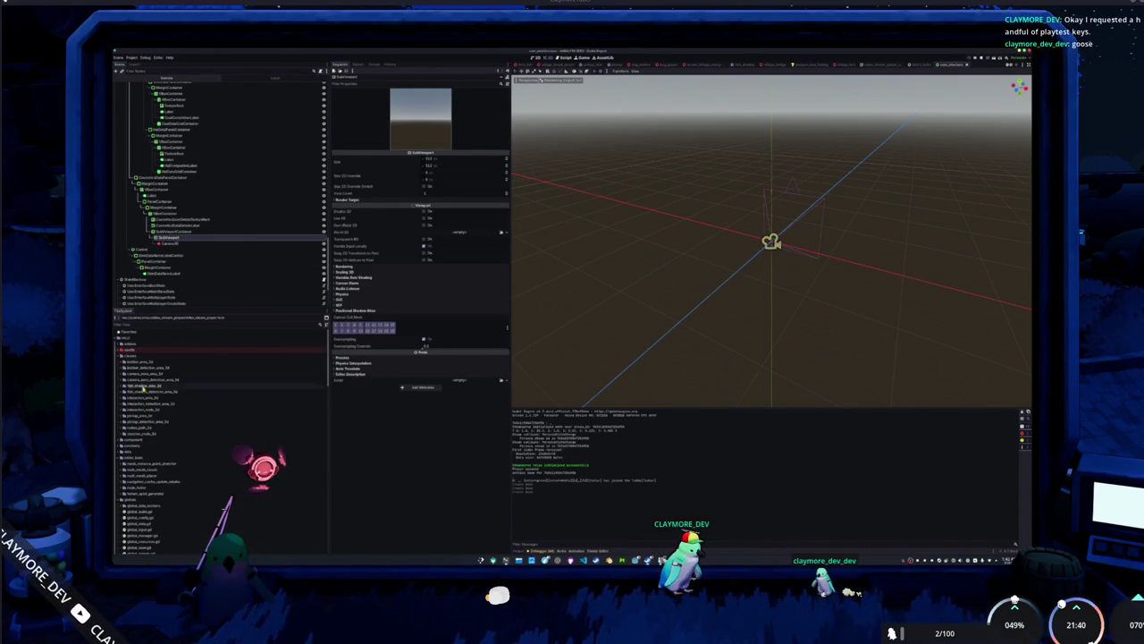
pyautogui.write('penguin')
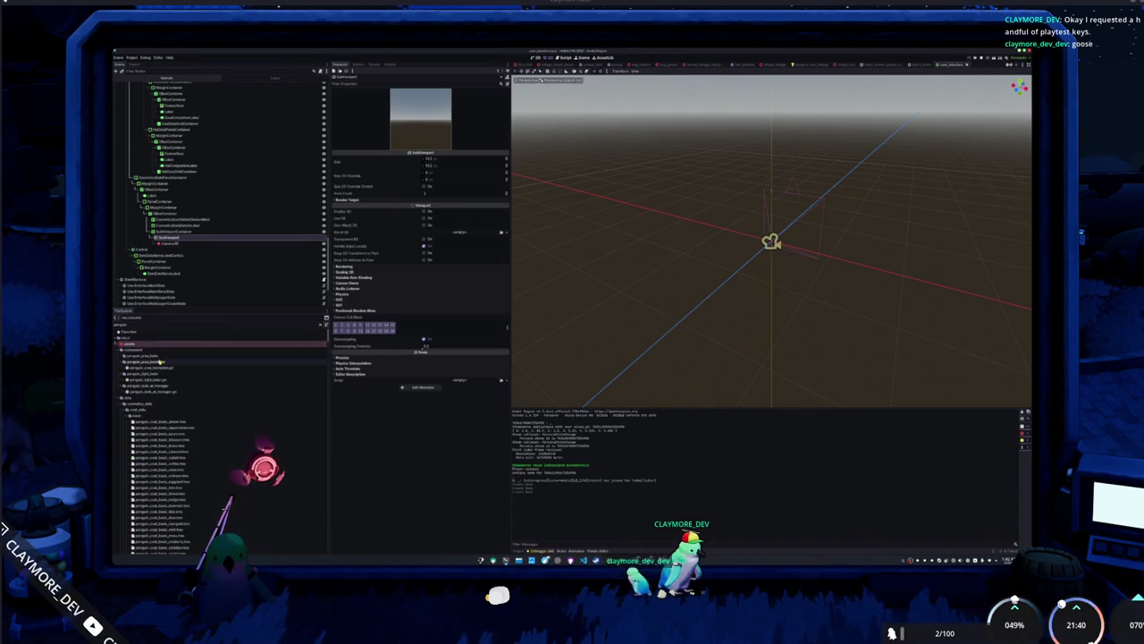
pyautogui.click(138, 373)
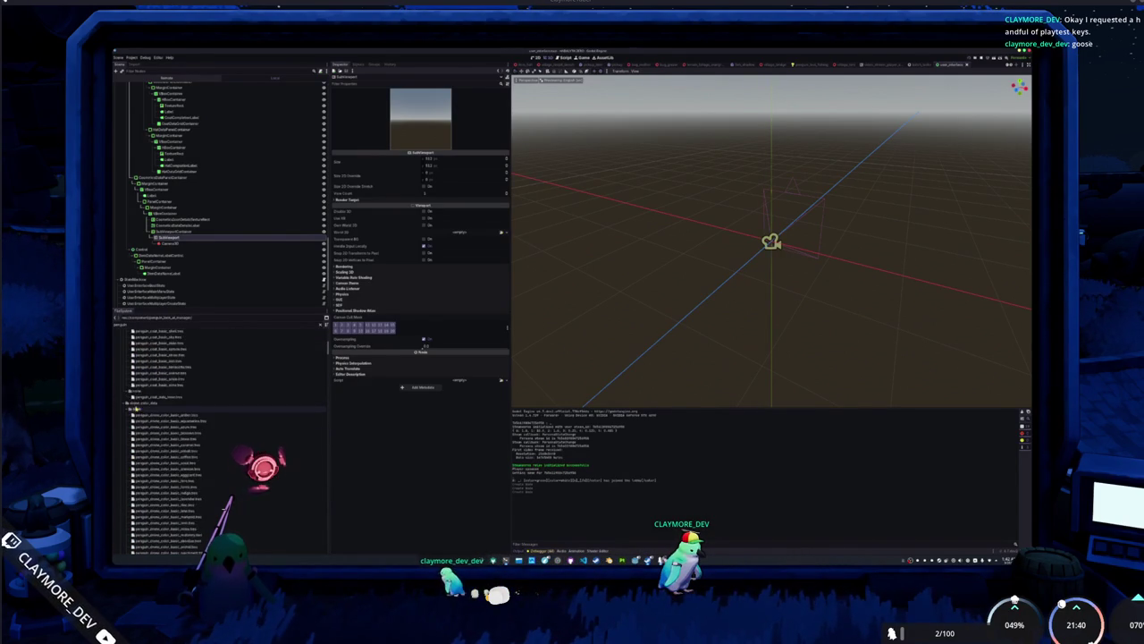
# Attach the penguin_gear.gd script to the SubViewport node.
pyautogui.scroll(-15, 134, 411)
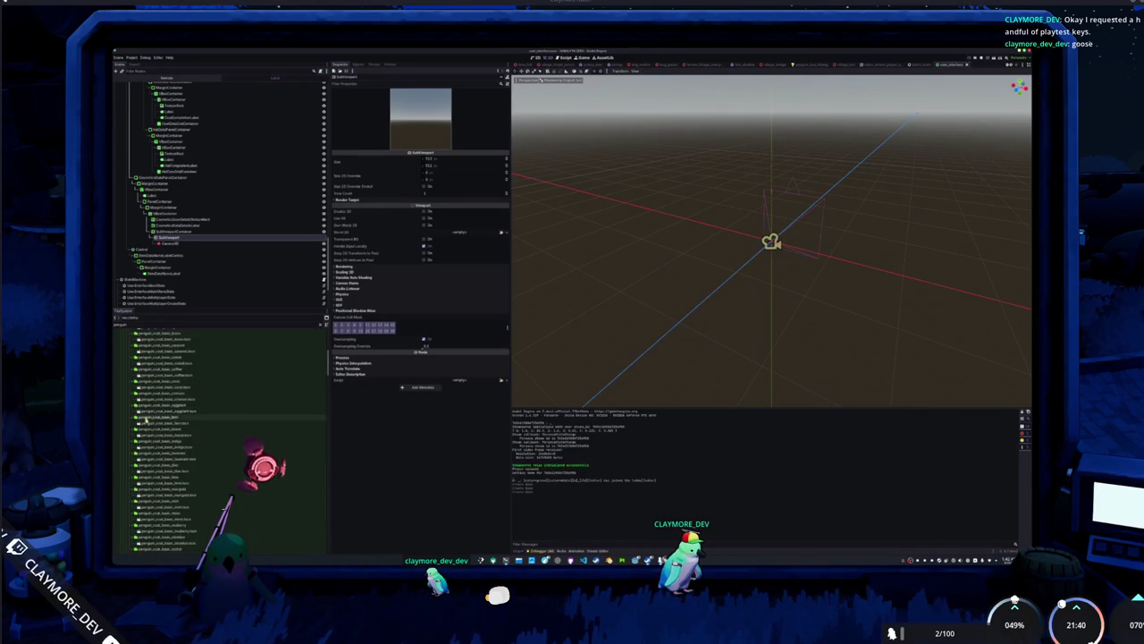
pyautogui.scroll(-10, 143, 438)
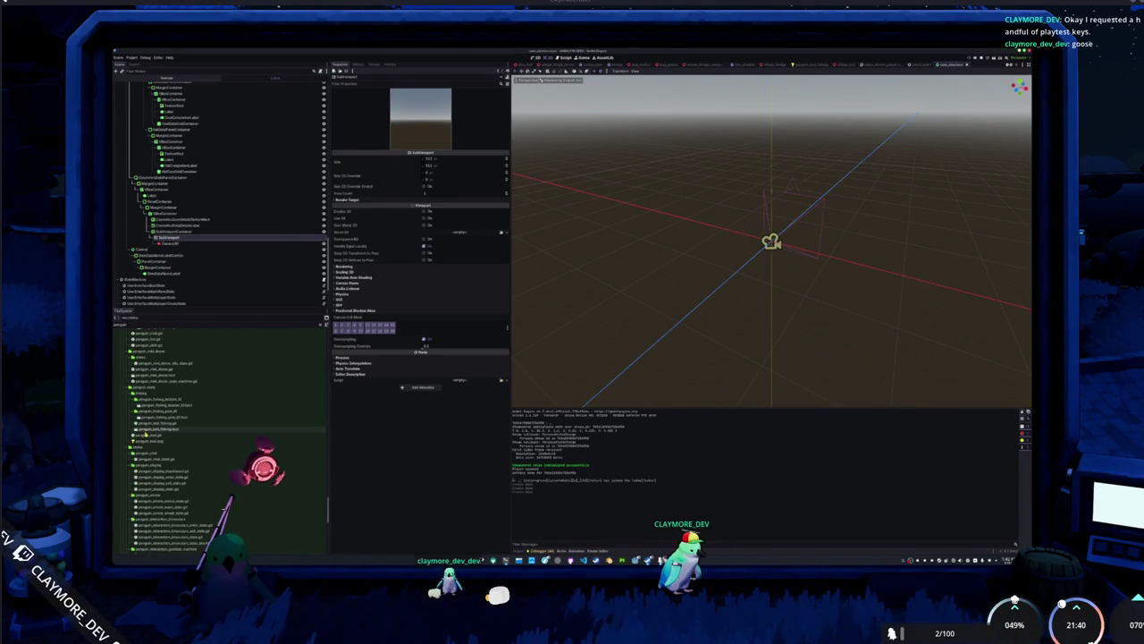
pyautogui.scroll(-10, 154, 472)
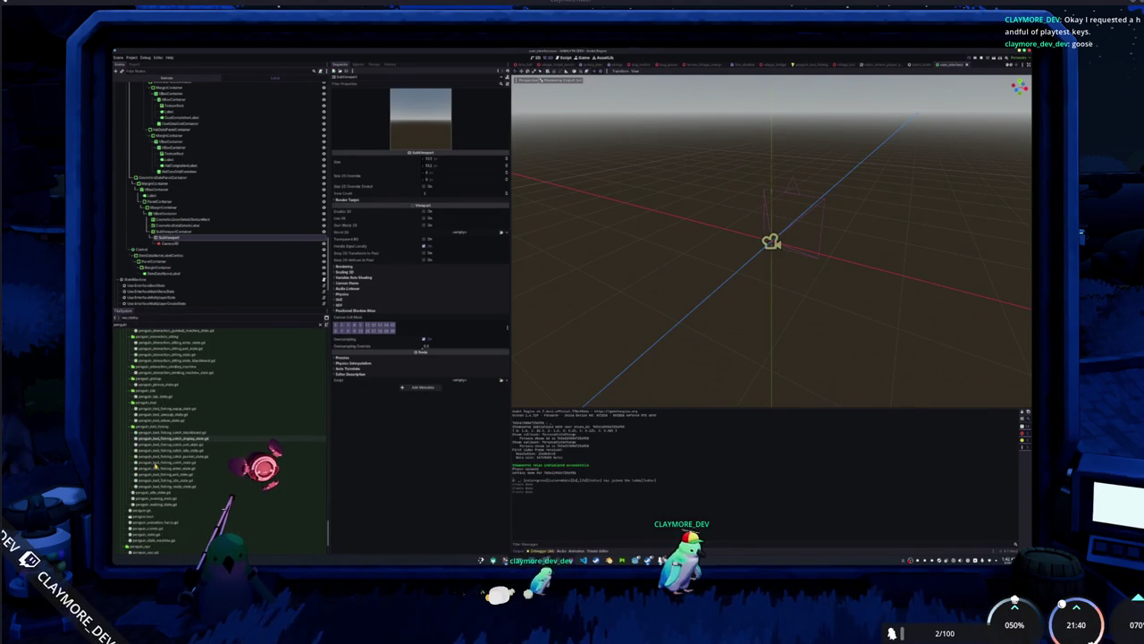
pyautogui.scroll(-3, 155, 466)
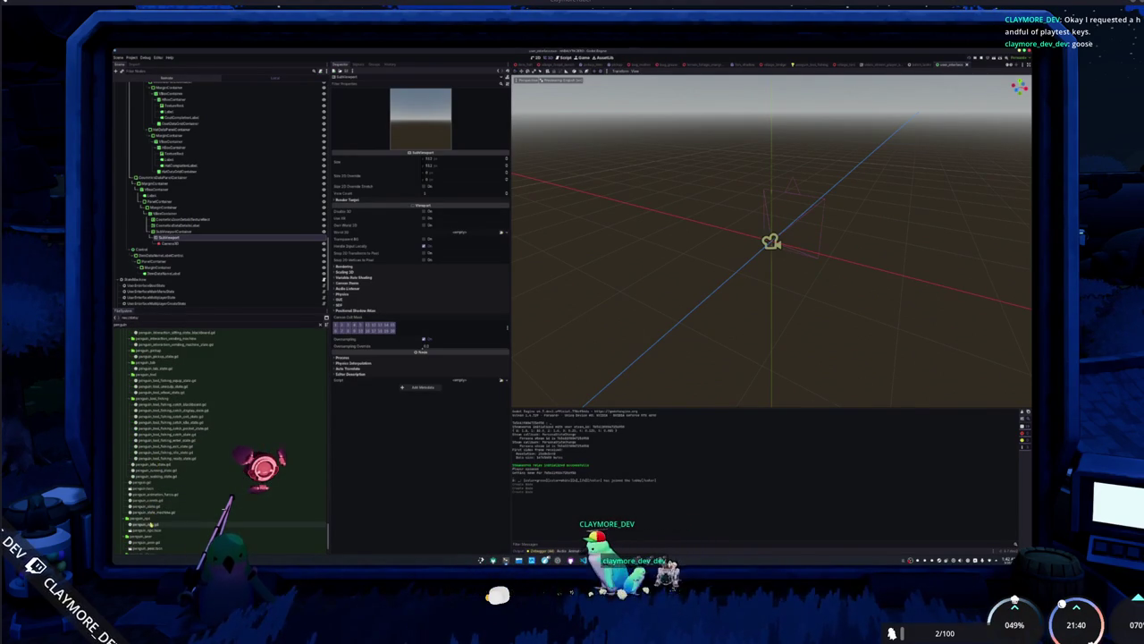
pyautogui.scroll(-3, 146, 538)
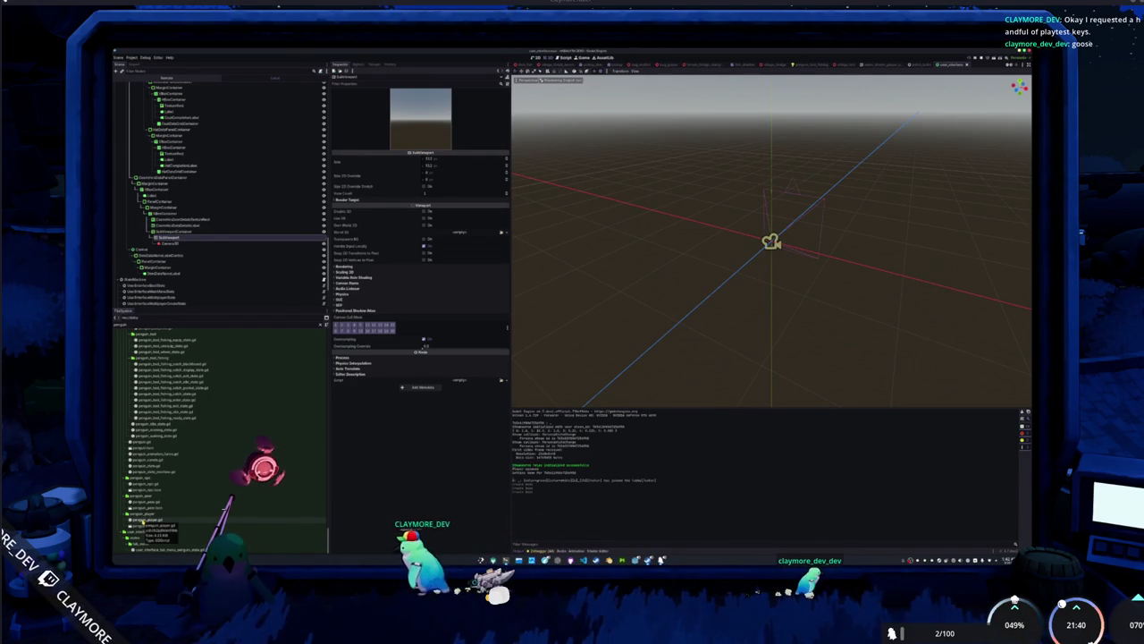
pyautogui.moveTo(140, 505)
pyautogui.mouseDown()
pyautogui.moveTo(205, 438)
pyautogui.moveTo(233, 375)
pyautogui.moveTo(168, 237)
pyautogui.mouseUp()
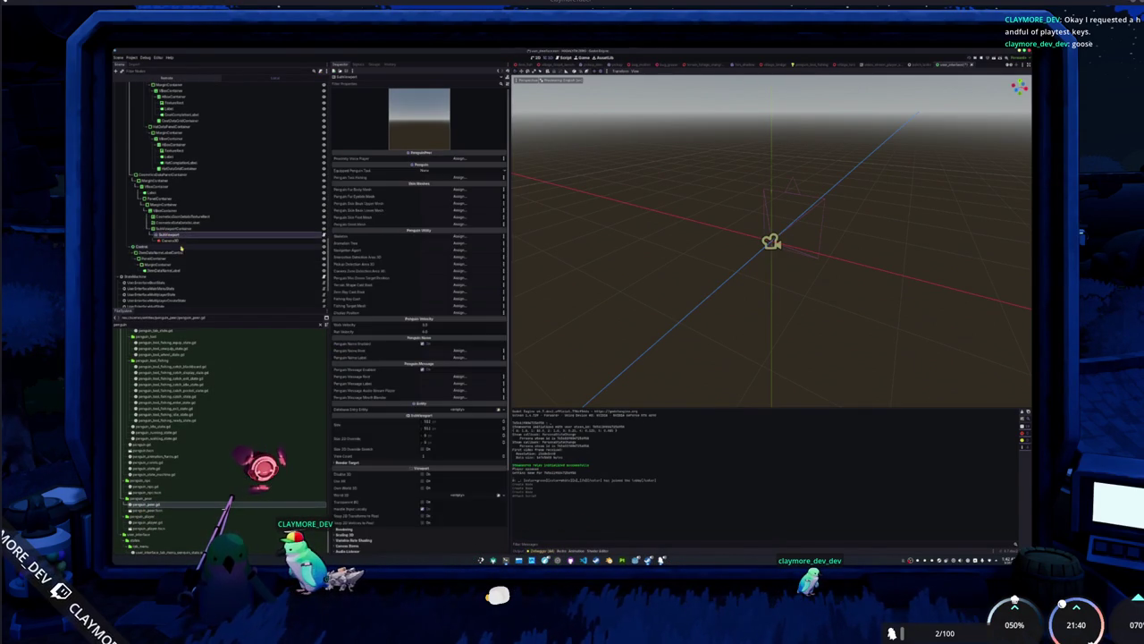
pyautogui.click(180, 260)
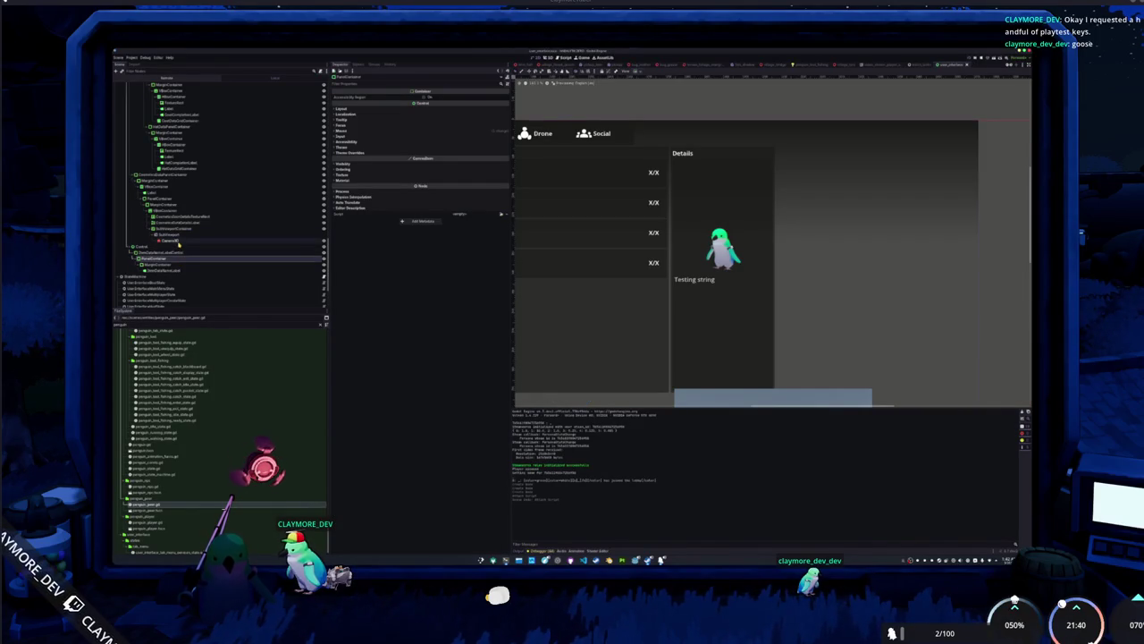
# Instance penguin_pam.tscn as a child of the SubViewport.
pyautogui.click(178, 239)
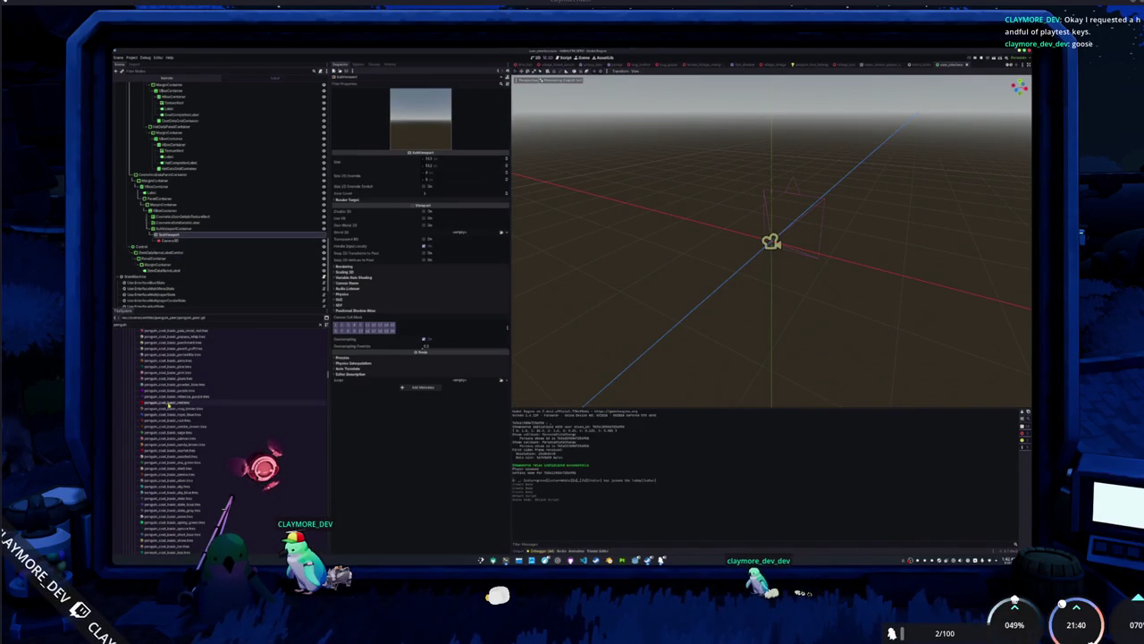
pyautogui.scroll(-5, 168, 388)
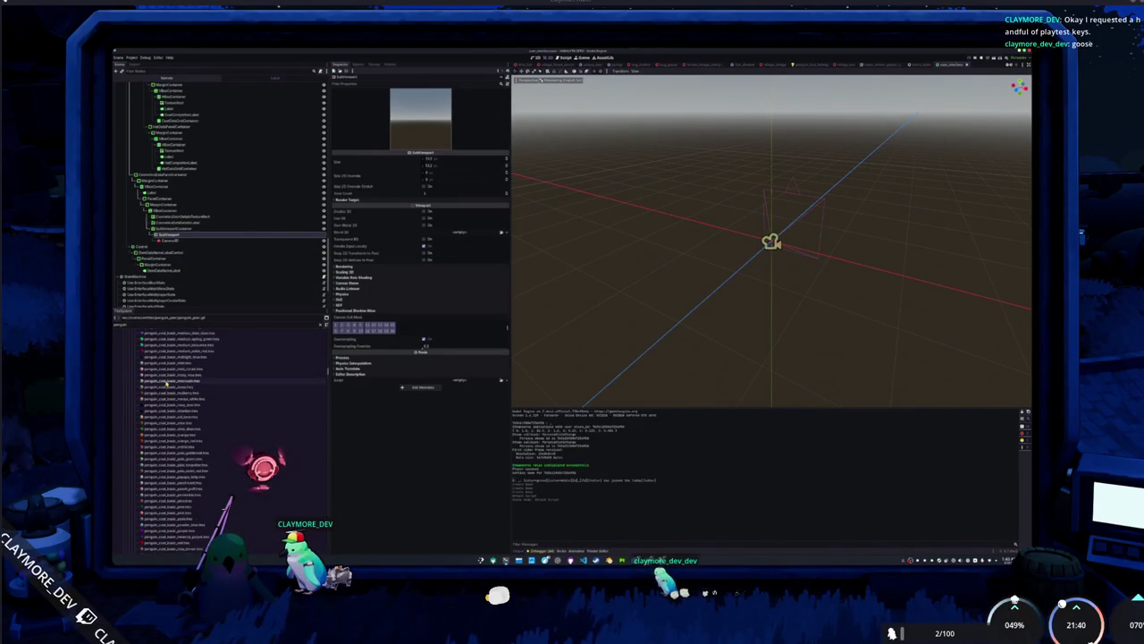
pyautogui.write('_pa')
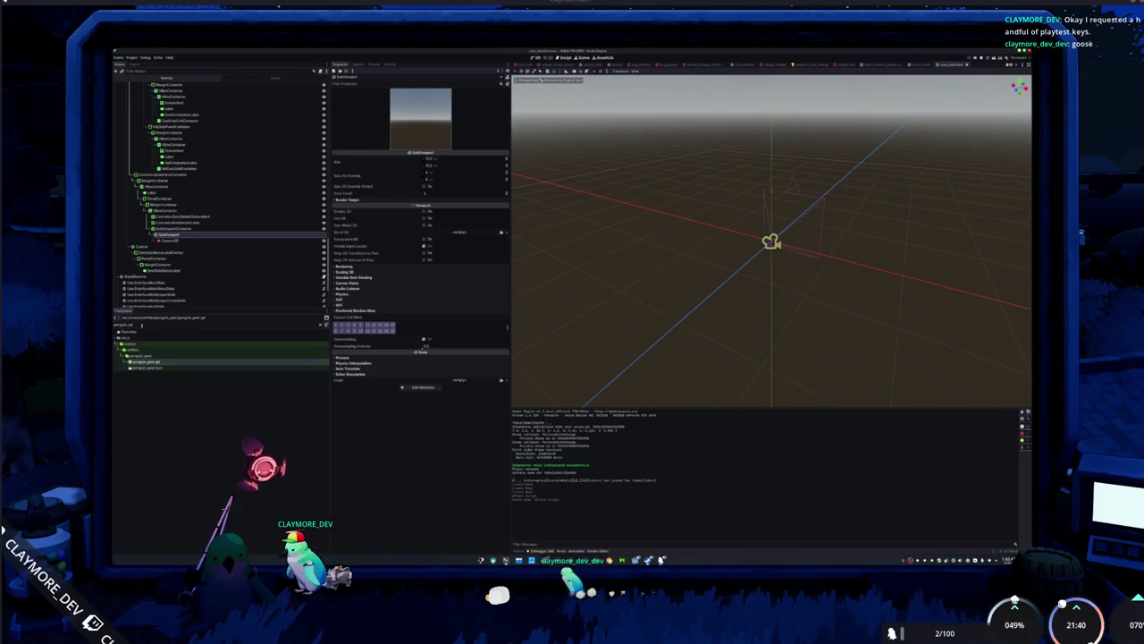
pyautogui.moveTo(144, 367); pyautogui.dragTo(178, 230)
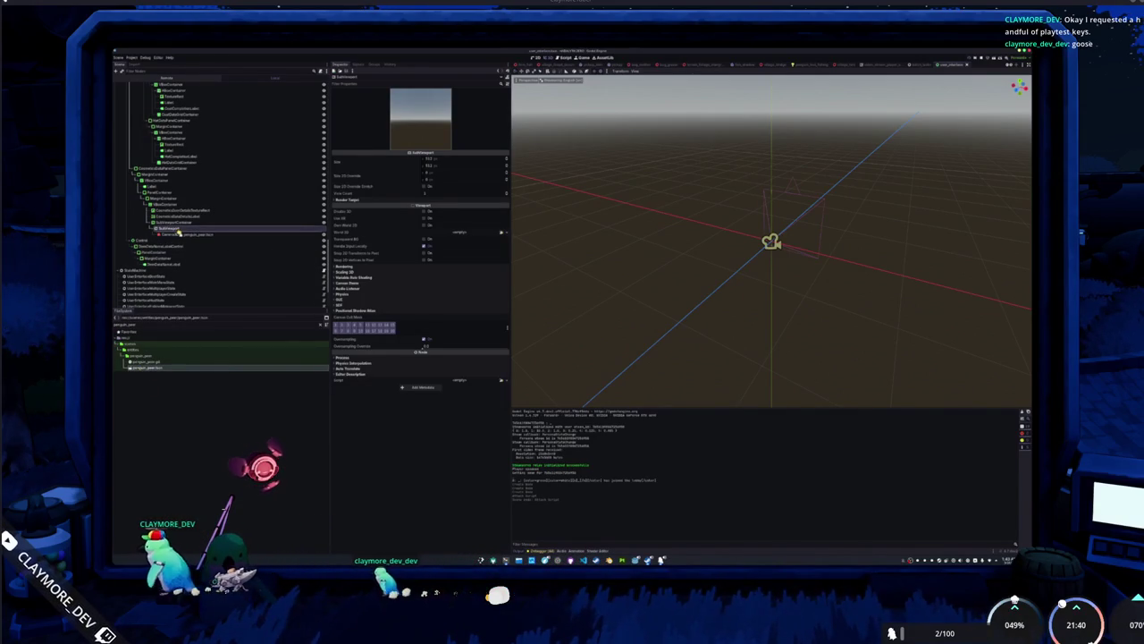
# Select the new Penguin node and orbit the 3D view to see the model from another angle.
pyautogui.click(179, 236)
pyautogui.click(170, 240)
pyautogui.click(178, 234)
pyautogui.scroll(-2, 759, 265)
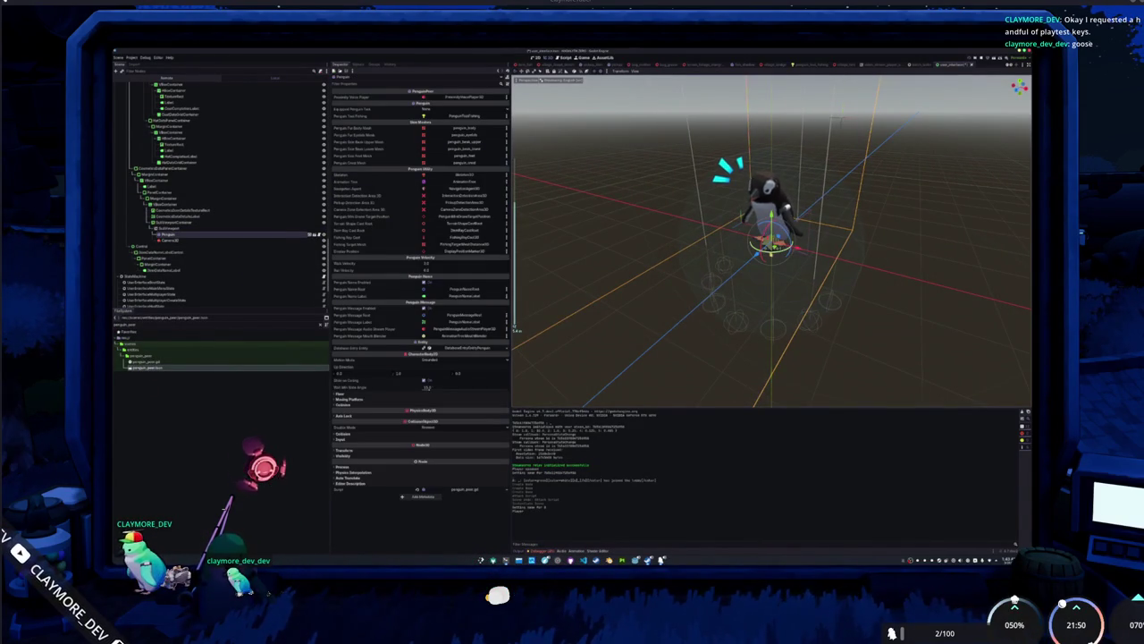
pyautogui.moveTo(760, 266); pyautogui.dragTo(662, 266)
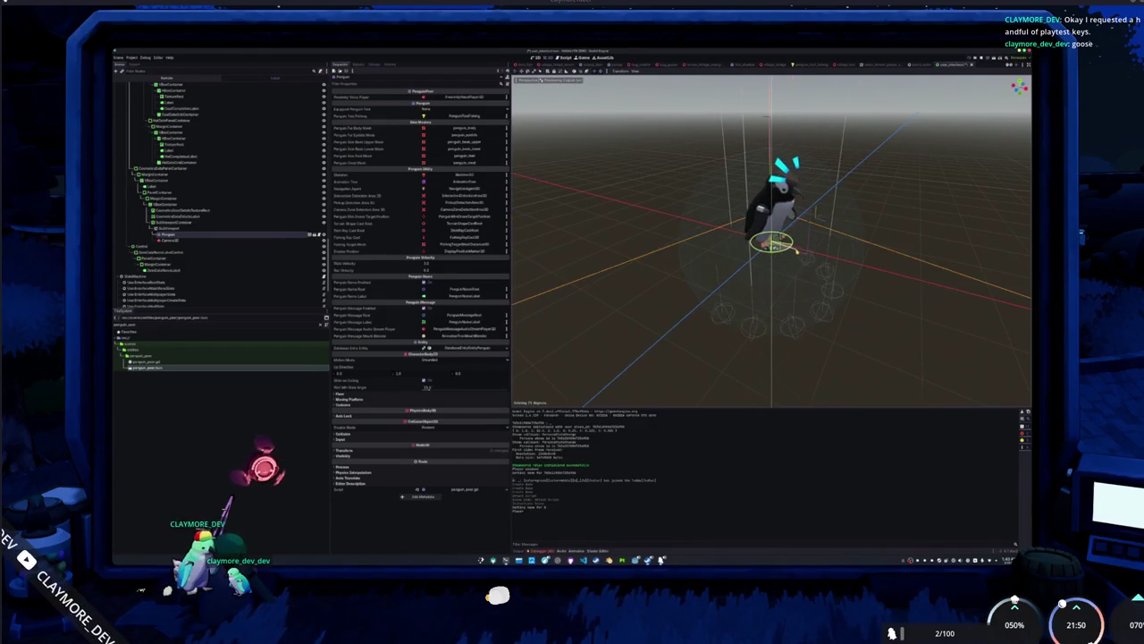
pyautogui.click(792, 253)
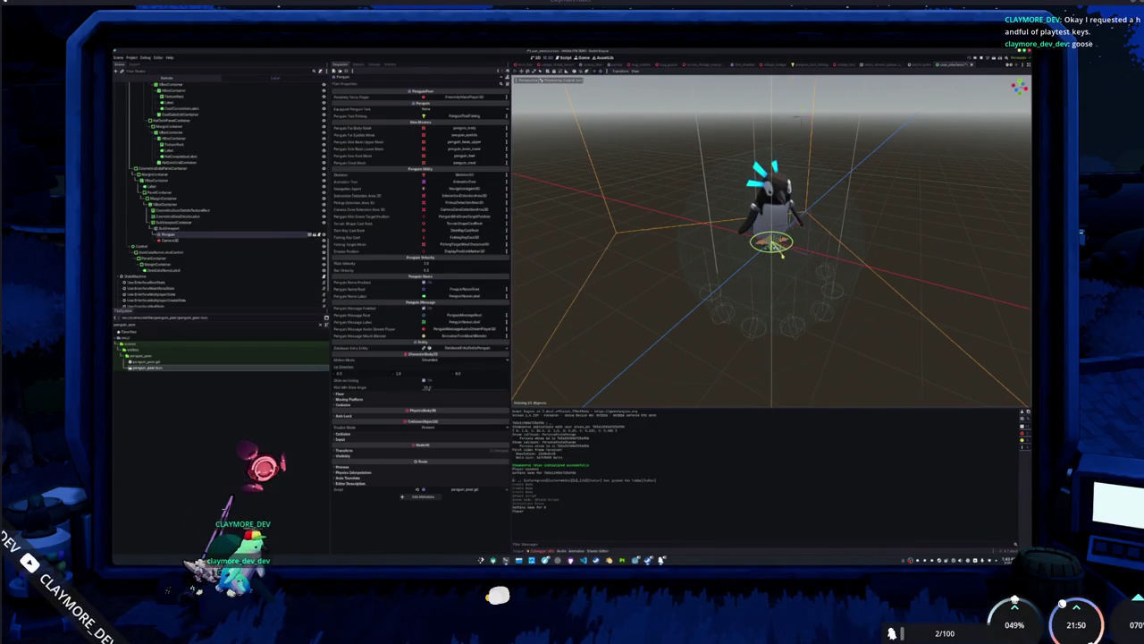
# Move the preview Camera3D and lower its Fov so it frames the penguin front-on.
pyautogui.click(186, 242)
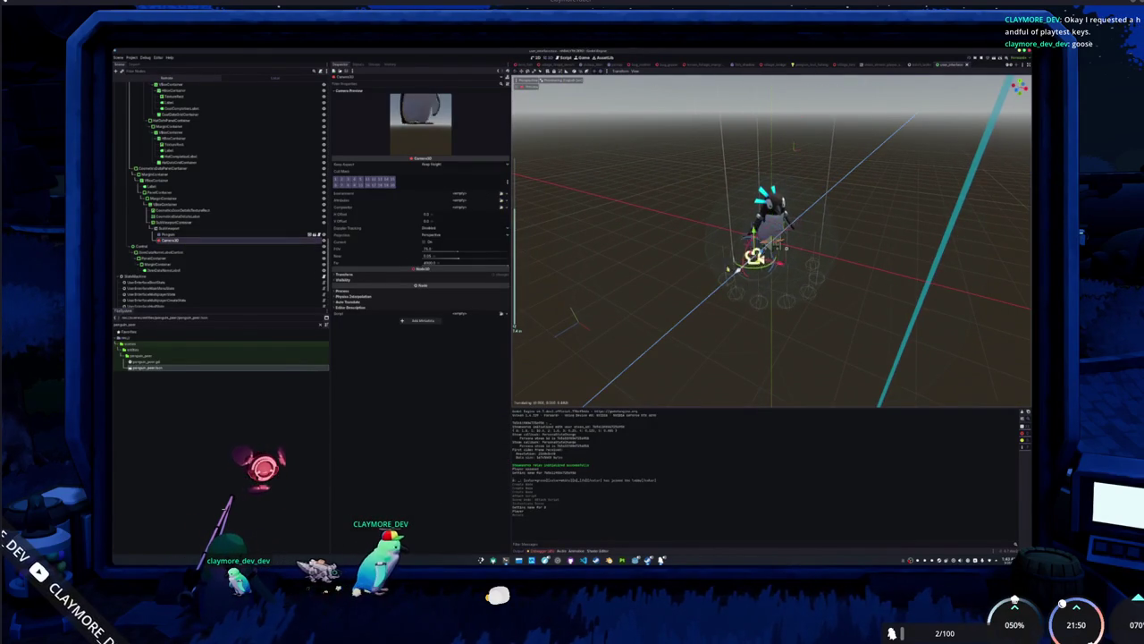
pyautogui.moveTo(683, 288); pyautogui.dragTo(730, 247)
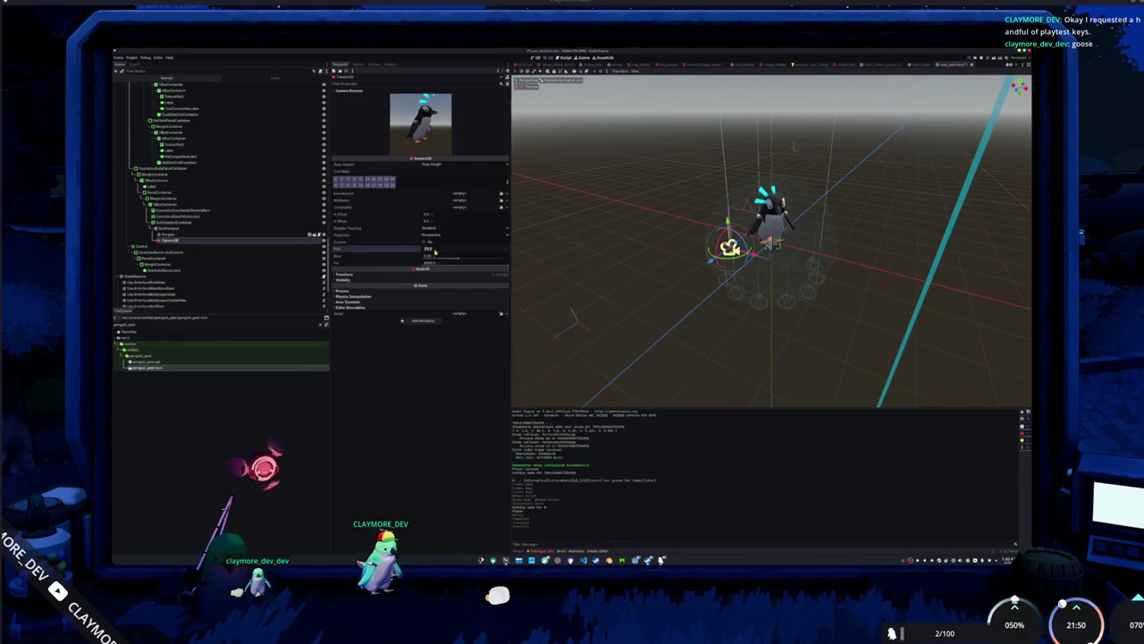
pyautogui.moveTo(435, 253); pyautogui.dragTo(421, 253)
pyautogui.moveTo(730, 247); pyautogui.dragTo(655, 302)
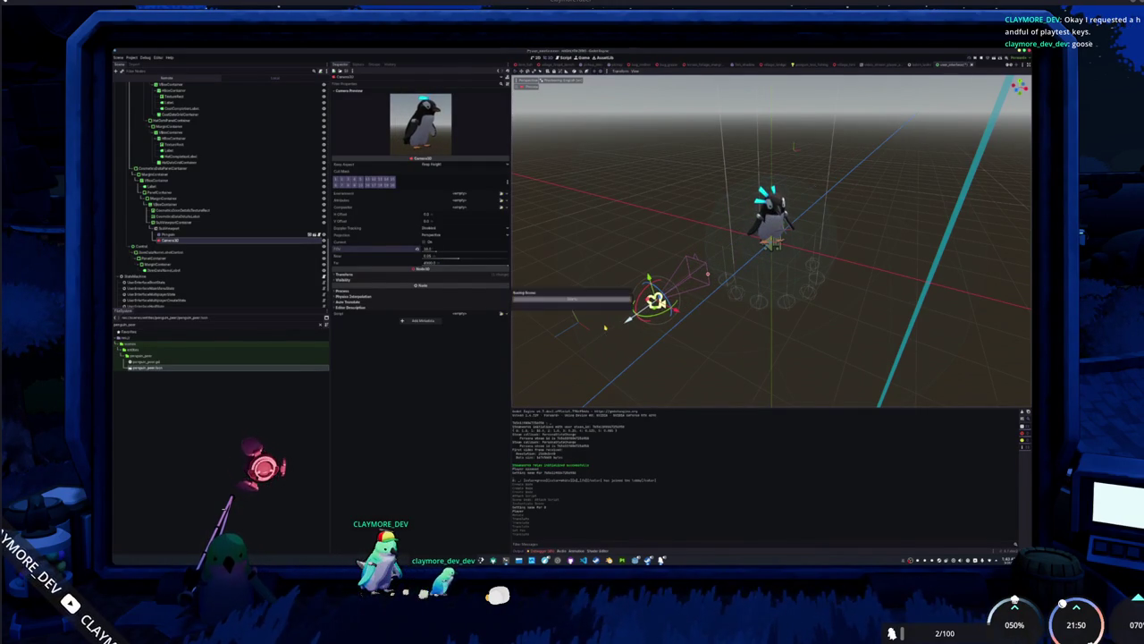
pyautogui.click(189, 237)
pyautogui.click(176, 240)
pyautogui.click(179, 229)
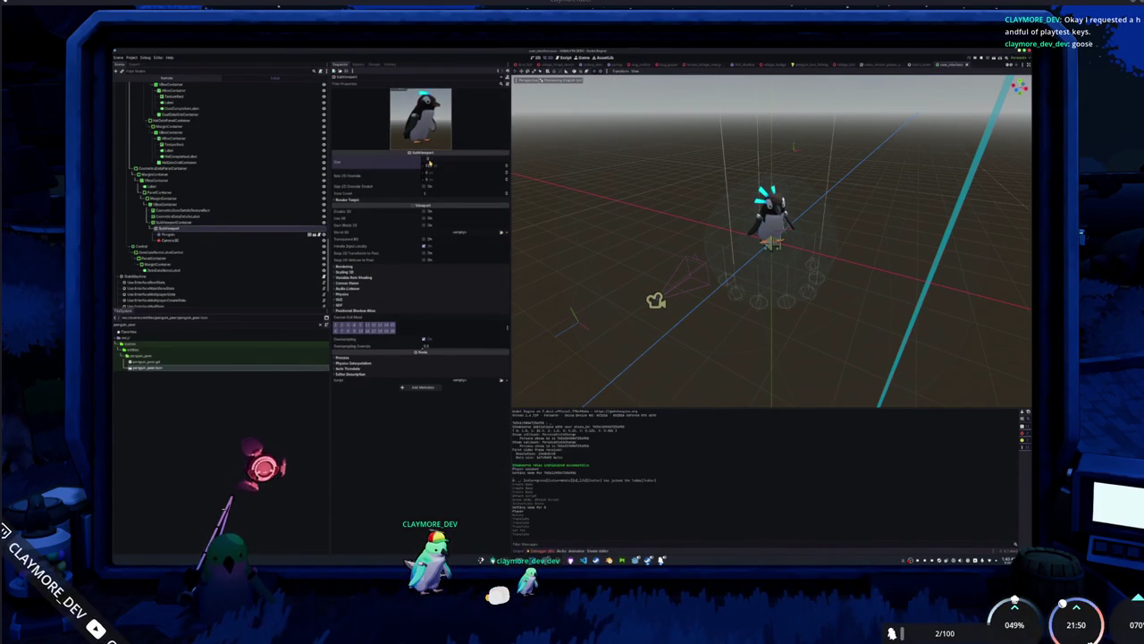
# Set the SubViewport size to 256 × 256.
pyautogui.write('56')
pyautogui.press('Return')
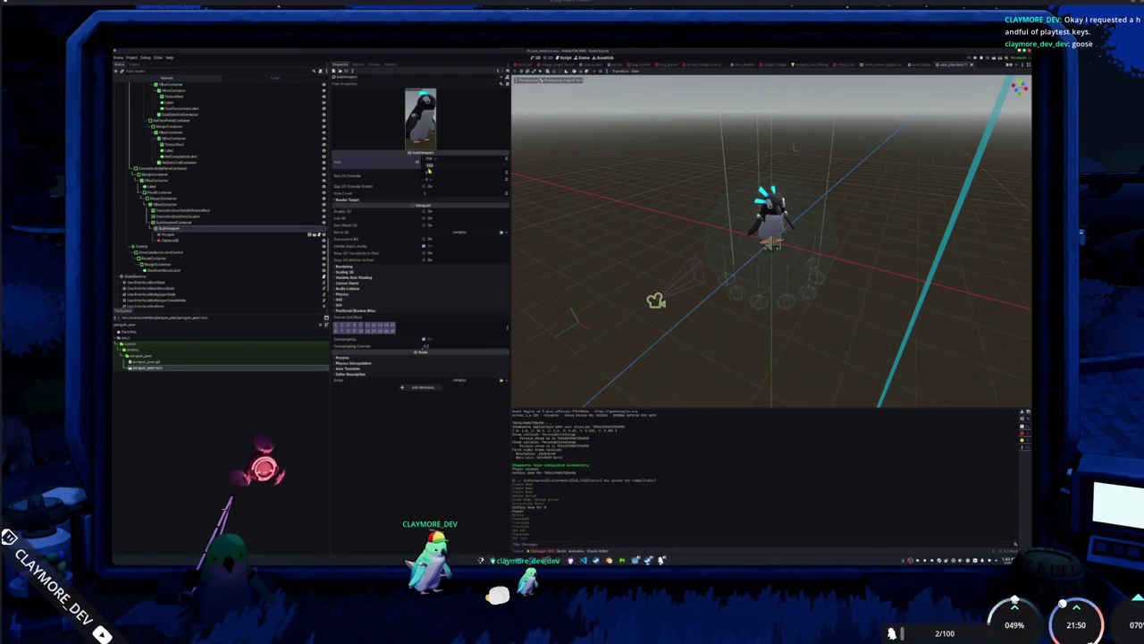
pyautogui.write('56')
pyautogui.press('Return')
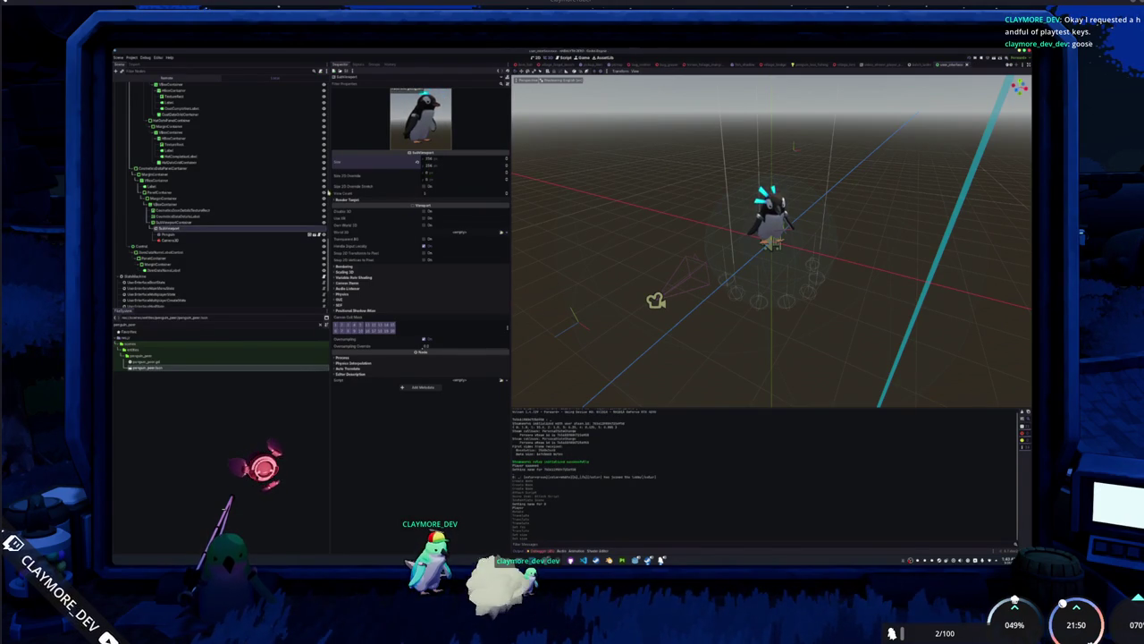
# Enable the Penguin's name display and give it a new Database Entry resource.
pyautogui.click(178, 234)
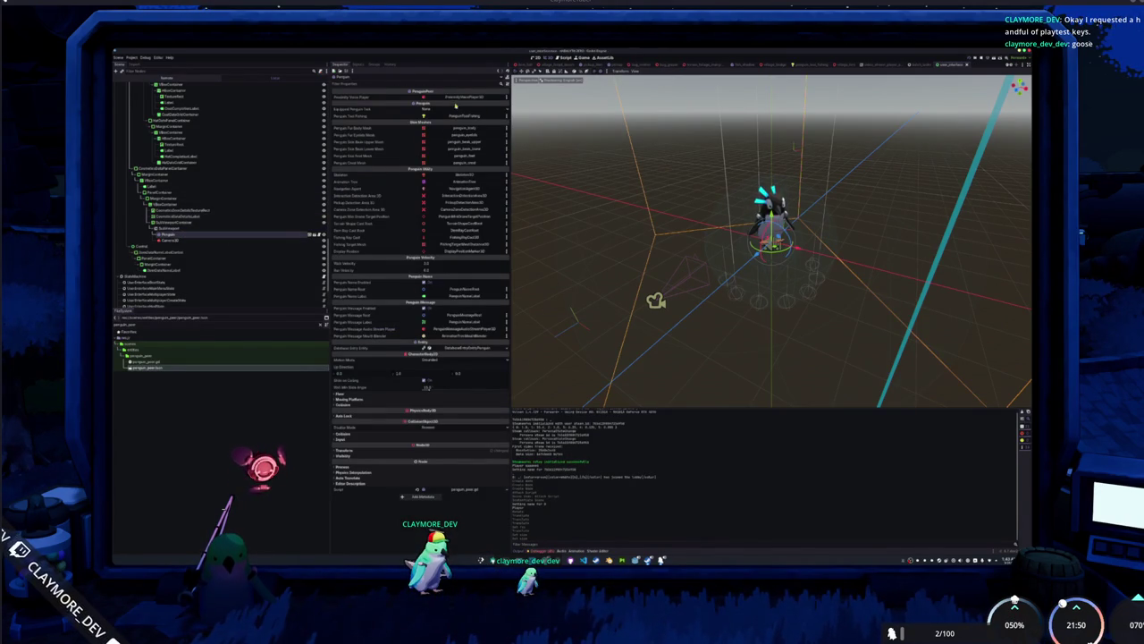
pyautogui.click(424, 282)
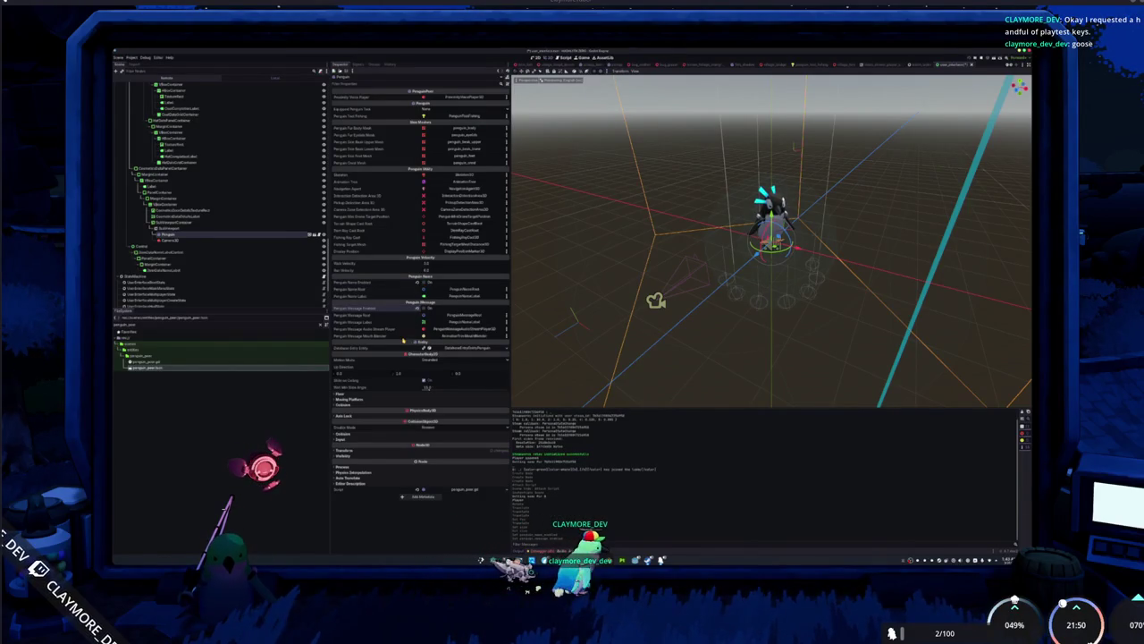
pyautogui.click(491, 349)
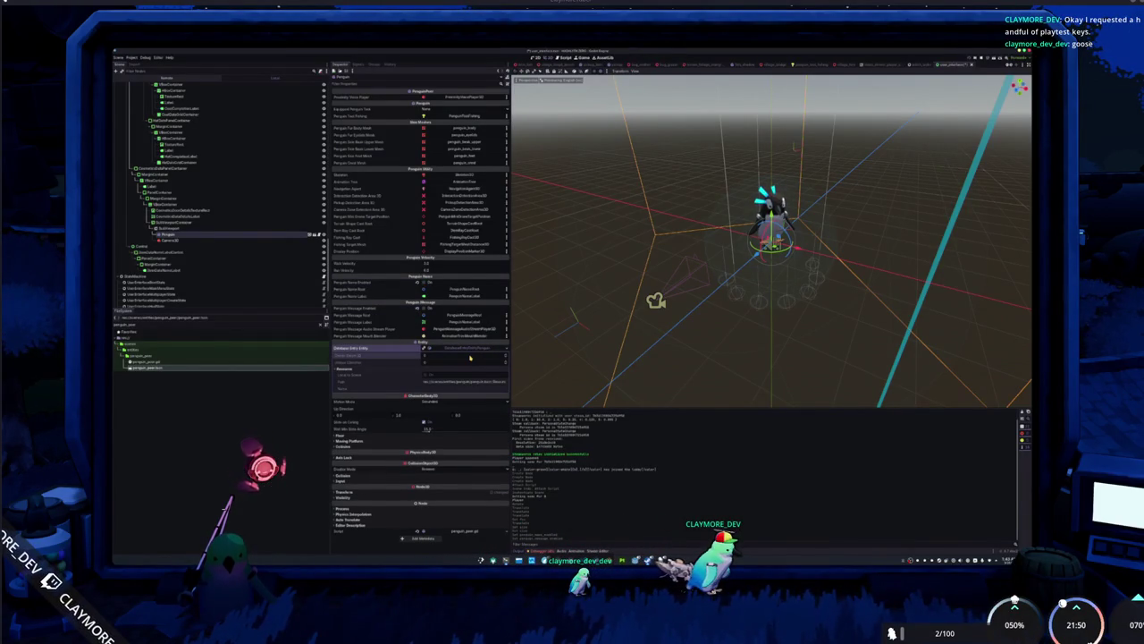
pyautogui.click(506, 350)
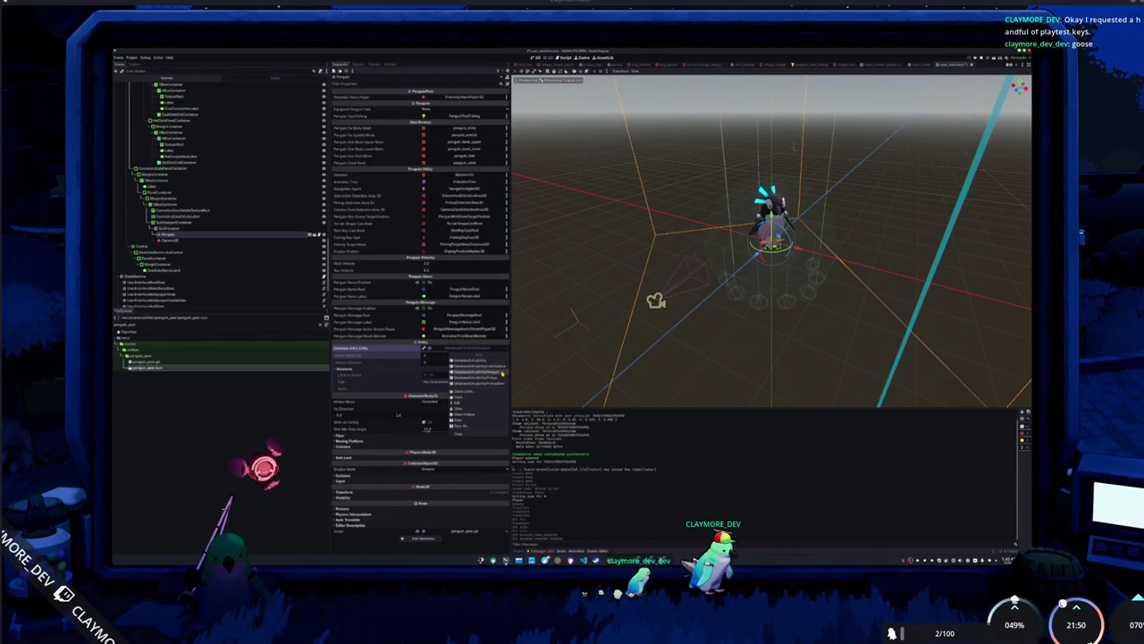
pyautogui.click(502, 371)
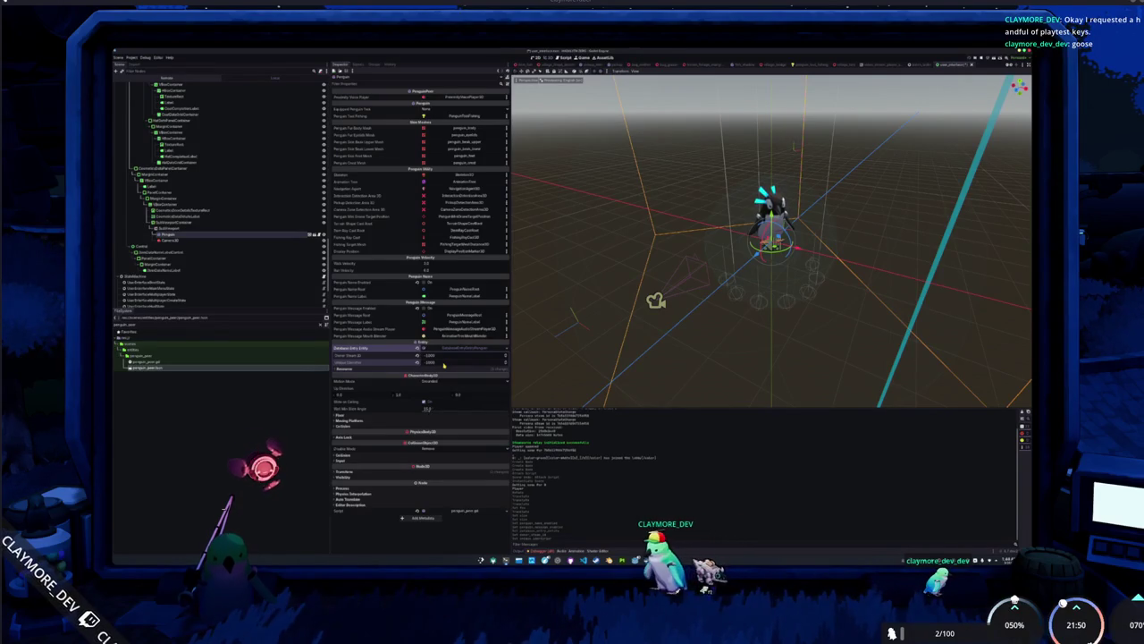
pyautogui.click(457, 347)
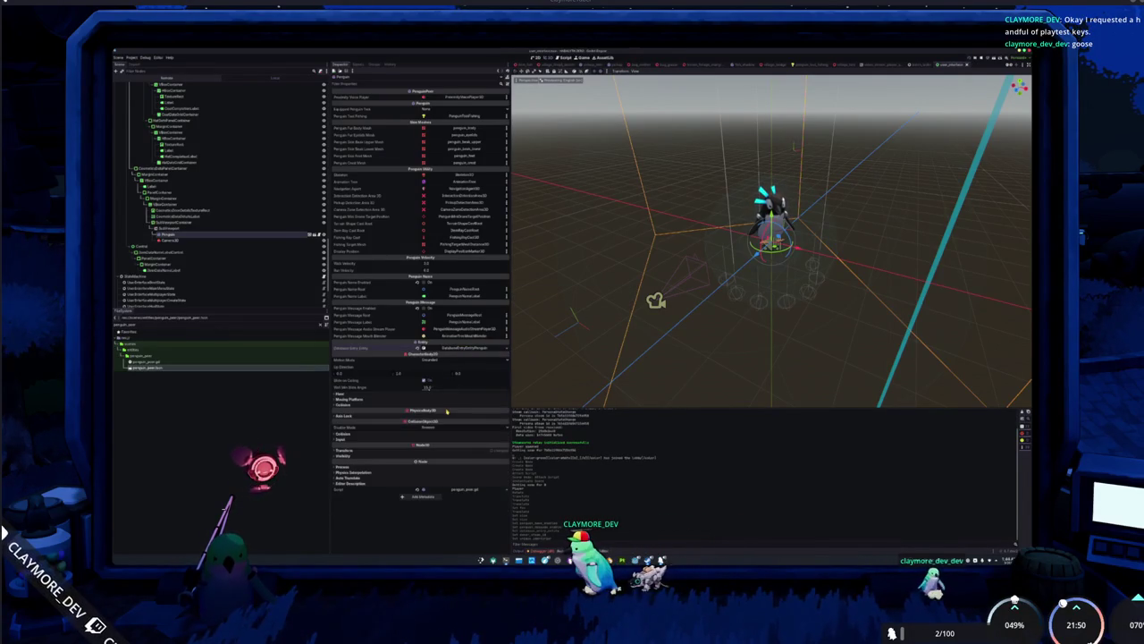
# Enable Own World 3D and Transparent BG on the preview's SubViewport.
pyautogui.click(168, 228)
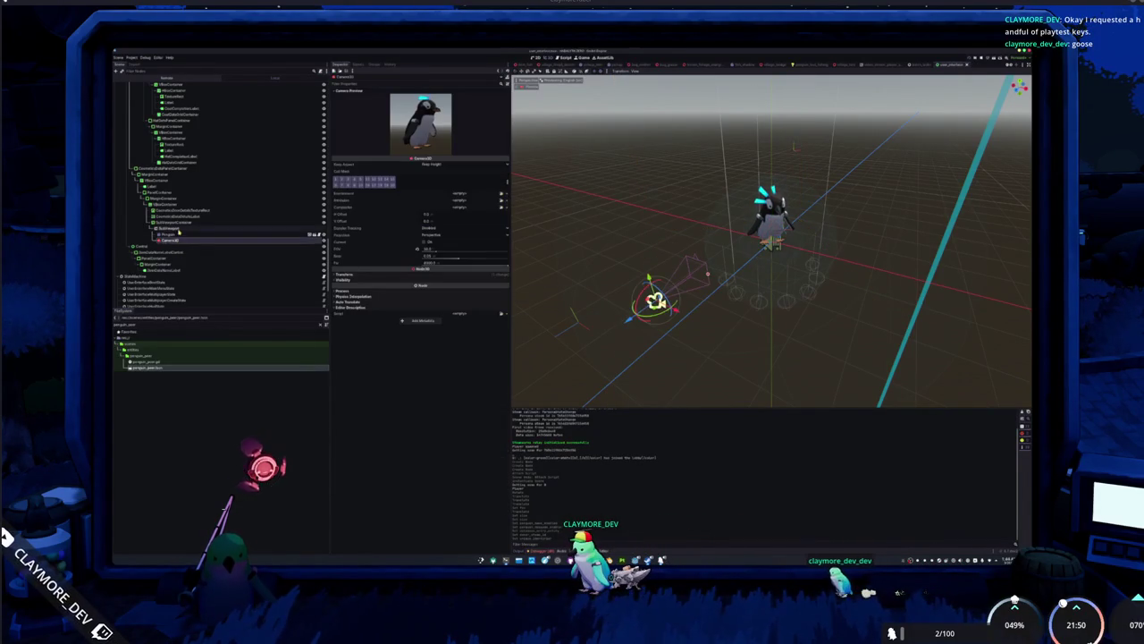
pyautogui.click(175, 235)
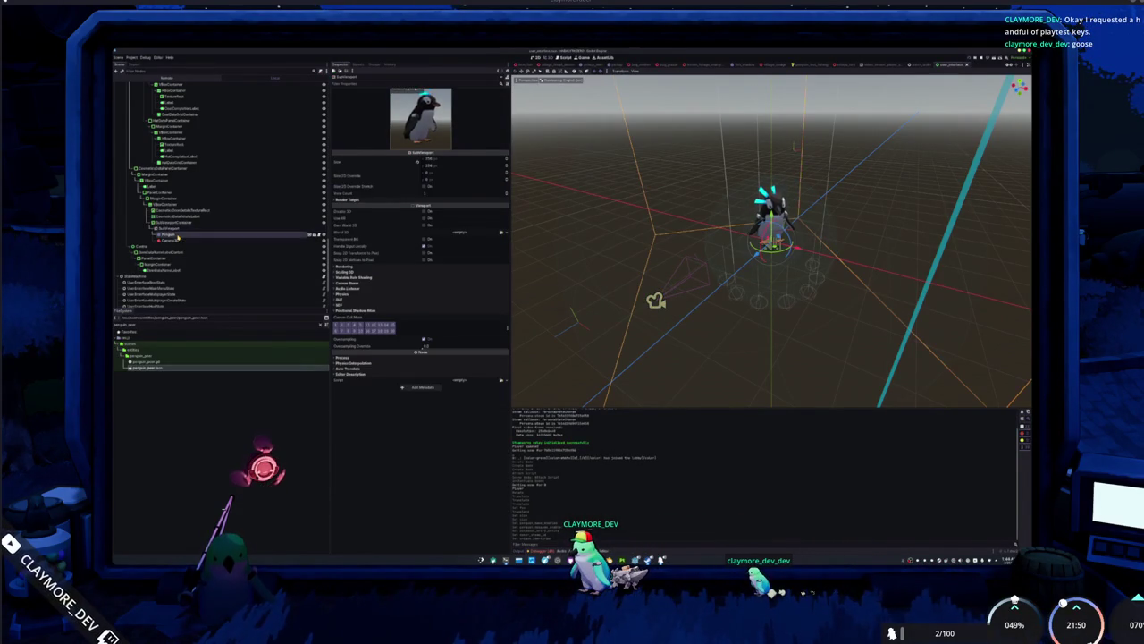
pyautogui.click(176, 241)
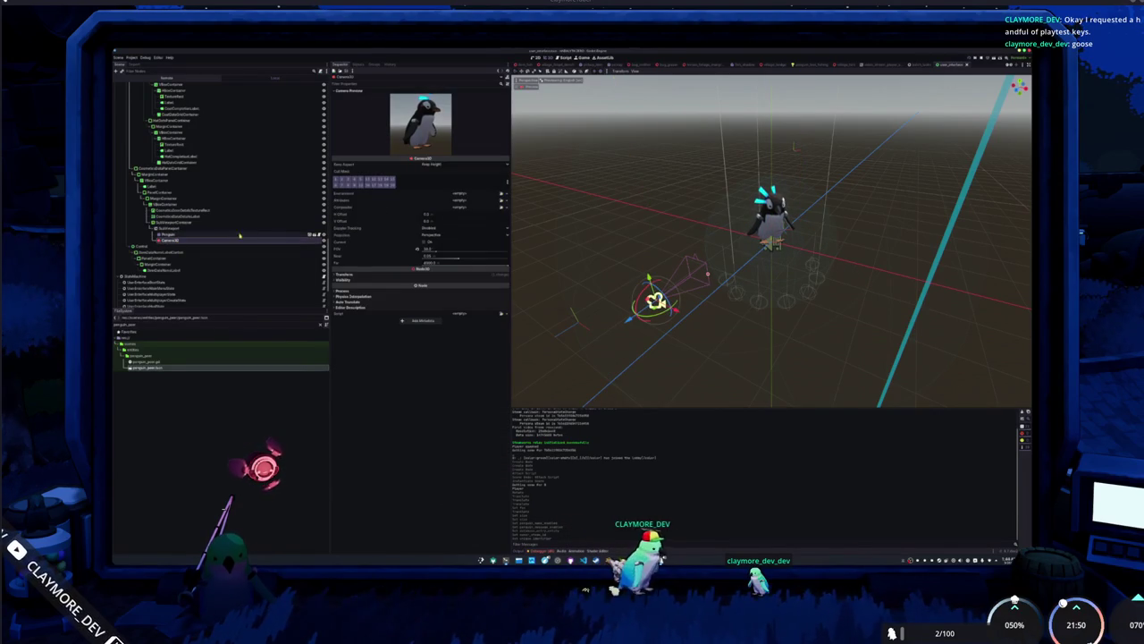
pyautogui.click(188, 229)
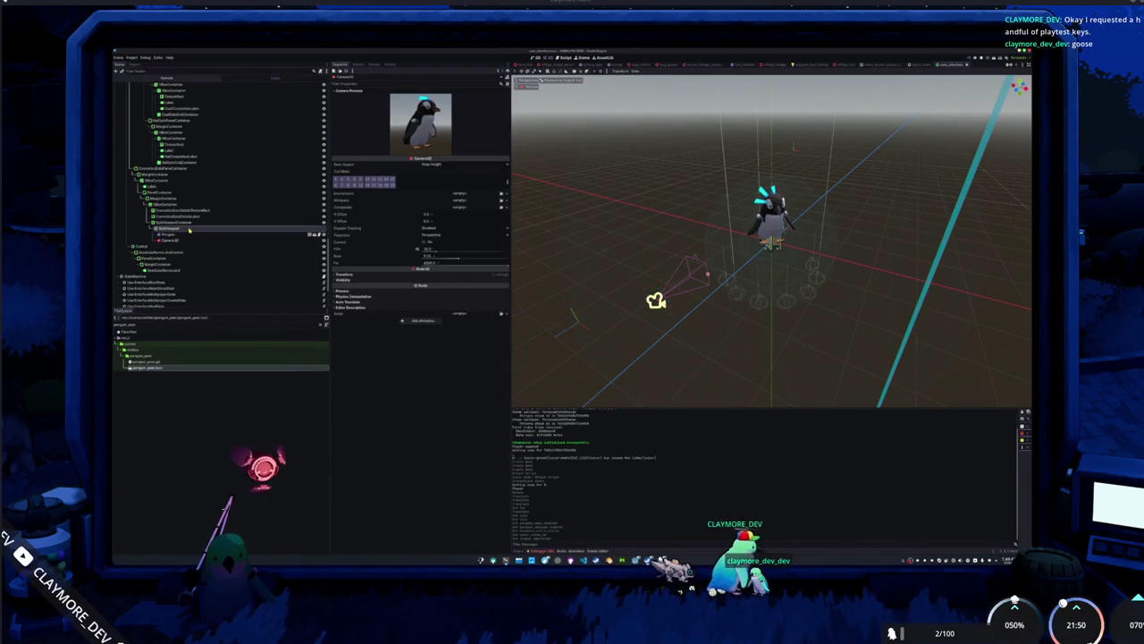
pyautogui.click(422, 227)
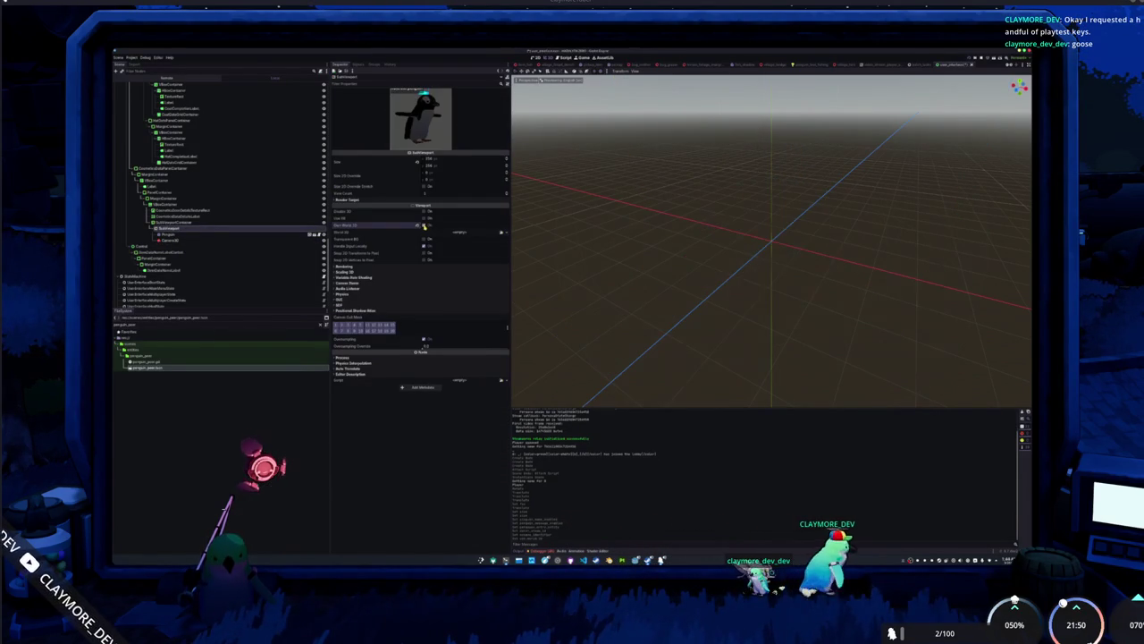
pyautogui.click(424, 239)
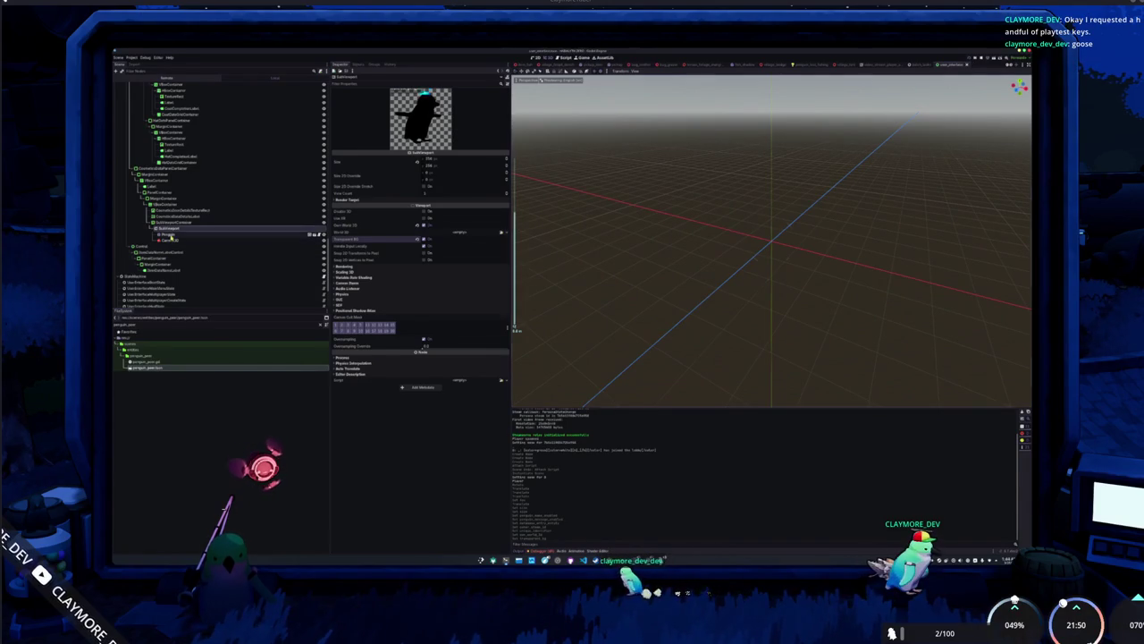
# Toggle the SubViewport's Own World 3D on and off to compare the penguin preview.
pyautogui.click(168, 241)
pyautogui.click(168, 228)
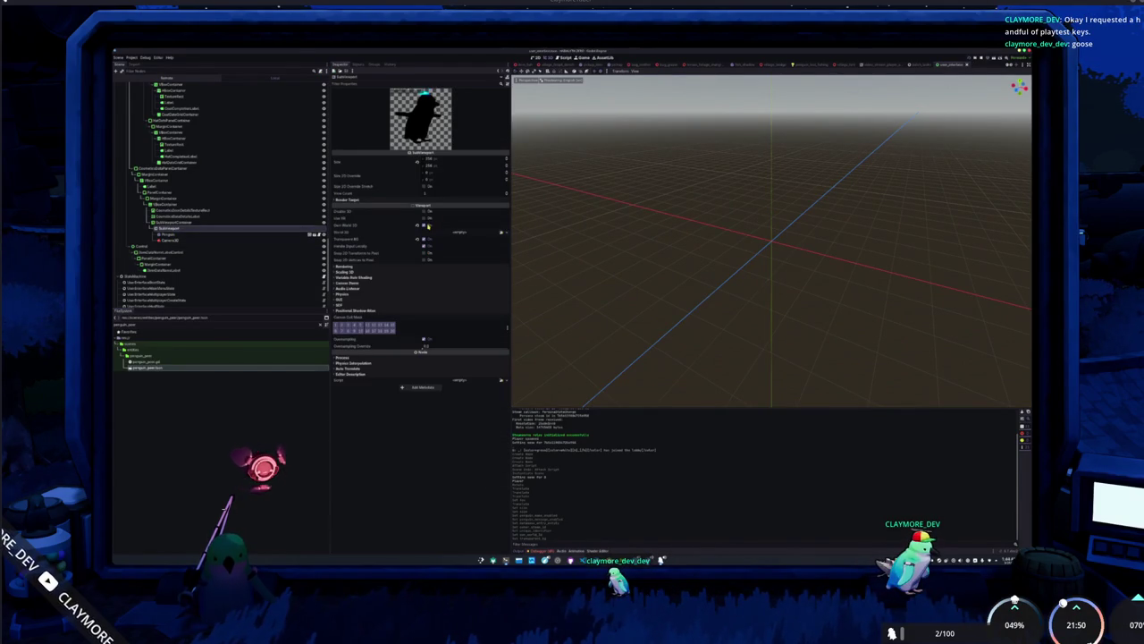
pyautogui.click(426, 226)
pyautogui.click(426, 226)
pyautogui.click(425, 226)
pyautogui.click(426, 226)
pyautogui.click(425, 226)
pyautogui.click(166, 234)
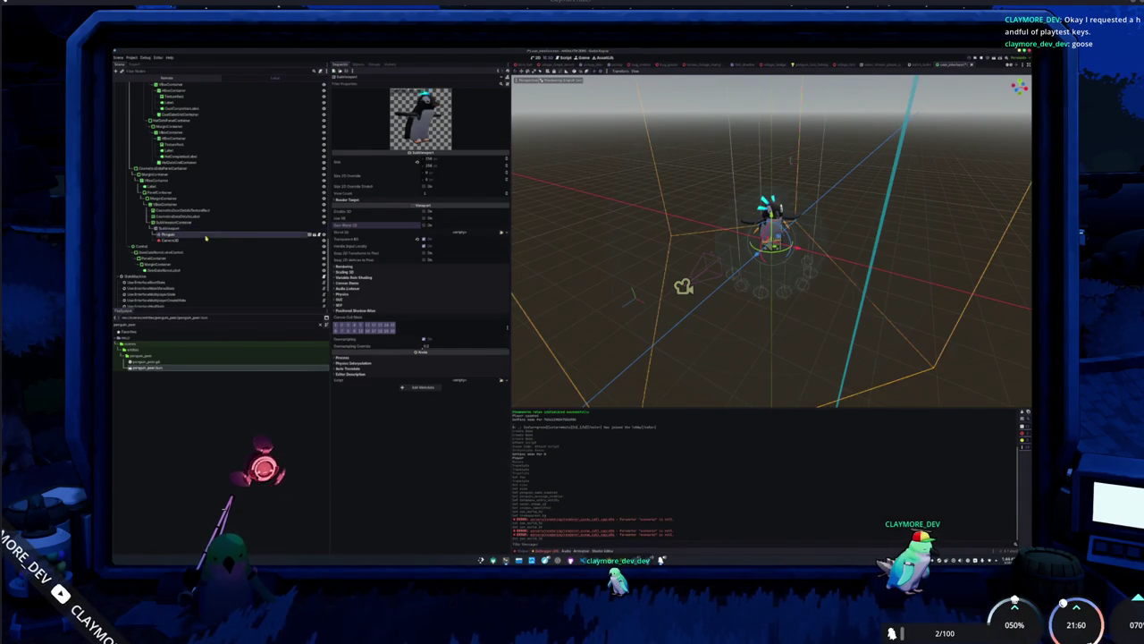
pyautogui.scroll(3, 641, 234)
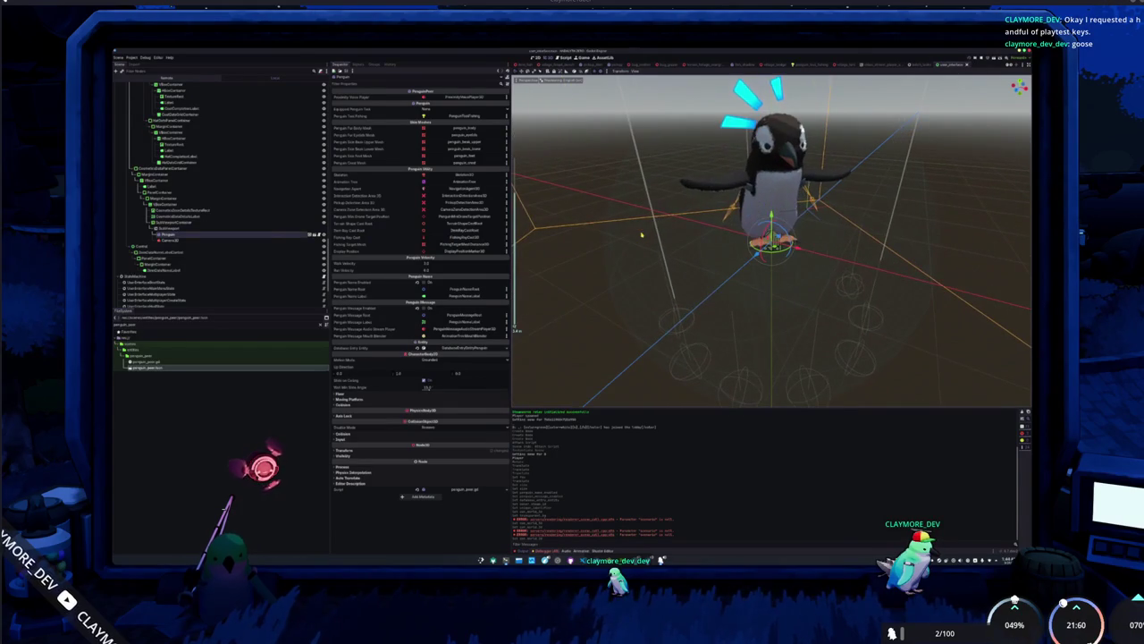
pyautogui.scroll(-4, 641, 234)
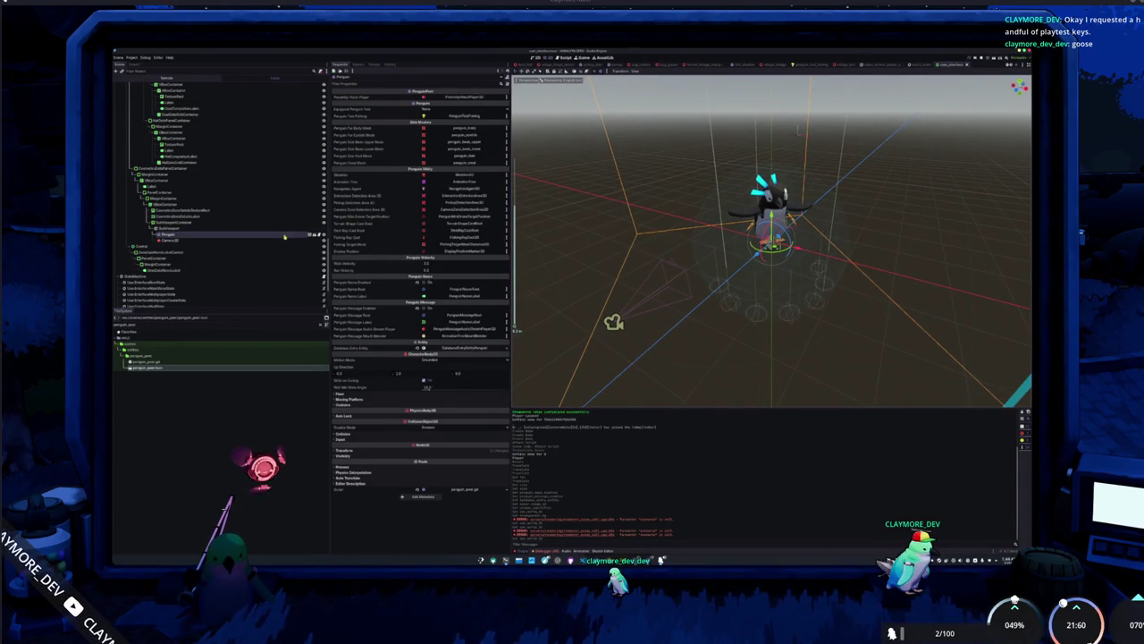
# Show the node groups, then select the UI container to view the 2D inventory layout.
pyautogui.click(373, 64)
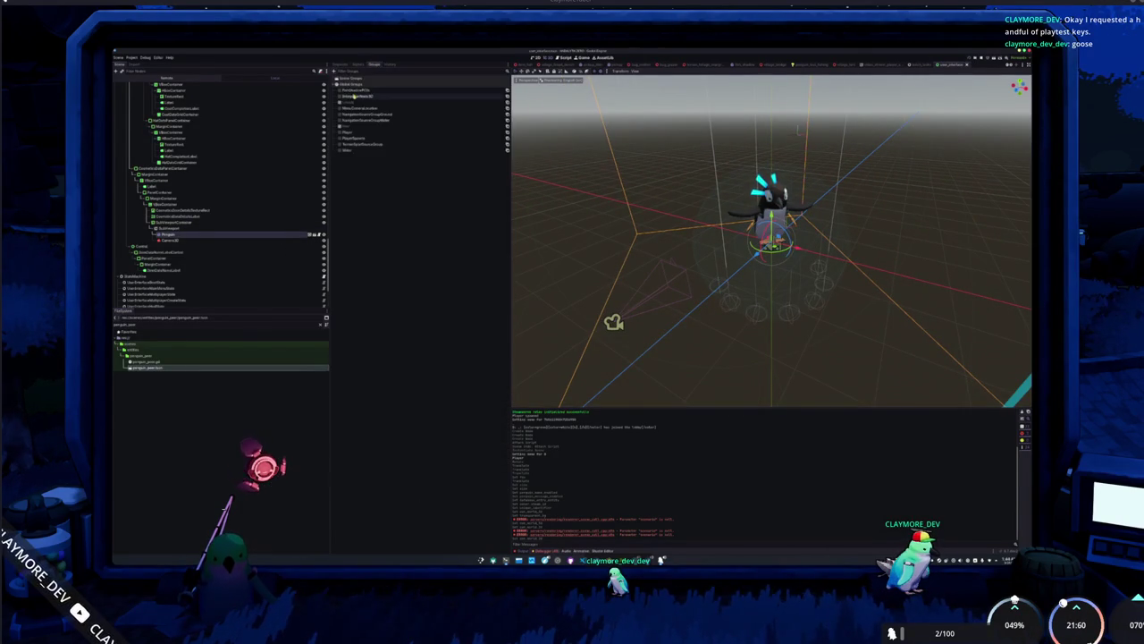
pyautogui.click(213, 242)
pyautogui.click(217, 229)
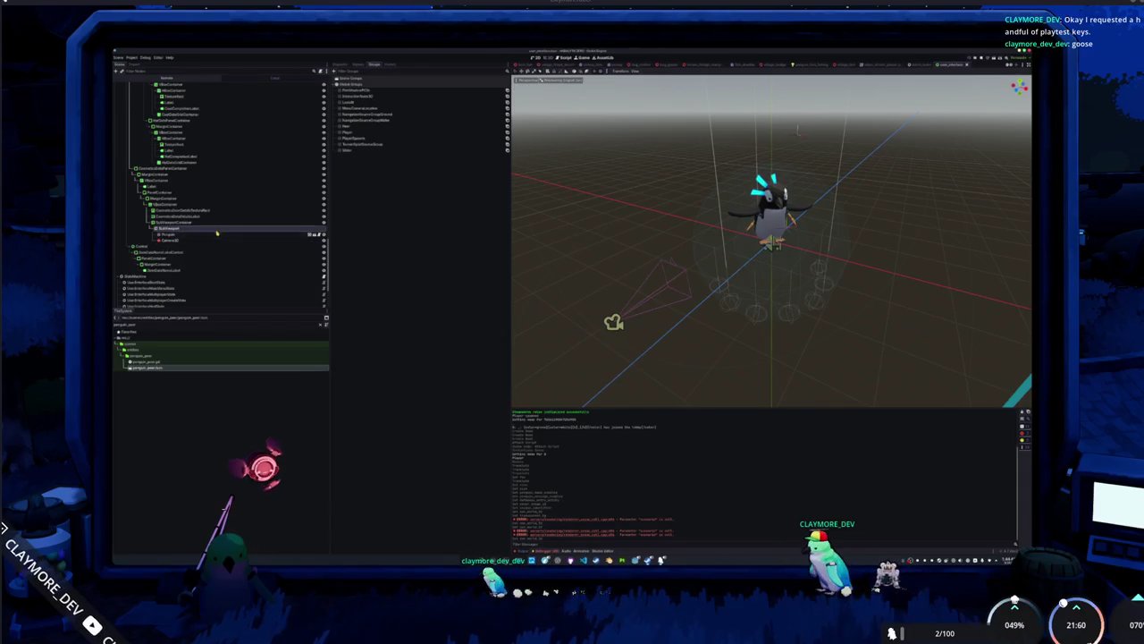
pyautogui.click(166, 222)
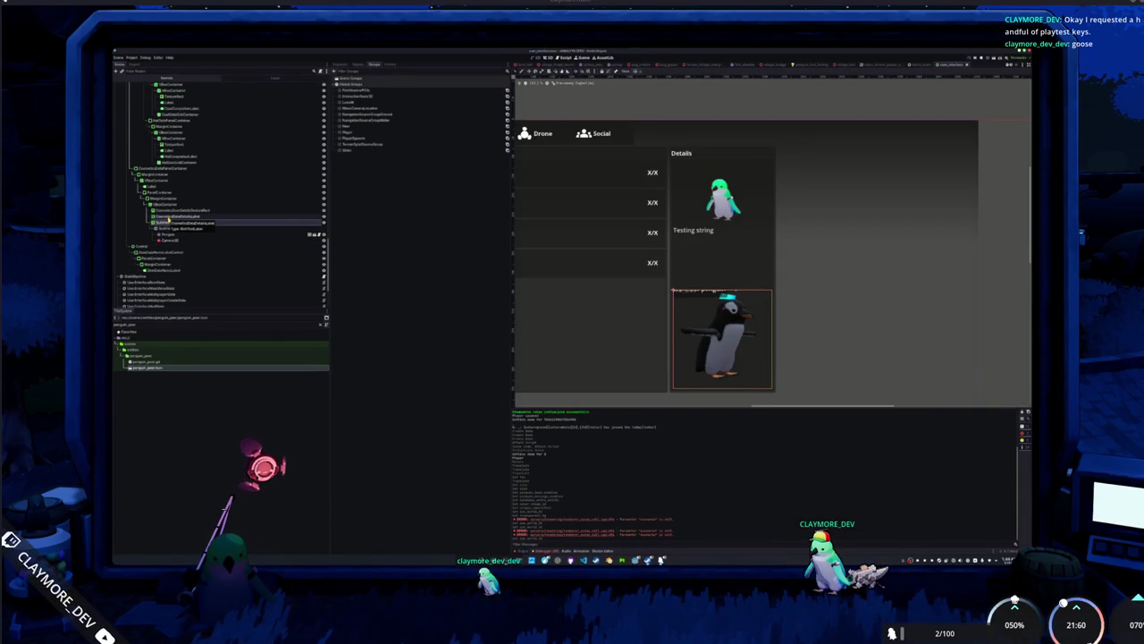
# Reload the inventory scene from its saved version.
pyautogui.click(167, 216)
pyautogui.click(166, 223)
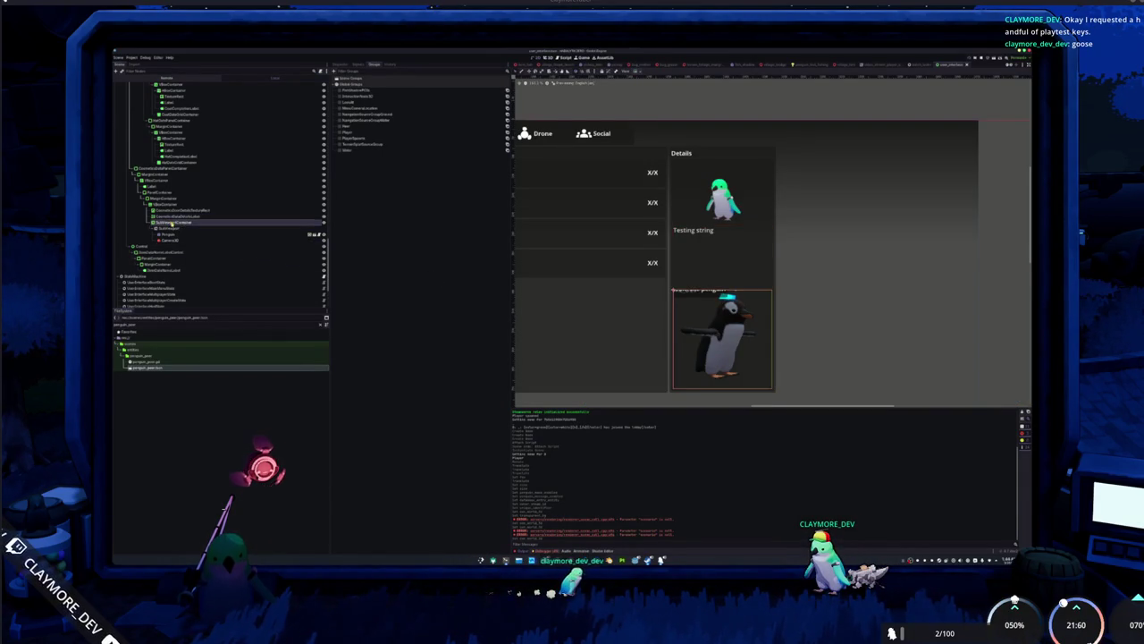
pyautogui.scroll(8, 697, 348)
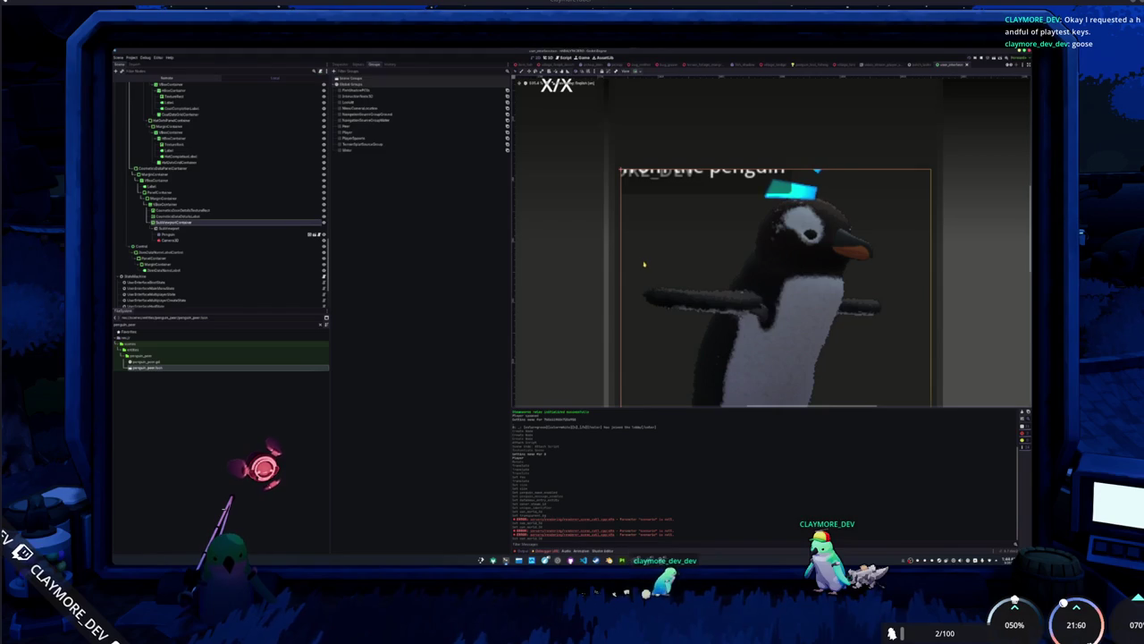
pyautogui.scroll(-6, 735, 327)
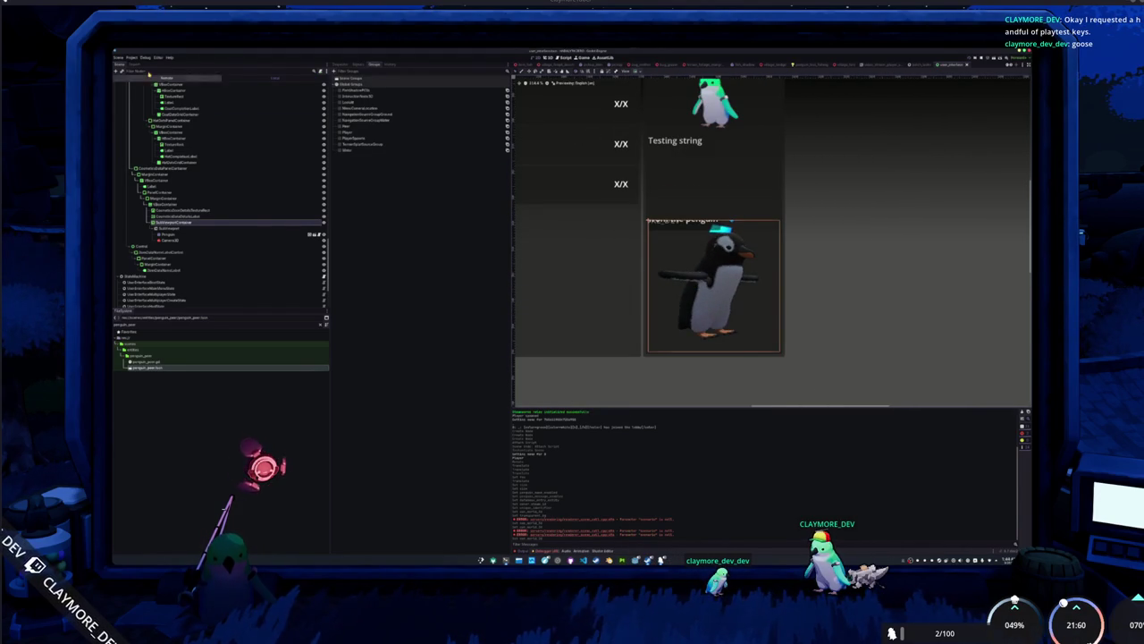
pyautogui.click(129, 57)
pyautogui.click(125, 155)
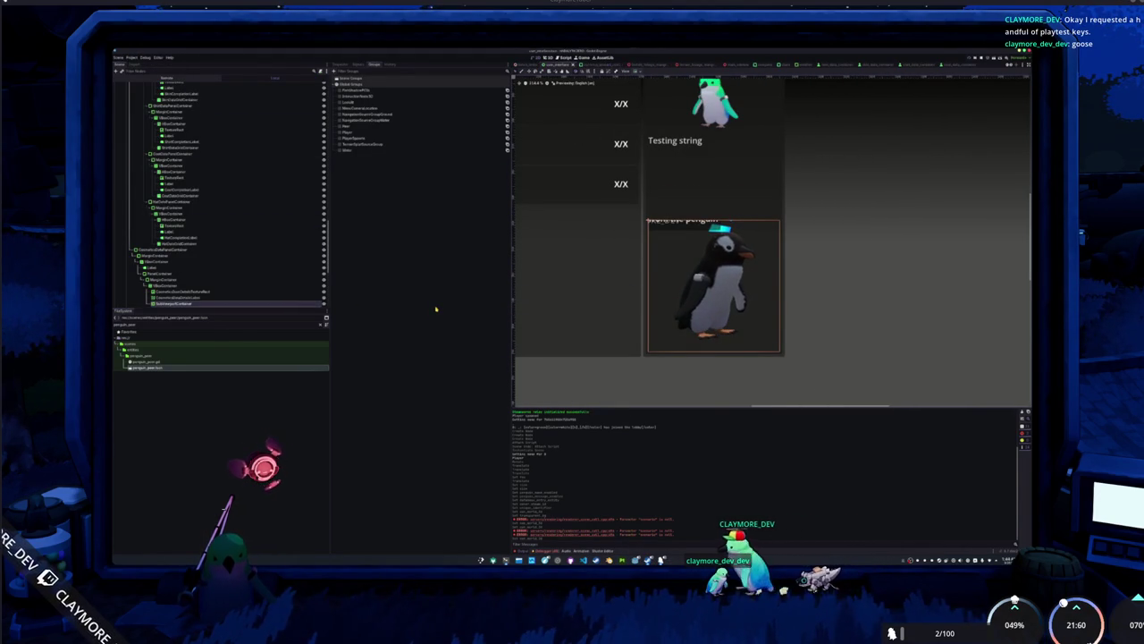
# Move the penguin preview container above the Testing string label and select it.
pyautogui.scroll(-1, 573, 294)
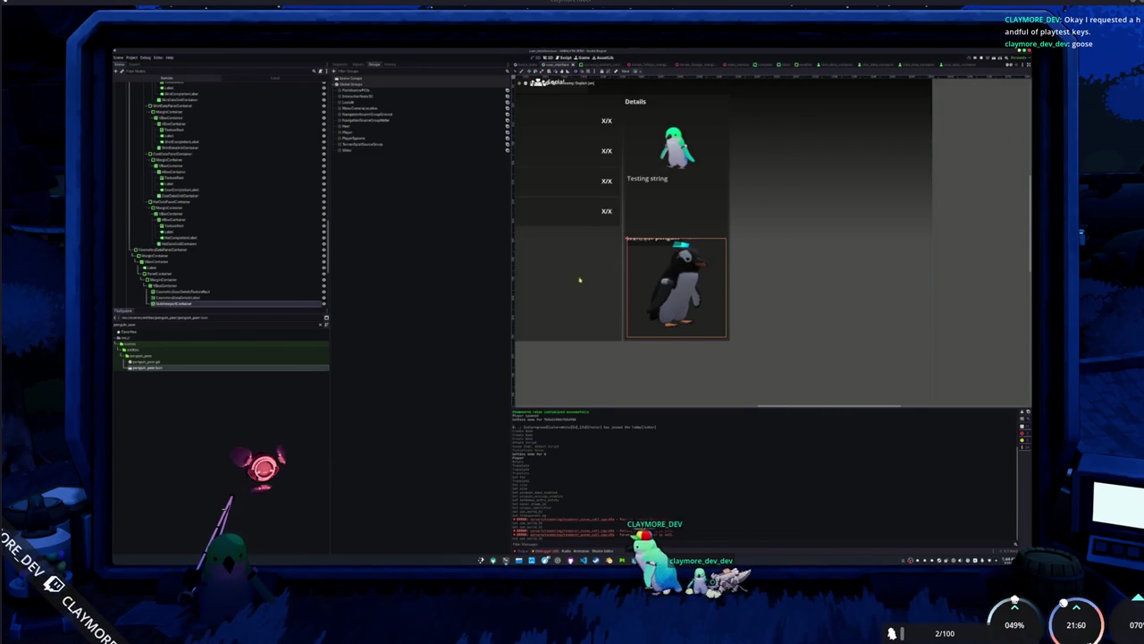
pyautogui.scroll(-1, 664, 287)
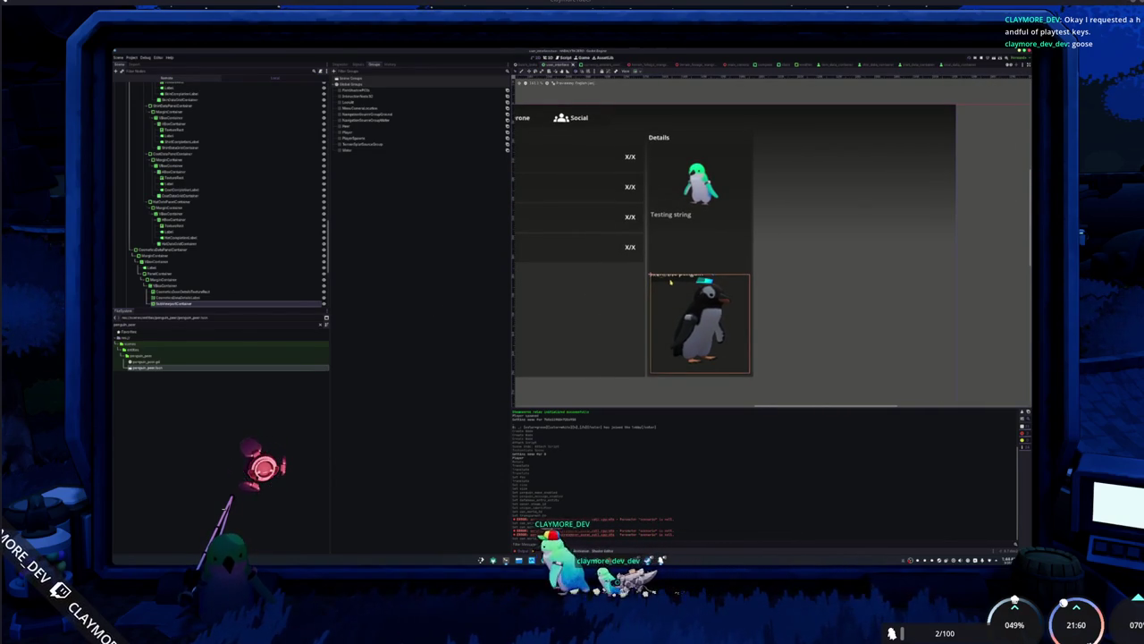
pyautogui.scroll(-1, 664, 287)
pyautogui.scroll(-3, 233, 259)
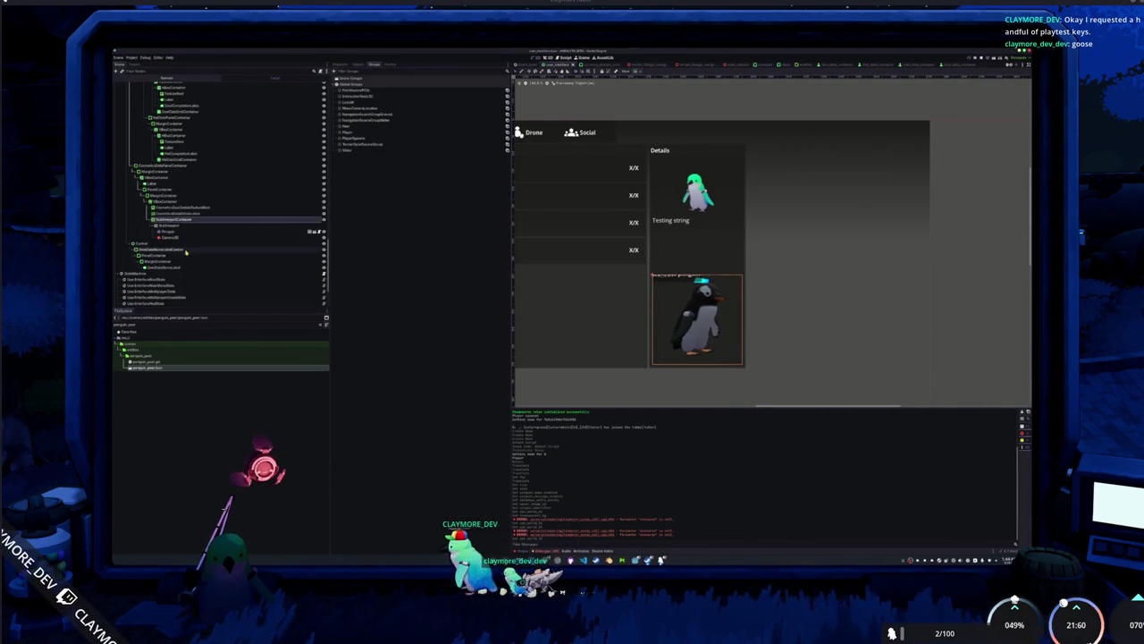
pyautogui.moveTo(168, 207); pyautogui.dragTo(168, 205)
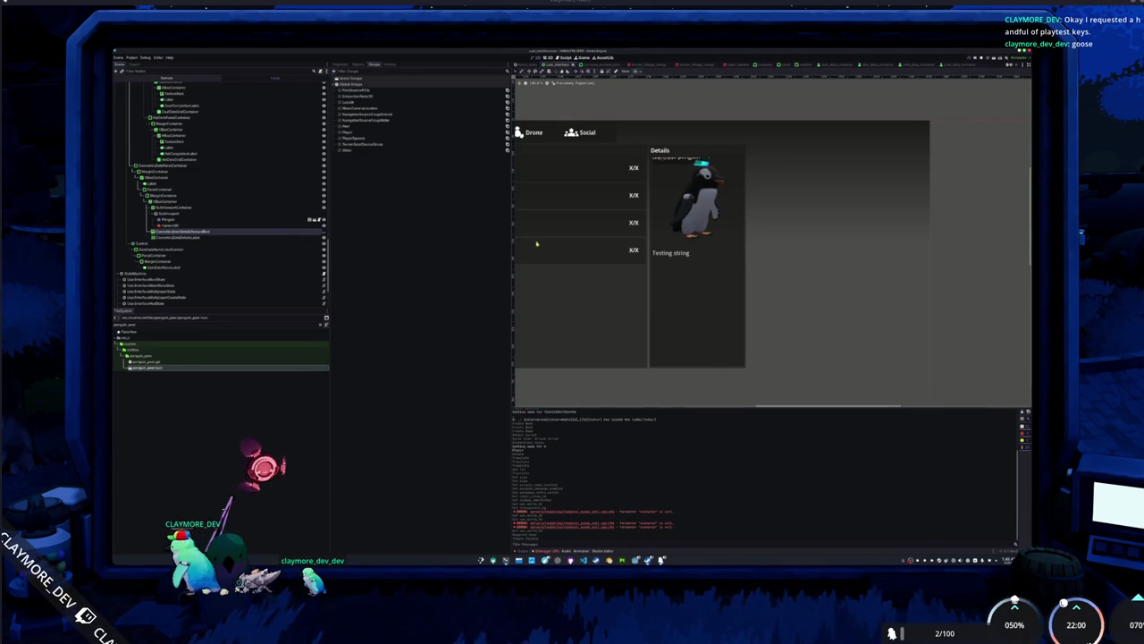
pyautogui.click(677, 164)
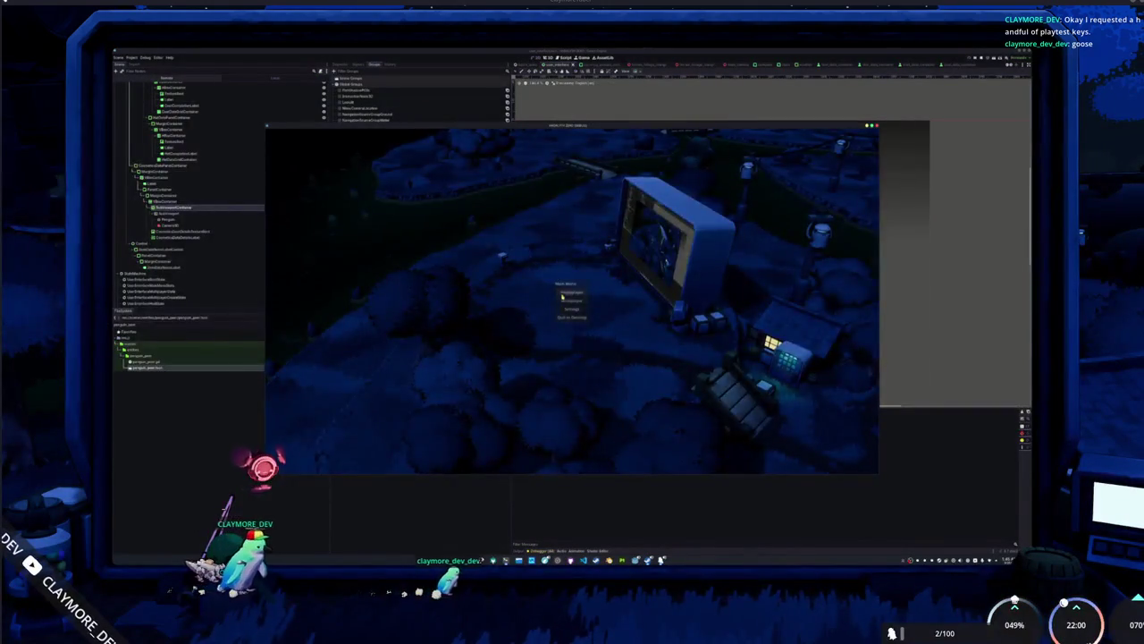
# Open the in-game Cosmetics inventory, move the game window aside, and return to the SubViewport's Inspector.
pyautogui.press('Tab')
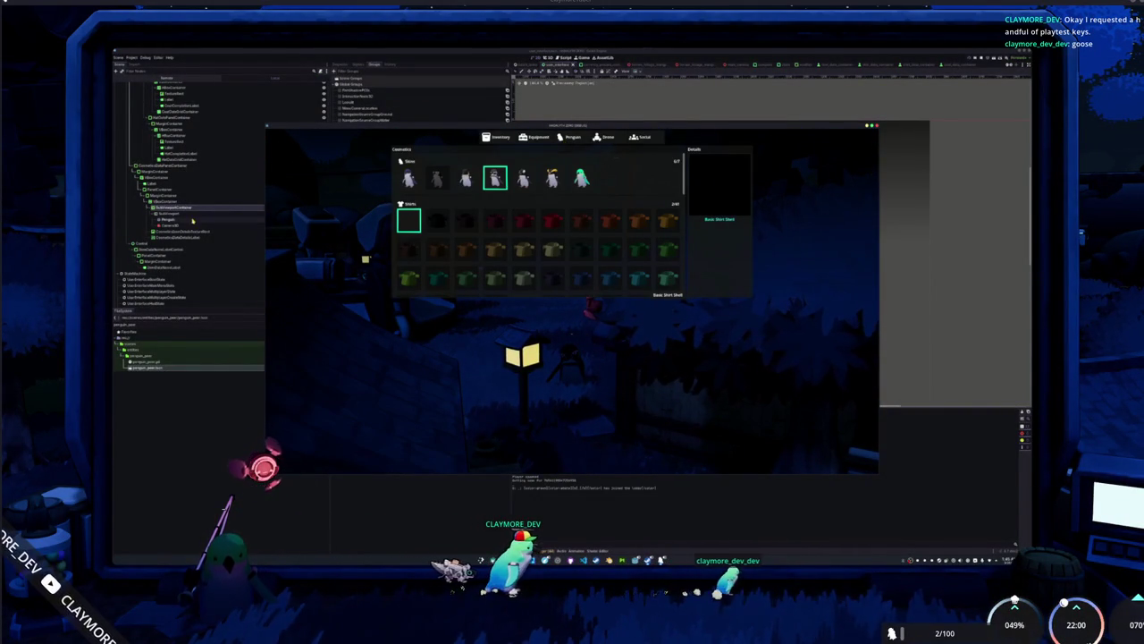
pyautogui.moveTo(328, 128)
pyautogui.mouseDown()
pyautogui.moveTo(480, 167)
pyautogui.moveTo(573, 144)
pyautogui.mouseUp()
pyautogui.click(337, 65)
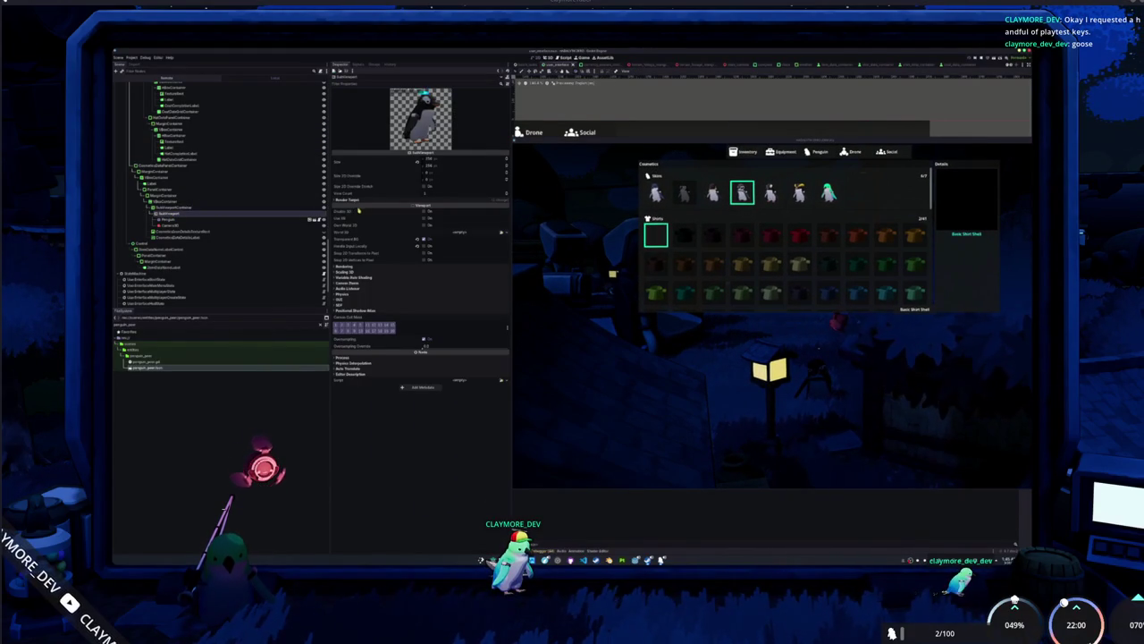
# Give the preview camera a new Environment with a custom white background colour.
pyautogui.click(174, 224)
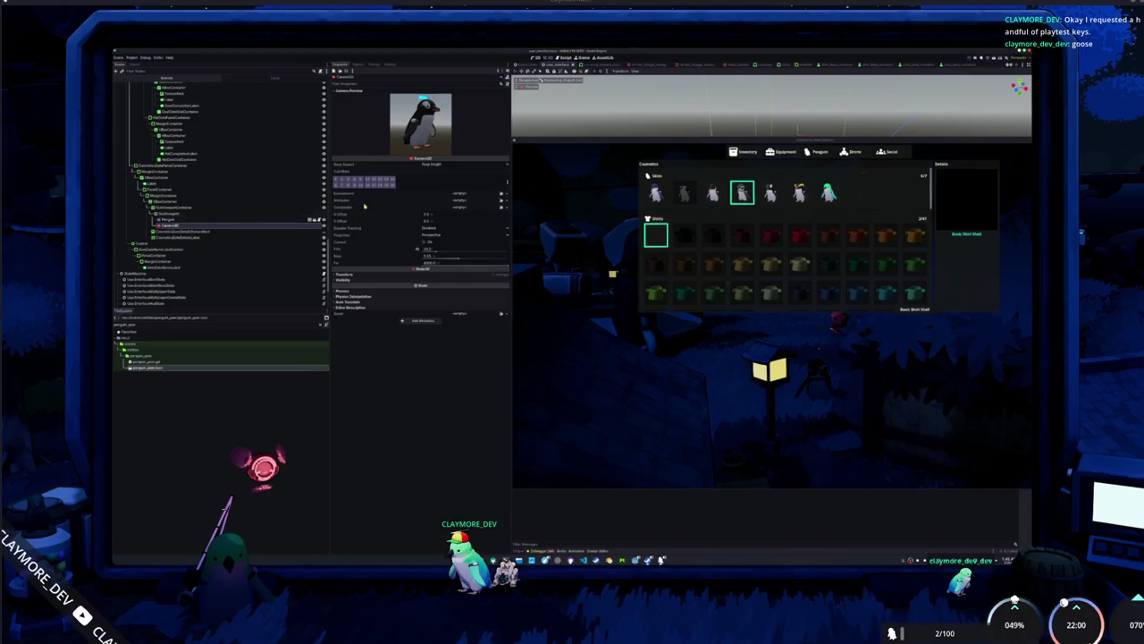
pyautogui.click(506, 193)
pyautogui.click(500, 204)
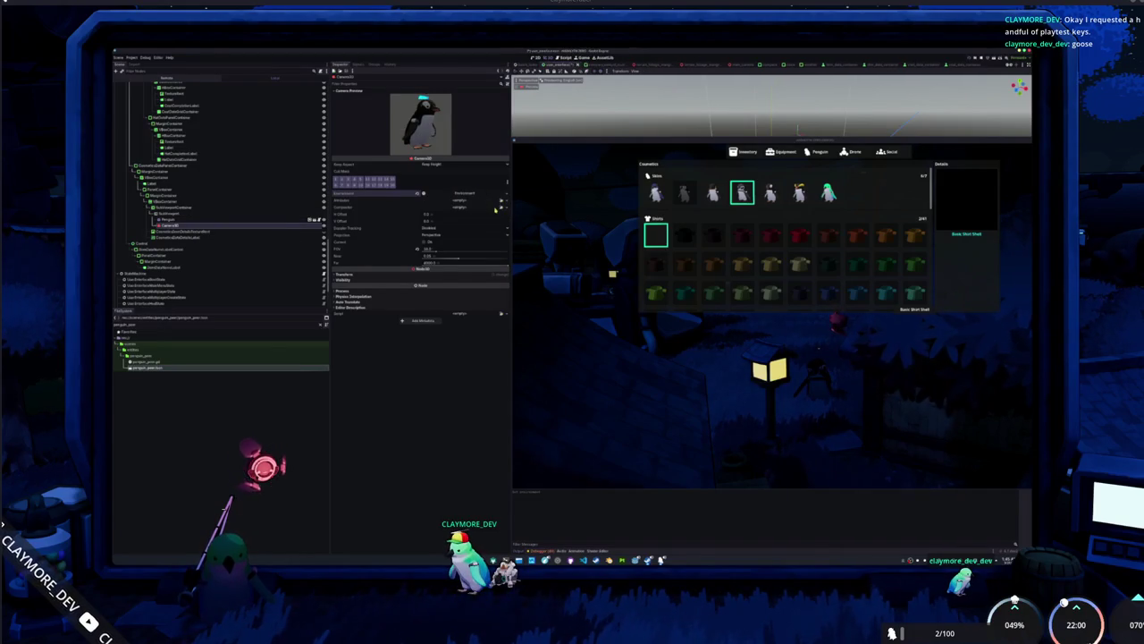
pyautogui.click(470, 194)
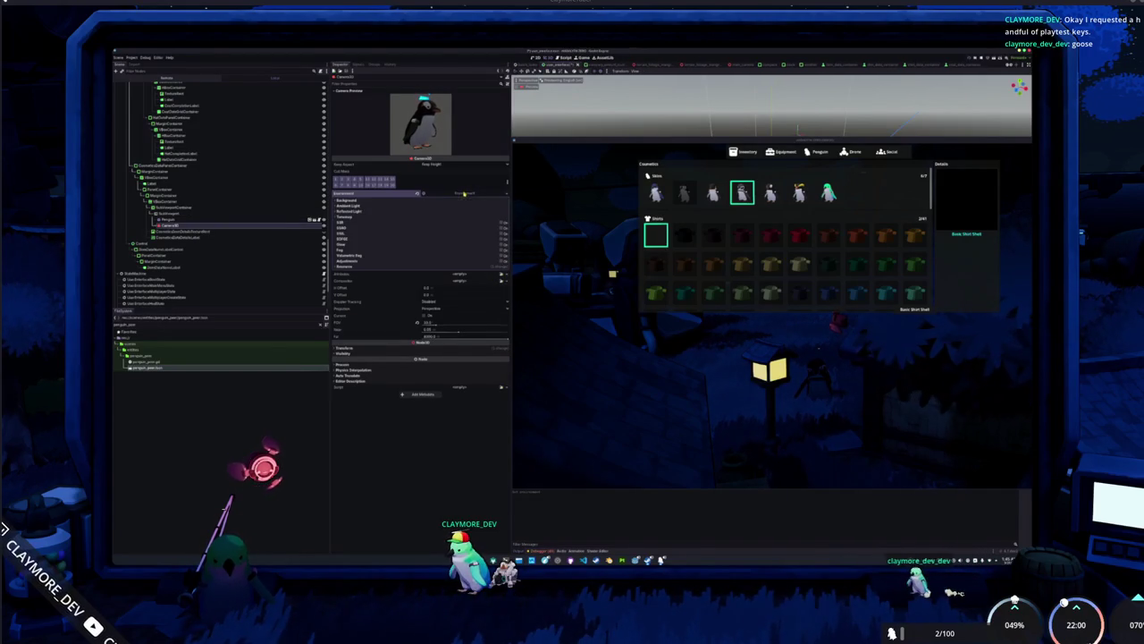
pyautogui.click(376, 203)
pyautogui.click(438, 207)
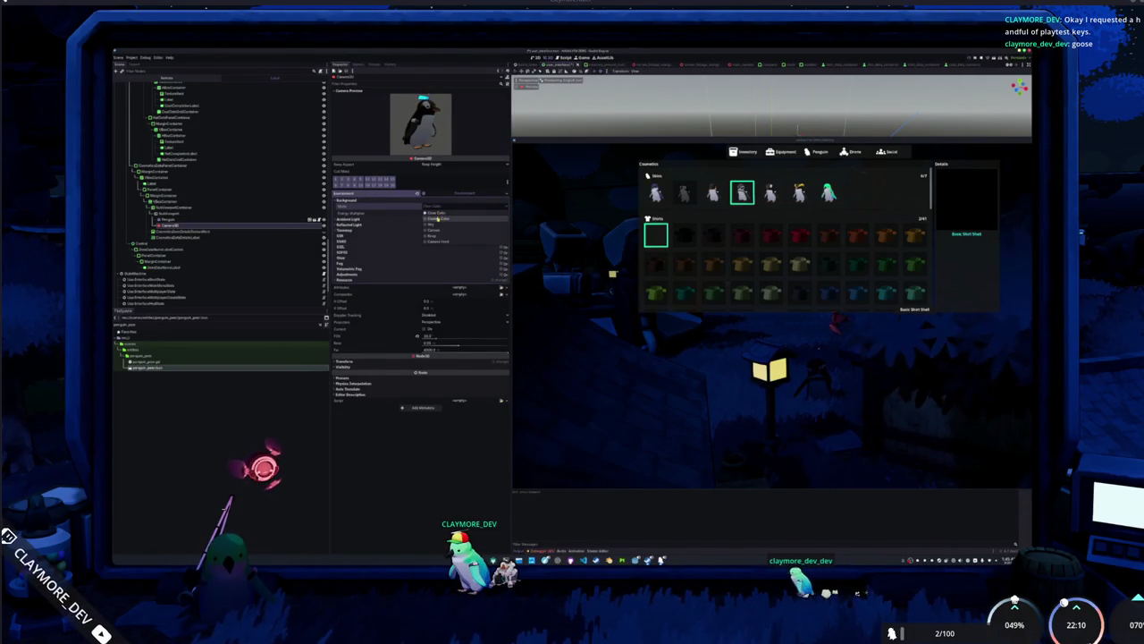
pyautogui.click(438, 220)
pyautogui.click(447, 206)
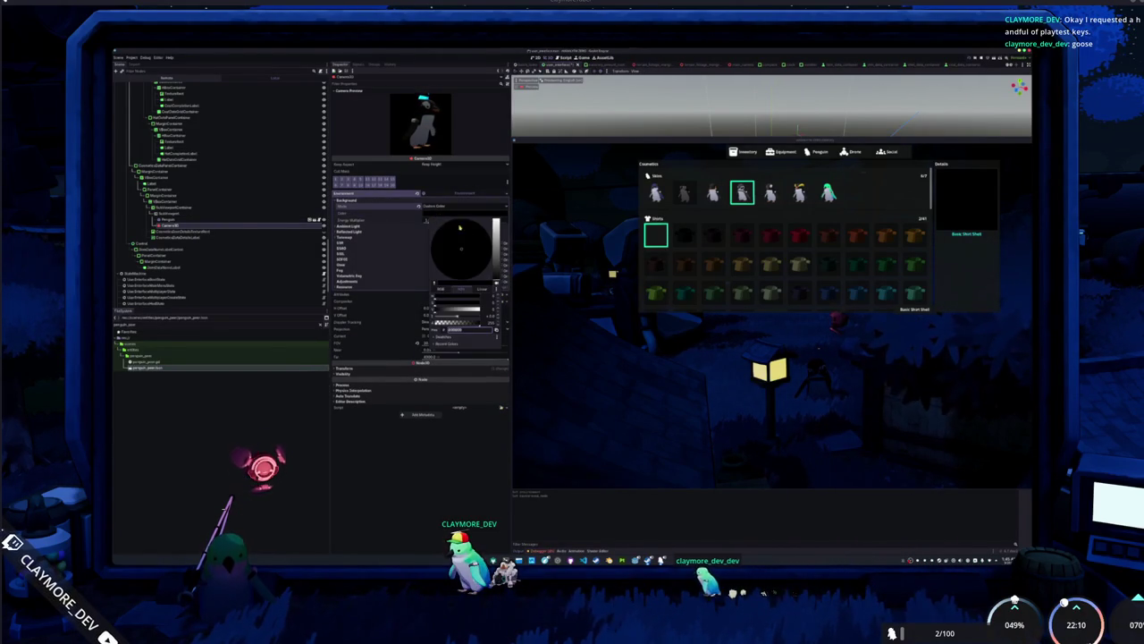
pyautogui.moveTo(497, 249); pyautogui.dragTo(503, 203)
pyautogui.click(390, 215)
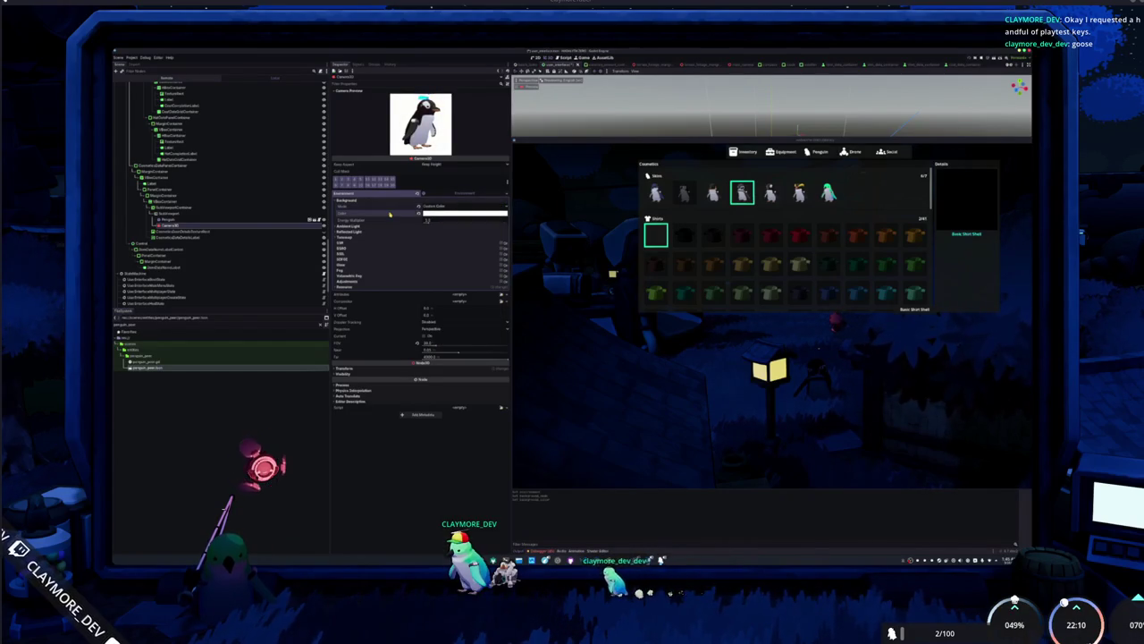
pyautogui.click(427, 218)
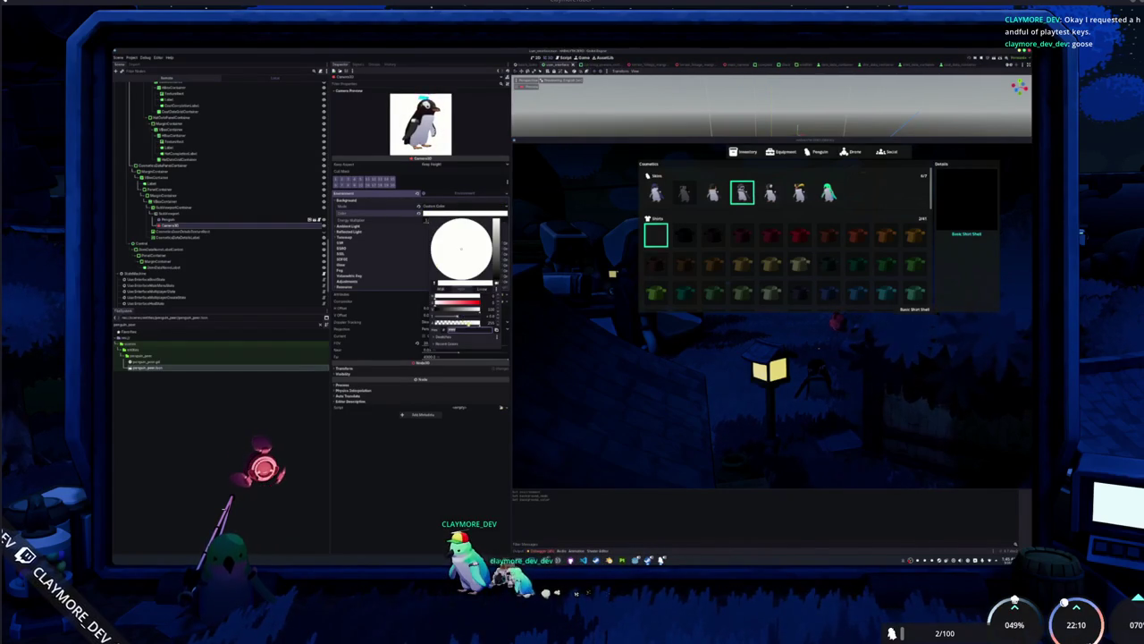
pyautogui.click(371, 295)
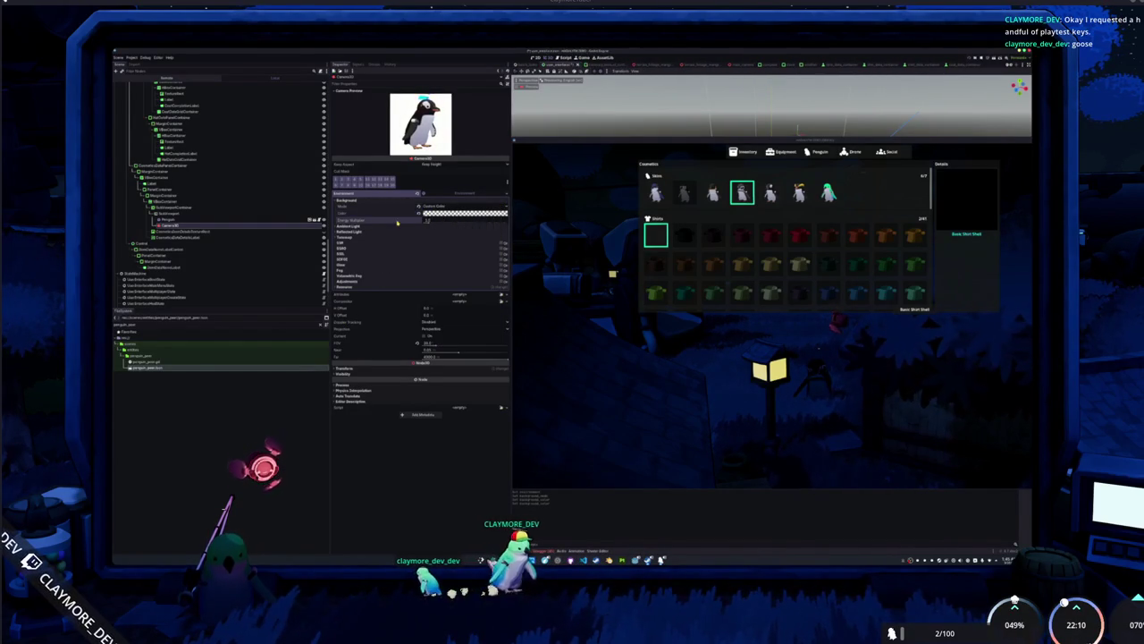
# Toggle the SubViewport setting so Details renders the penguin, then stop the game with F8.
pyautogui.click(169, 214)
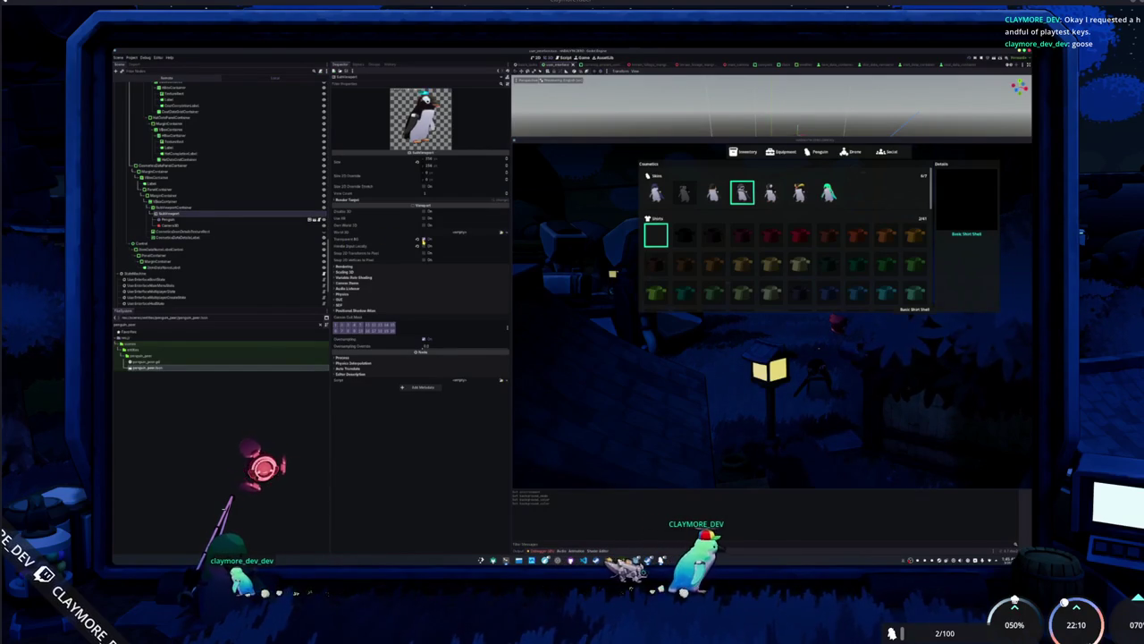
pyautogui.click(423, 226)
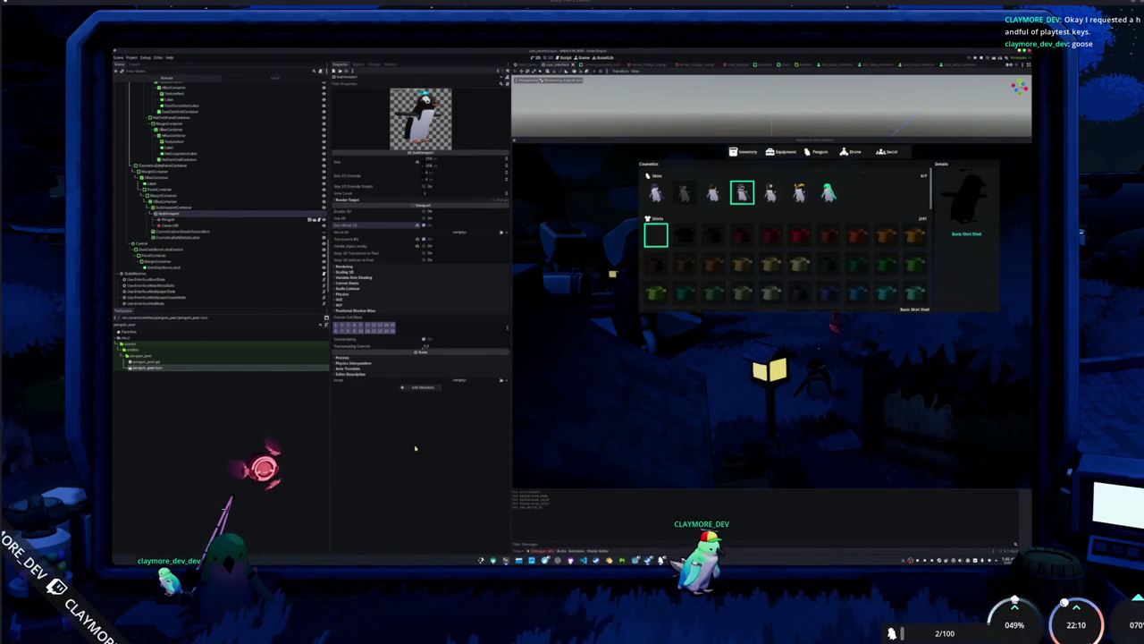
pyautogui.press('F8')
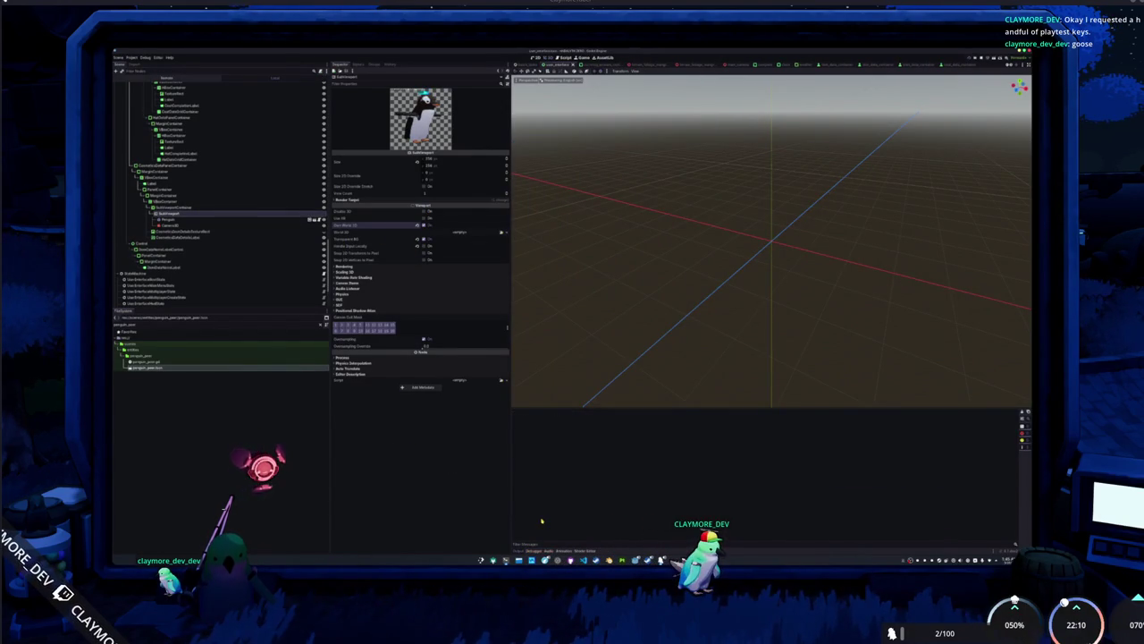
# Relaunch the game with F5, start playing, and open the inventory's Penguin cosmetics view.
pyautogui.press('F5')
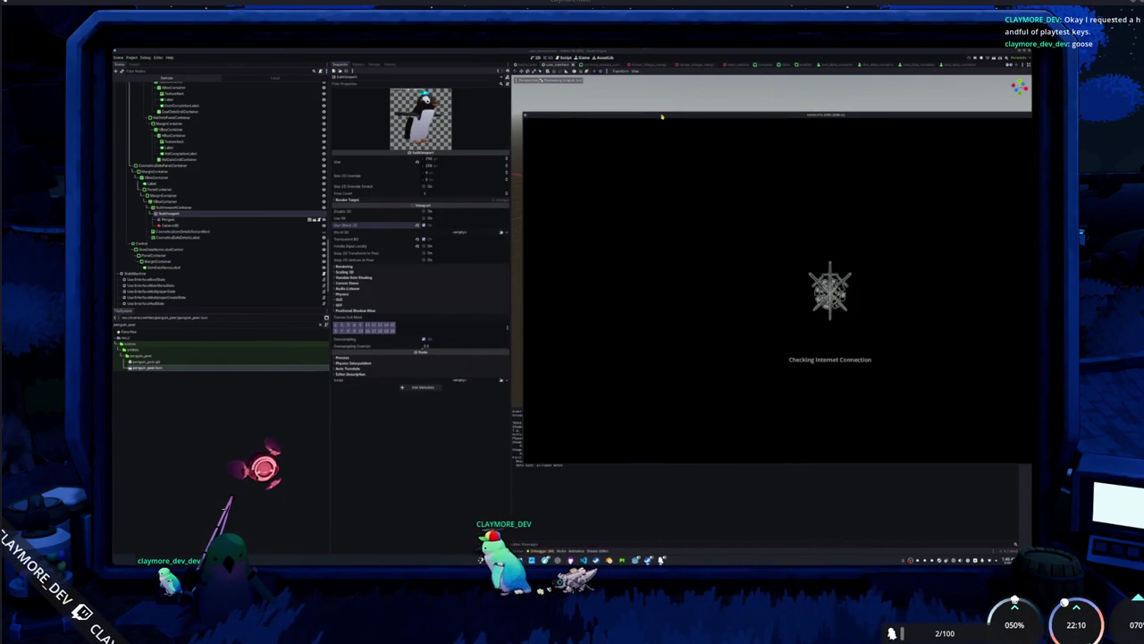
pyautogui.click(179, 218)
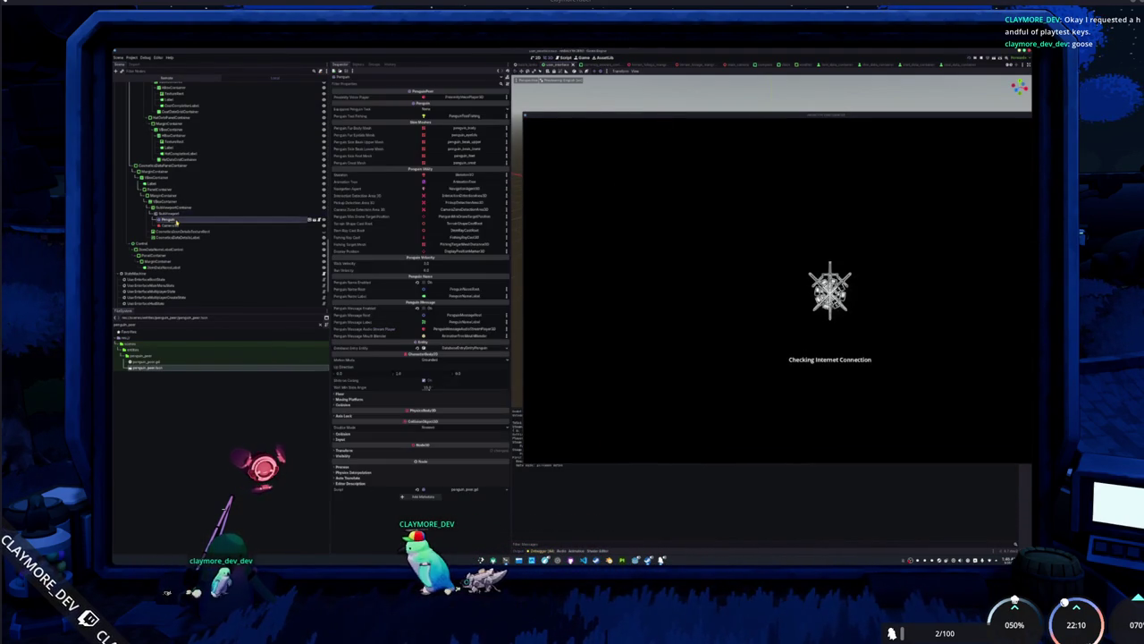
pyautogui.click(170, 212)
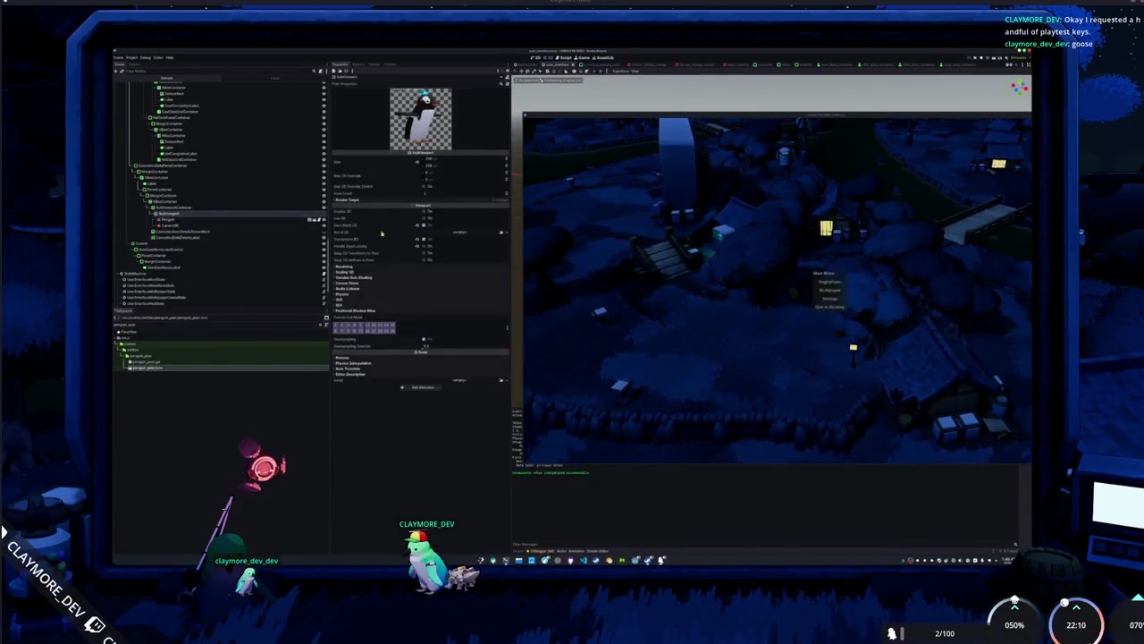
pyautogui.click(820, 285)
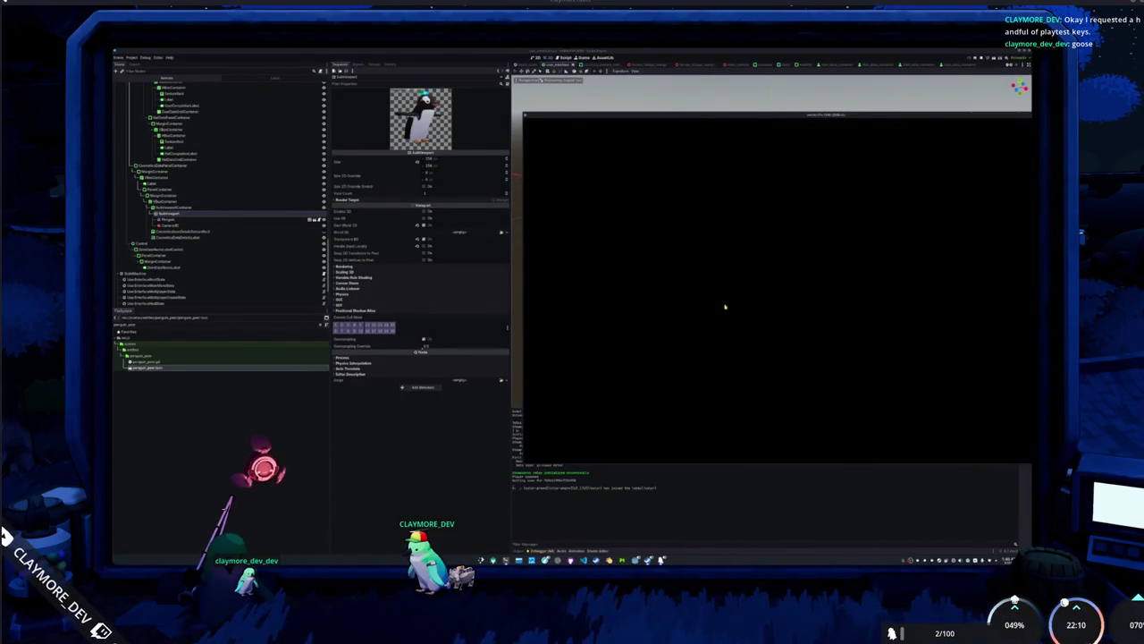
pyautogui.press('i')
pyautogui.click(830, 127)
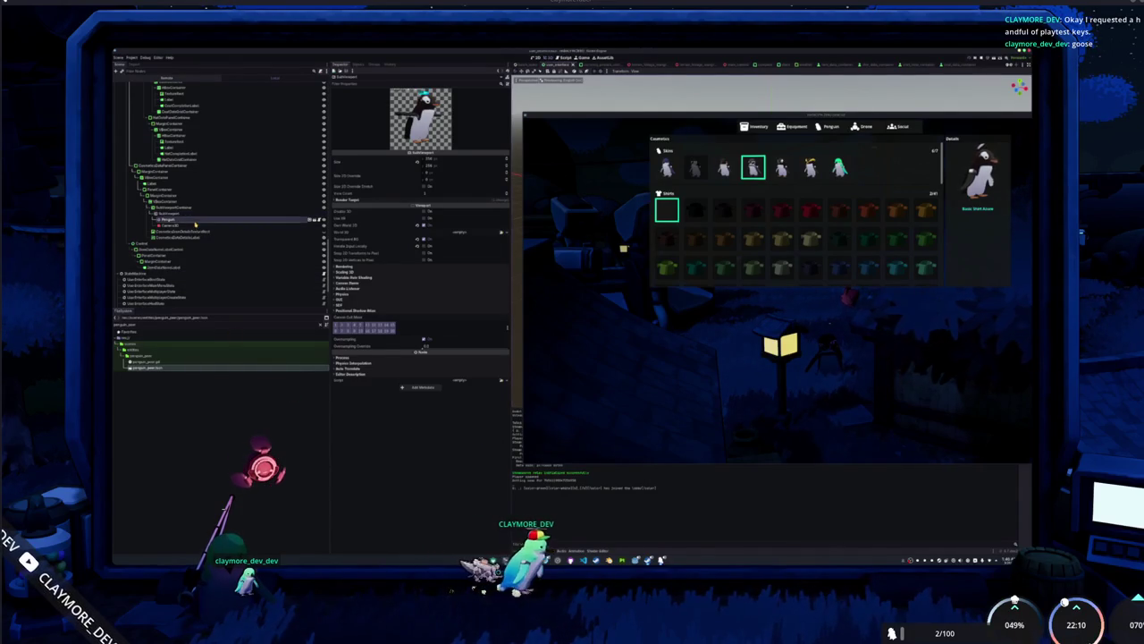
# Open the Penguin scene from the preview viewport and load its script in the external editor.
pyautogui.click(255, 221)
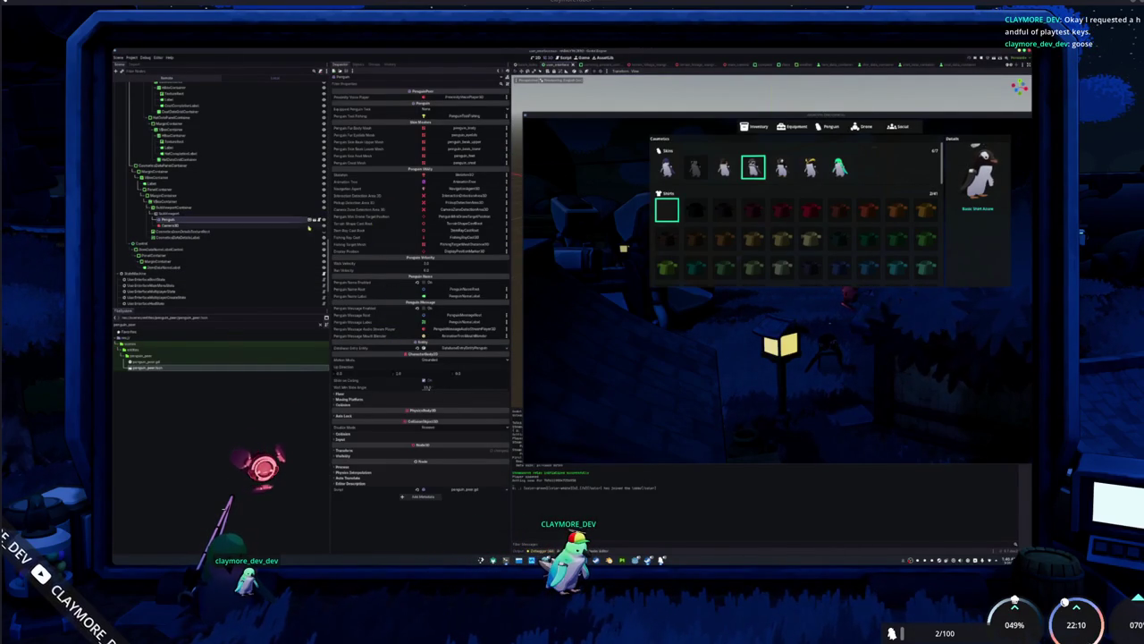
pyautogui.click(317, 221)
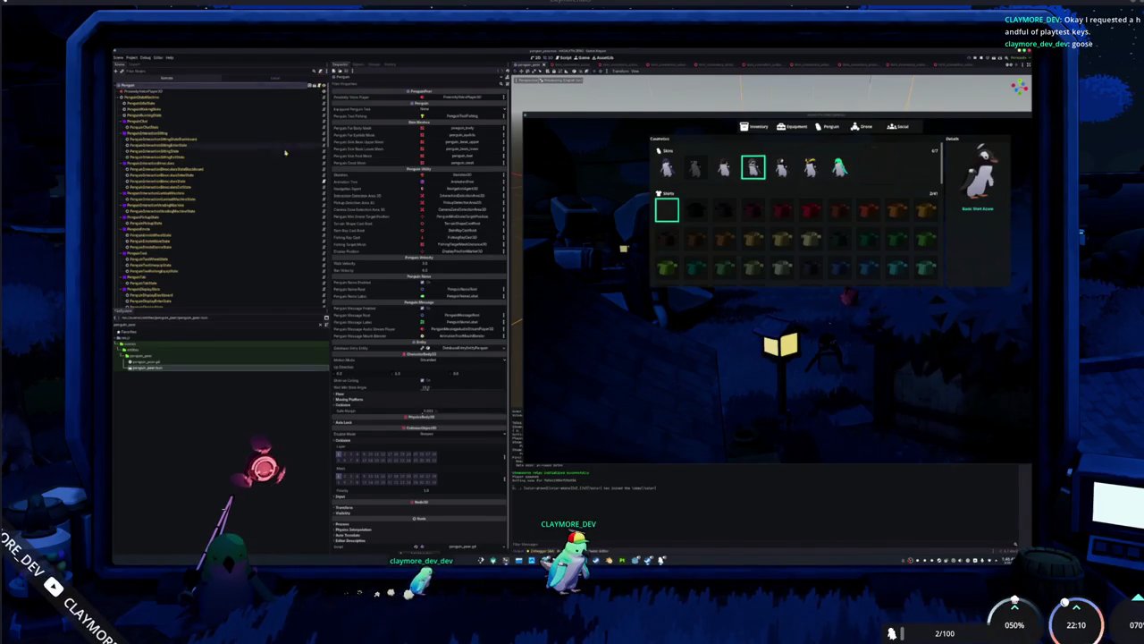
pyautogui.scroll(-5, 278, 202)
pyautogui.scroll(5, 278, 201)
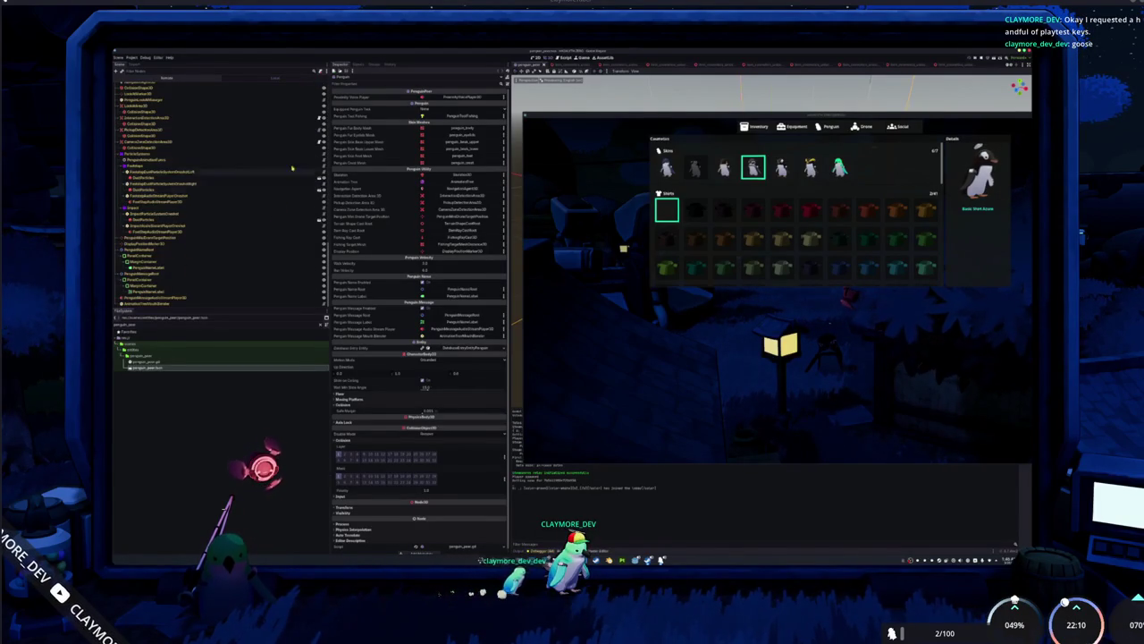
pyautogui.scroll(3, 310, 96)
pyautogui.scroll(5, 309, 97)
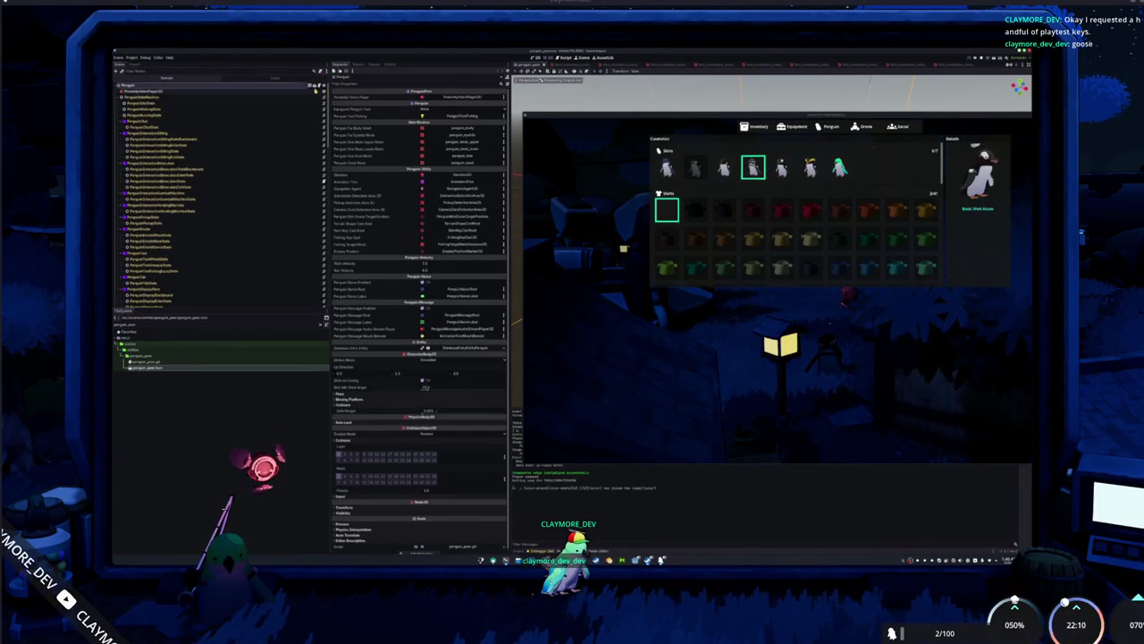
pyautogui.click(312, 127)
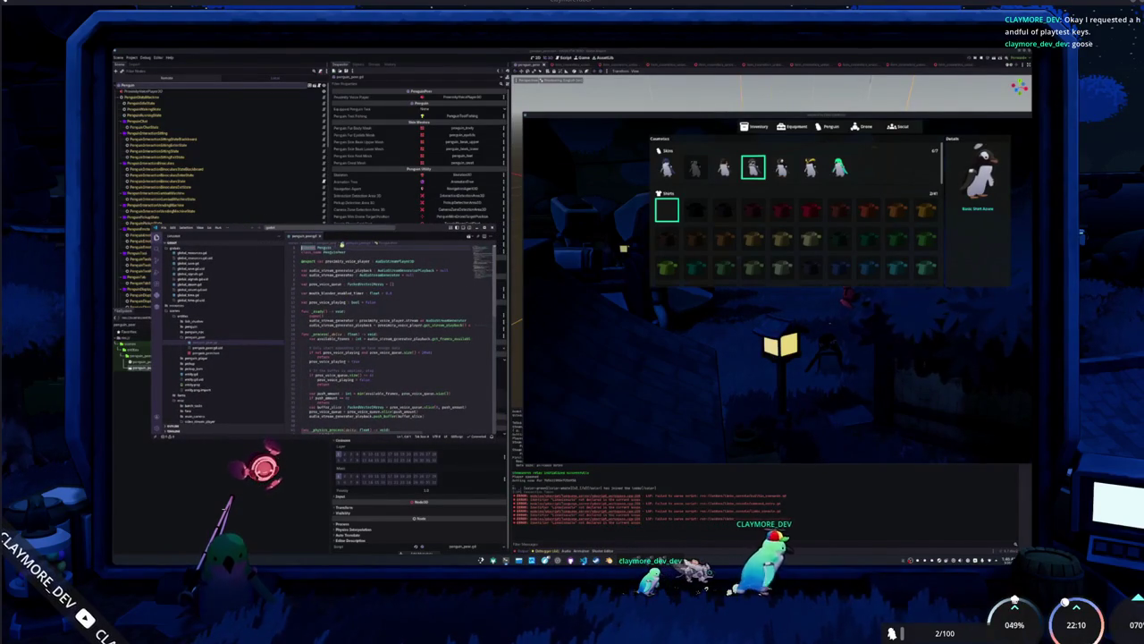
# In penguin.gd, add a blank line after the display_position export in the Penguin Utility group.
pyautogui.click(210, 391)
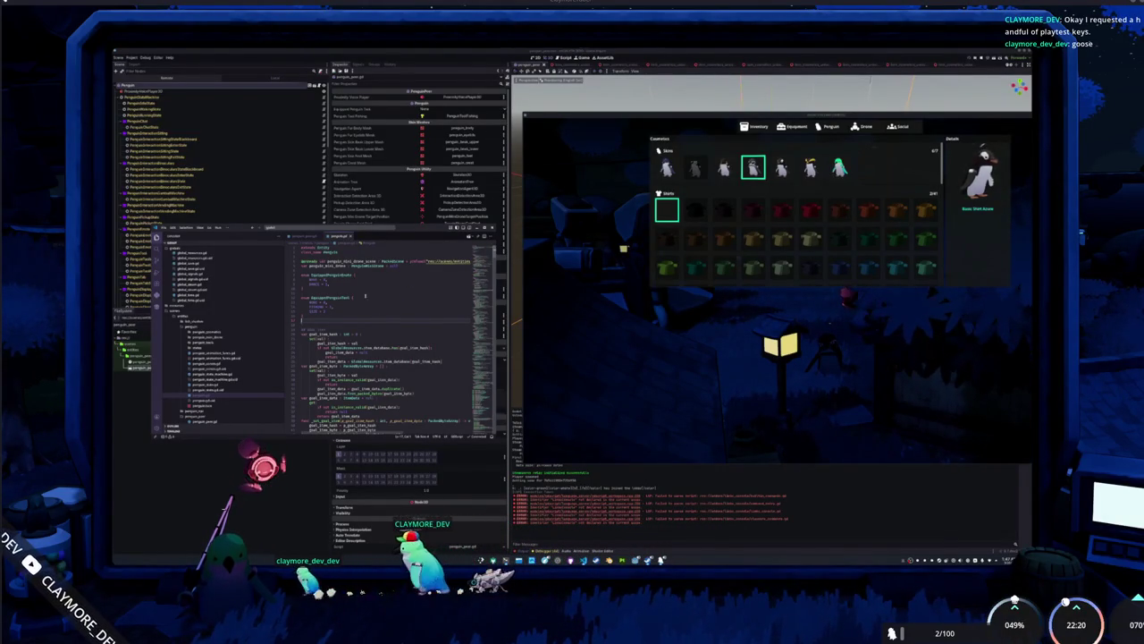
pyautogui.doubleClick(327, 266)
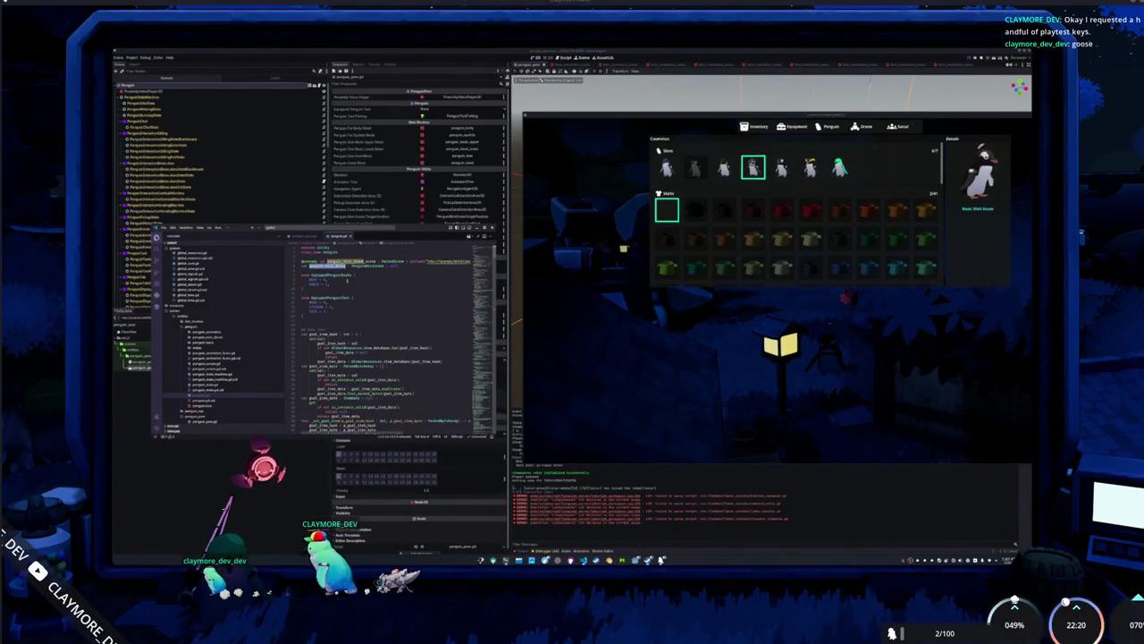
pyautogui.scroll(-10, 358, 340)
pyautogui.scroll(-10, 364, 351)
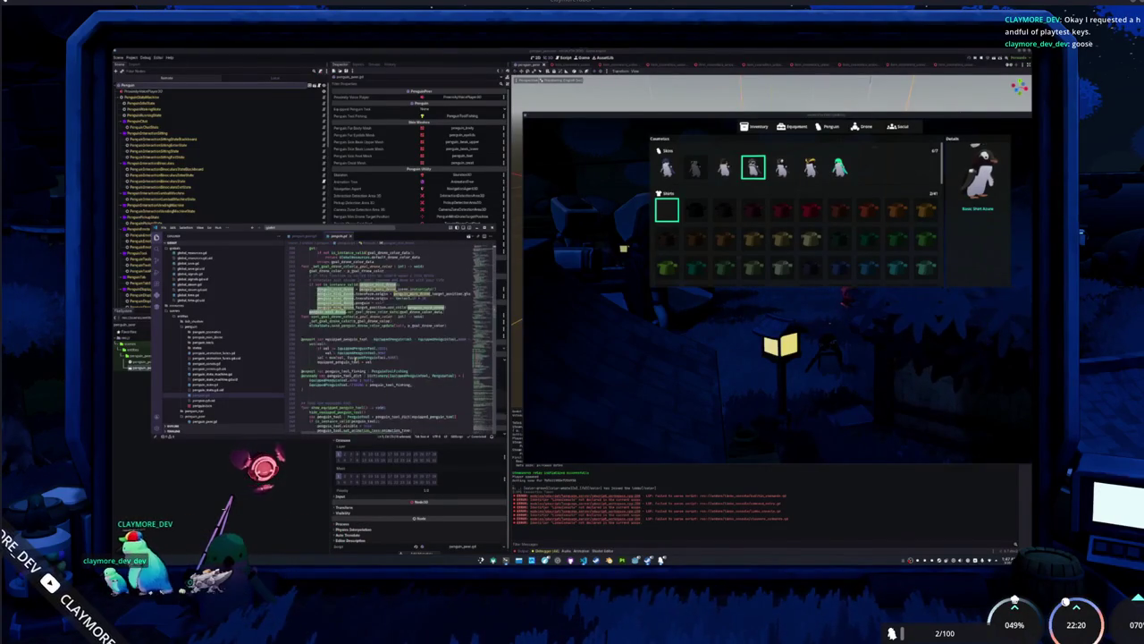
pyautogui.scroll(3, 397, 340)
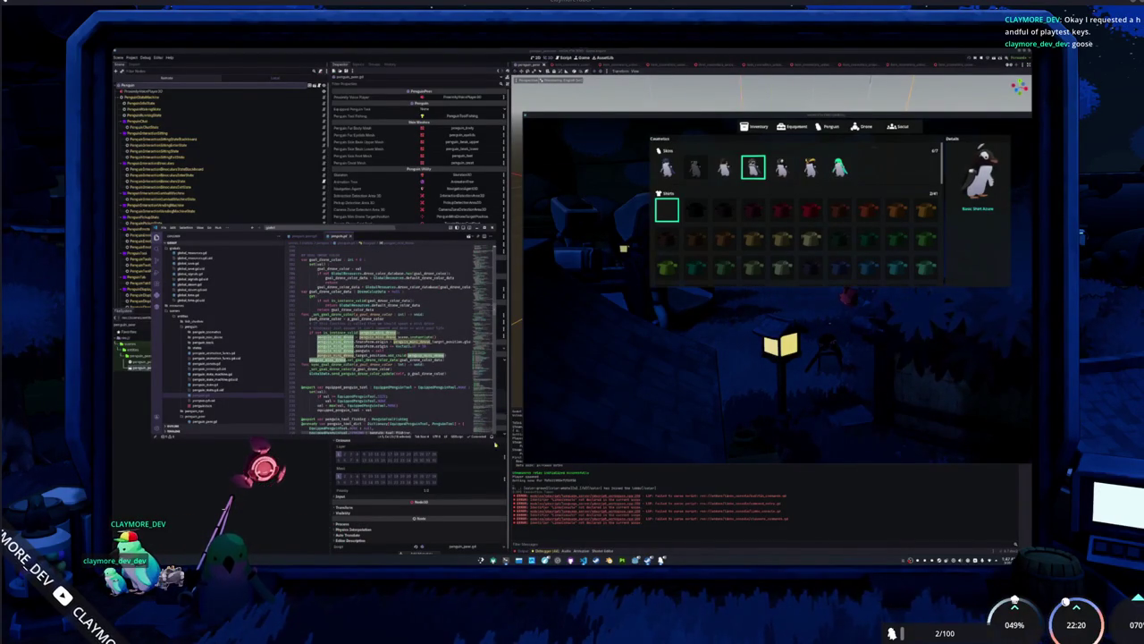
pyautogui.moveTo(485, 363); pyautogui.dragTo(483, 249)
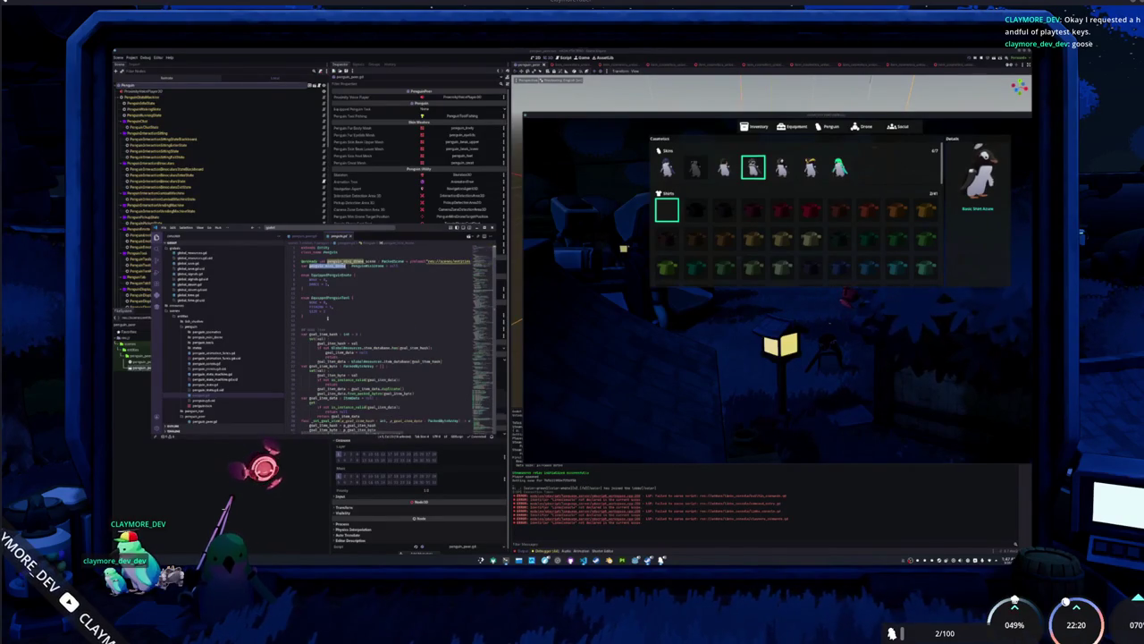
pyautogui.scroll(-15, 322, 330)
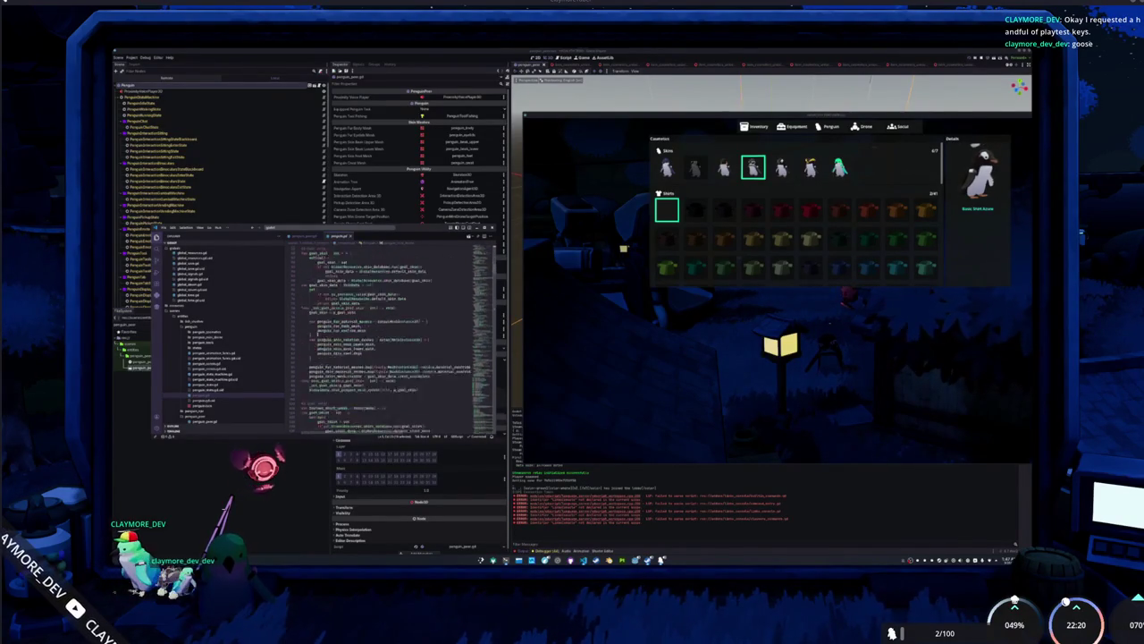
pyautogui.scroll(-10, 394, 340)
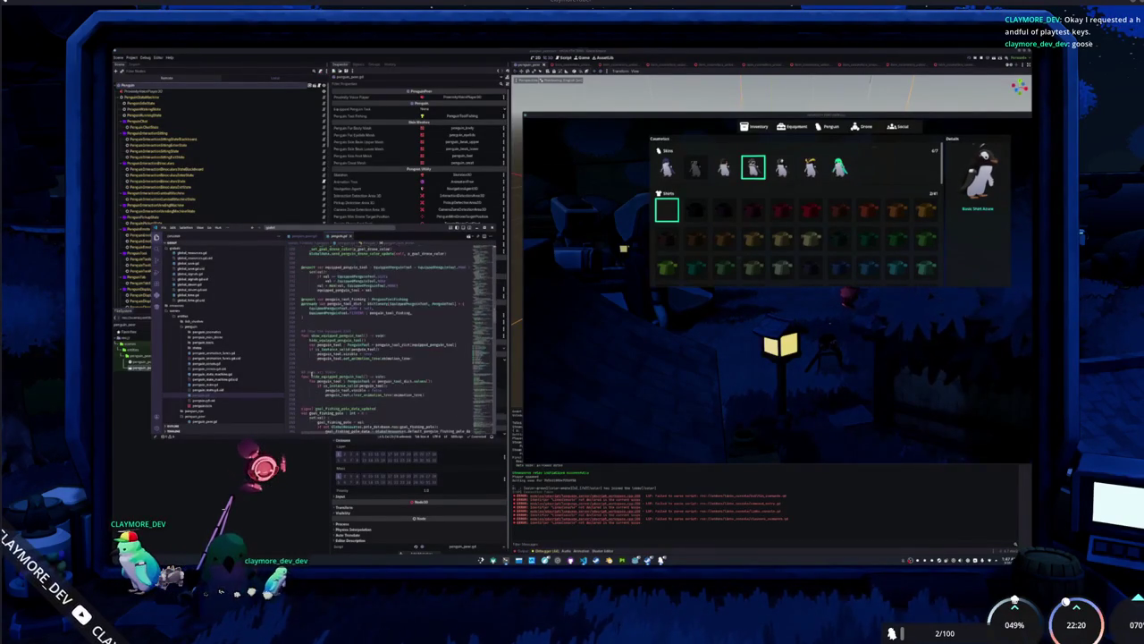
pyautogui.scroll(-10, 393, 340)
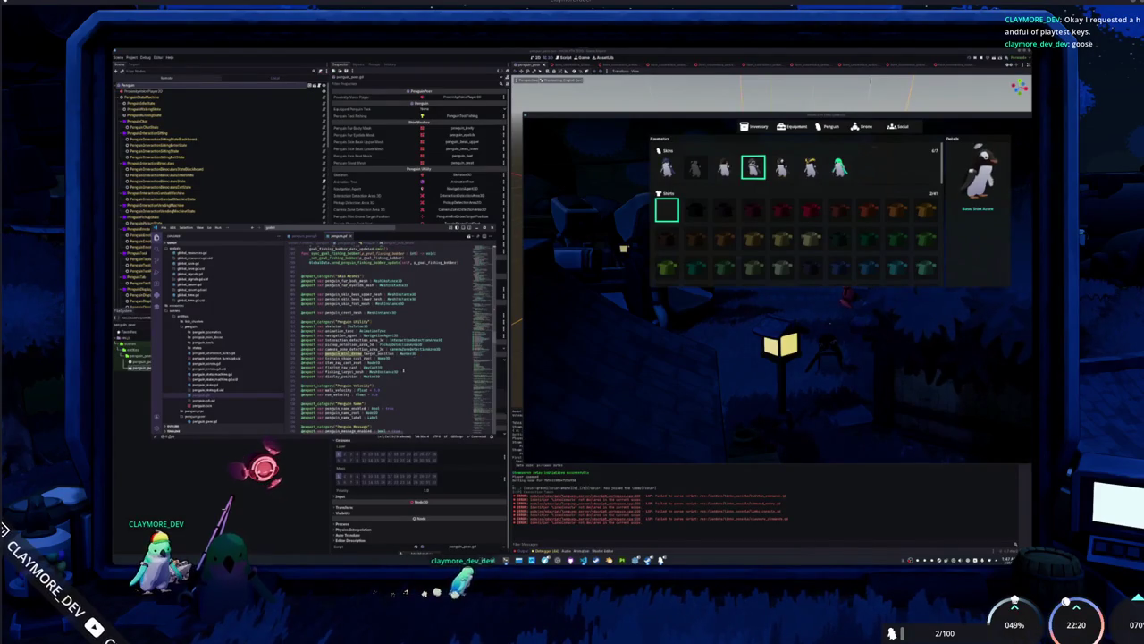
pyautogui.scroll(-3, 398, 374)
pyautogui.click(410, 338)
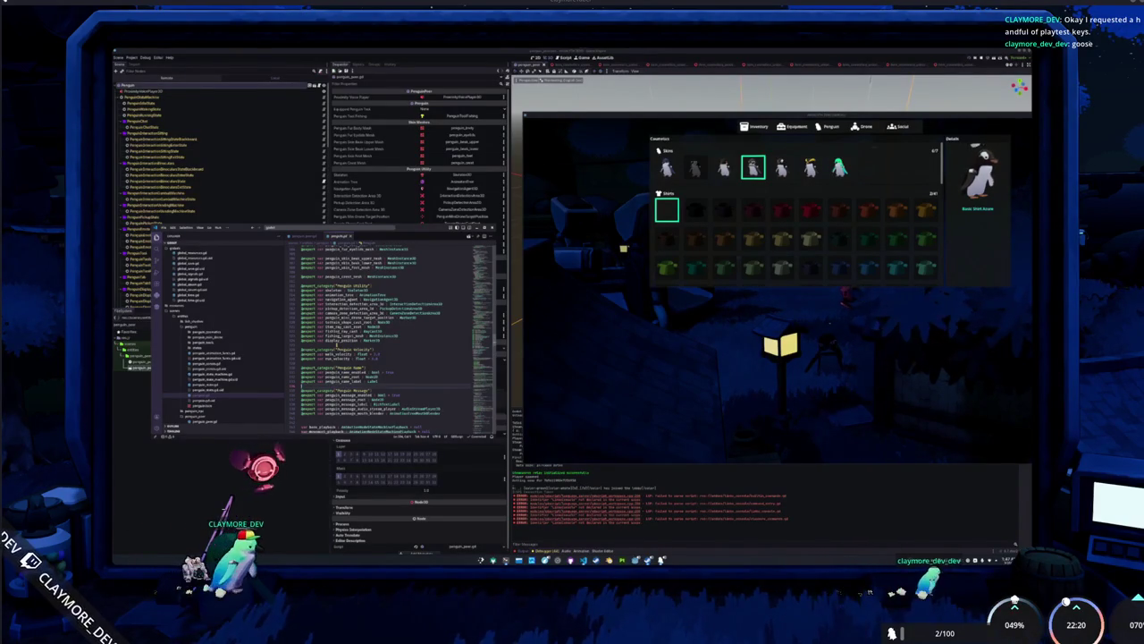
pyautogui.press('Return')
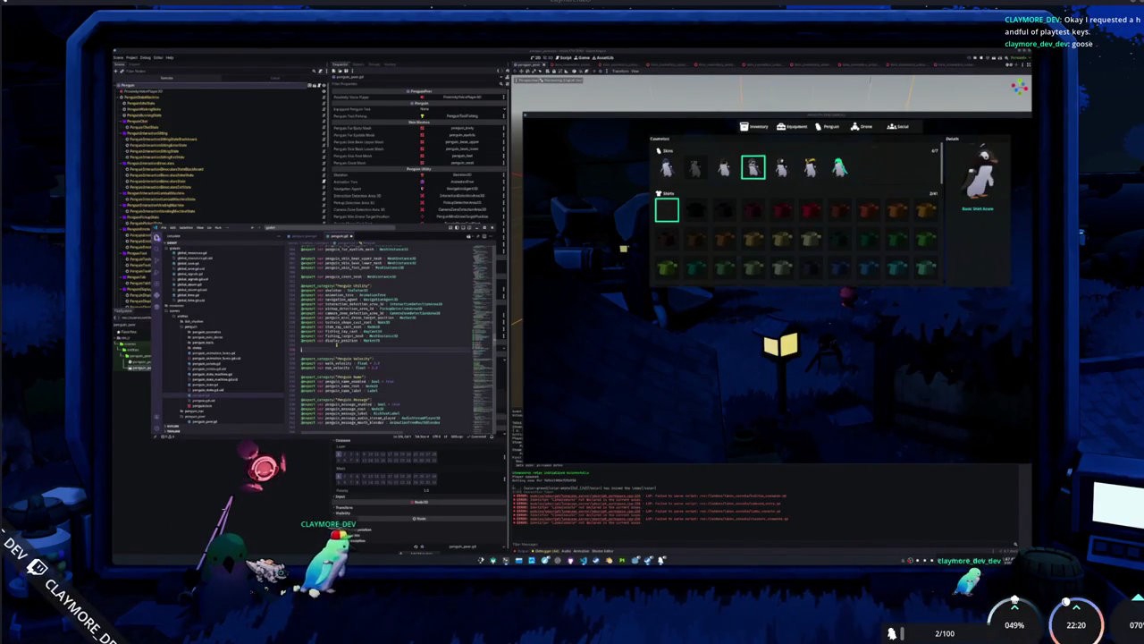
# Add an exported mini-drone bool variable defaulting to false, then switch back to Godot to check it.
pyautogui.write('@export_group')
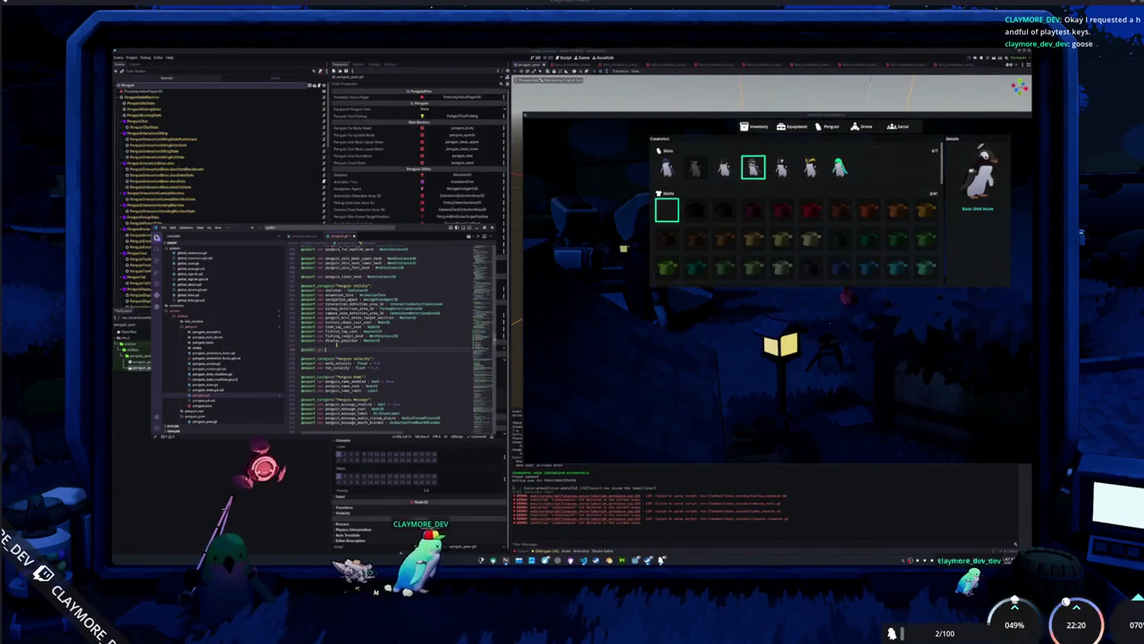
pyautogui.write('in_mini_drone')
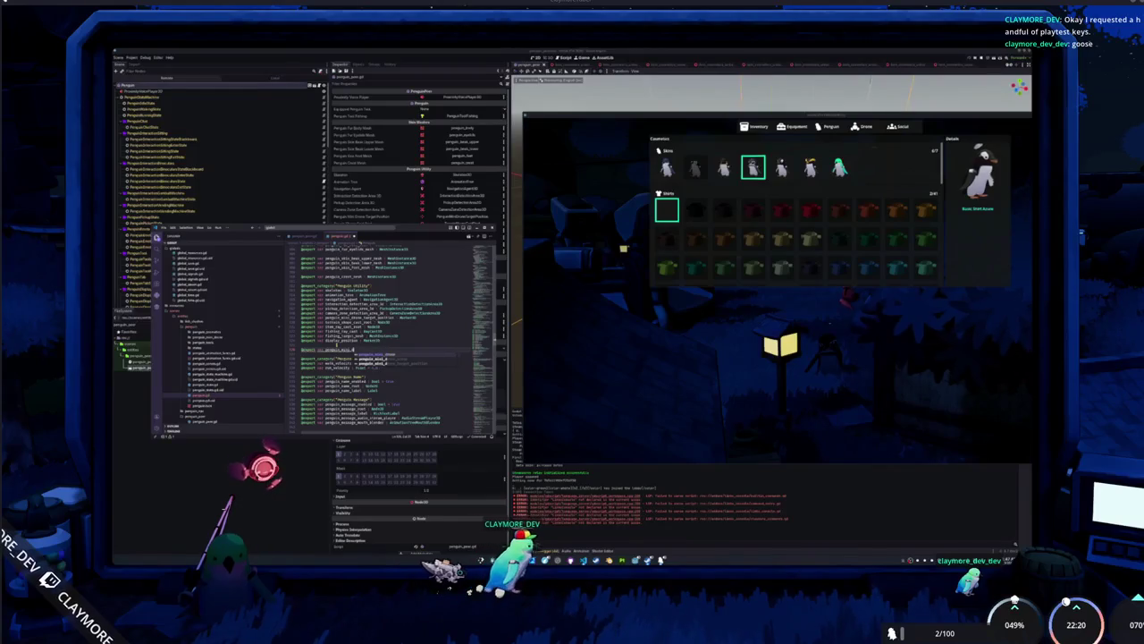
pyautogui.write(': bool = false')
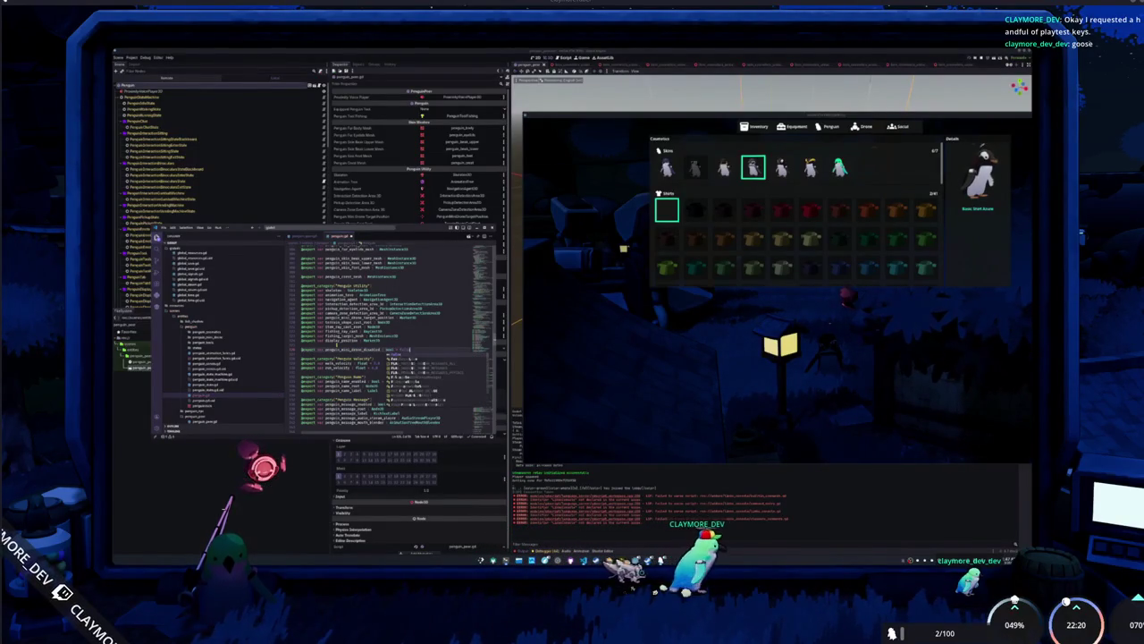
pyautogui.write('alse')
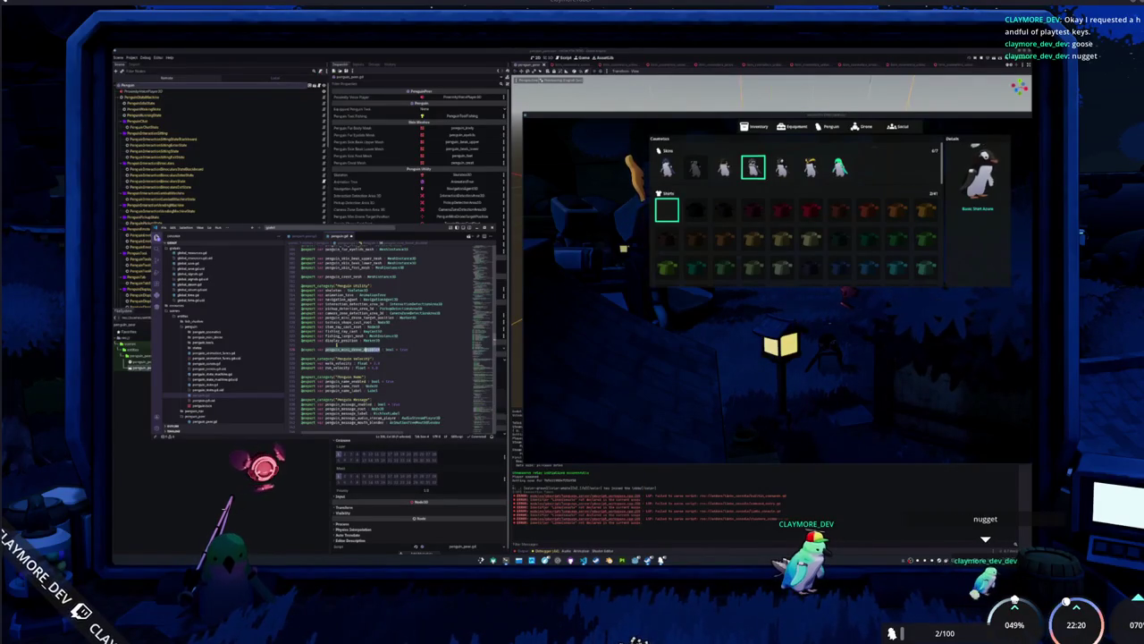
pyautogui.press('Down')
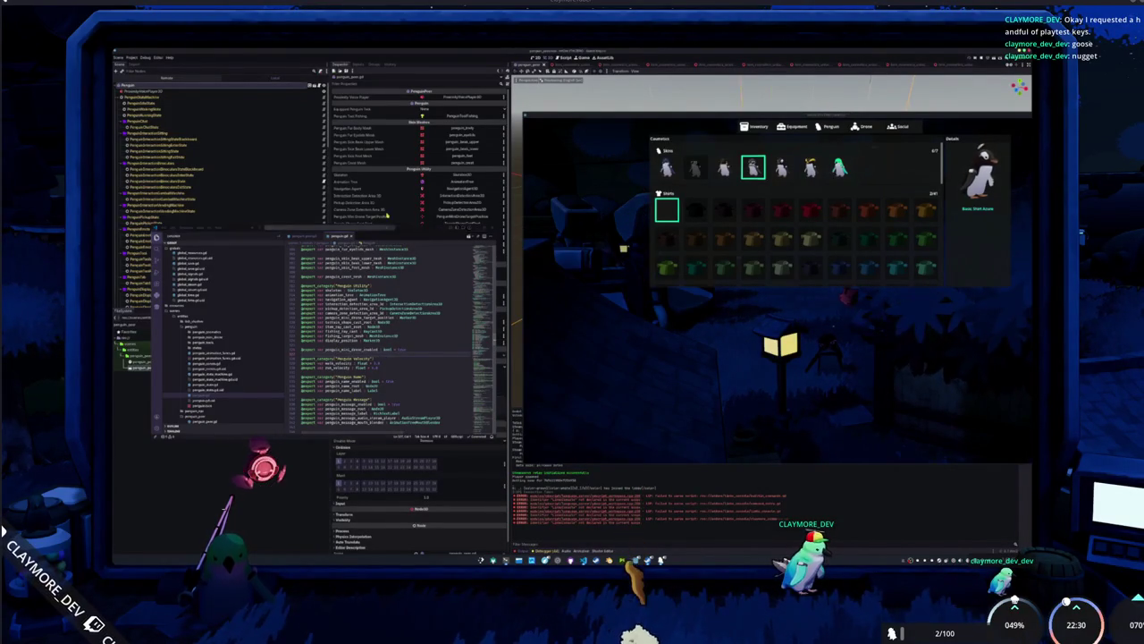
pyautogui.hotkey('alt', 'Tab')
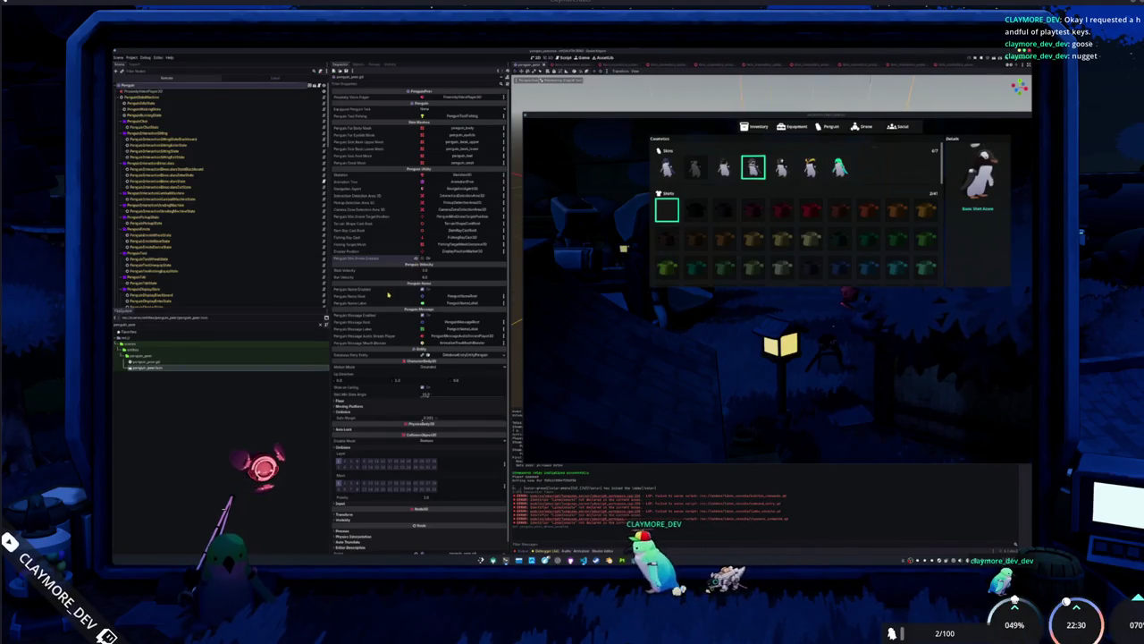
# Return to VS Code and scroll up to the drone colour code.
pyautogui.hotkey('alt', 'Tab')
pyautogui.scroll(-5, 447, 340)
pyautogui.scroll(-10, 479, 344)
pyautogui.scroll(-10, 484, 375)
pyautogui.scroll(10, 483, 355)
pyautogui.scroll(5, 481, 346)
pyautogui.scroll(3, 480, 341)
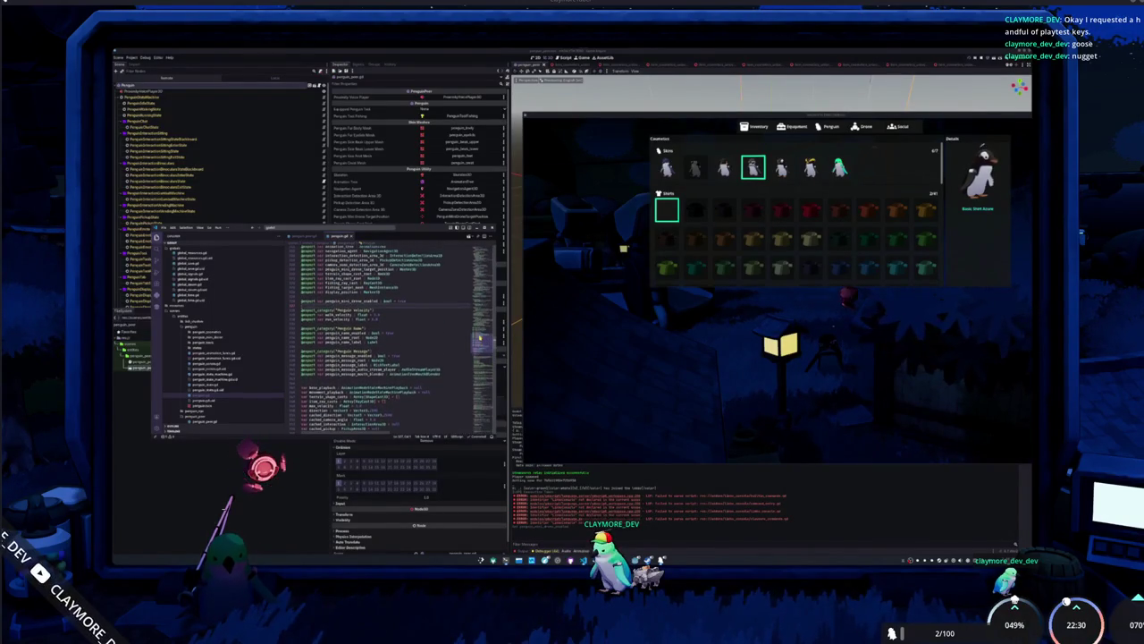
pyautogui.scroll(3, 480, 341)
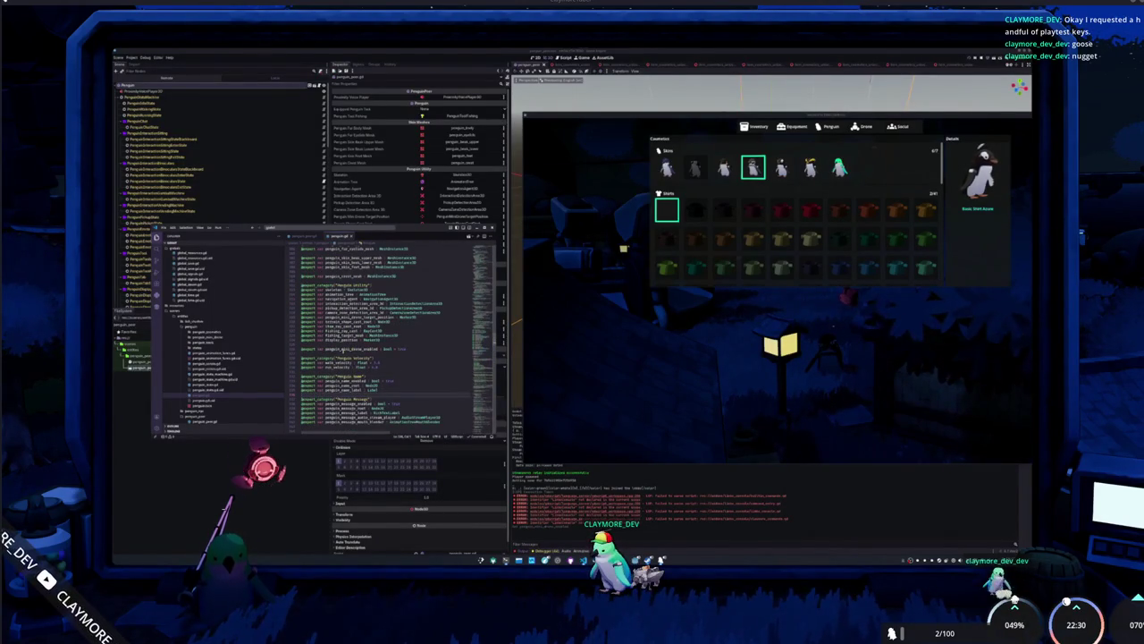
pyautogui.scroll(-5, 480, 341)
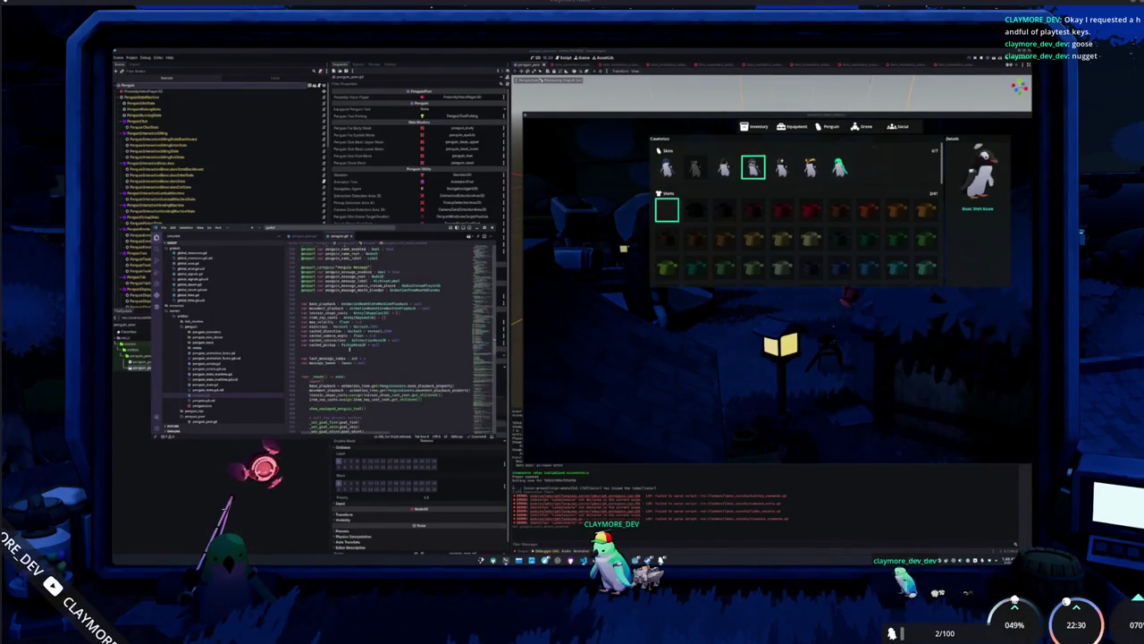
pyautogui.scroll(10, 480, 341)
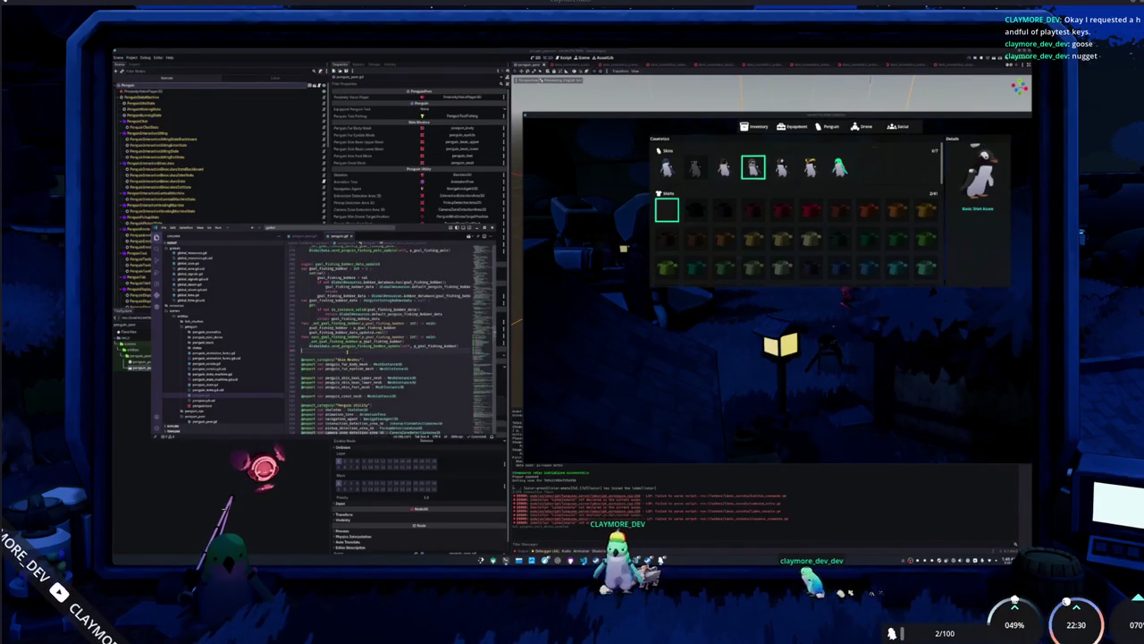
pyautogui.scroll(8, 393, 340)
pyautogui.scroll(9, 386, 340)
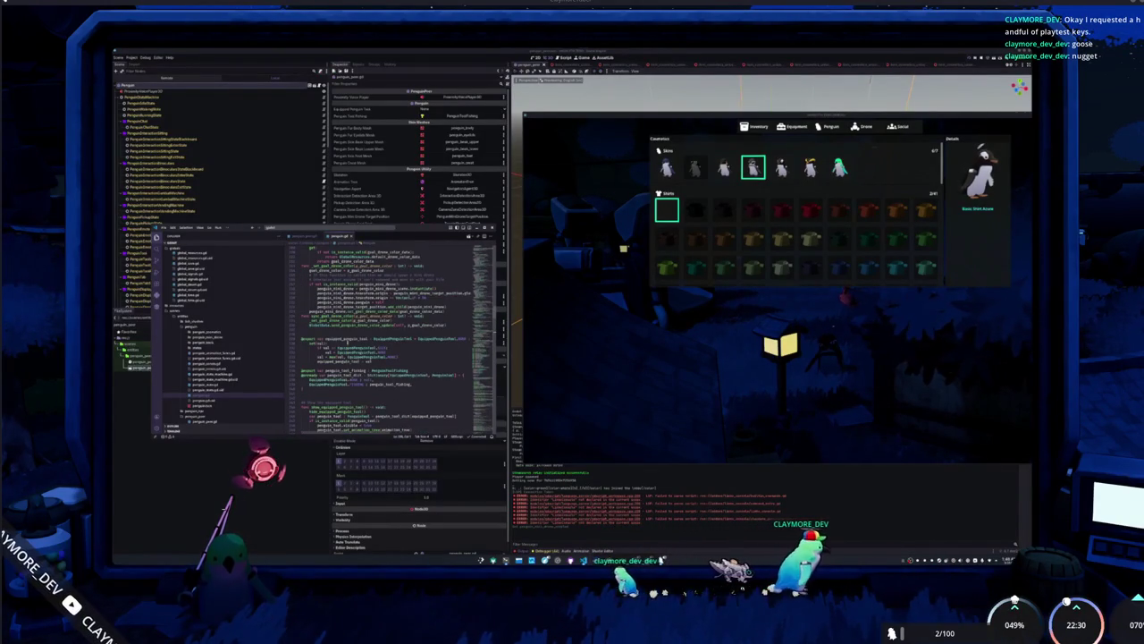
pyautogui.scroll(2, 387, 322)
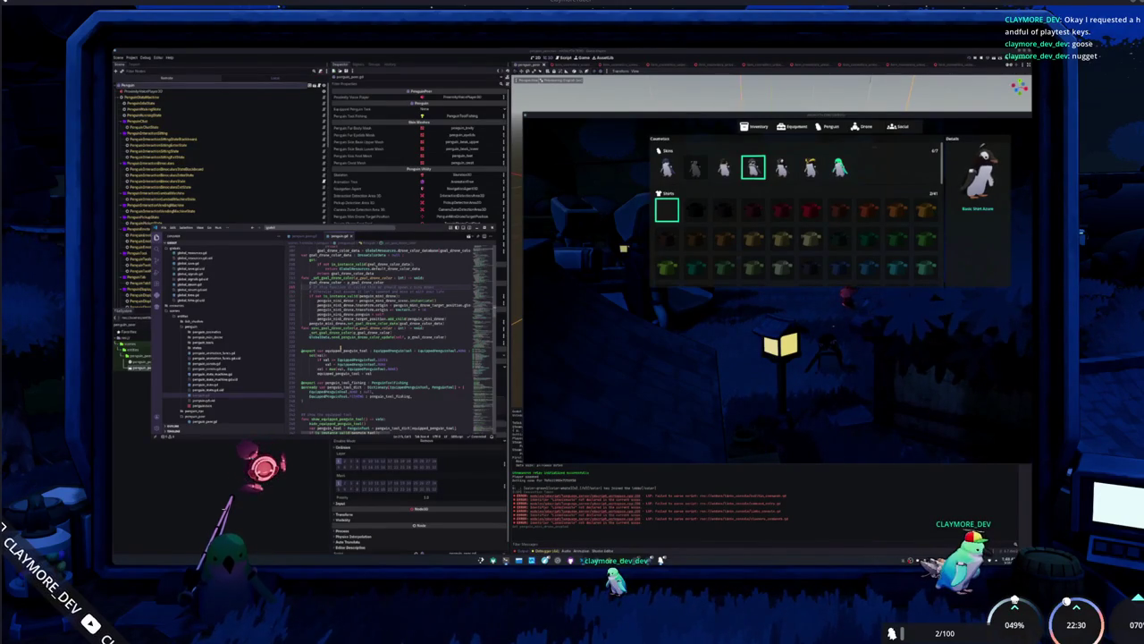
# Paste a comment line and add 'var penguin_mini_drone' with a new line below, then return to the game.
pyautogui.hotkey('ctrl', 'v')
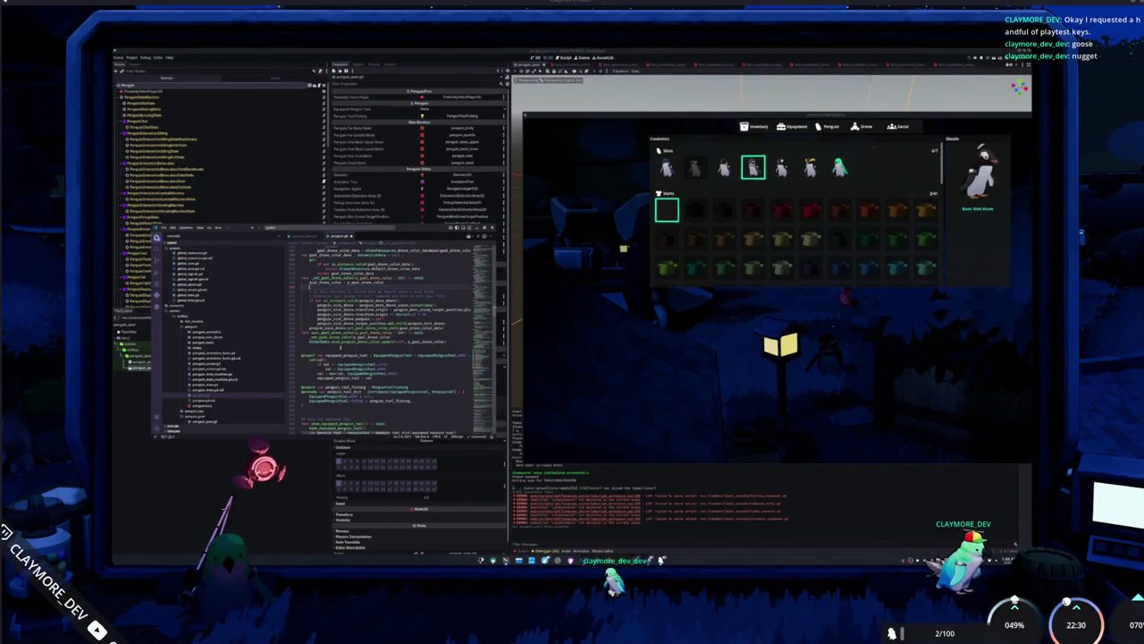
pyautogui.write('var penguin_mini_drone')
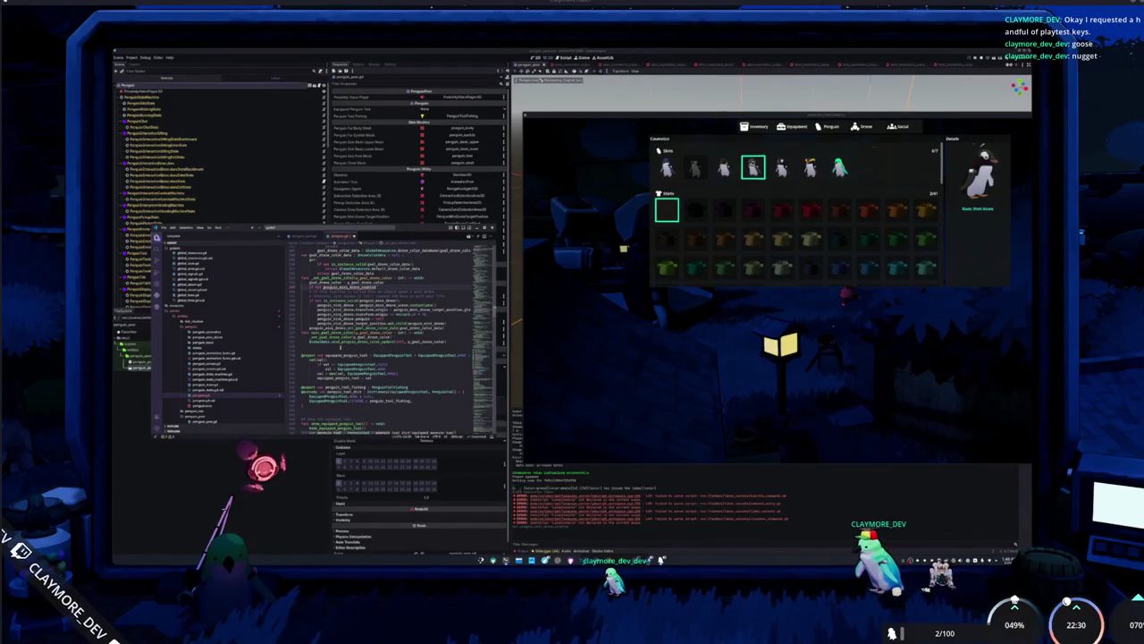
pyautogui.press('Return')
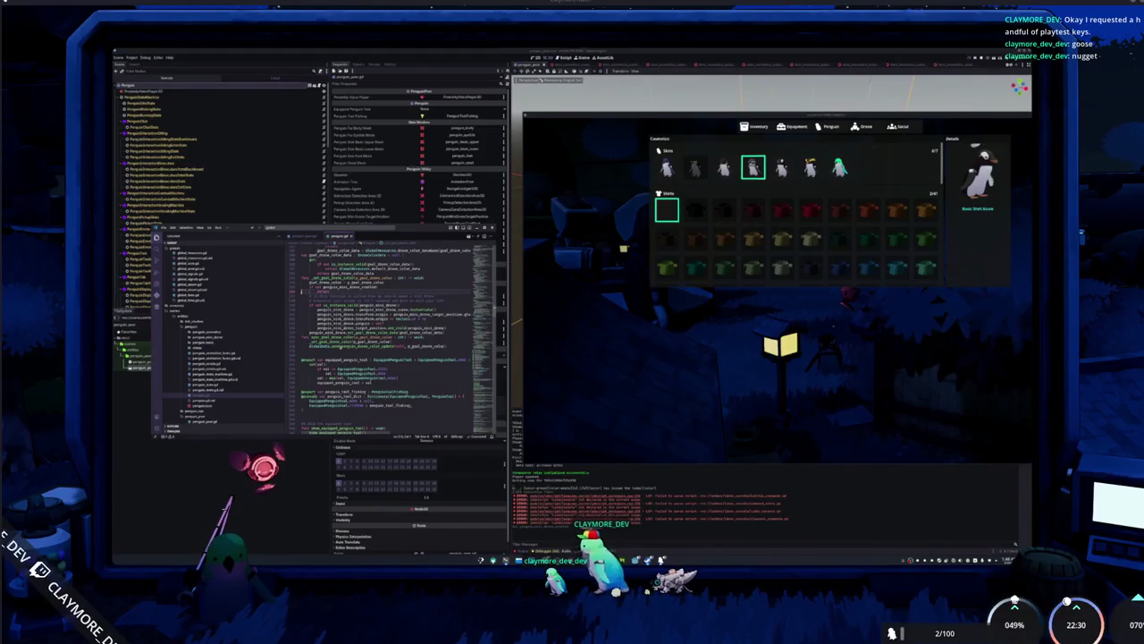
pyautogui.press('Escape')
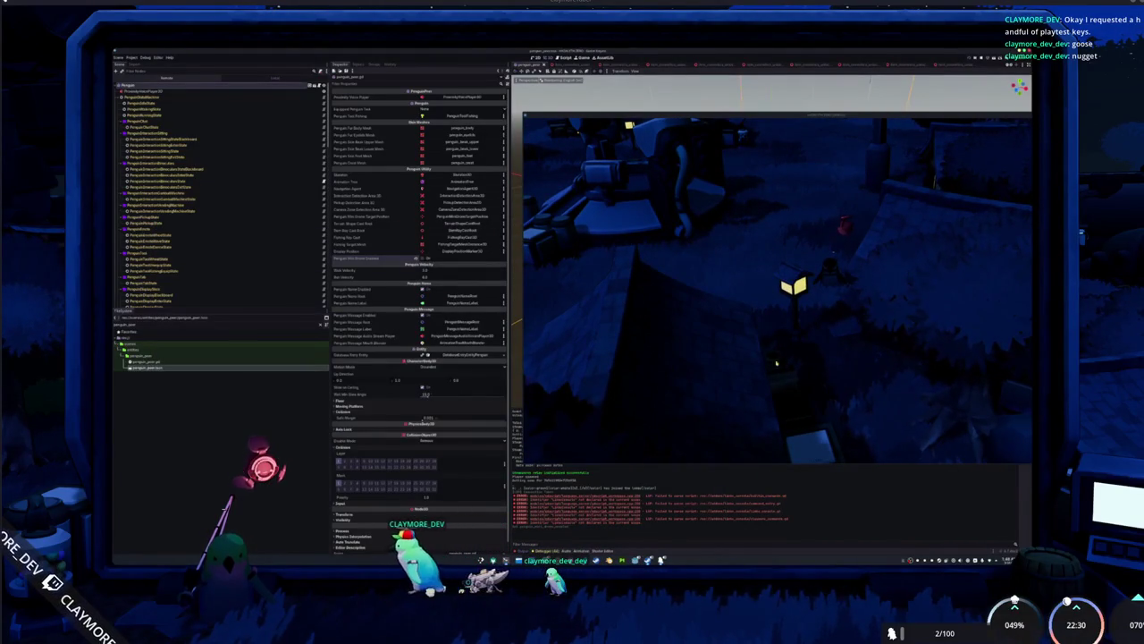
# Toggle the in-game inventory open and closed, clear the Output log, and rerun the game with F5.
pyautogui.press('Tab')
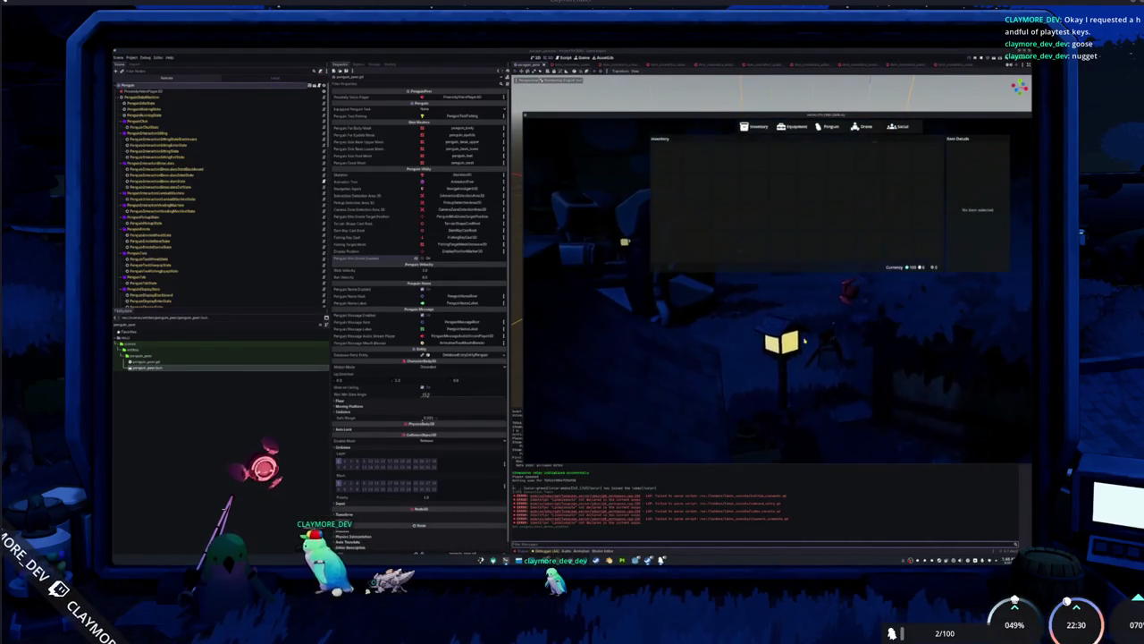
pyautogui.press('Tab')
pyautogui.press('Tab')
pyautogui.press('Tab')
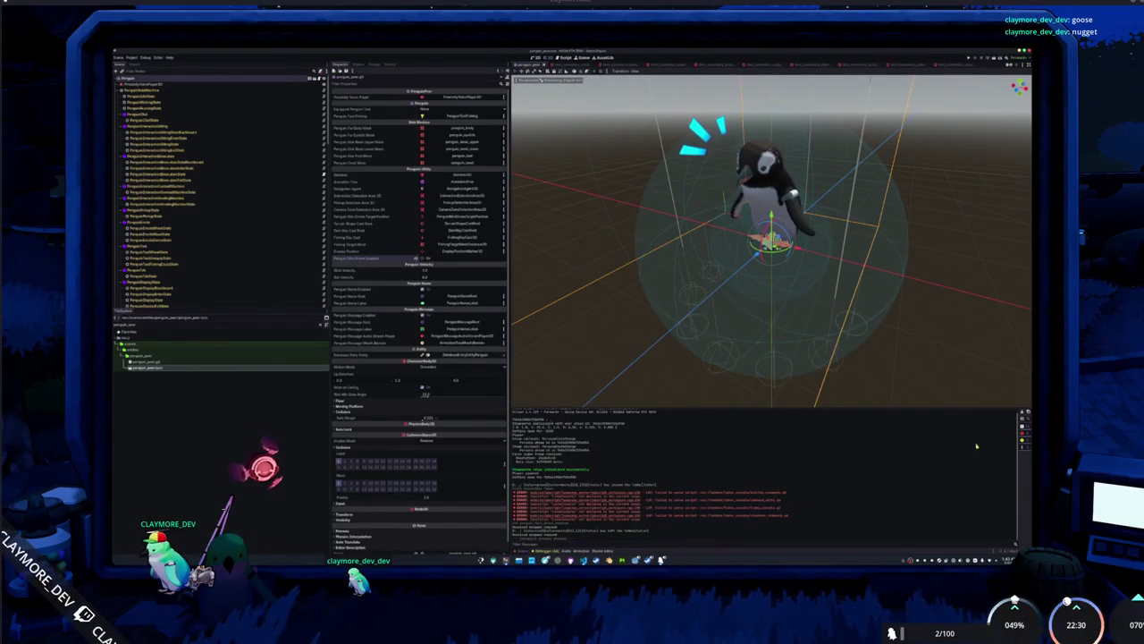
pyautogui.click(1023, 415)
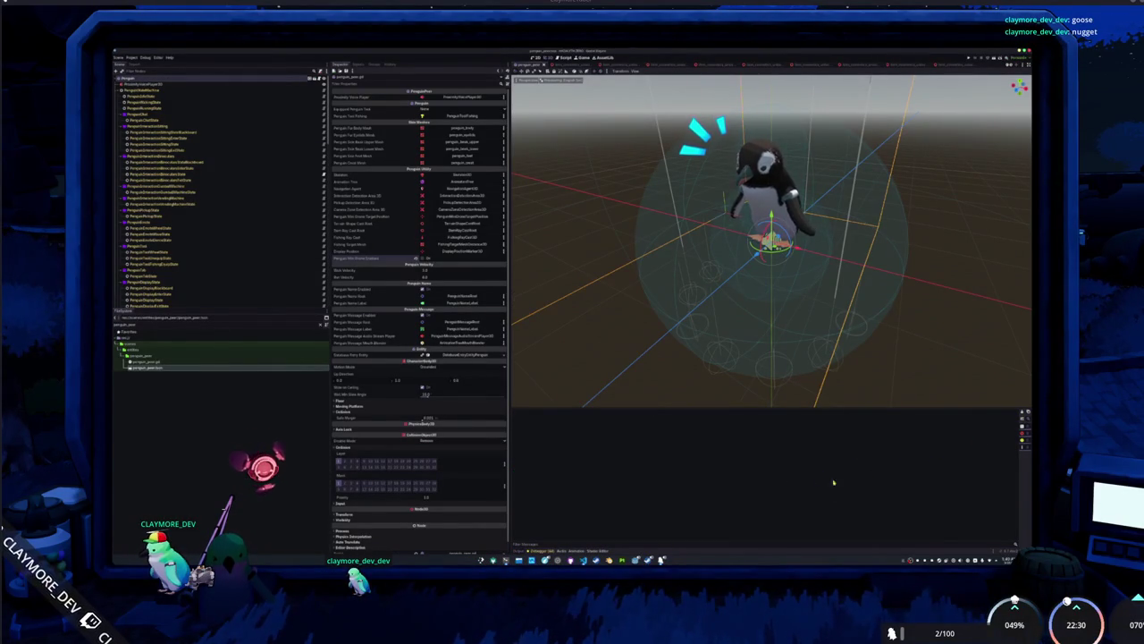
pyautogui.press('F5')
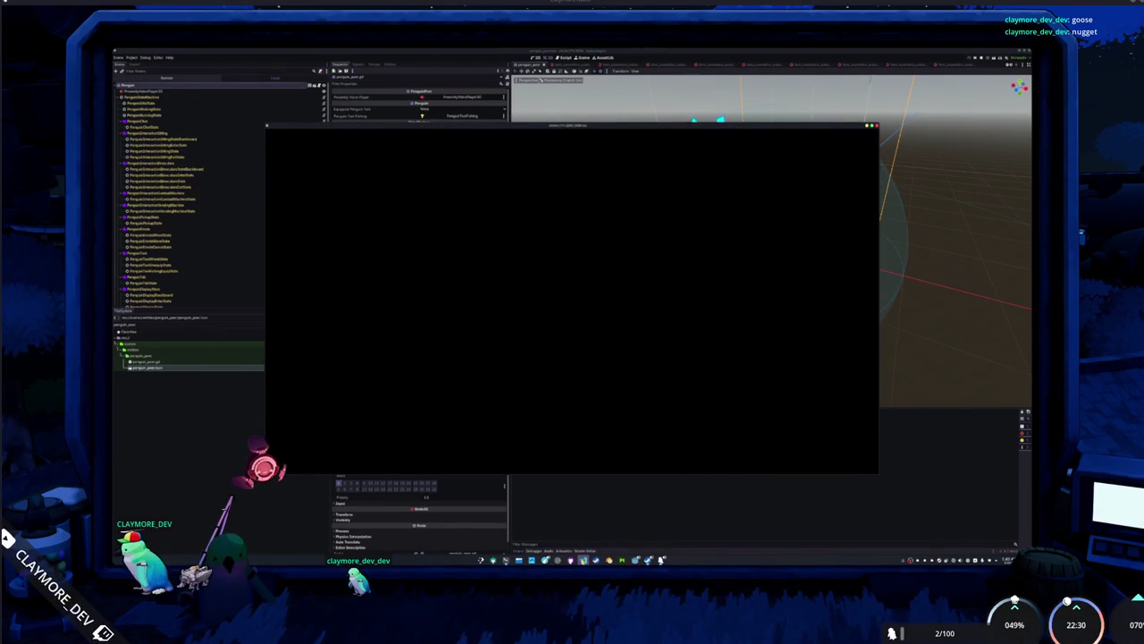
# Use multiple cursors to route every command decorator in claymore_commands.gd through the global limbo console.
pyautogui.moveTo(412, 230)
pyautogui.mouseDown()
pyautogui.moveTo(419, 253)
pyautogui.moveTo(674, 263)
pyautogui.mouseUp()
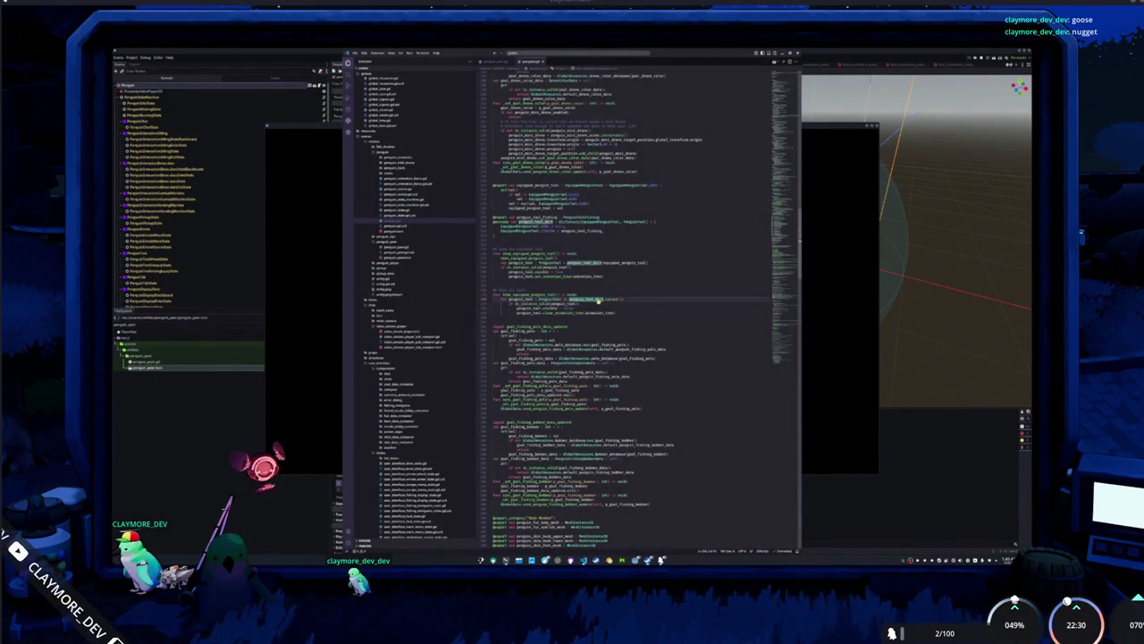
pyautogui.scroll(-2, 597, 301)
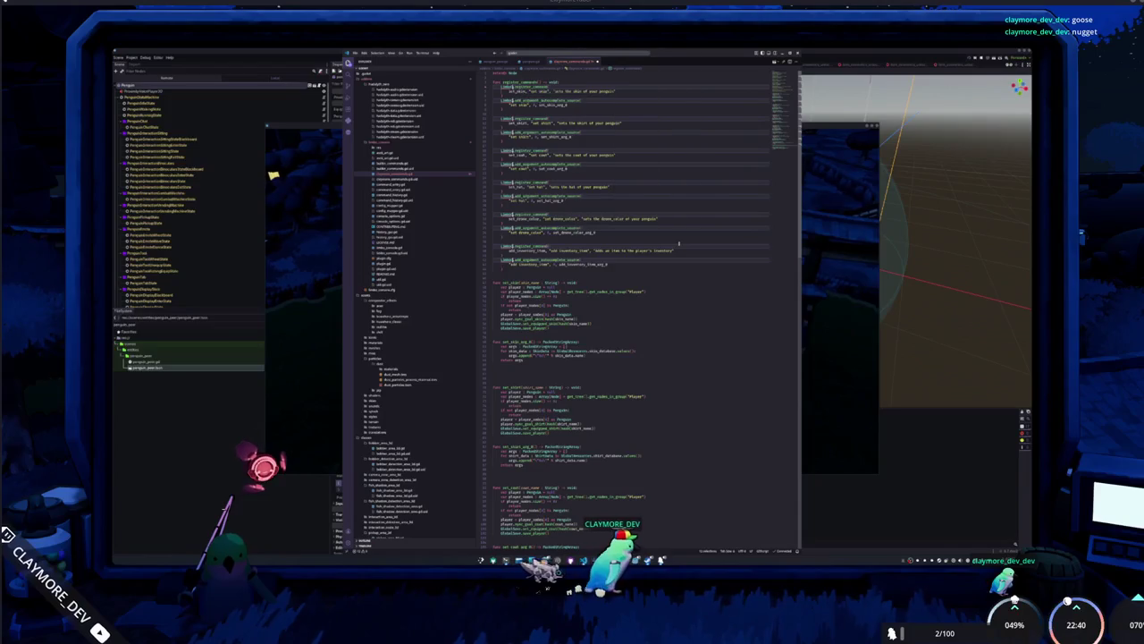
pyautogui.hotkey('ctrl', 'k')
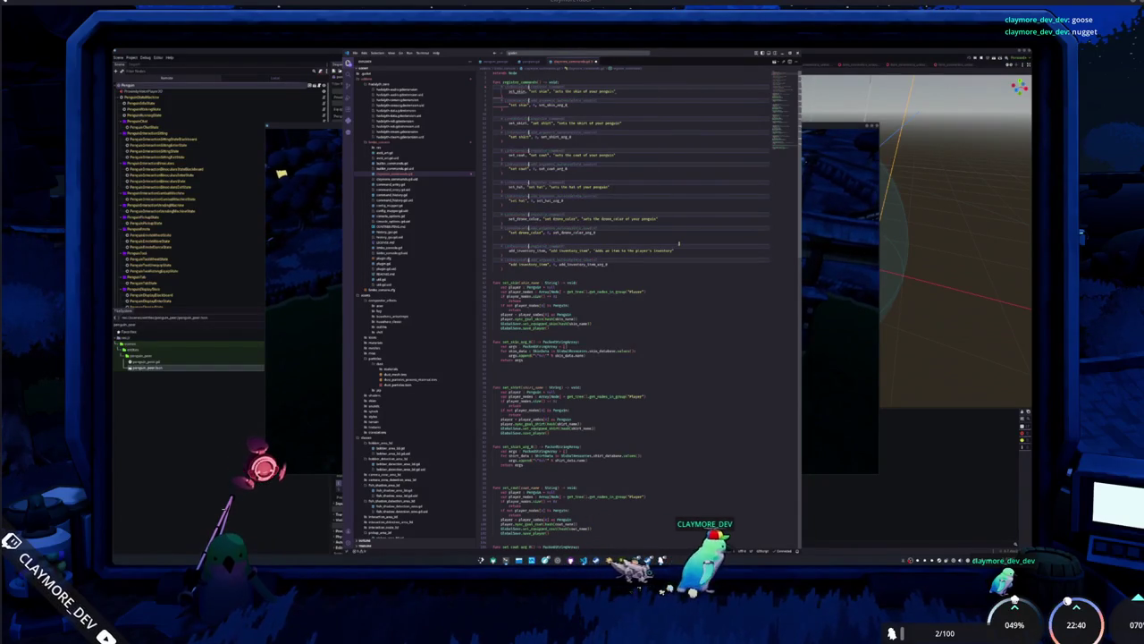
pyautogui.hotkey('ctrl', 'k')
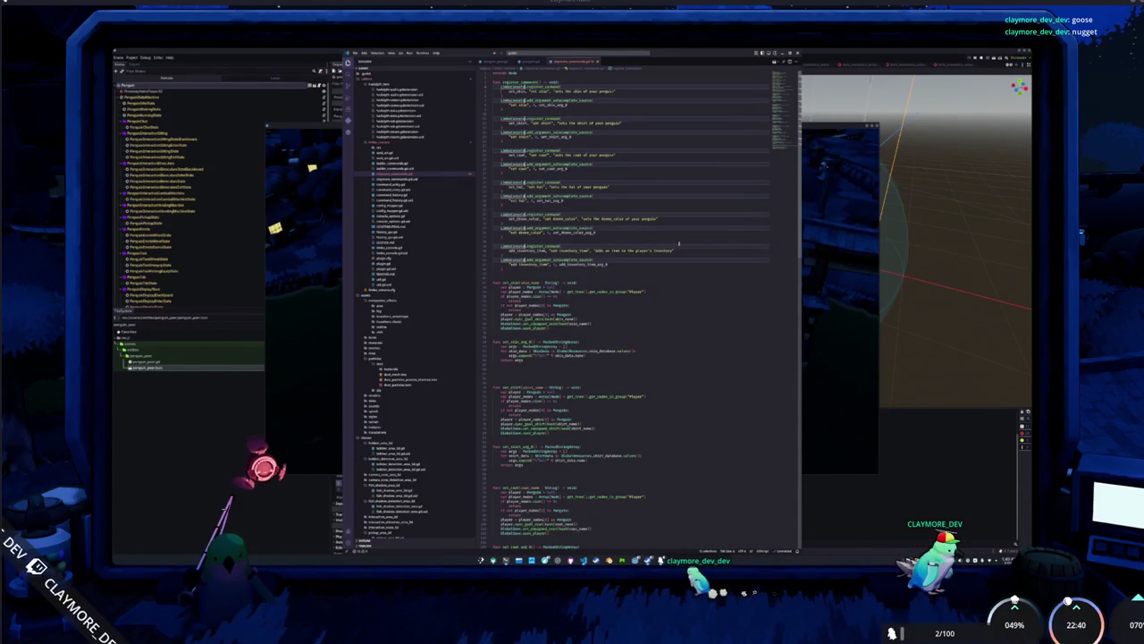
pyautogui.hotkey('ctrl', 'k')
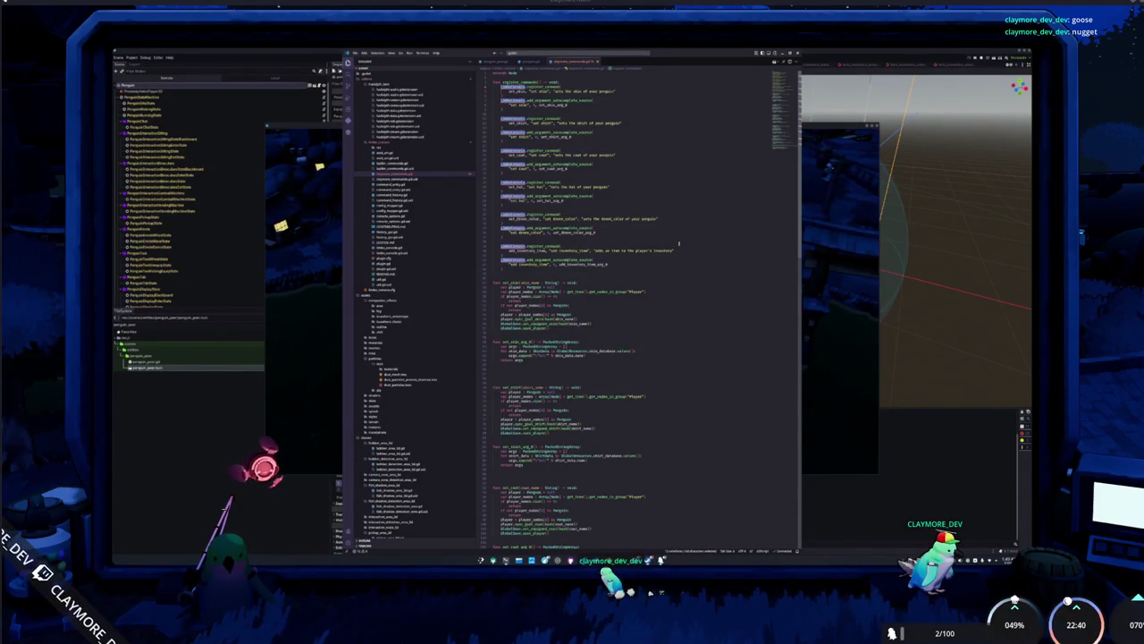
pyautogui.write('@C')
pyautogui.press('Return')
pyautogui.write('.la')
pyautogui.press('Return')
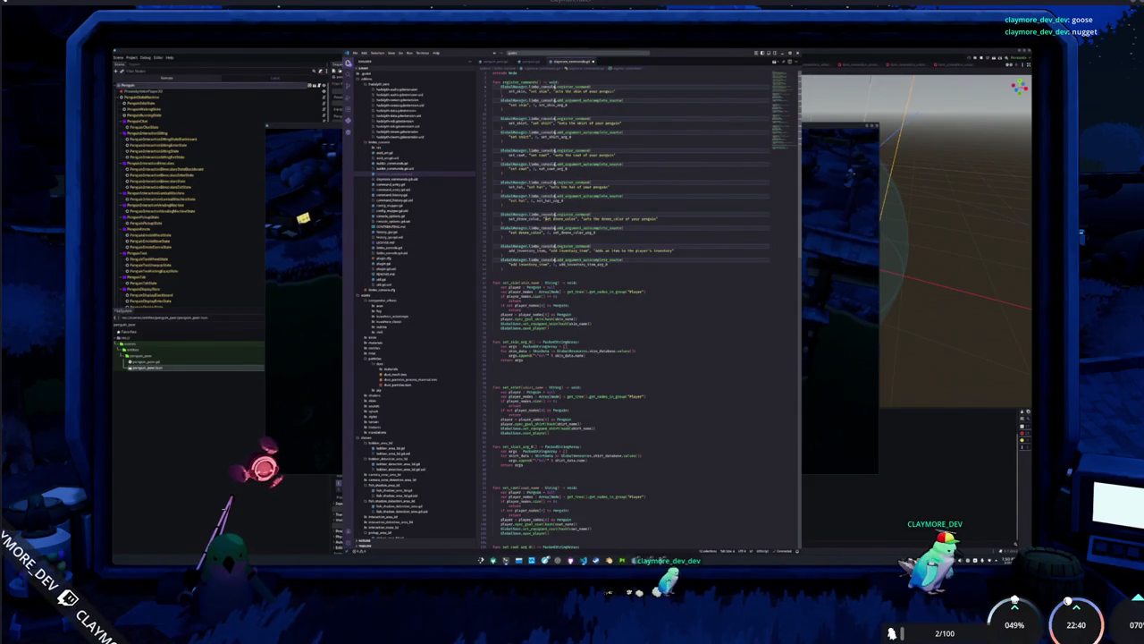
pyautogui.hotkey('ctrl', 'Tab')
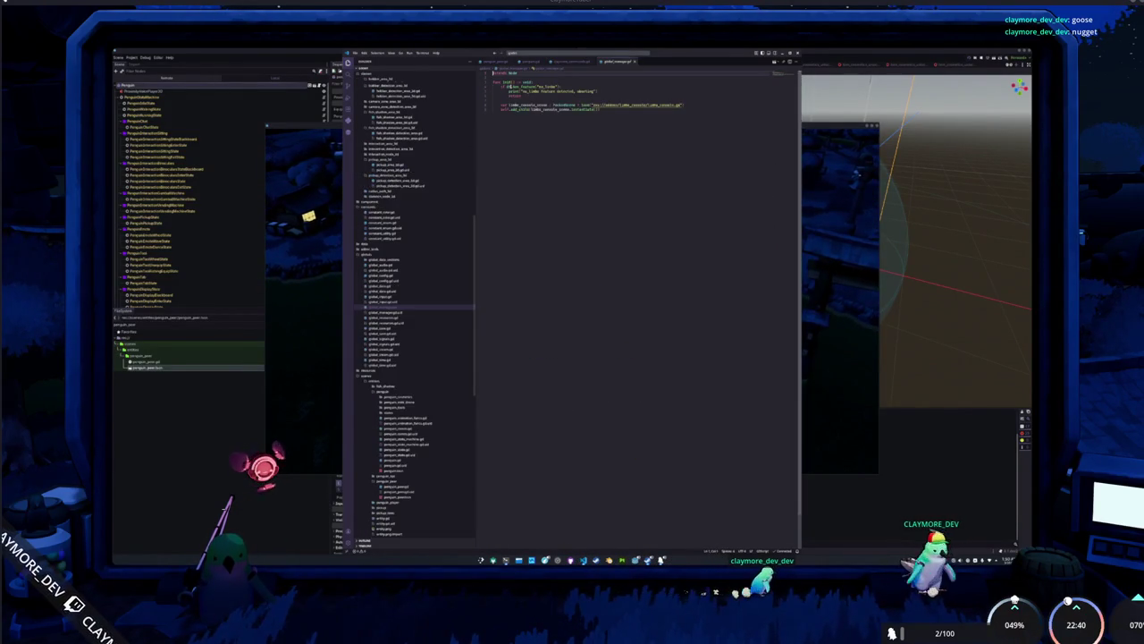
pyautogui.write('@export var lim')
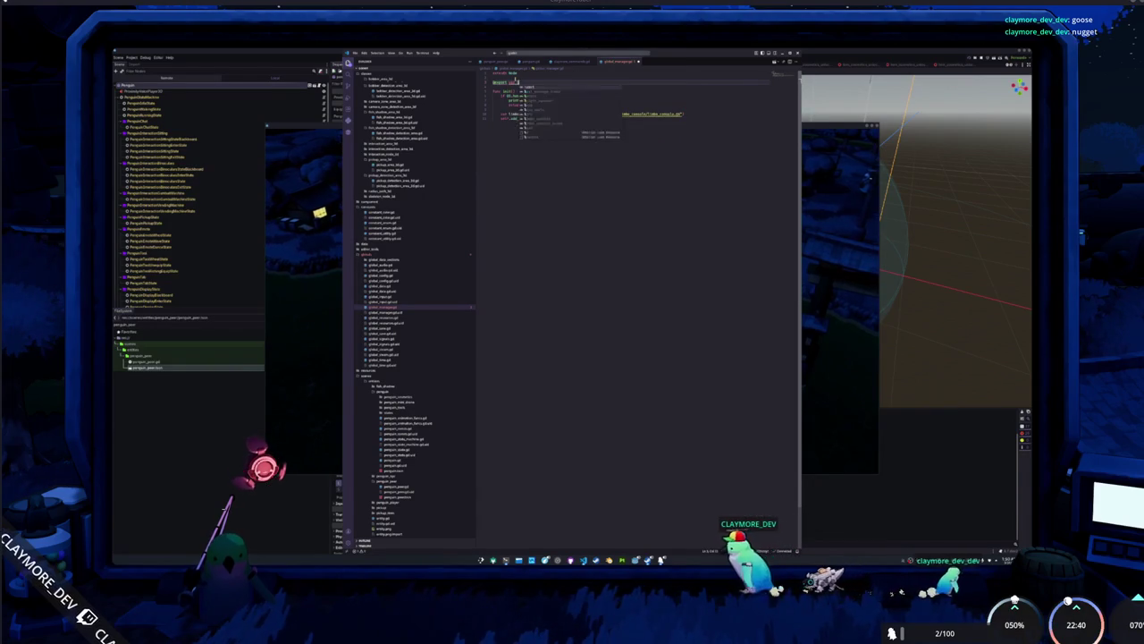
pyautogui.write('bo_console')
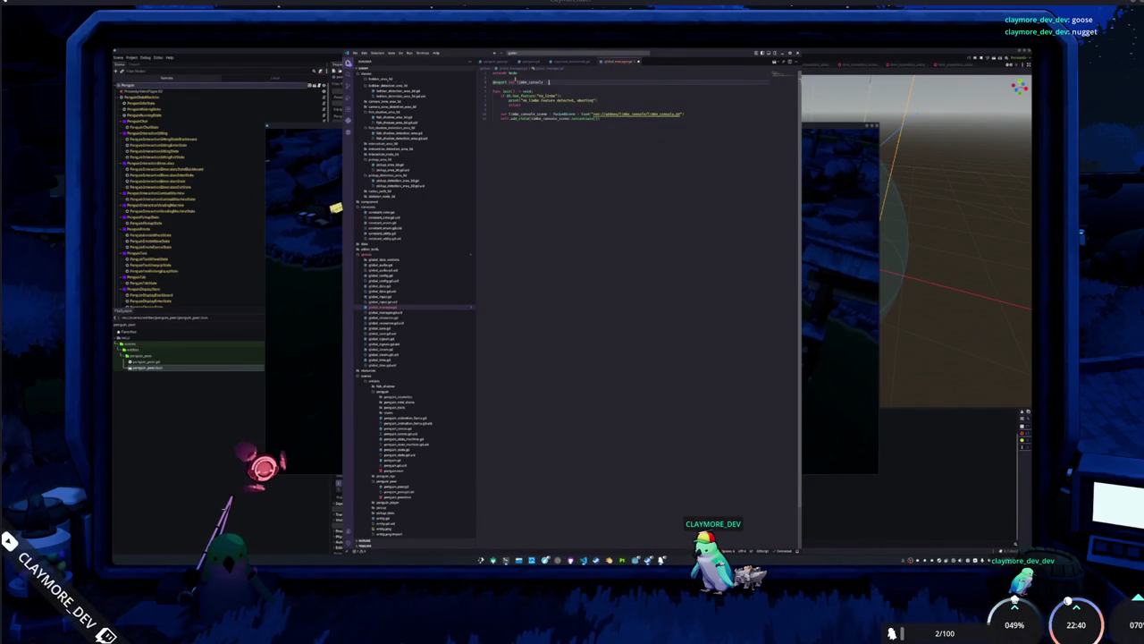
pyautogui.write('Node')
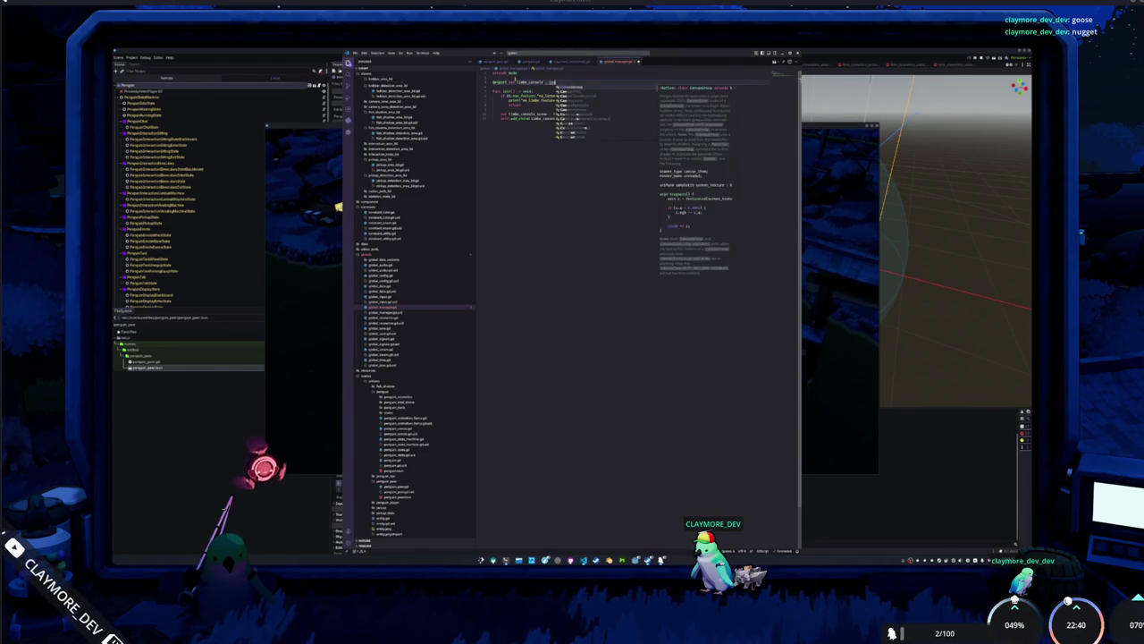
pyautogui.press('Down')
pyautogui.press('Down')
pyautogui.press('Down')
pyautogui.press('Down')
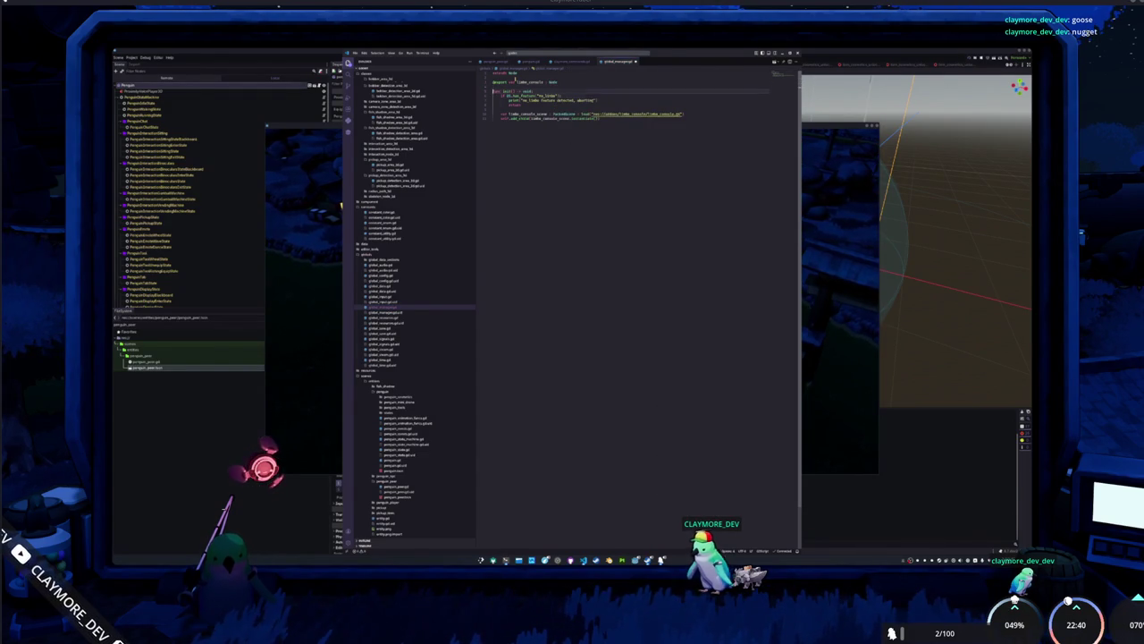
# Set limbo_console from limbo_console_scene.instantiate() above add_child, and add limbo_console as a child.
pyautogui.press('Return')
pyautogui.write('limbo_console')
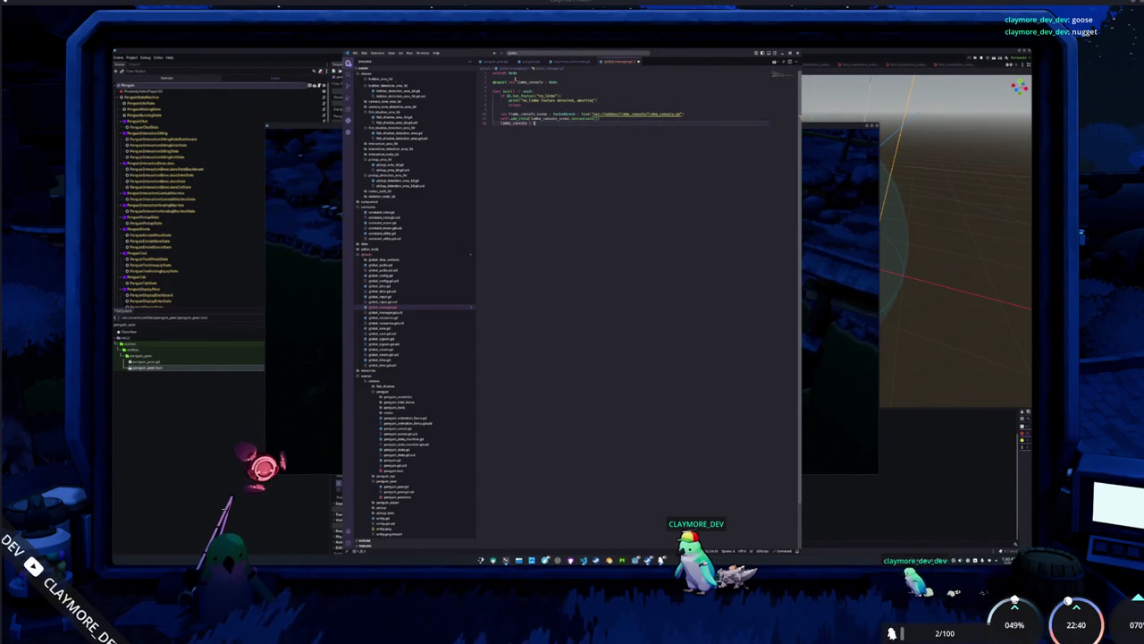
pyautogui.write(' = lim')
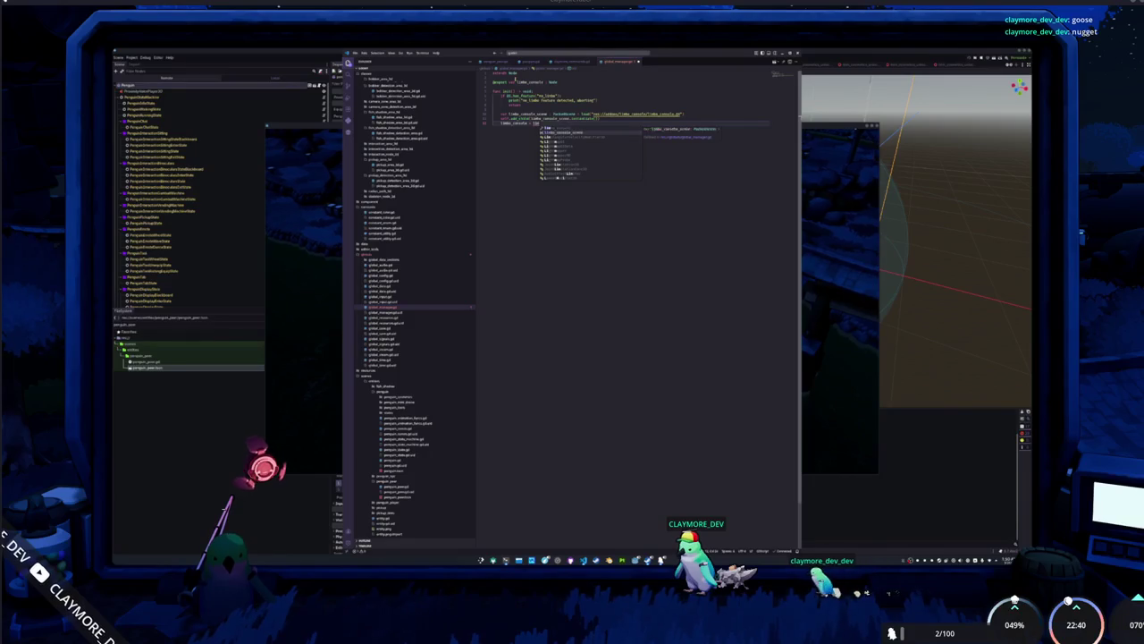
pyautogui.press('Return')
pyautogui.write('.inst')
pyautogui.press('Return')
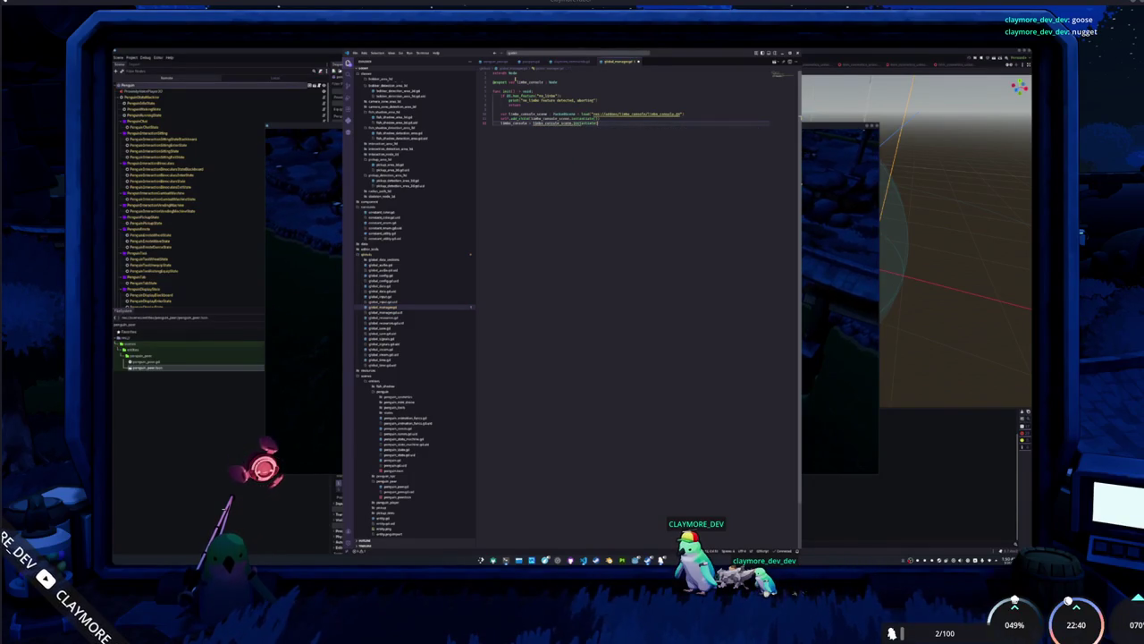
pyautogui.hotkey('shift', 'Home')
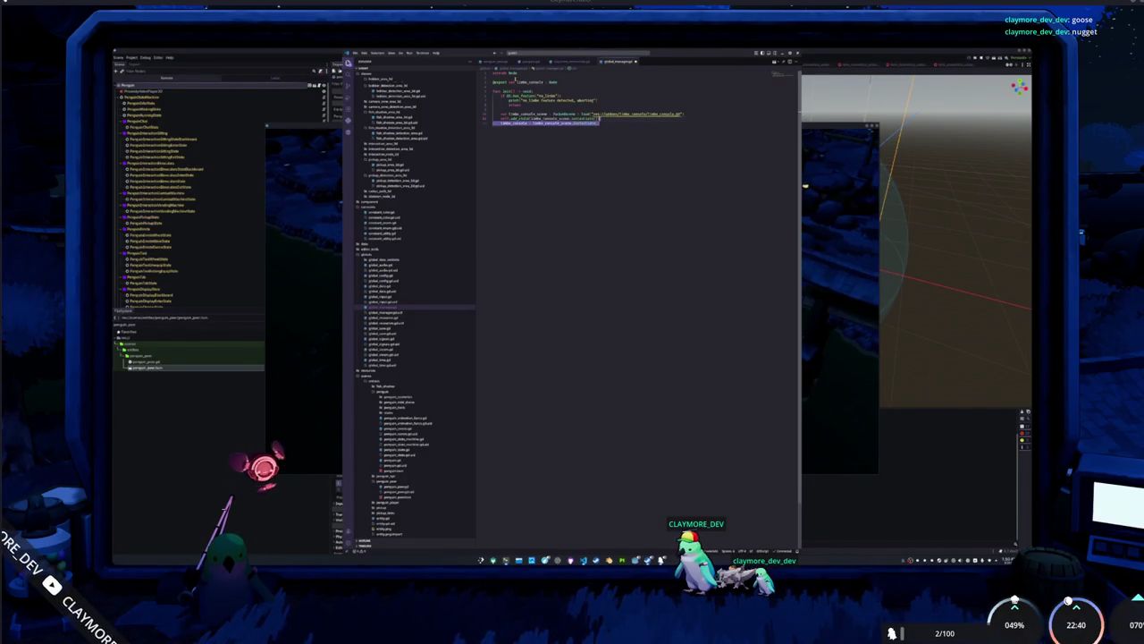
pyautogui.hotkey('ctrl', 'v')
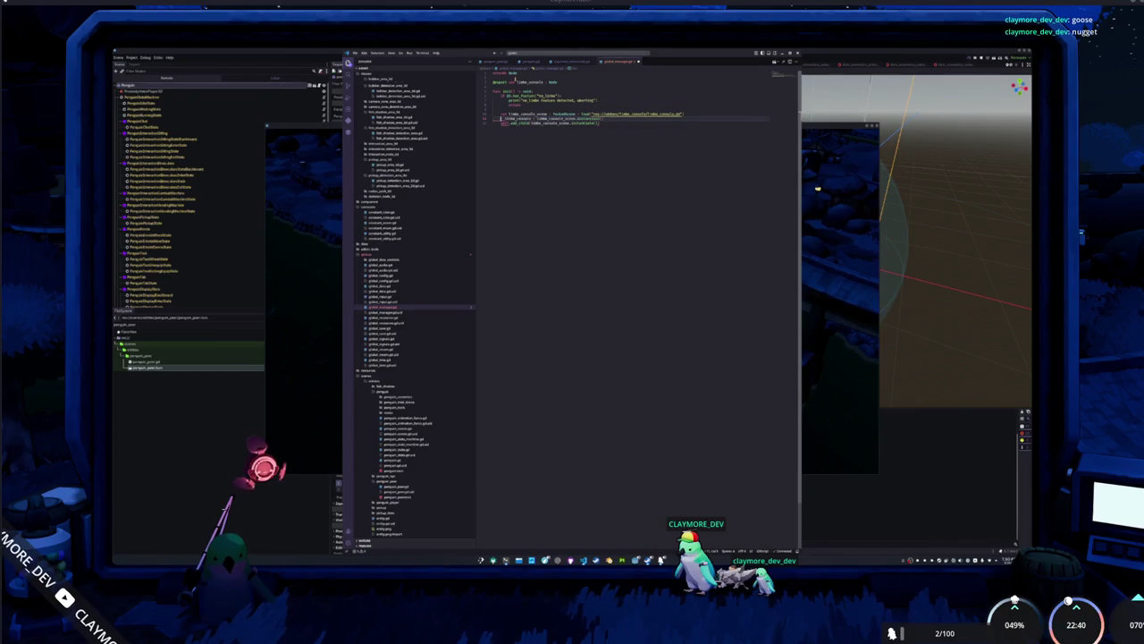
pyautogui.press('Down')
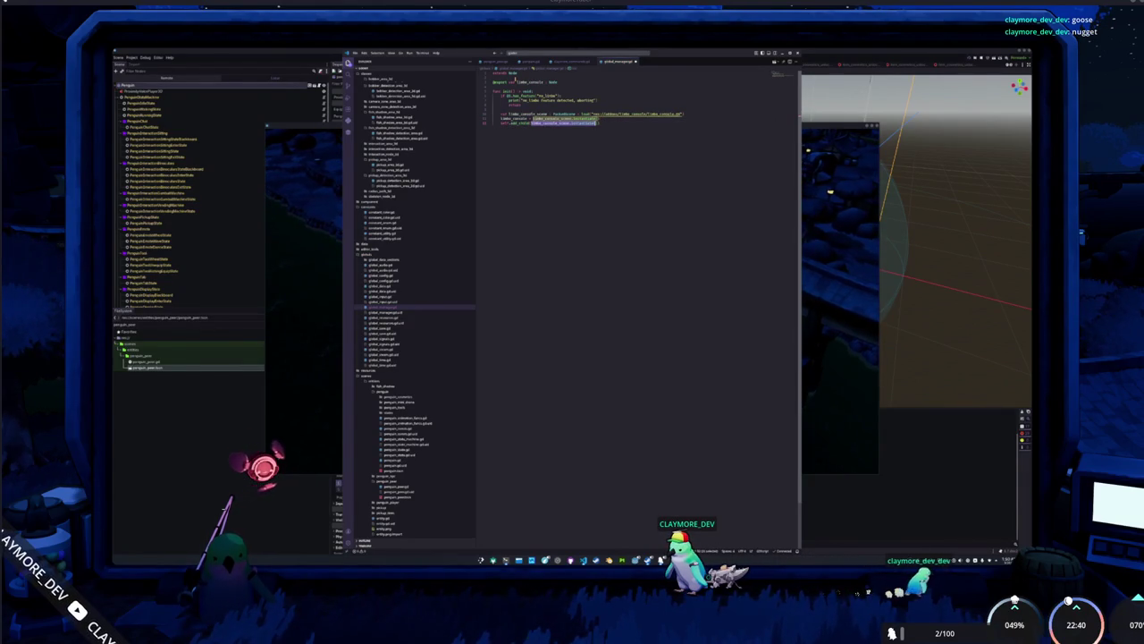
pyautogui.write('limbo_console')
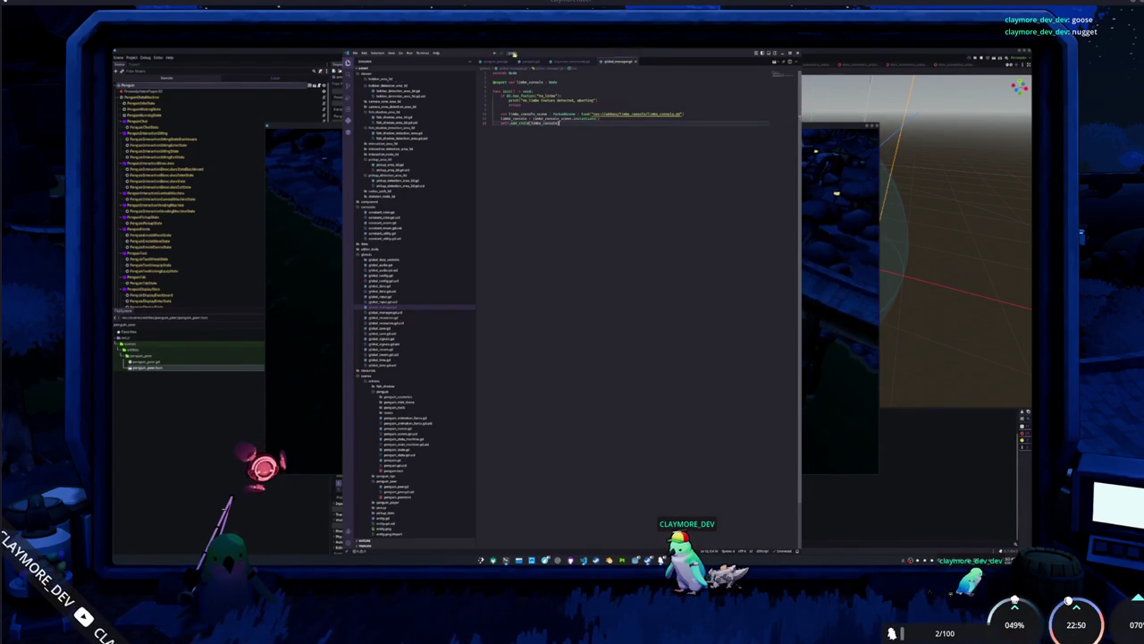
pyautogui.click(561, 61)
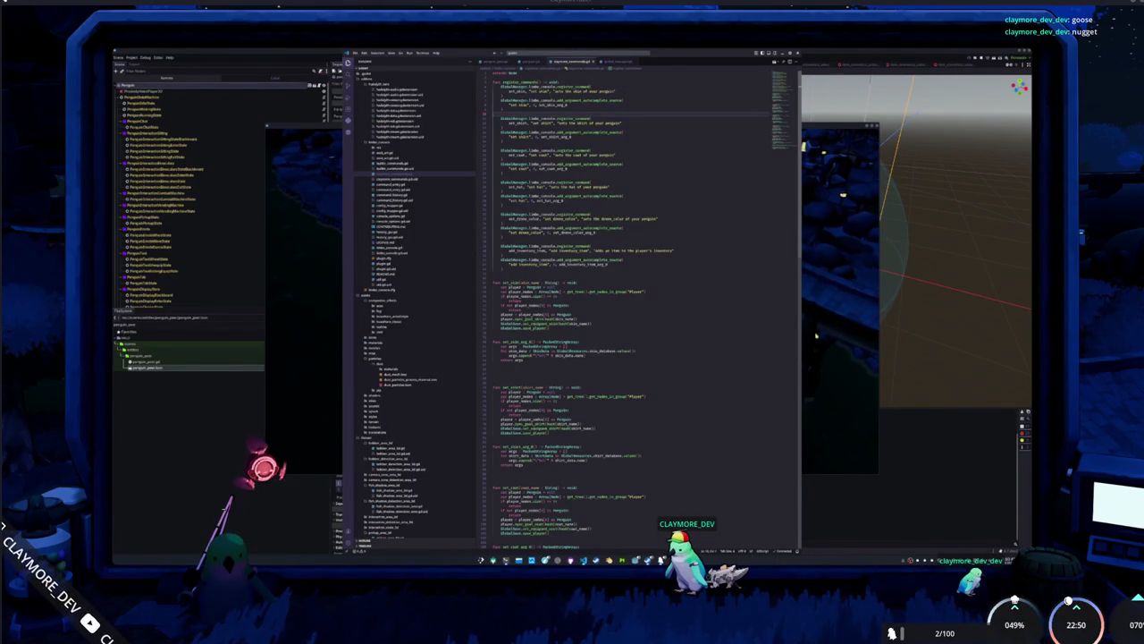
# Test-run the game, open the inventory with I, view the Penguin cosmetics tab, then stop it.
pyautogui.press('F5')
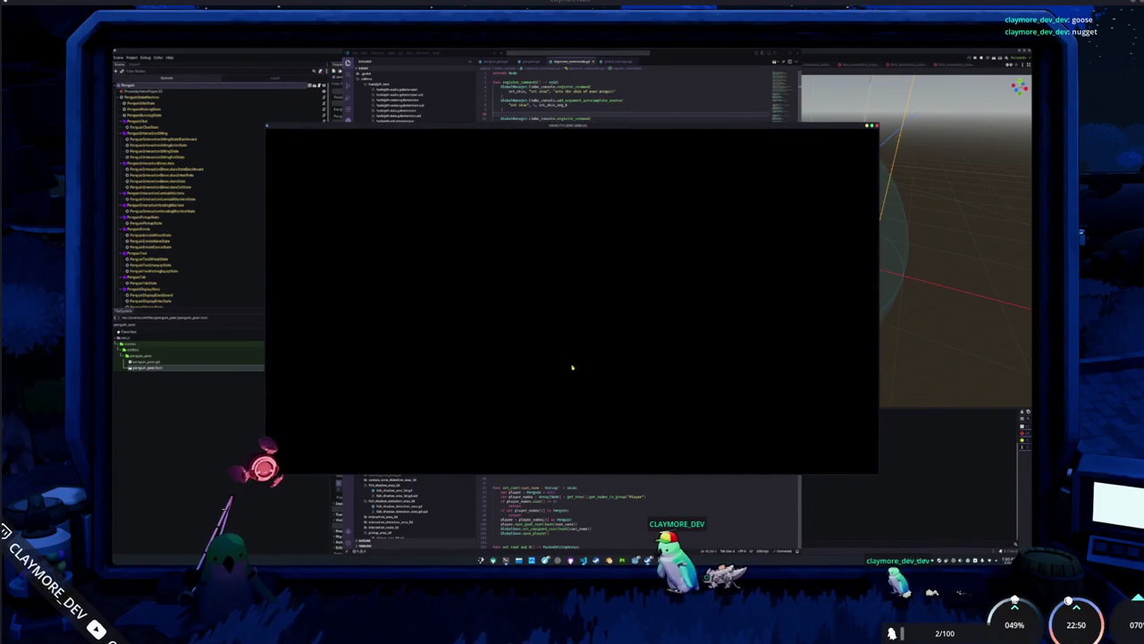
pyautogui.press('i')
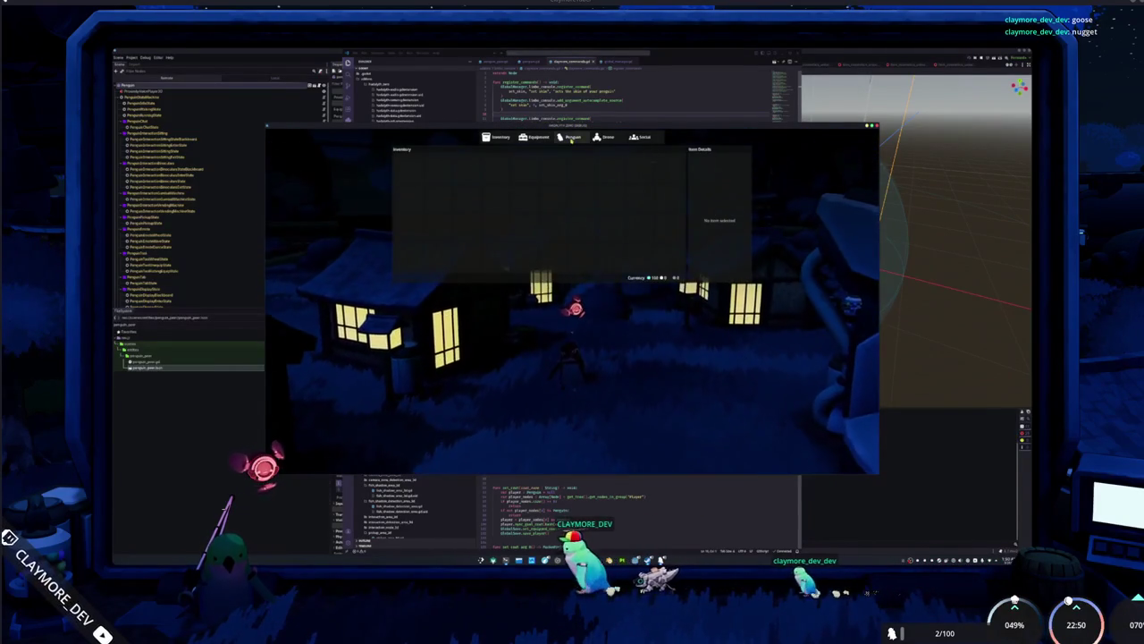
pyautogui.click(571, 139)
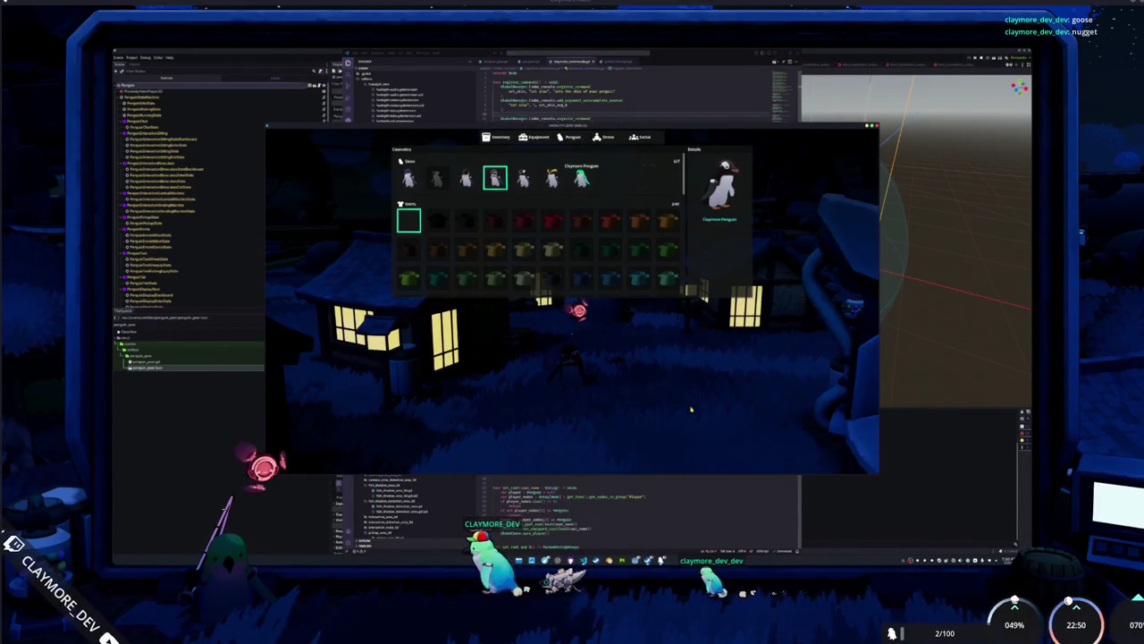
pyautogui.press('F8')
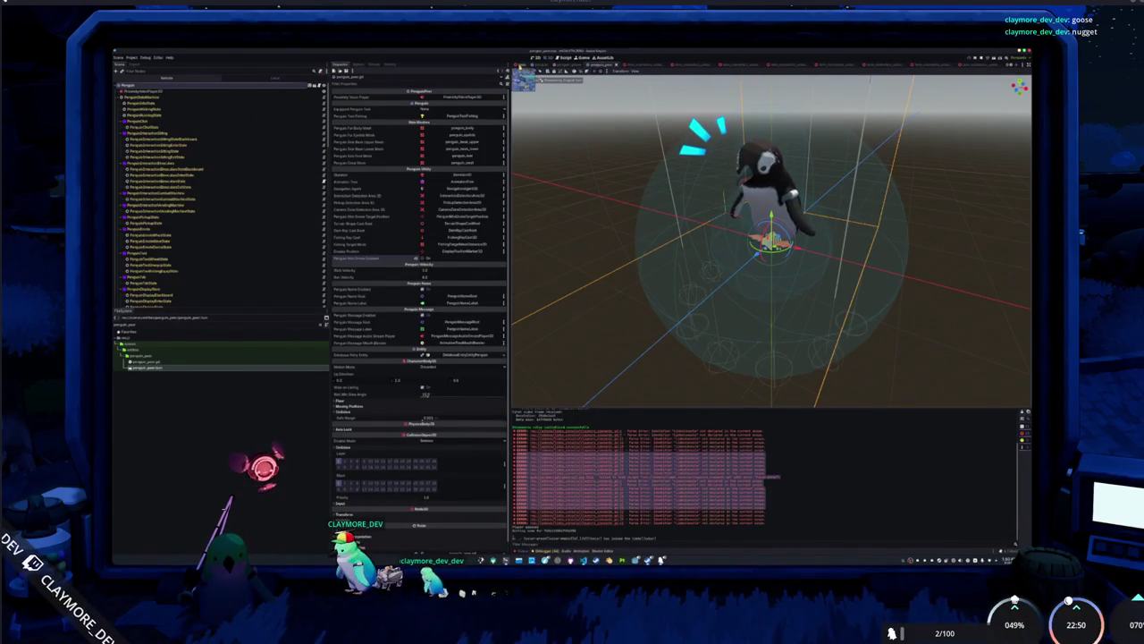
# Open the inventory UI scene, select its SubViewport, and clear the Output error log.
pyautogui.click(519, 67)
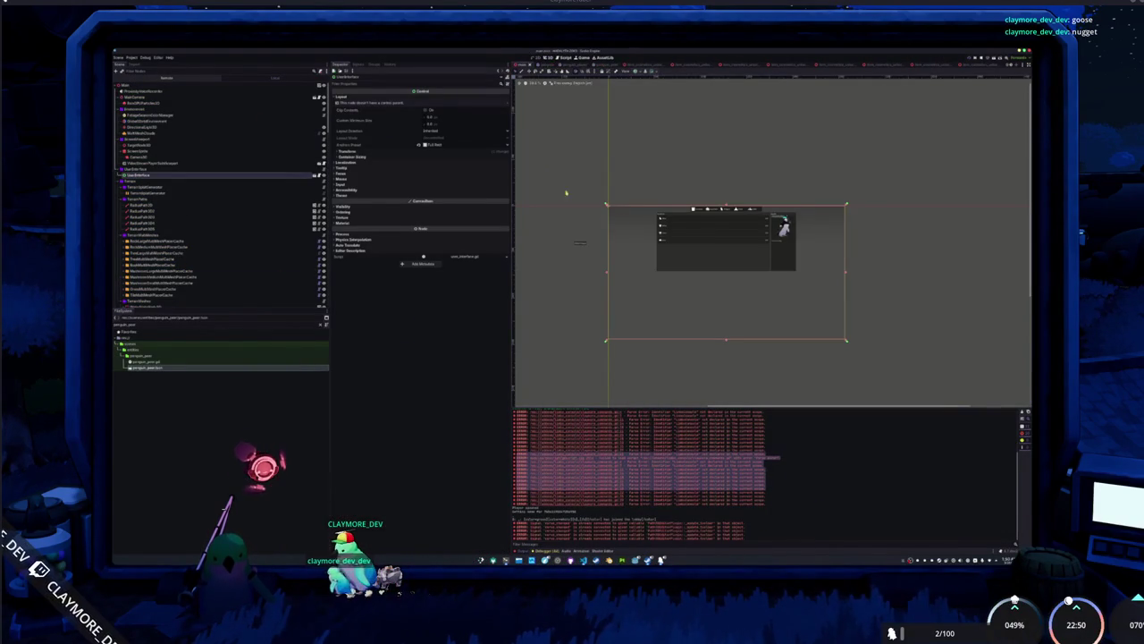
pyautogui.scroll(2, 715, 226)
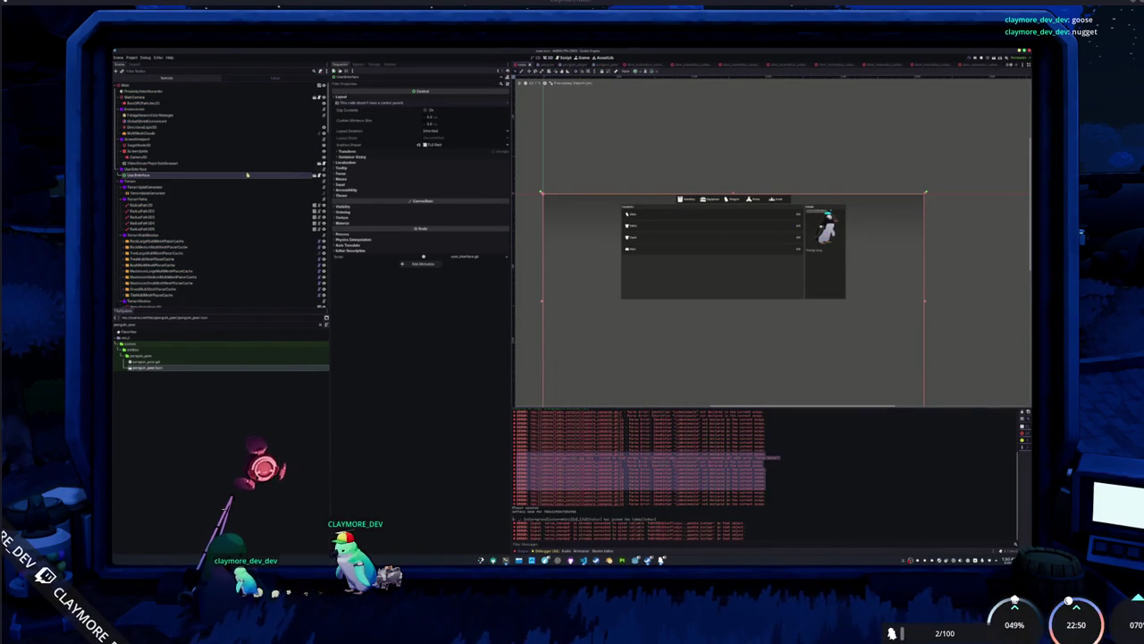
pyautogui.click(315, 176)
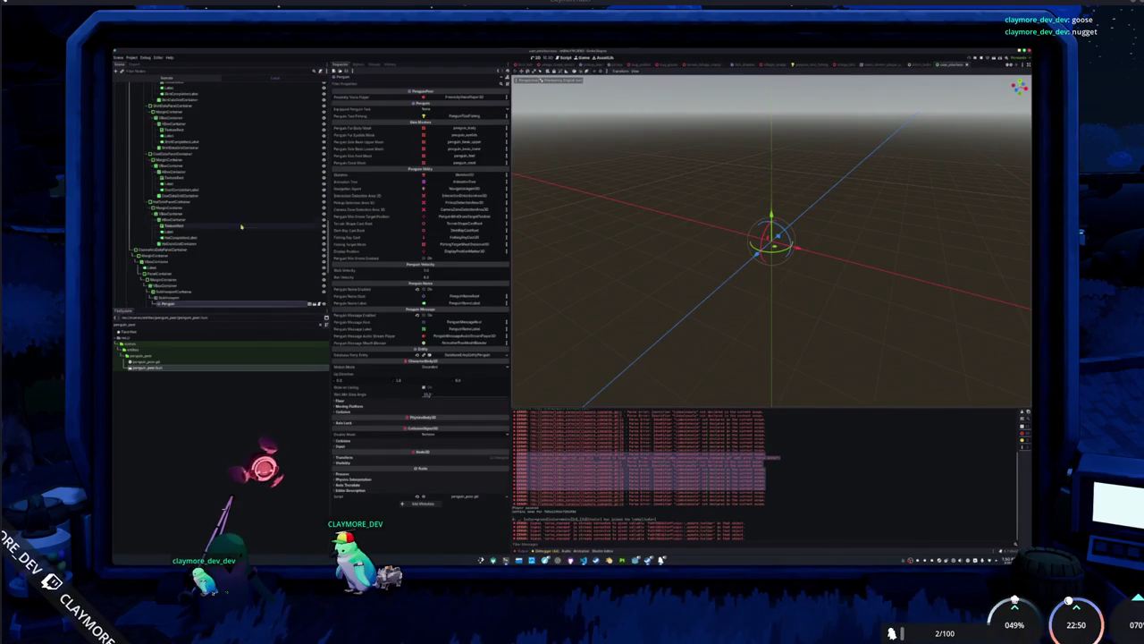
pyautogui.click(195, 297)
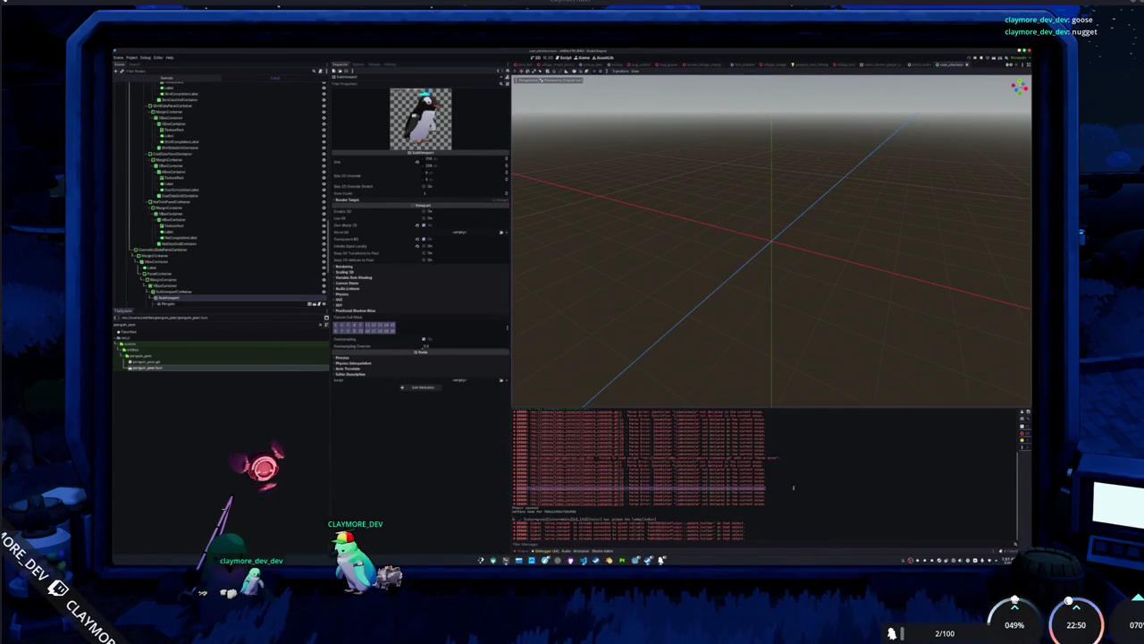
pyautogui.press('F5')
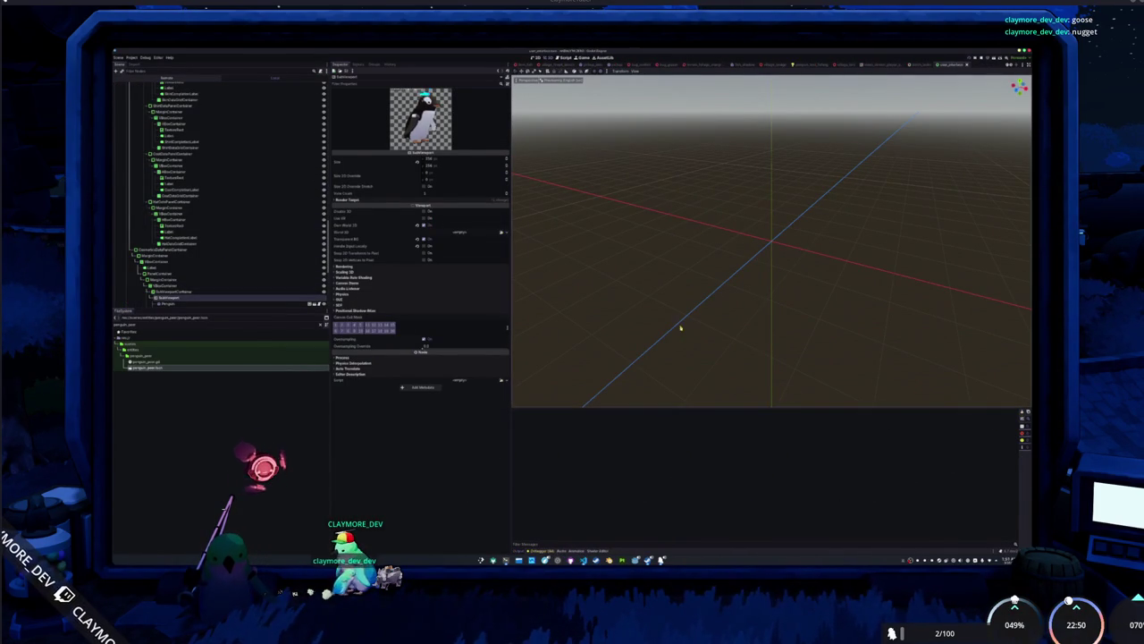
# Inspect the preview's Penguin, Camera3D, SubViewport and SubViewportContainer nodes.
pyautogui.click(195, 220)
pyautogui.click(194, 226)
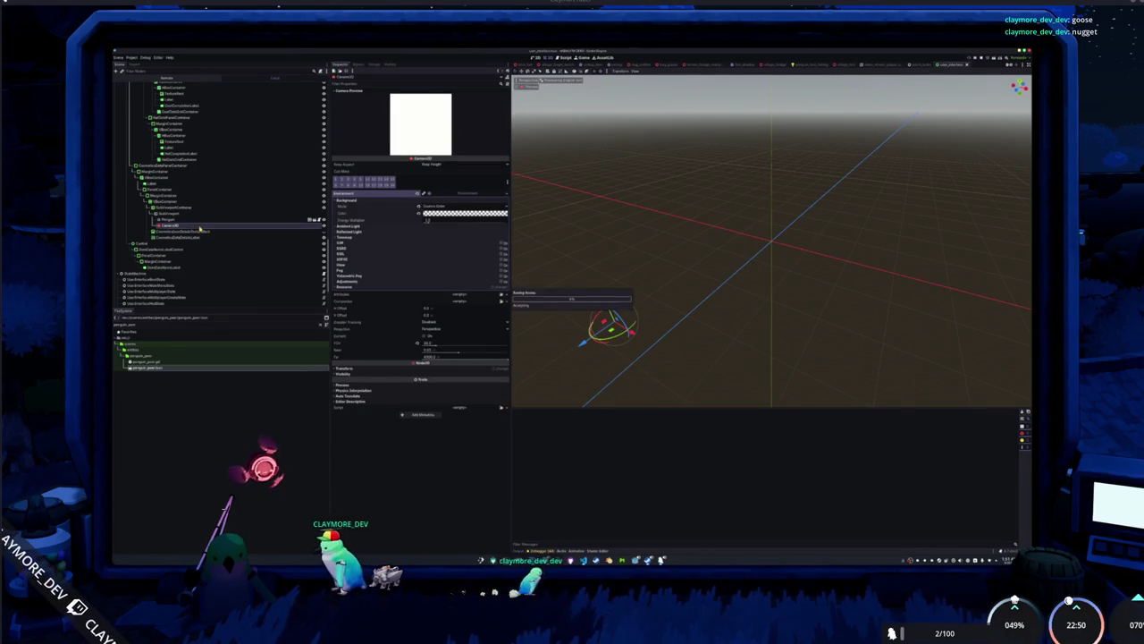
pyautogui.click(192, 216)
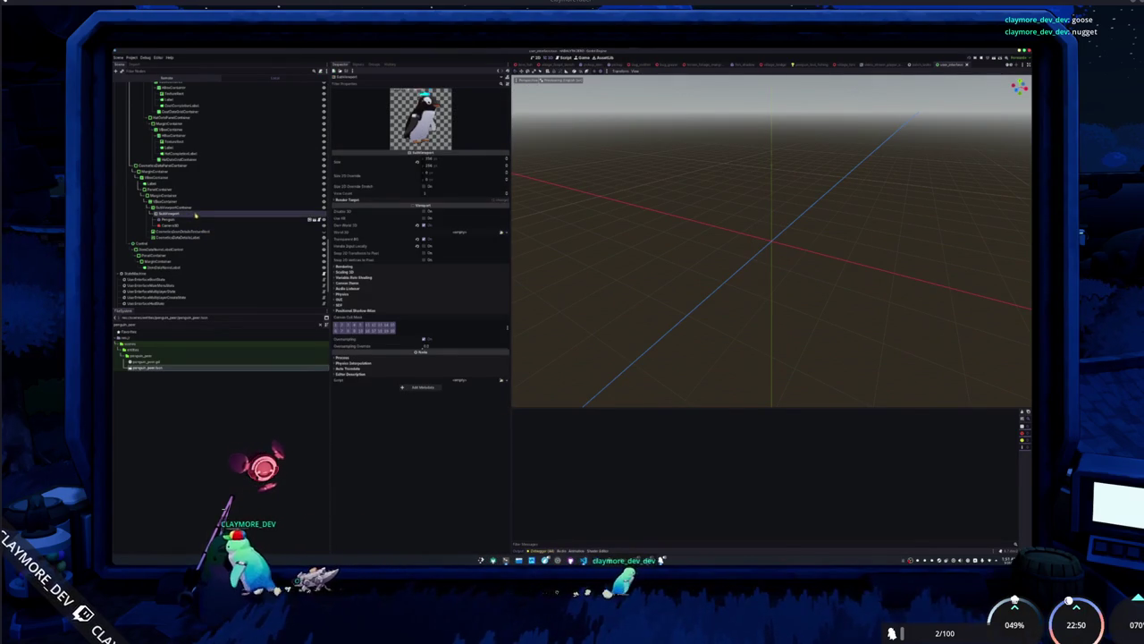
pyautogui.click(196, 206)
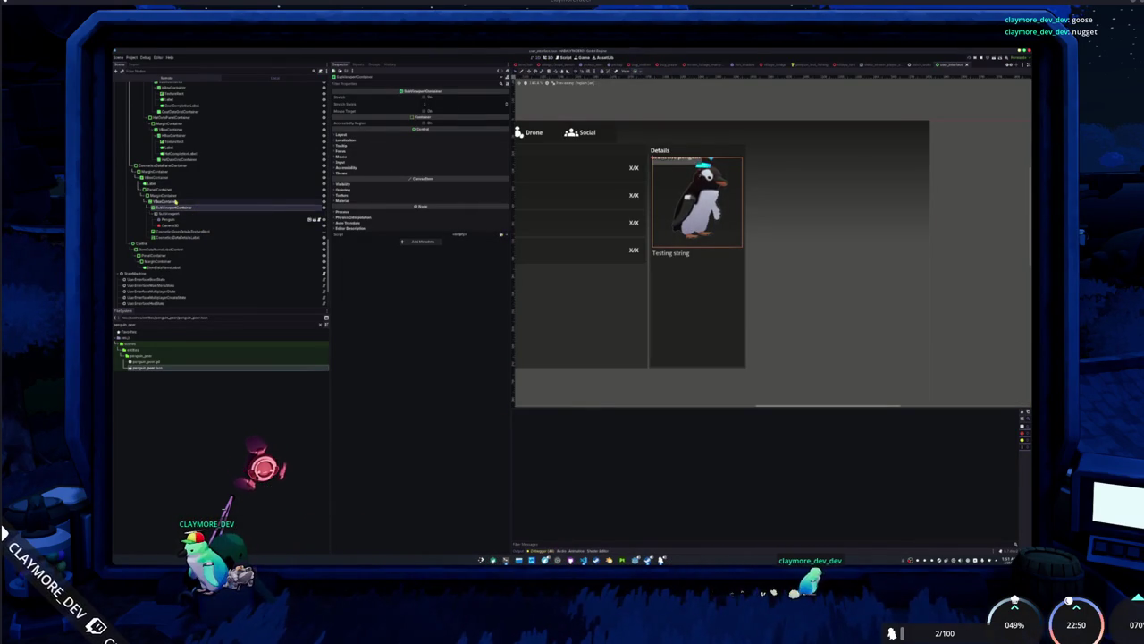
# Check the VBoxContainer layout, toggle the SubViewportContainer's Stretch, and re-apply the SubViewport size.
pyautogui.click(176, 202)
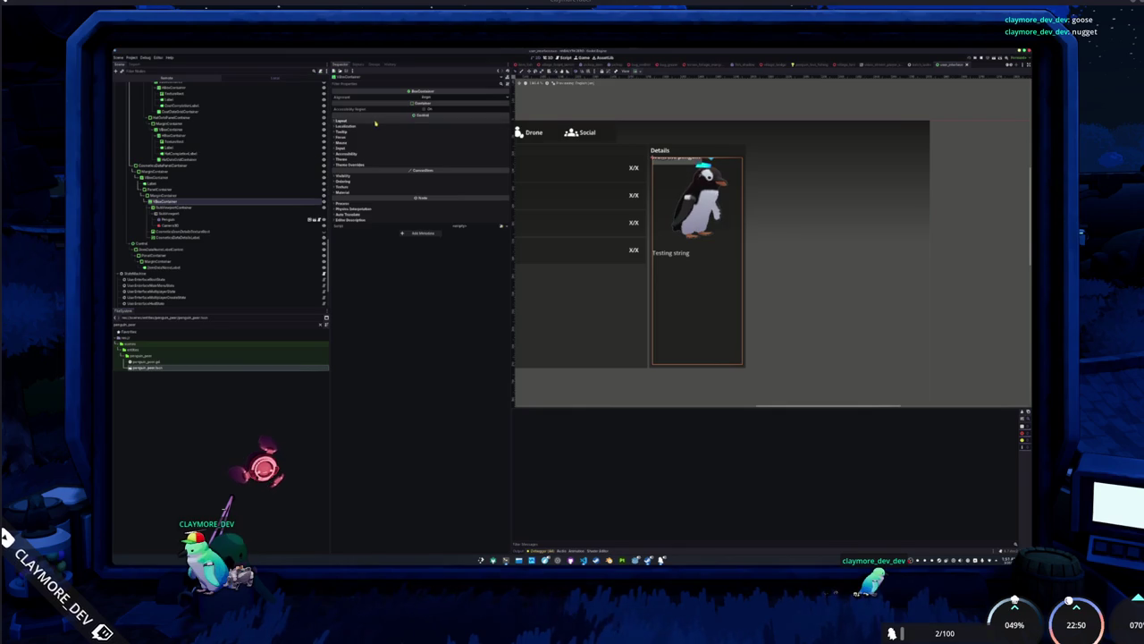
pyautogui.click(421, 121)
pyautogui.click(357, 174)
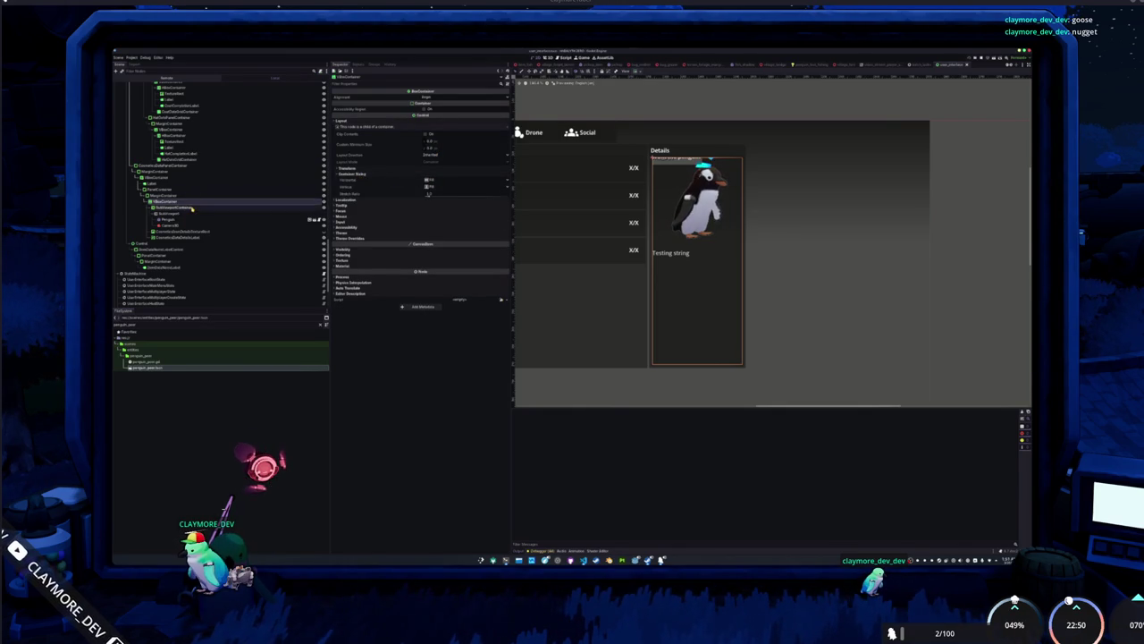
pyautogui.click(192, 207)
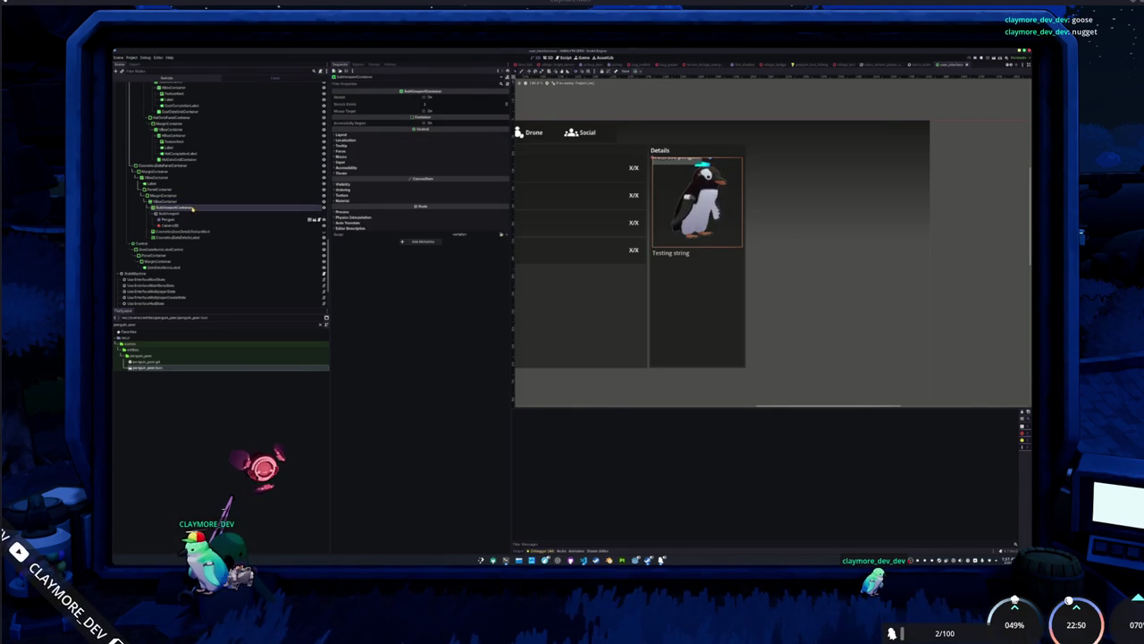
pyautogui.click(424, 99)
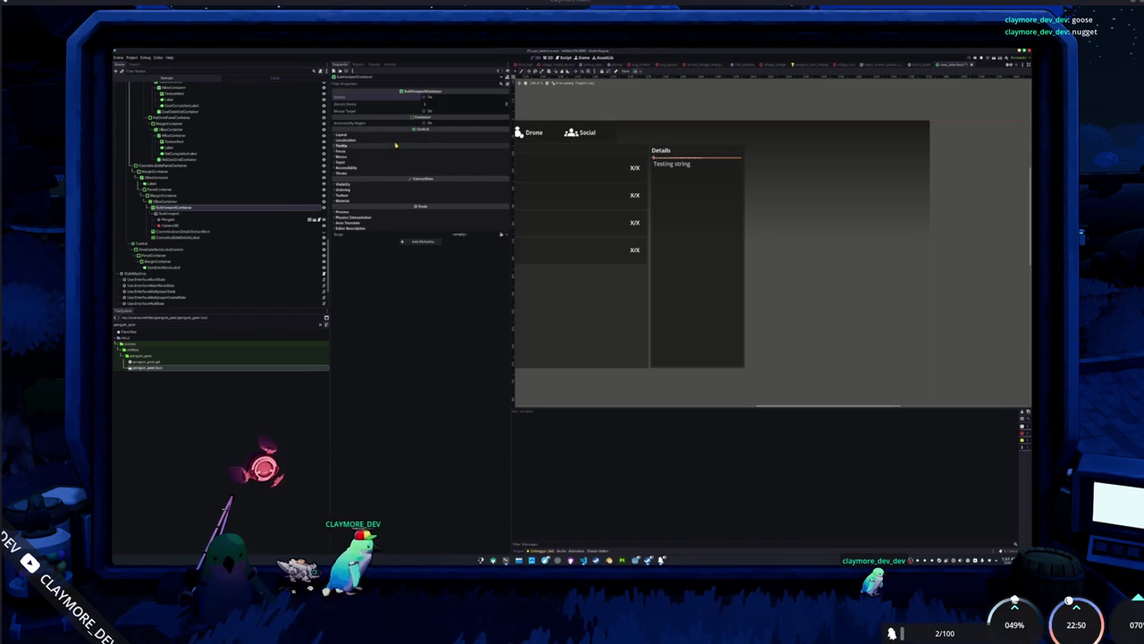
pyautogui.click(213, 214)
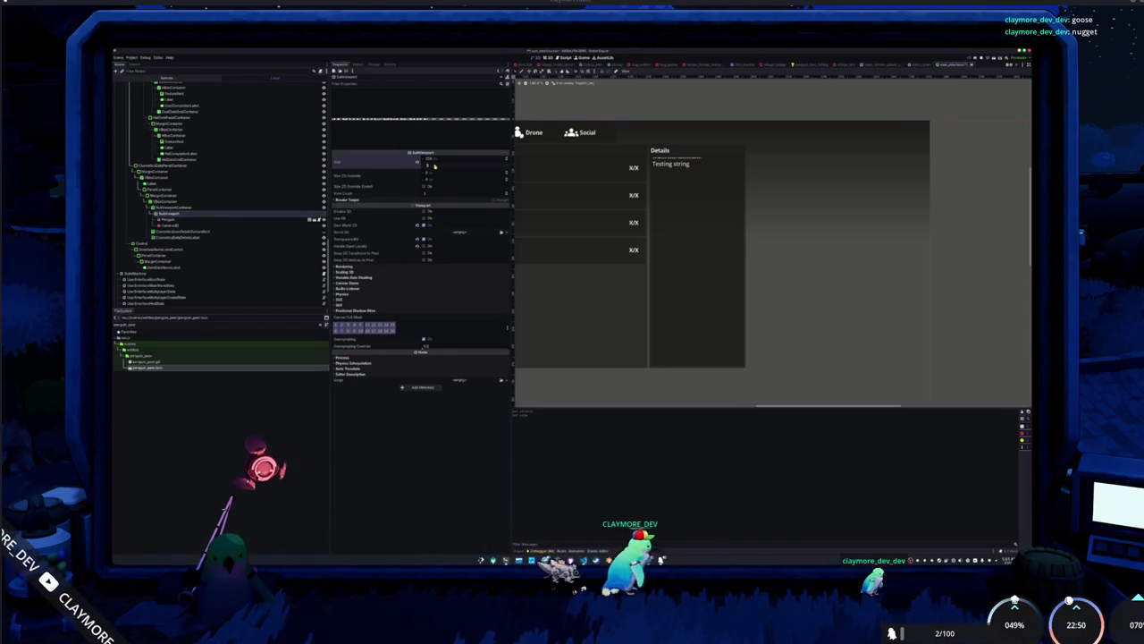
pyautogui.press('Return')
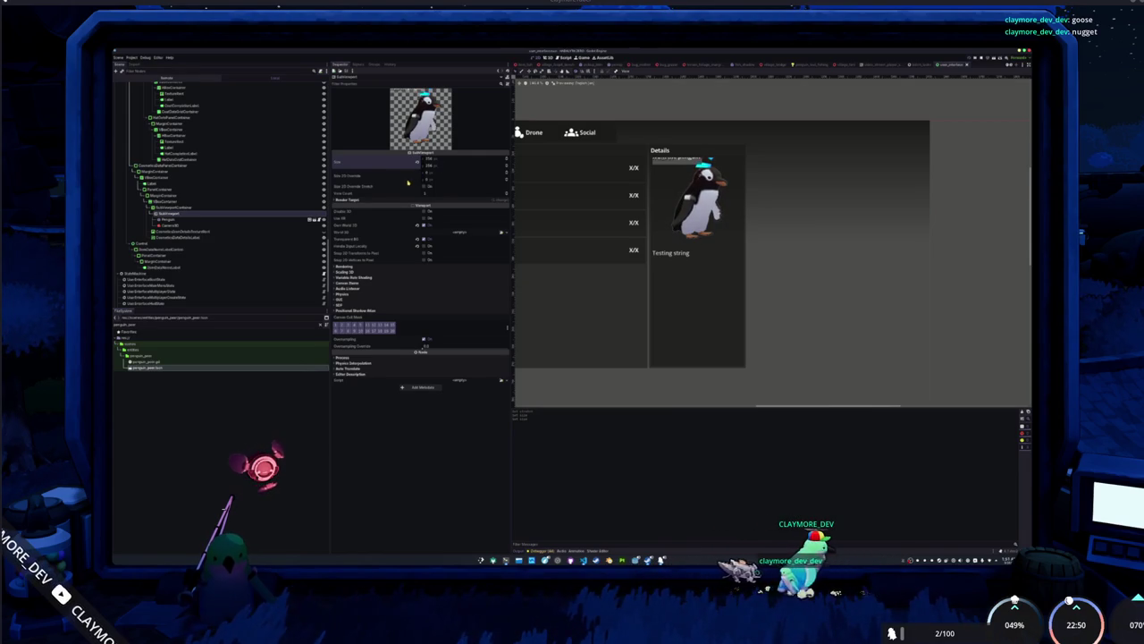
# Set the Details column VBoxContainer's alignment to Center.
pyautogui.click(170, 201)
pyautogui.click(430, 98)
pyautogui.click(425, 109)
# Toggle the TextureRect's visibility on and off, and inspect the Testing string label and SubViewportContainer.
pyautogui.click(203, 207)
pyautogui.click(182, 233)
pyautogui.click(183, 237)
pyautogui.click(257, 232)
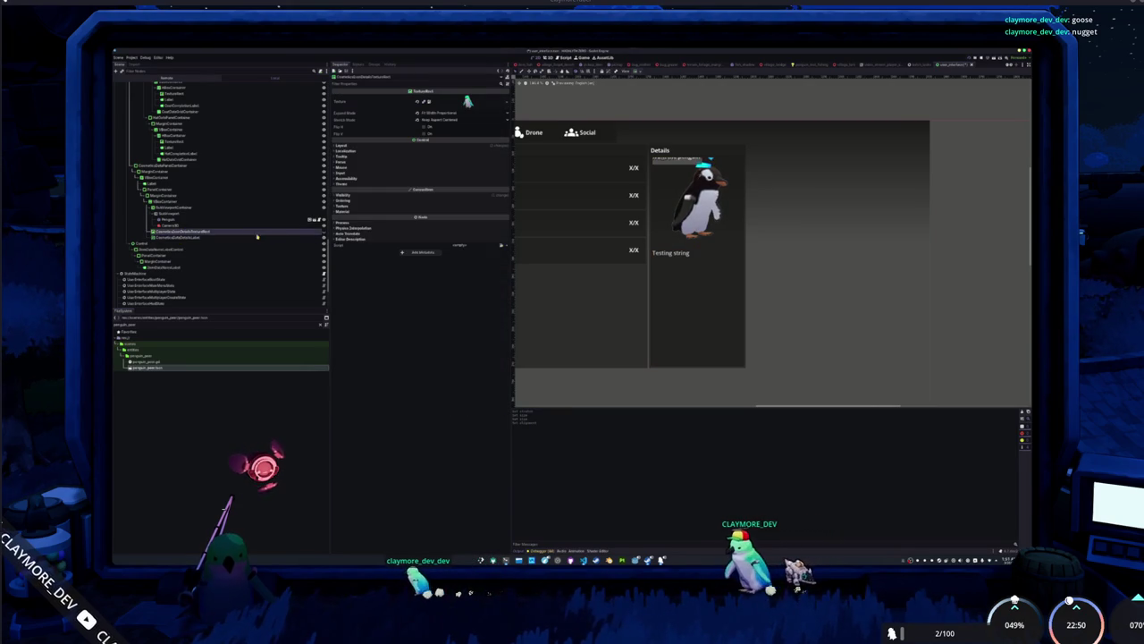
pyautogui.click(324, 233)
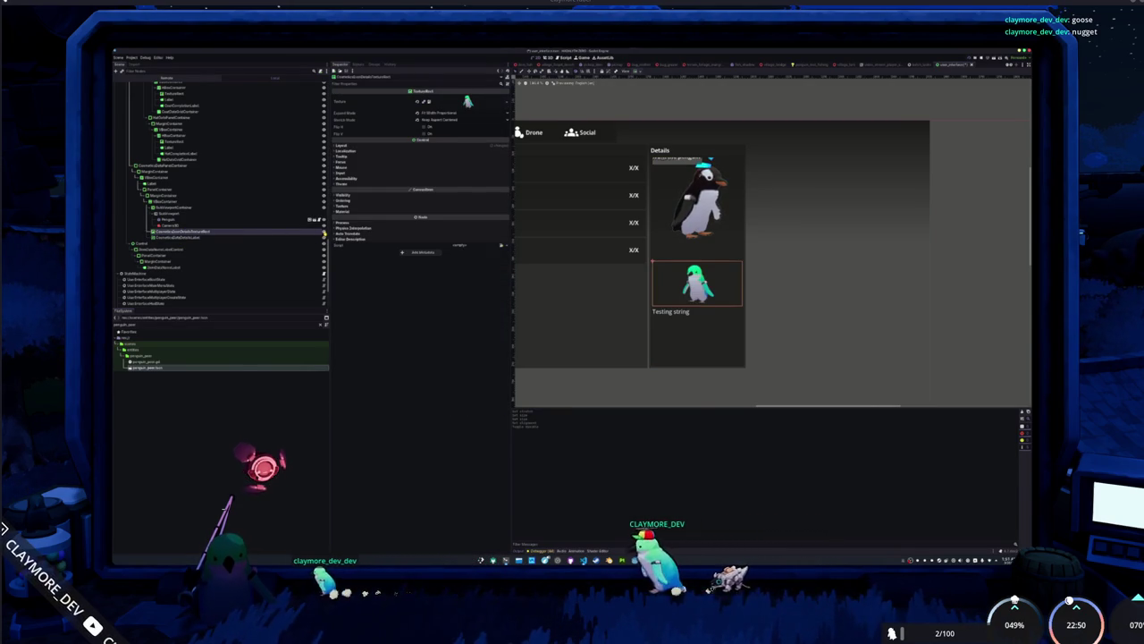
pyautogui.click(324, 233)
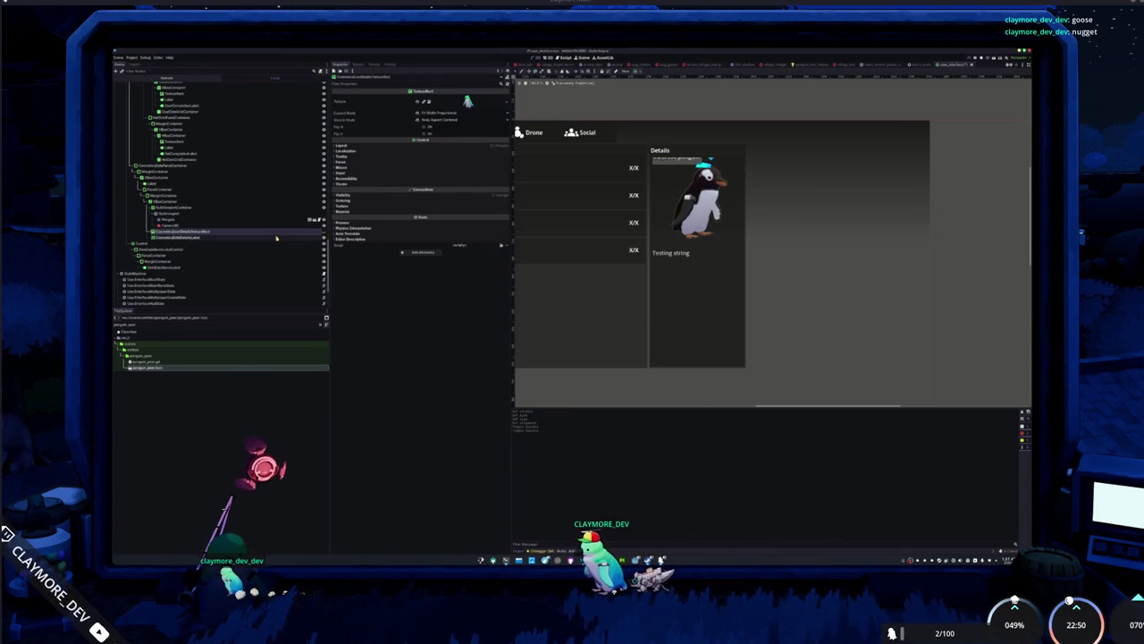
pyautogui.click(274, 237)
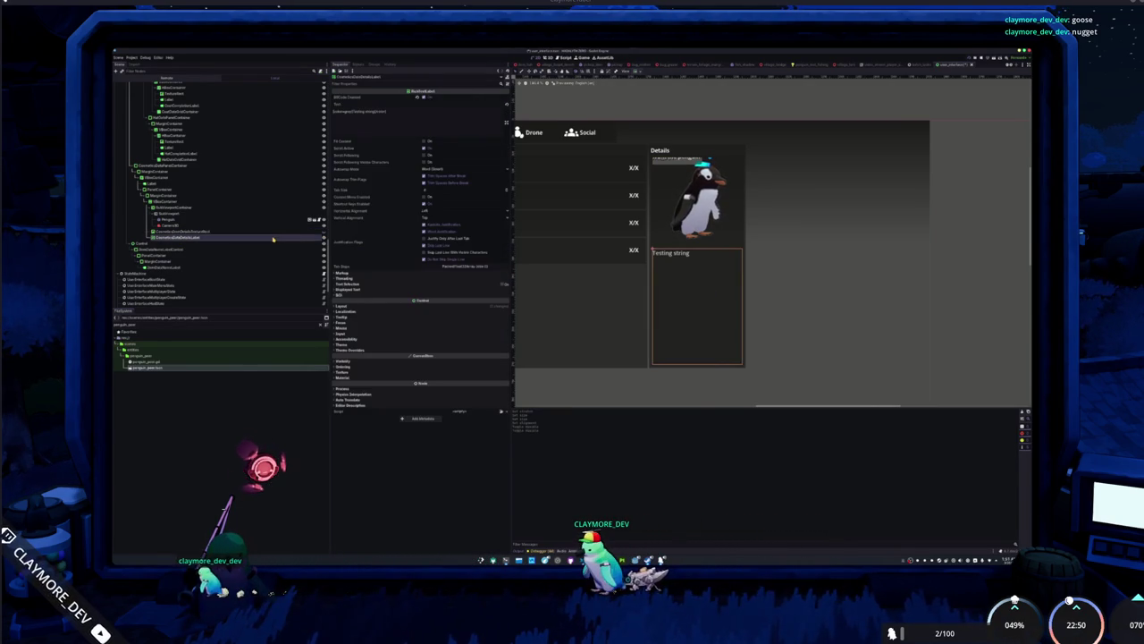
pyautogui.click(188, 204)
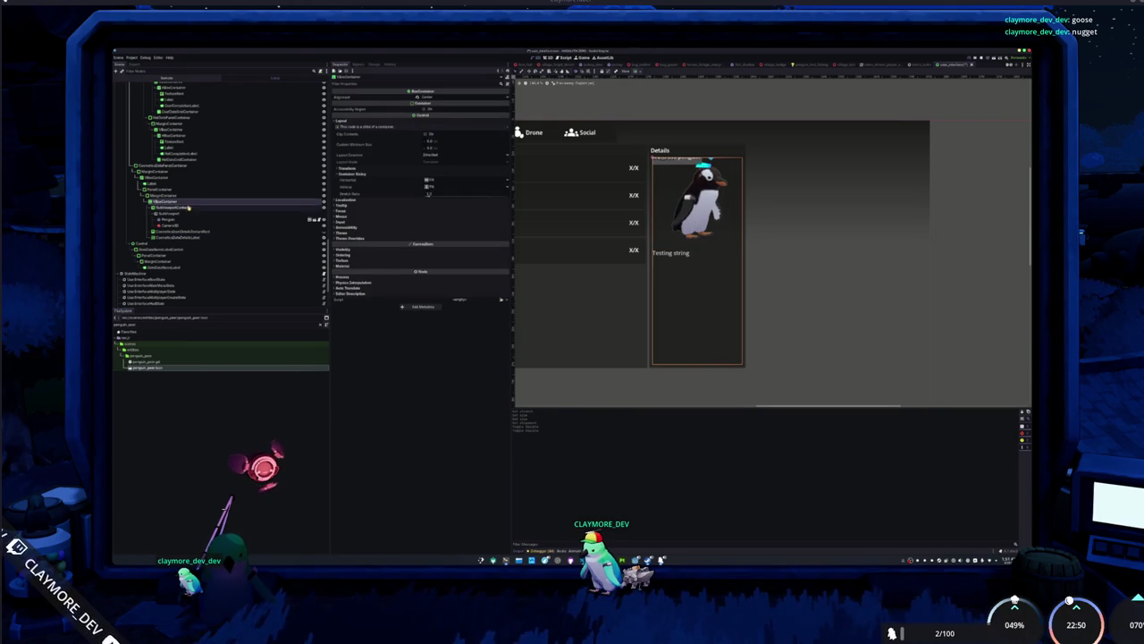
pyautogui.click(190, 232)
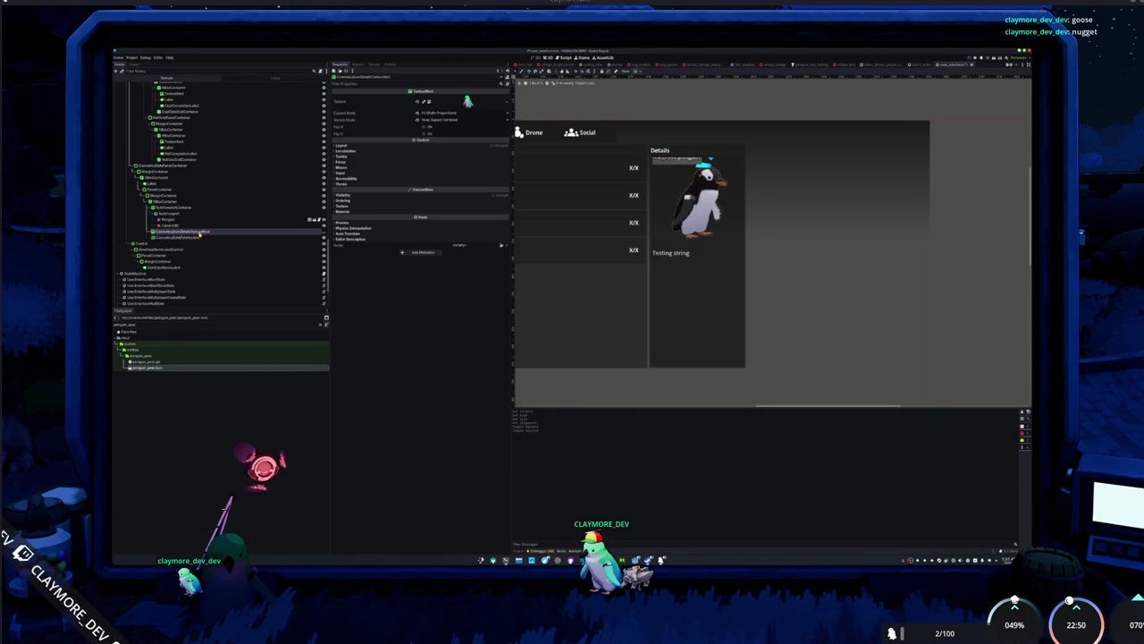
pyautogui.click(195, 209)
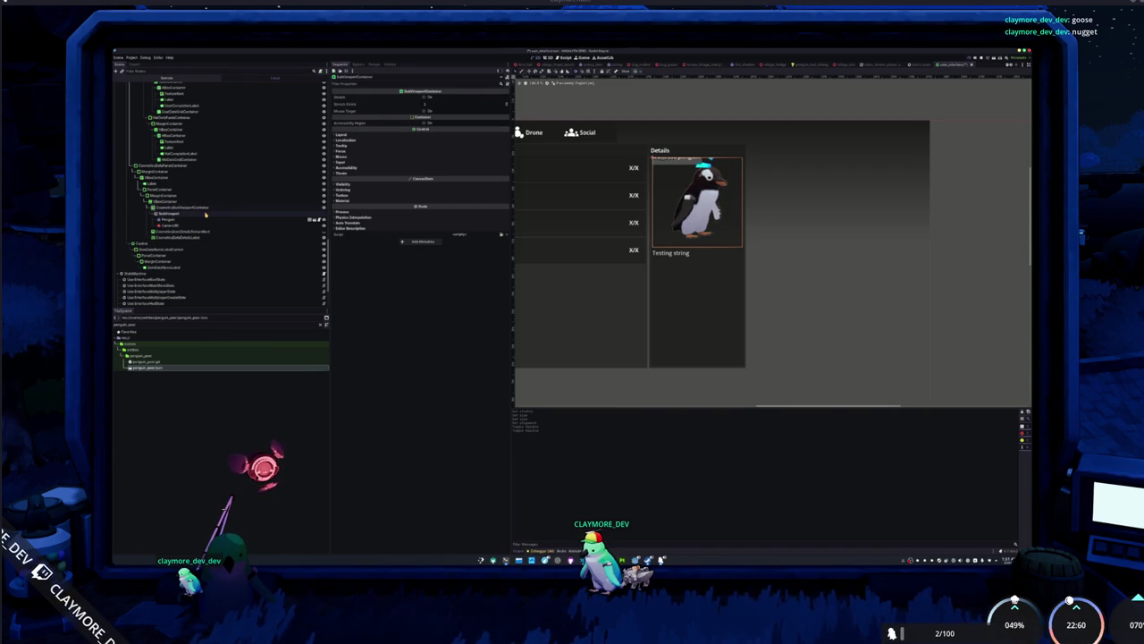
# Rename the preview container to CosmeticsPenguinSubViewportContainer and give its SubViewport a new name.
pyautogui.press('Return')
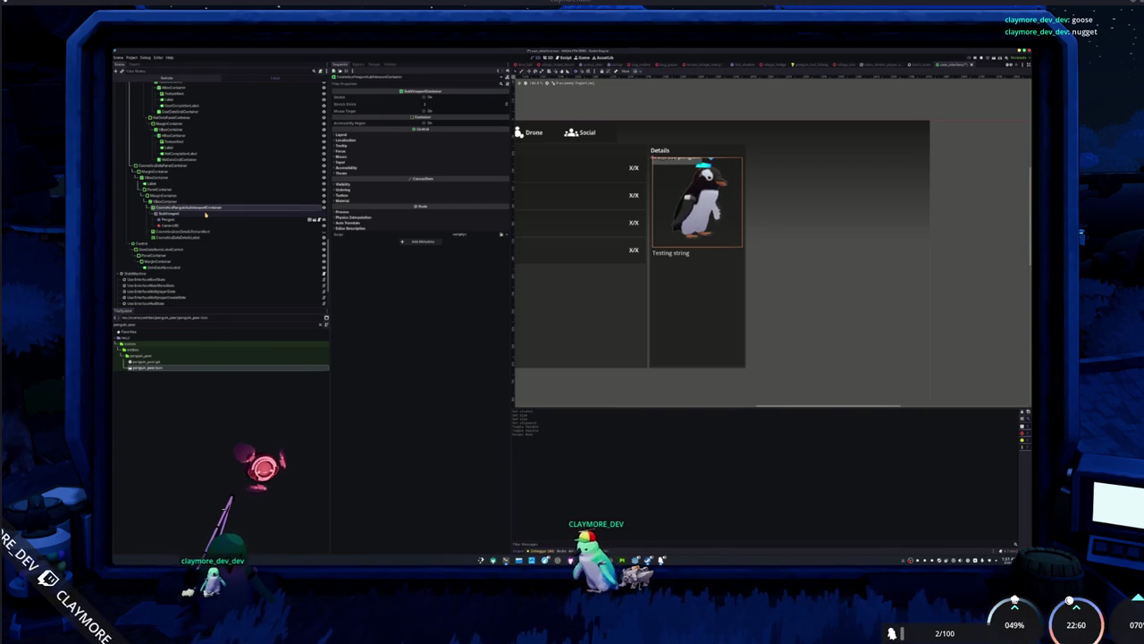
pyautogui.click(205, 214)
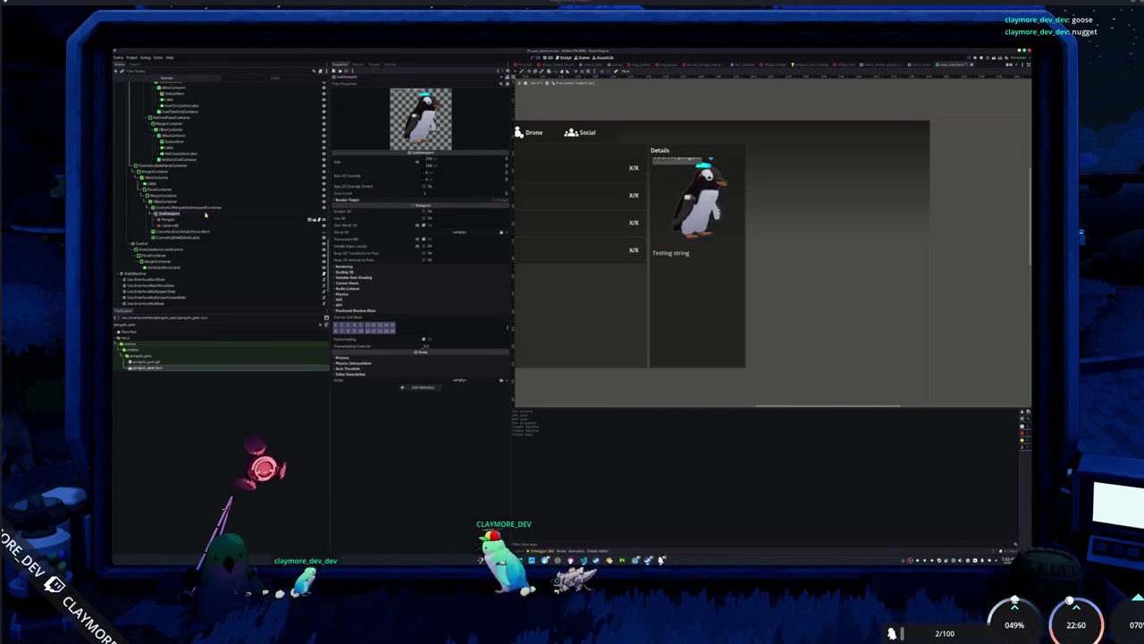
pyautogui.doubleClick(205, 214)
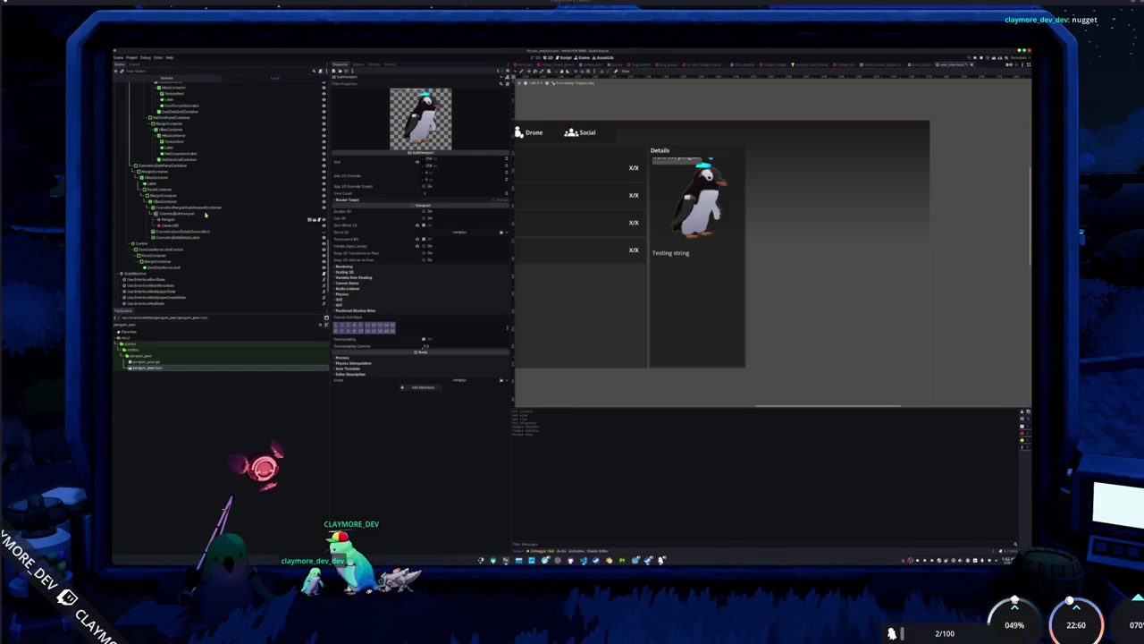
pyautogui.press('Return')
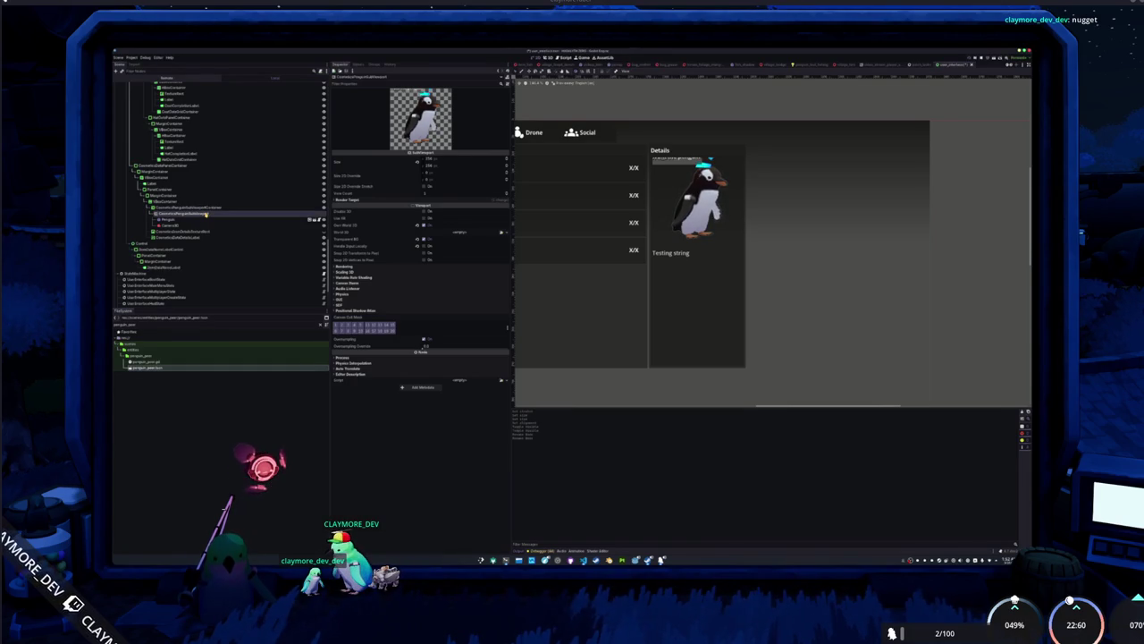
# Check the preview's Camera3D and Penguin nodes, then open the PenguinState node's script in VS Code.
pyautogui.click(205, 226)
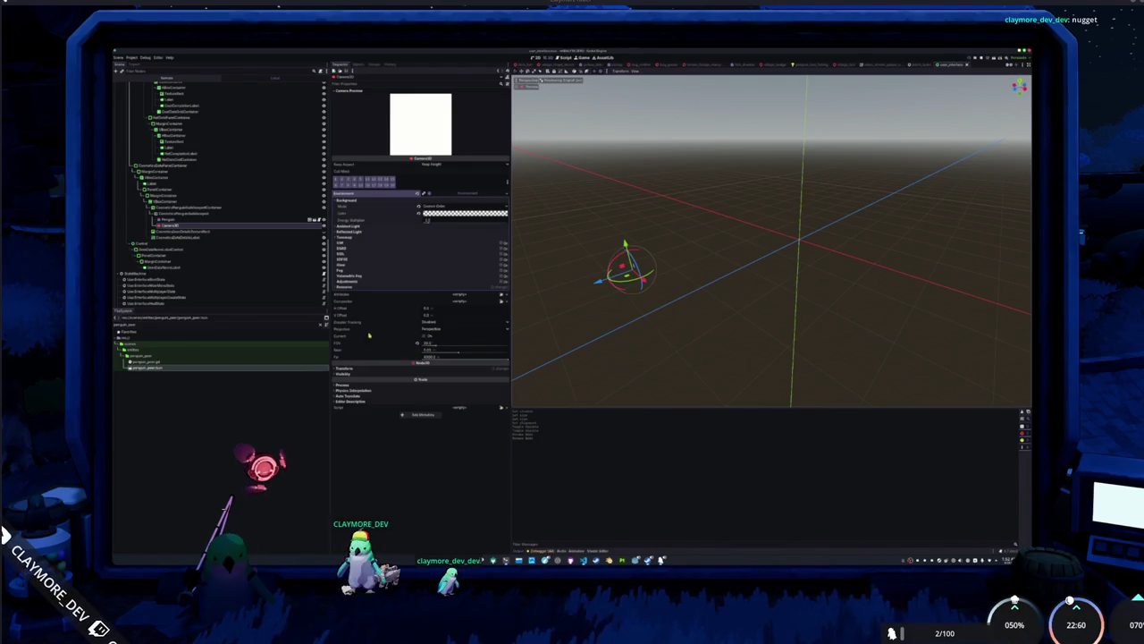
pyautogui.click(201, 220)
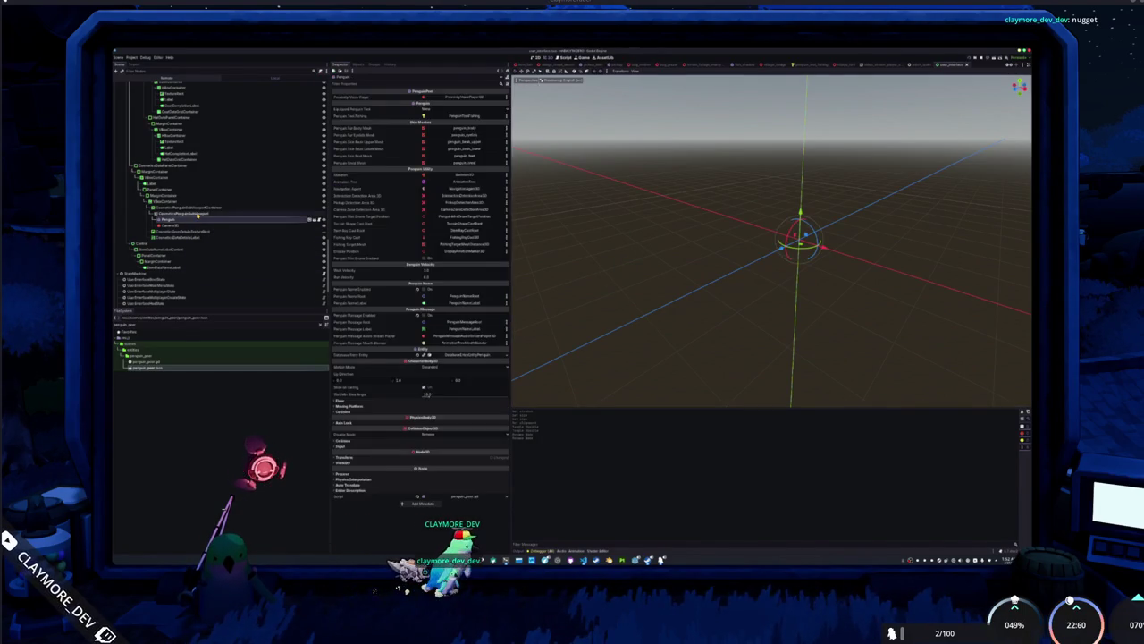
pyautogui.click(204, 211)
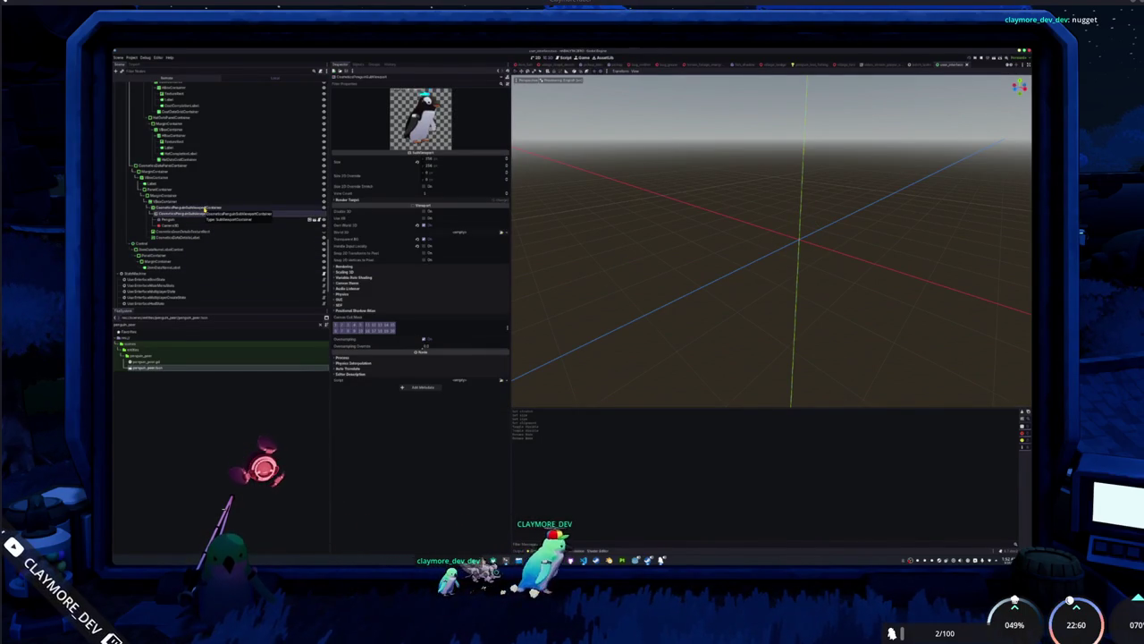
pyautogui.click(204, 207)
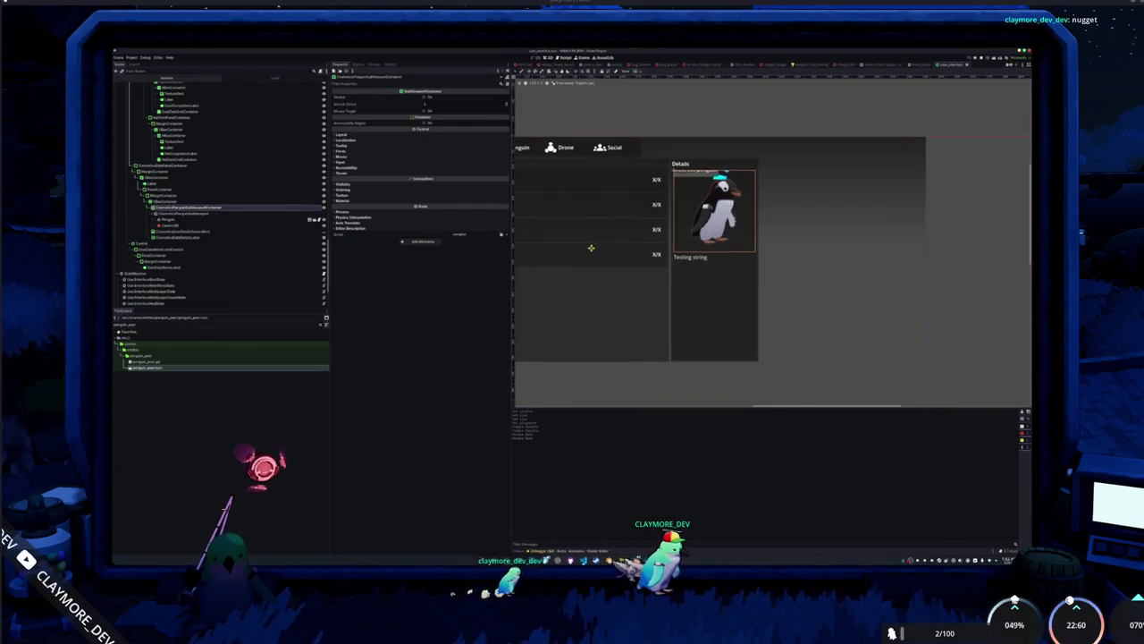
pyautogui.click(219, 220)
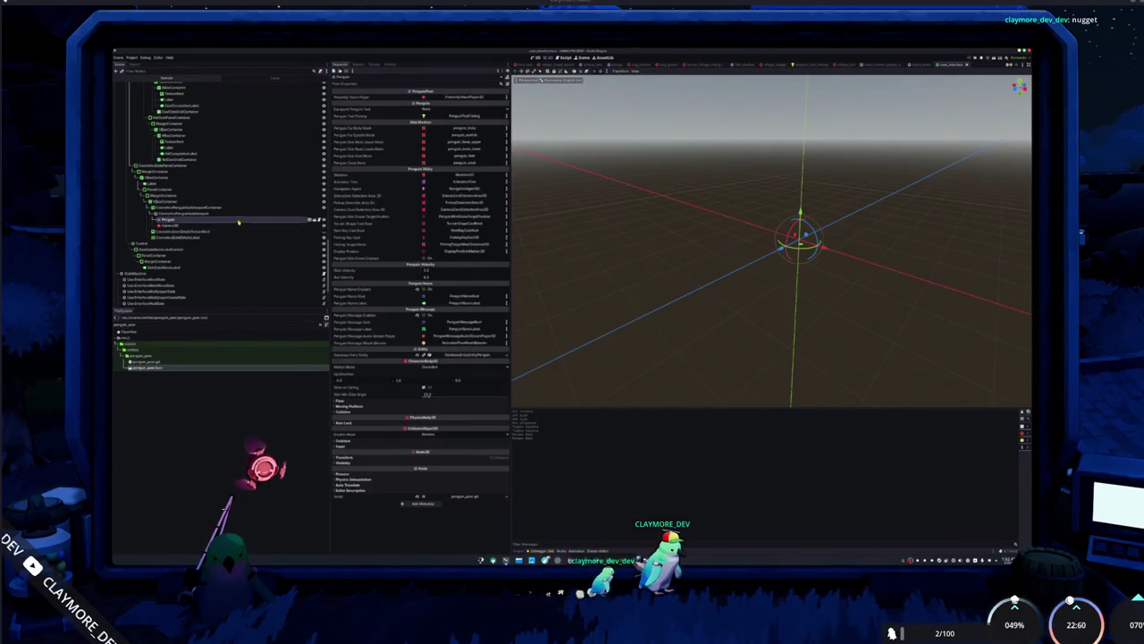
pyautogui.scroll(-3, 241, 221)
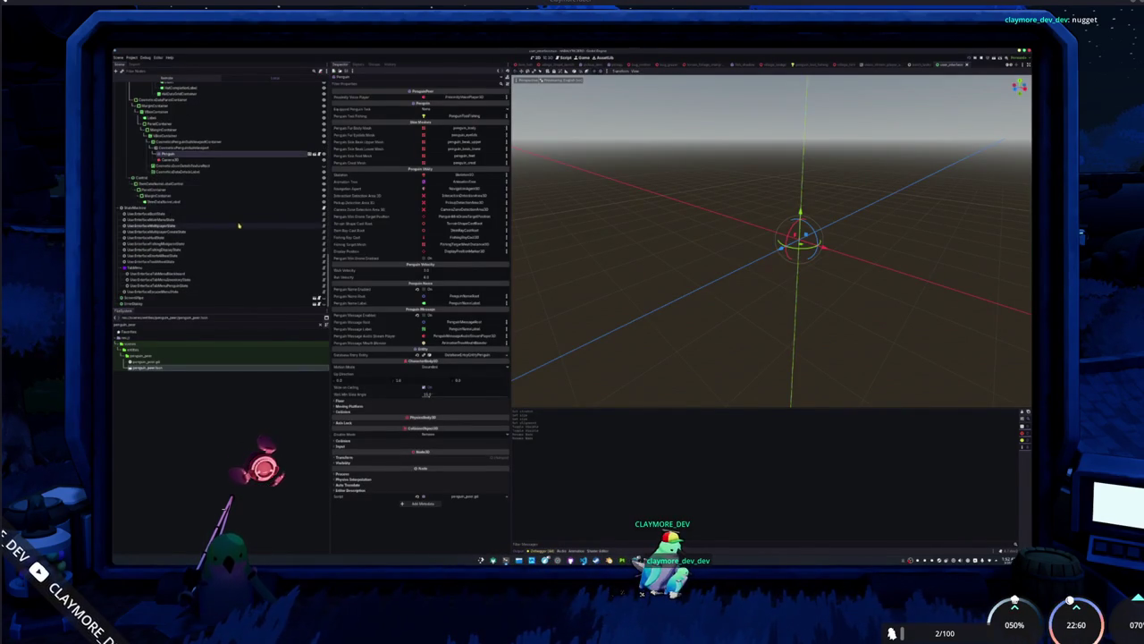
pyautogui.click(214, 283)
pyautogui.click(237, 287)
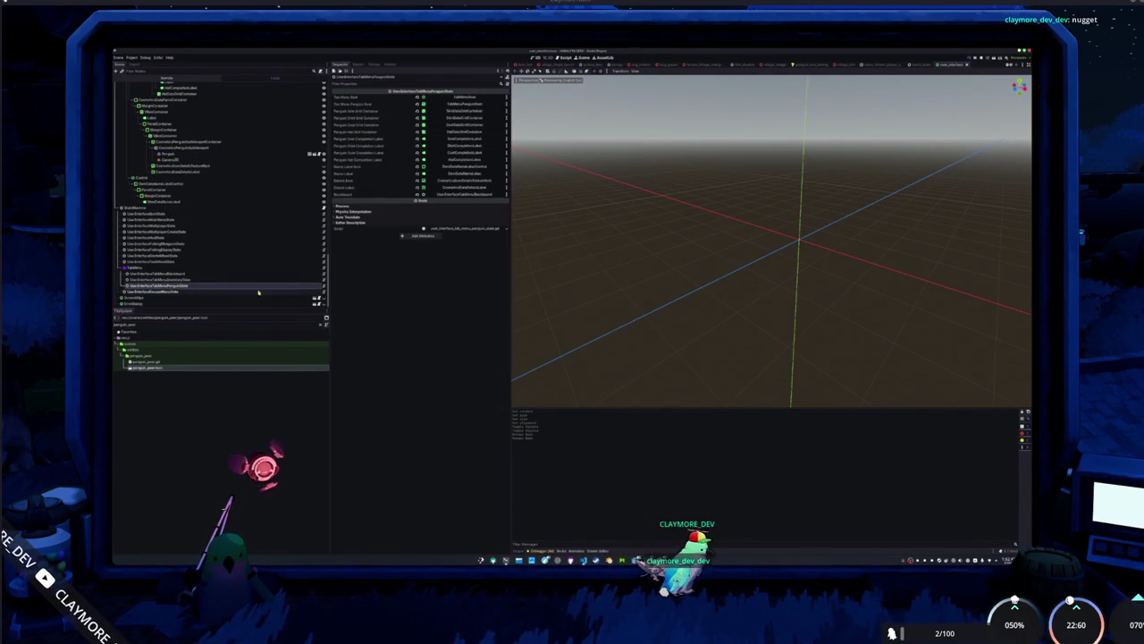
pyautogui.click(314, 286)
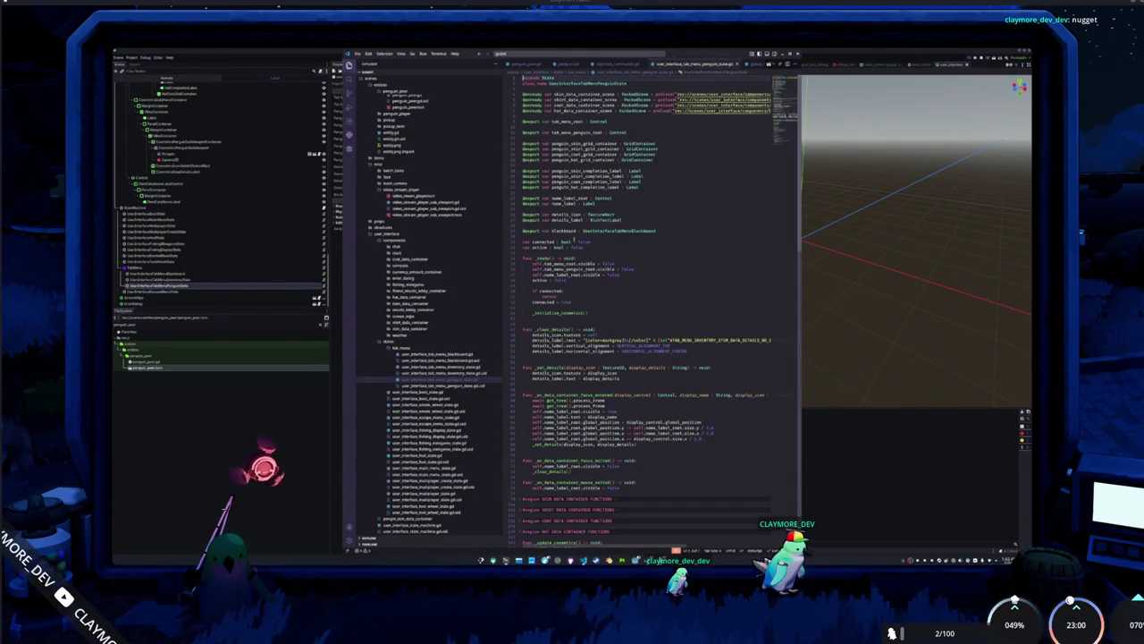
pyautogui.click(524, 253)
pyautogui.press('Up')
pyautogui.press('Up')
pyautogui.press('Up')
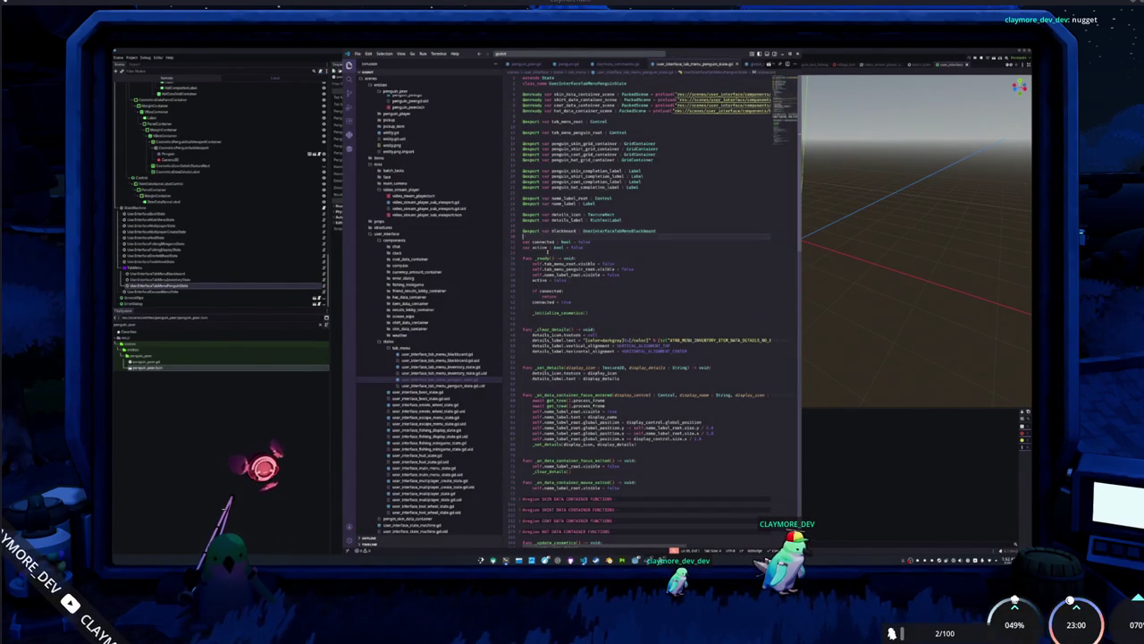
pyautogui.press('Return')
pyautogui.press('Return')
pyautogui.press('Up')
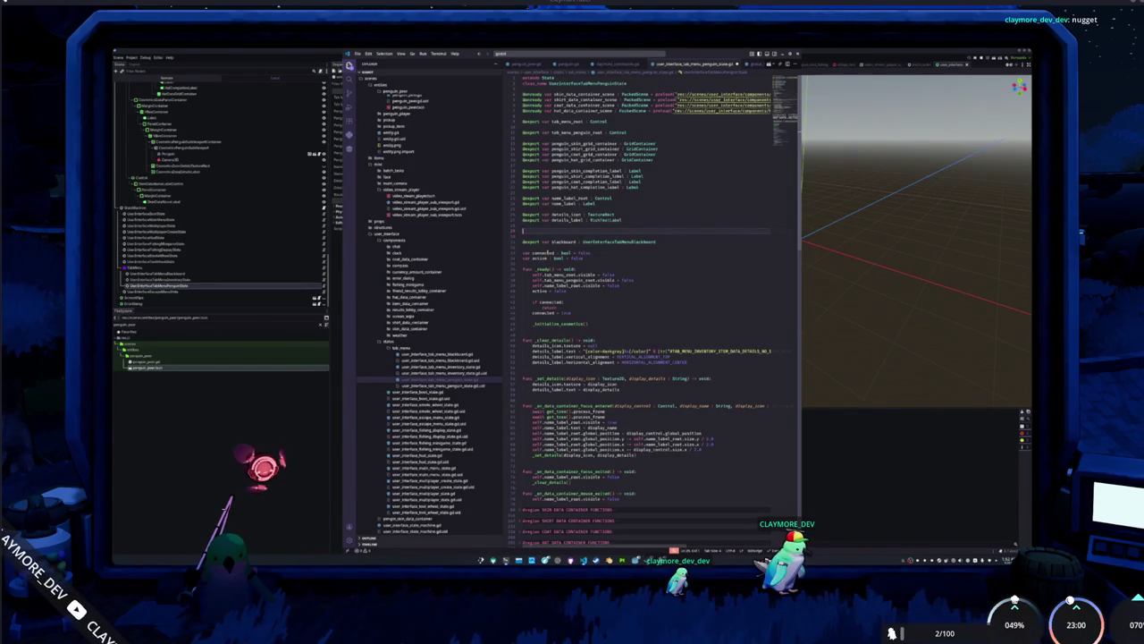
pyautogui.press('Up')
pyautogui.press('Return')
pyautogui.write('@export var ')
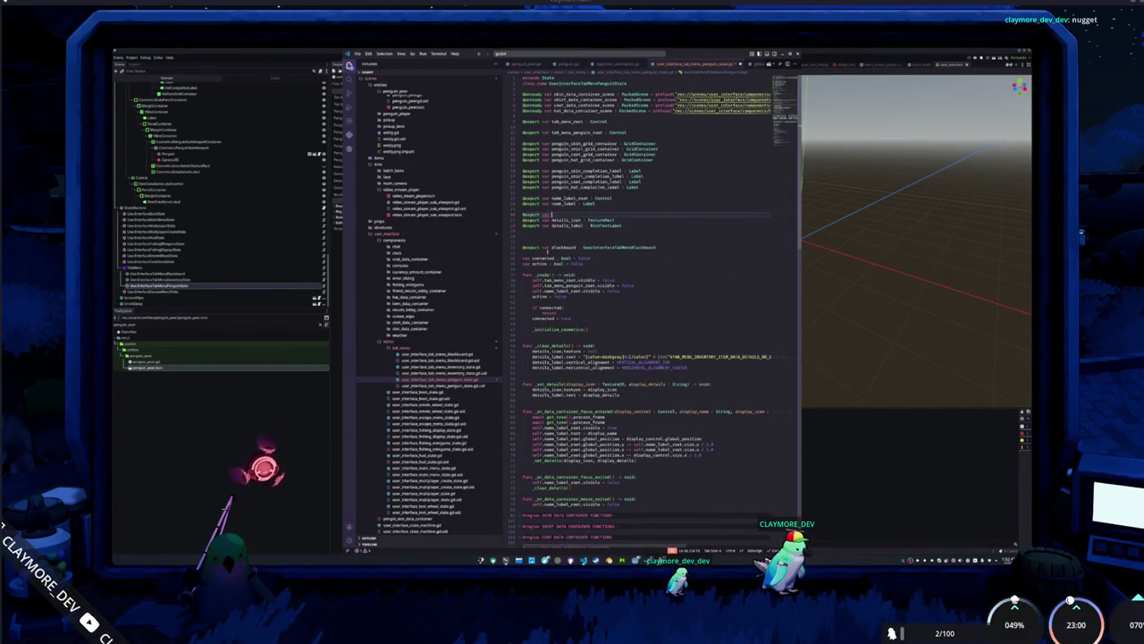
pyautogui.write('cosmetics_penguin : ')
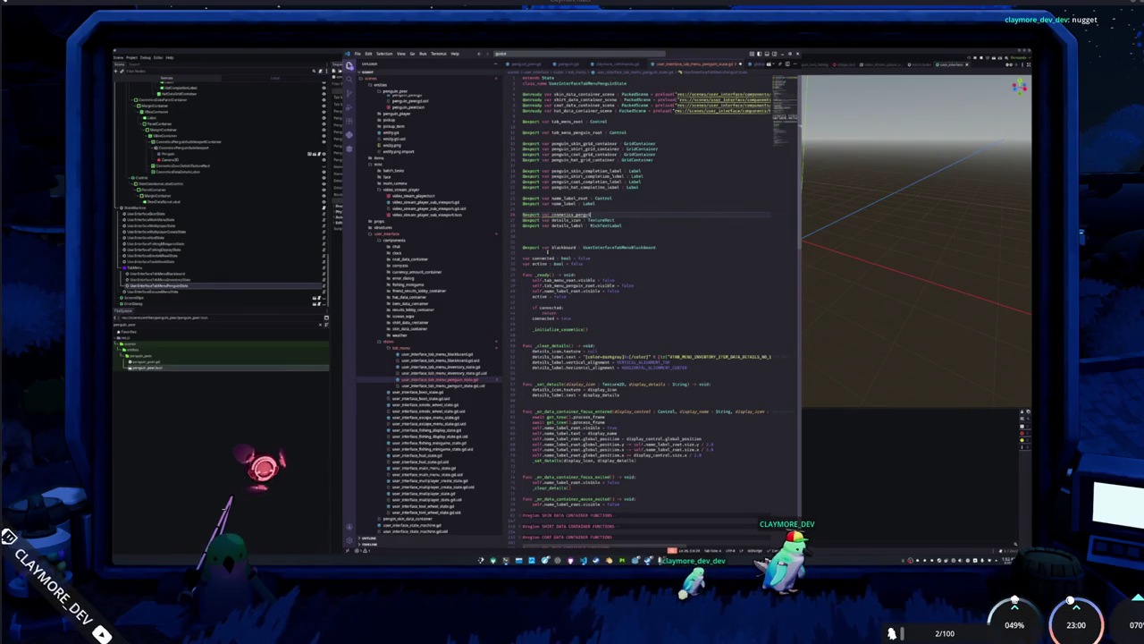
pyautogui.write('Penguin')
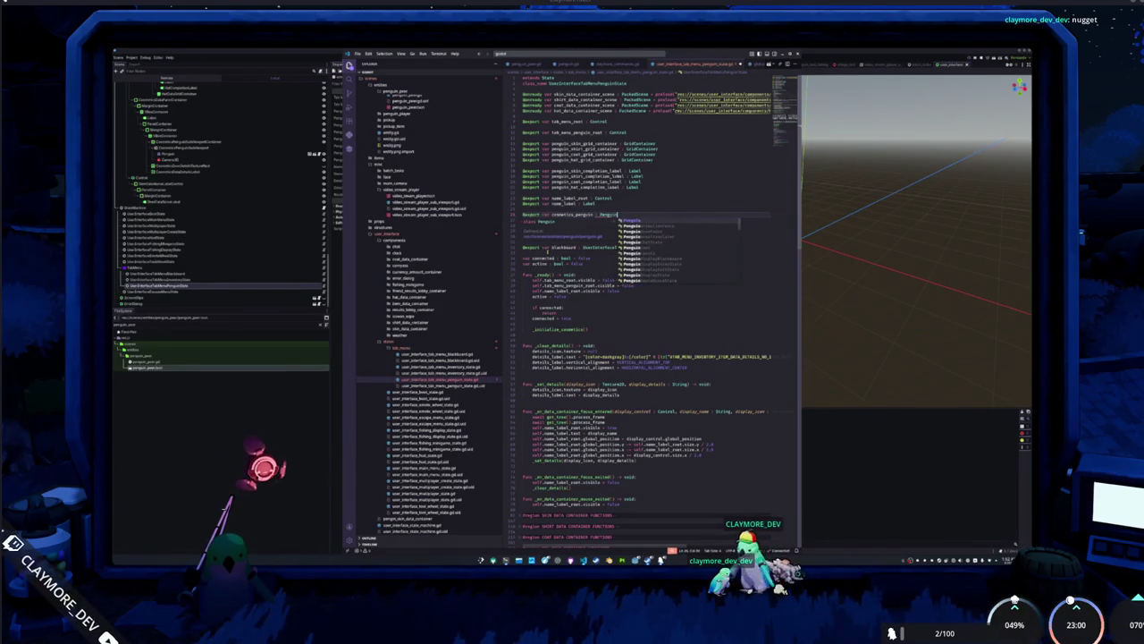
pyautogui.press('Down')
pyautogui.press('Down')
pyautogui.press('Down')
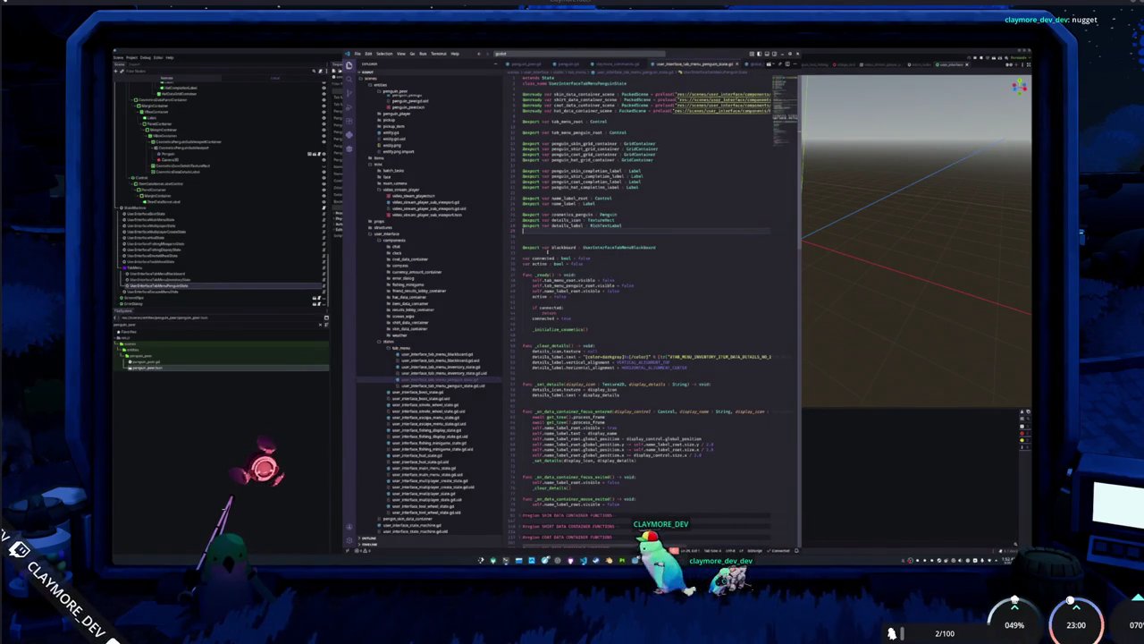
pyautogui.press('BackSpace')
# In Godot's Inspector, assign the Penguin node to Cosmetics Penguin.
pyautogui.click(217, 257)
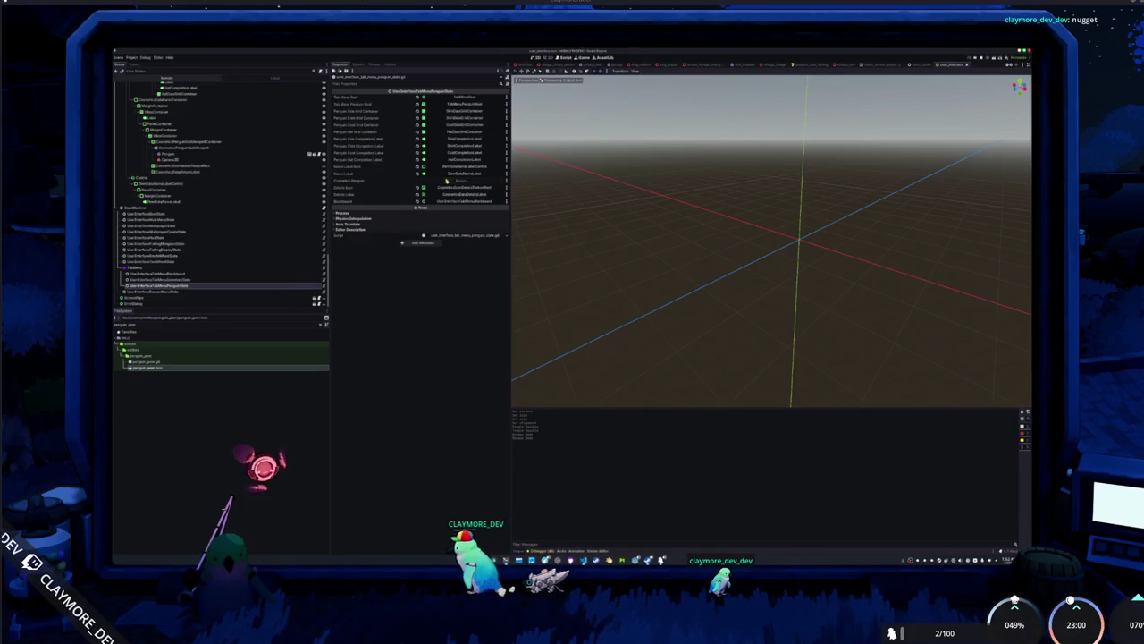
pyautogui.click(466, 181)
pyautogui.doubleClick(596, 322)
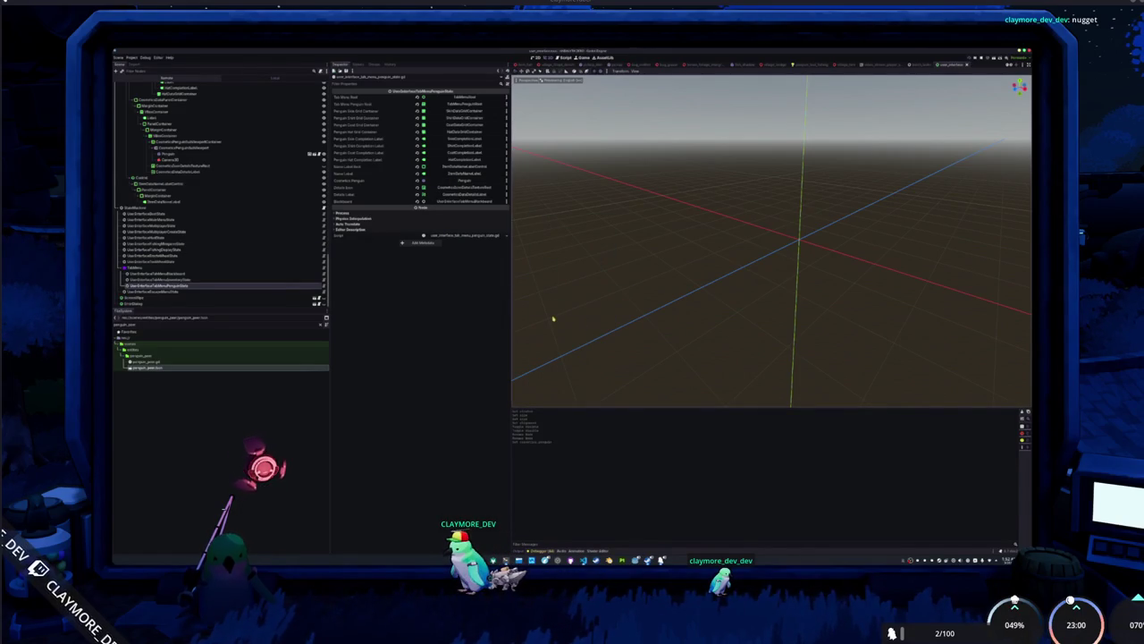
# Back in the script, select _initialize_cosmetics to find its other uses.
pyautogui.hotkey('alt', 'Tab')
pyautogui.scroll(-5, 549, 264)
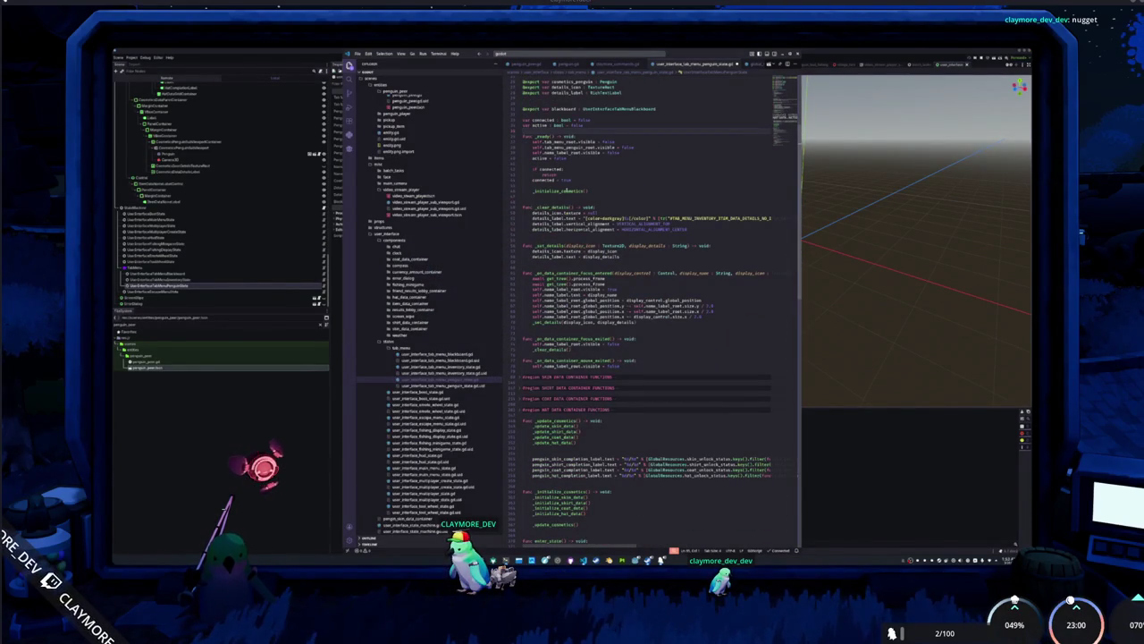
pyautogui.doubleClick(565, 191)
# Follow the cosmetics update calls through to the _update_skin_data definition.
pyautogui.scroll(-6, 540, 191)
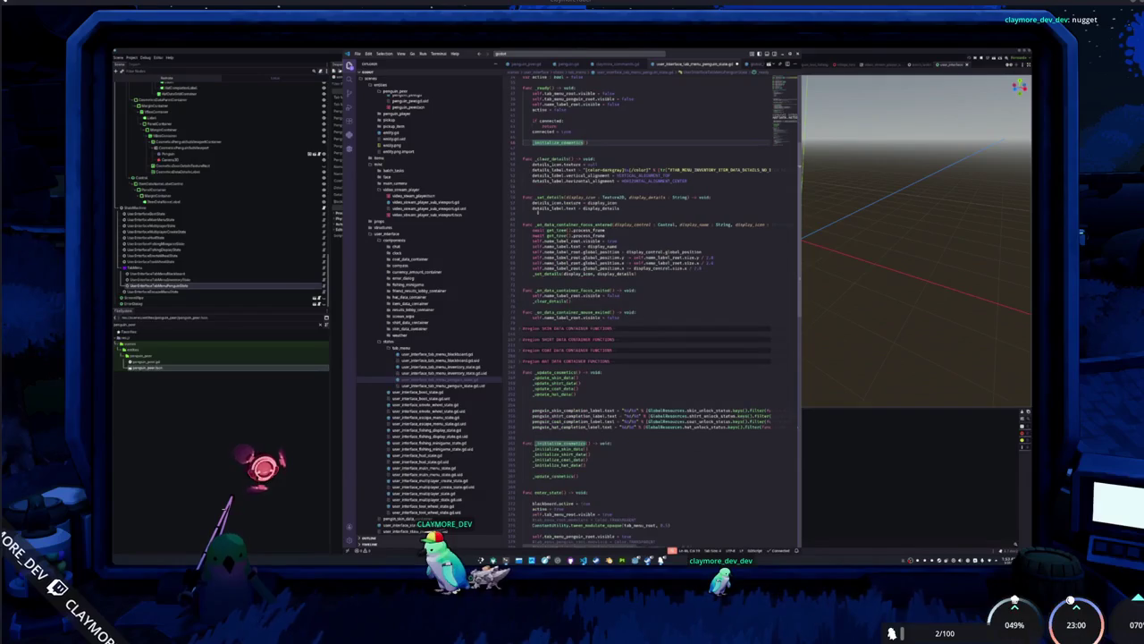
pyautogui.scroll(-9, 529, 230)
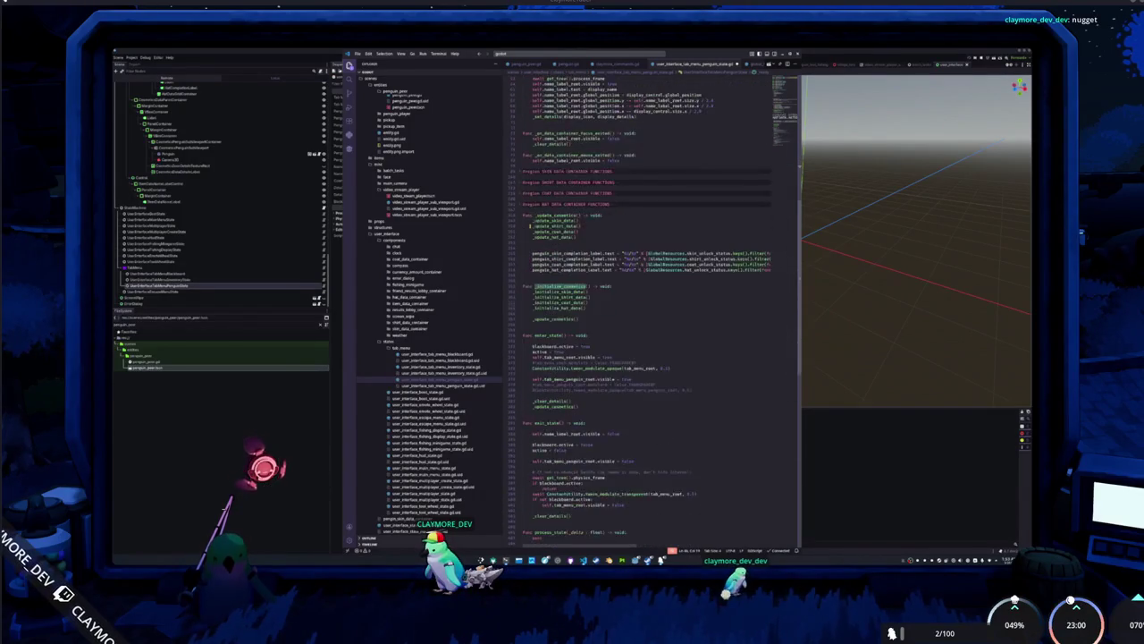
pyautogui.click(545, 247)
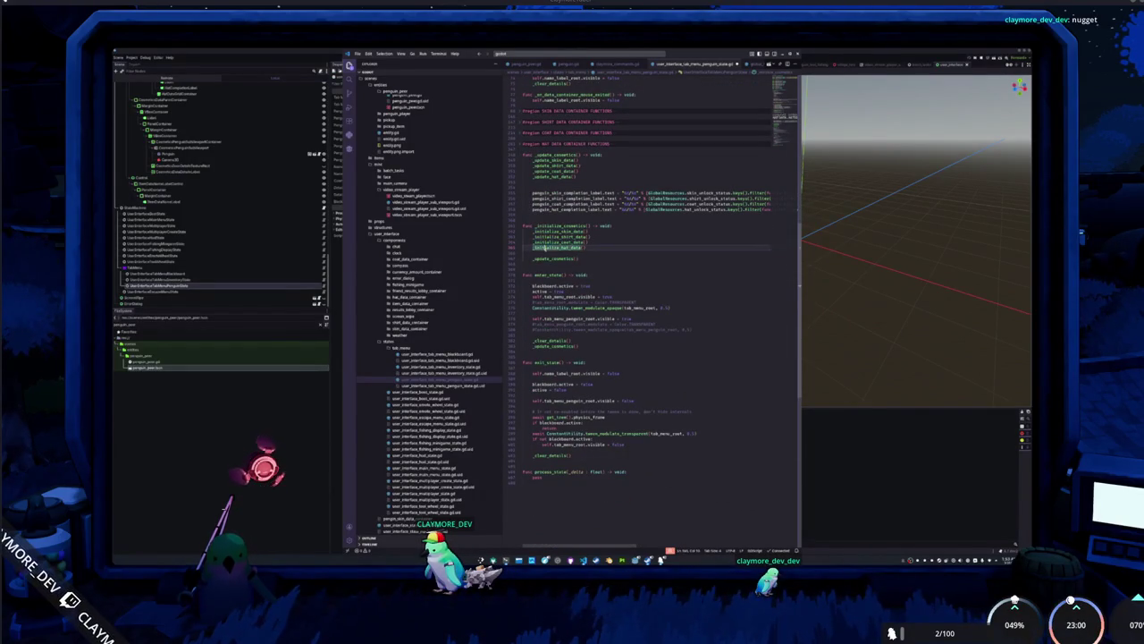
pyautogui.keyDown('ctrl'); pyautogui.click(541, 258); pyautogui.keyUp('ctrl')
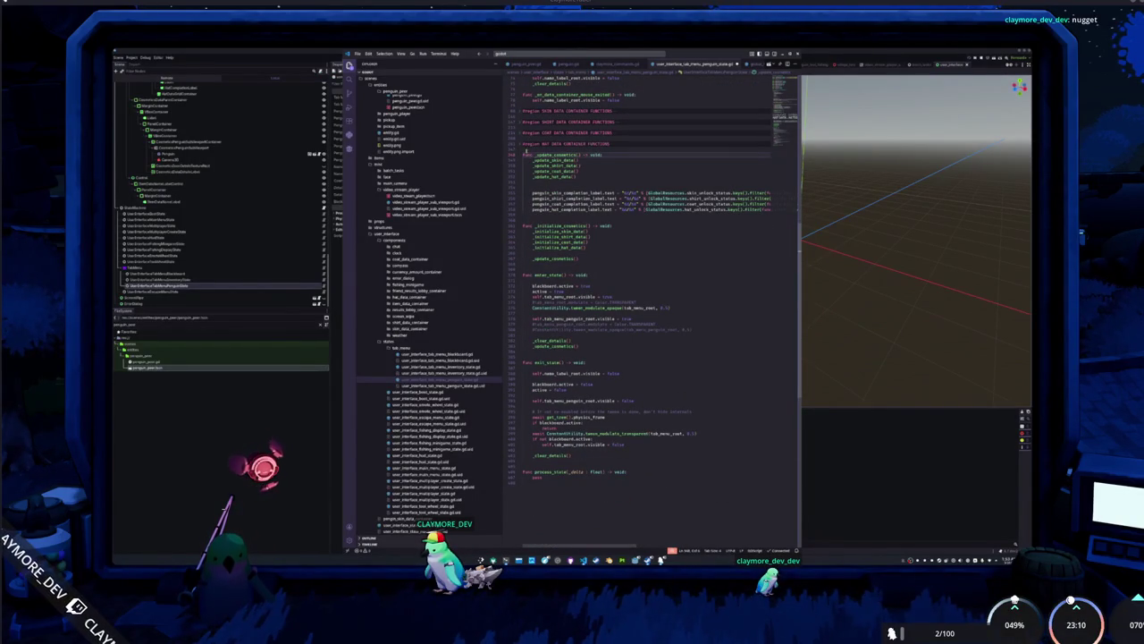
pyautogui.keyDown('ctrl'); pyautogui.click(545, 161); pyautogui.keyUp('ctrl')
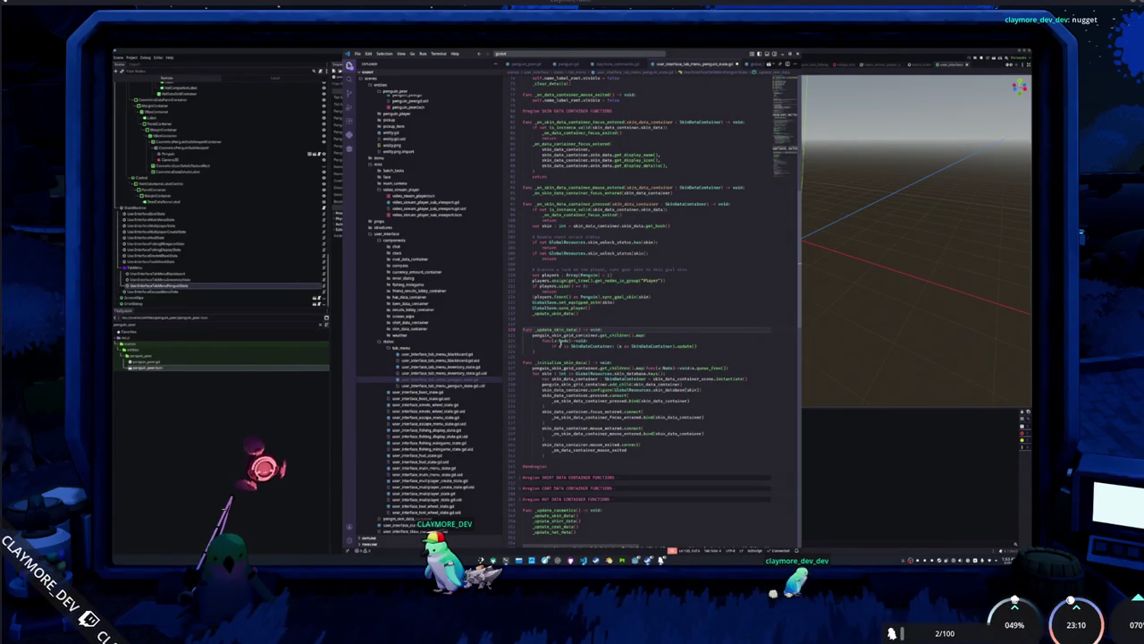
pyautogui.click(540, 352)
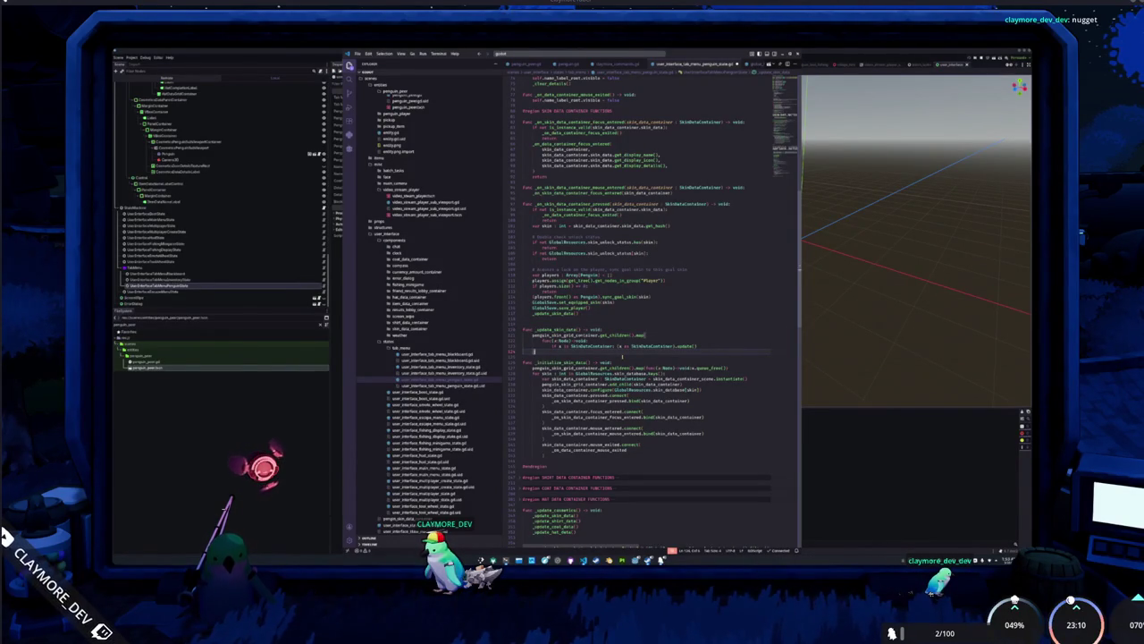
# Insert 'cosmetics_penguin._set_goal_skin(skin)' above GlobalSave.set_equipped_skin(skin) in the skin handler.
pyautogui.press('Return')
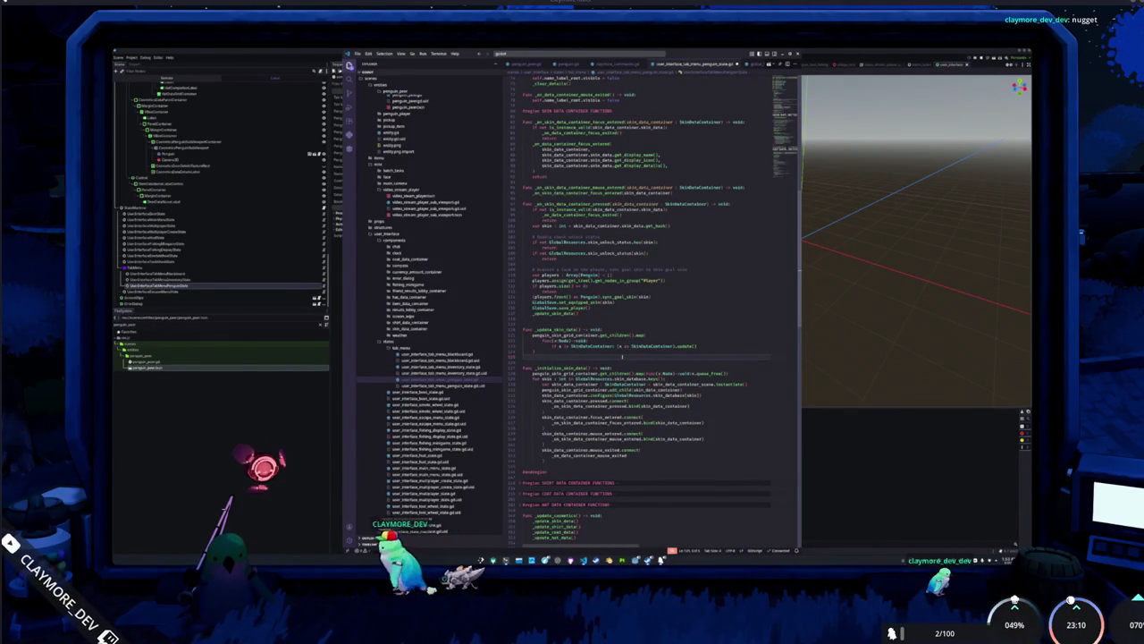
pyautogui.press('BackSpace')
pyautogui.press('Up')
pyautogui.press('Up')
pyautogui.press('Up')
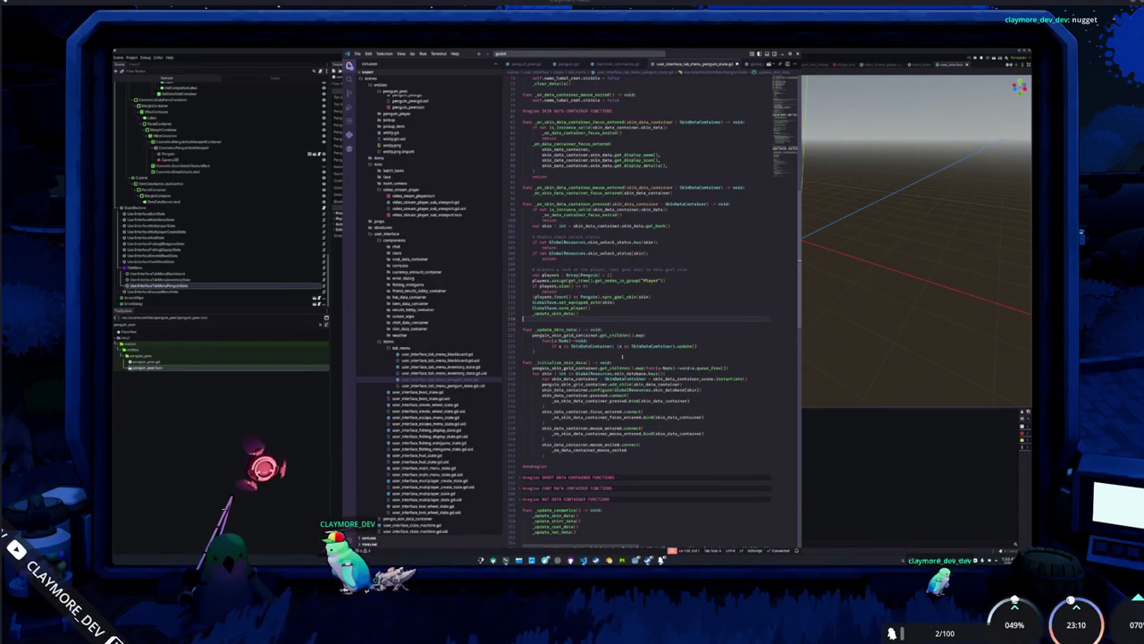
pyautogui.press('Return')
pyautogui.press('Up')
pyautogui.write('co')
pyautogui.press('Return')
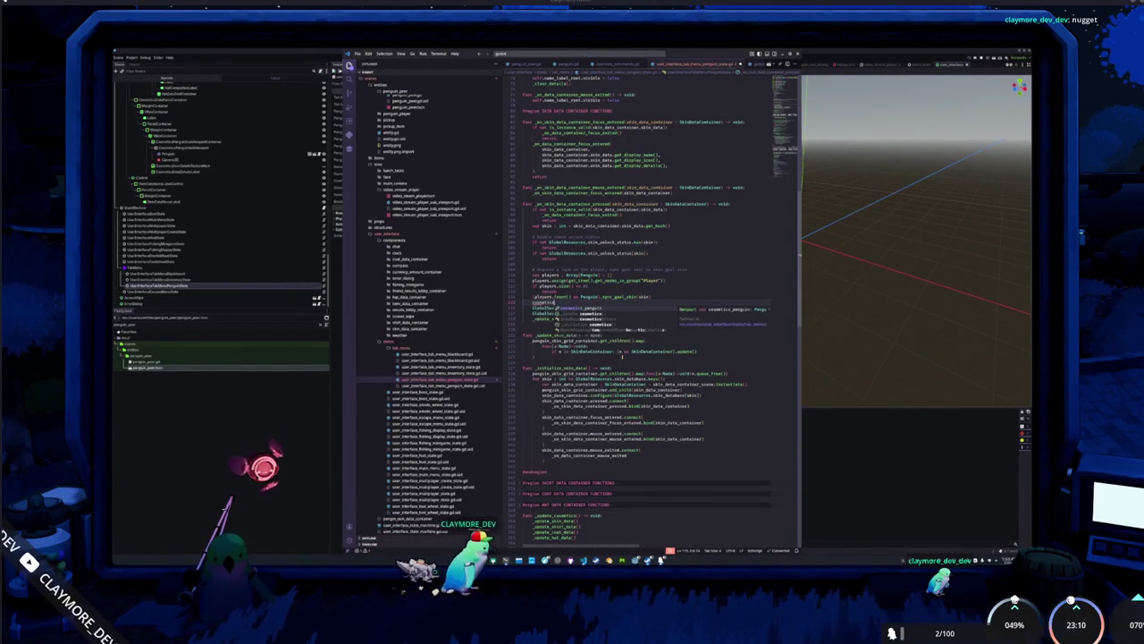
pyautogui.write('_penguin.')
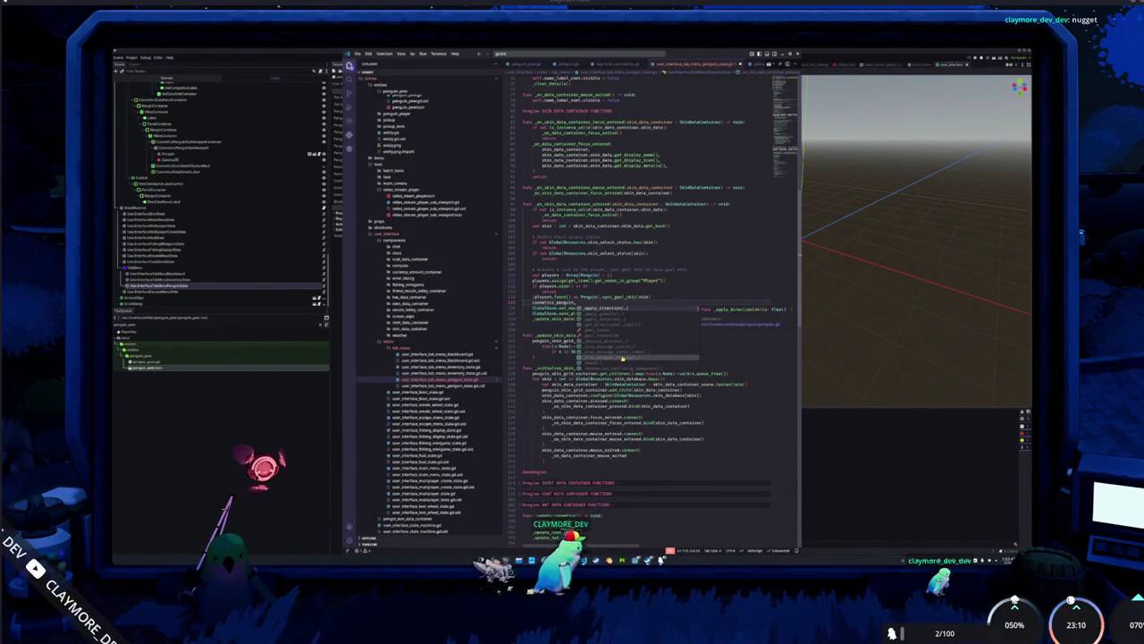
pyautogui.write('set_')
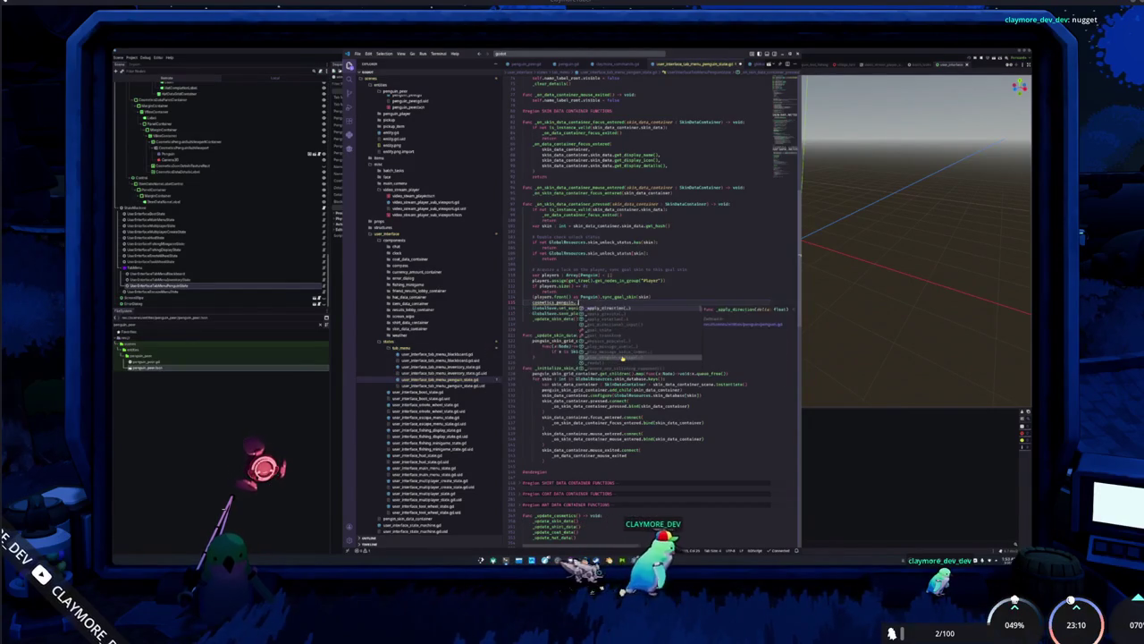
pyautogui.write('goal_skin')
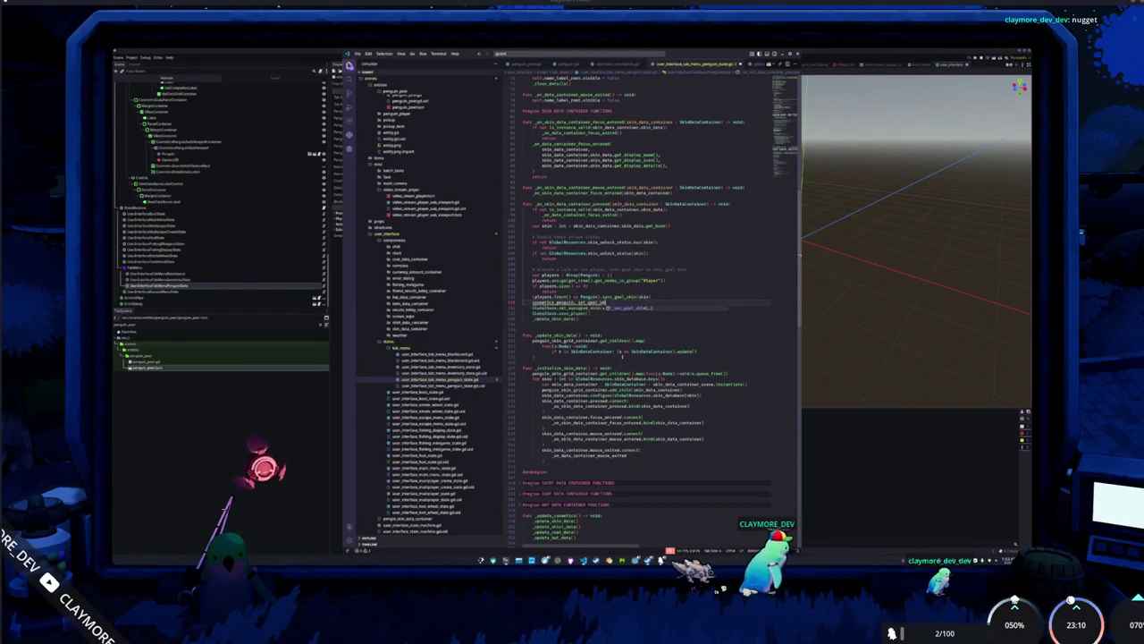
pyautogui.press('Return')
pyautogui.write('skin)')
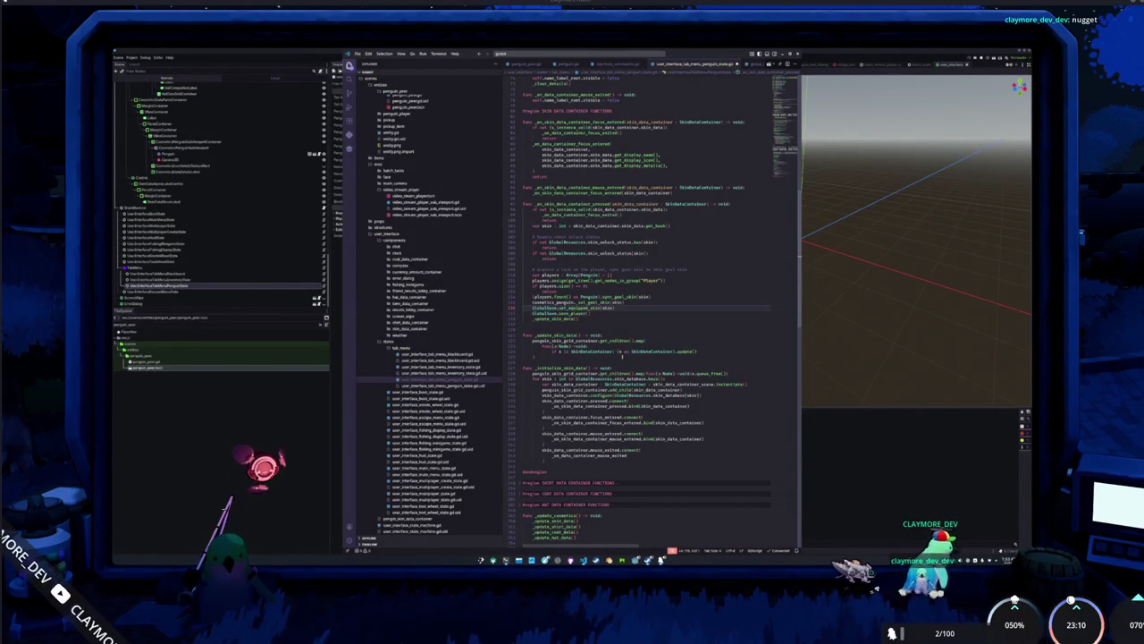
pyautogui.hotkey('shift', 'Home')
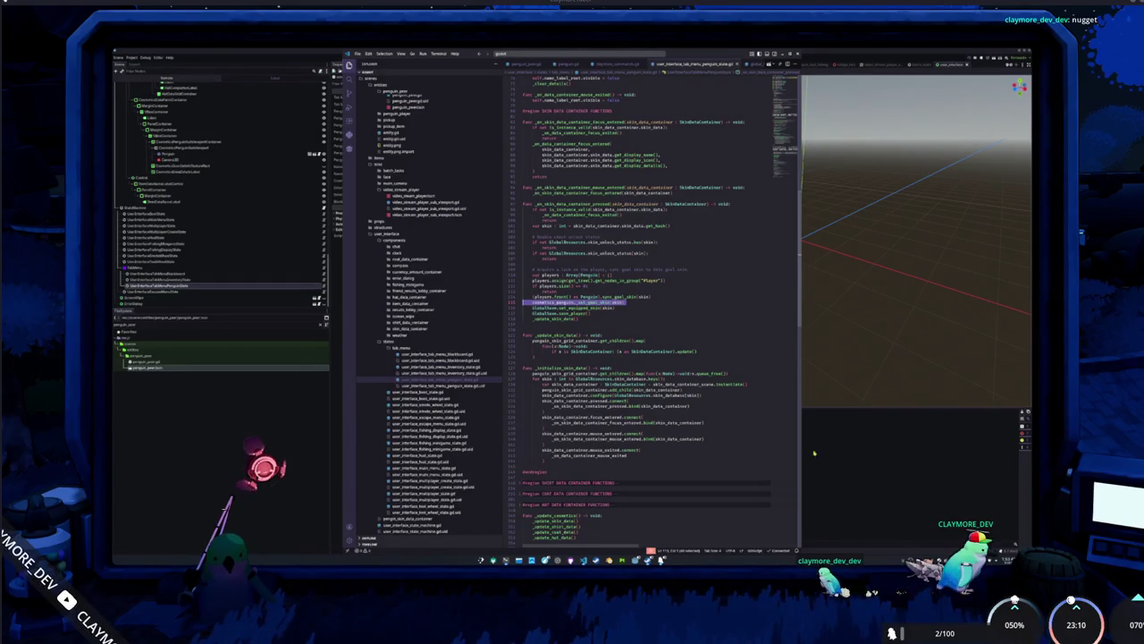
pyautogui.hotkey('ctrl', 'F2')
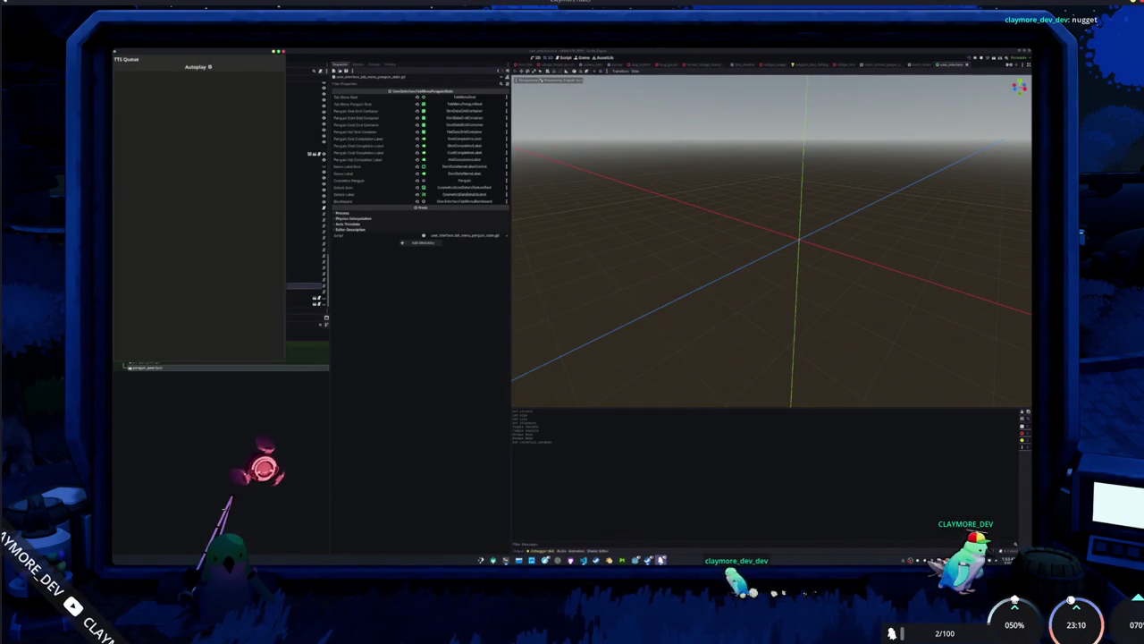
# Run the project with F5, stop it with F8, and relaunch it.
pyautogui.press('F5')
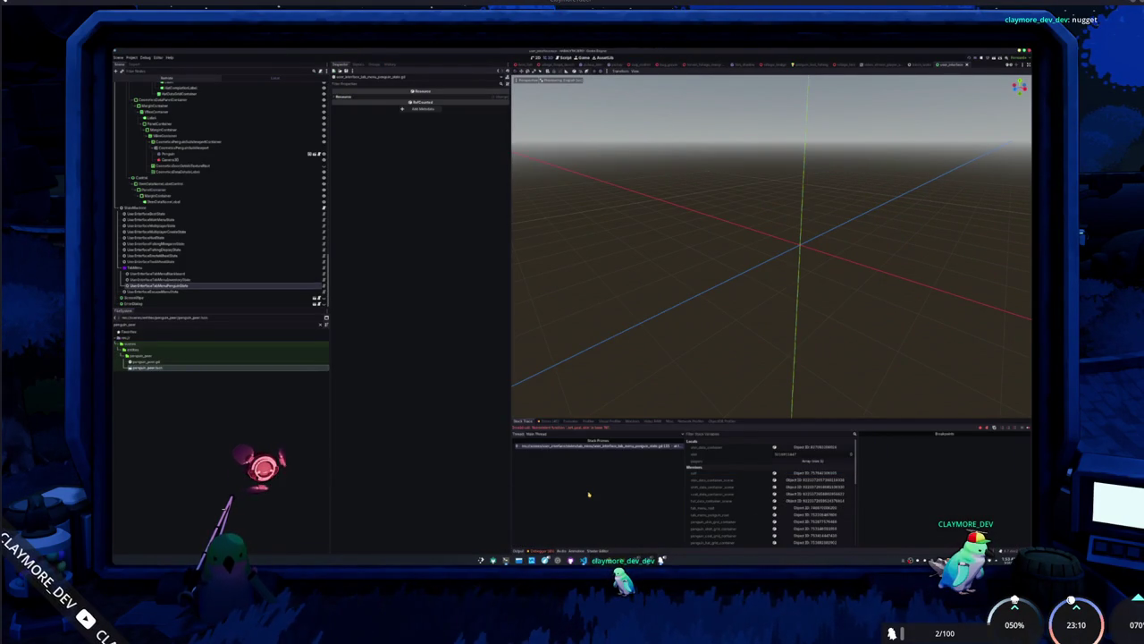
pyautogui.press('F8')
pyautogui.press('F5')
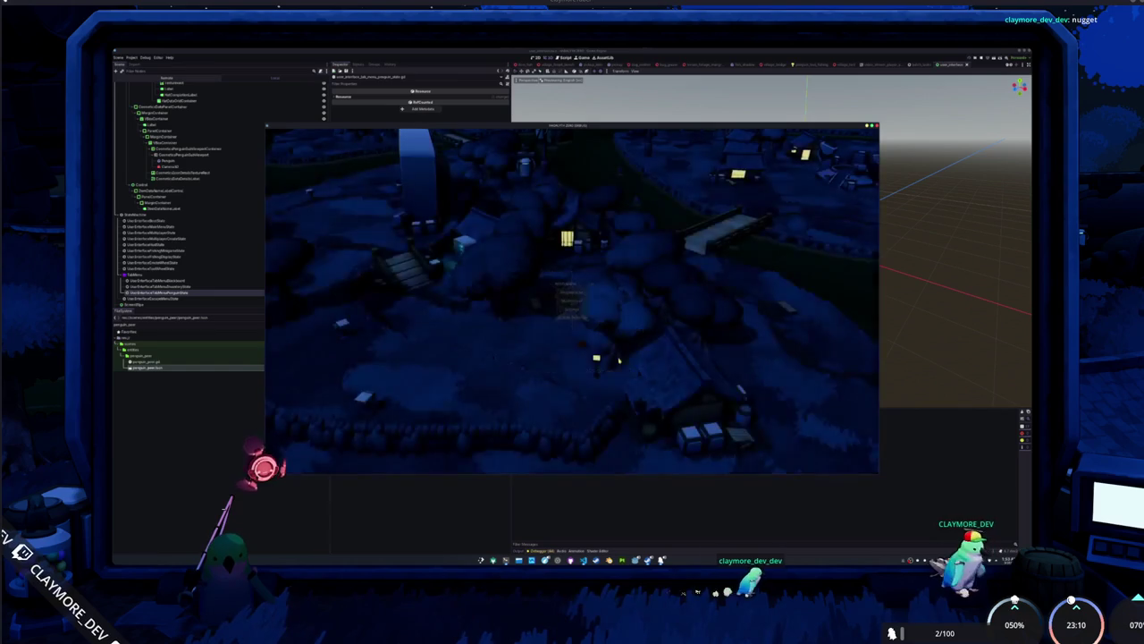
# Start singleplayer, open the inventory, pick two penguin skins to check the Details preview, then stop.
pyautogui.click(577, 293)
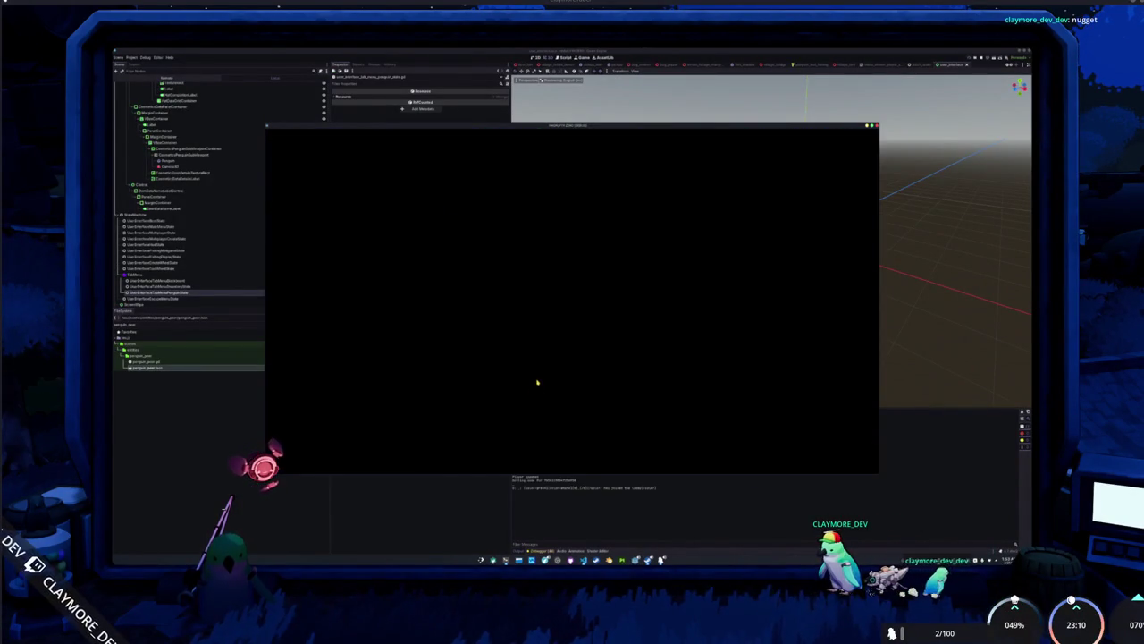
pyautogui.press('Tab')
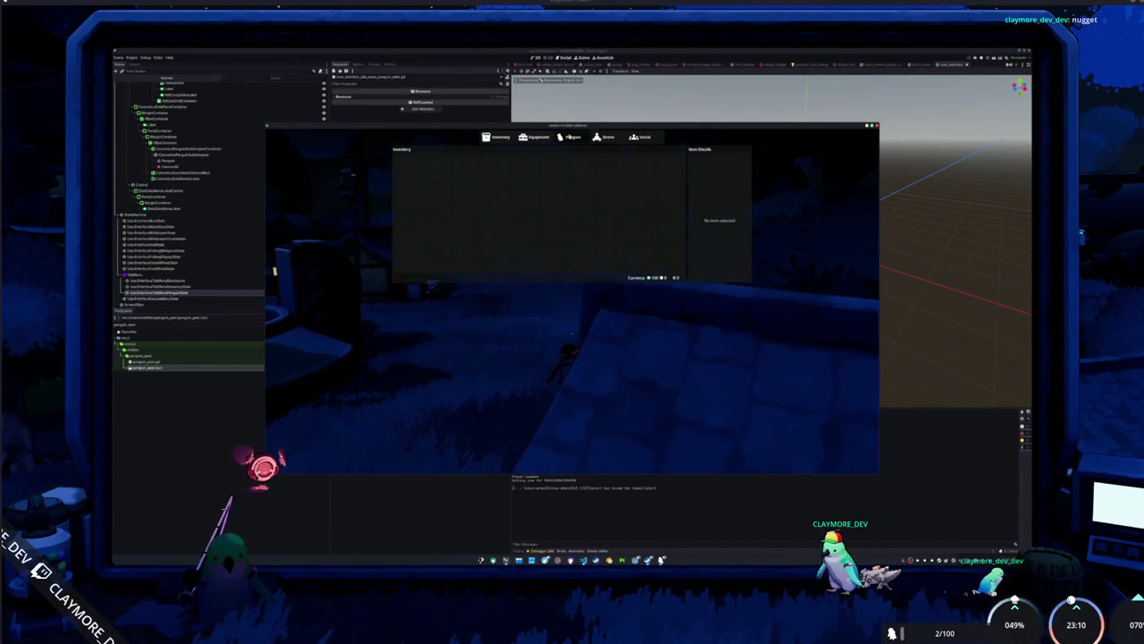
pyautogui.click(581, 178)
pyautogui.click(552, 178)
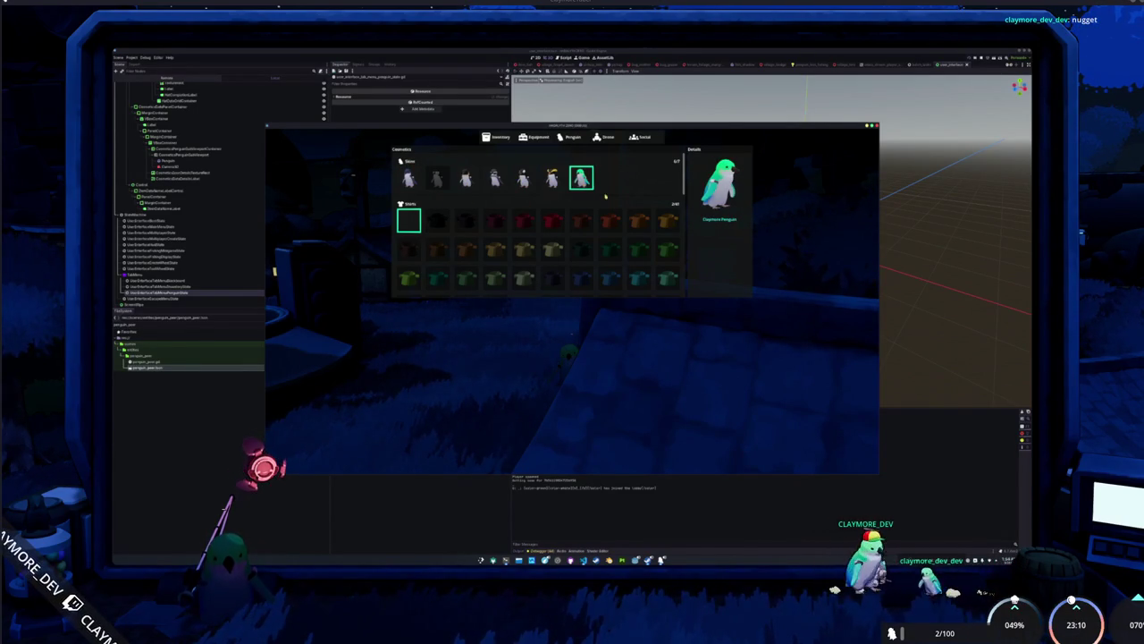
pyautogui.press('Escape')
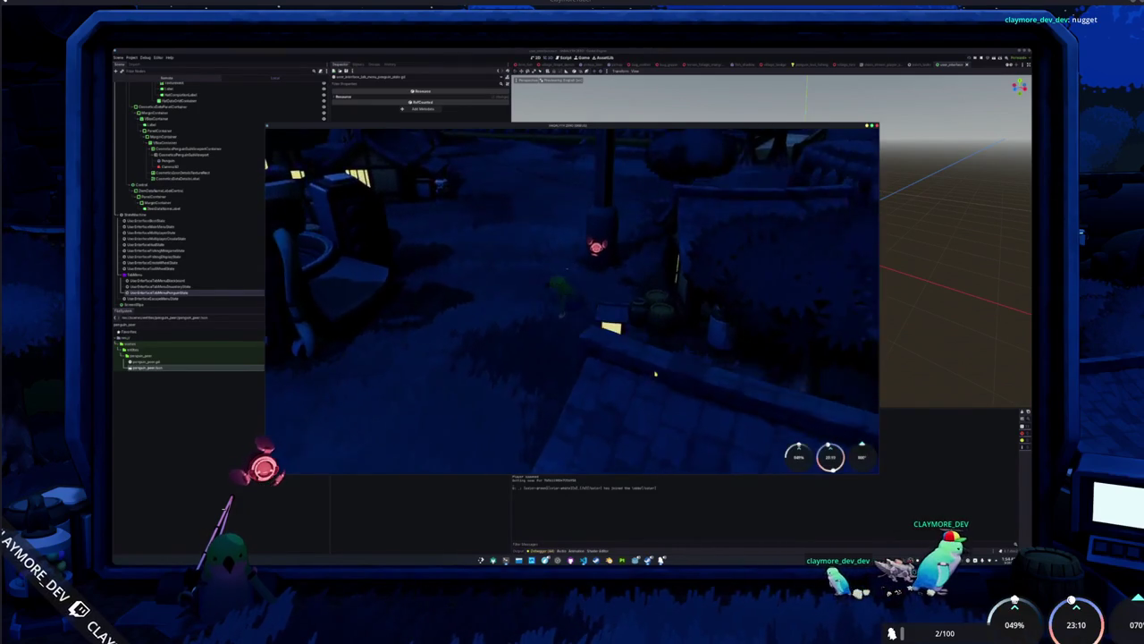
pyautogui.press('F8')
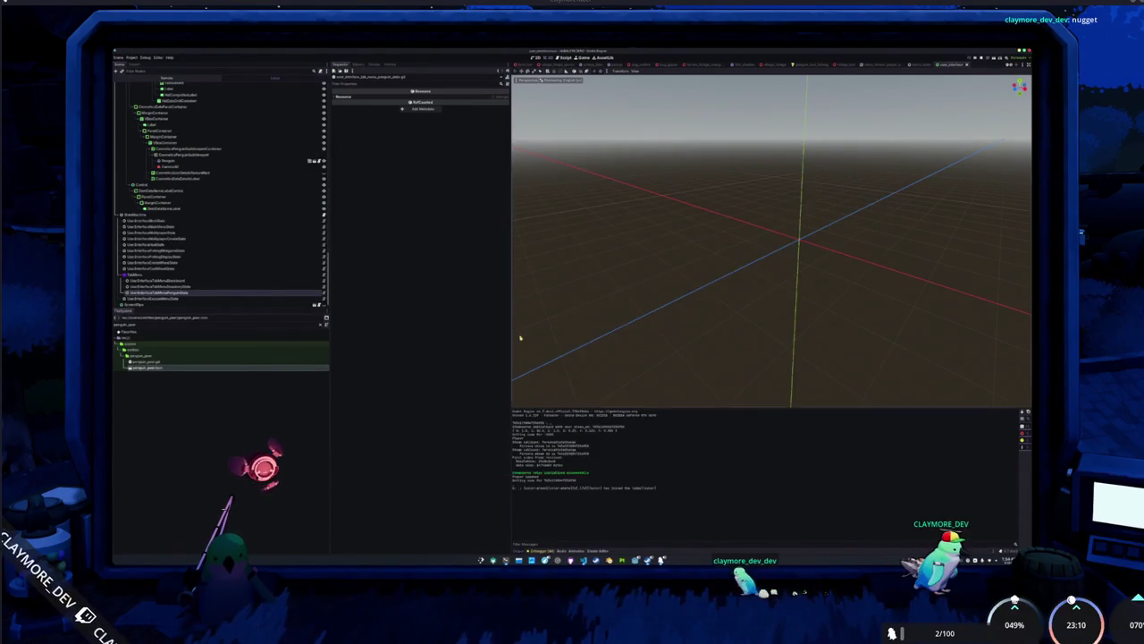
# Inspect the Details Label, PanelContainer and RichTextLabel nodes, then run the game again.
pyautogui.click(206, 209)
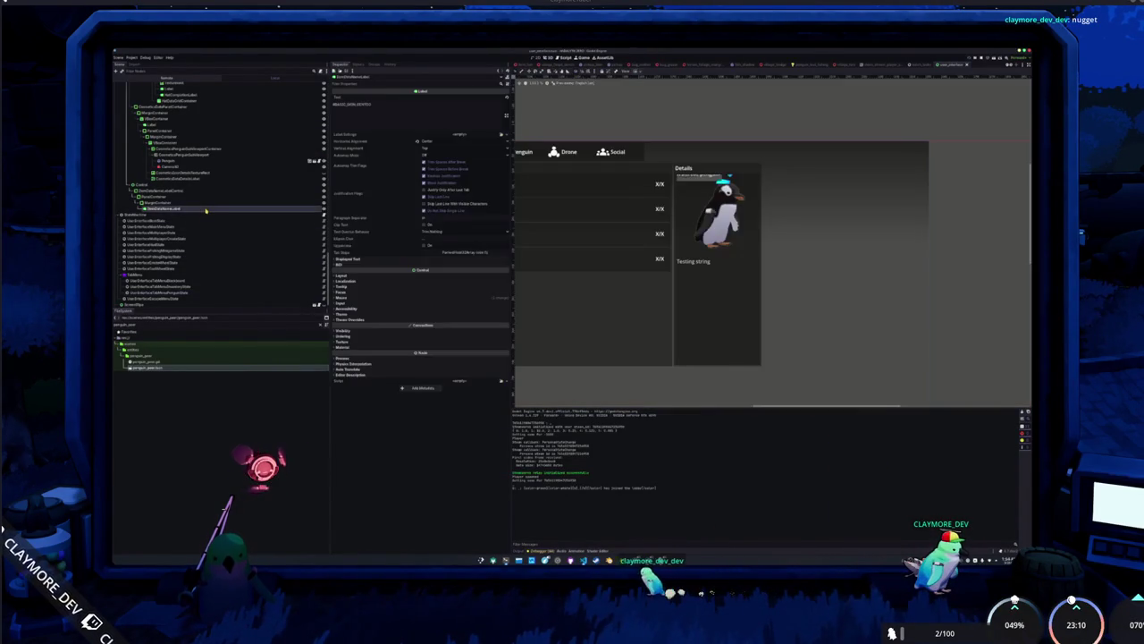
pyautogui.click(208, 196)
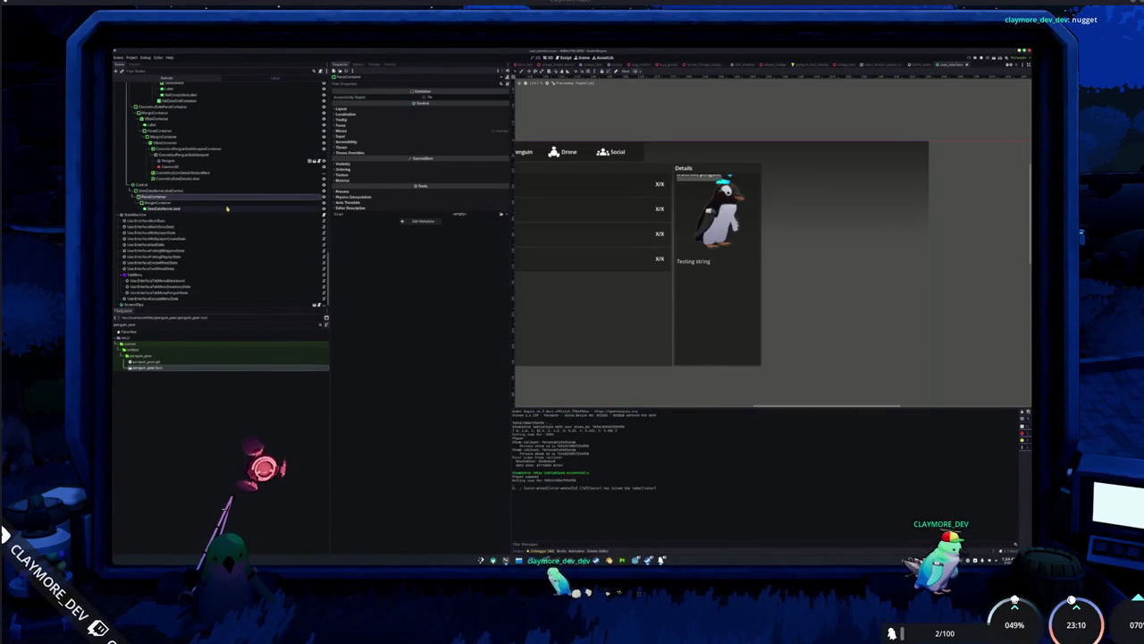
pyautogui.click(240, 179)
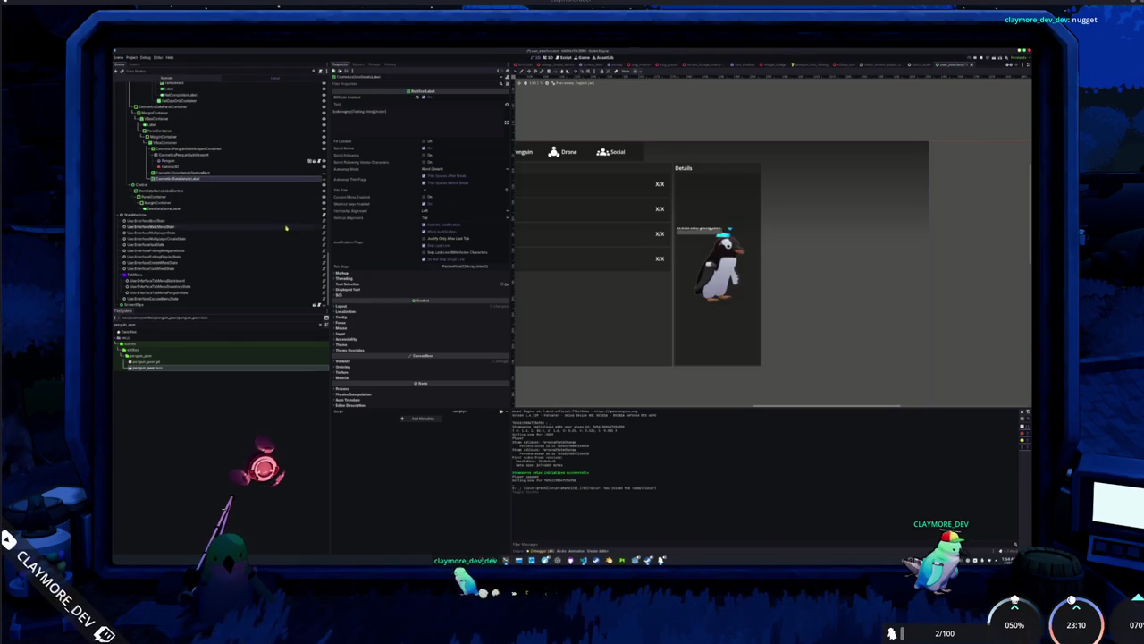
pyautogui.press('F5')
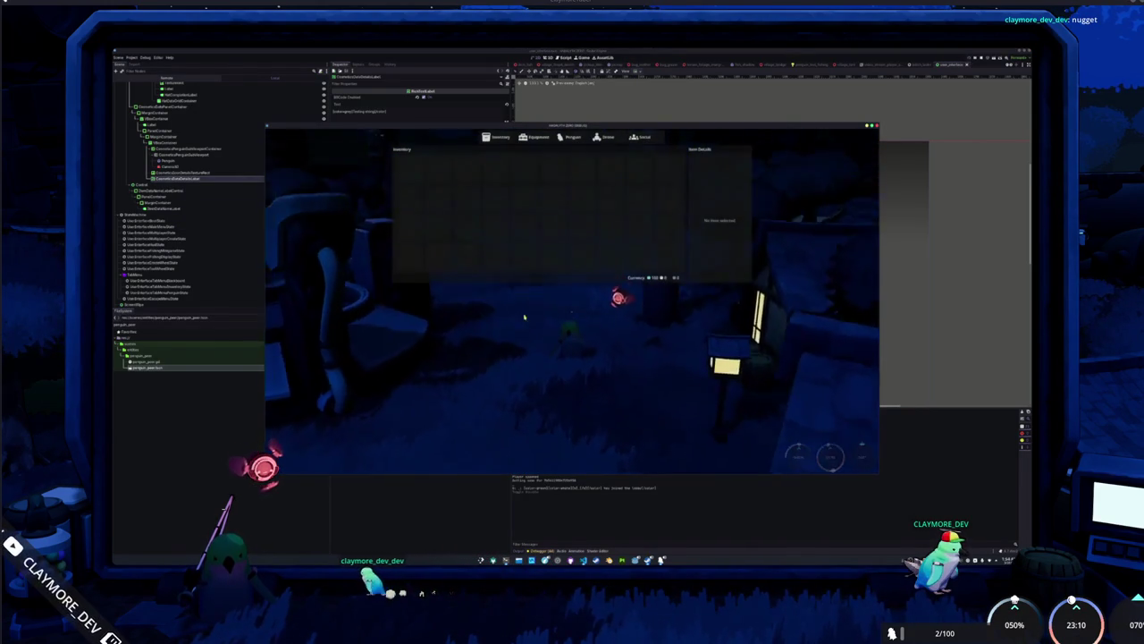
# In the Penguin tab, cycle through several penguin skins and select the pink shirt.
pyautogui.click(576, 139)
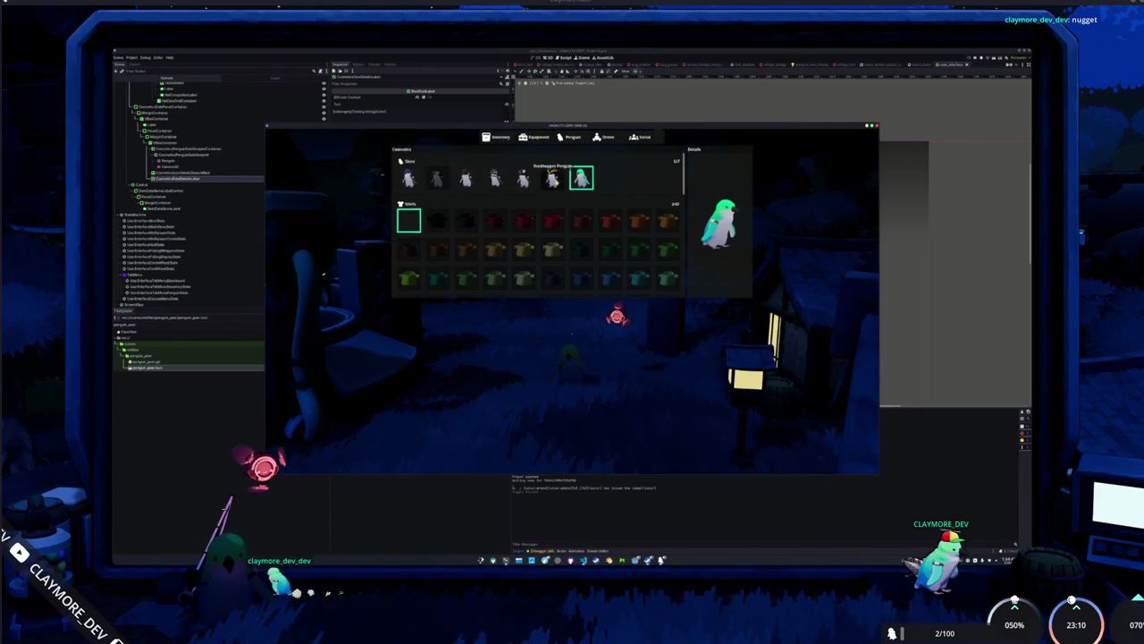
pyautogui.click(552, 178)
pyautogui.press('Left')
pyautogui.press('Left')
pyautogui.press('Left')
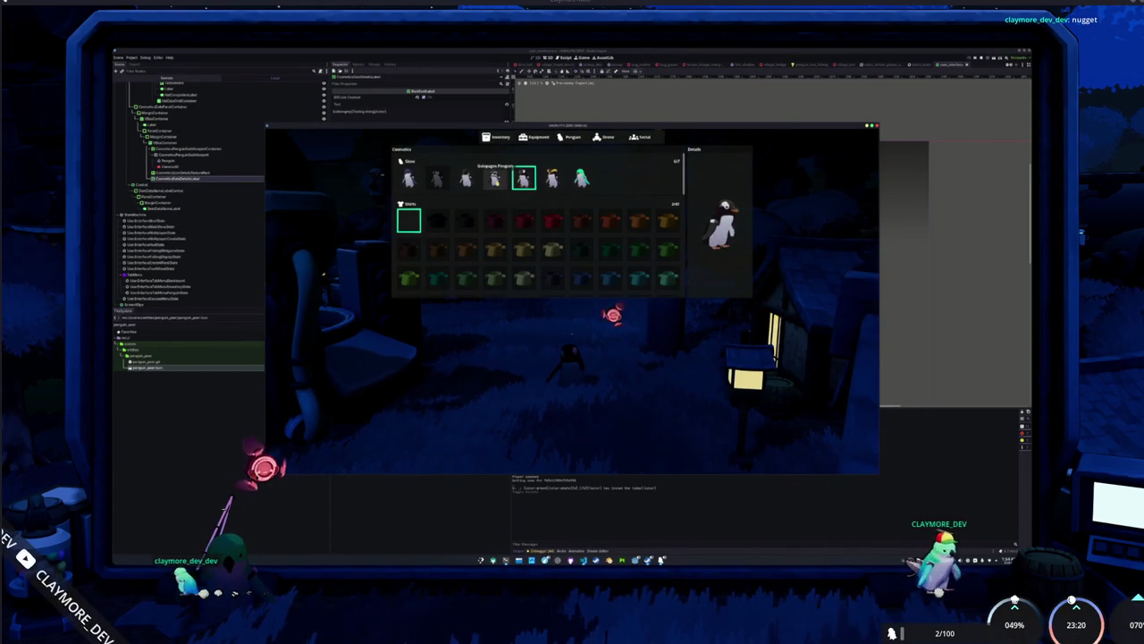
pyautogui.press('Right')
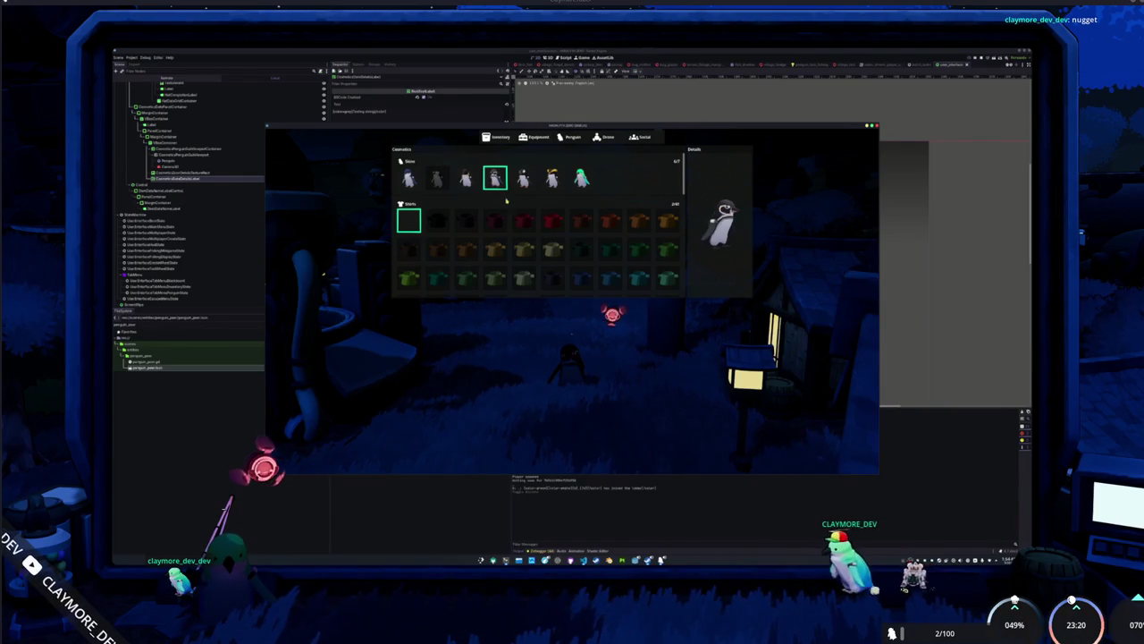
pyautogui.click(523, 277)
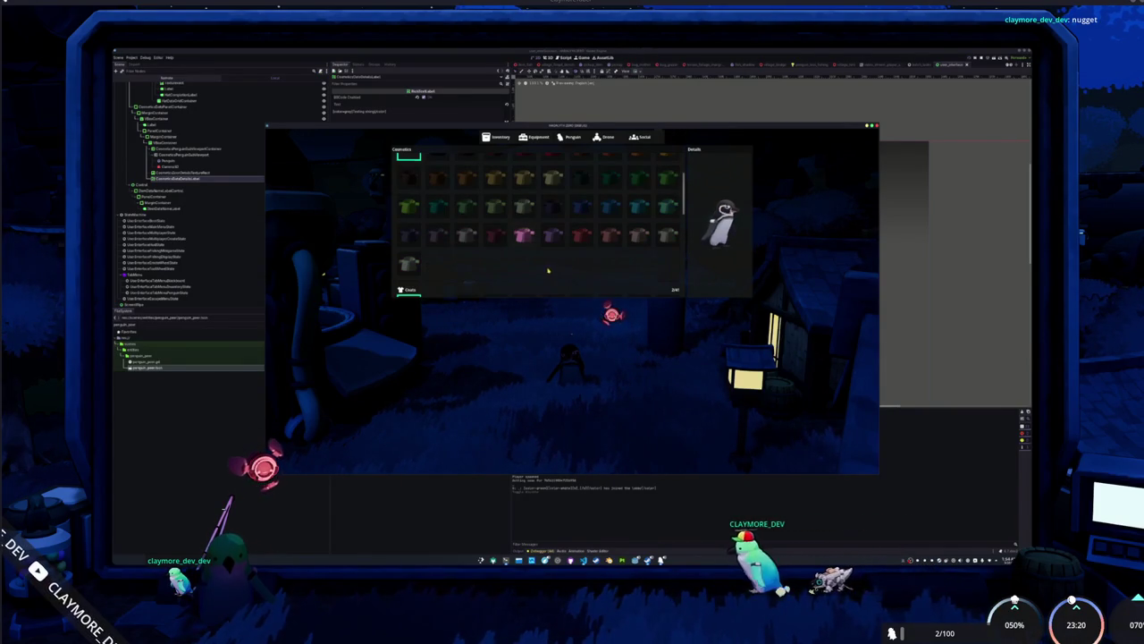
# Close the inventory and stop the test run.
pyautogui.scroll(2, 523, 273)
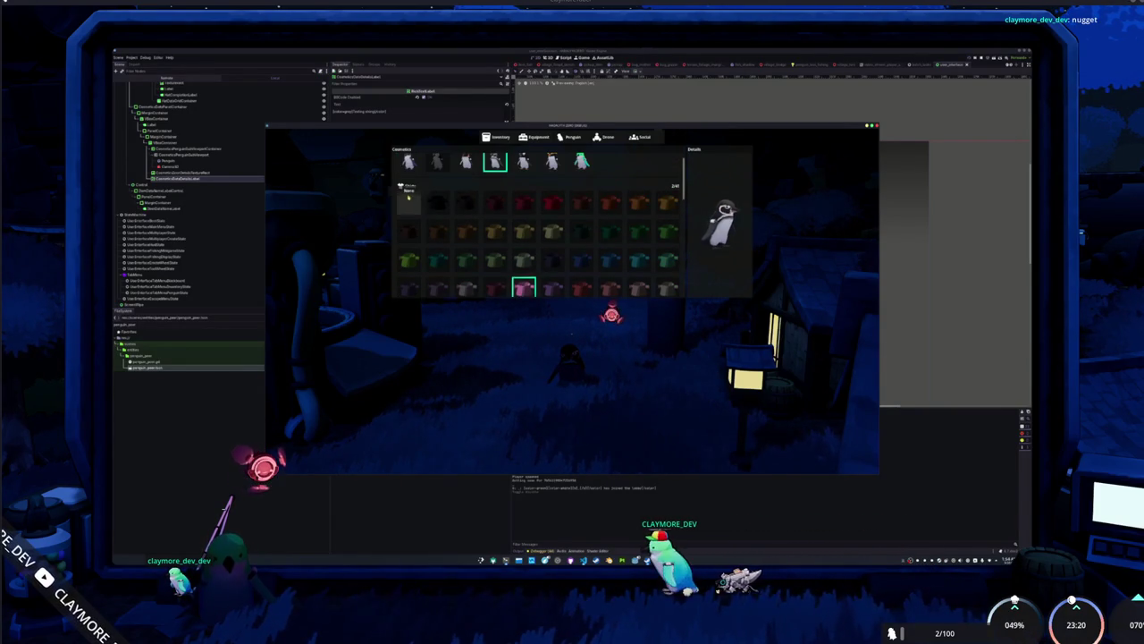
pyautogui.press('Escape')
pyautogui.press('F8')
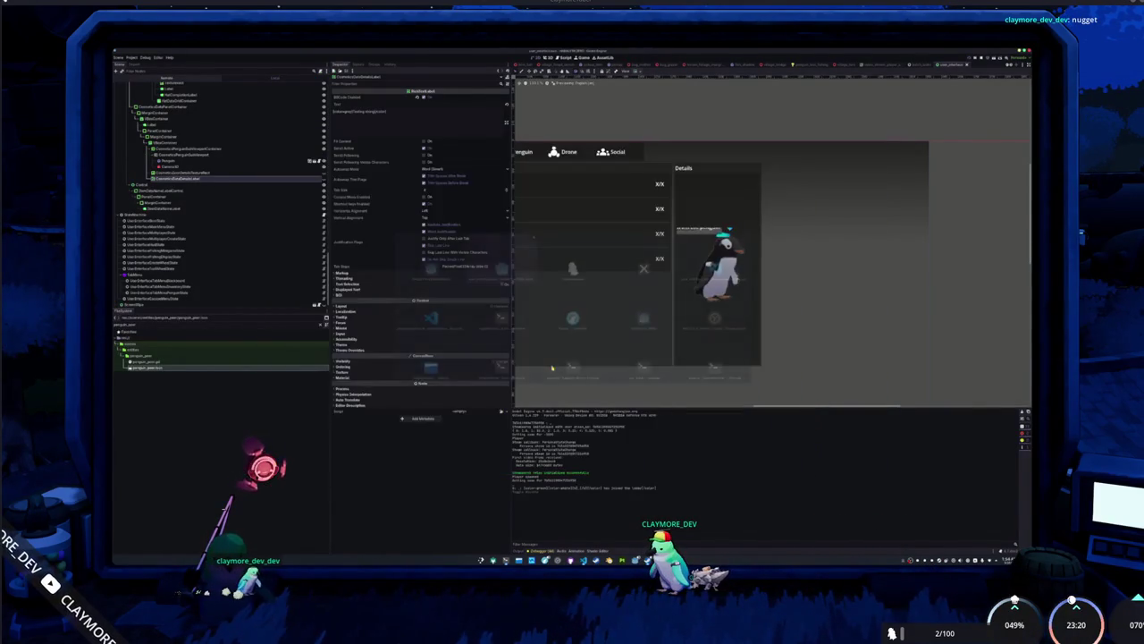
# Select the TextureRect and the label below it, then inspect the TabMenu PenguinState node's exports.
pyautogui.scroll(-2, 740, 147)
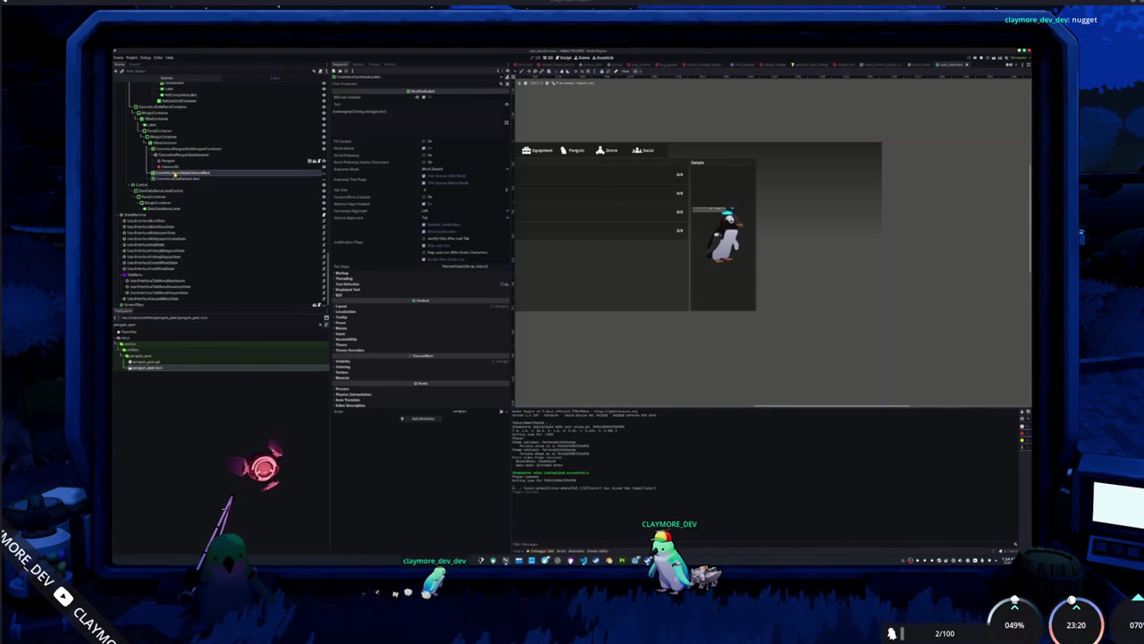
pyautogui.click(174, 174)
pyautogui.keyDown('ctrl'); pyautogui.click(174, 179); pyautogui.keyUp('ctrl')
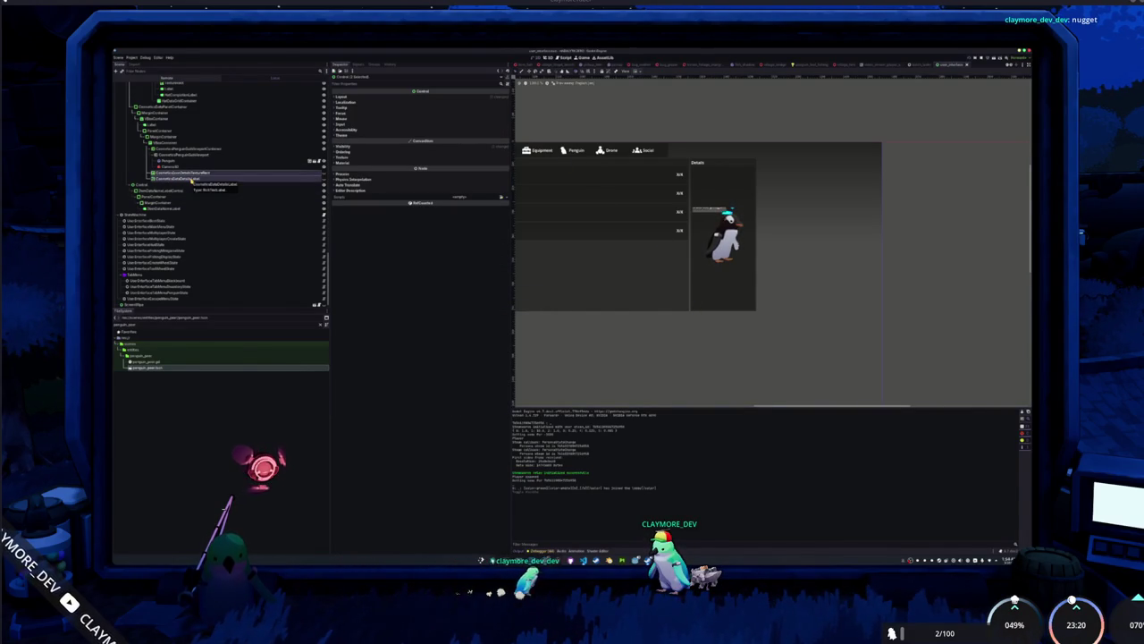
pyautogui.scroll(-1, 185, 204)
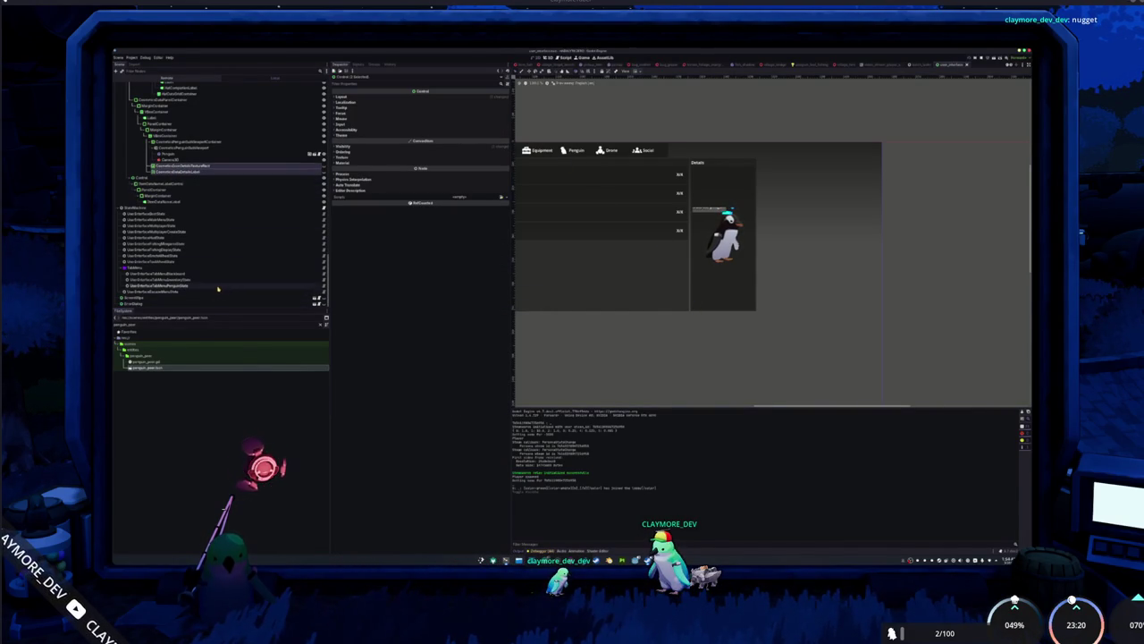
pyautogui.click(318, 286)
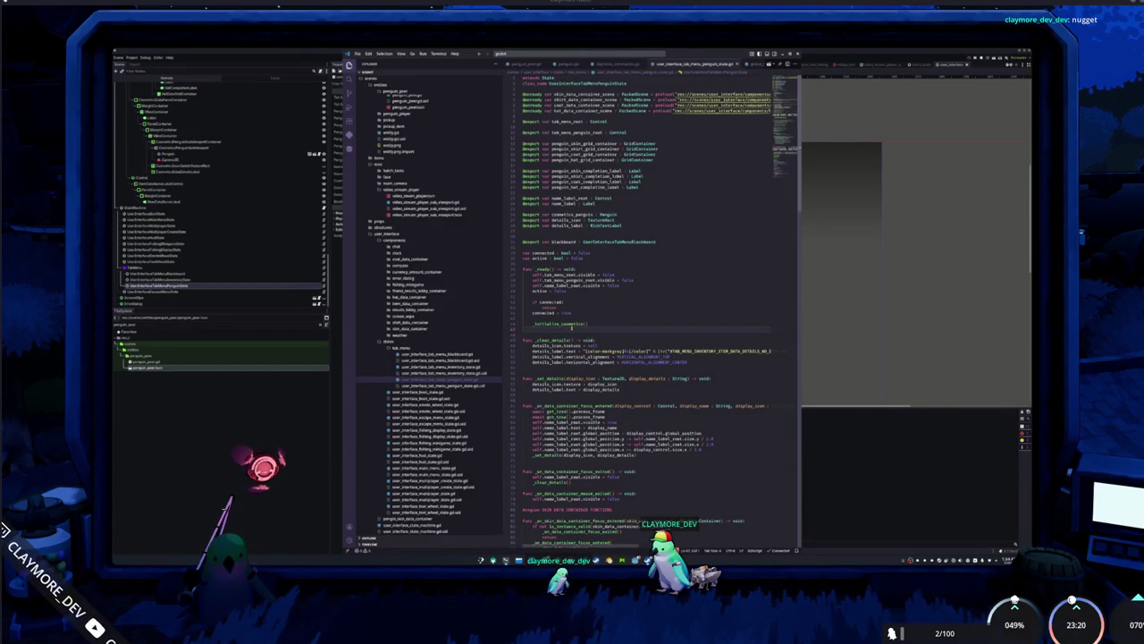
# Review the skin handler, highlighting _on_skin_data_container_pressed and its _set_goal_skin call.
pyautogui.scroll(-2, 644, 358)
pyautogui.scroll(-5, 644, 313)
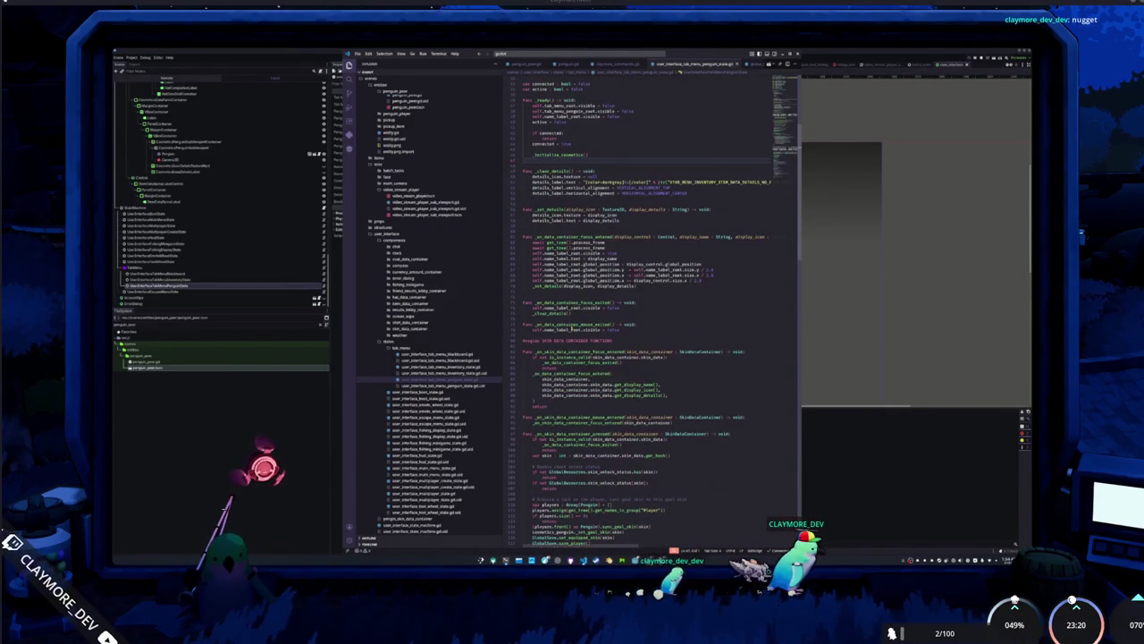
pyautogui.scroll(3, 644, 313)
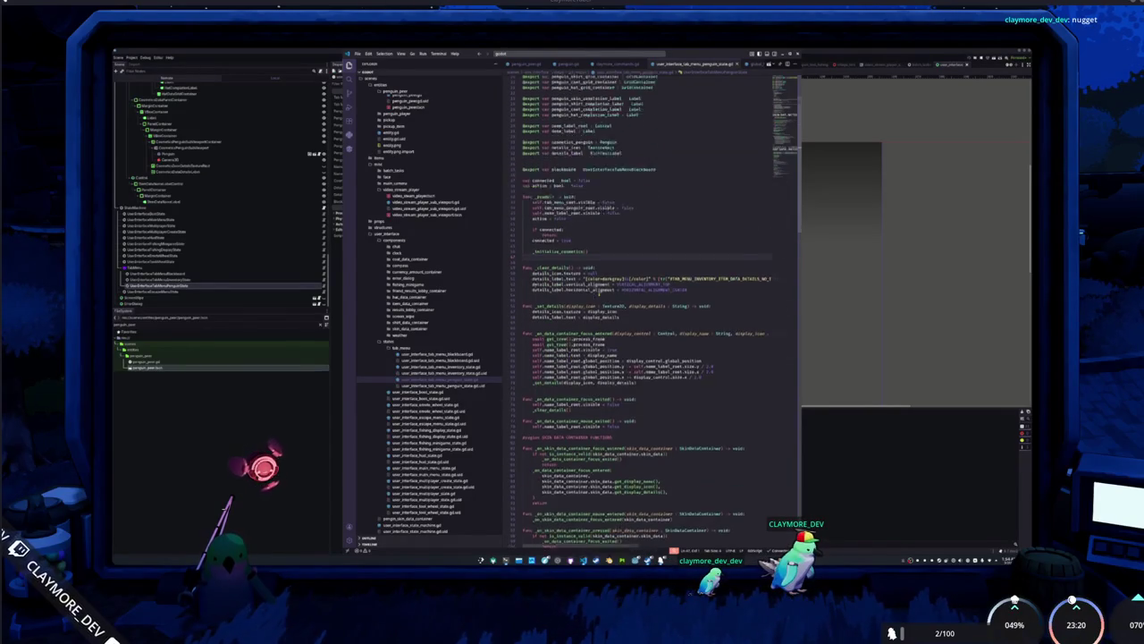
pyautogui.scroll(-8, 635, 332)
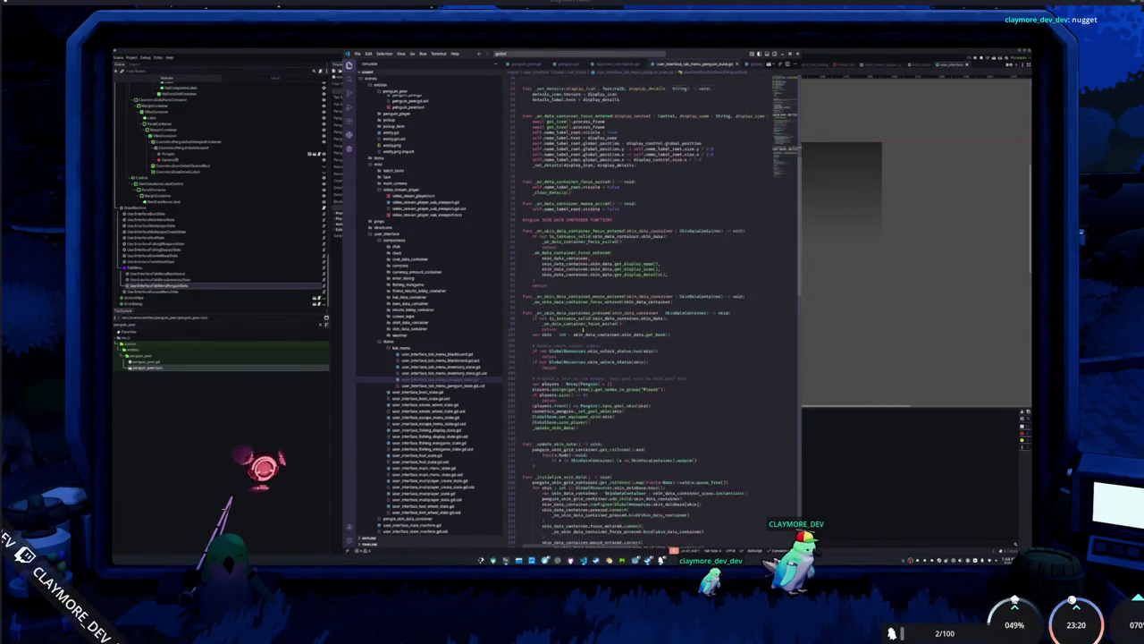
pyautogui.doubleClick(572, 289)
pyautogui.scroll(-2, 634, 313)
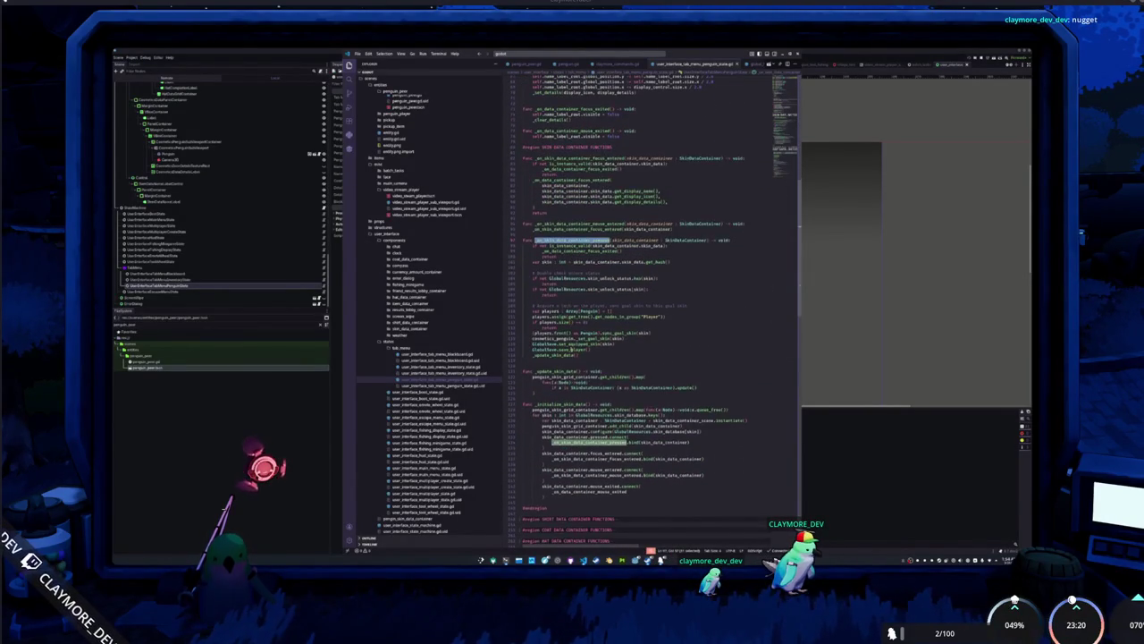
pyautogui.moveTo(624, 338); pyautogui.dragTo(577, 338)
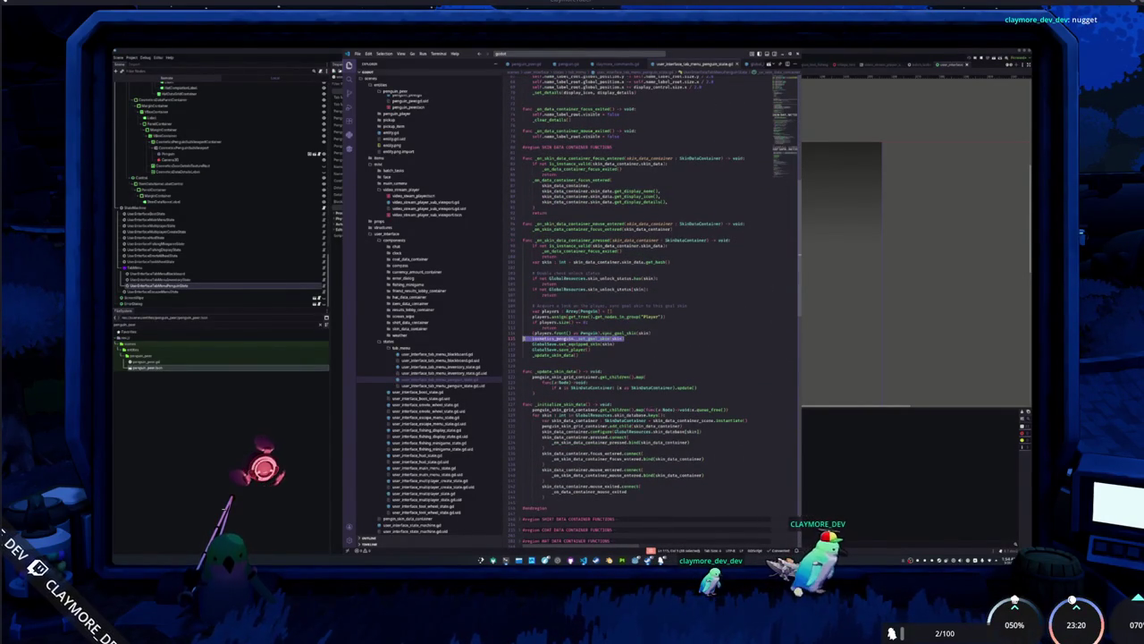
pyautogui.scroll(-2, 532, 421)
# Add cosmetics_penguin._set_goal_shirt(shirt) to the shirt-selection handler before it saves the shirt.
pyautogui.scroll(-8, 527, 446)
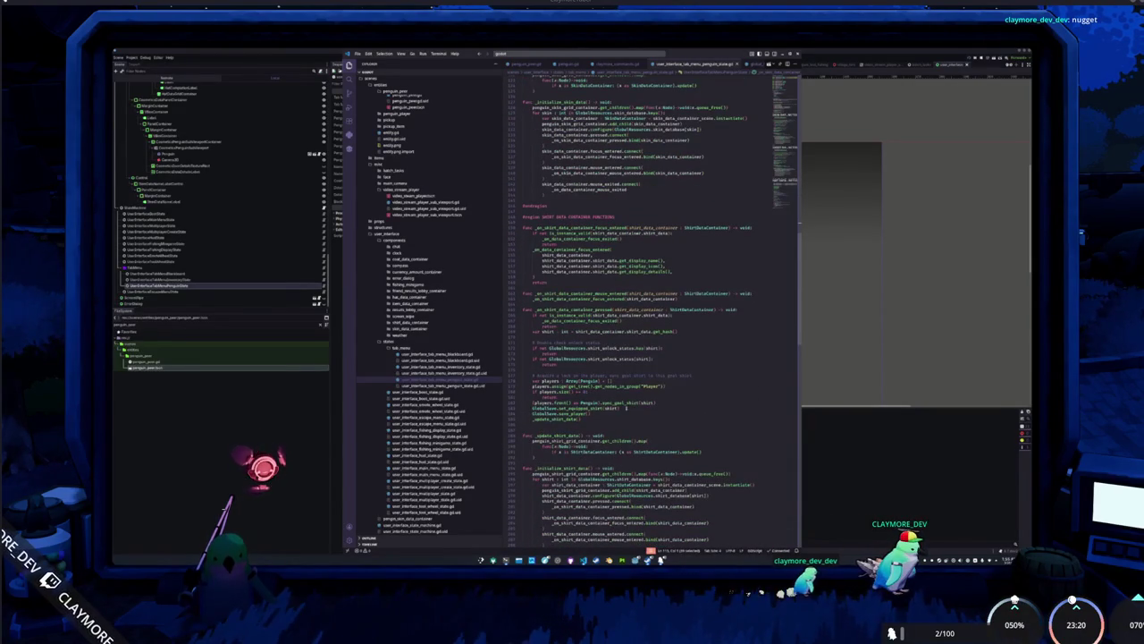
pyautogui.click(666, 402)
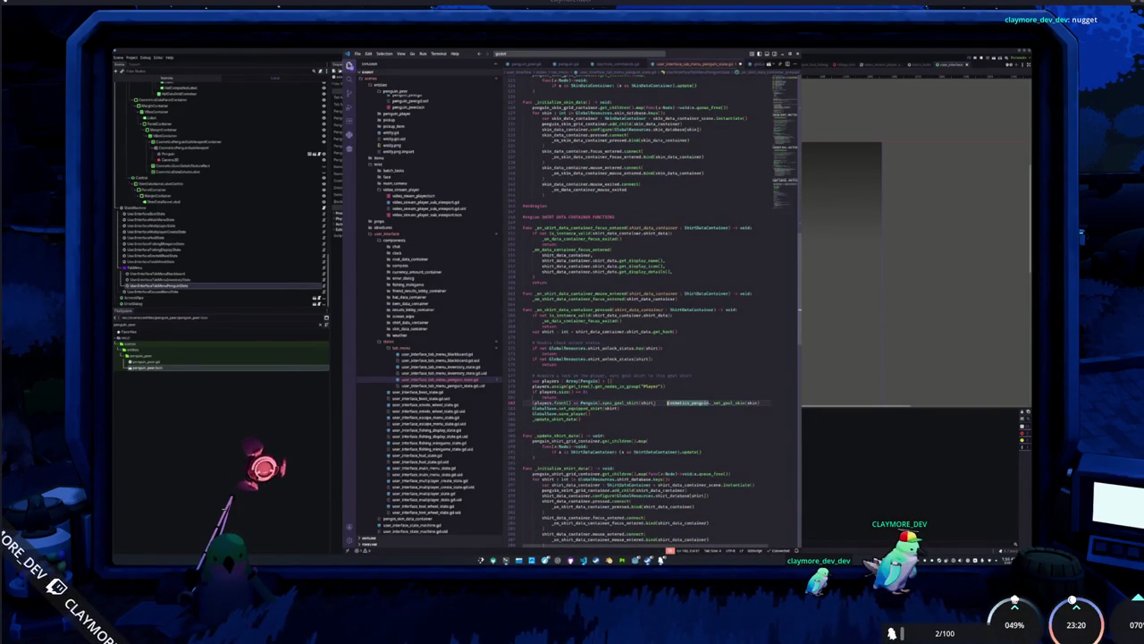
pyautogui.press('Return')
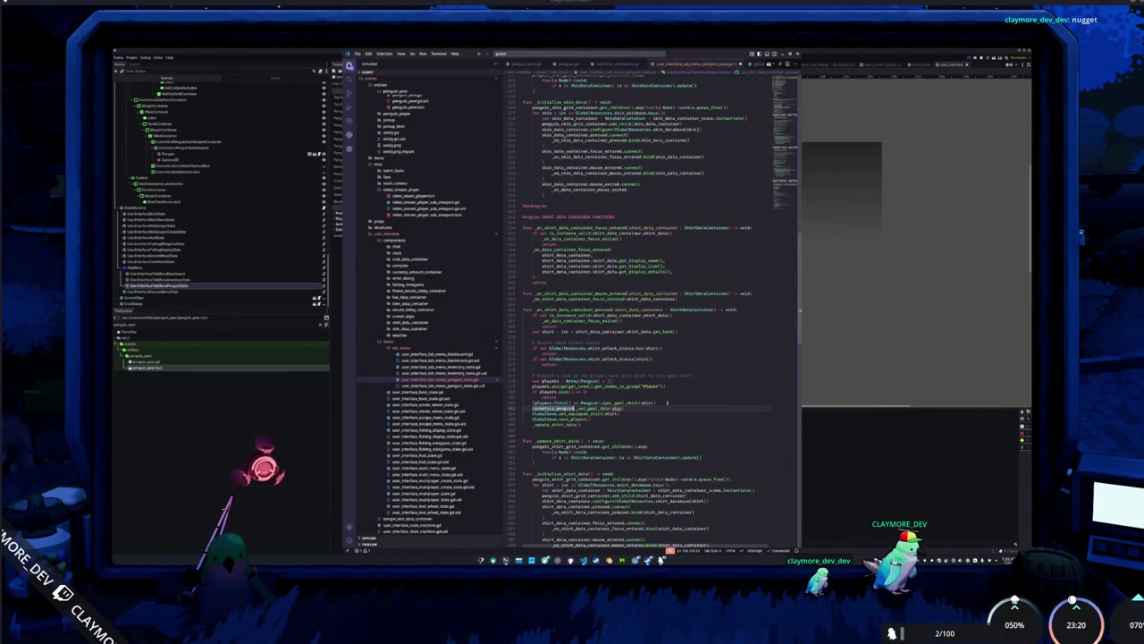
pyautogui.write('s')
pyautogui.press('Return')
pyautogui.write('shirt')
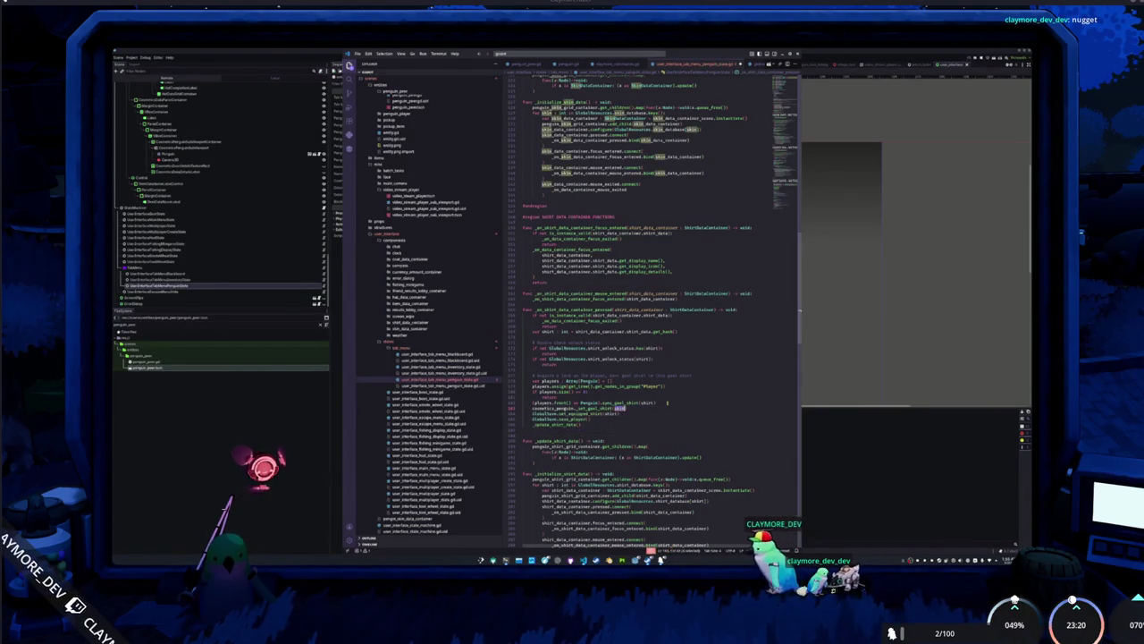
pyautogui.write(')')
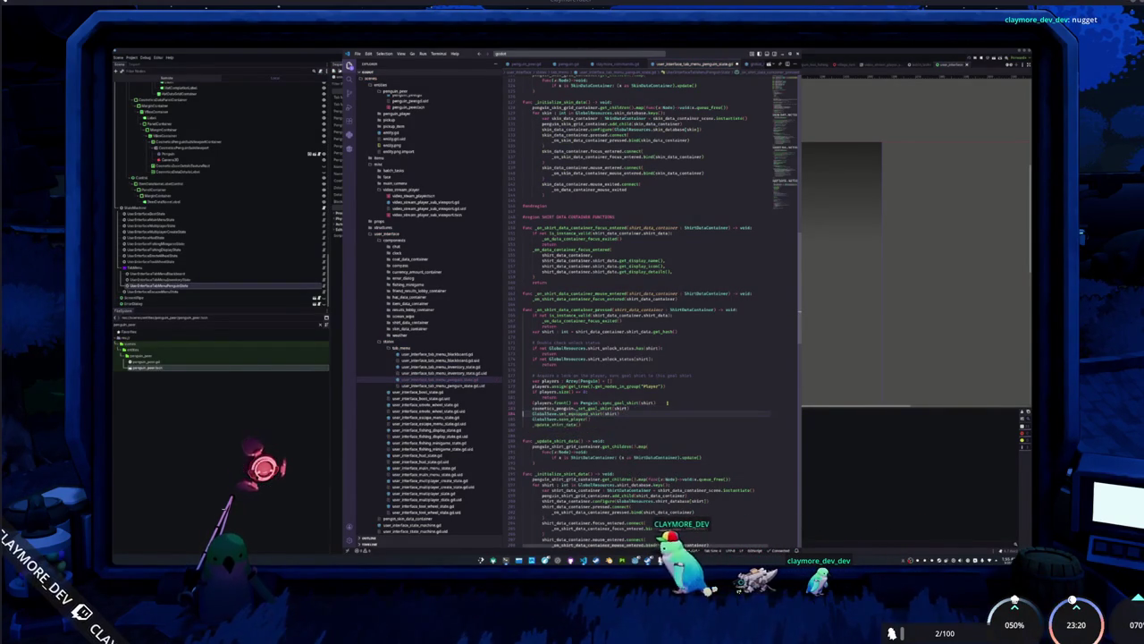
pyautogui.scroll(-10, 667, 402)
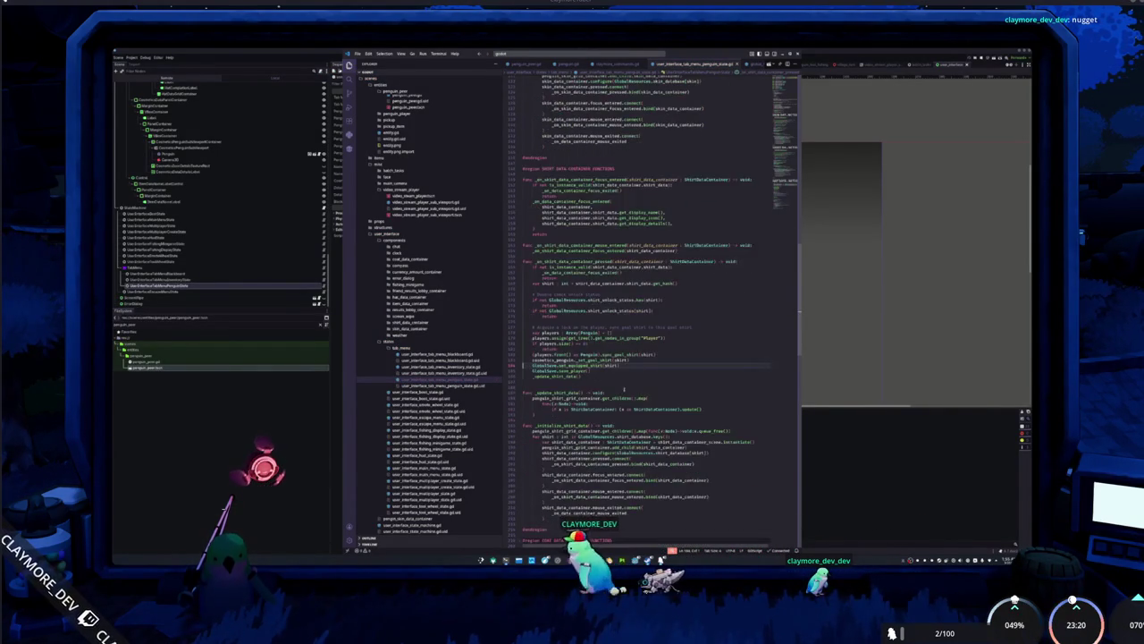
pyautogui.scroll(-10, 667, 403)
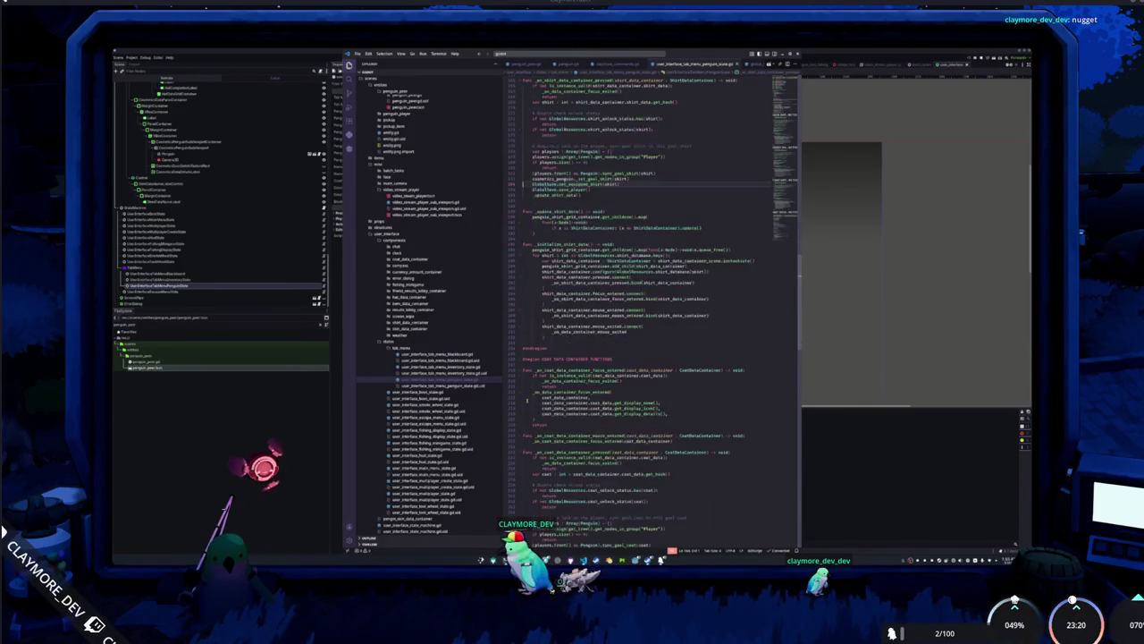
pyautogui.scroll(-6, 667, 402)
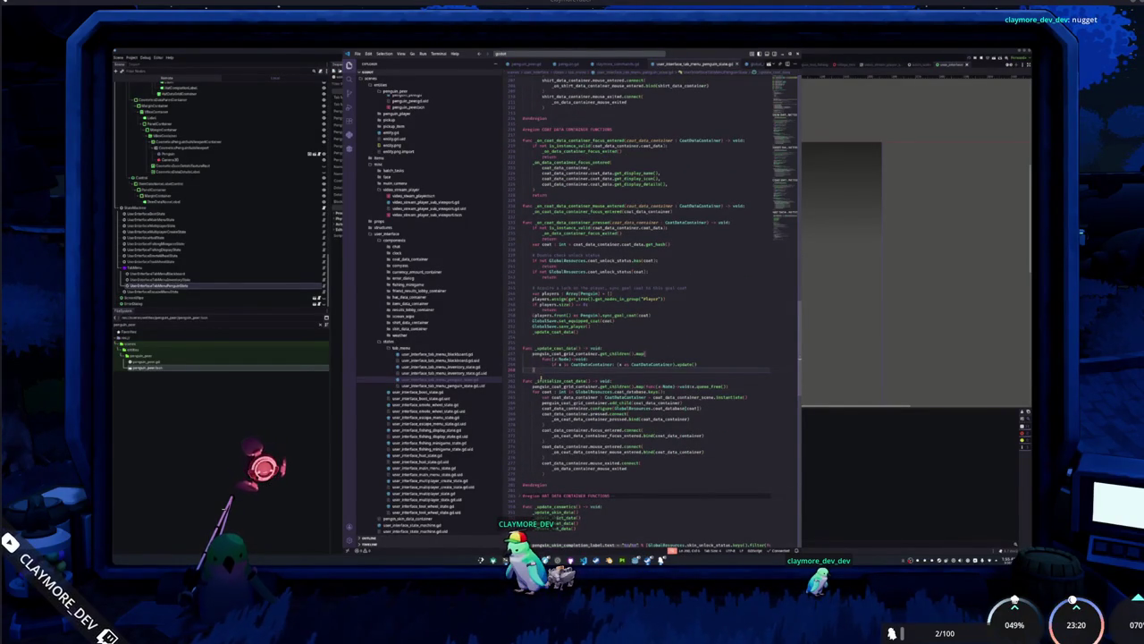
# Add cosmetics_penguin._set_goal_coat(coat) below the goal coat sync line.
pyautogui.click(662, 316)
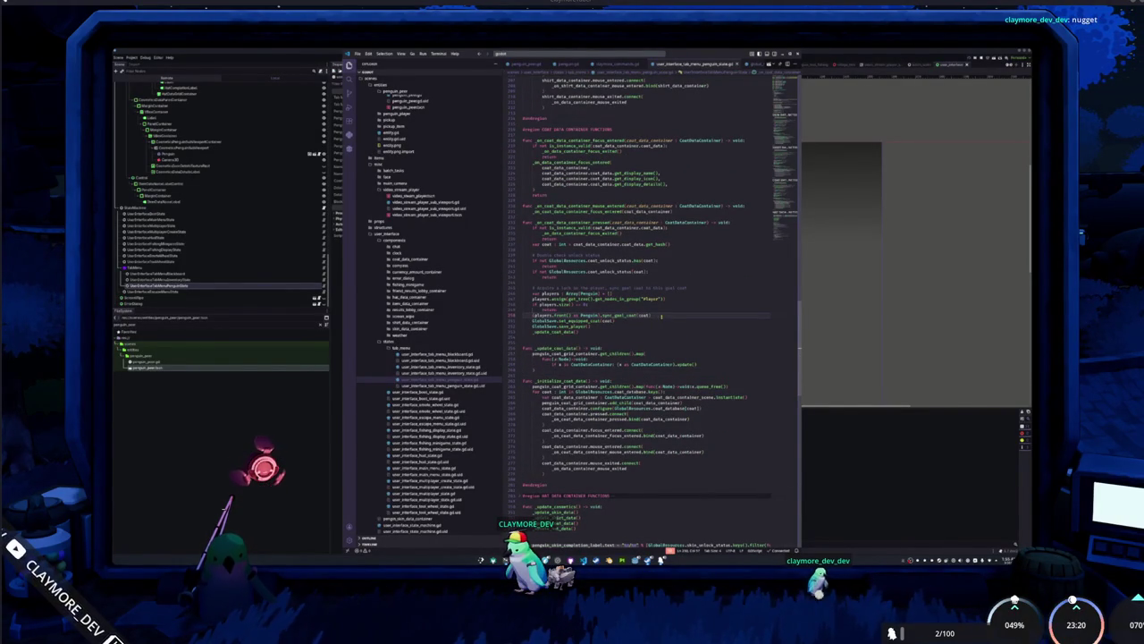
pyautogui.press('Return')
pyautogui.write('cosmetics_penguin._set_goal_coat(coat)')
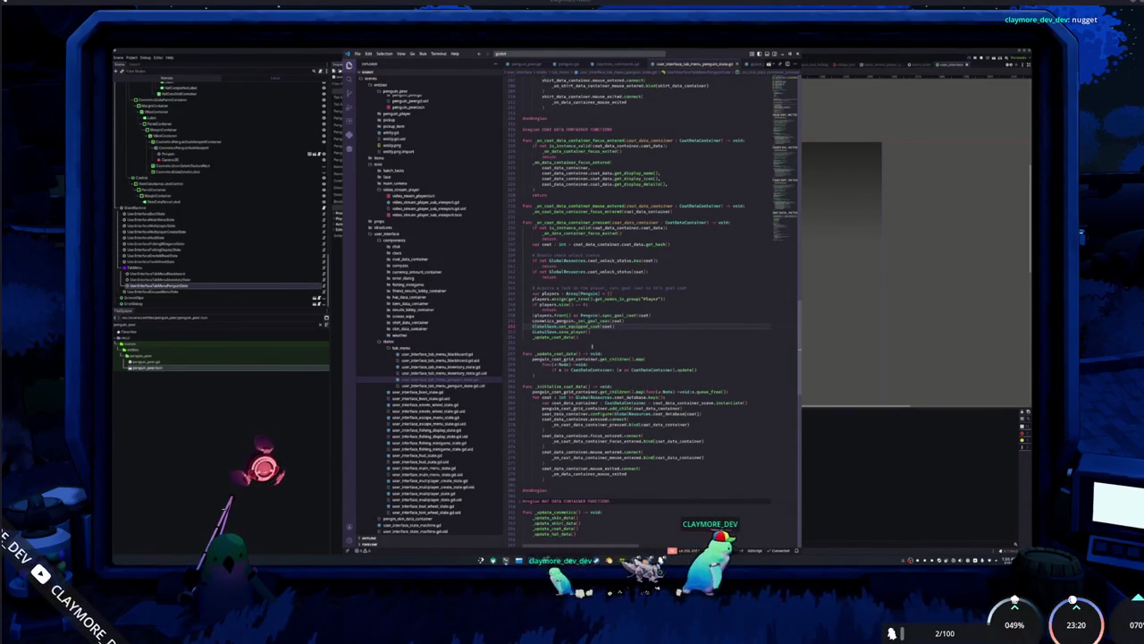
pyautogui.scroll(-5, 610, 336)
pyautogui.scroll(-3, 610, 335)
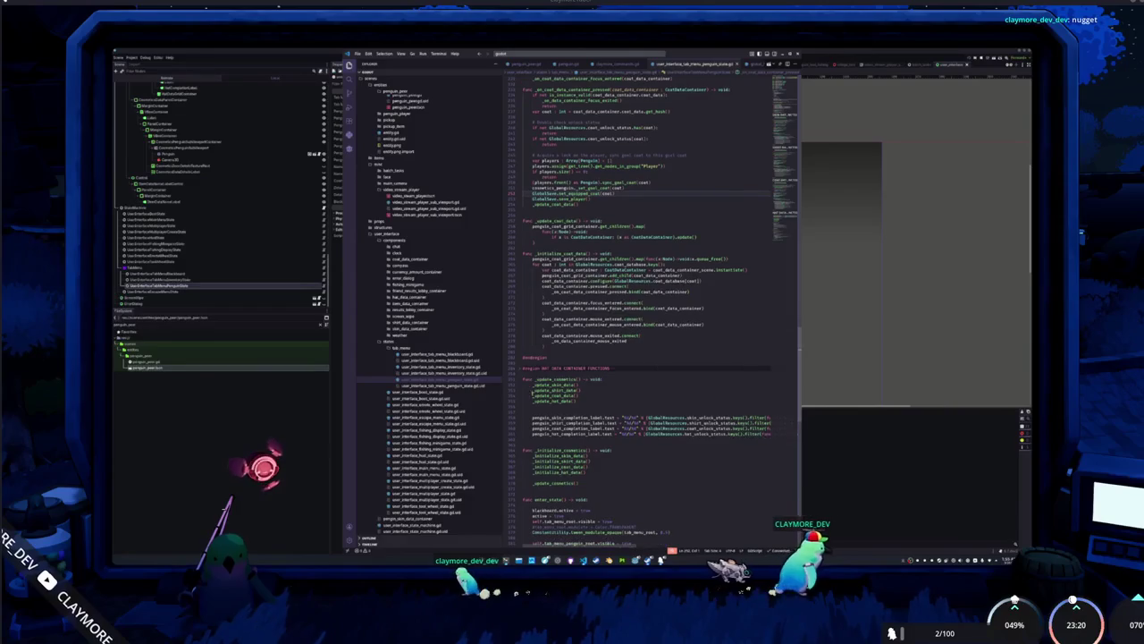
# Add cosmetics_penguin._set_goal_hat(hat) below the goal hat sync line, then relaunch the game.
pyautogui.hotkey('ctrl', 'v')
pyautogui.scroll(-3, 531, 376)
pyautogui.scroll(-2, 532, 364)
pyautogui.scroll(-2, 660, 398)
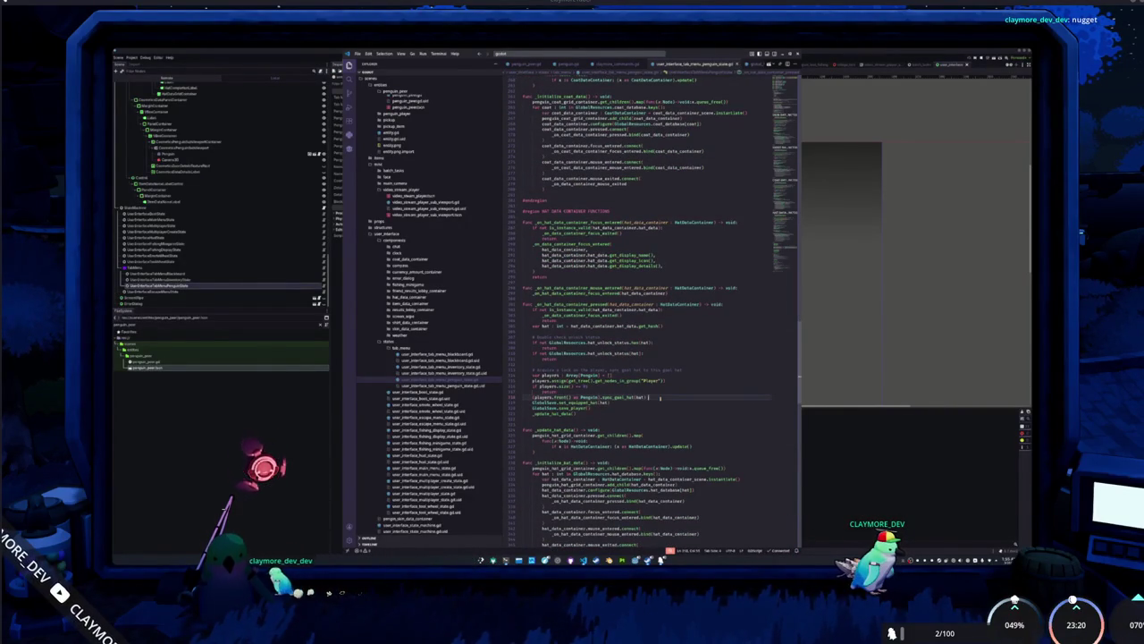
pyautogui.press('Return')
pyautogui.write('cosmetics_penguin.se')
pyautogui.press('BackSpace')
pyautogui.press('BackSpace')
pyautogui.write('_set_goal_hat(hat)')
pyautogui.press('Down')
pyautogui.press('Down')
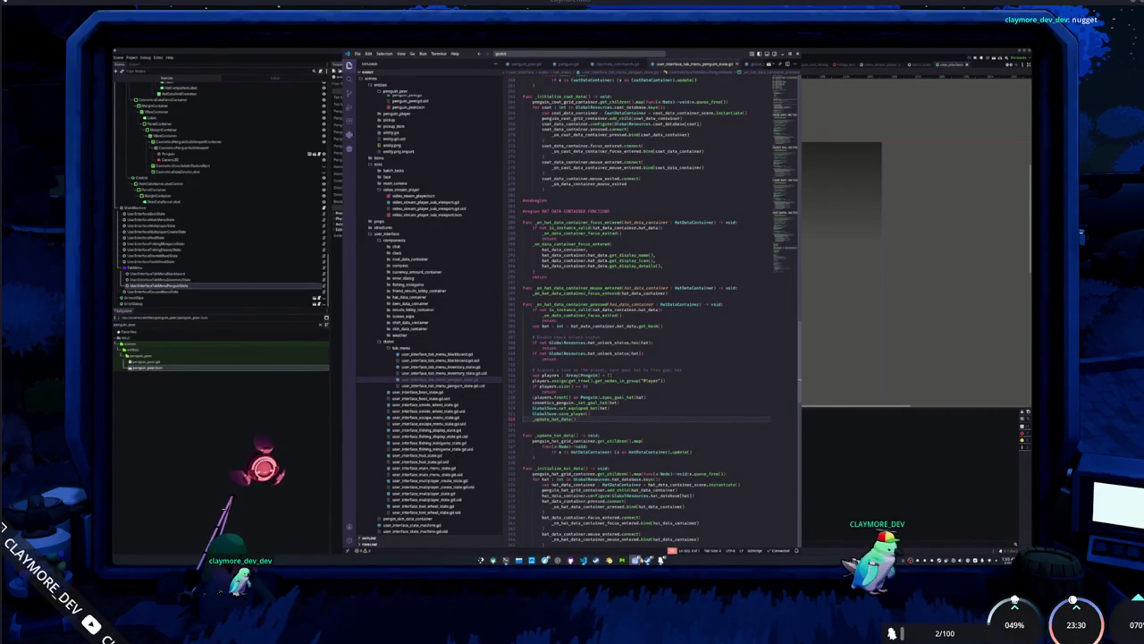
pyautogui.press('Tab')
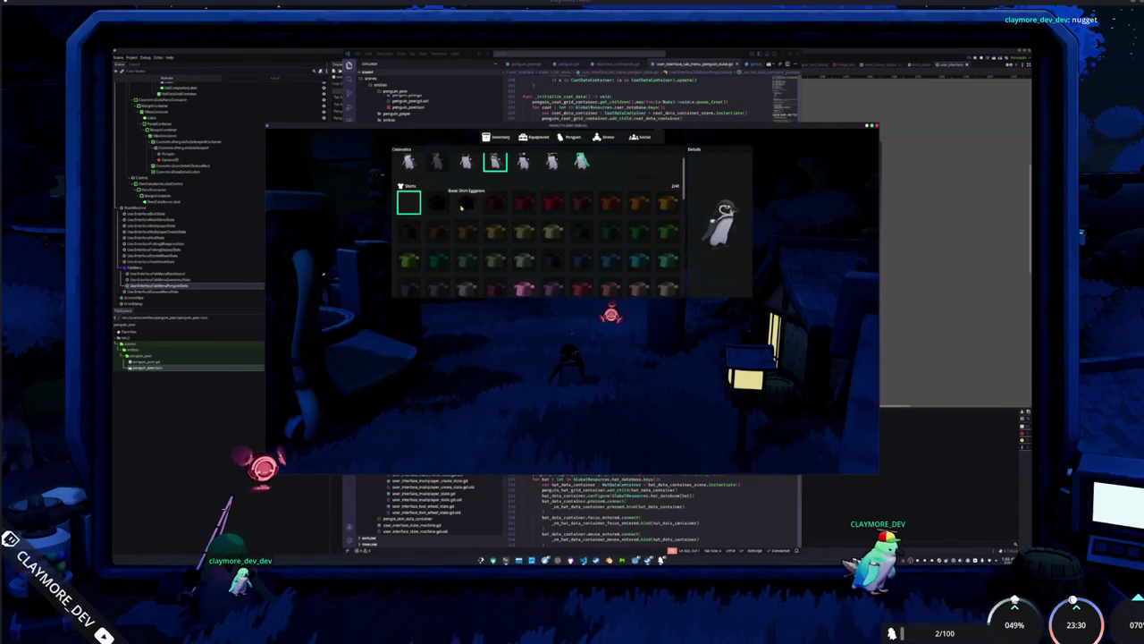
# Try a shirt, no hat, the red hat and the green skin on the penguin preview.
pyautogui.click(520, 289)
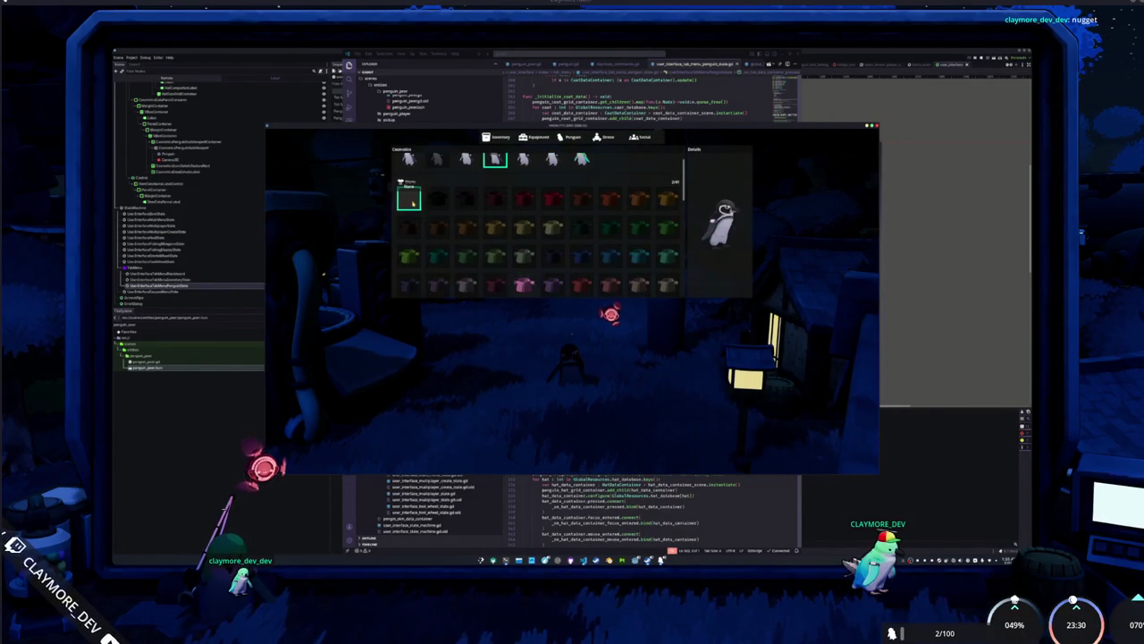
pyautogui.scroll(-3, 412, 203)
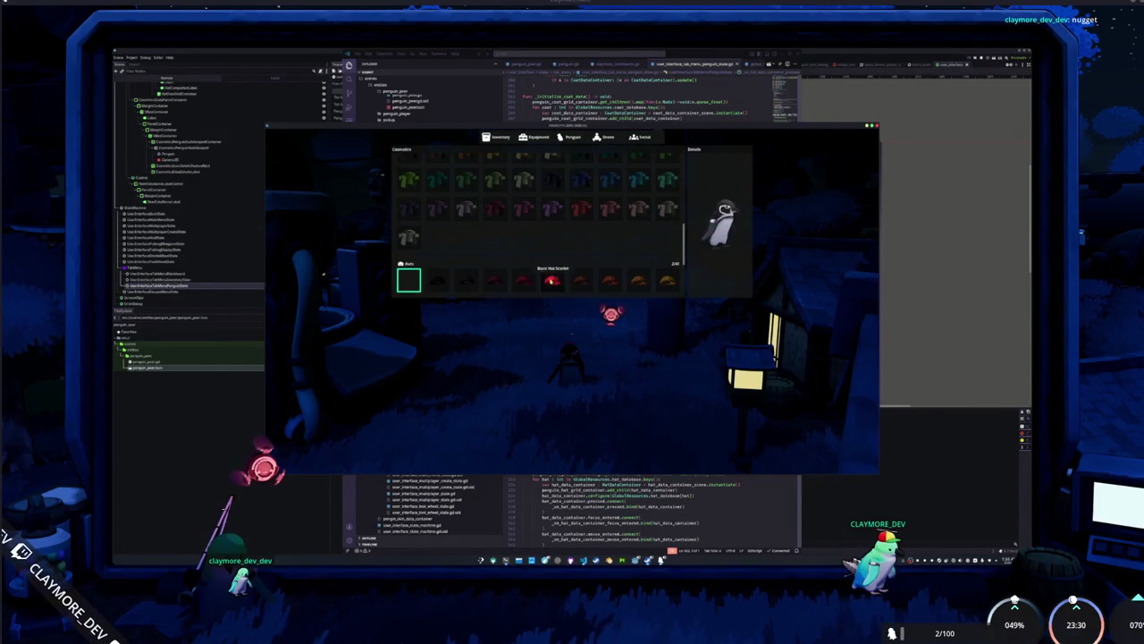
pyautogui.click(406, 281)
pyautogui.click(553, 281)
pyautogui.scroll(1, 498, 269)
pyautogui.scroll(3, 498, 275)
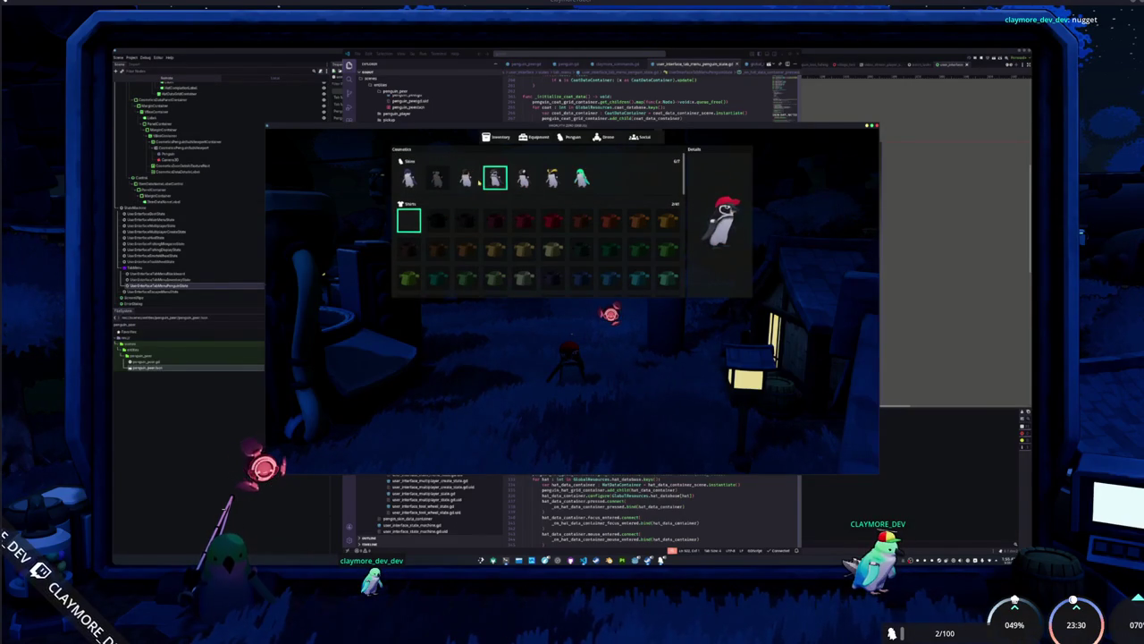
pyautogui.click(495, 178)
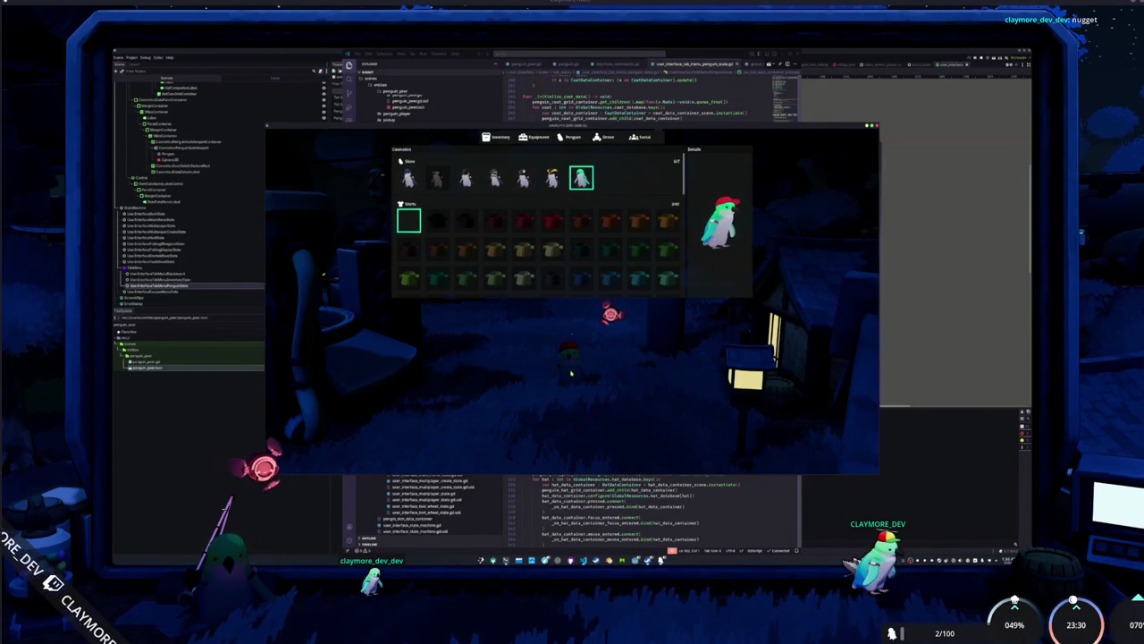
# Switch through the Inventory, Equipment and Penguin sections, then close the menu and stop the game.
pyautogui.click(497, 136)
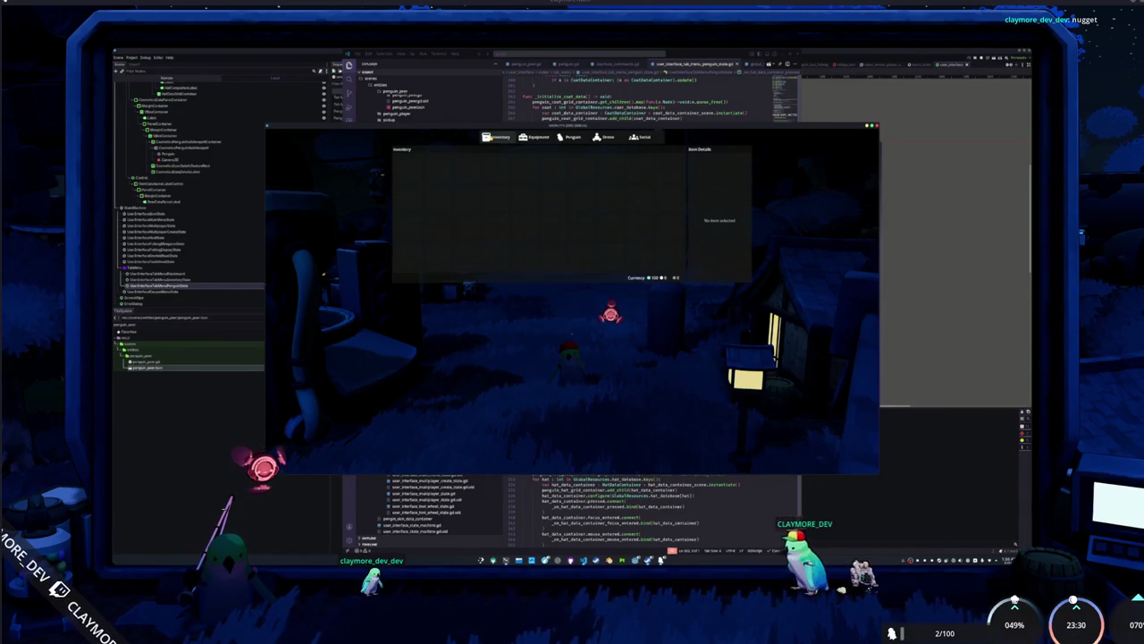
pyautogui.click(572, 137)
pyautogui.click(547, 140)
pyautogui.click(572, 137)
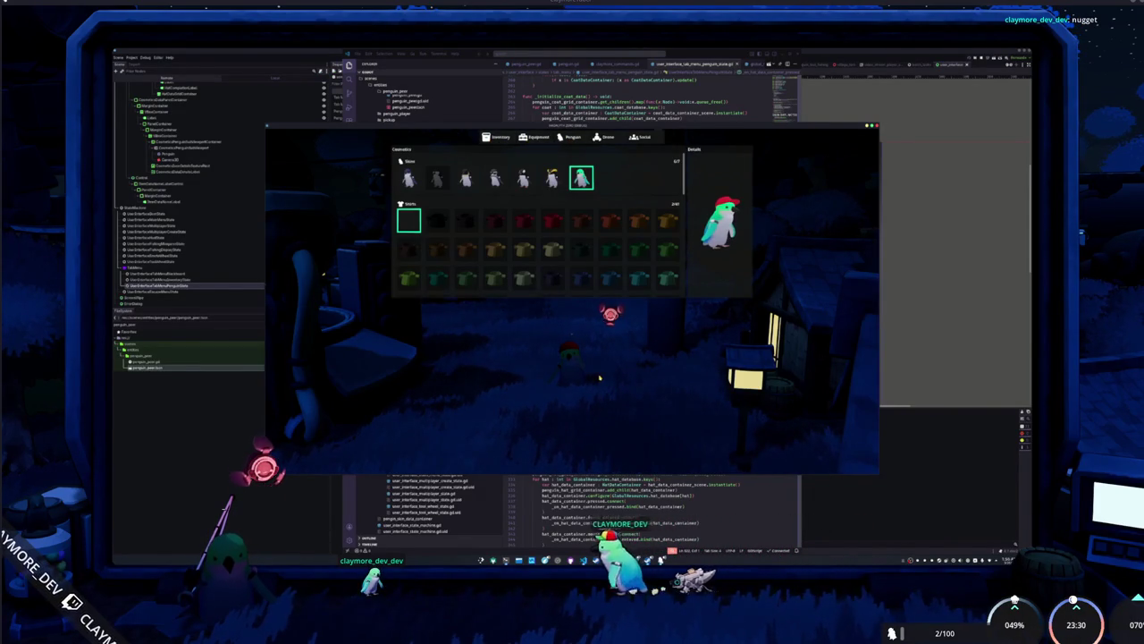
pyautogui.press('Escape')
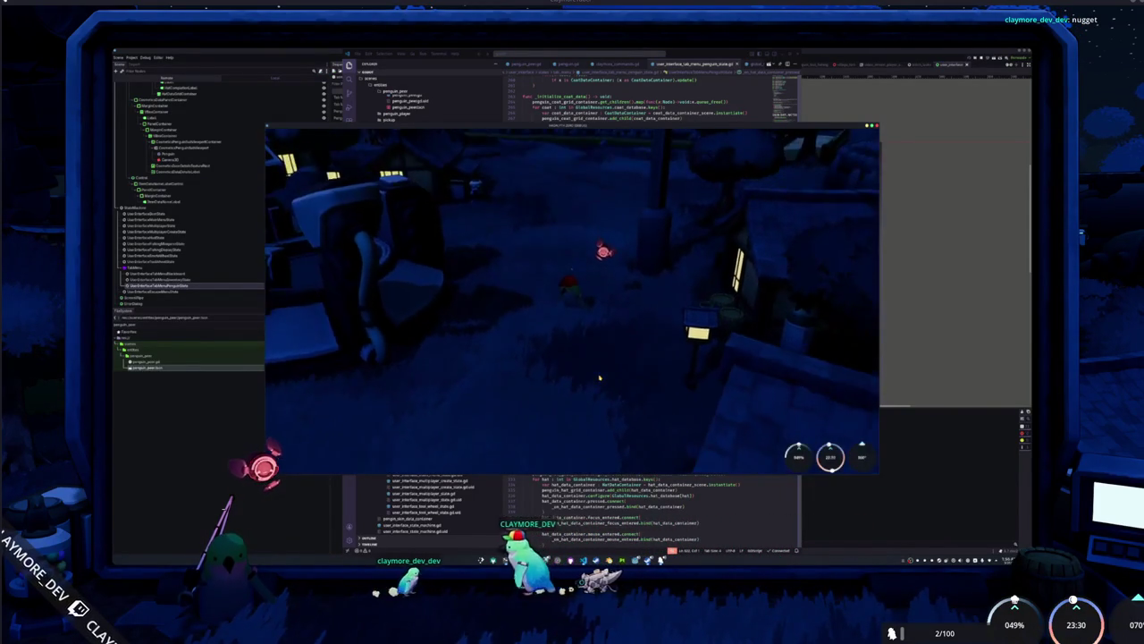
pyautogui.hotkey('alt', 'F4')
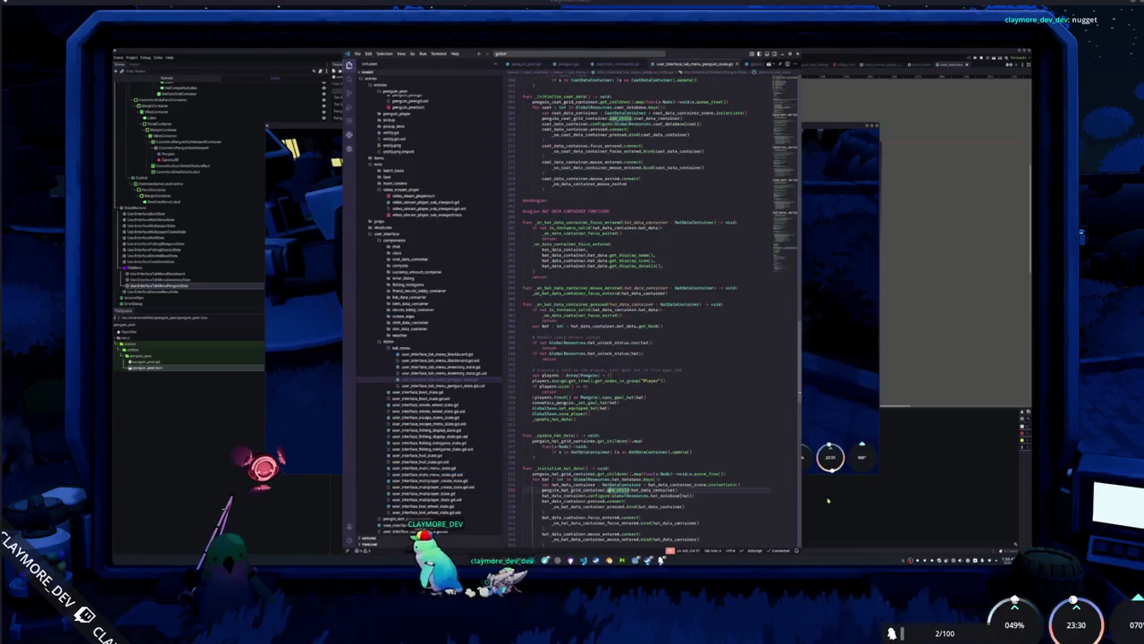
pyautogui.click(739, 312)
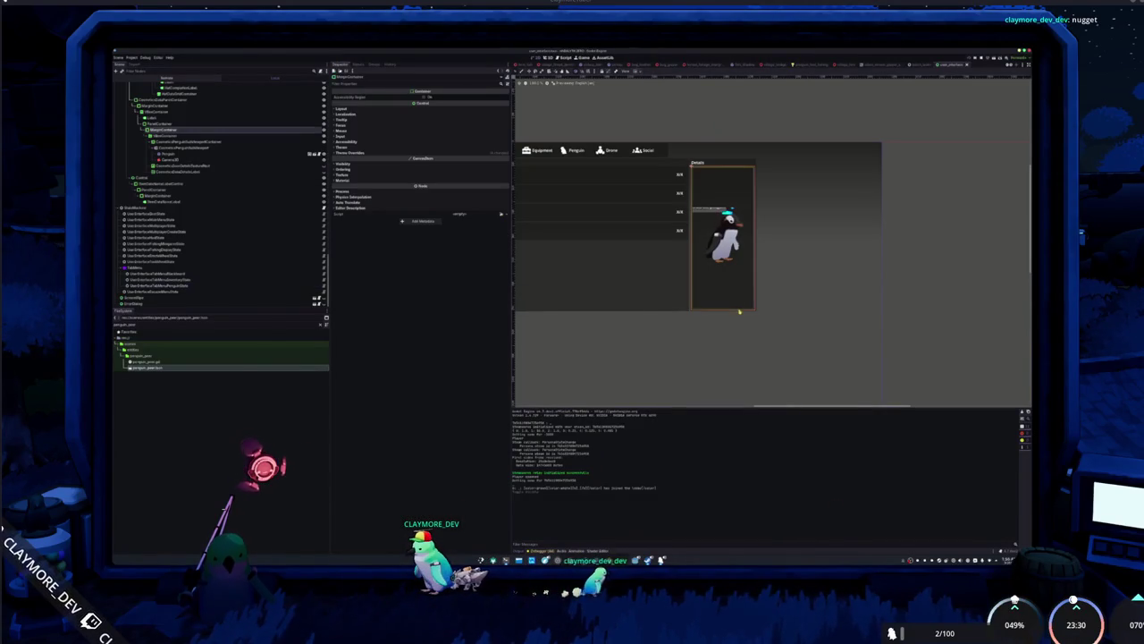
# Enlarge the Details penguin preview by entering a bigger Size on its SubViewport.
pyautogui.click(725, 161)
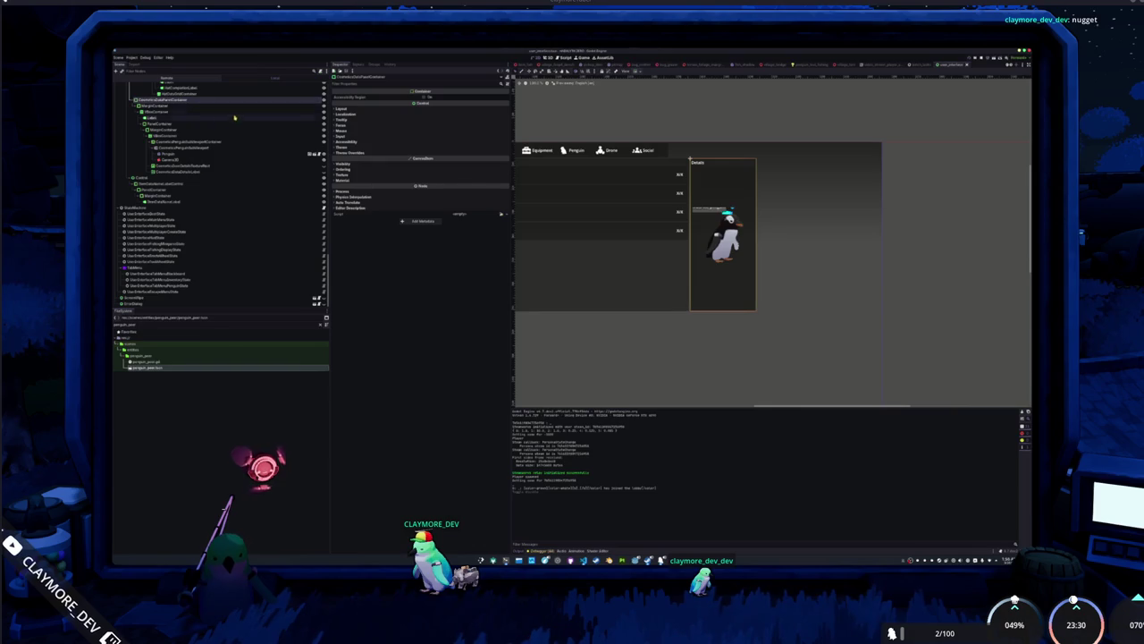
pyautogui.click(173, 125)
pyautogui.click(420, 109)
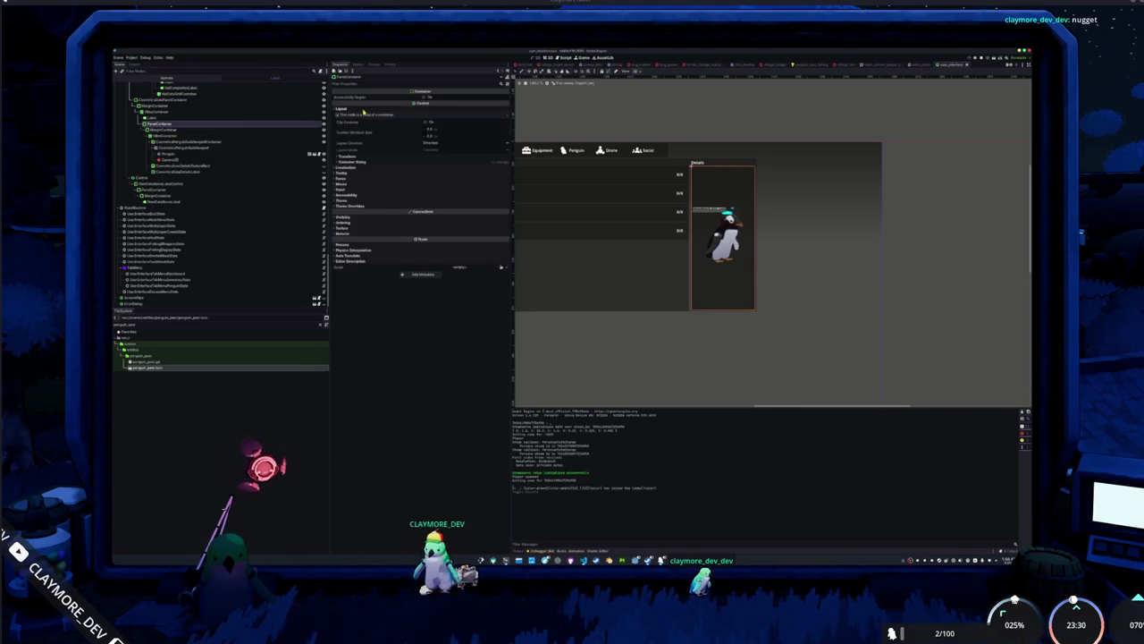
pyautogui.click(420, 163)
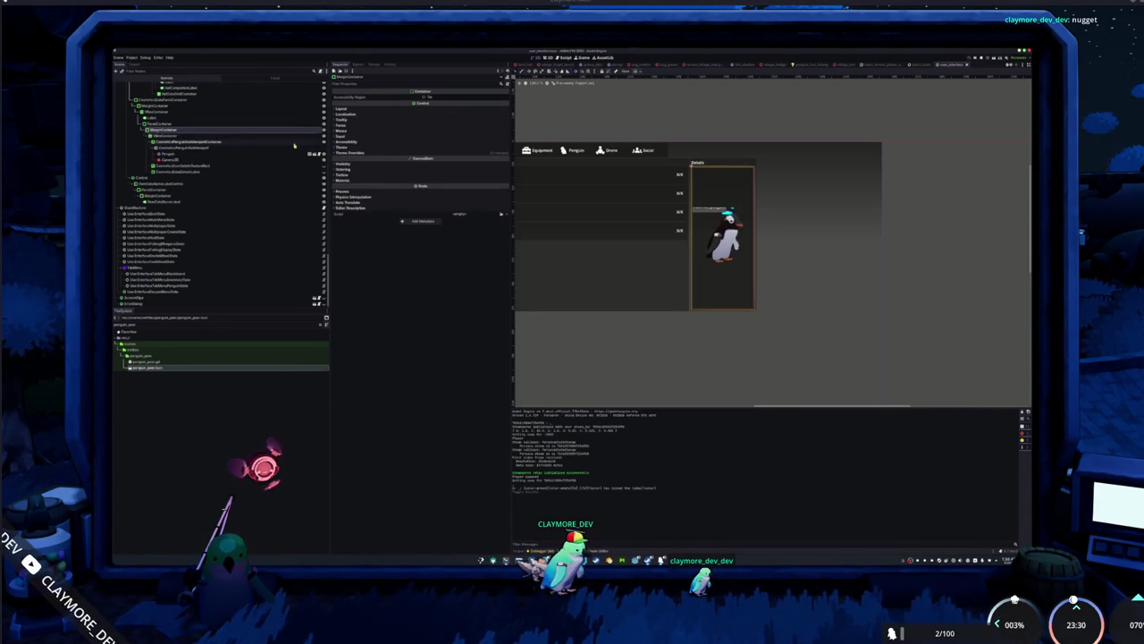
pyautogui.click(208, 138)
pyautogui.click(208, 142)
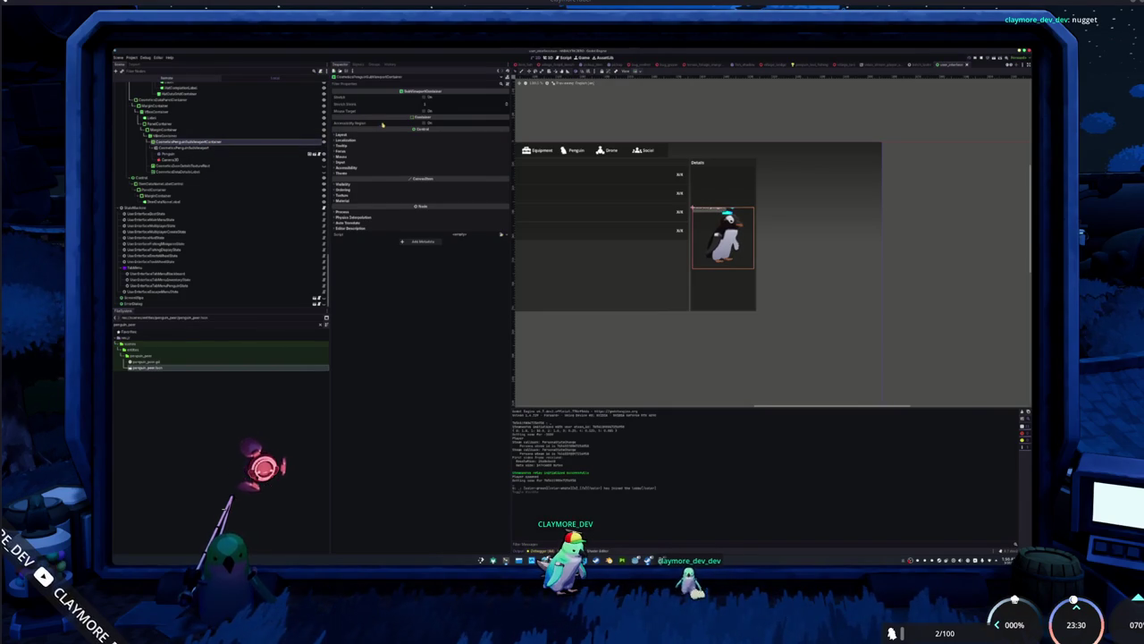
pyautogui.click(204, 148)
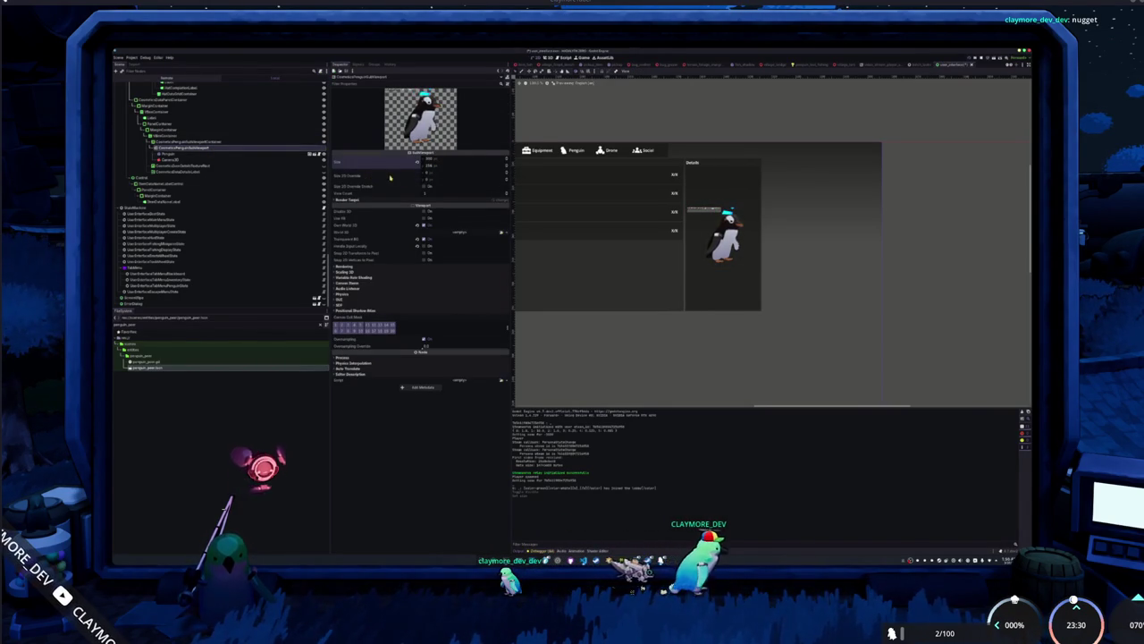
pyautogui.click(432, 166)
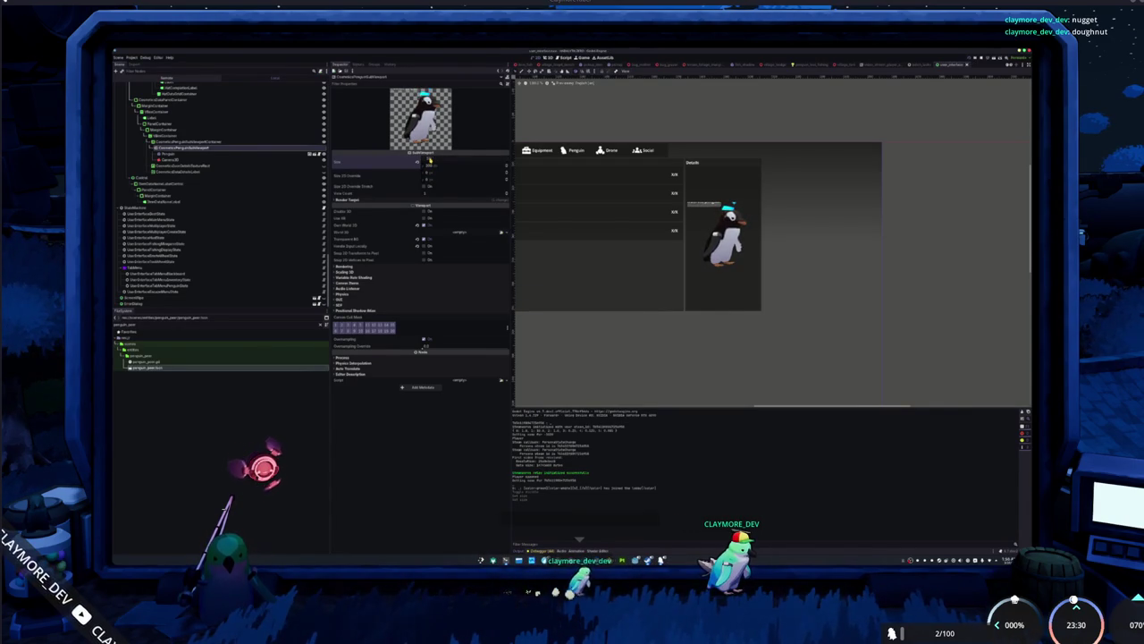
pyautogui.press('Return')
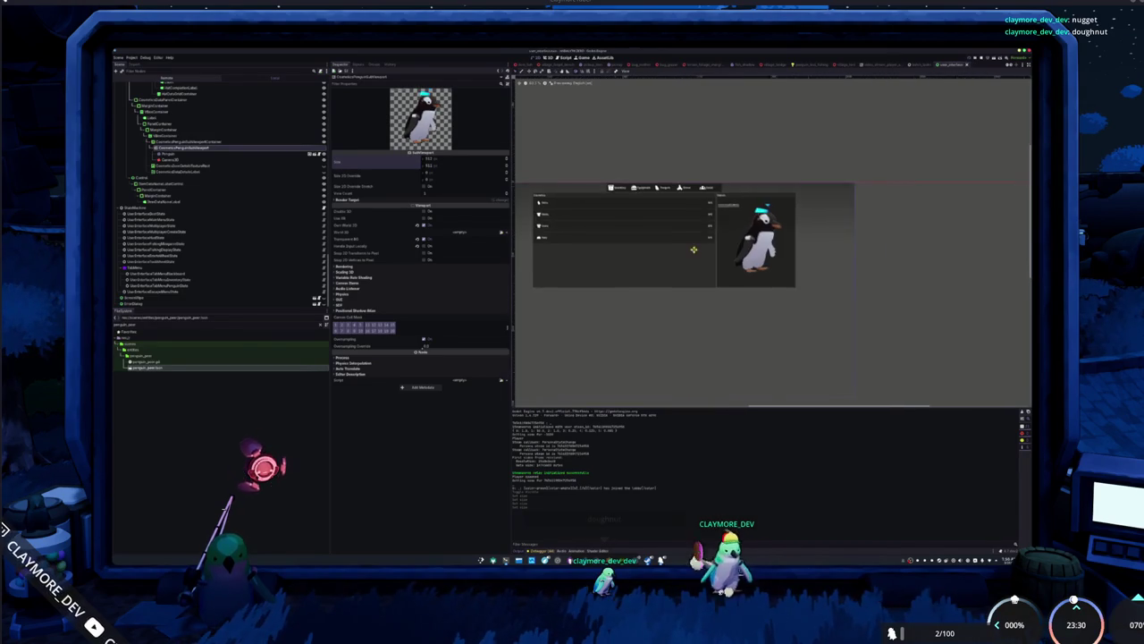
# Switch to the code editor and back to run the game again.
pyautogui.hotkey('alt', 'Tab')
pyautogui.click(703, 493)
pyautogui.hotkey('alt', 'Tab')
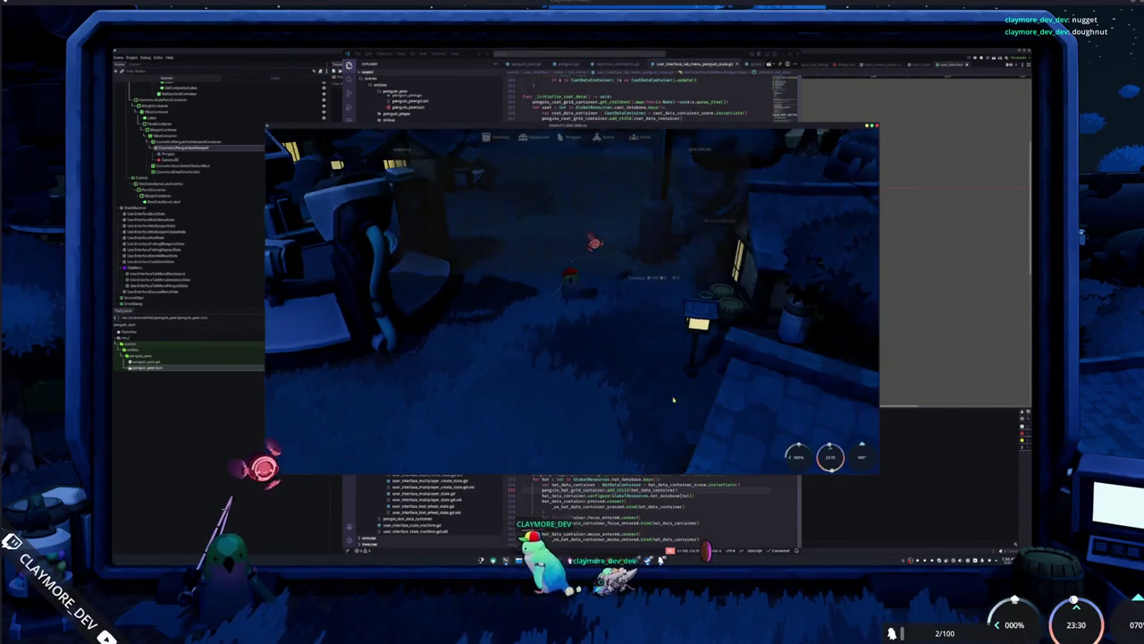
# Open the in-game menu's Penguin section and switch the penguin to the green skin.
pyautogui.press('i')
pyautogui.click(575, 138)
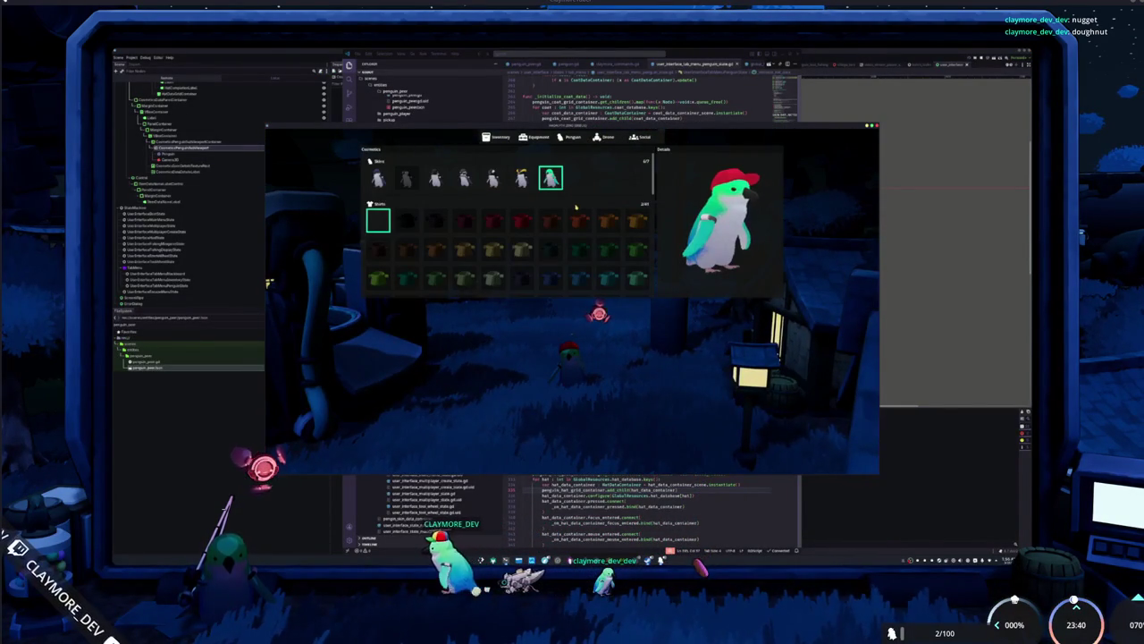
pyautogui.click(550, 177)
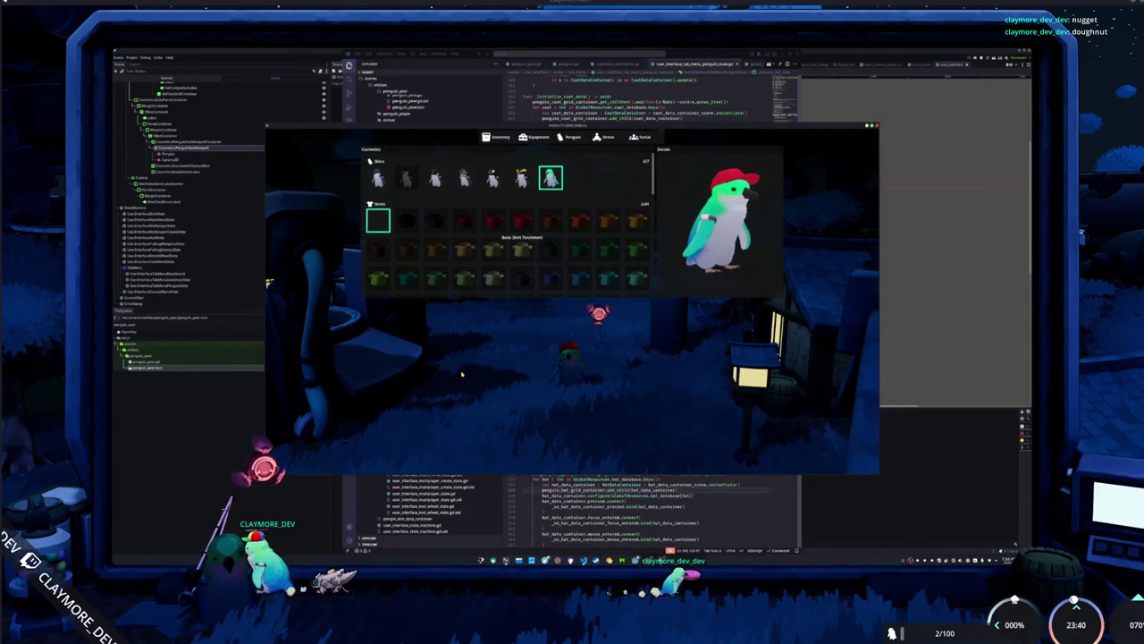
# Capture a region screenshot of the game window showing the enlarged preview.
pyautogui.press('Print')
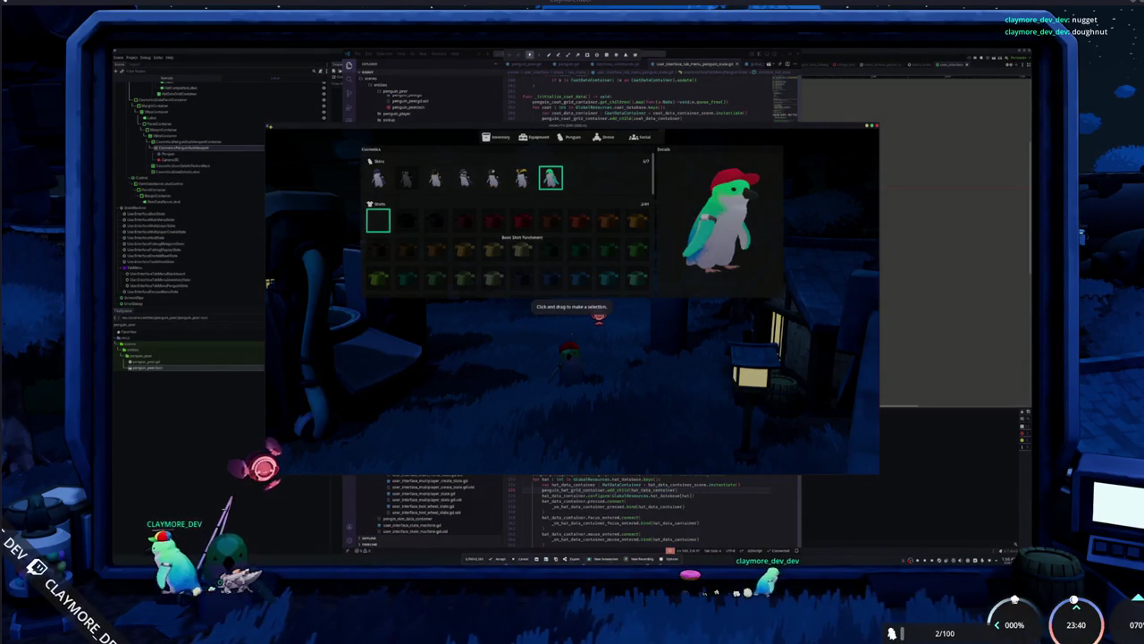
pyautogui.moveTo(265, 128); pyautogui.dragTo(878, 474)
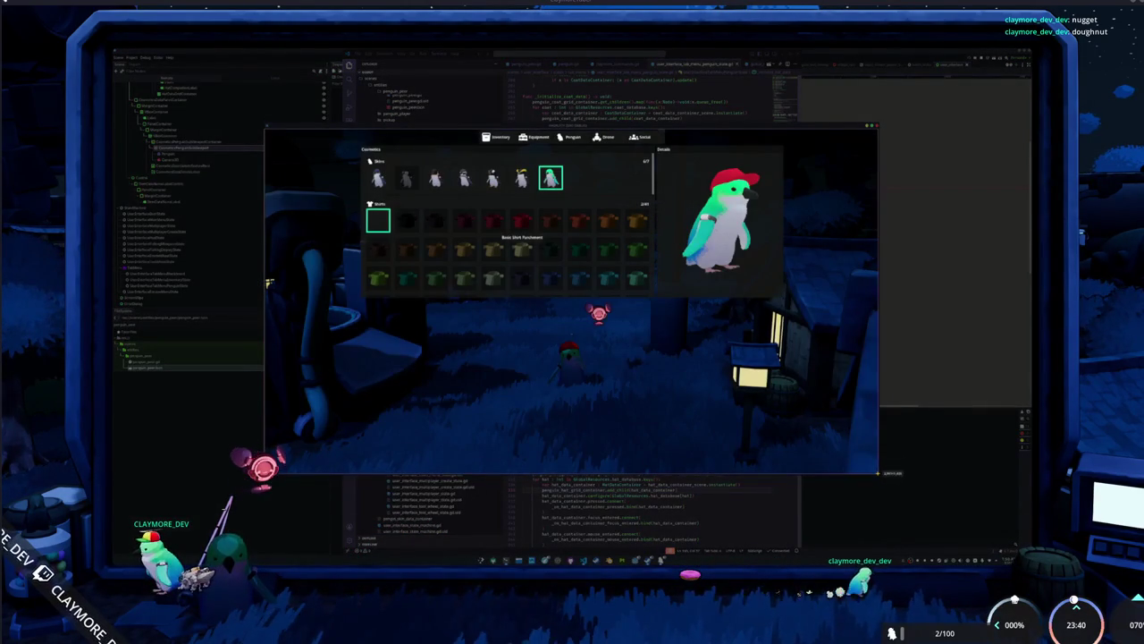
pyautogui.press('Return')
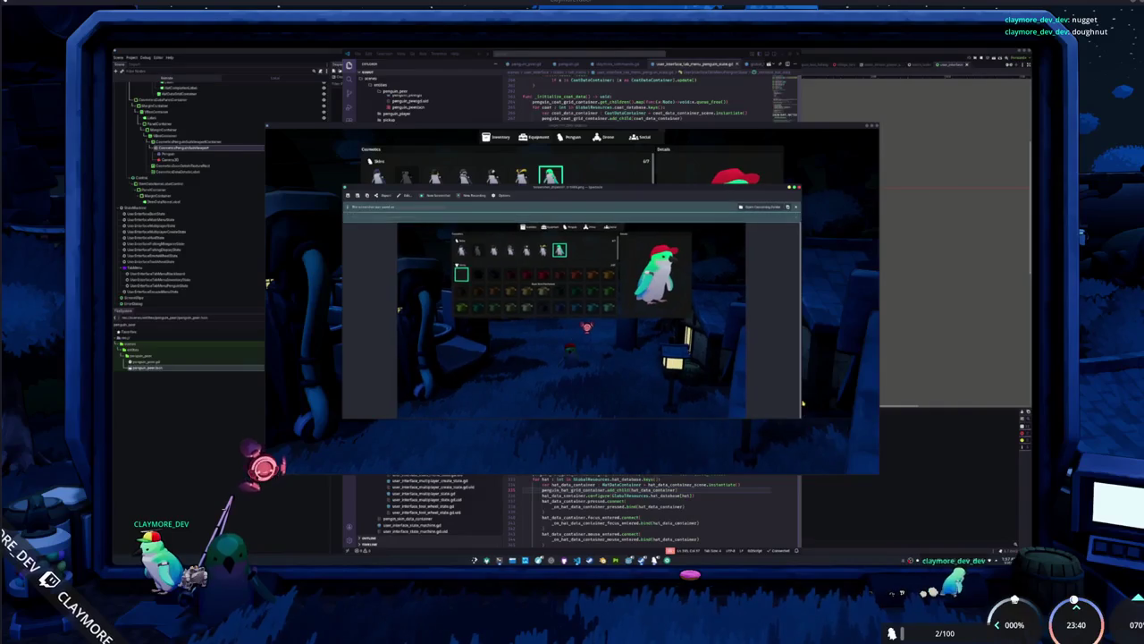
pyautogui.press('Escape')
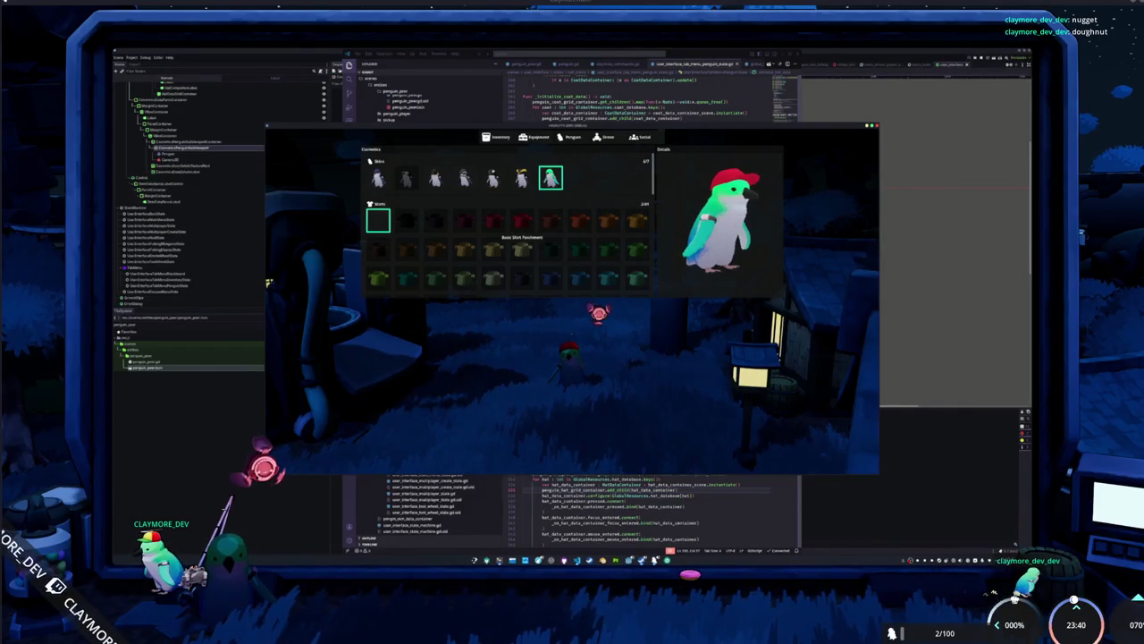
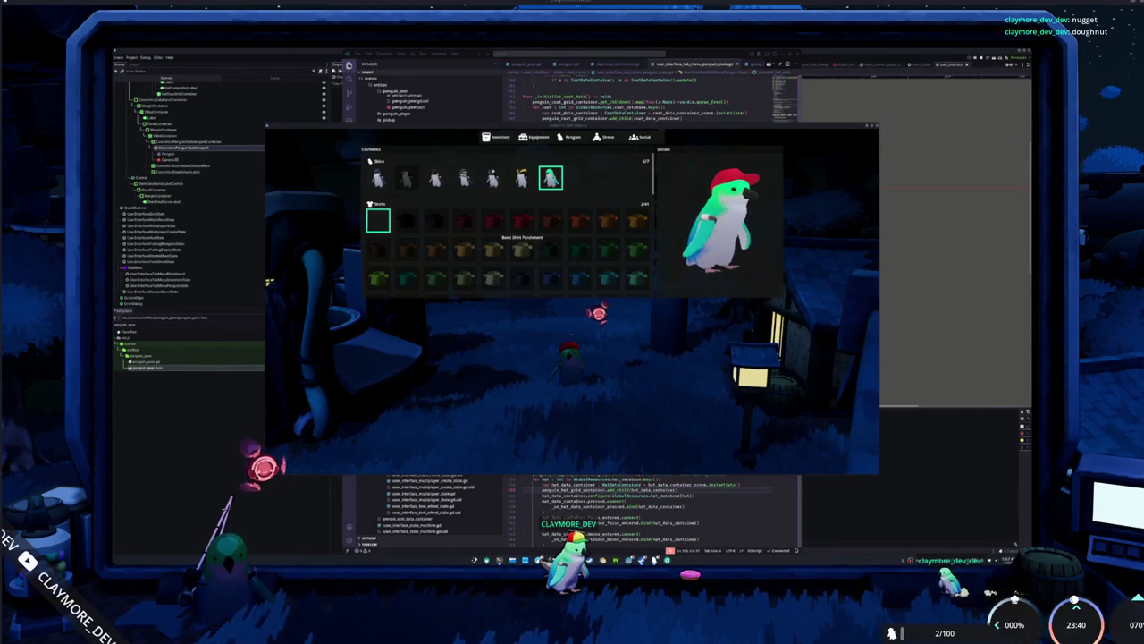
# Try the blue and black-and-white penguin skins in the Cosmetics grid, settling on the teal skin.
pyautogui.scroll(-3, 523, 233)
pyautogui.scroll(2, 523, 232)
pyautogui.scroll(-2, 523, 232)
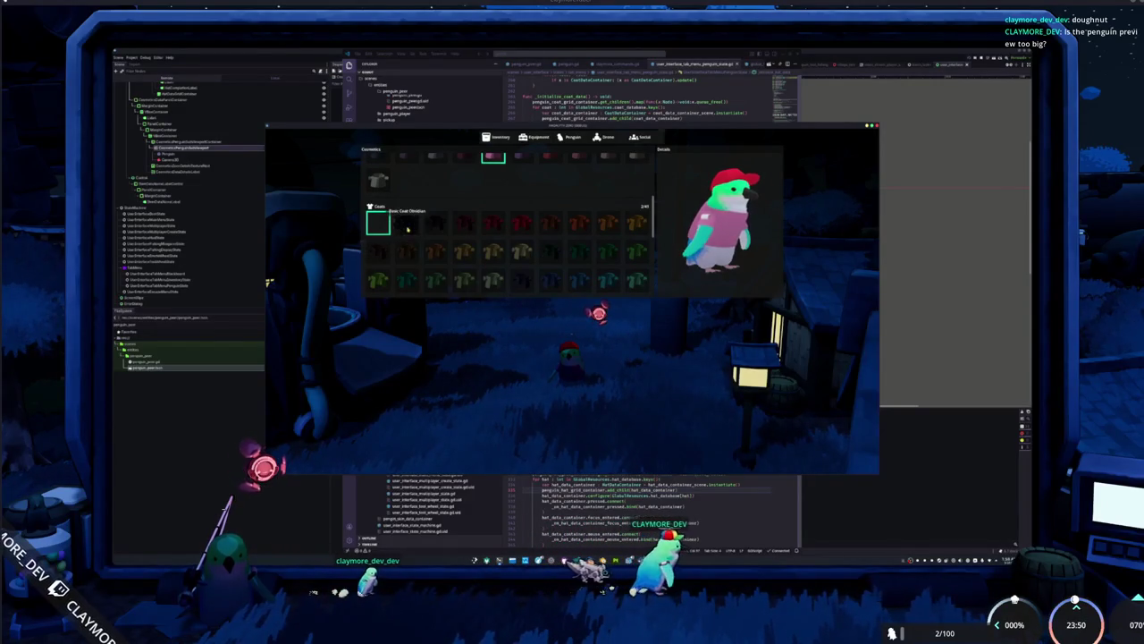
pyautogui.scroll(2, 505, 223)
pyautogui.scroll(3, 492, 214)
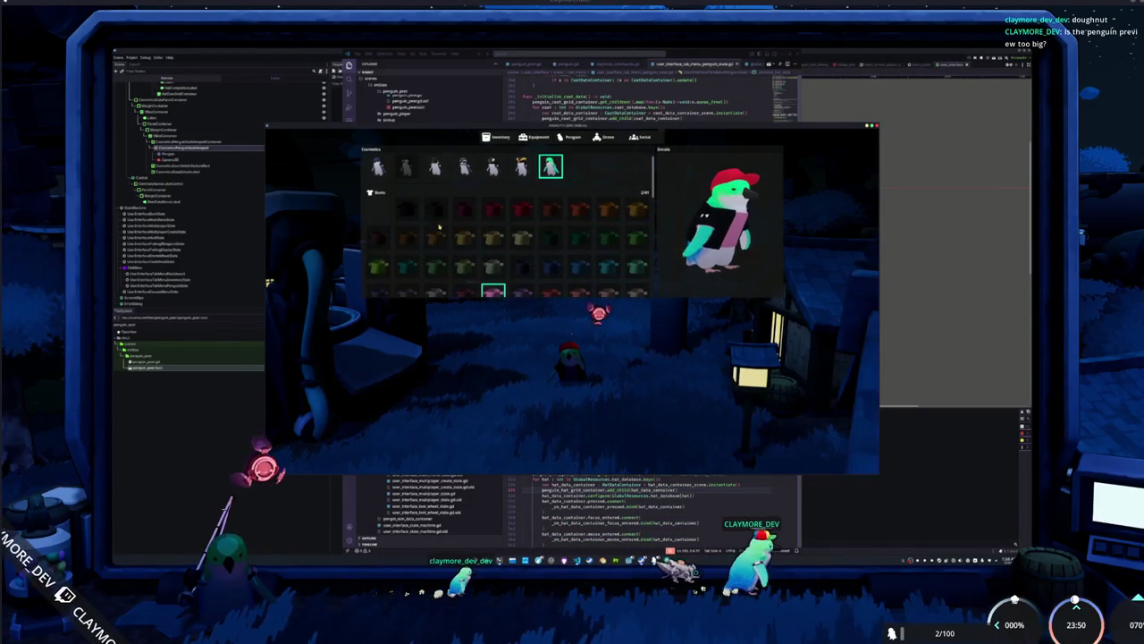
pyautogui.scroll(1, 414, 230)
pyautogui.click(379, 178)
pyautogui.click(464, 178)
pyautogui.click(522, 178)
pyautogui.click(551, 177)
# Preview the red hat on the penguin, then remove the hat.
pyautogui.scroll(-3, 463, 215)
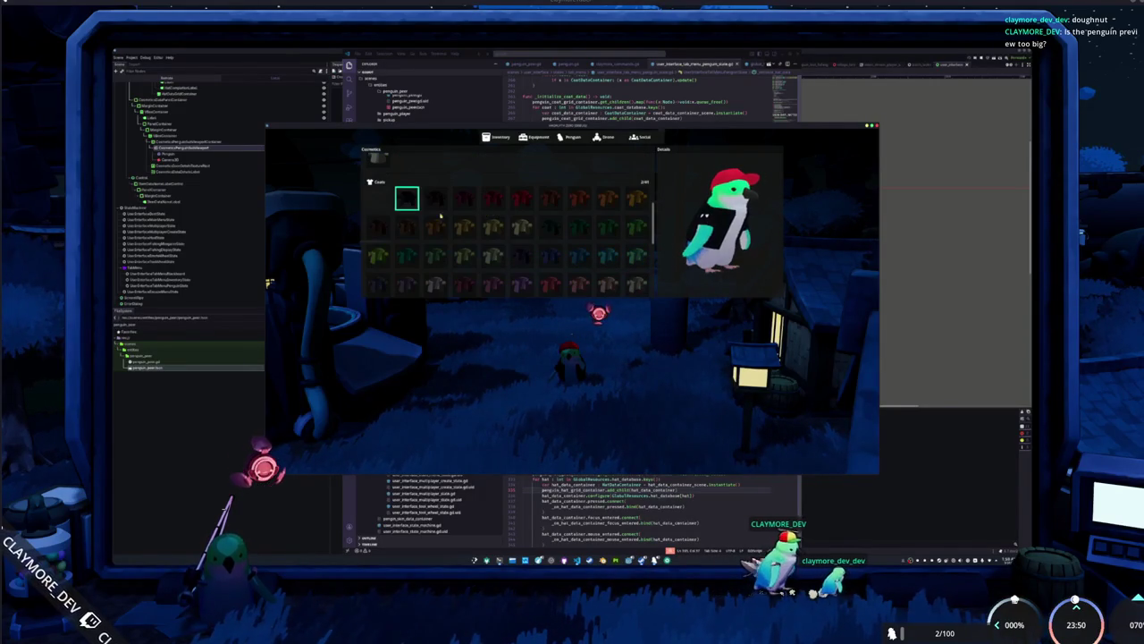
pyautogui.click(521, 281)
pyautogui.scroll(-2, 464, 259)
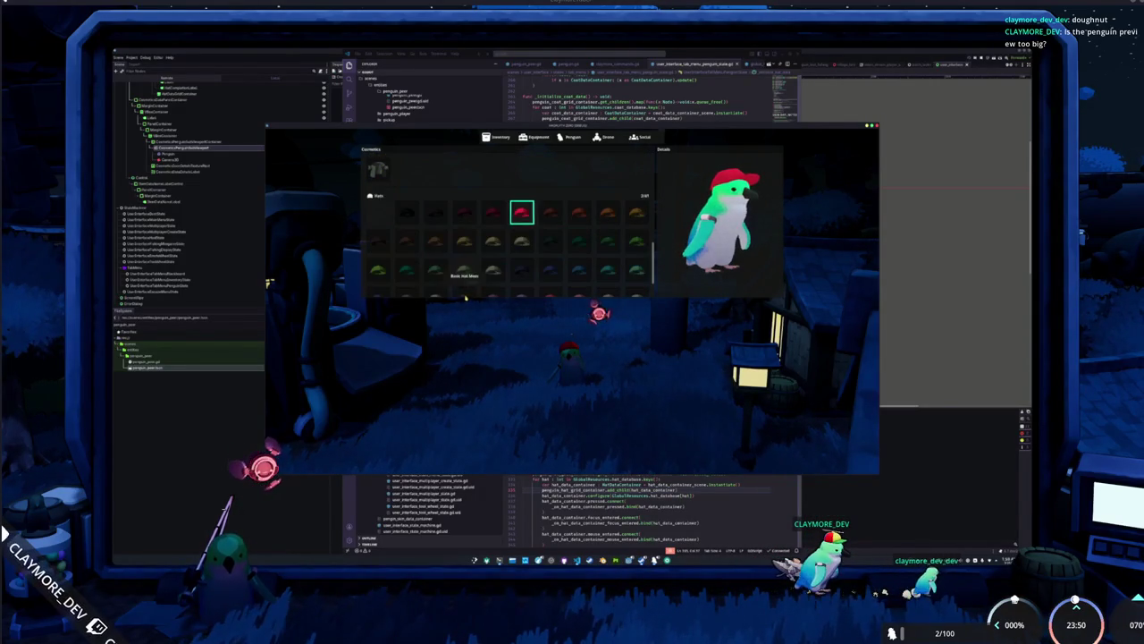
pyautogui.click(379, 214)
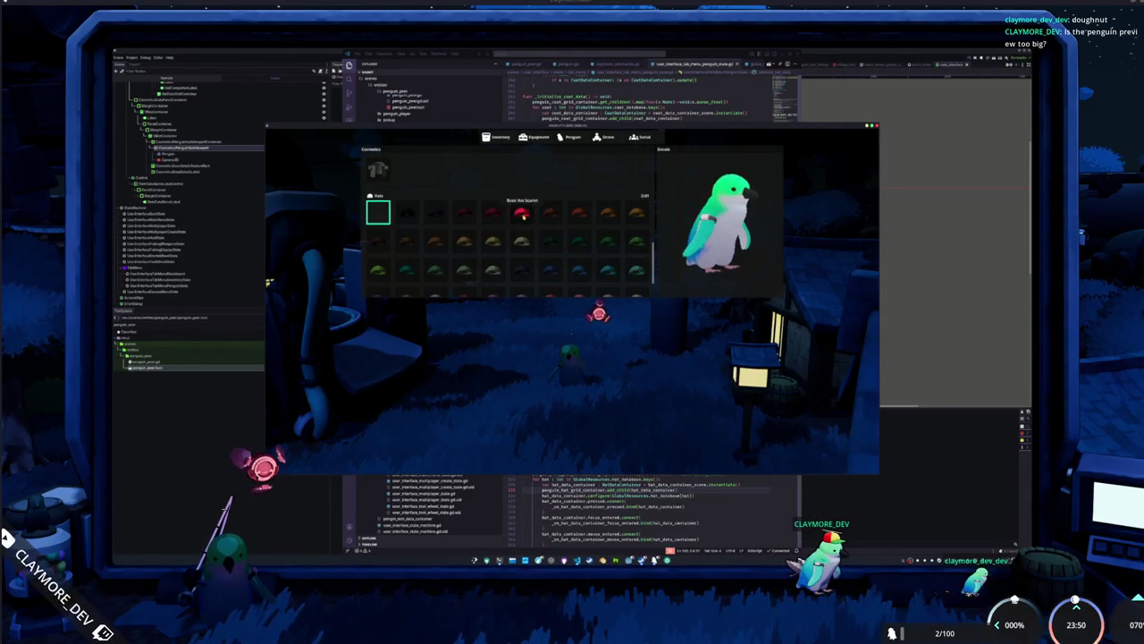
# Close the cosmetics menu with Escape, reopen it with Tab, then return to the code editor.
pyautogui.press('Escape')
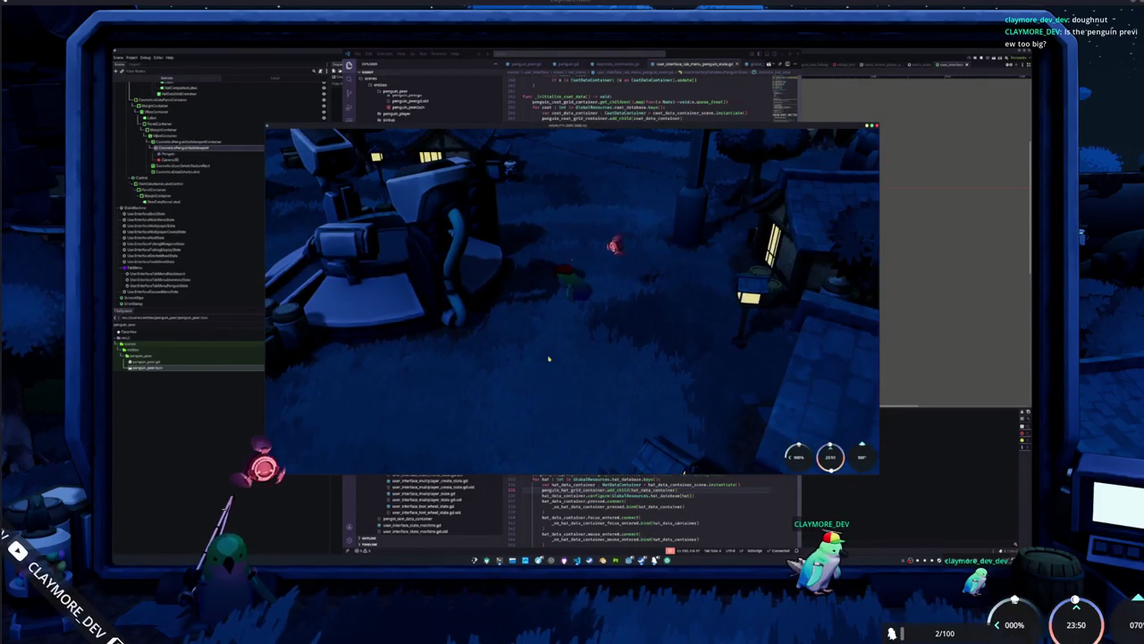
pyautogui.press('Tab')
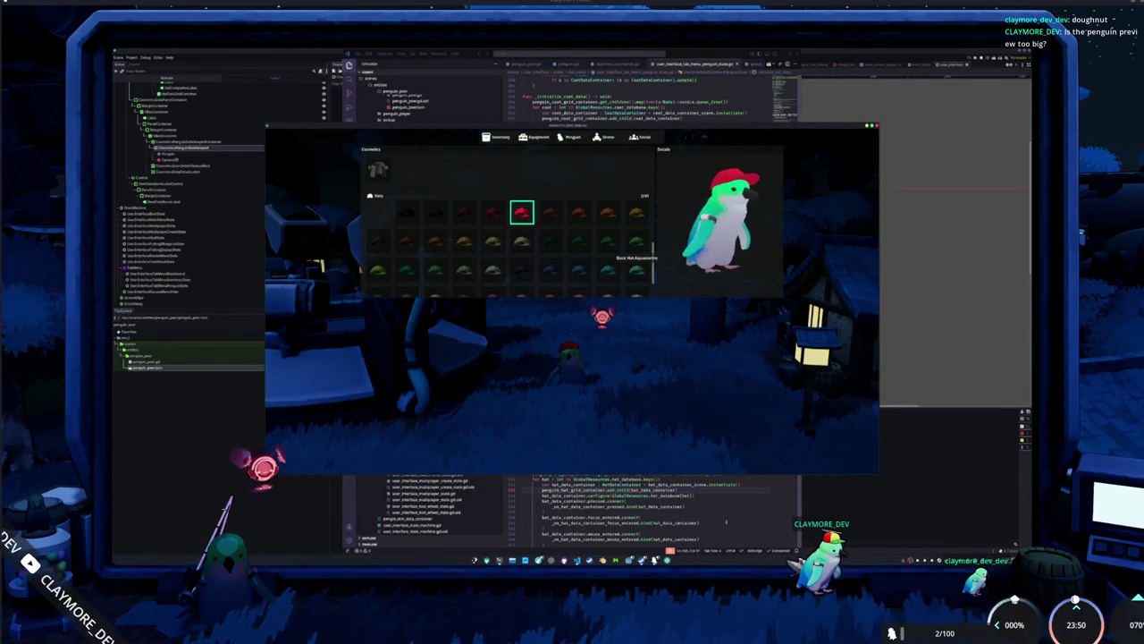
pyautogui.click(736, 512)
# Back in the editor, add a Button child node to the SubViewportContainer.
pyautogui.click(832, 516)
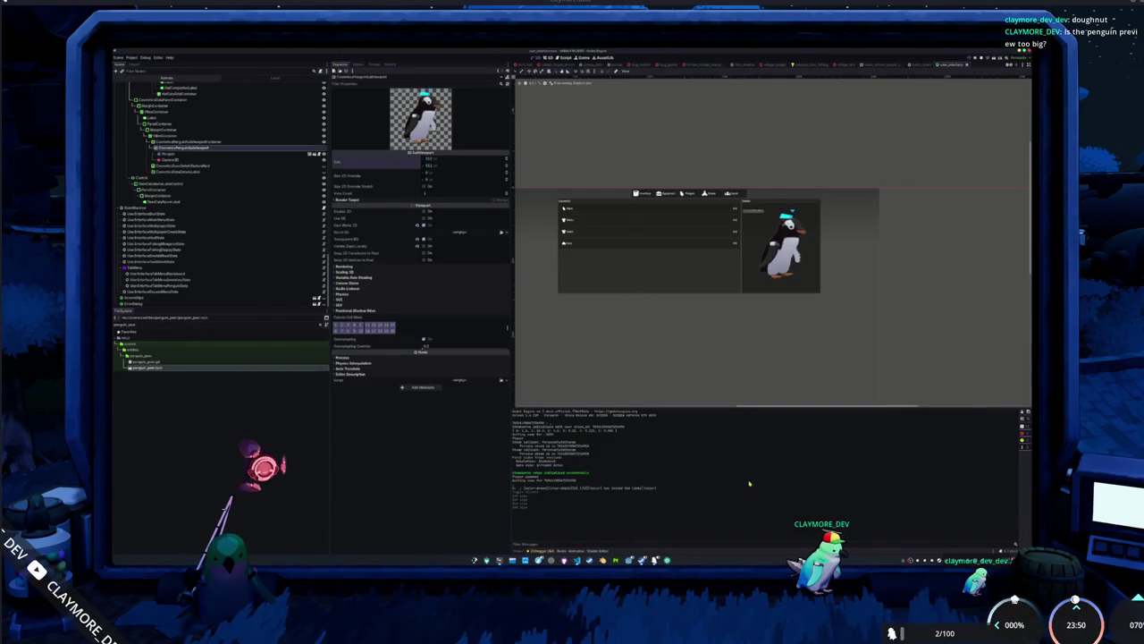
pyautogui.click(165, 141)
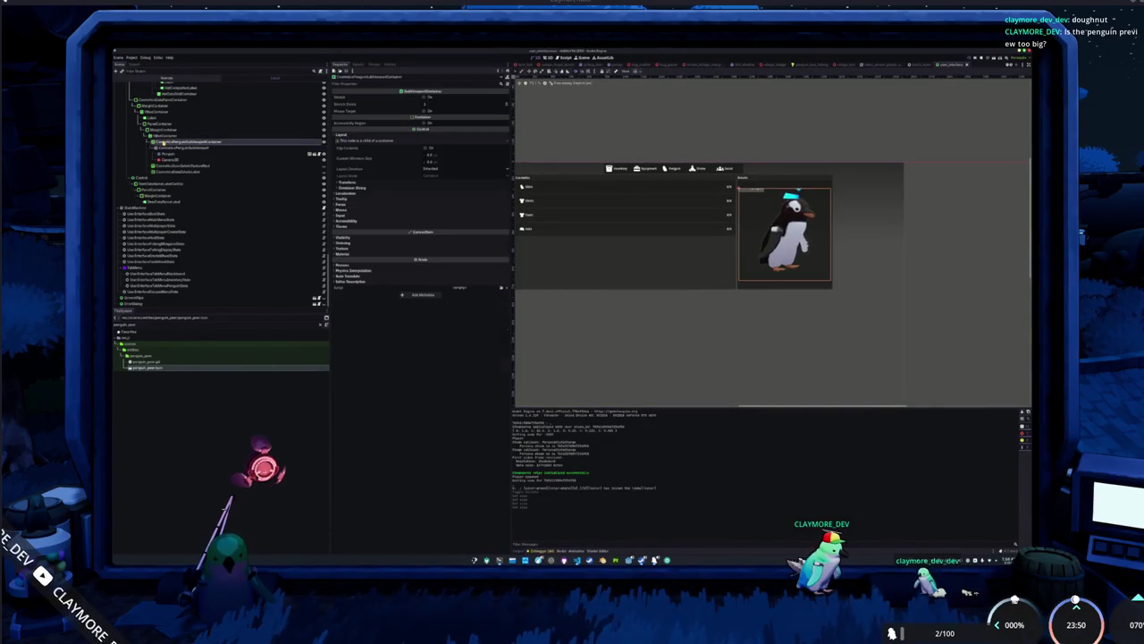
pyautogui.rightClick(160, 141)
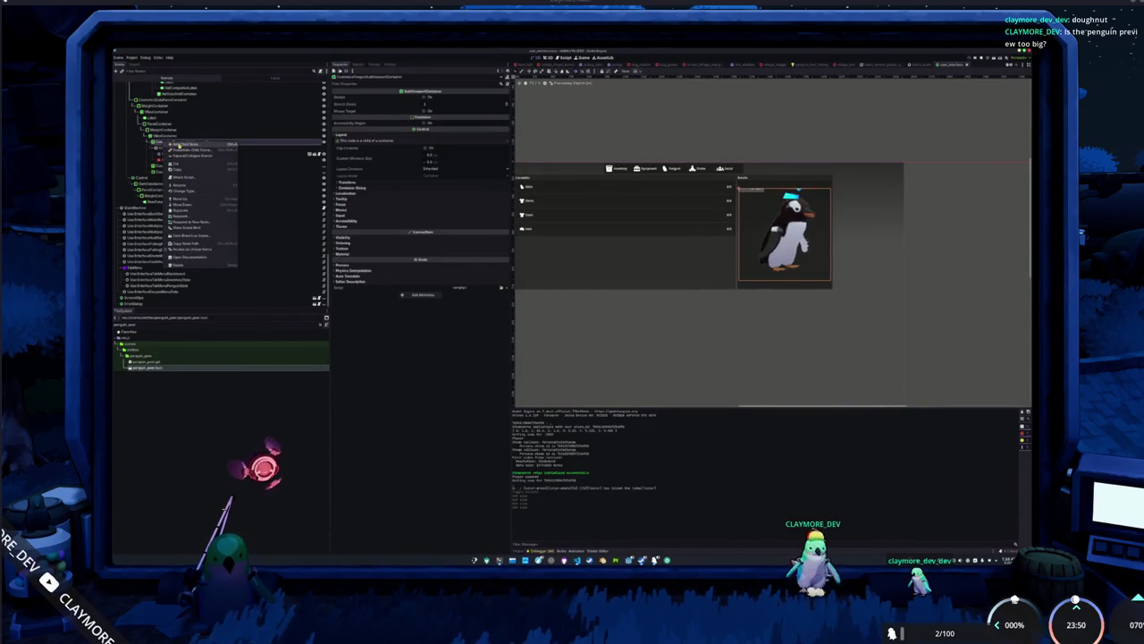
pyautogui.click(178, 143)
pyautogui.write('texture')
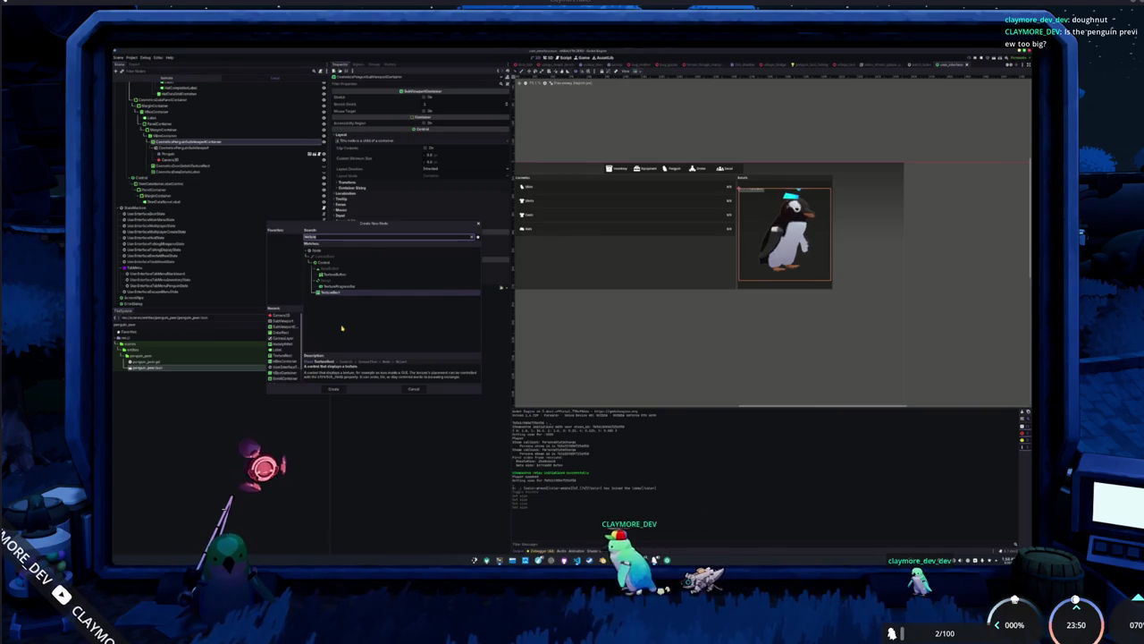
pyautogui.hotkey('ctrl', 'BackSpace')
pyautogui.write('button')
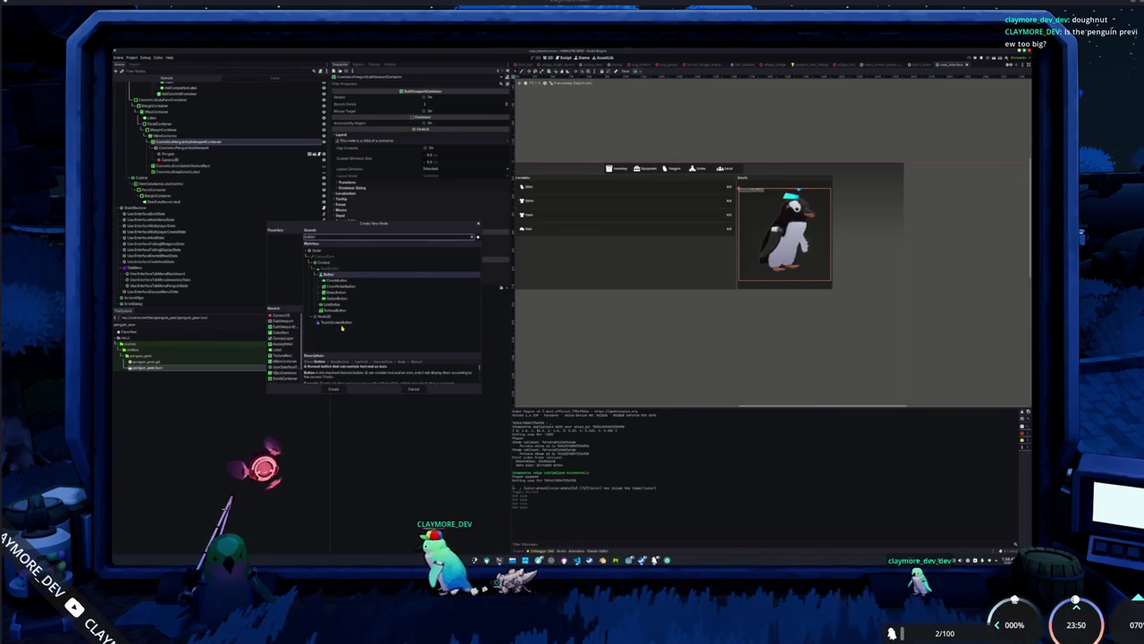
pyautogui.press('Return')
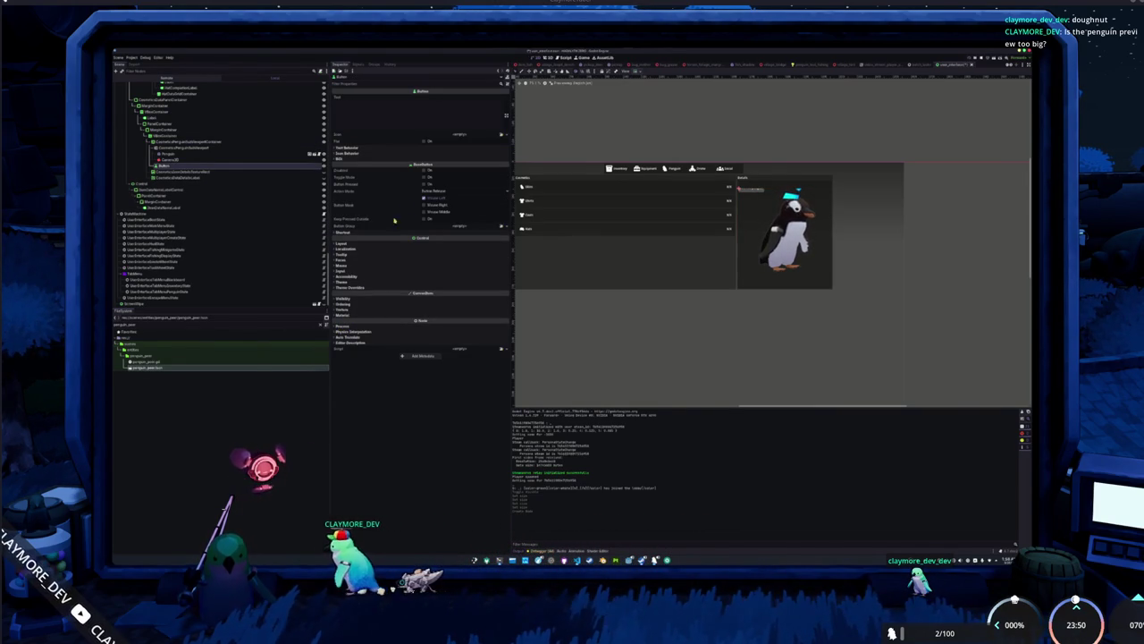
# Check the viewport alignment options and inspect the SubViewportContainer, new Button and BoxContainer.
pyautogui.click(639, 70)
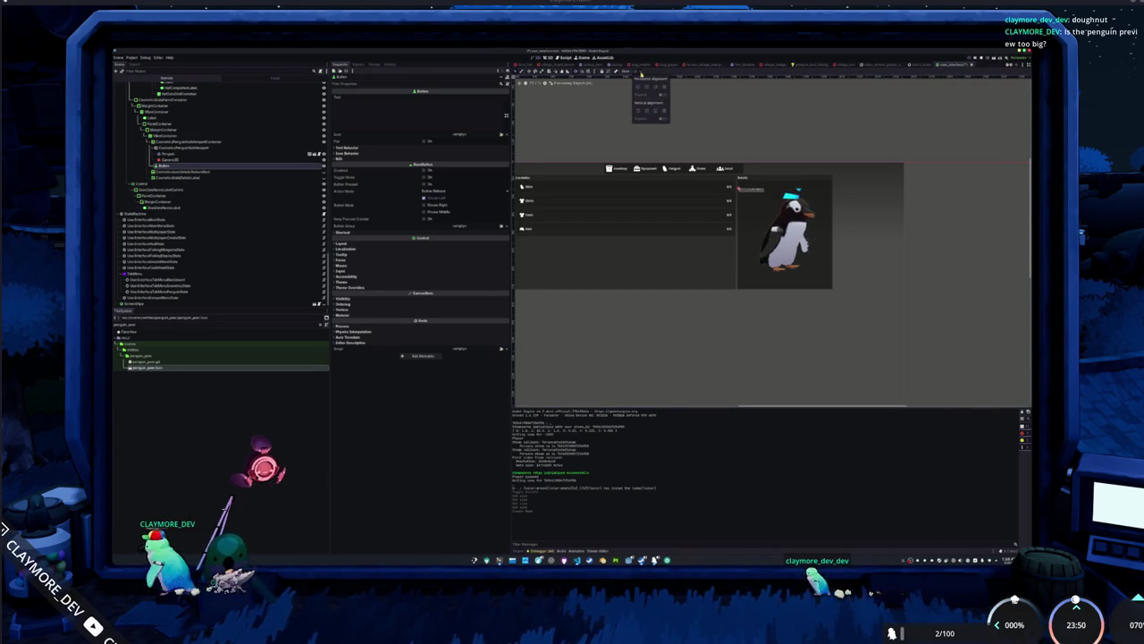
pyautogui.click(178, 142)
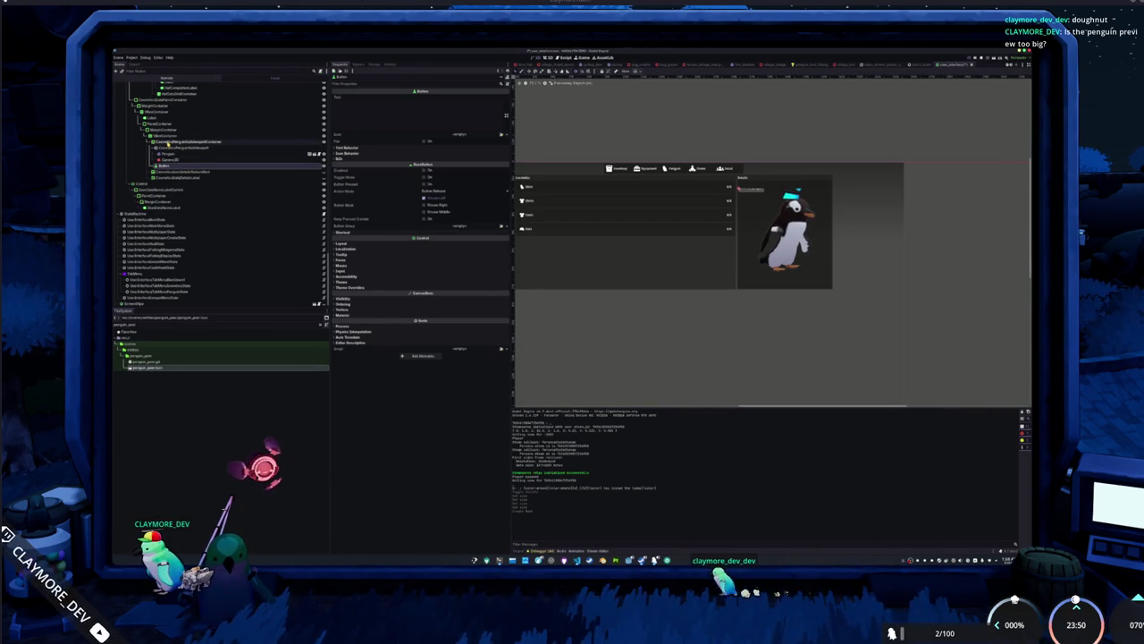
pyautogui.click(161, 166)
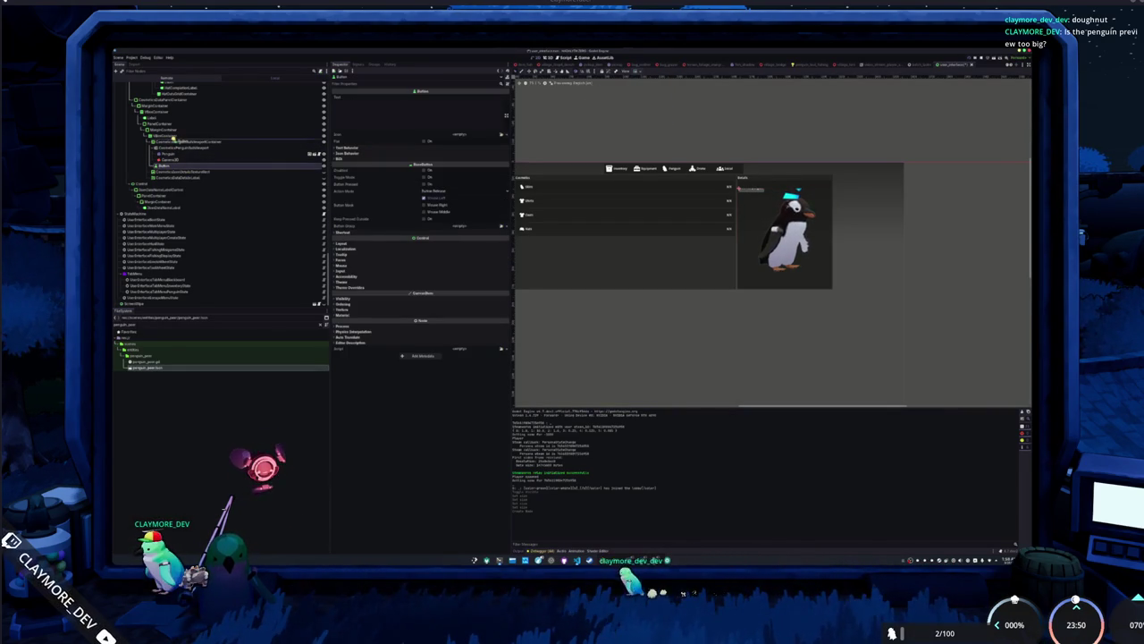
pyautogui.click(179, 142)
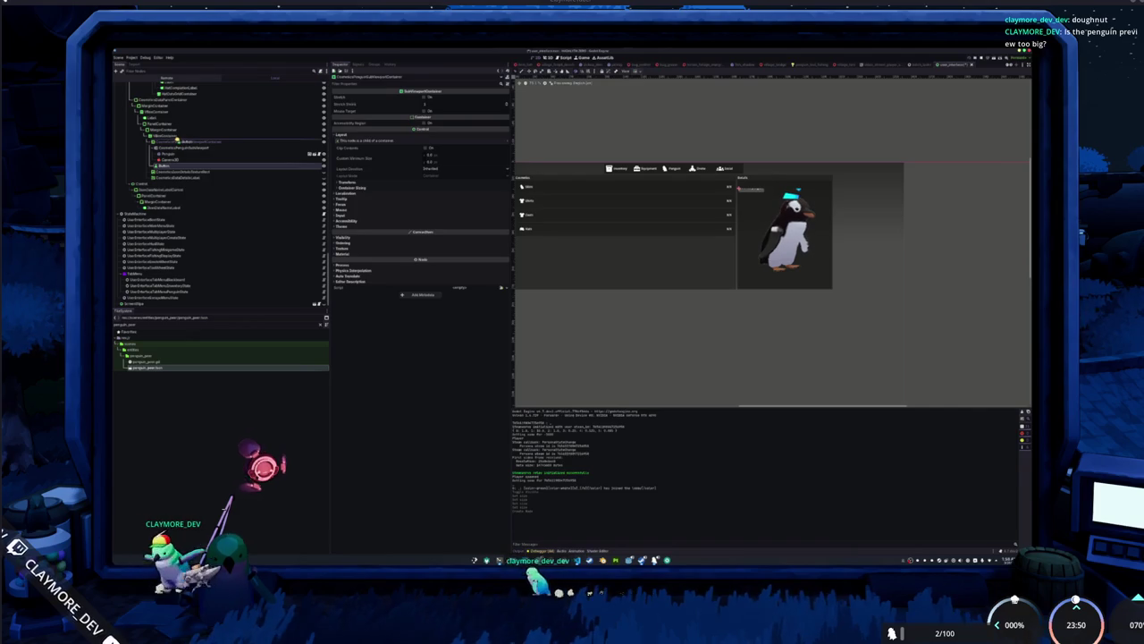
pyautogui.click(165, 136)
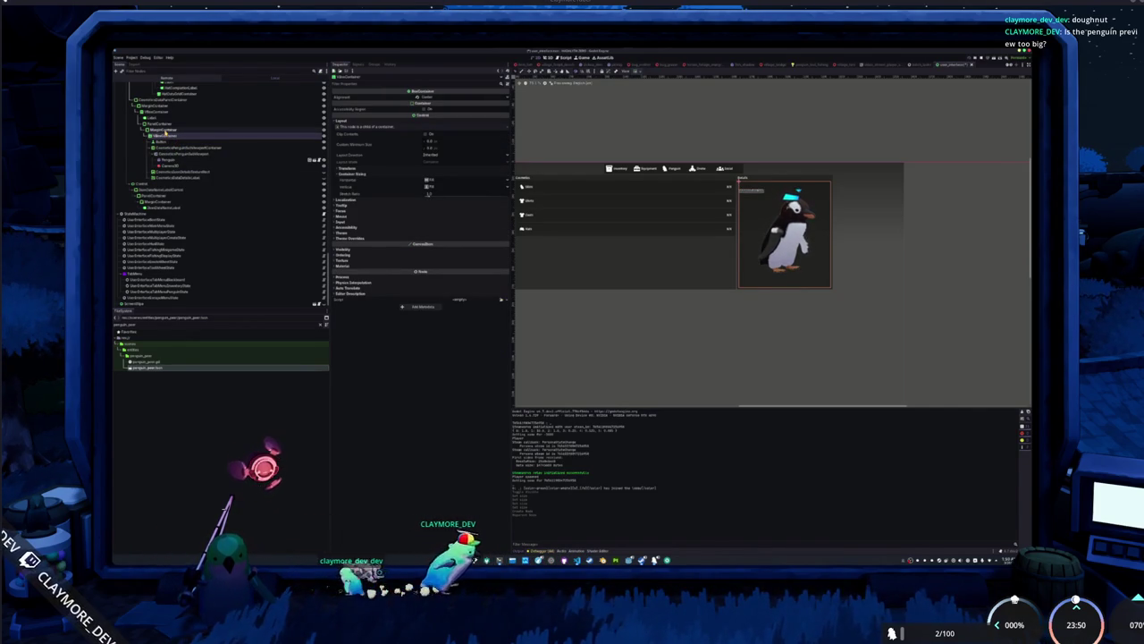
# Drag the Button above the SubViewportContainer and inspect the VBoxContainer, SubViewportContainer and Button.
pyautogui.click(159, 147)
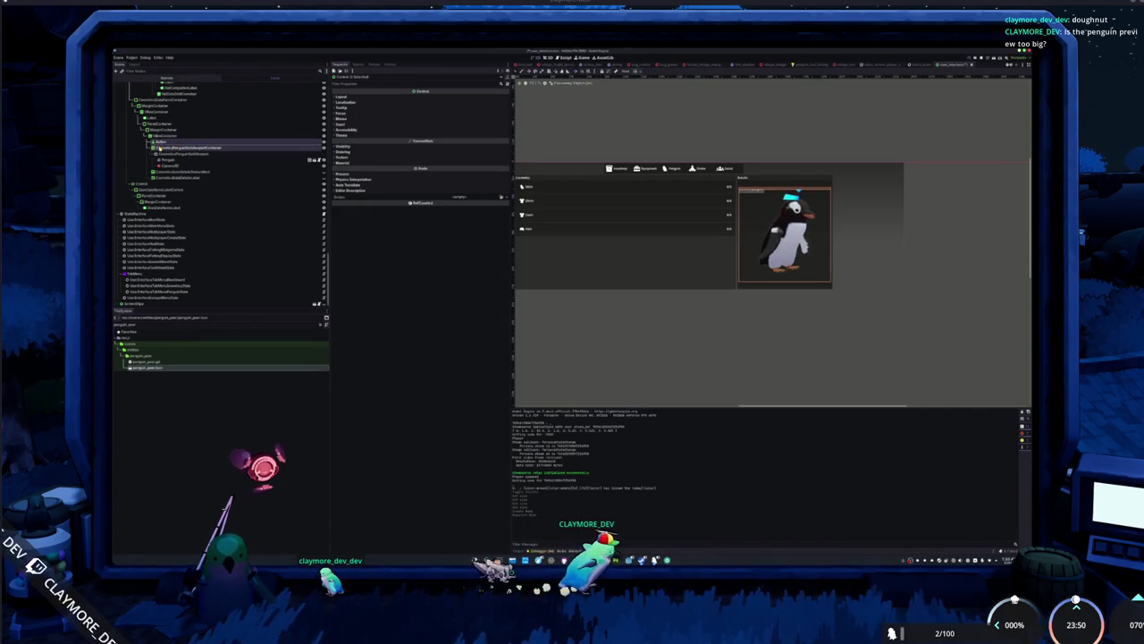
pyautogui.moveTo(159, 147)
pyautogui.mouseDown()
pyautogui.moveTo(165, 133)
pyautogui.moveTo(163, 142)
pyautogui.mouseUp()
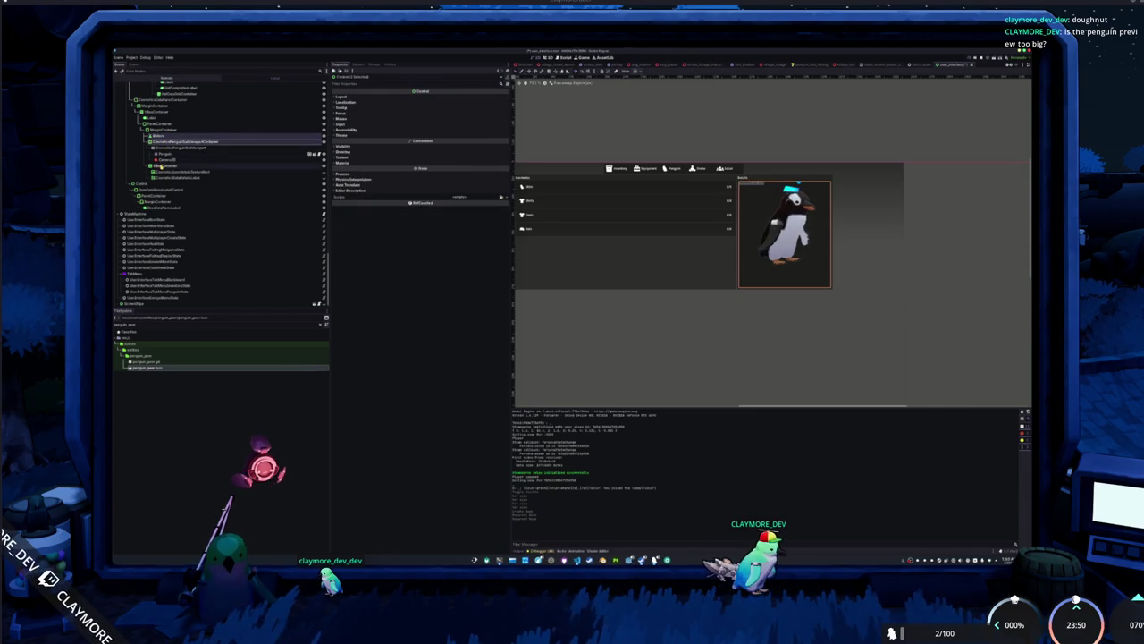
pyautogui.click(165, 167)
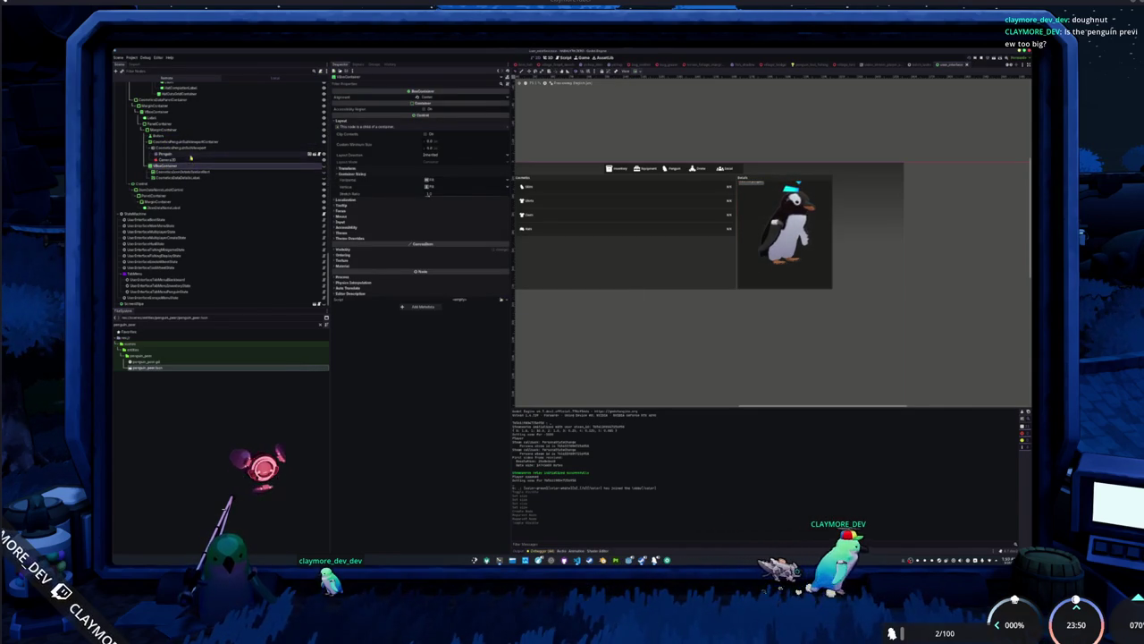
pyautogui.click(189, 142)
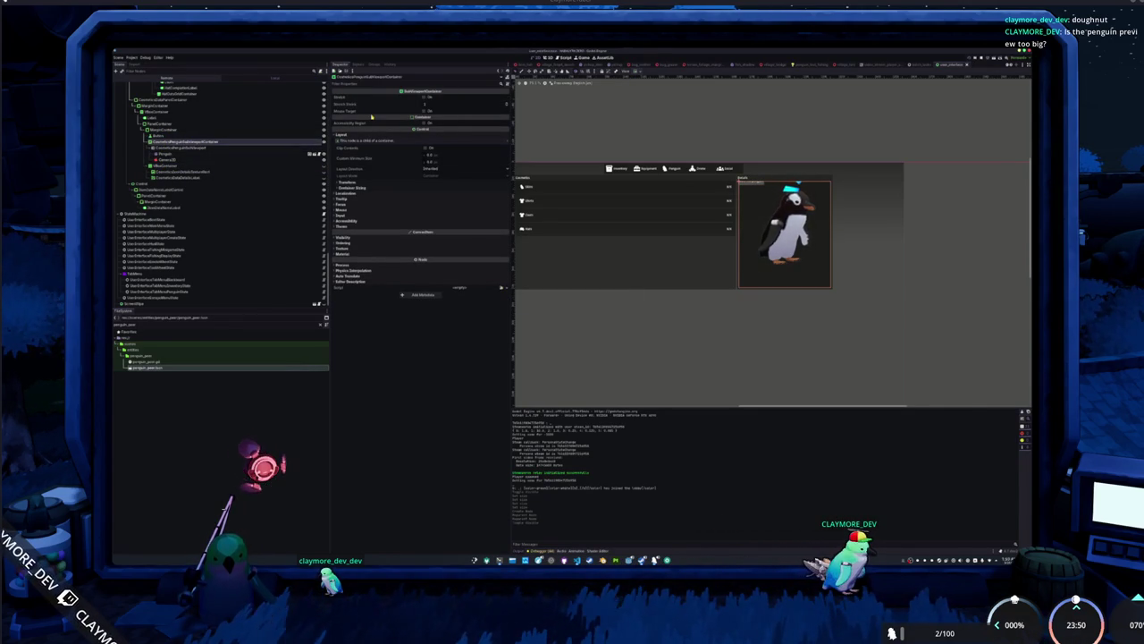
pyautogui.click(230, 157)
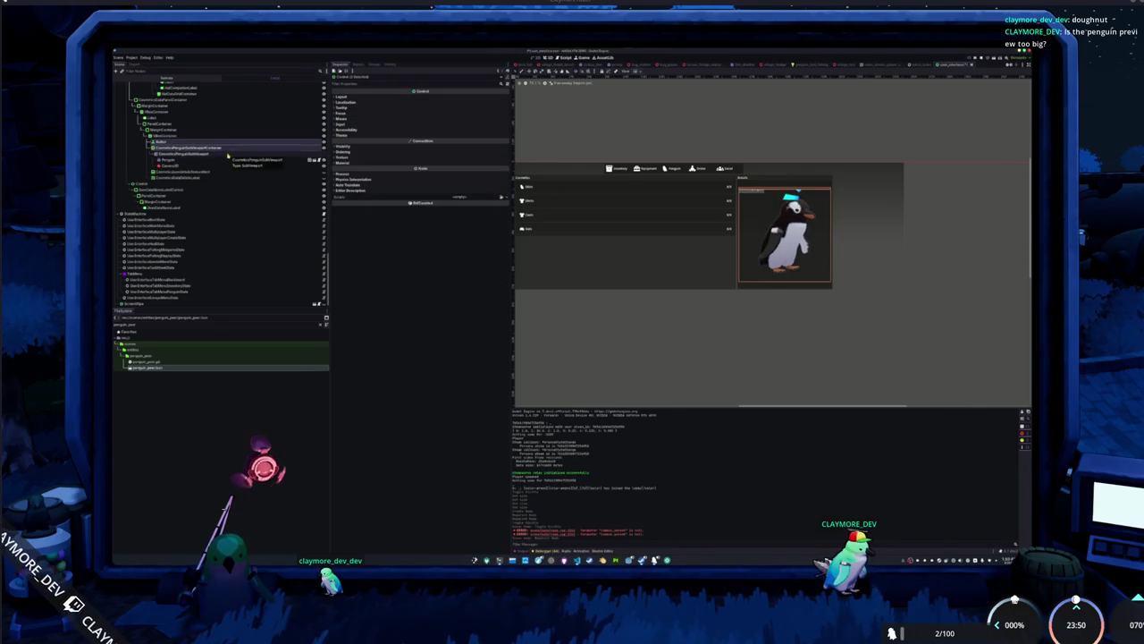
pyautogui.click(185, 135)
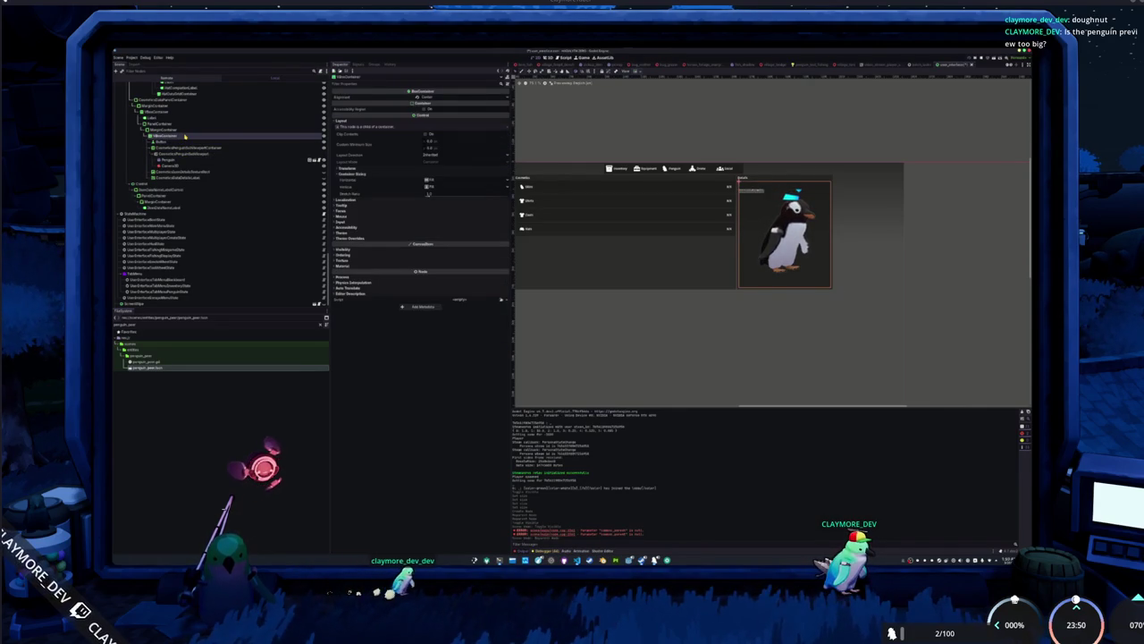
# Add another Button under VBoxContainer and move it just below Camera3D.
pyautogui.rightClick(185, 135)
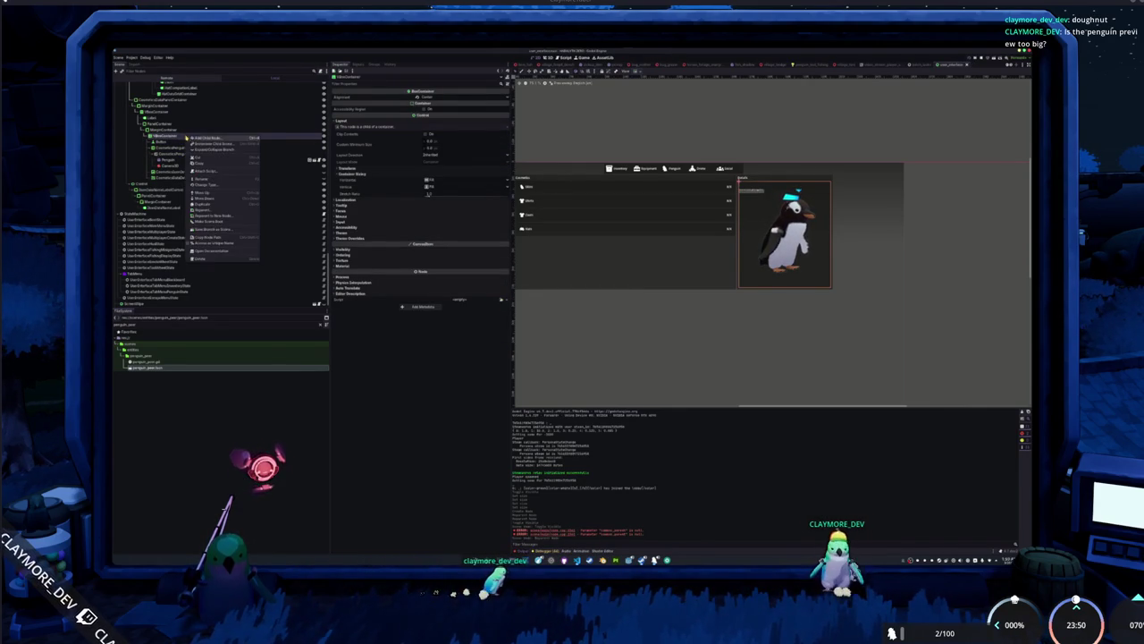
pyautogui.click(198, 141)
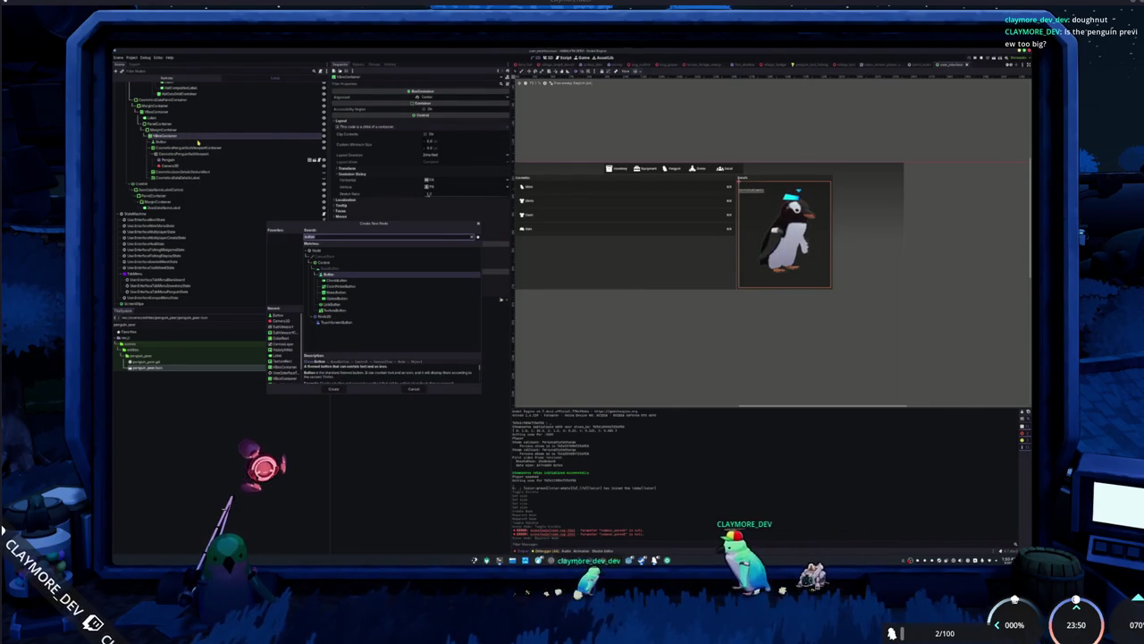
pyautogui.press('Return')
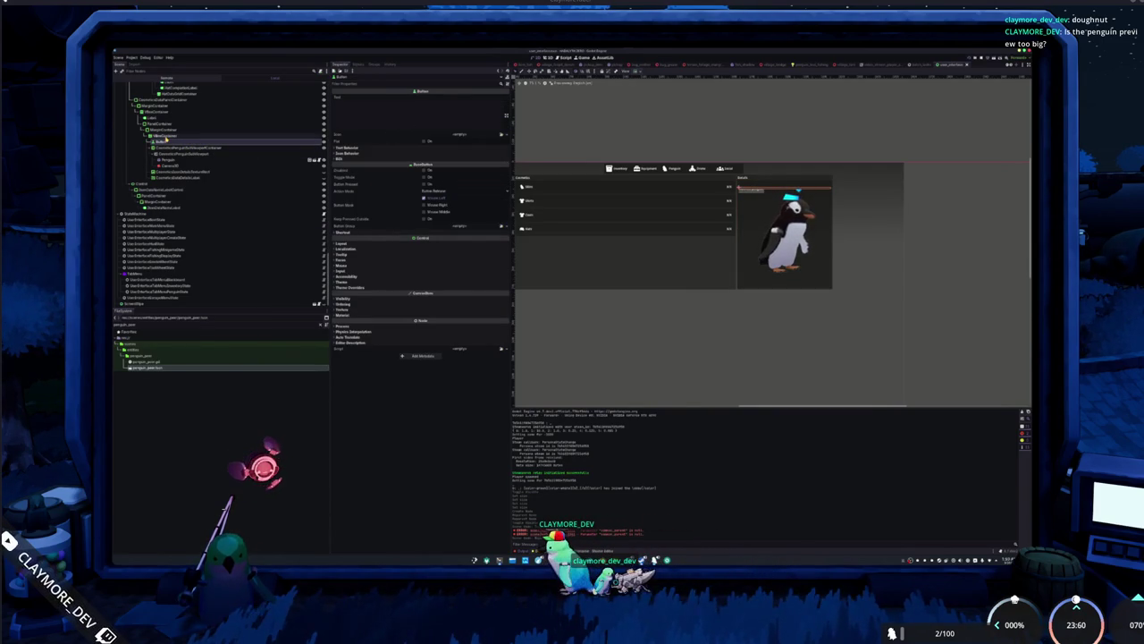
pyautogui.moveTo(179, 149); pyautogui.dragTo(181, 153)
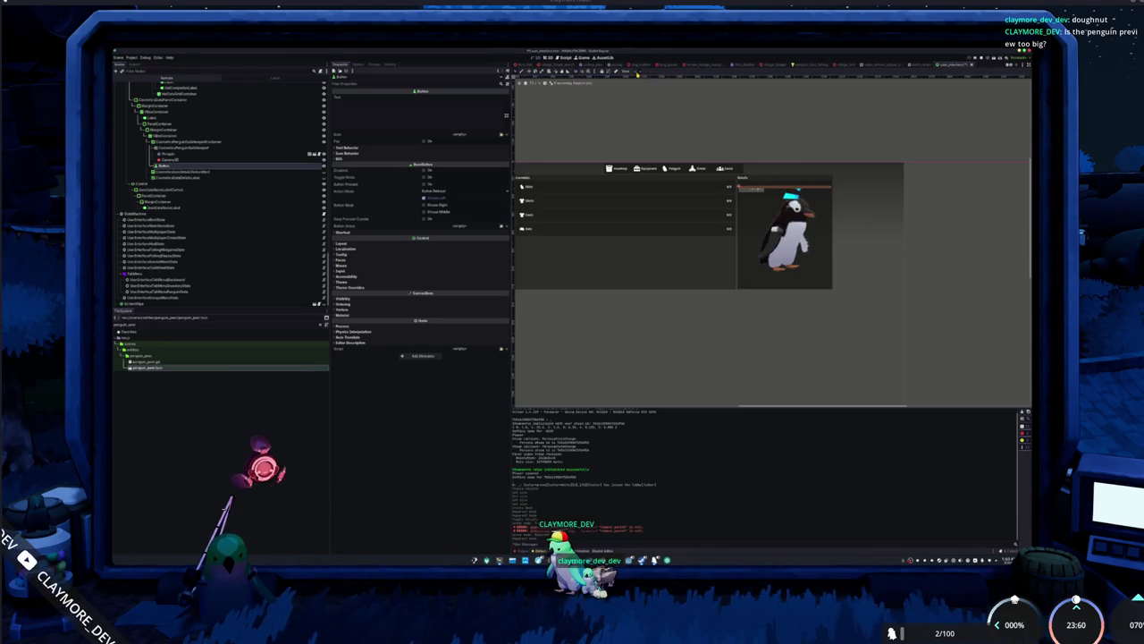
# Delete the extra Button node and save the scene with Ctrl+S.
pyautogui.click(602, 118)
pyautogui.click(162, 168)
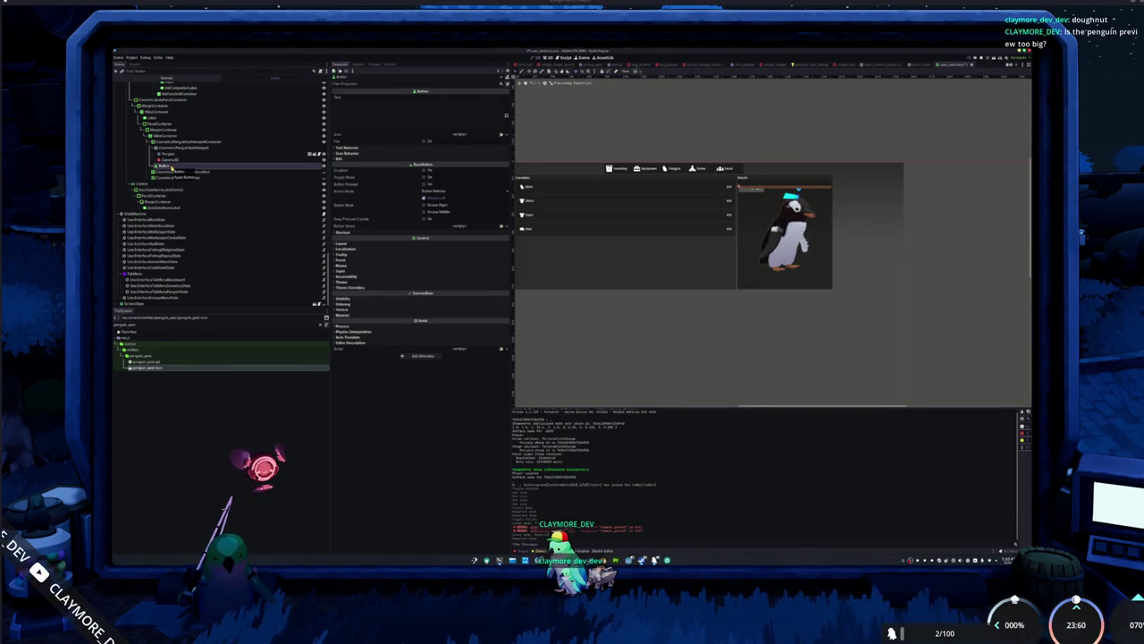
pyautogui.rightClick(174, 167)
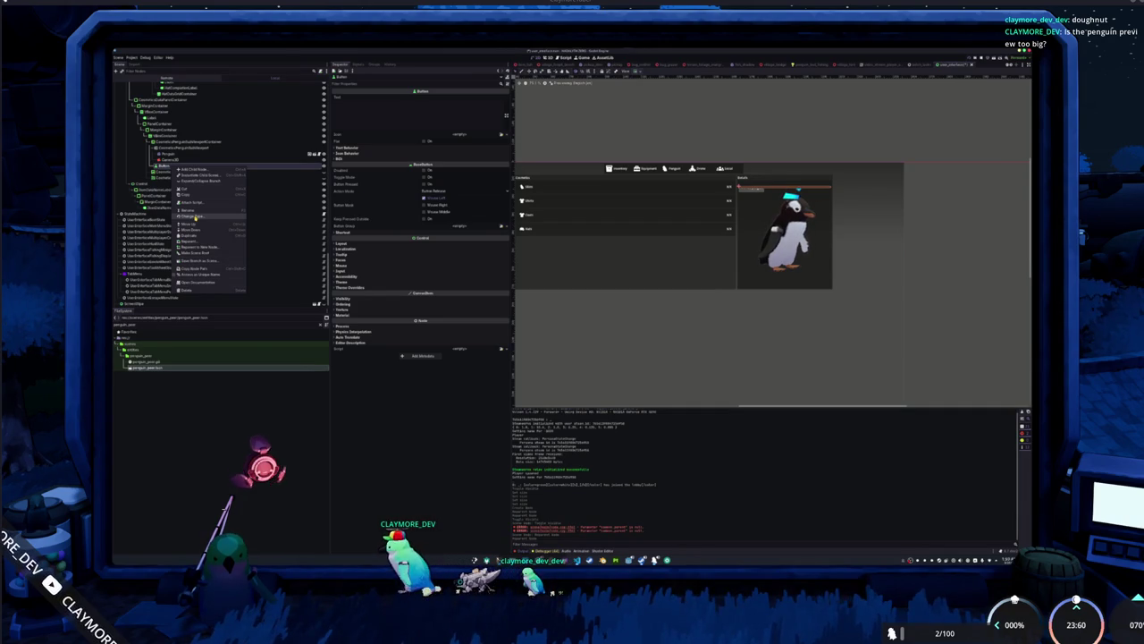
pyautogui.click(188, 289)
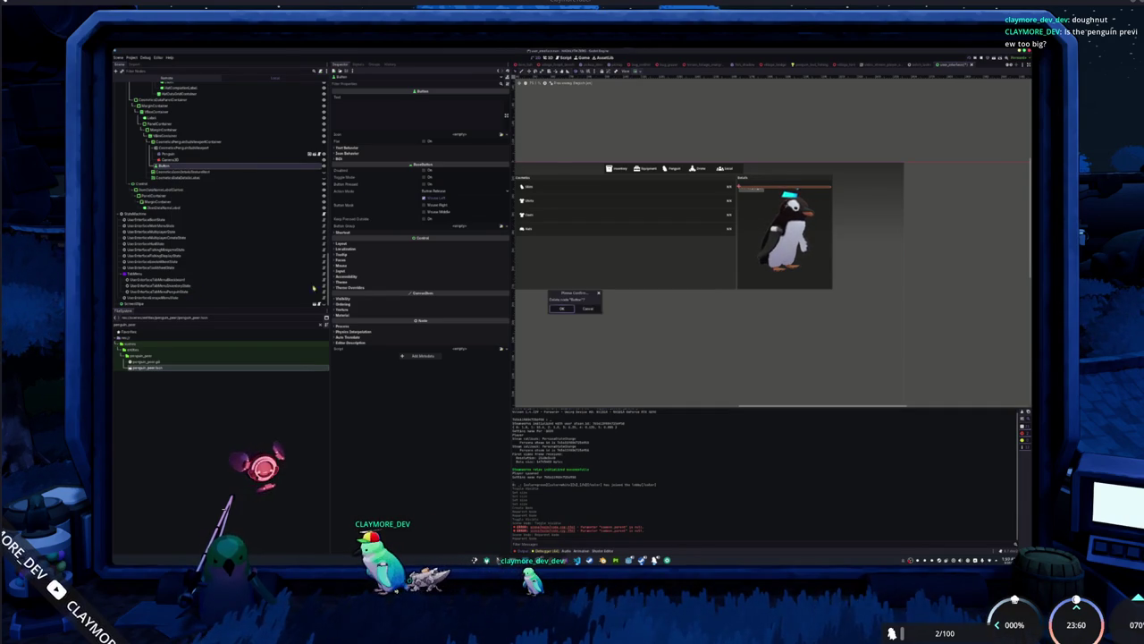
pyautogui.click(561, 308)
pyautogui.hotkey('ctrl', 's')
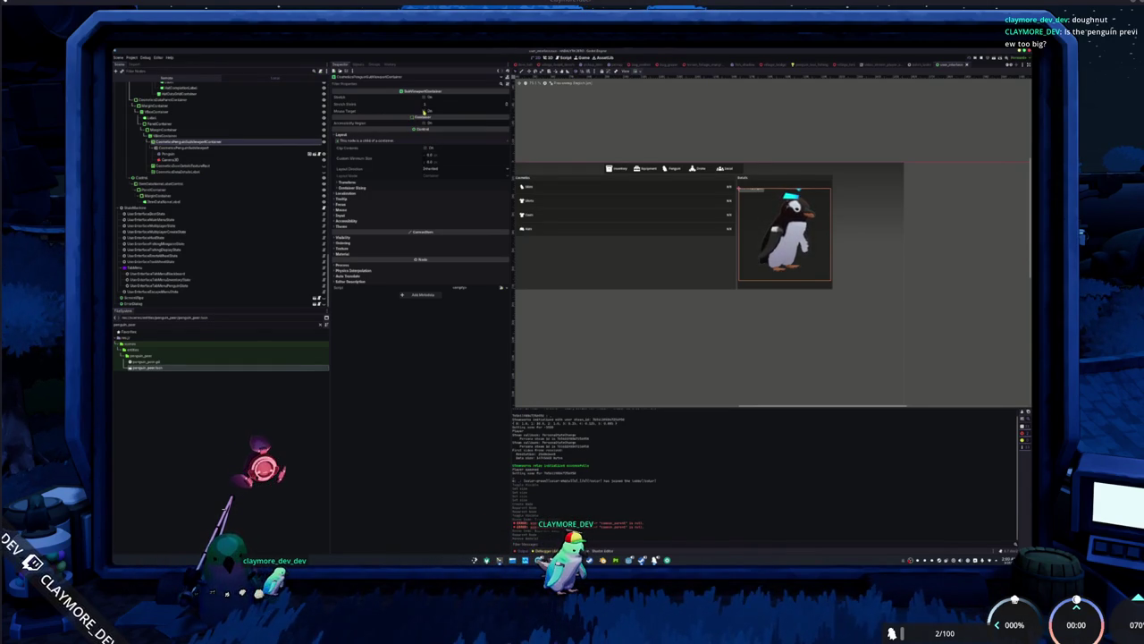
# Bring up the node options on the SubViewportContainer to add a child node.
pyautogui.rightClick(192, 141)
# Add a VBoxContainer, check its alignment options, then delete it again.
pyautogui.click(207, 153)
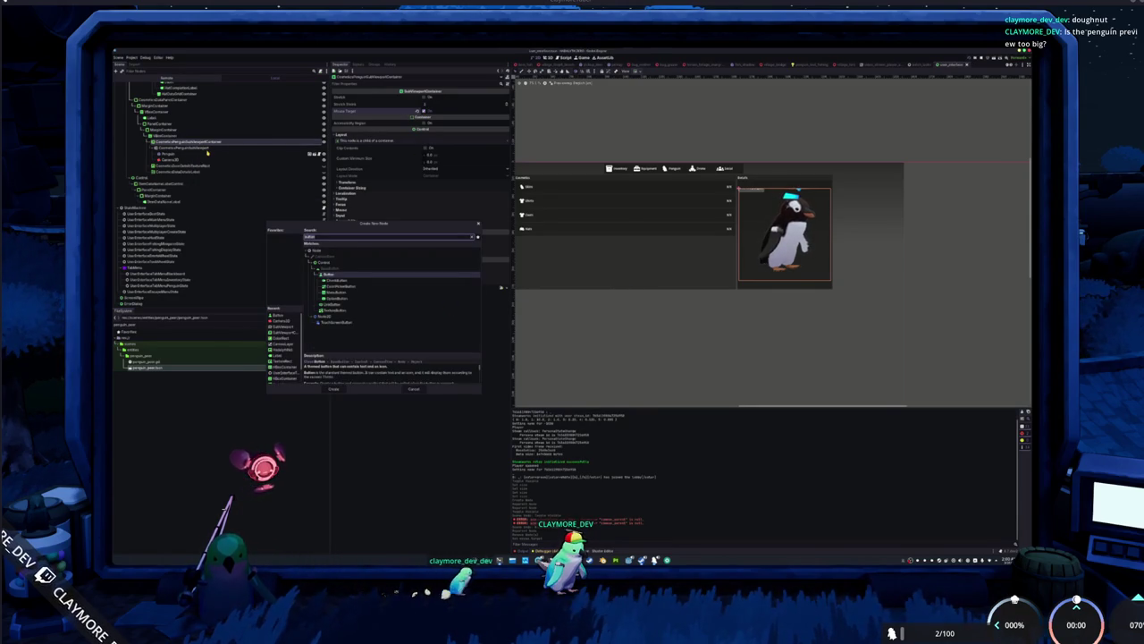
pyautogui.write('vbox')
pyautogui.press('Return')
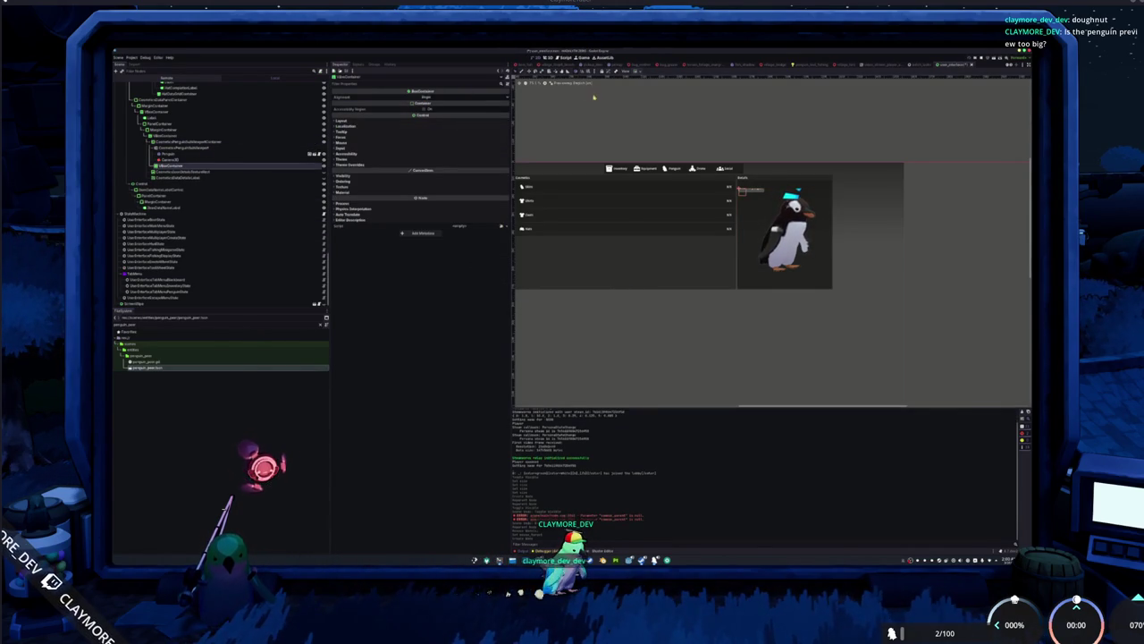
pyautogui.click(638, 72)
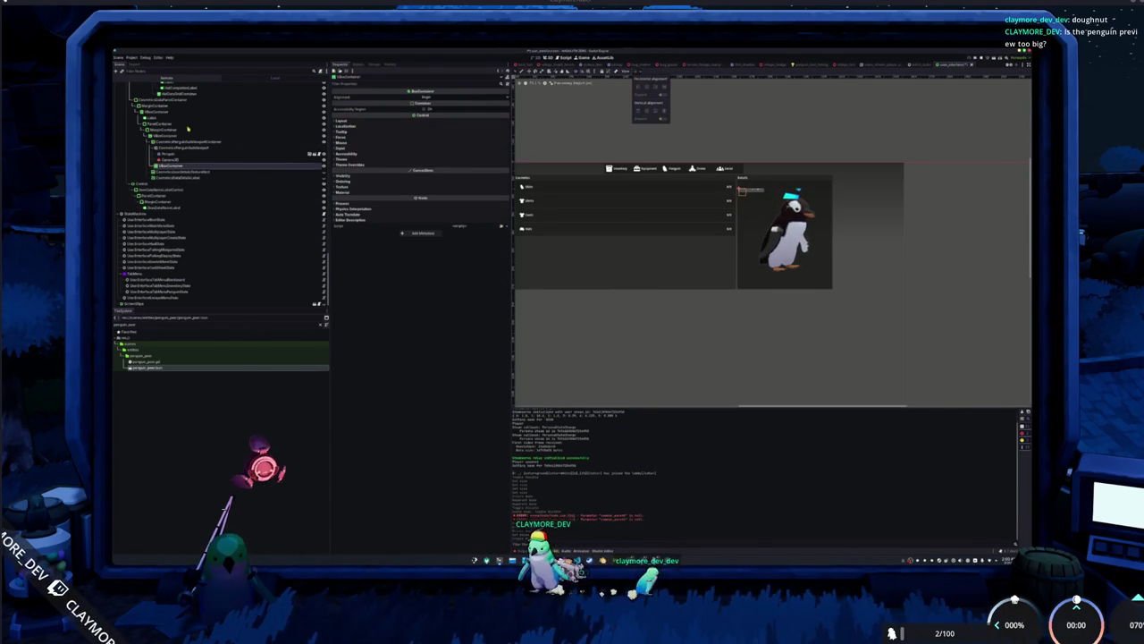
pyautogui.press('Delete')
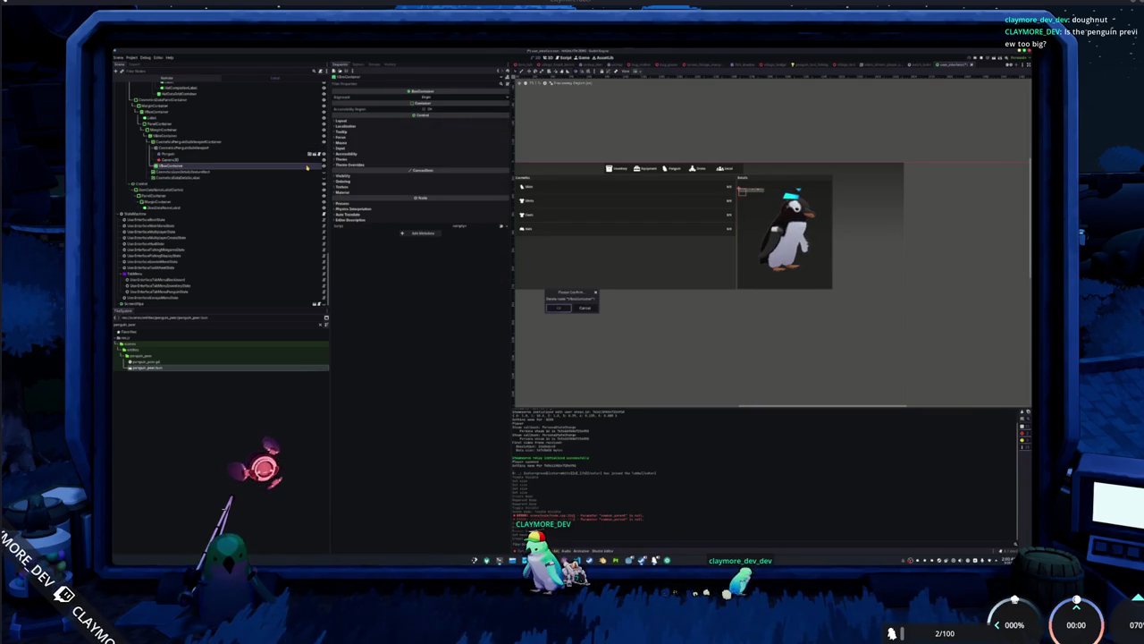
pyautogui.press('Return')
# Add a MarginContainer to the other VBoxContainer and move the penguin SubViewportContainer into it.
pyautogui.rightClick(170, 136)
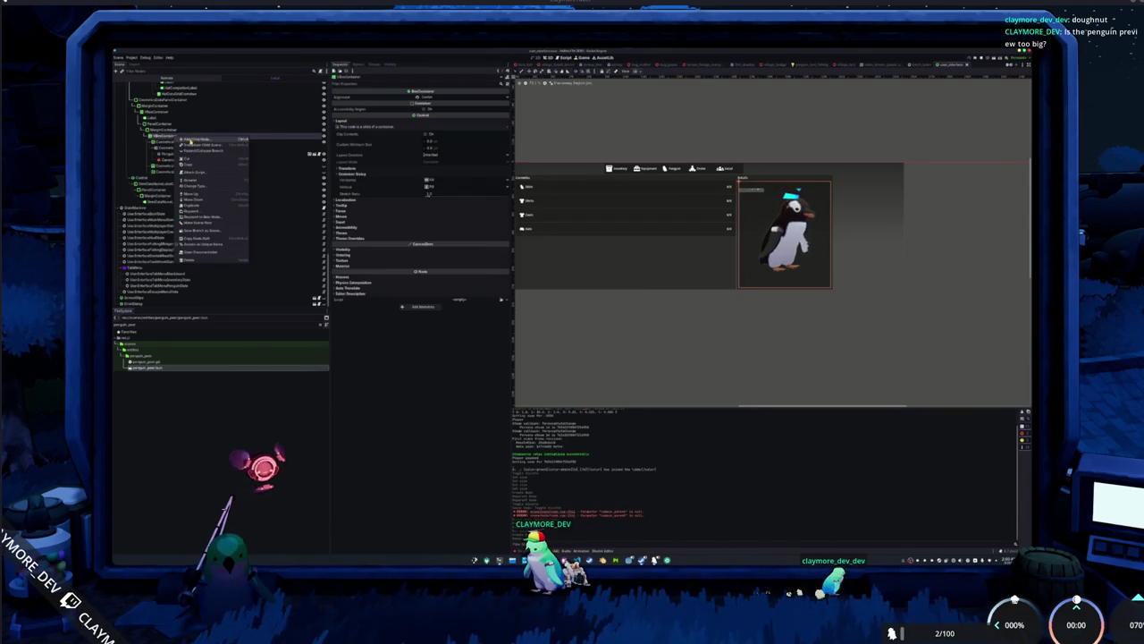
pyautogui.click(190, 141)
pyautogui.write('marg')
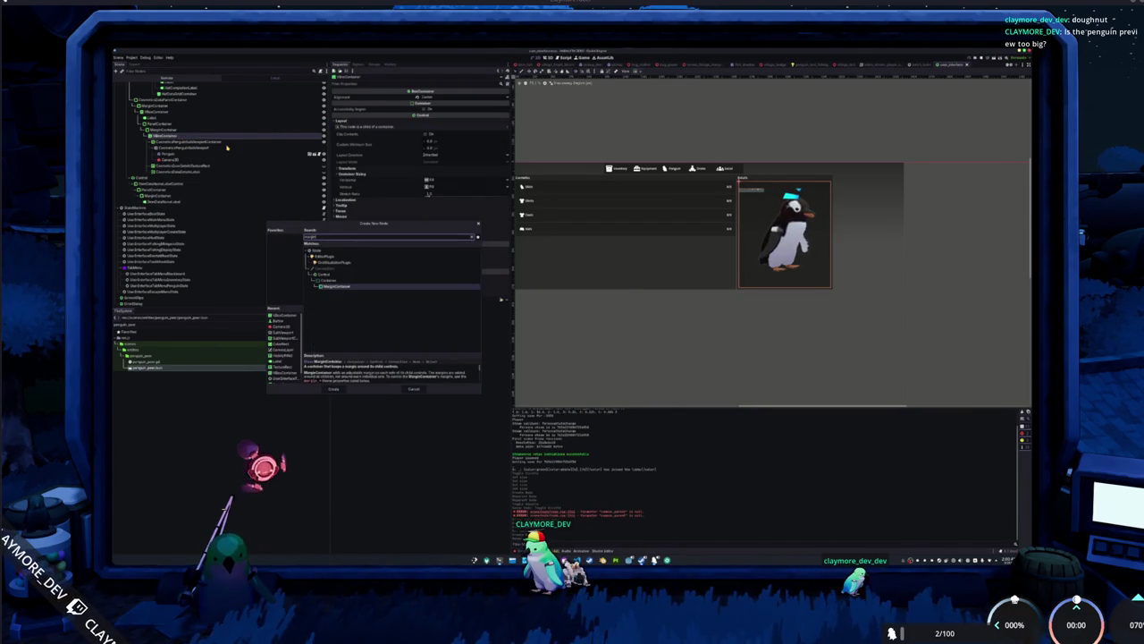
pyautogui.press('Return')
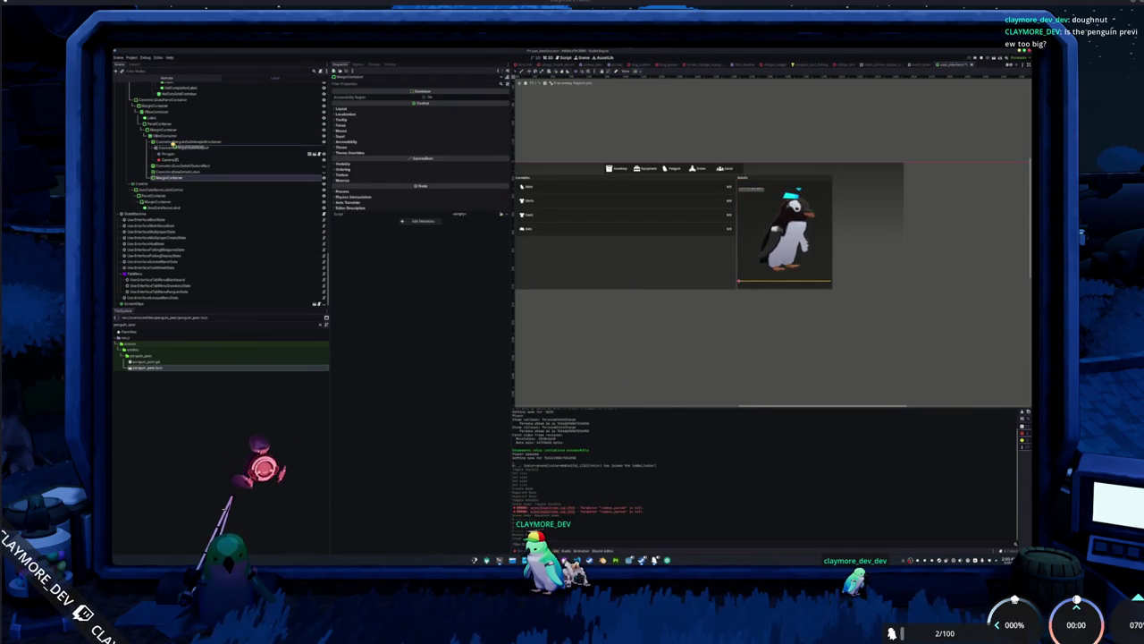
pyautogui.moveTo(176, 141); pyautogui.dragTo(198, 154)
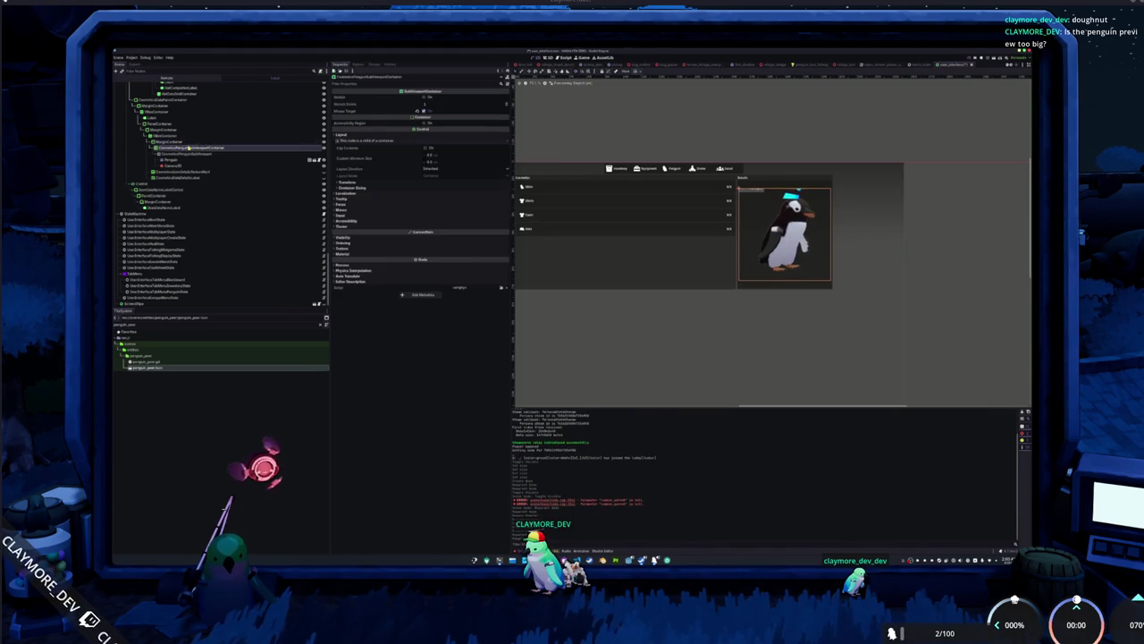
# Add a VBoxContainer child under the MarginContainer.
pyautogui.rightClick(193, 141)
pyautogui.click(195, 146)
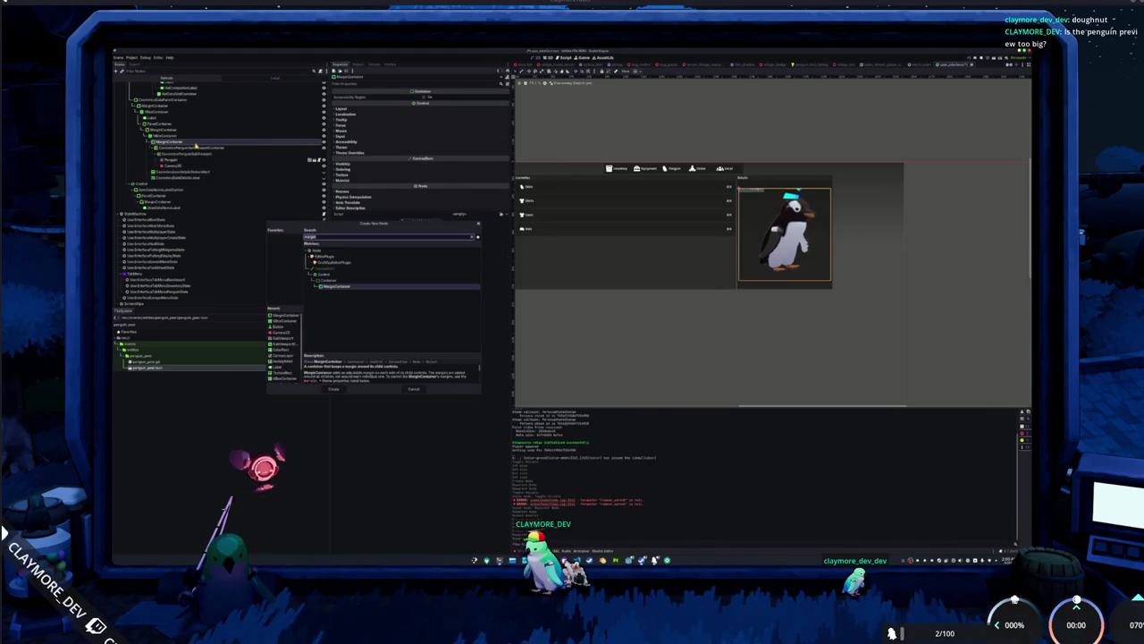
pyautogui.write('vbox')
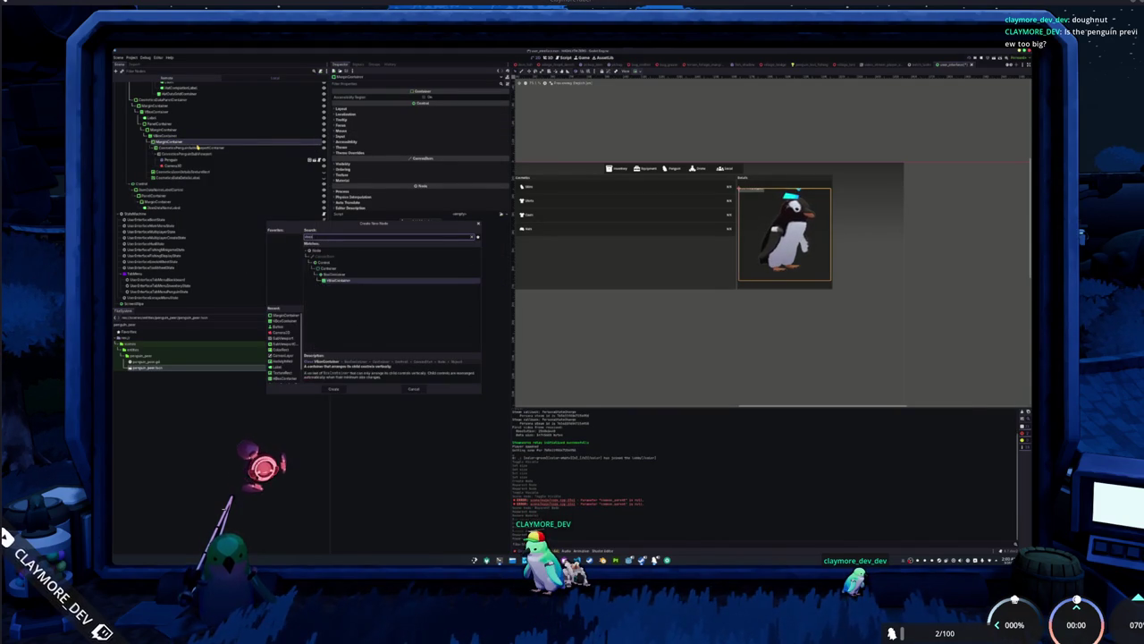
pyautogui.press('Return')
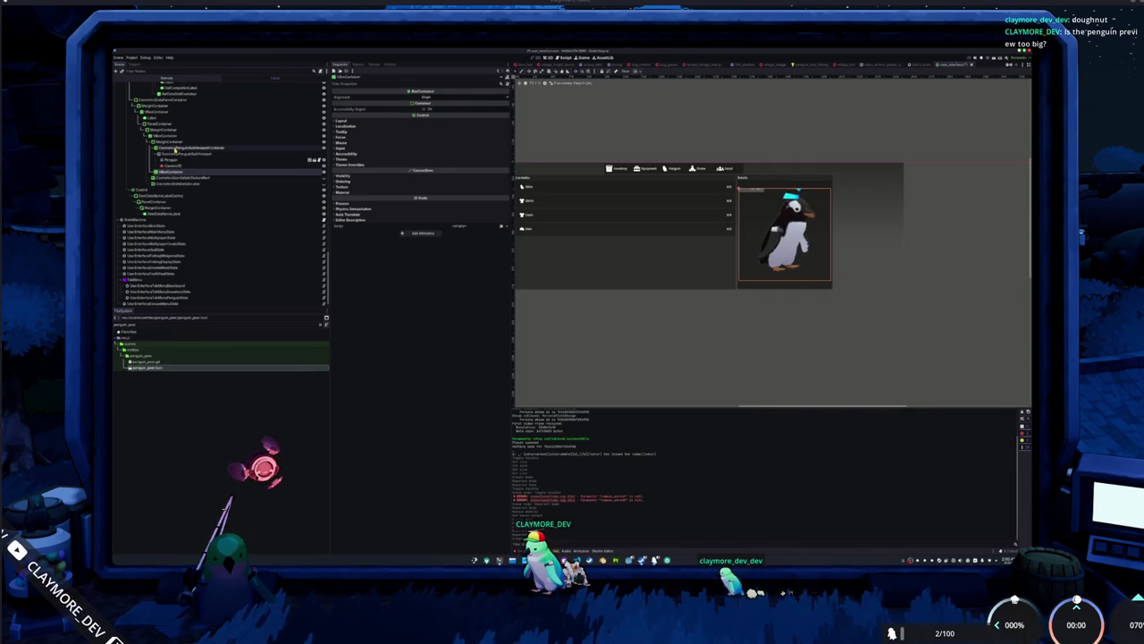
# Inspect the MarginContainer, penguin SubViewportContainer and new VBoxContainer properties.
pyautogui.click(203, 143)
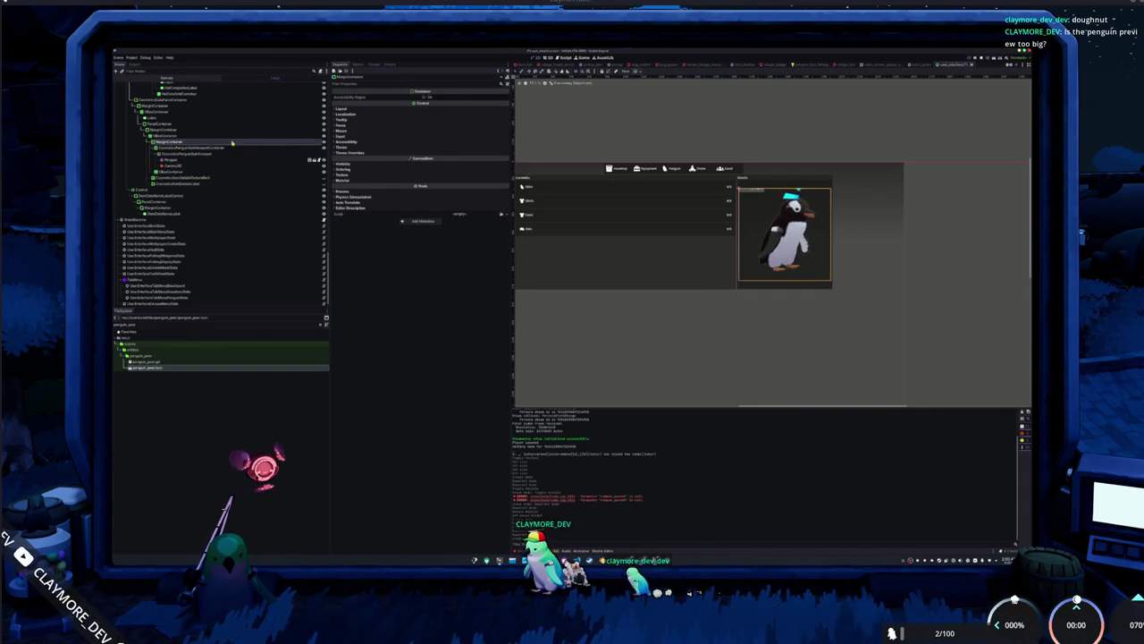
pyautogui.click(183, 148)
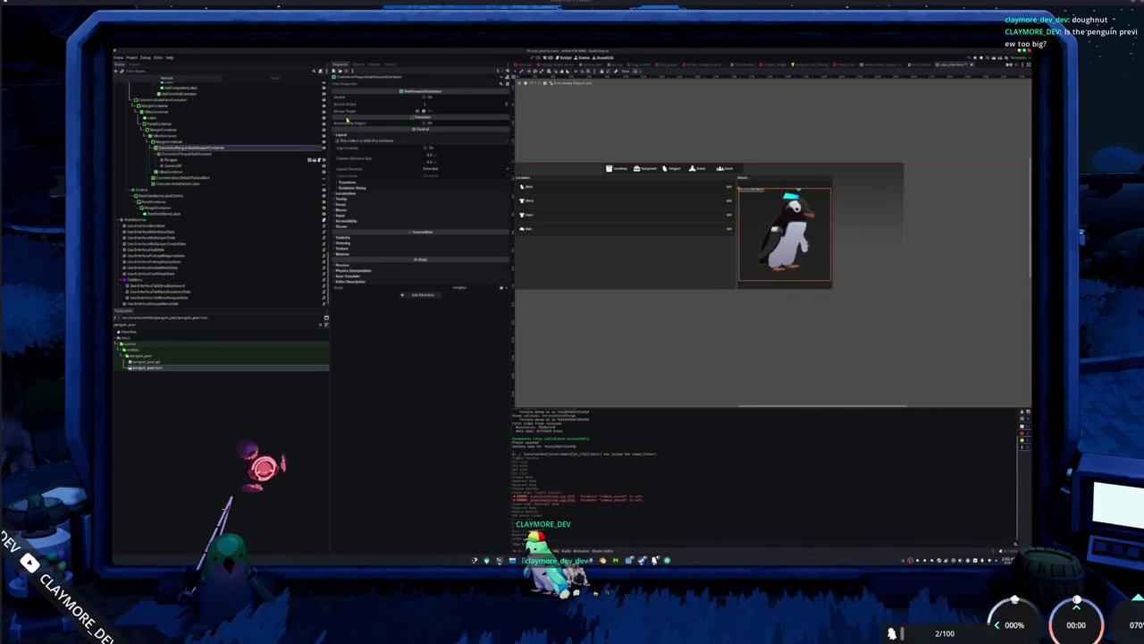
pyautogui.click(214, 141)
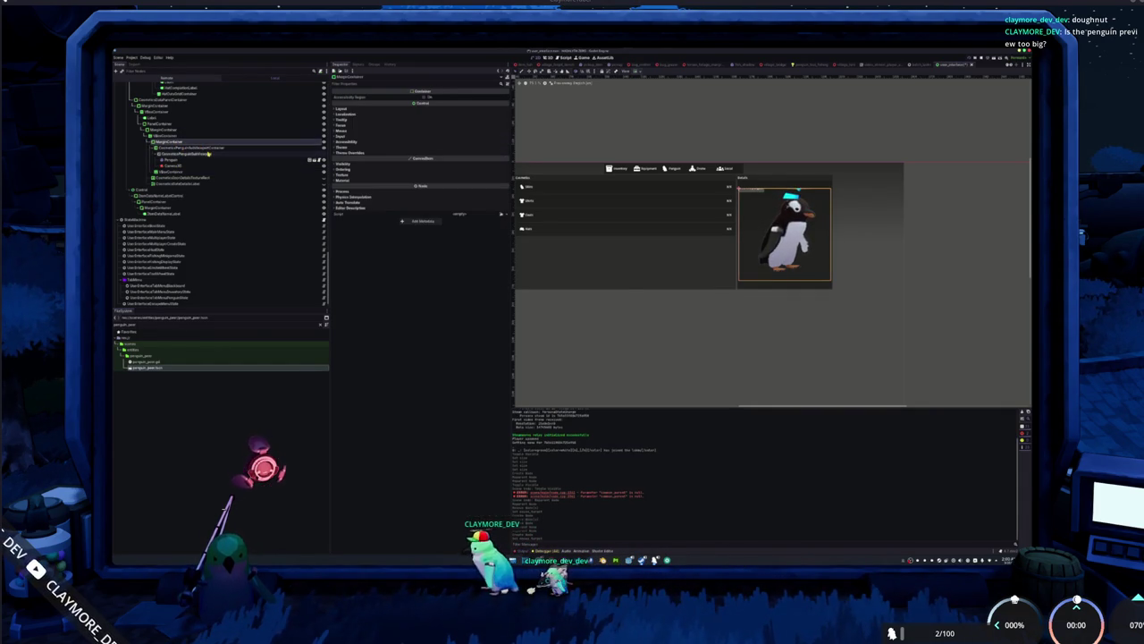
pyautogui.click(179, 170)
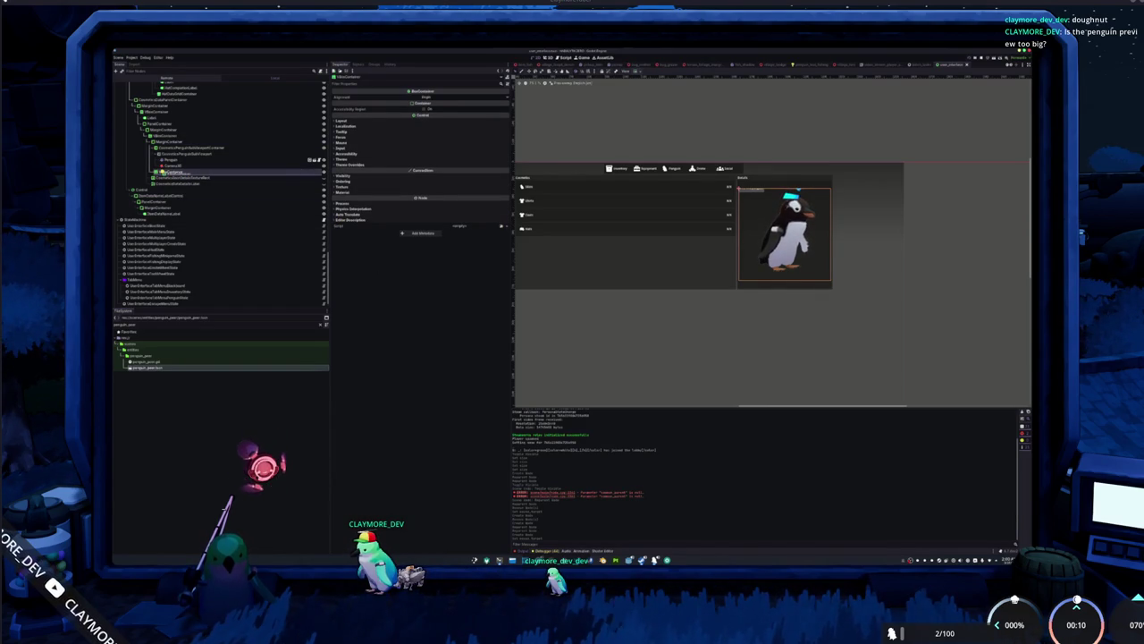
pyautogui.click(166, 142)
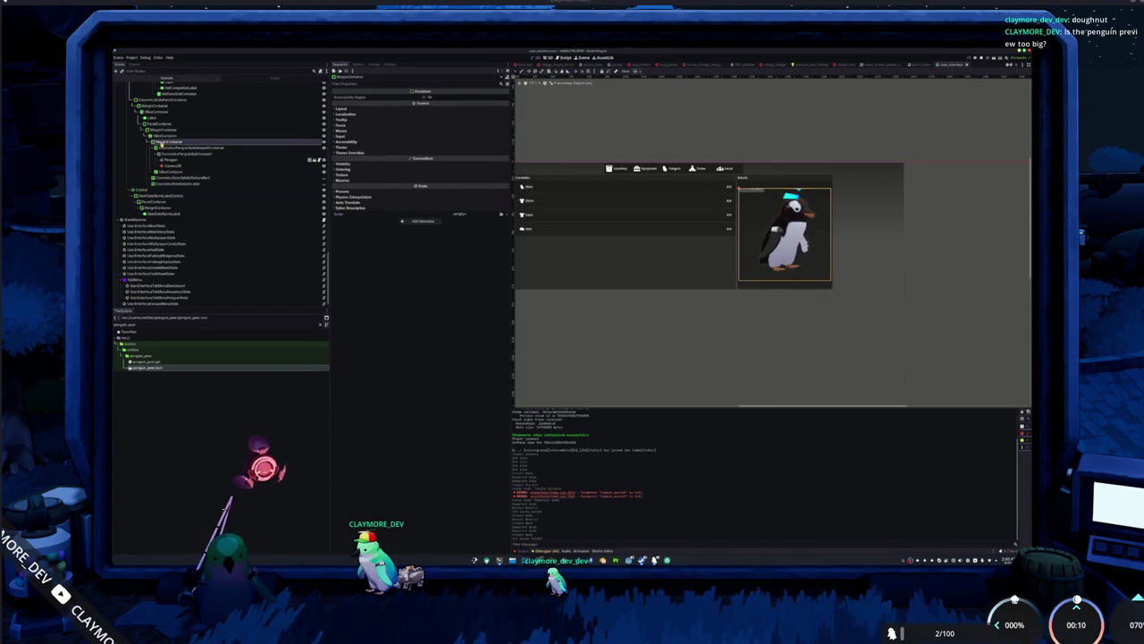
pyautogui.click(166, 148)
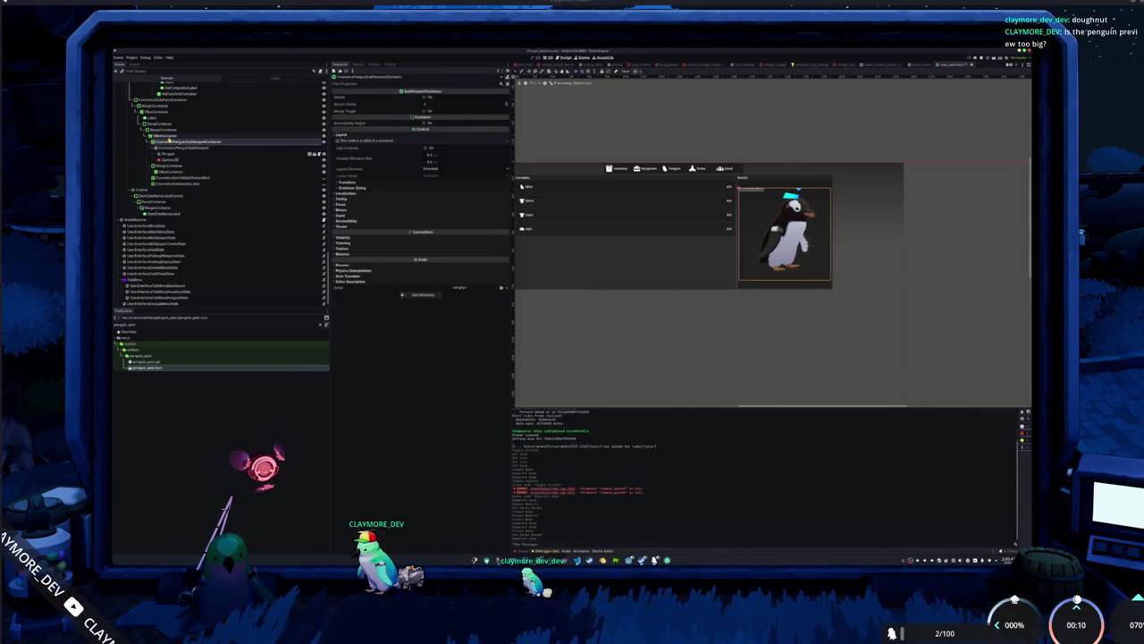
pyautogui.click(168, 166)
pyautogui.keyDown('ctrl'); pyautogui.click(168, 173); pyautogui.keyUp('ctrl')
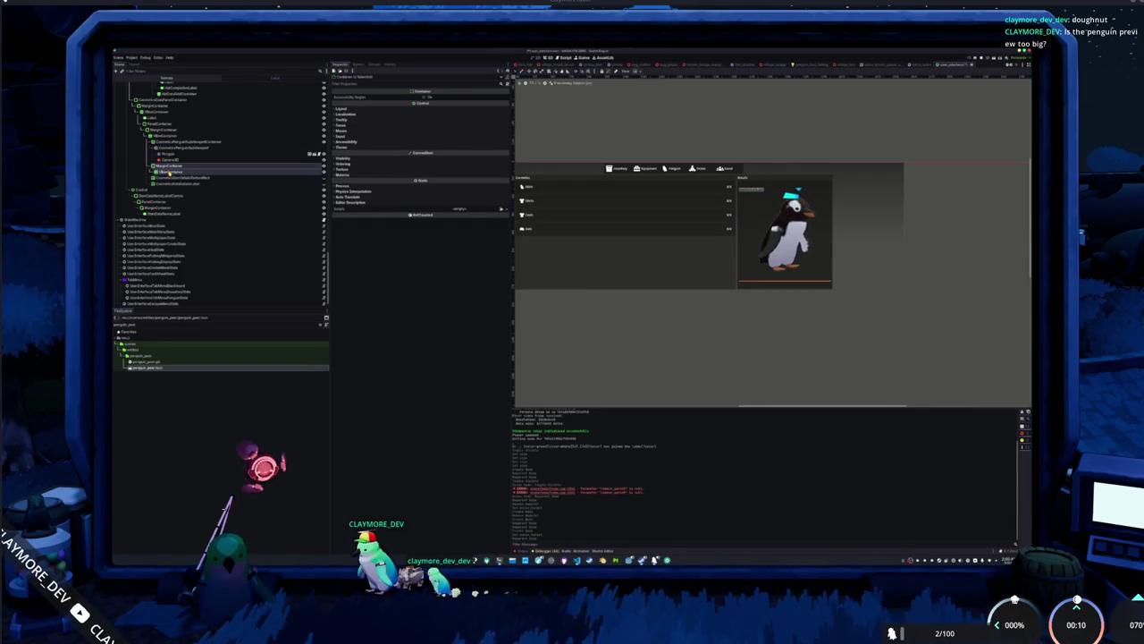
pyautogui.keyDown('ctrl'); pyautogui.click(169, 172); pyautogui.keyUp('ctrl')
pyautogui.click(165, 172)
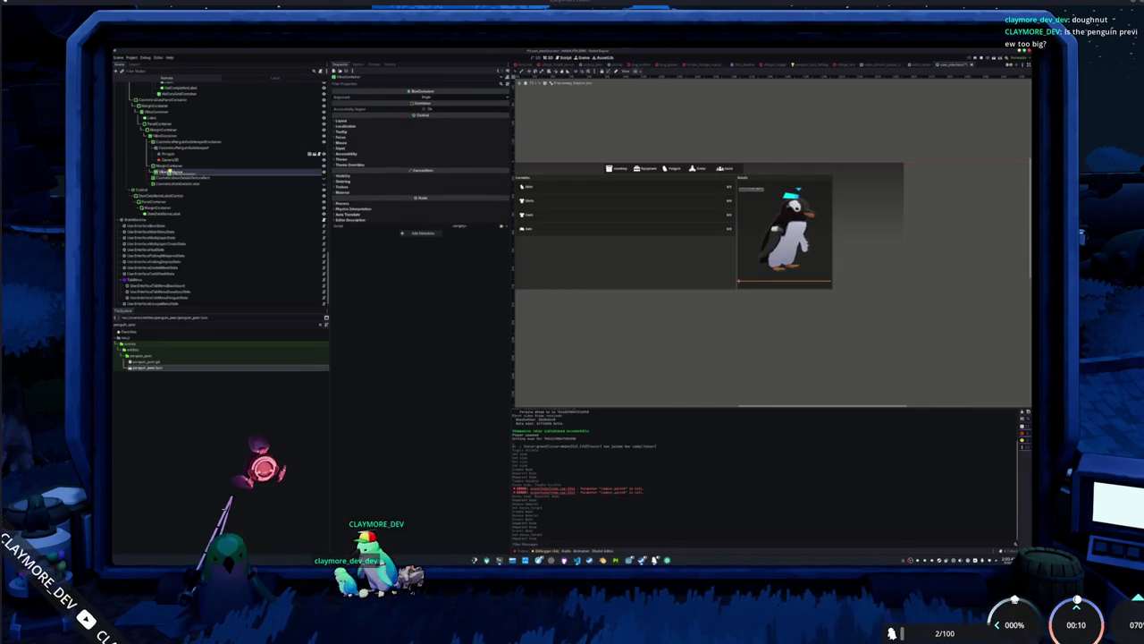
# Add another VBoxContainer as a child of the upper VBoxContainer.
pyautogui.click(164, 135)
pyautogui.rightClick(164, 135)
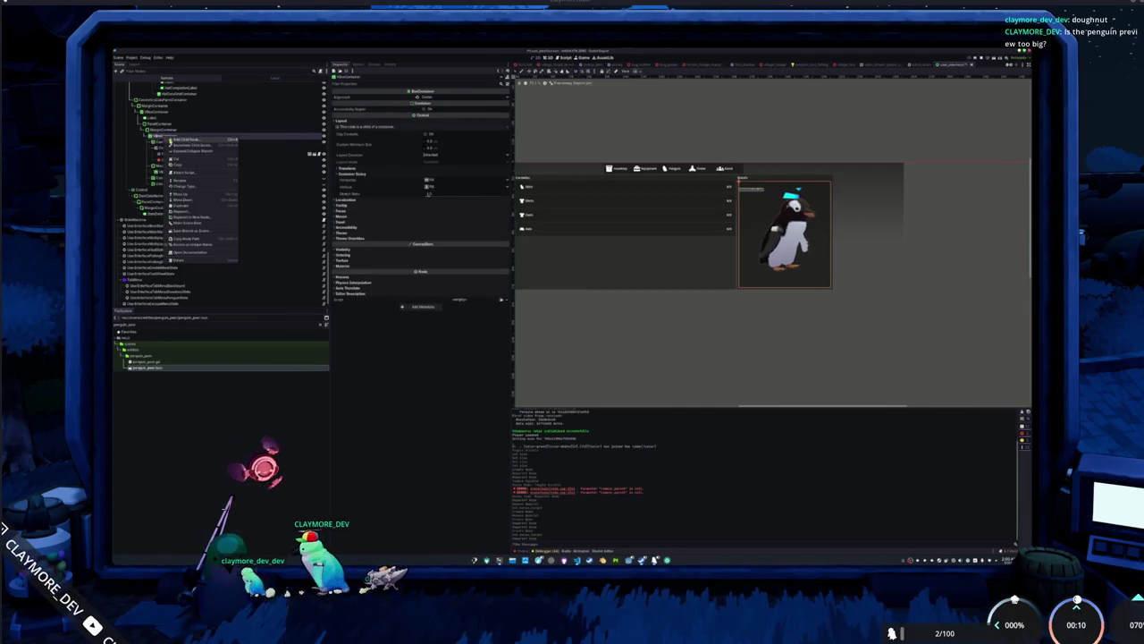
pyautogui.click(184, 140)
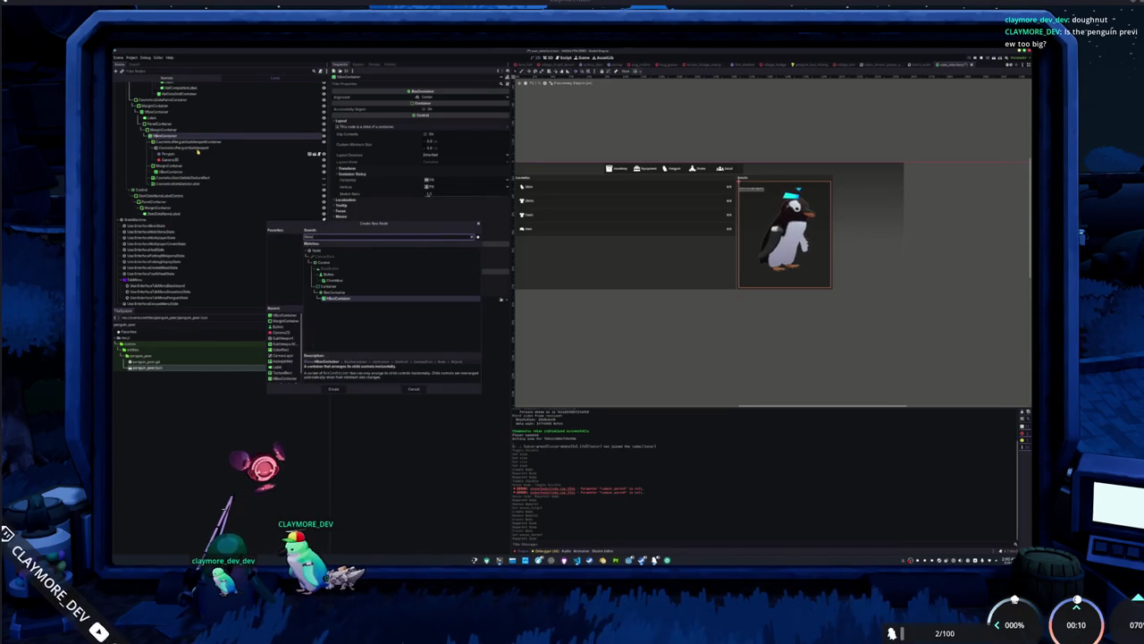
pyautogui.press('Return')
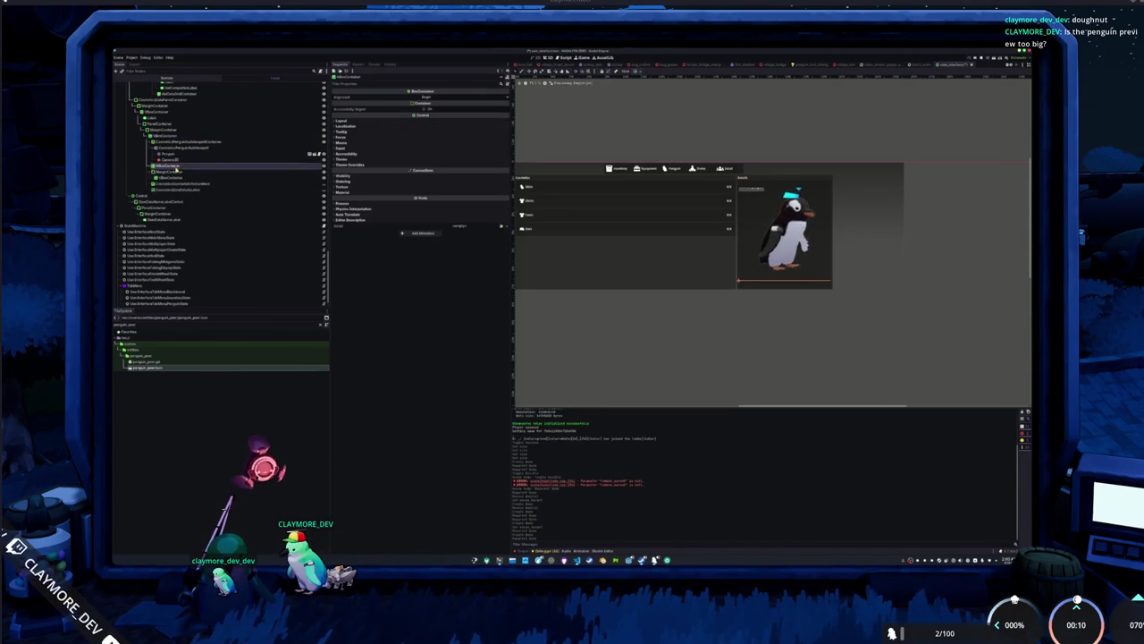
# Delete the extra VBoxContainer and inspect the remaining one.
pyautogui.click(178, 175)
pyautogui.keyDown('ctrl'); pyautogui.click(180, 183); pyautogui.keyUp('ctrl')
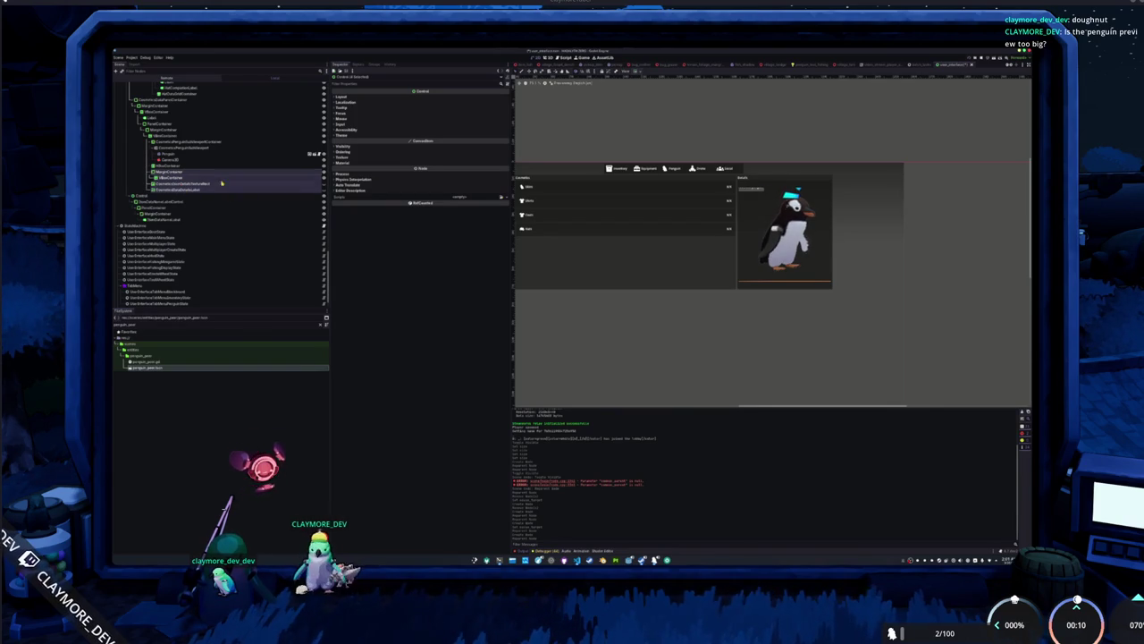
pyautogui.click(195, 179)
pyautogui.press('Delete')
pyautogui.press('Return')
pyautogui.click(205, 167)
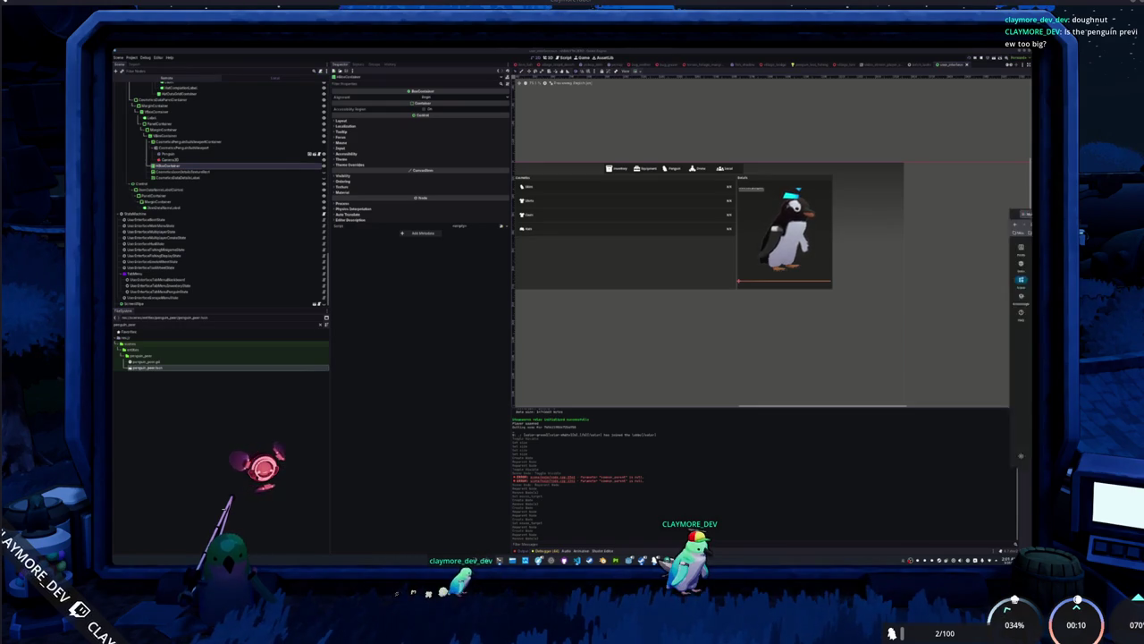
# Search Material Symbols for 'drag', with filled style and raised grade and optical size.
pyautogui.hotkey('alt', 'Tab')
pyautogui.click(786, 239)
pyautogui.write('drag')
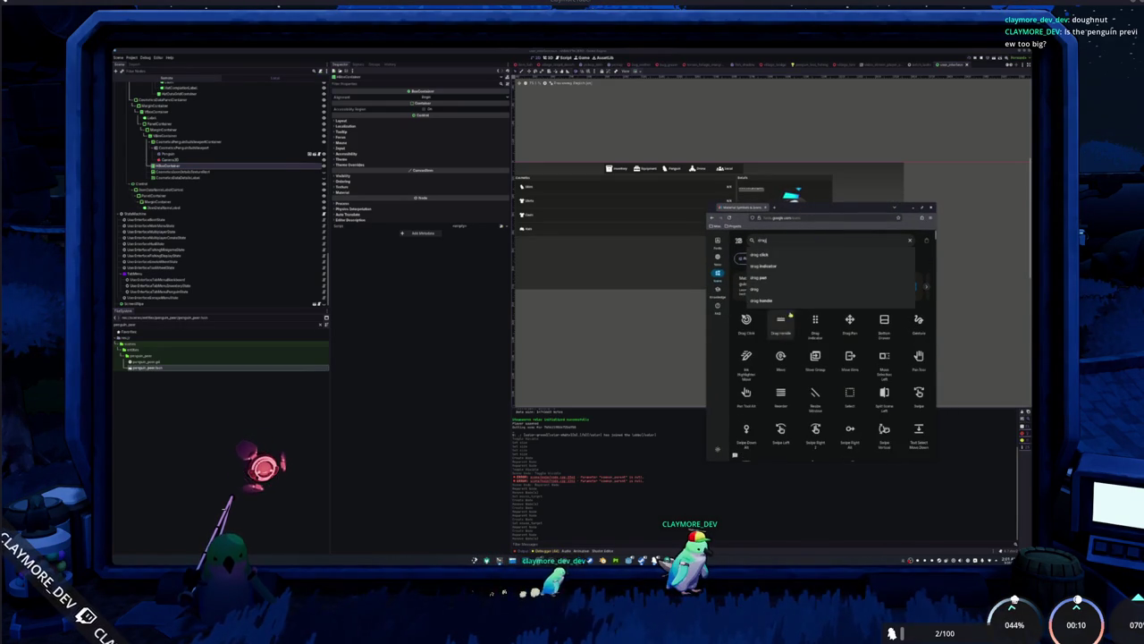
pyautogui.click(765, 358)
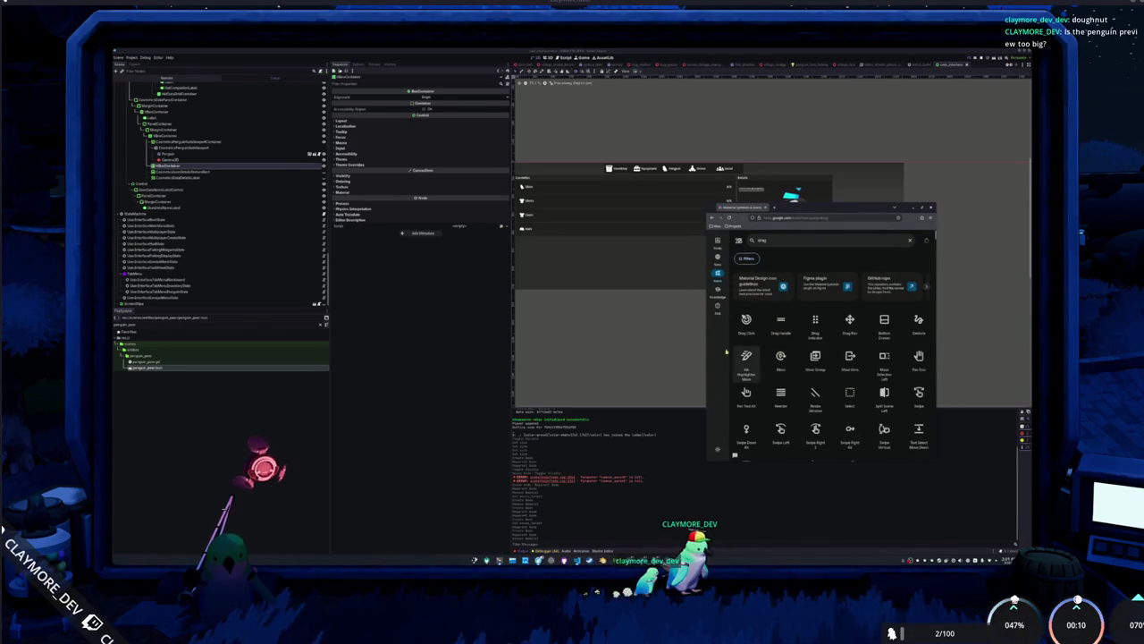
pyautogui.moveTo(705, 350); pyautogui.dragTo(589, 345)
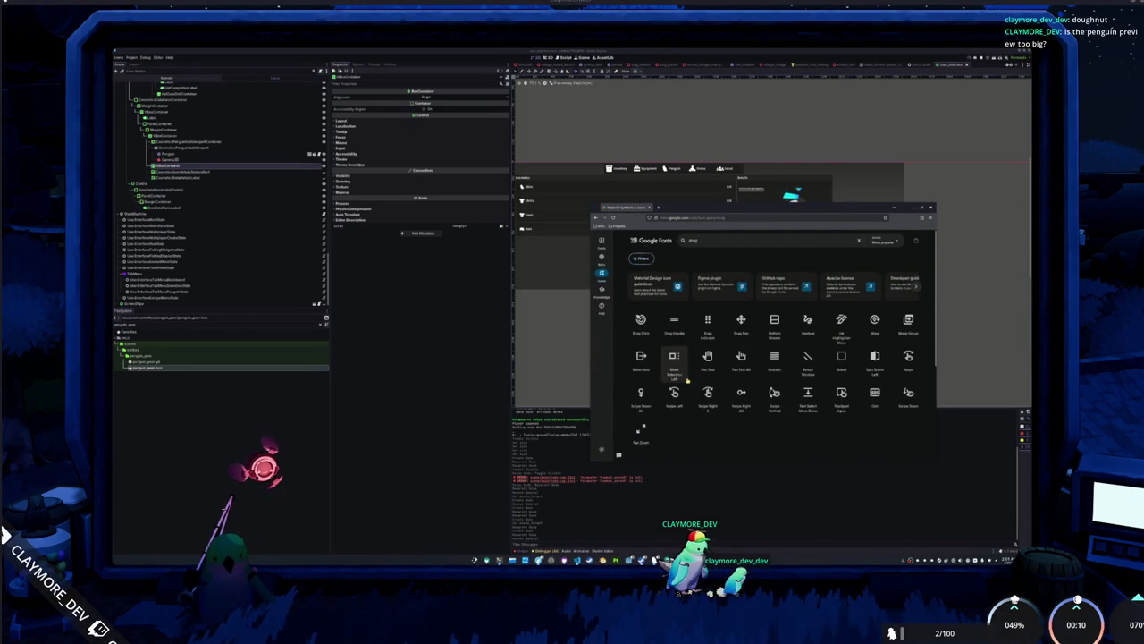
pyautogui.click(642, 262)
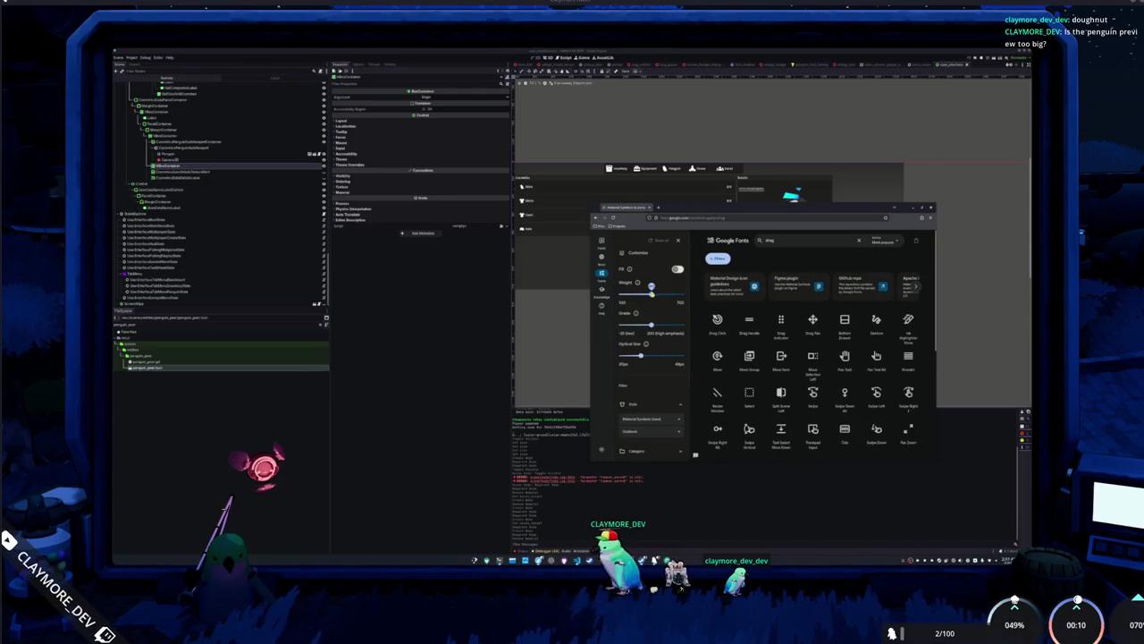
pyautogui.moveTo(646, 357)
pyautogui.mouseDown()
pyautogui.moveTo(683, 355)
pyautogui.moveTo(682, 324)
pyautogui.mouseUp()
pyautogui.click(679, 268)
pyautogui.click(678, 241)
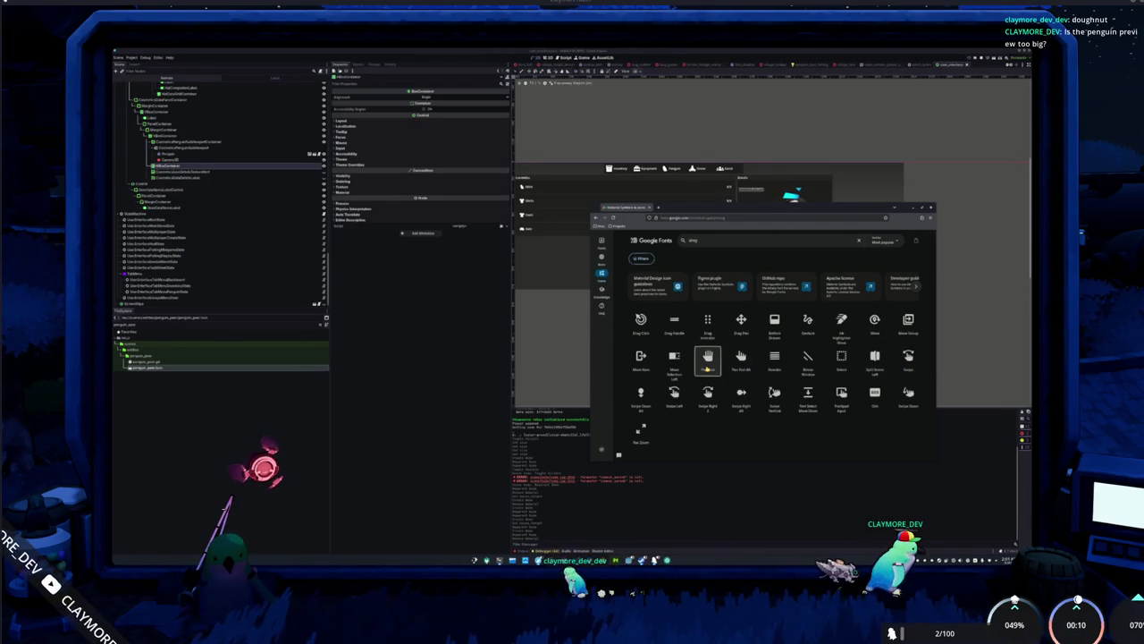
# Download the Pan Tool icon as a PNG and return to the Godot editor.
pyautogui.click(707, 362)
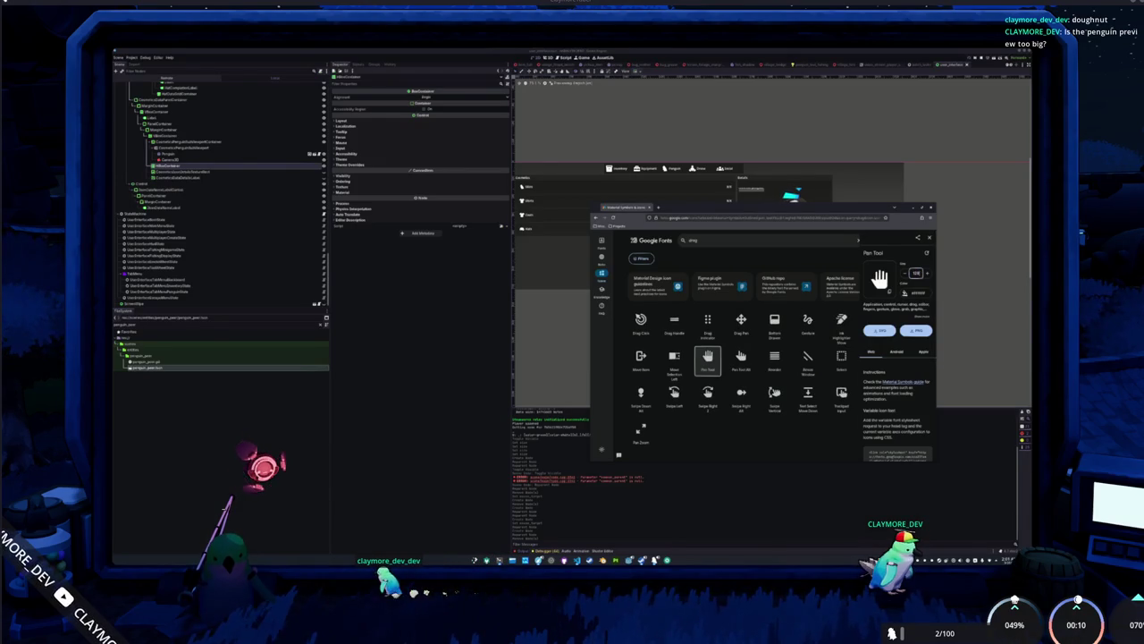
pyautogui.click(916, 330)
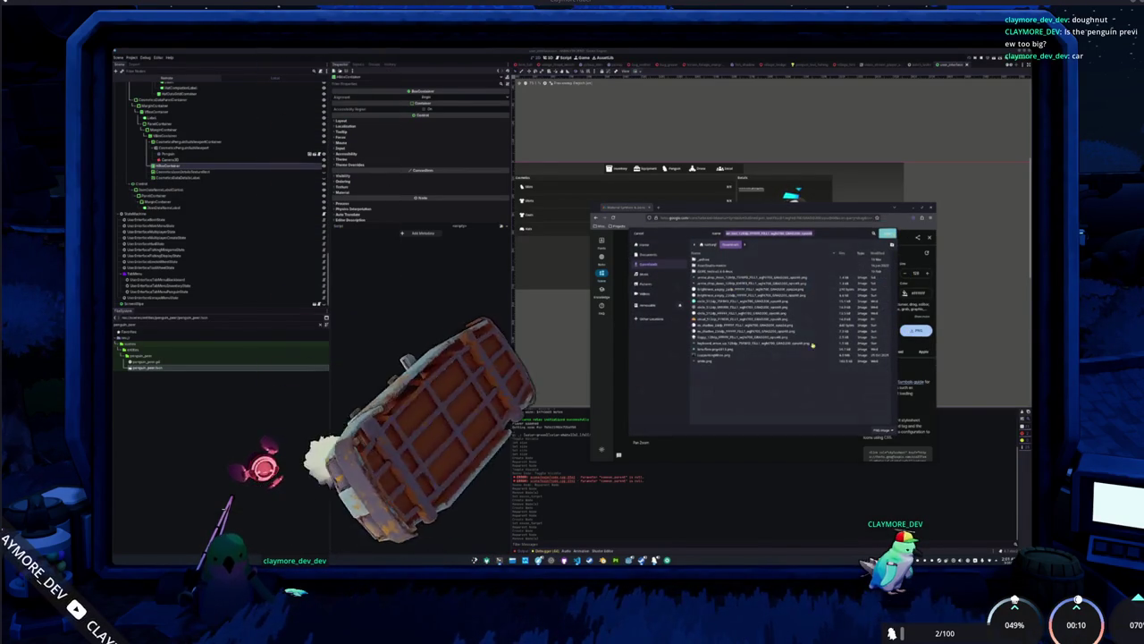
pyautogui.press('Return')
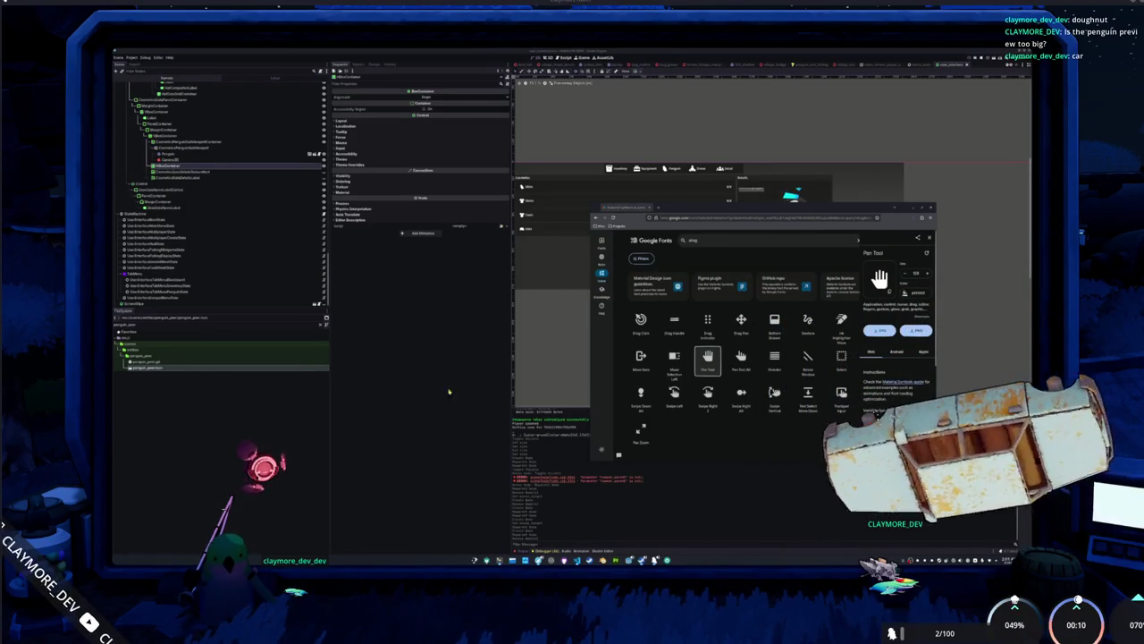
pyautogui.click(213, 354)
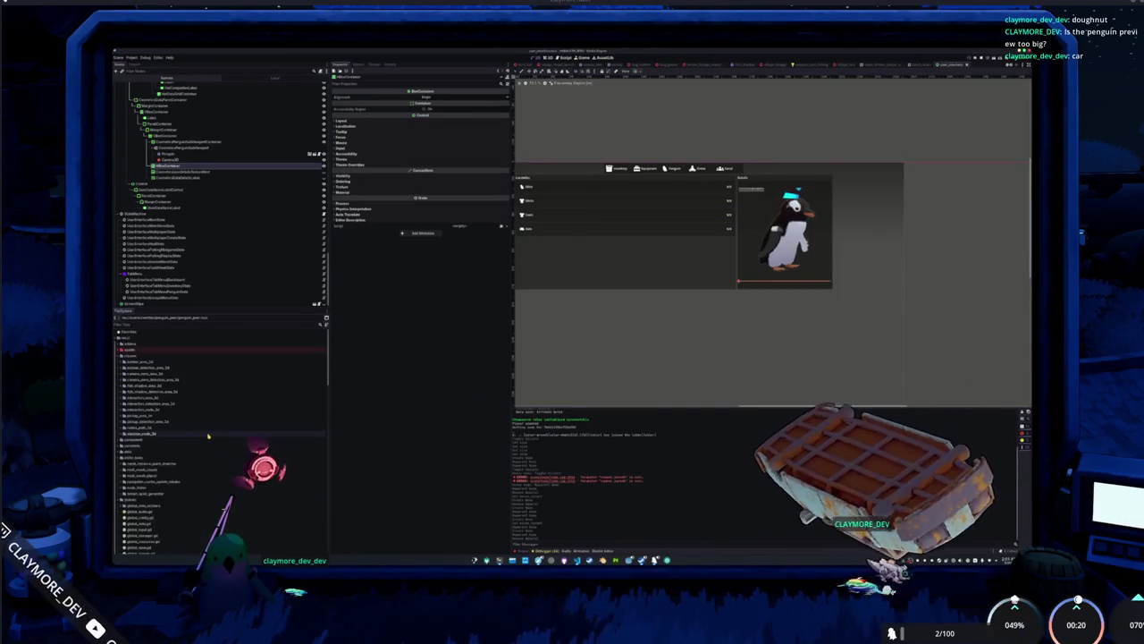
# Expand the assets folder in the FileSystem dock and scroll to its image files.
pyautogui.doubleClick(157, 352)
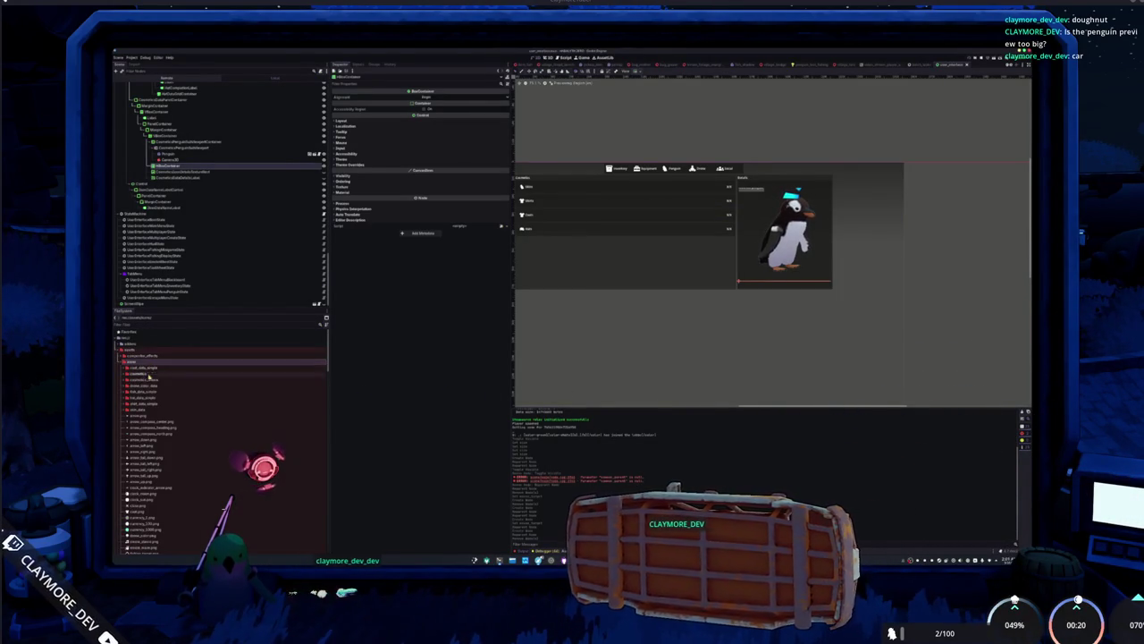
pyautogui.doubleClick(157, 353)
pyautogui.scroll(-2, 150, 429)
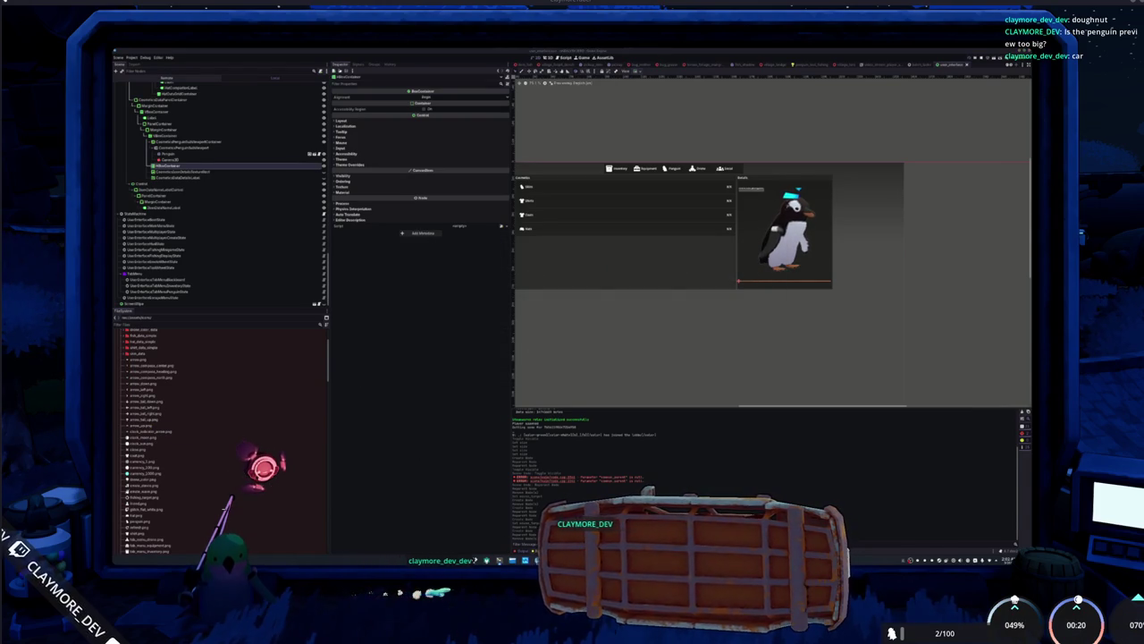
pyautogui.moveTo(499, 560)
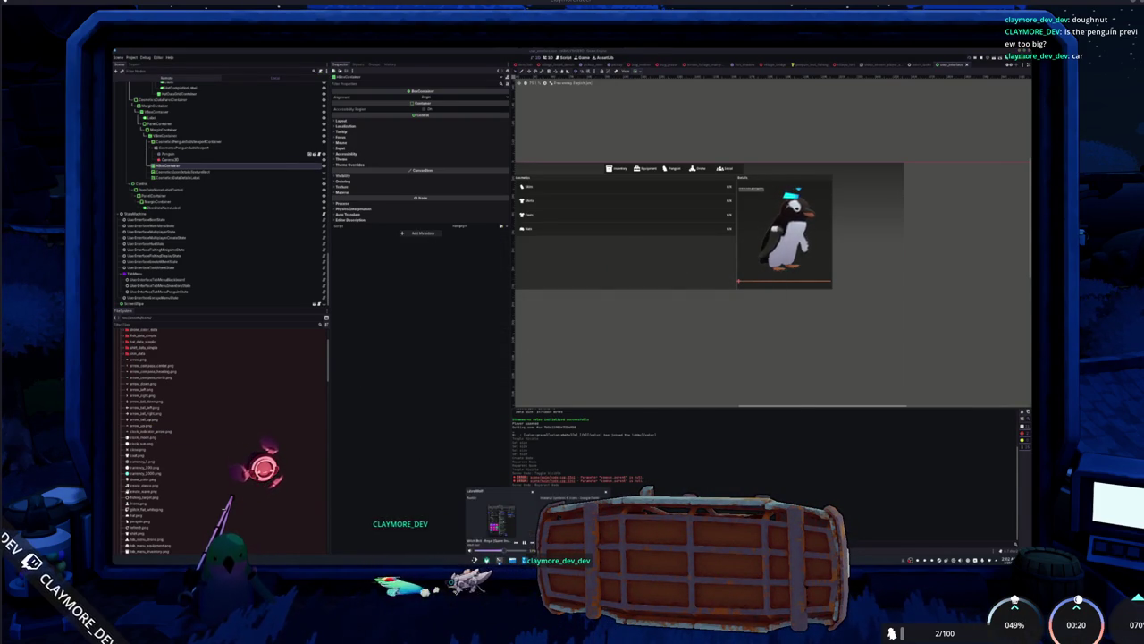
pyautogui.click(600, 496)
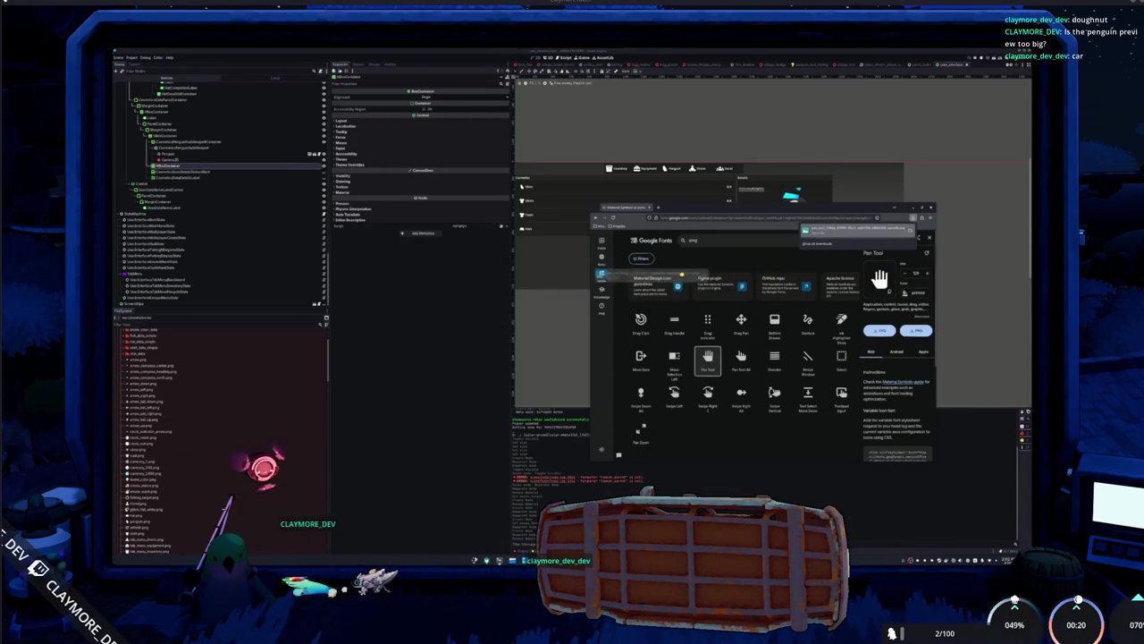
pyautogui.click(203, 437)
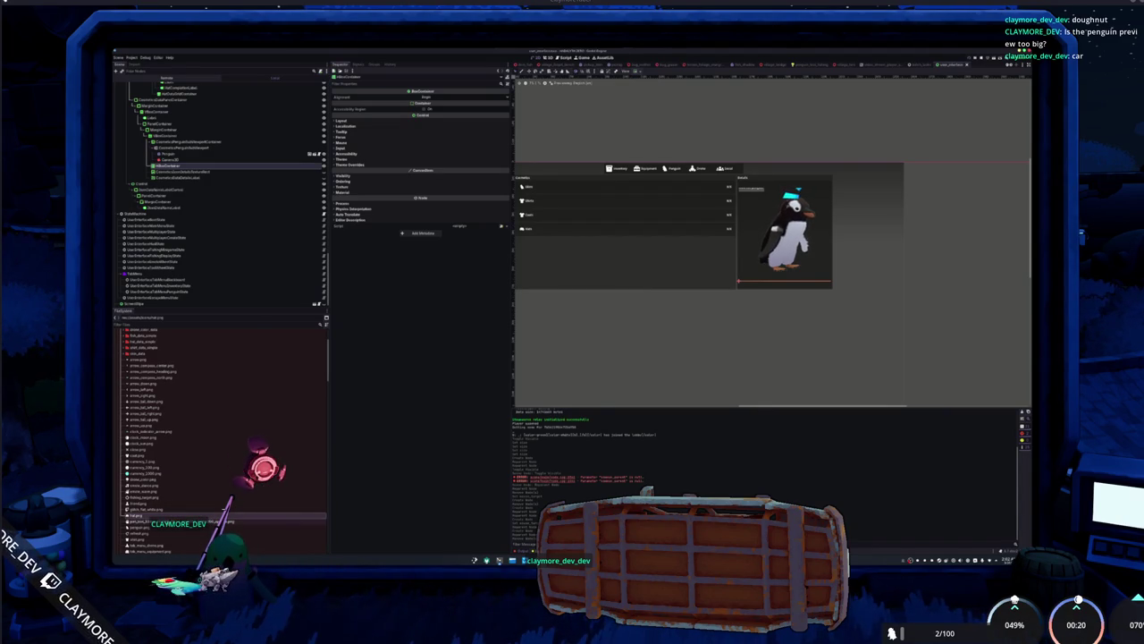
# Select the downloaded icon among the asset images and bring up options for the preview container node.
pyautogui.click(179, 522)
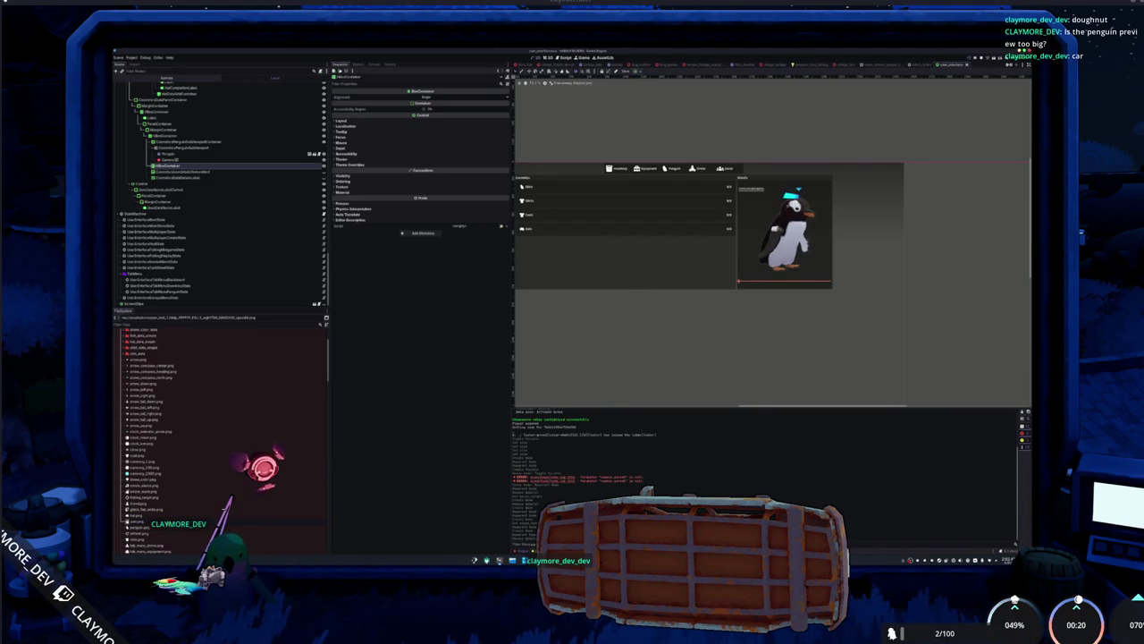
pyautogui.click(170, 522)
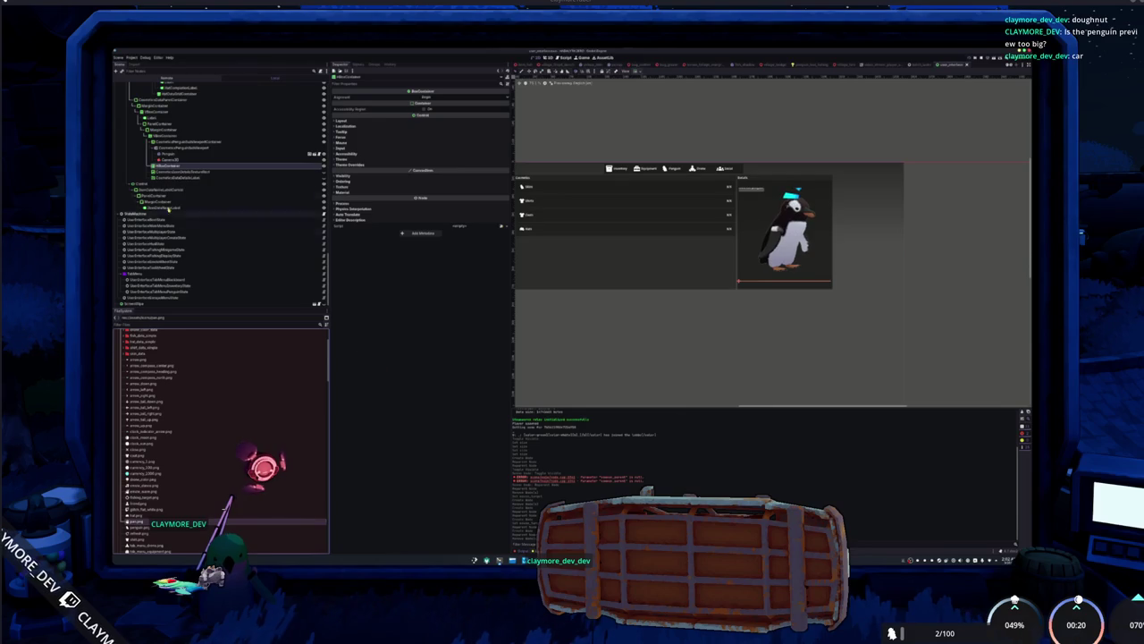
pyautogui.rightClick(175, 167)
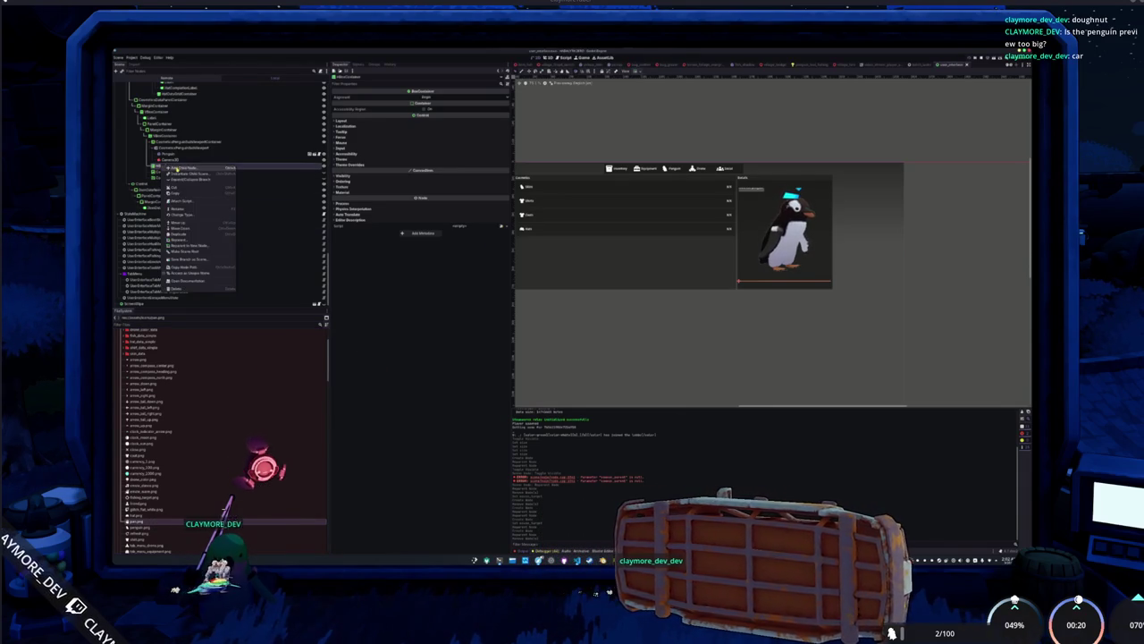
# Add a TextureRect using the hand icon texture and centre the container's contents.
pyautogui.click(175, 167)
pyautogui.write('texturerect')
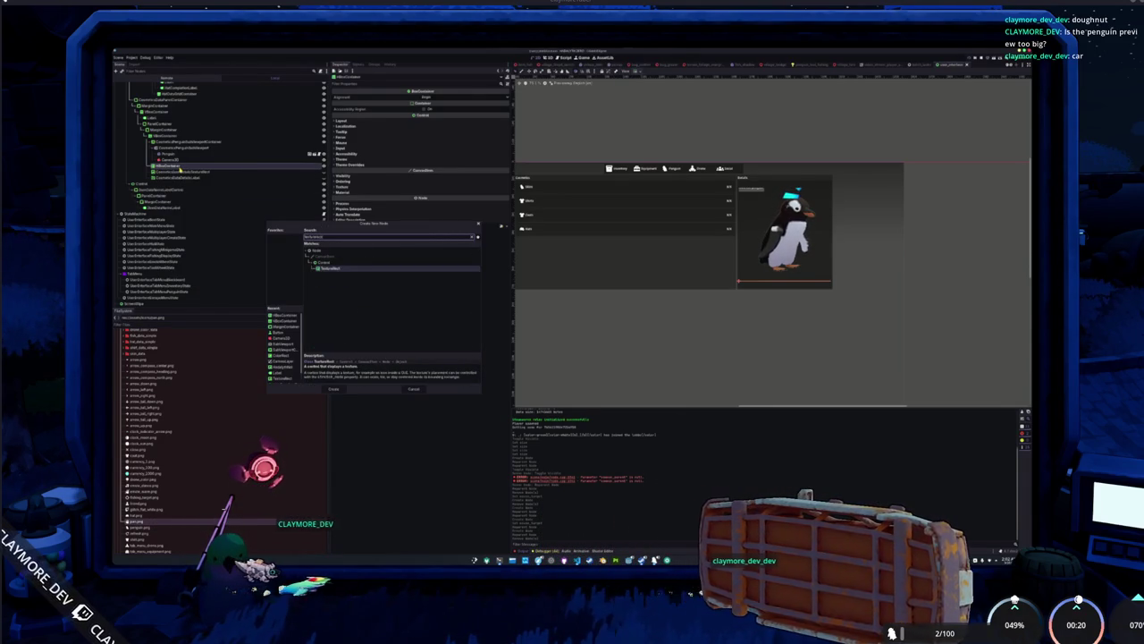
pyautogui.press('Return')
pyautogui.click(501, 96)
pyautogui.scroll(-5, 523, 358)
pyautogui.click(523, 357)
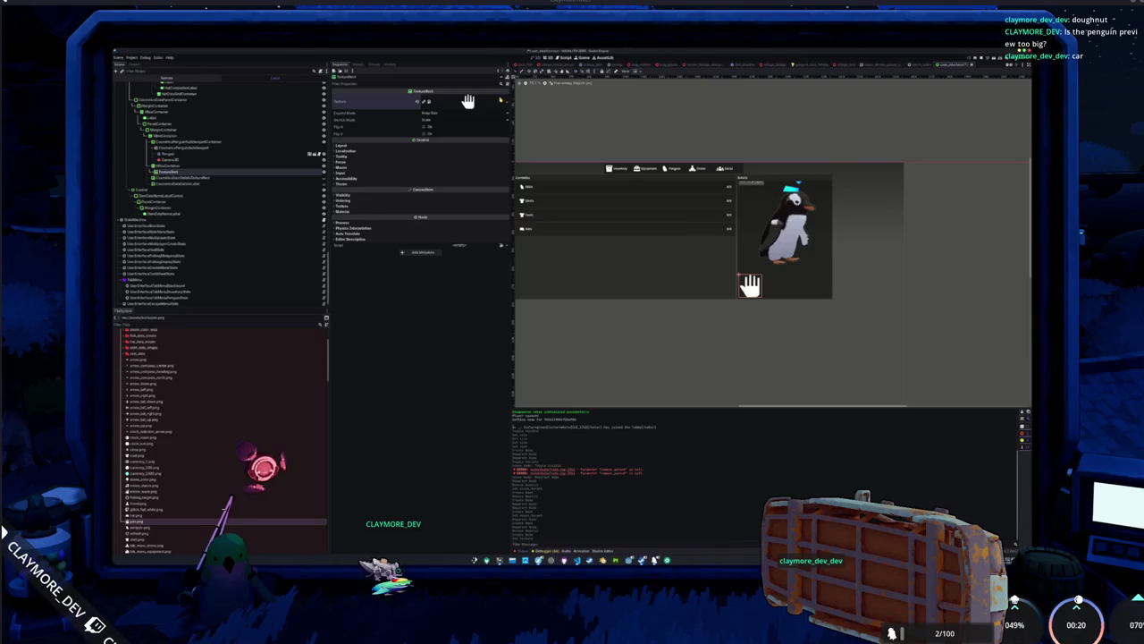
pyautogui.click(243, 165)
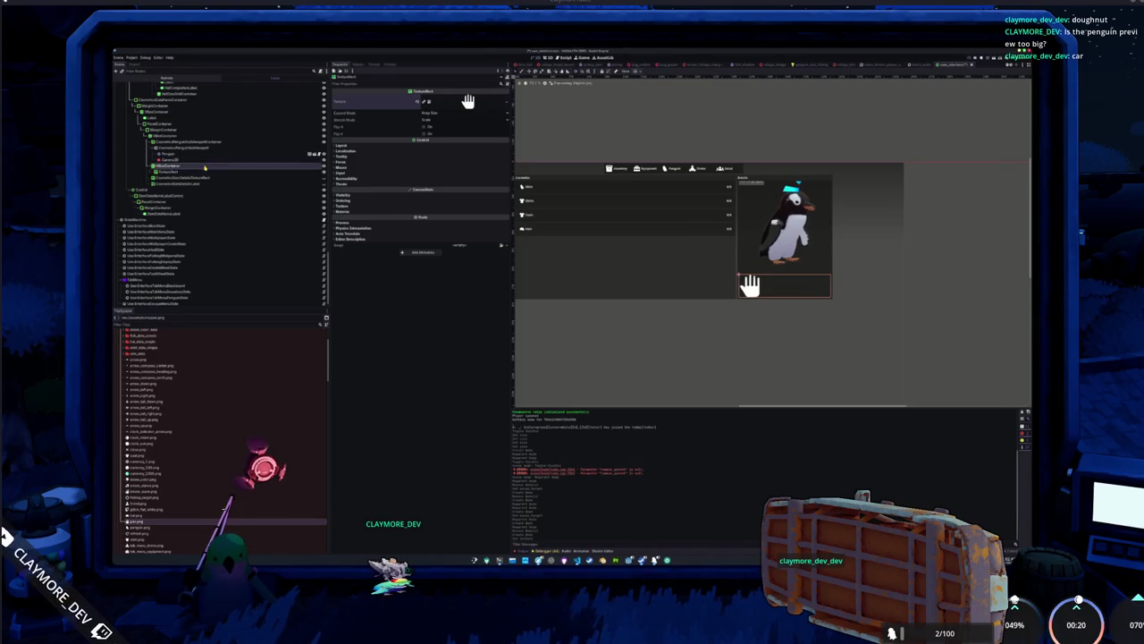
pyautogui.click(429, 97)
pyautogui.click(432, 108)
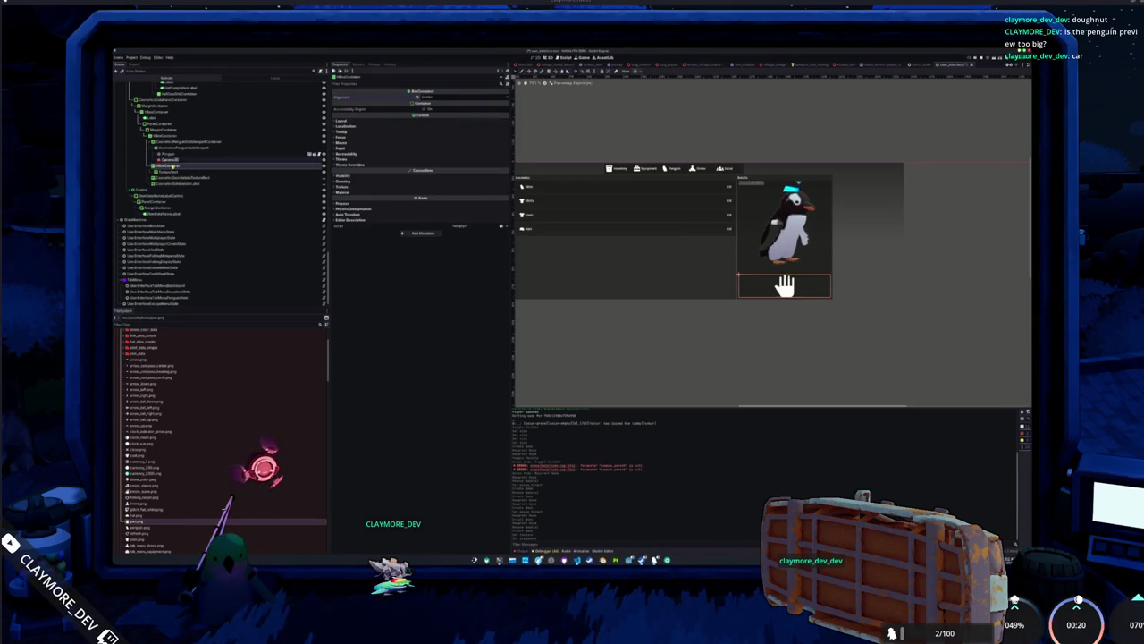
# Set the TextureRect's Expand Mode to Fit Width Proportional and Stretch Mode to Keep Aspect.
pyautogui.click(166, 171)
pyautogui.click(467, 101)
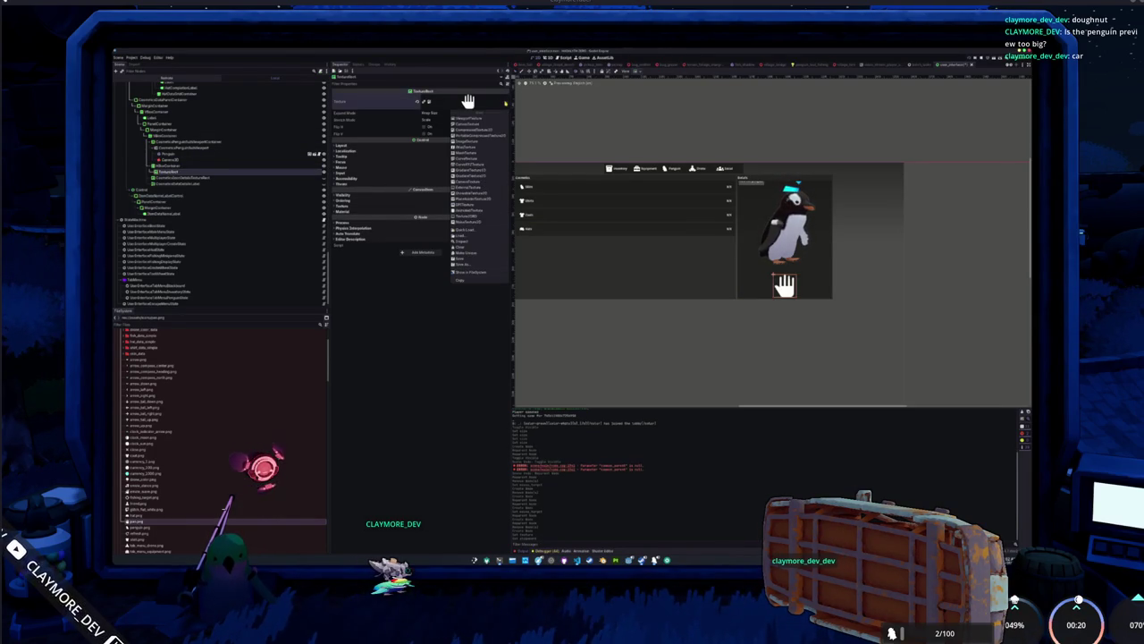
pyautogui.click(468, 101)
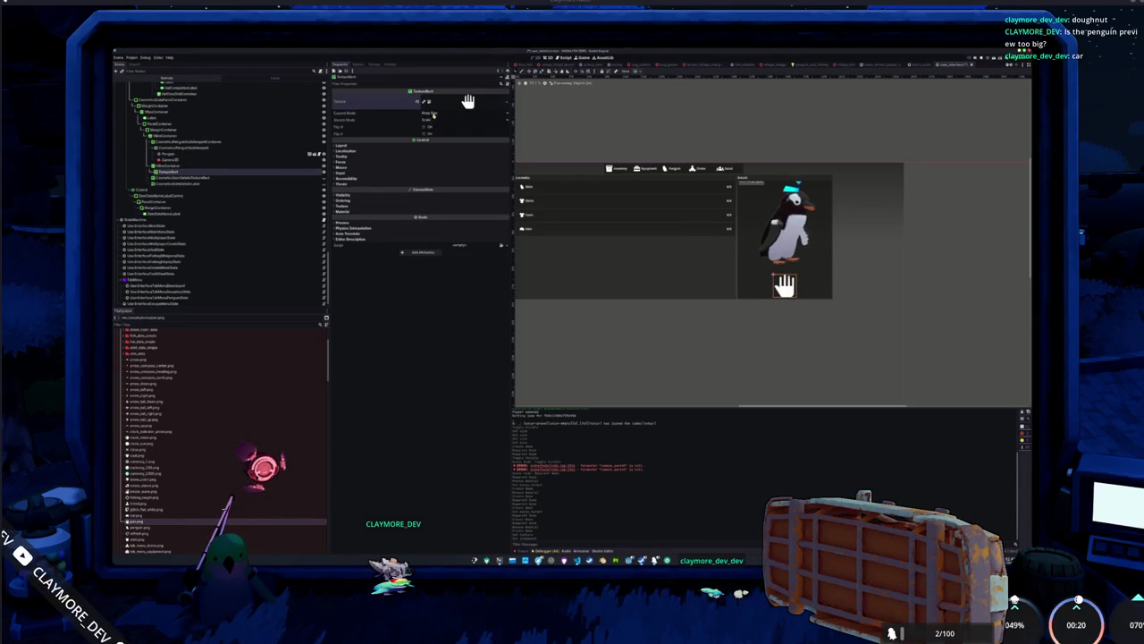
pyautogui.click(433, 114)
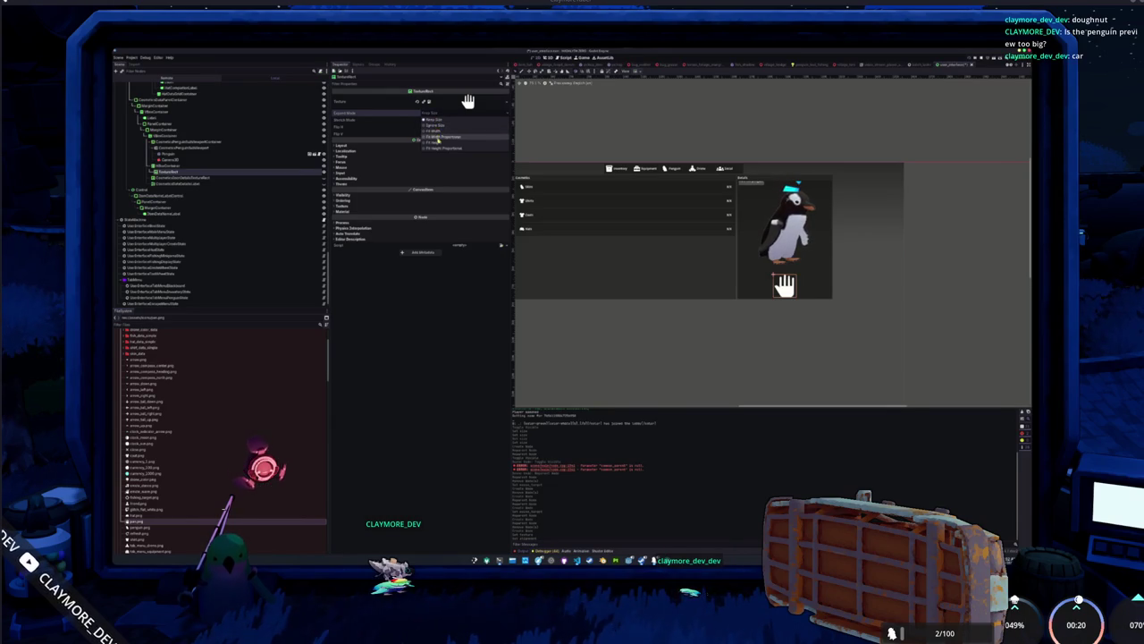
pyautogui.click(439, 137)
pyautogui.click(433, 122)
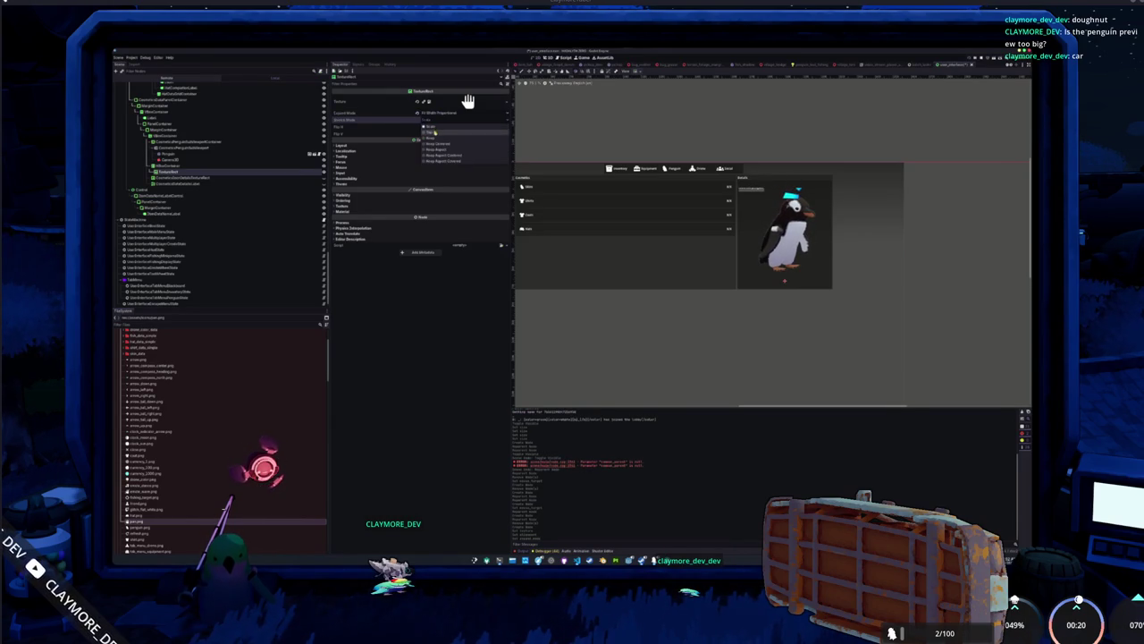
pyautogui.click(439, 161)
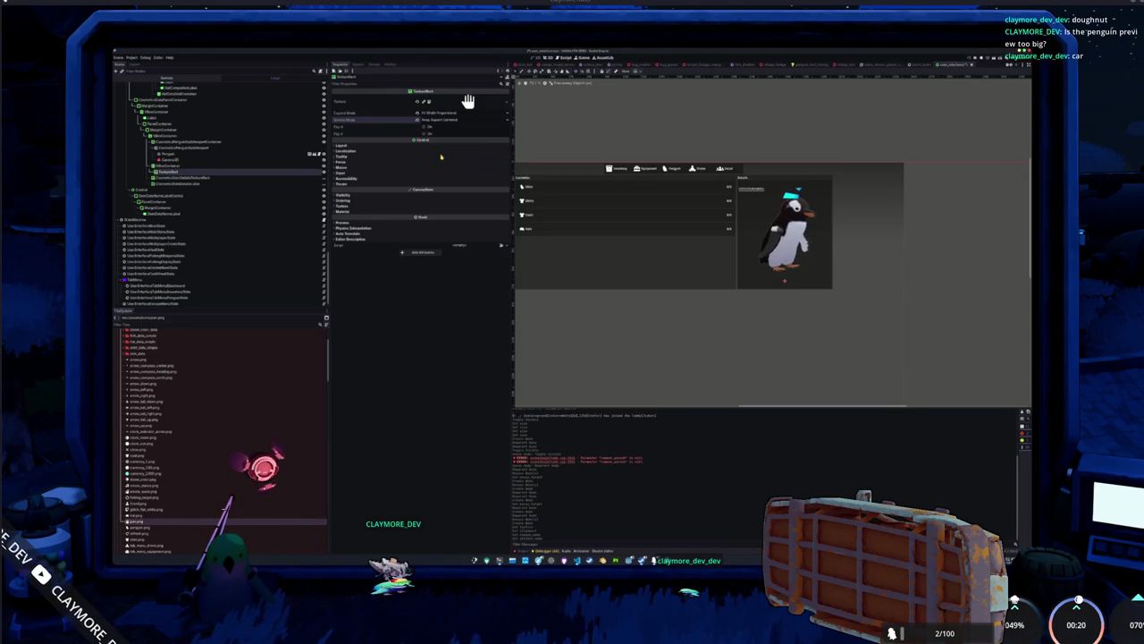
pyautogui.click(439, 146)
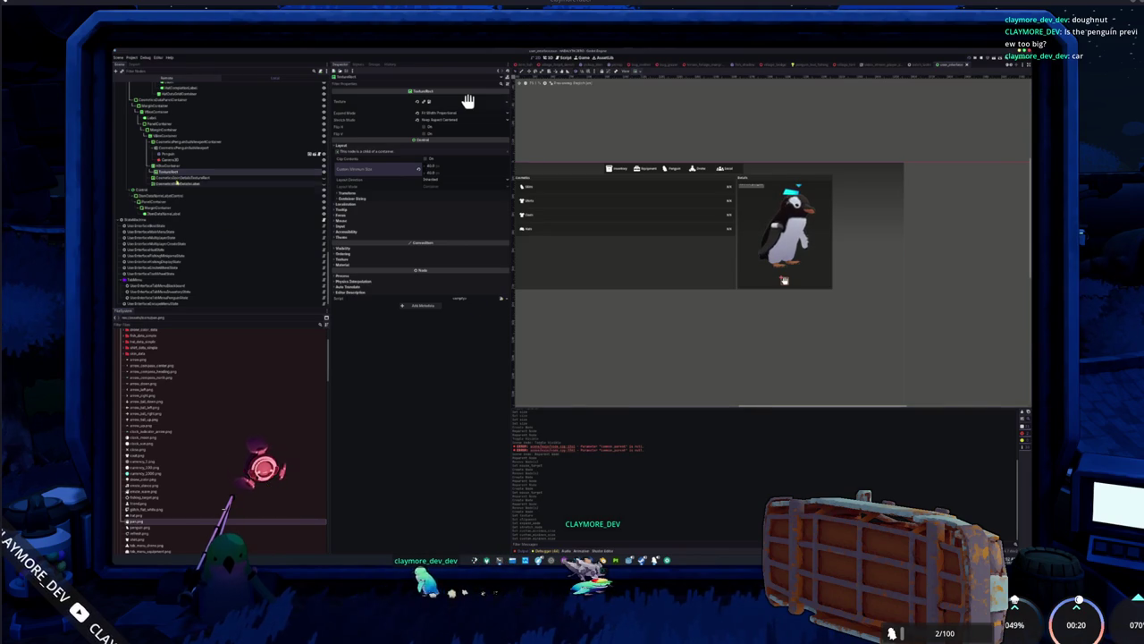
# Reorder TextureRect2 among the duplicated hand icon nodes.
pyautogui.click(174, 180)
pyautogui.click(170, 178)
pyautogui.moveTo(177, 170); pyautogui.dragTo(176, 179)
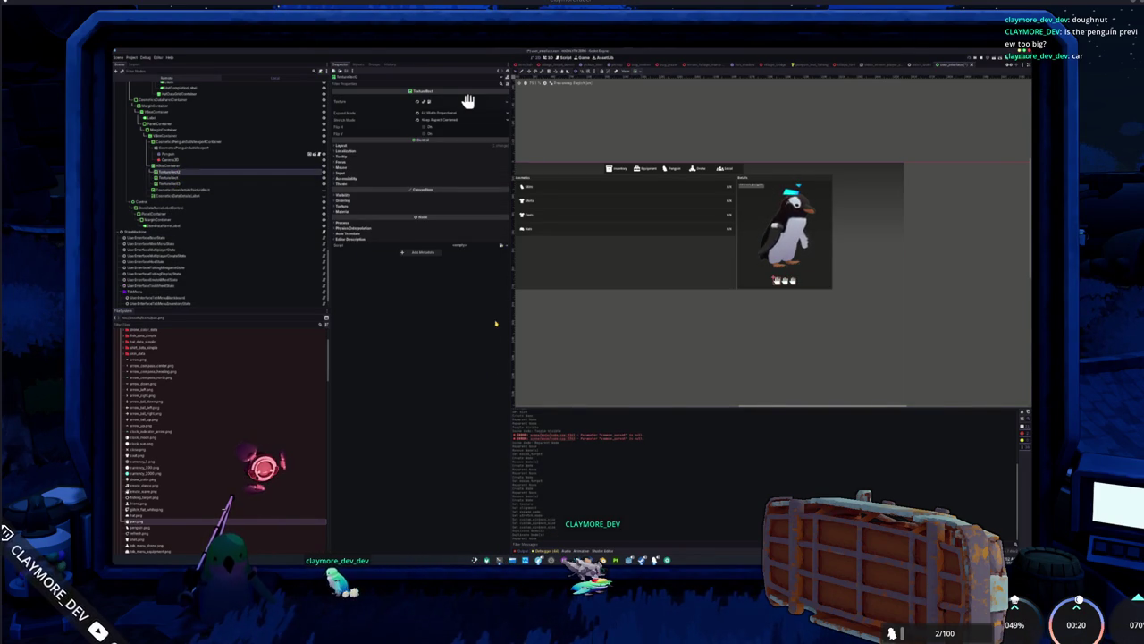
# Search Google Fonts' Material Symbols for 'arrow' and view the Arrow Forward icon.
pyautogui.moveTo(538, 559)
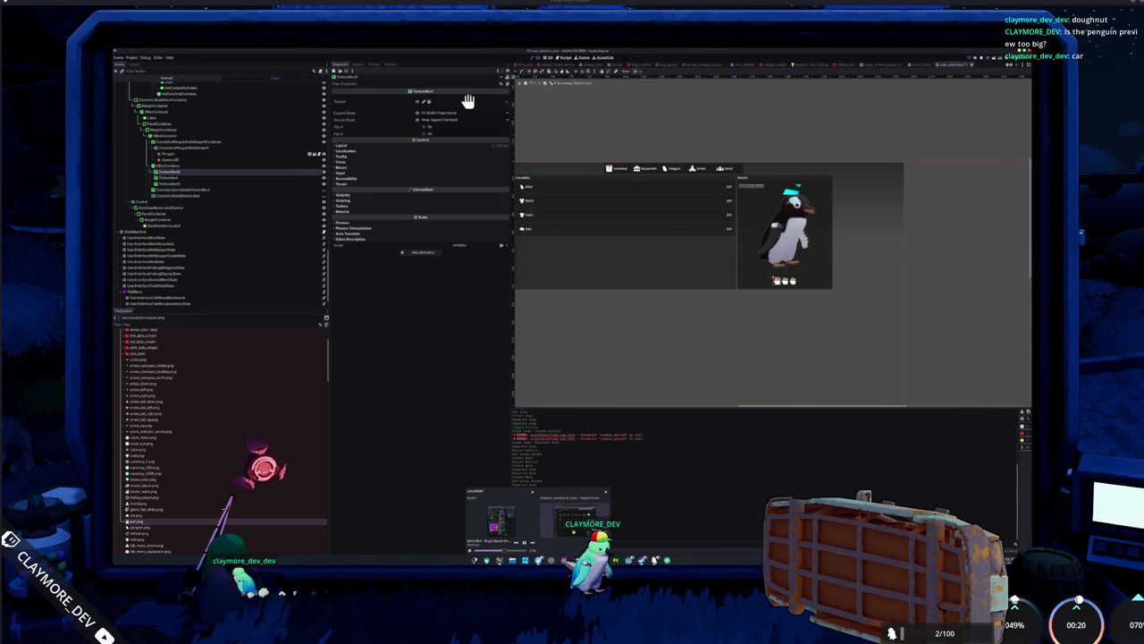
pyautogui.click(576, 518)
pyautogui.click(729, 240)
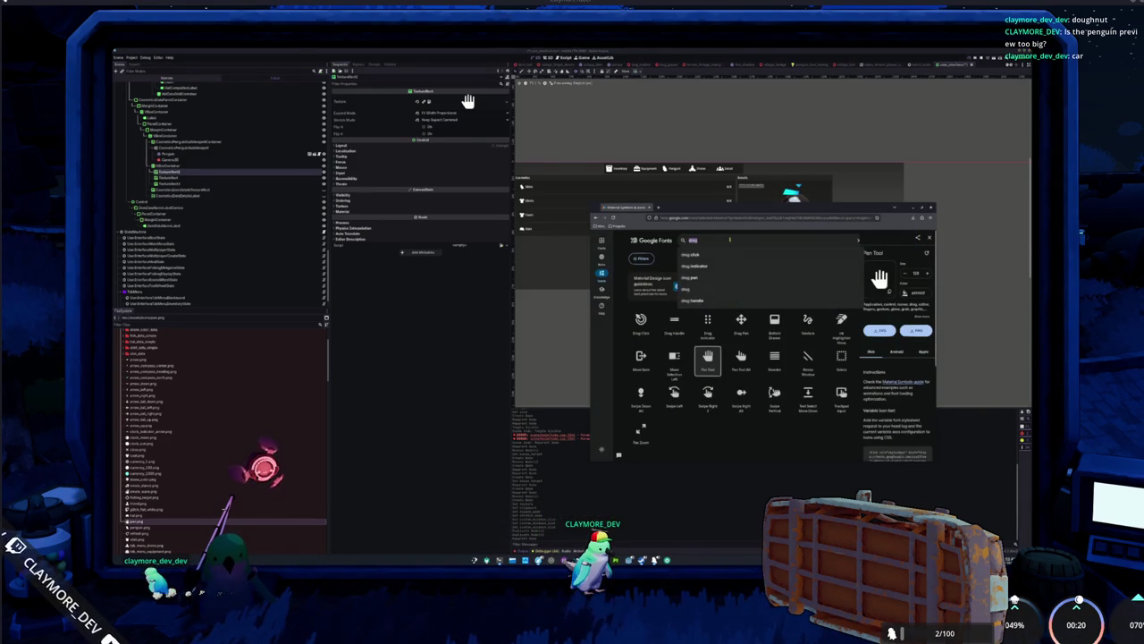
pyautogui.hotkey('ctrl', 'a')
pyautogui.write('keyboard arr')
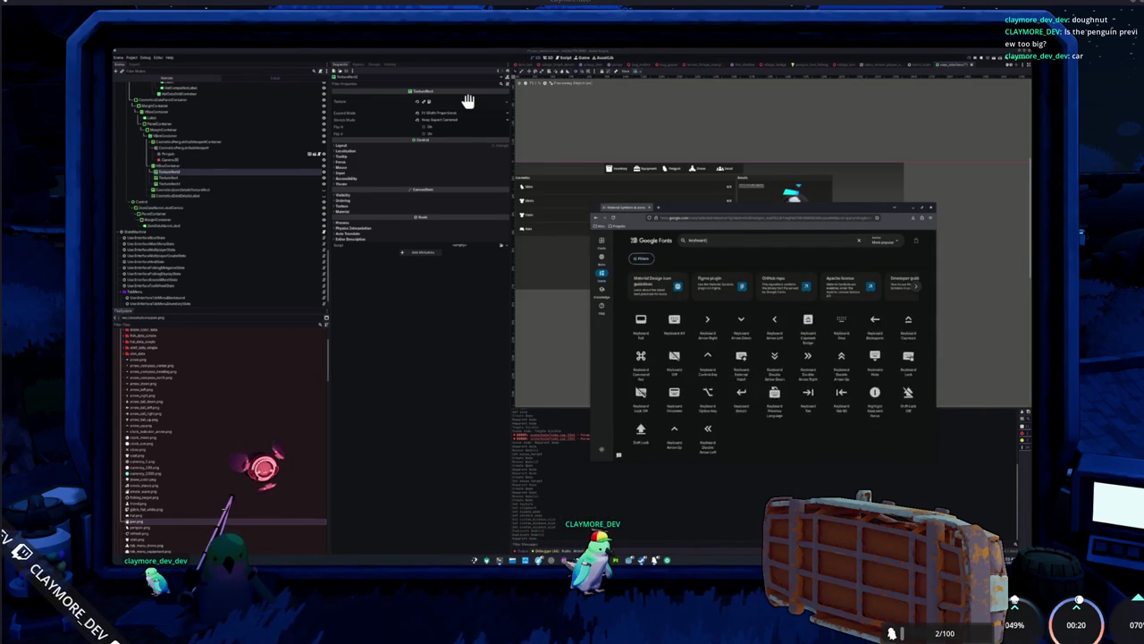
pyautogui.hotkey('ctrl', 'a')
pyautogui.write('arrow')
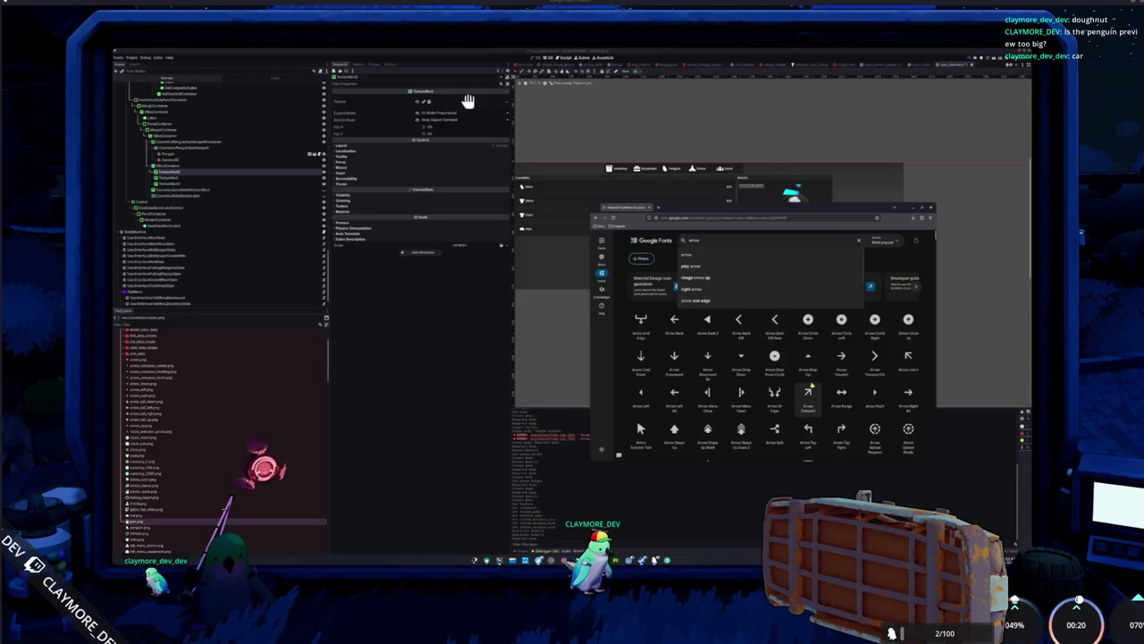
pyautogui.scroll(-3, 809, 384)
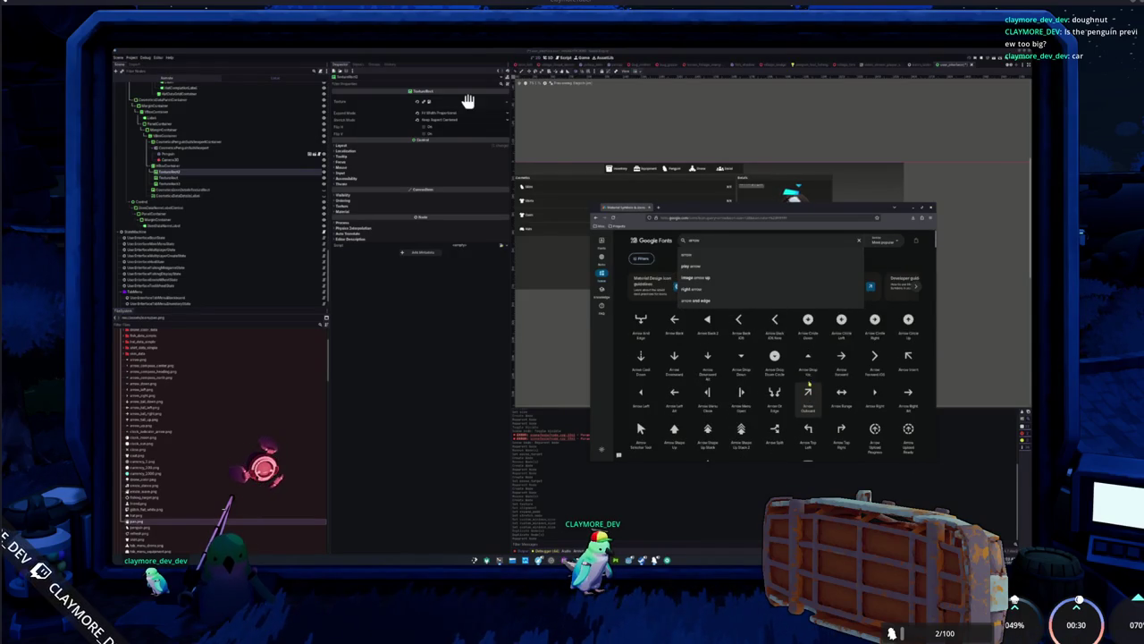
pyautogui.press('Return')
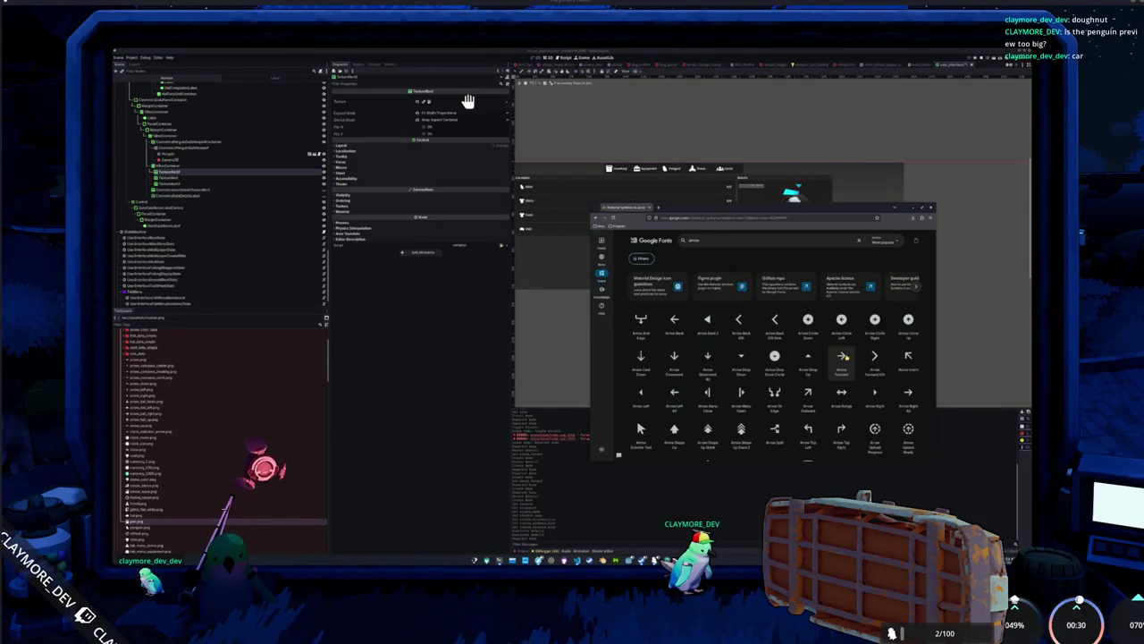
pyautogui.click(843, 356)
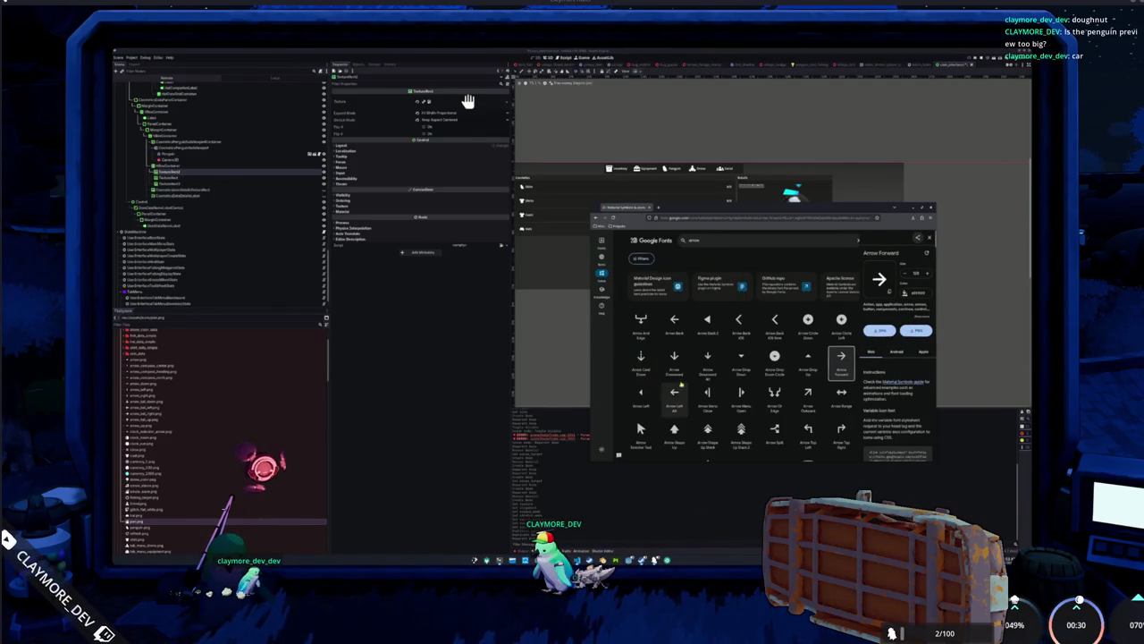
# Search 'arrow left' and view the Keyboard Double Arrow Left icon's details.
pyautogui.click(707, 240)
pyautogui.press('Escape')
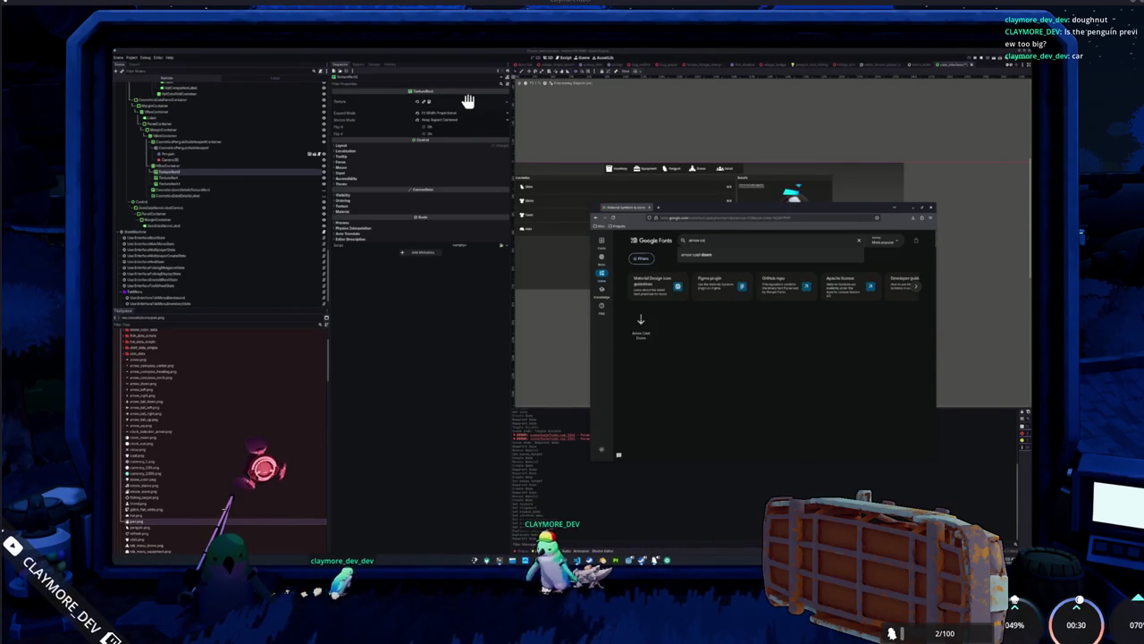
pyautogui.write('arrow left')
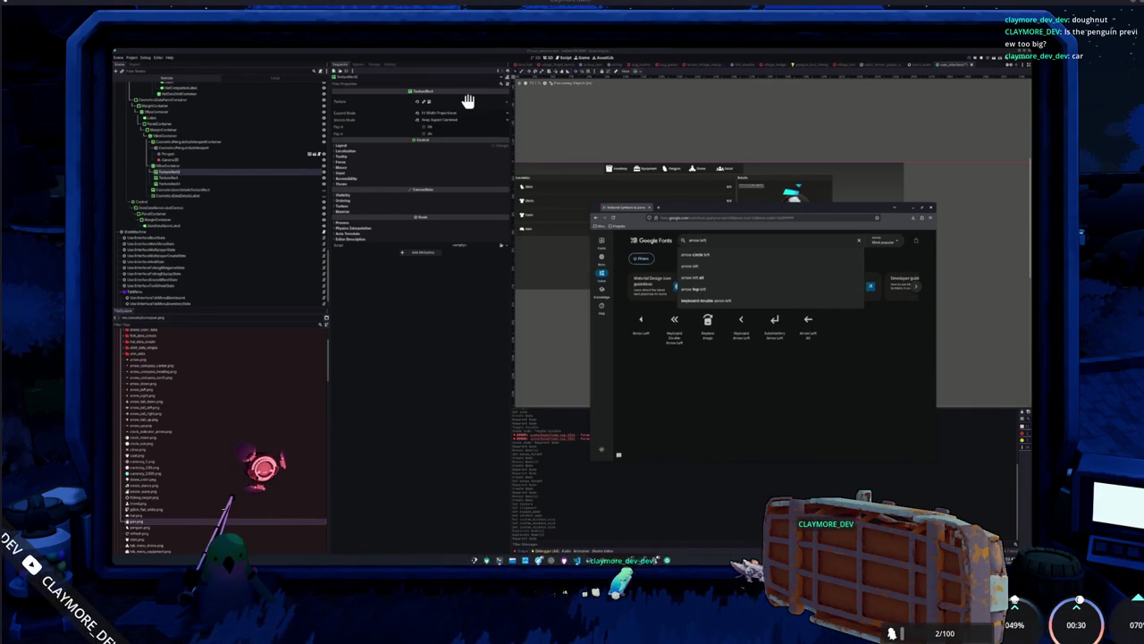
pyautogui.click(678, 332)
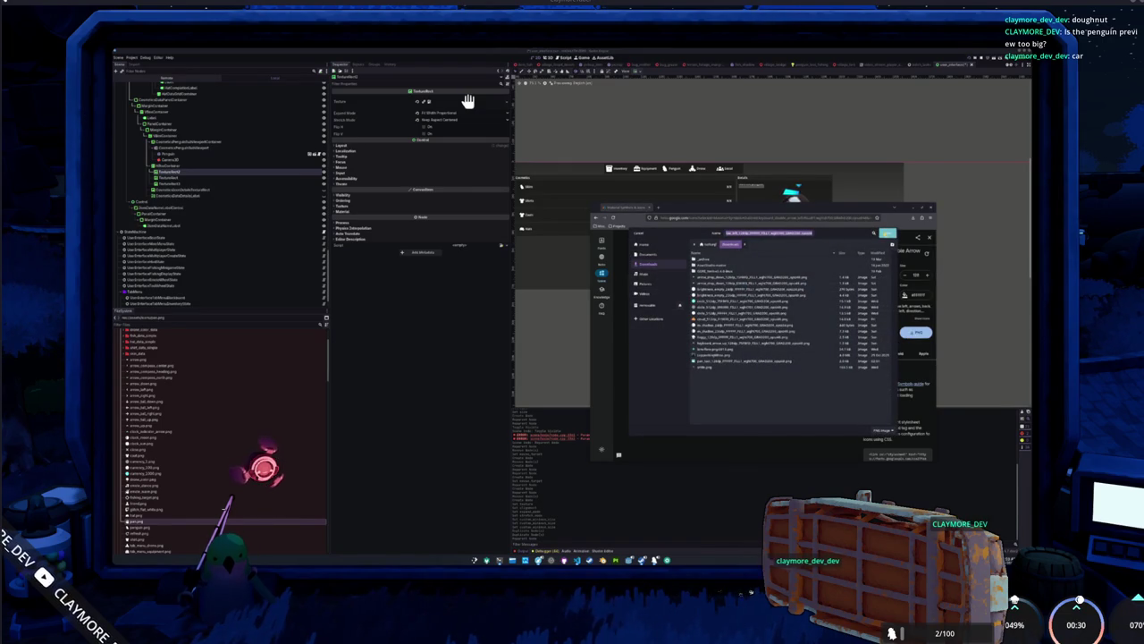
pyautogui.press('Return')
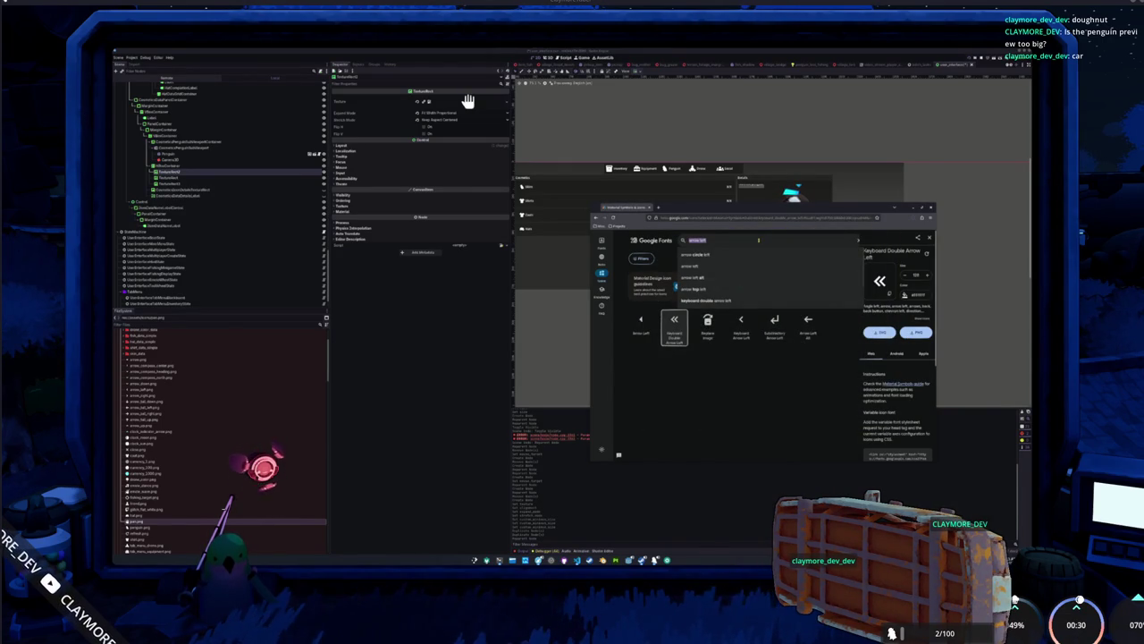
# Download the Keyboard Double Arrow Right icon as a PNG into Downloads.
pyautogui.write('double arr')
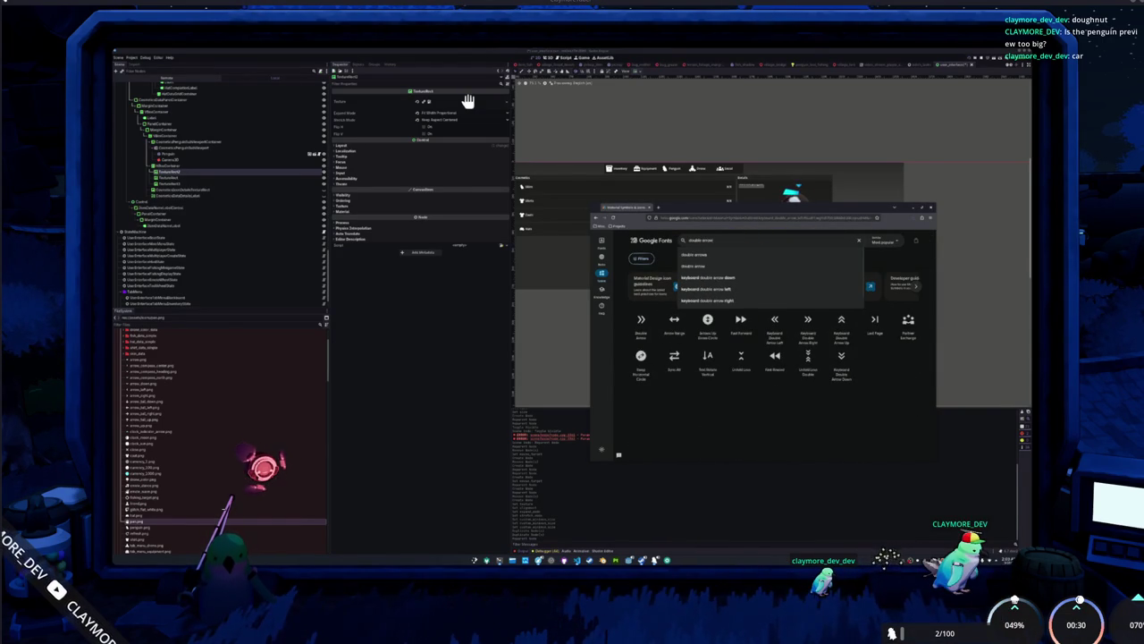
pyautogui.click(807, 322)
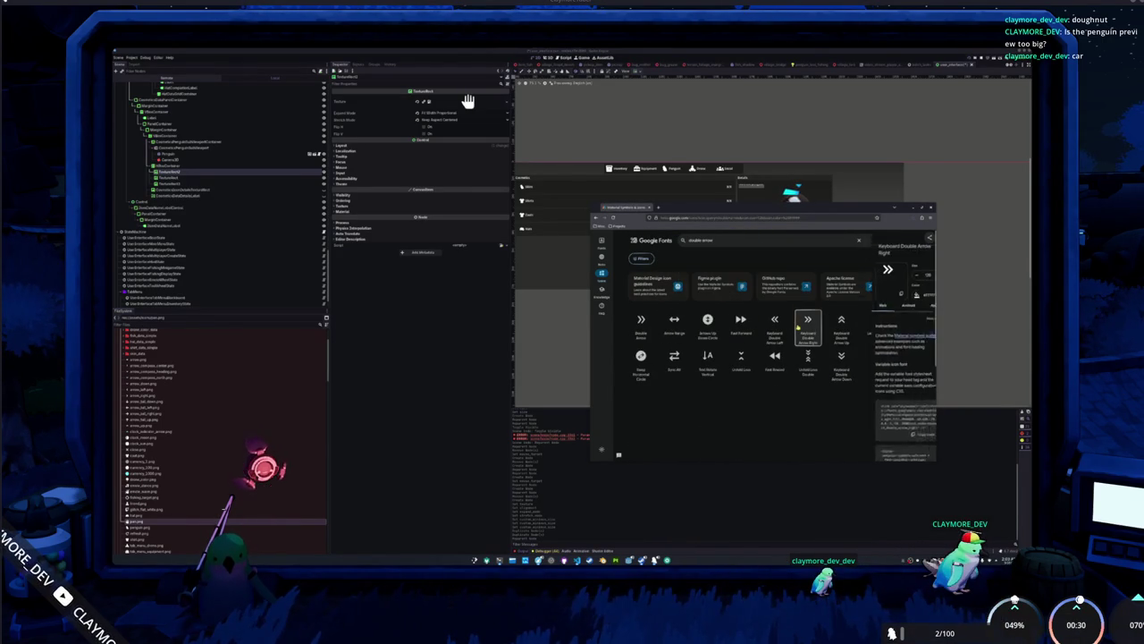
pyautogui.click(916, 332)
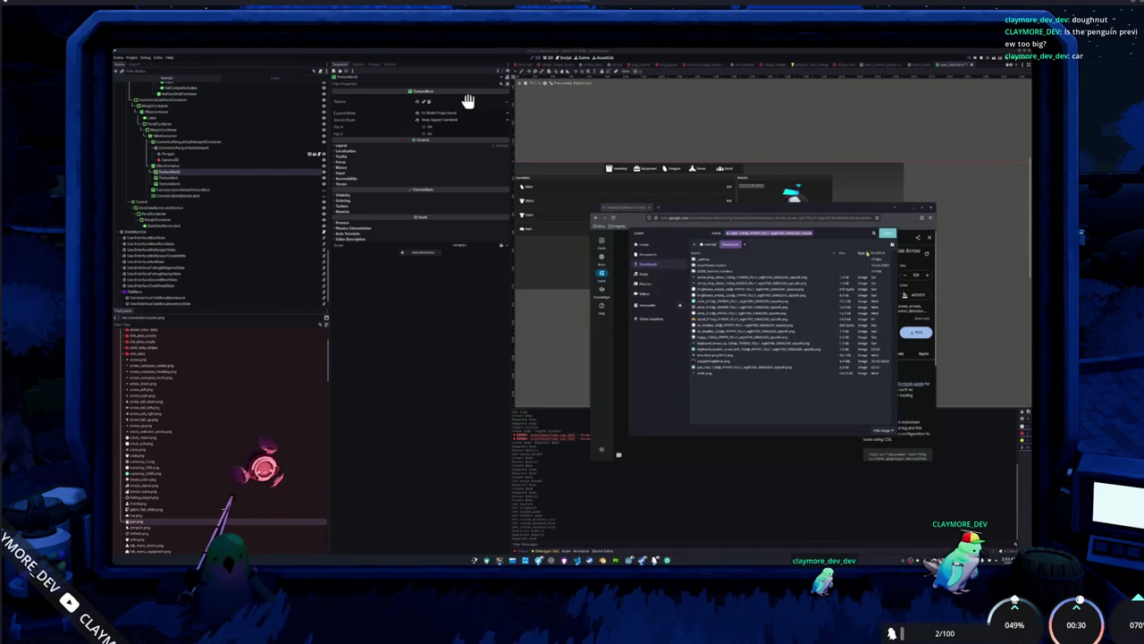
pyautogui.press('Return')
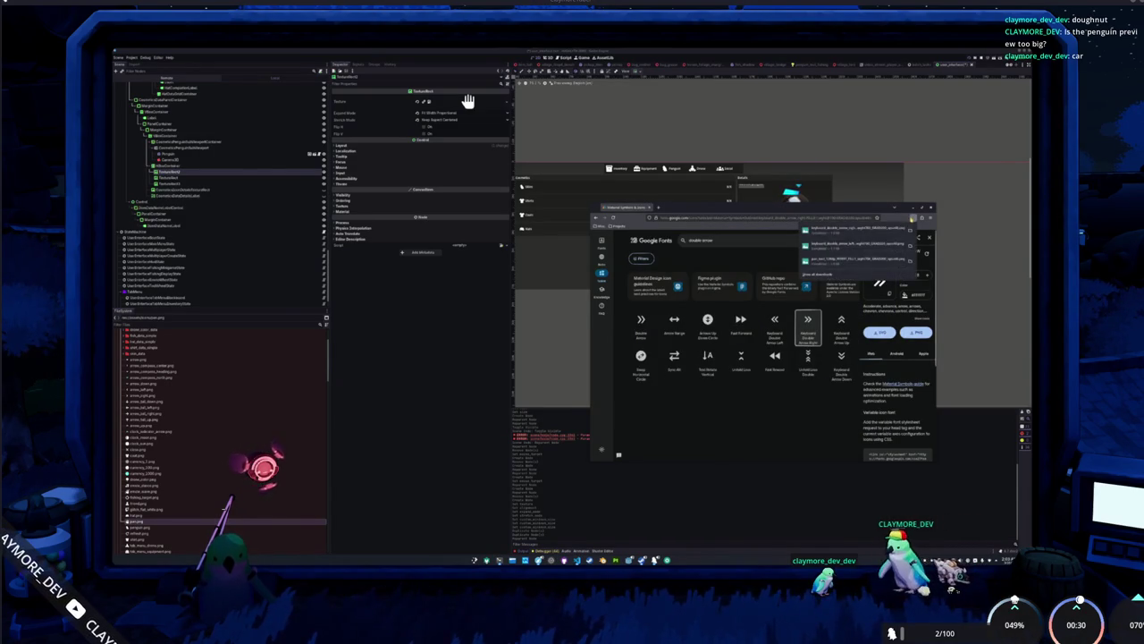
pyautogui.hotkey('alt', 'Tab')
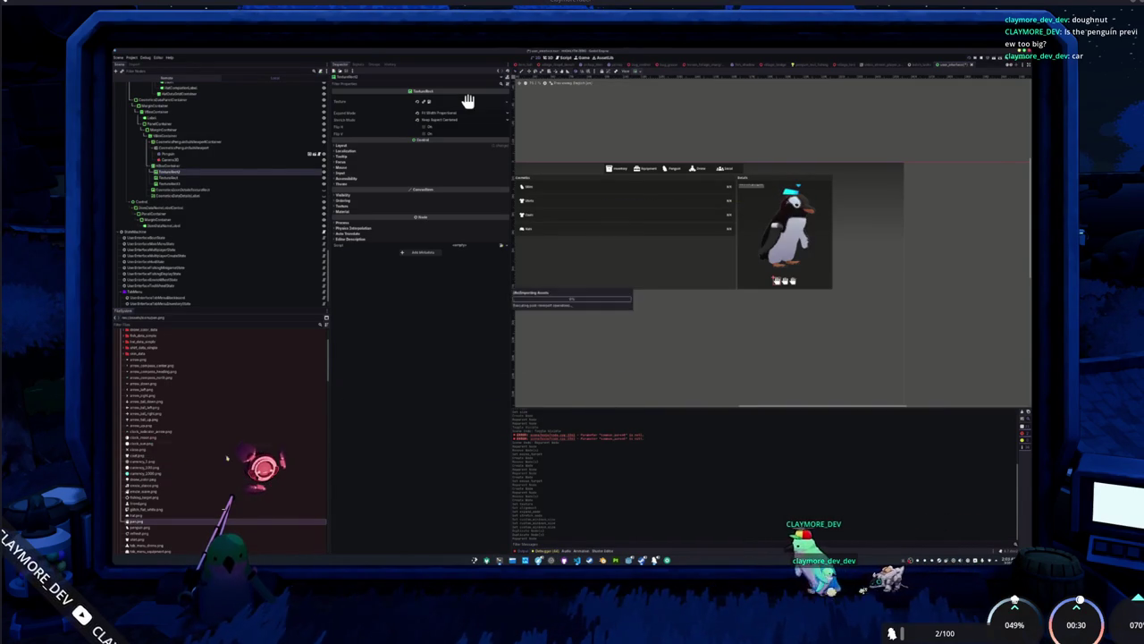
pyautogui.hotkey('alt', 'Tab')
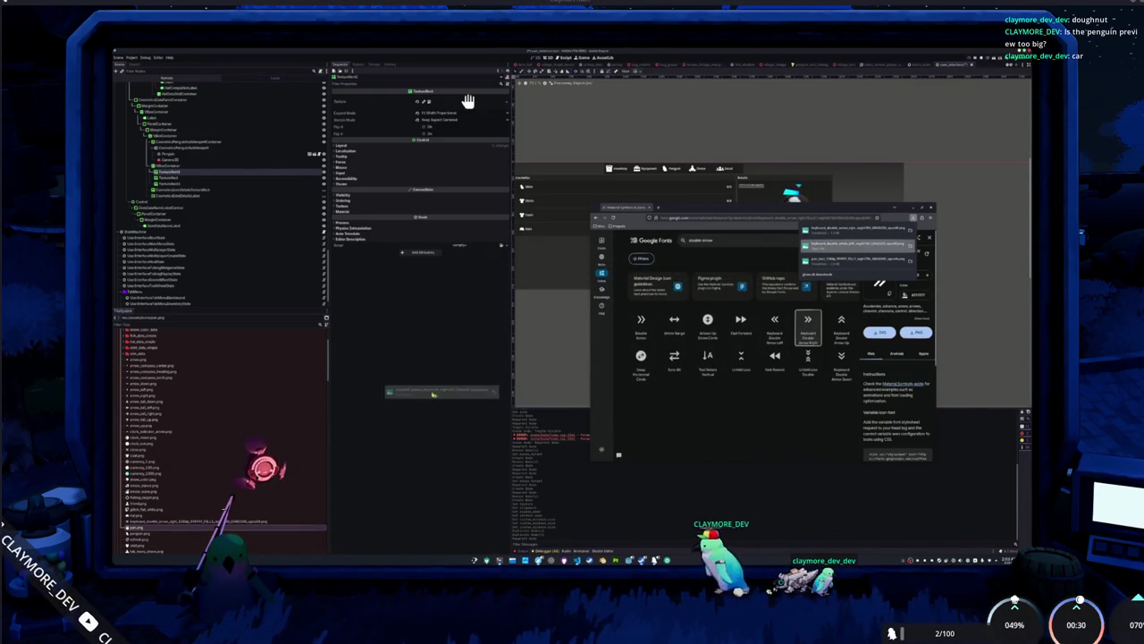
pyautogui.hotkey('alt', 'Tab')
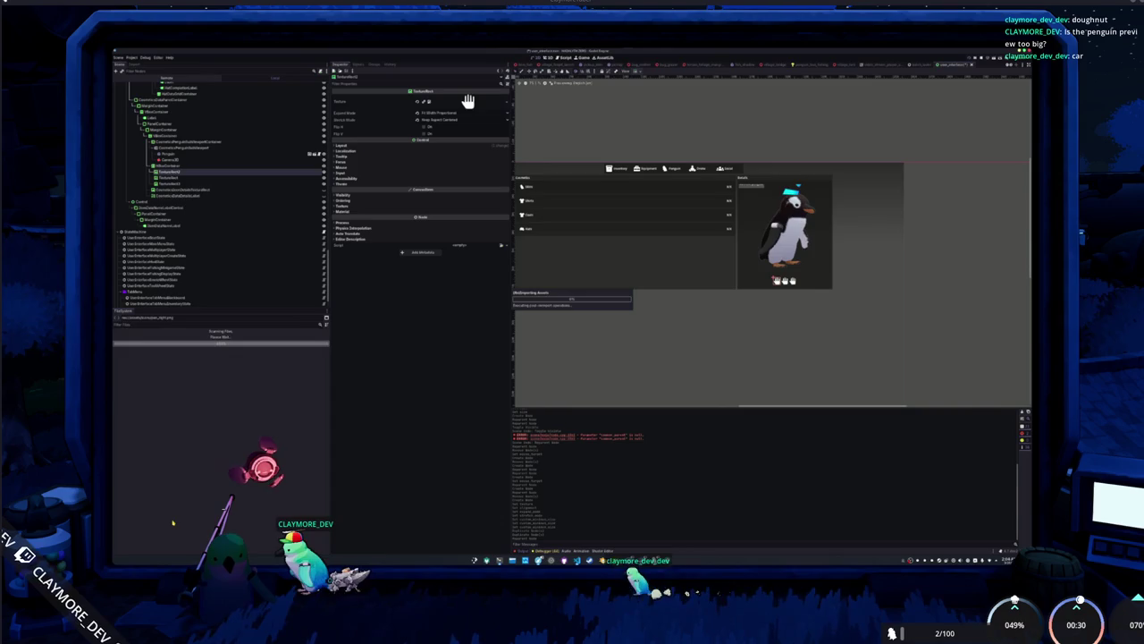
# Quick Load the « arrow PNG as TextureRect2's texture.
pyautogui.click(468, 101)
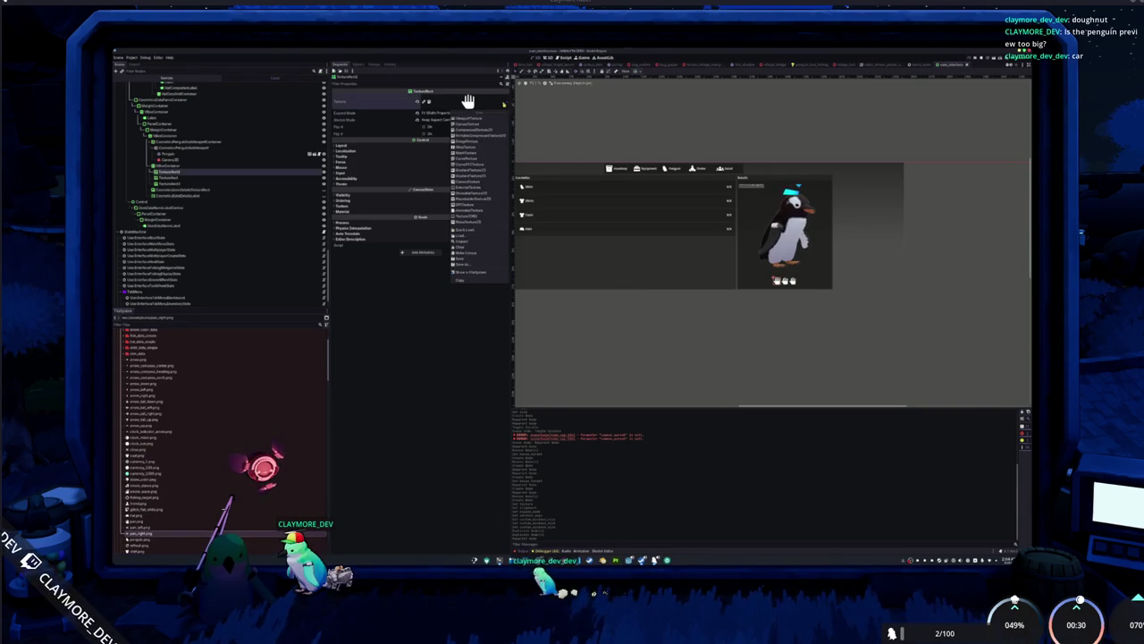
pyautogui.click(463, 229)
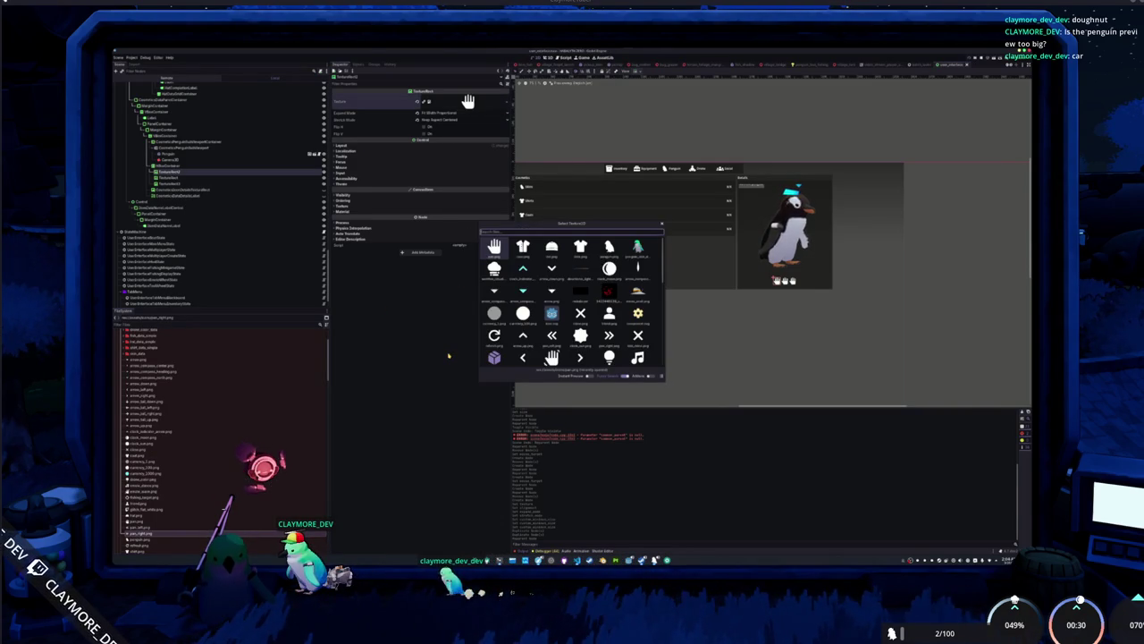
pyautogui.press('Return')
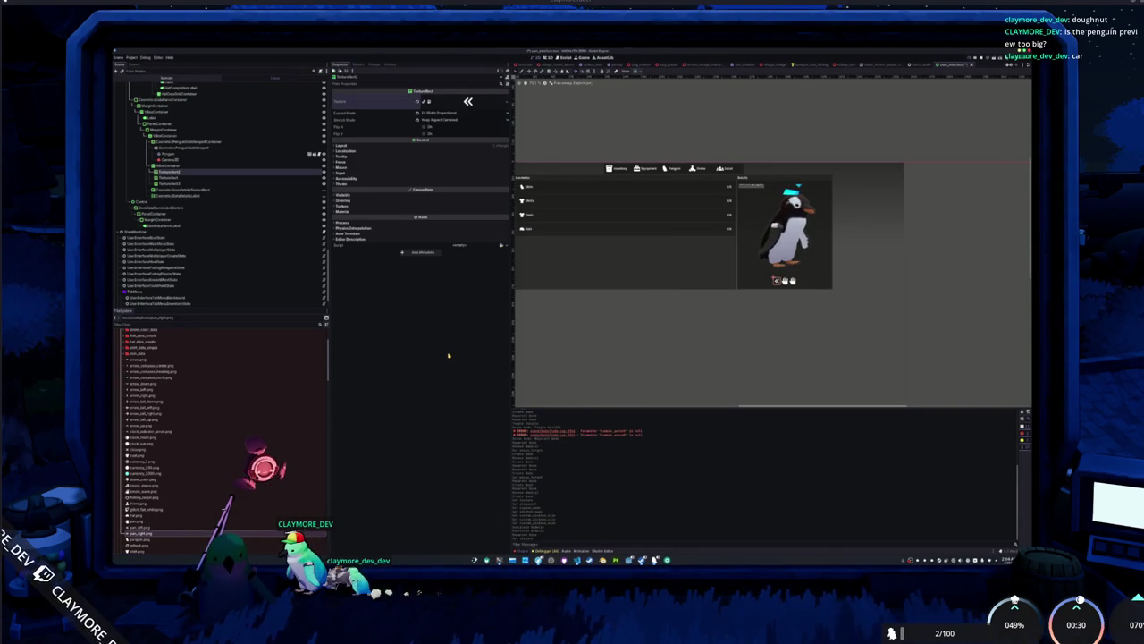
# Quick Load the » arrow PNG as TextureRect3's texture.
pyautogui.press('Down')
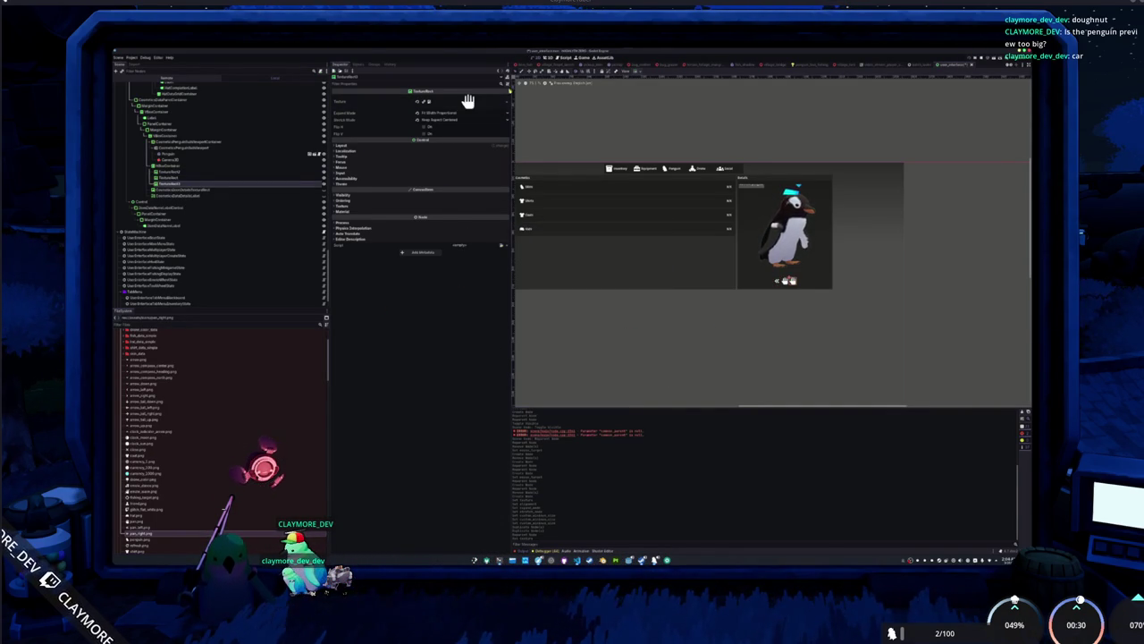
pyautogui.rightClick(468, 100)
pyautogui.click(458, 230)
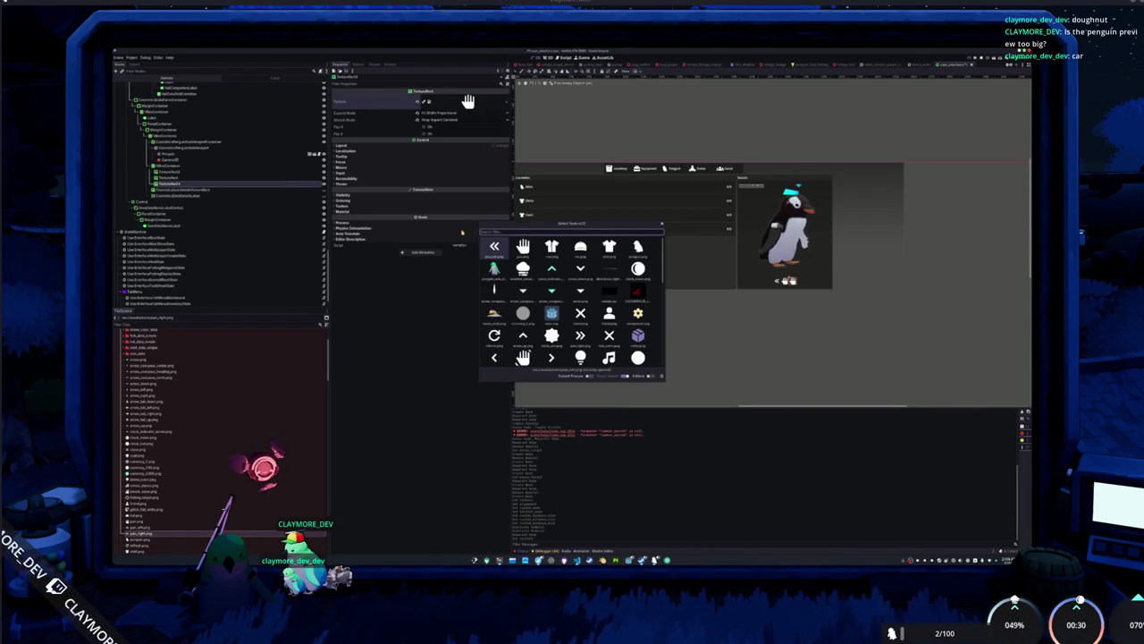
pyautogui.write('jpg')
pyautogui.press('Right')
pyautogui.press('Return')
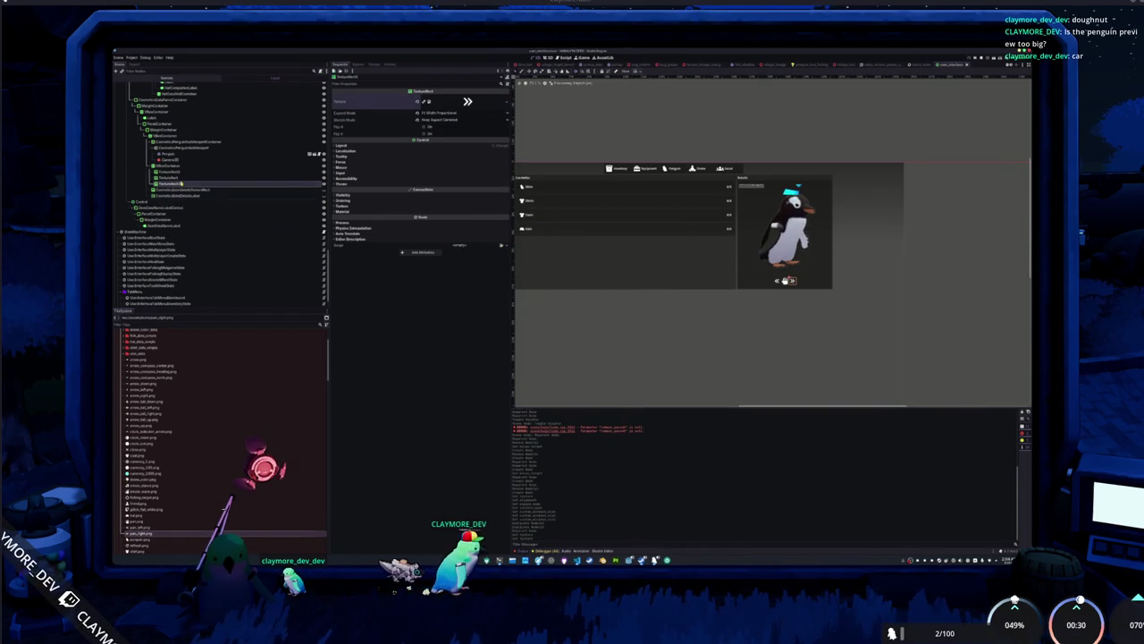
pyautogui.click(784, 281)
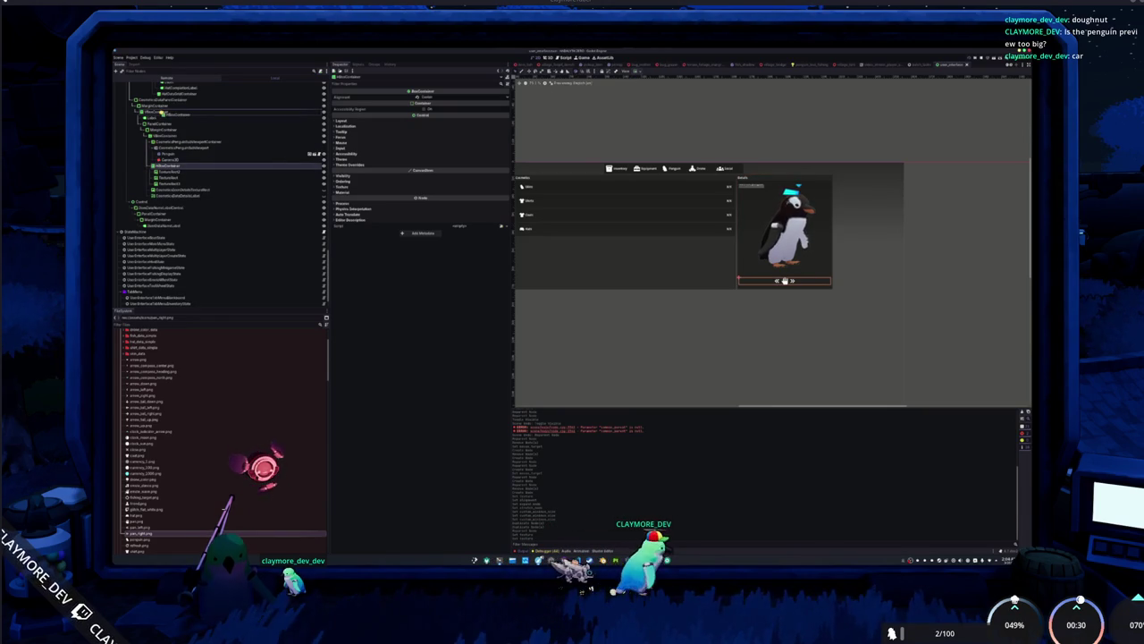
# Nest the arrow HBoxContainer under the VBoxContainer and check the penguin preview layout.
pyautogui.moveTo(160, 112); pyautogui.dragTo(161, 114)
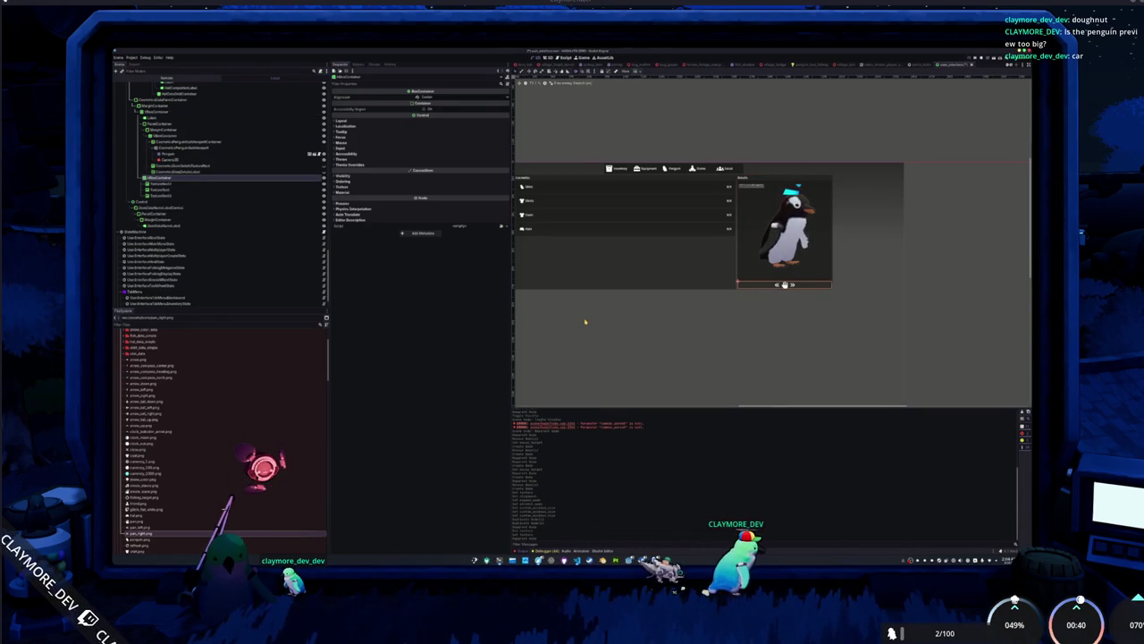
pyautogui.moveTo(748, 302); pyautogui.dragTo(707, 351)
pyautogui.click(695, 201)
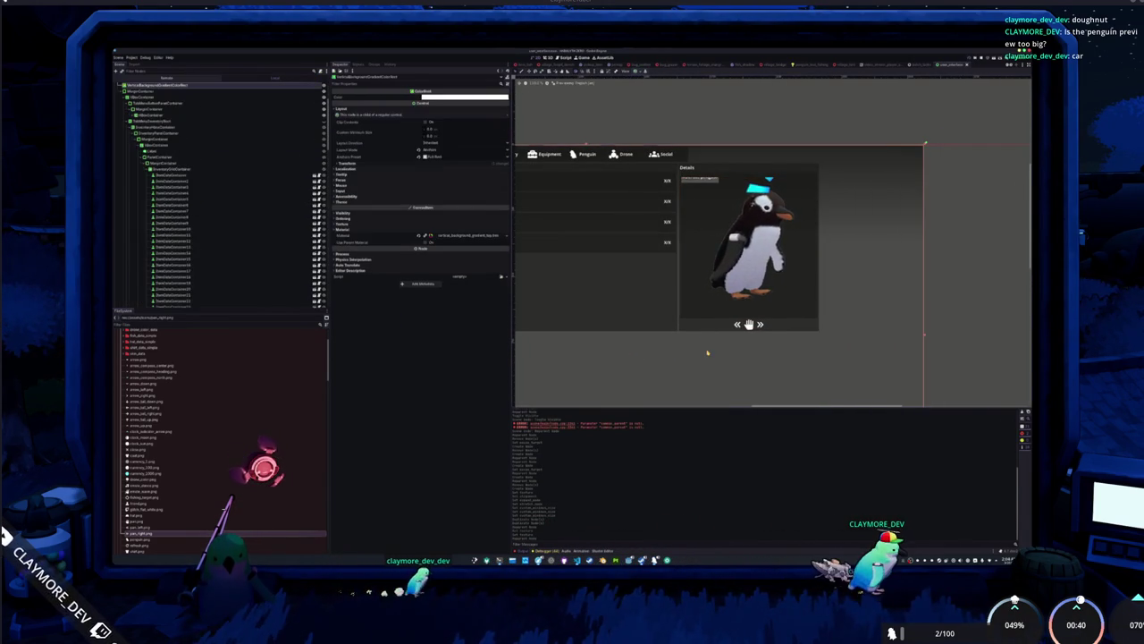
pyautogui.click(707, 291)
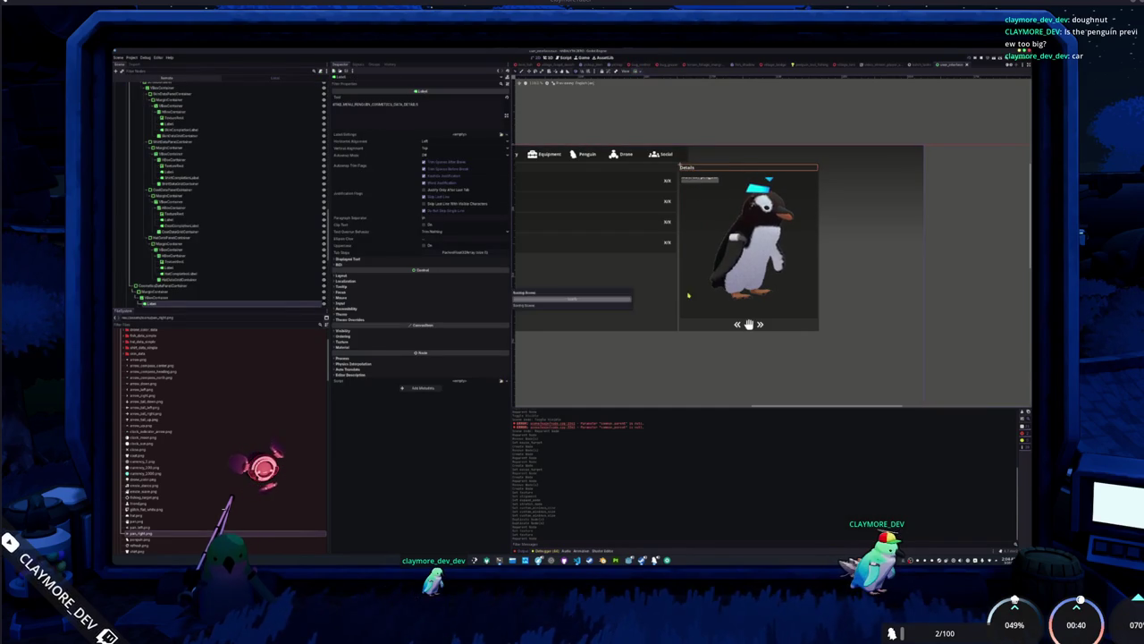
pyautogui.scroll(-1, 709, 292)
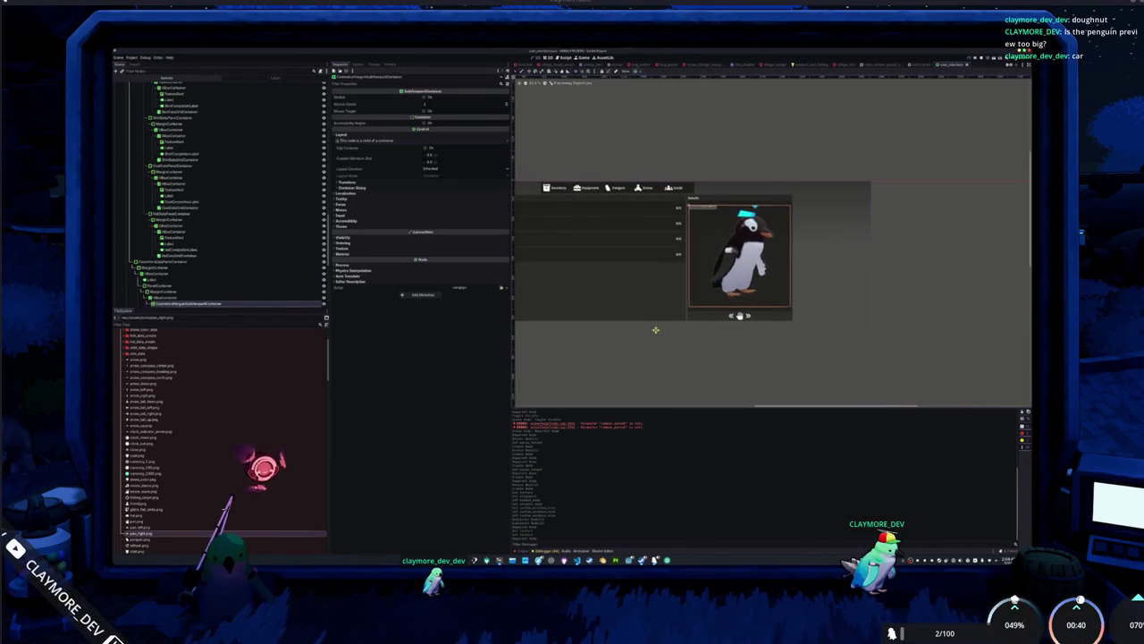
pyautogui.scroll(3, 655, 330)
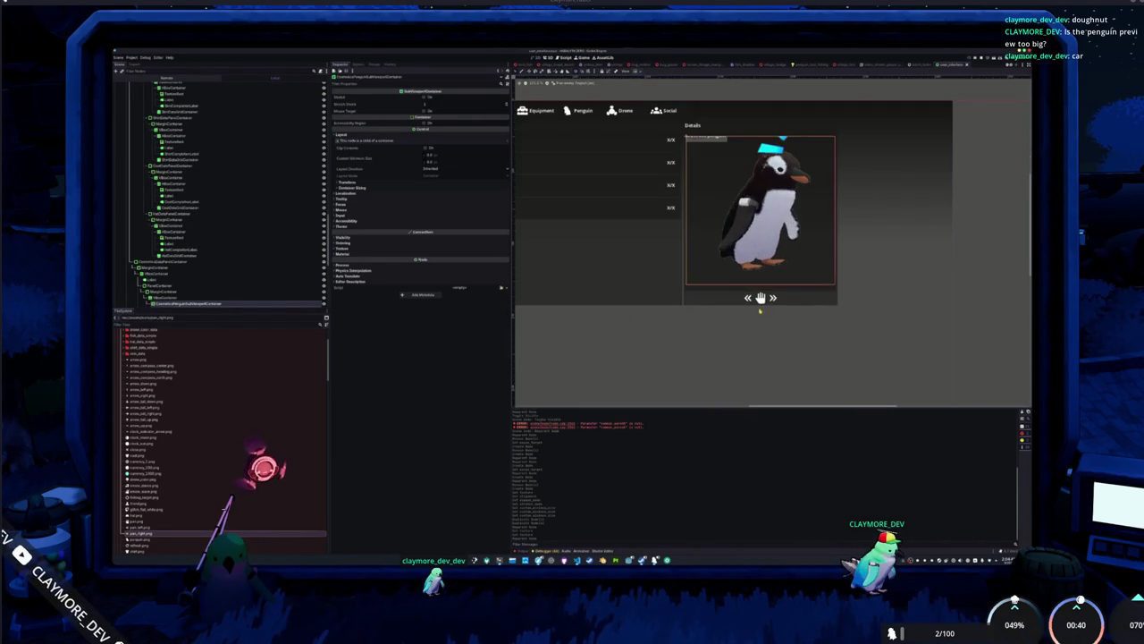
pyautogui.click(711, 303)
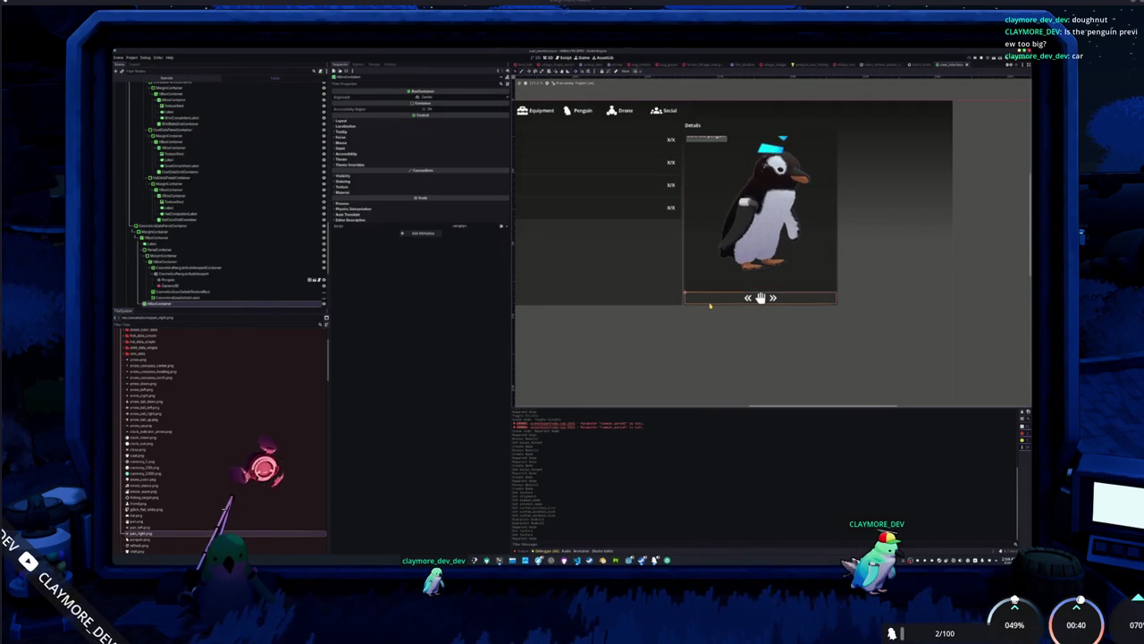
# Inspect the MarginContainer's margin constants and the preview's SubViewportContainer.
pyautogui.click(165, 231)
pyautogui.click(382, 157)
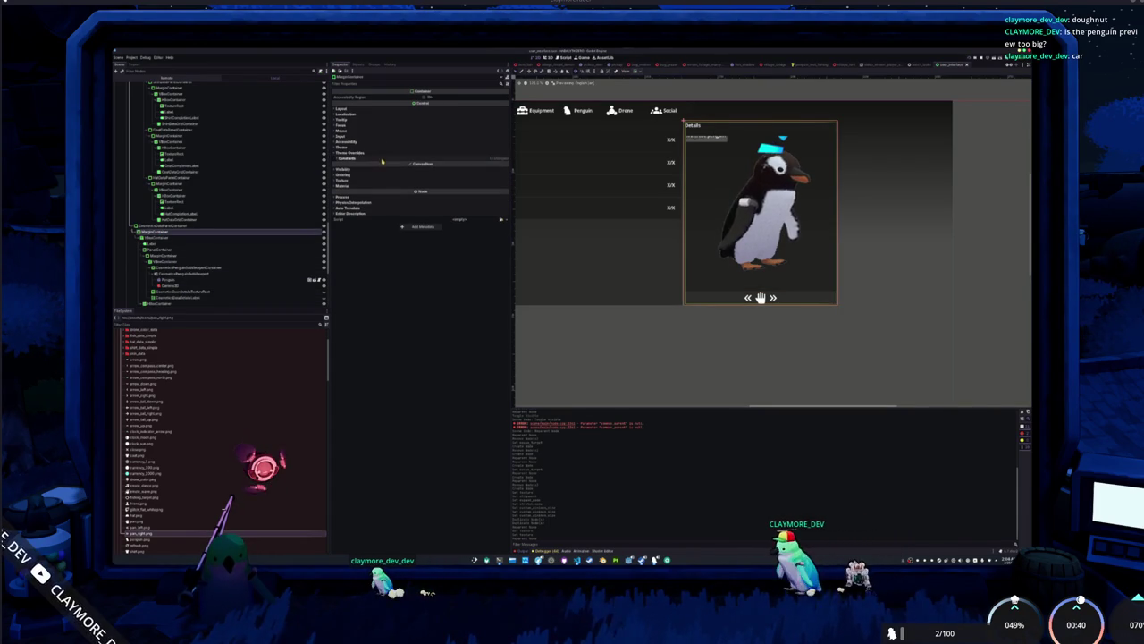
pyautogui.click(182, 304)
pyautogui.scroll(-3, 193, 284)
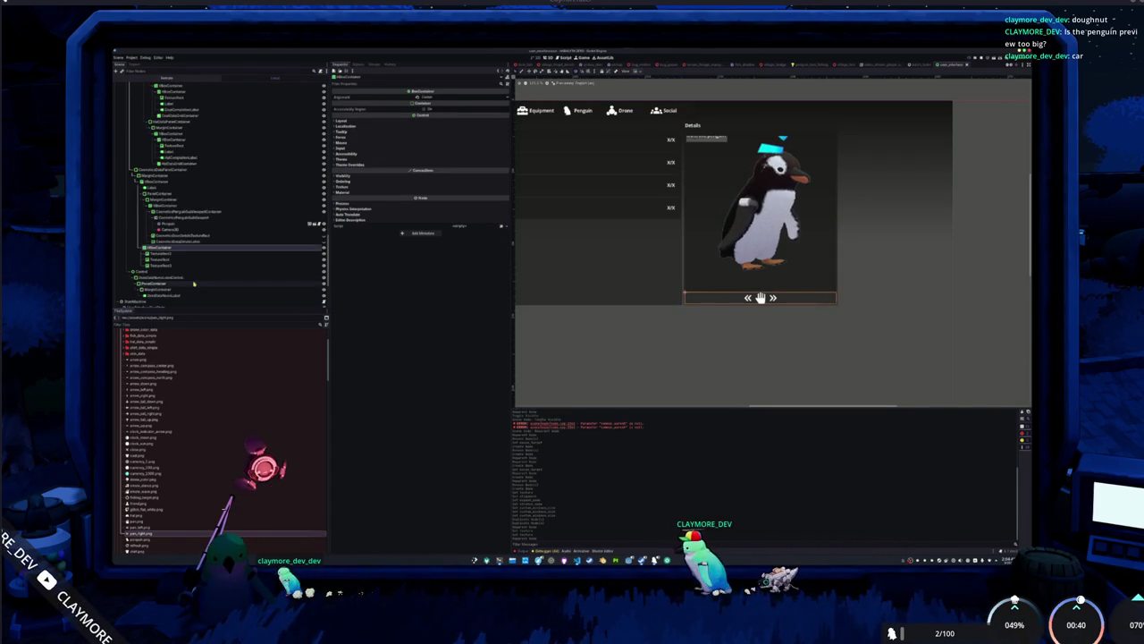
pyautogui.scroll(-1, 649, 316)
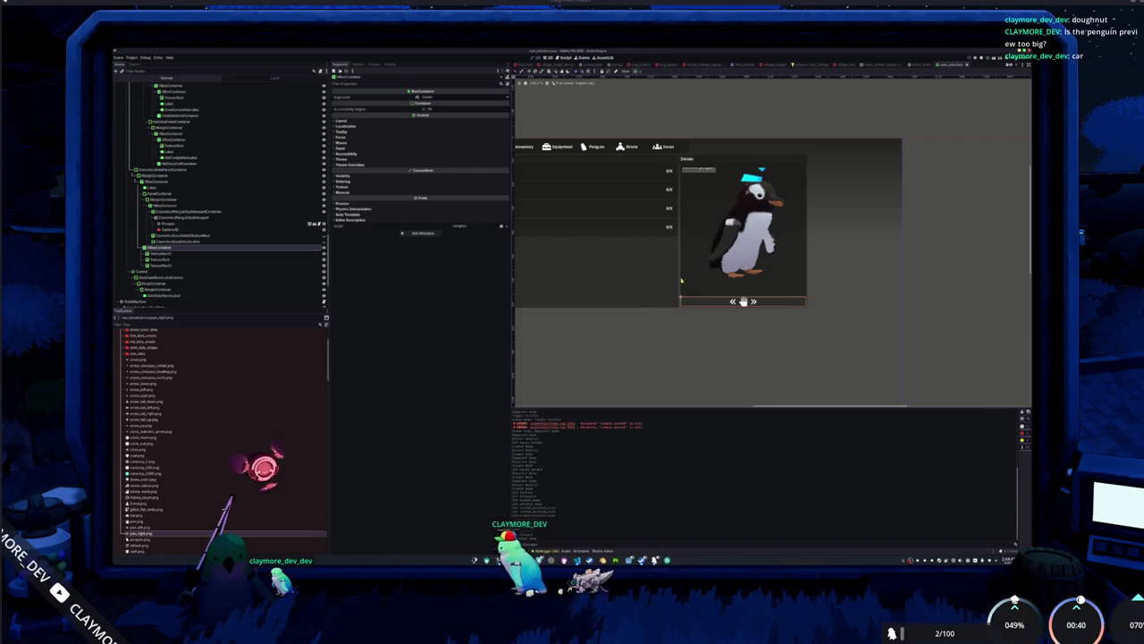
pyautogui.click(666, 338)
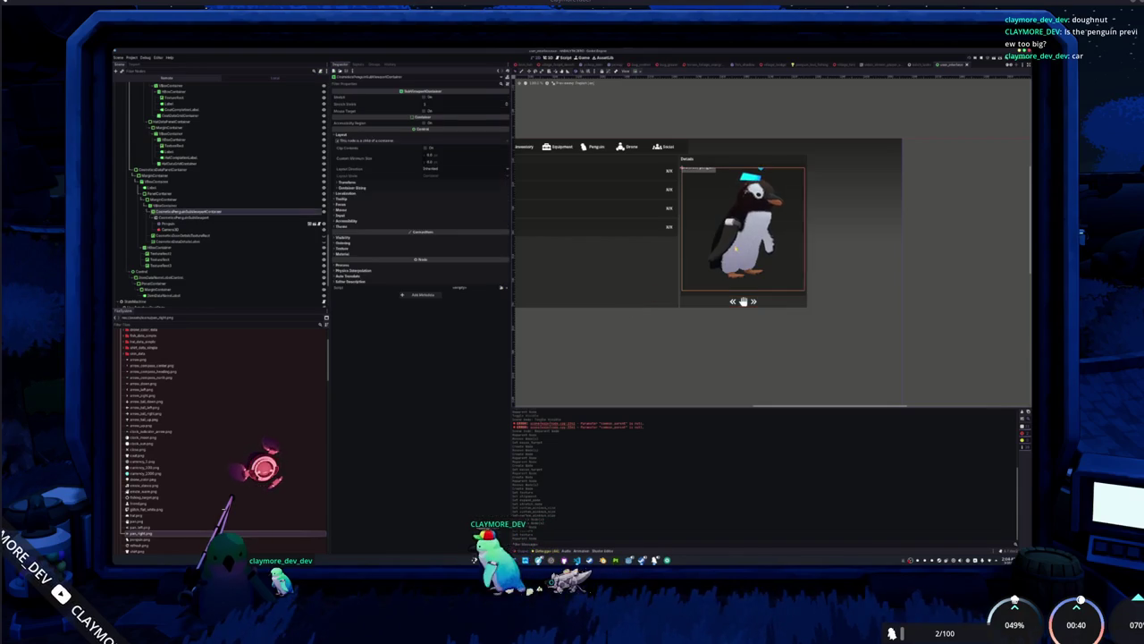
pyautogui.click(684, 348)
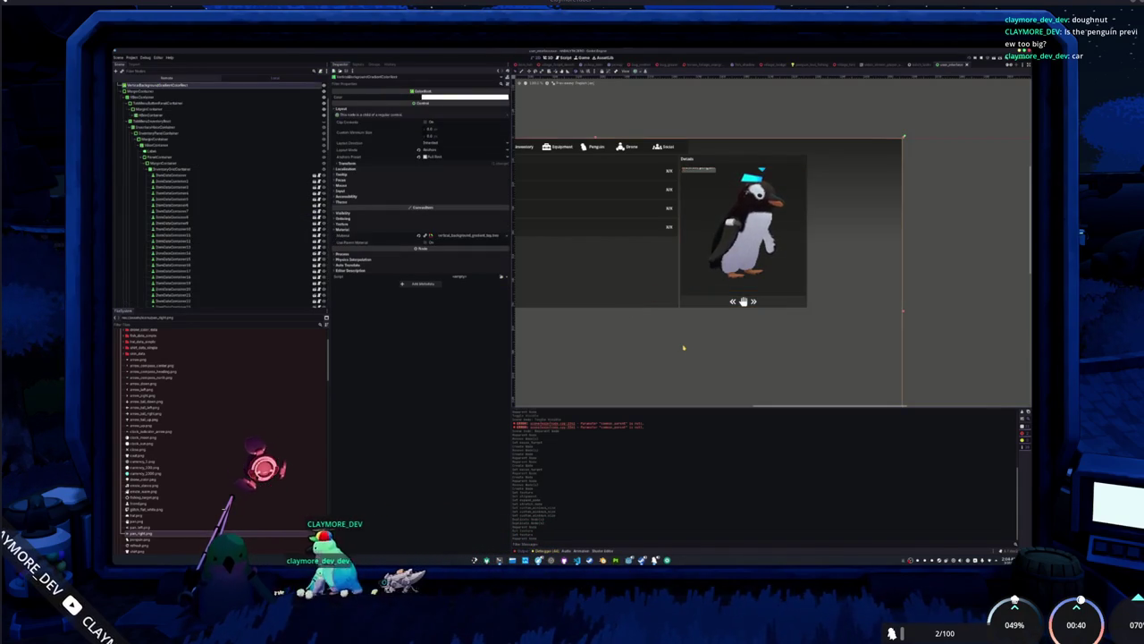
# Select the hand icon, arrow row and SubViewportContainer nodes in turn from the viewport.
pyautogui.click(743, 301)
pyautogui.click(743, 299)
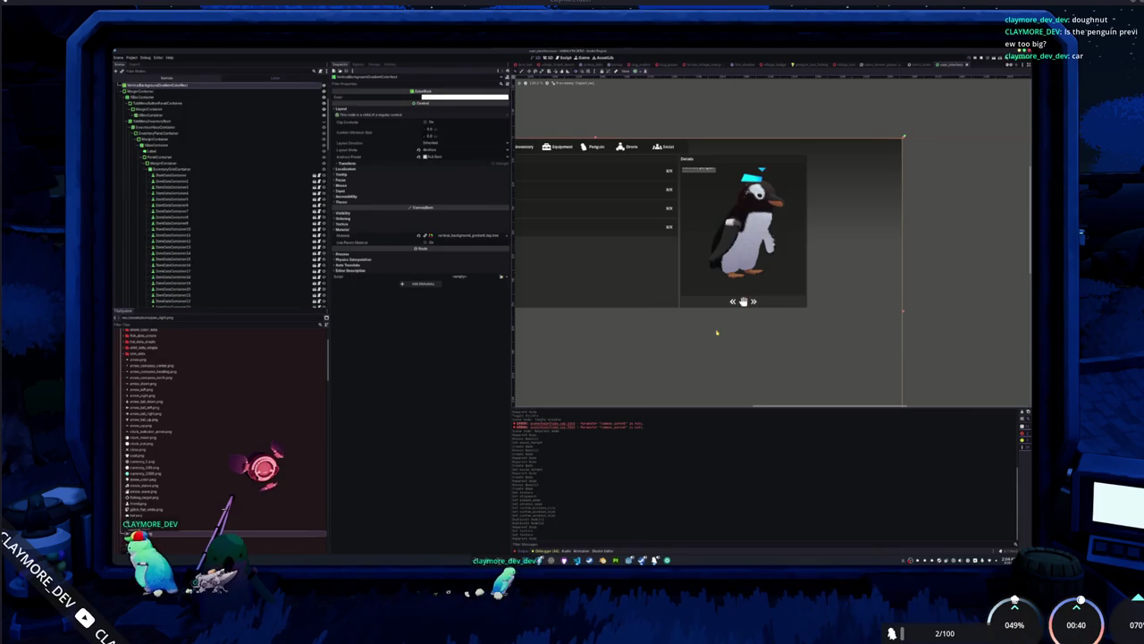
pyautogui.click(743, 295)
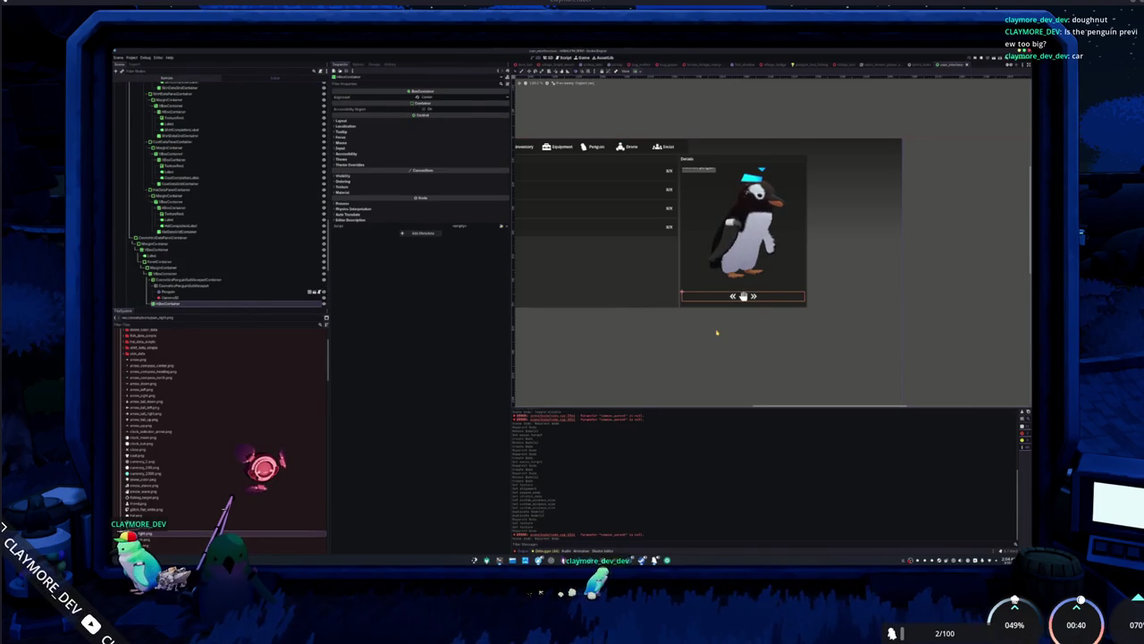
pyautogui.click(743, 301)
pyautogui.click(742, 302)
pyautogui.click(743, 298)
pyautogui.click(743, 296)
pyautogui.click(743, 295)
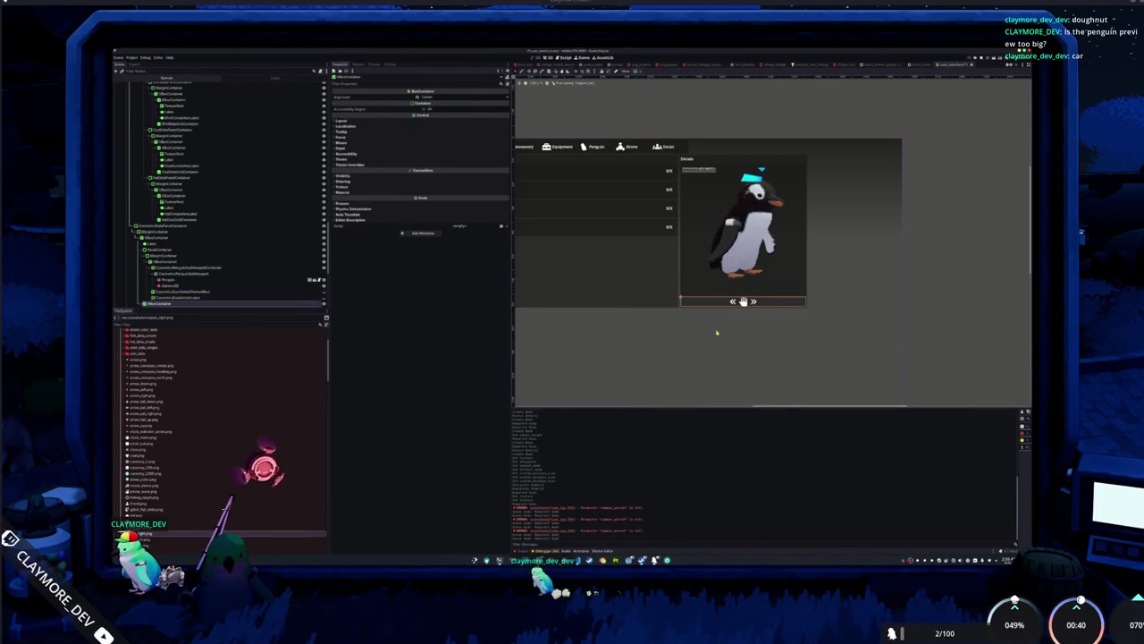
pyautogui.click(743, 301)
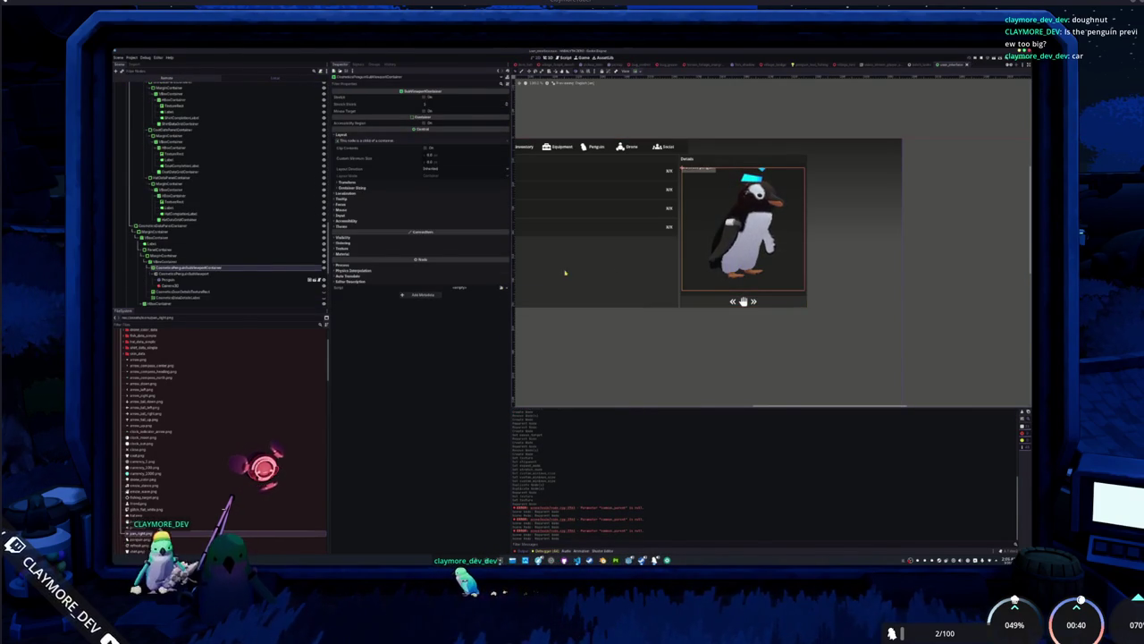
pyautogui.click(743, 301)
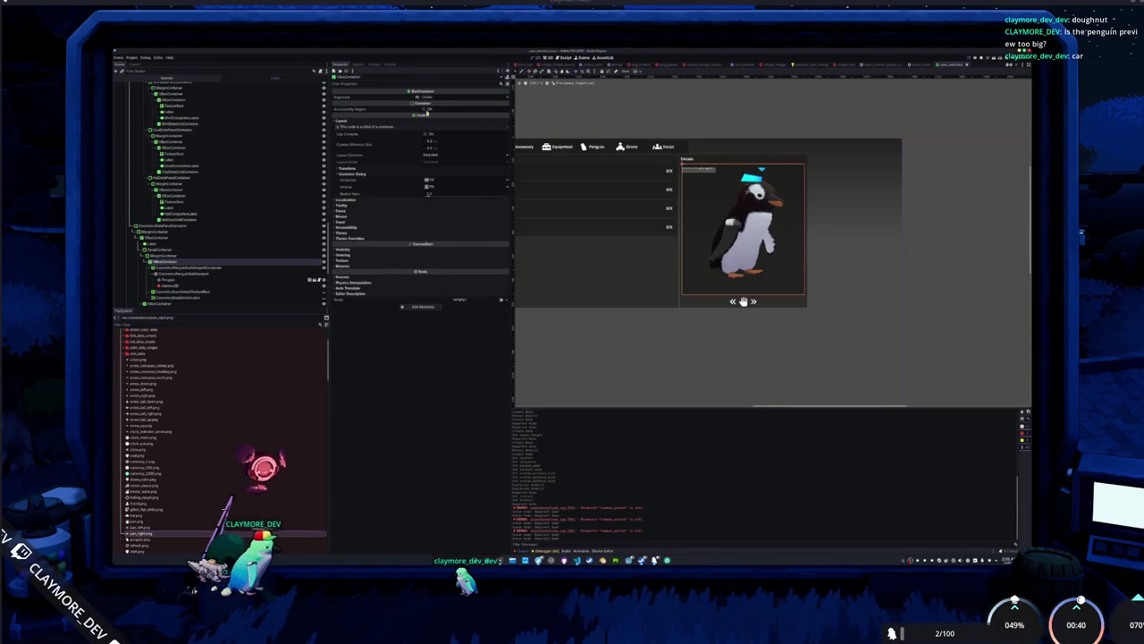
# Try End alignment on the HBoxContainer above the preview, then restore Center.
pyautogui.click(433, 102)
pyautogui.click(438, 101)
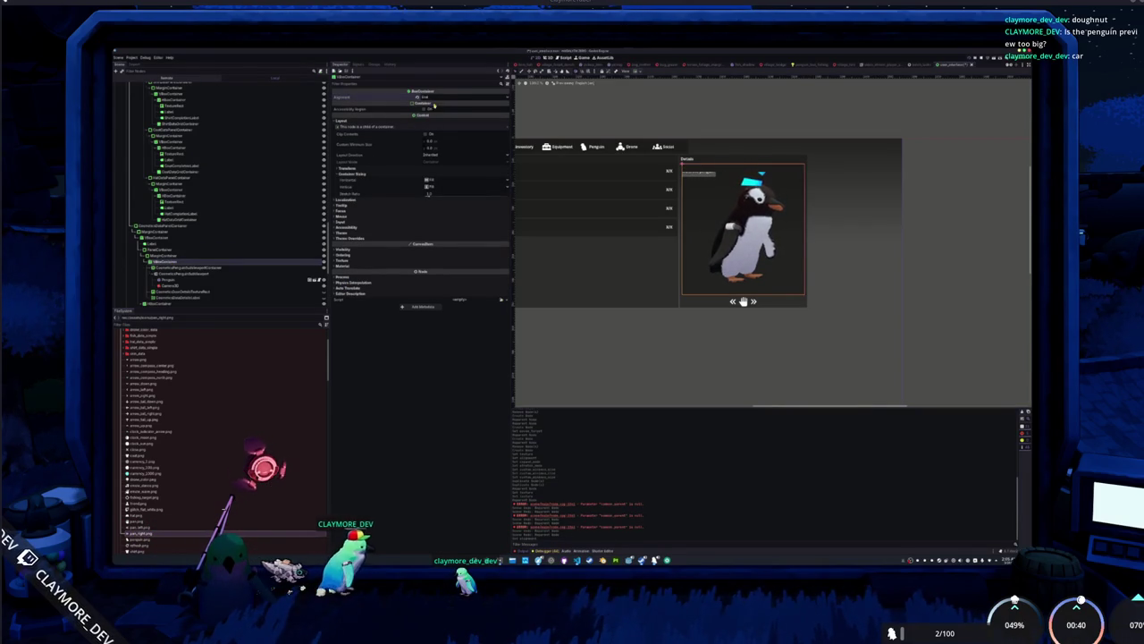
pyautogui.click(437, 101)
pyautogui.click(438, 103)
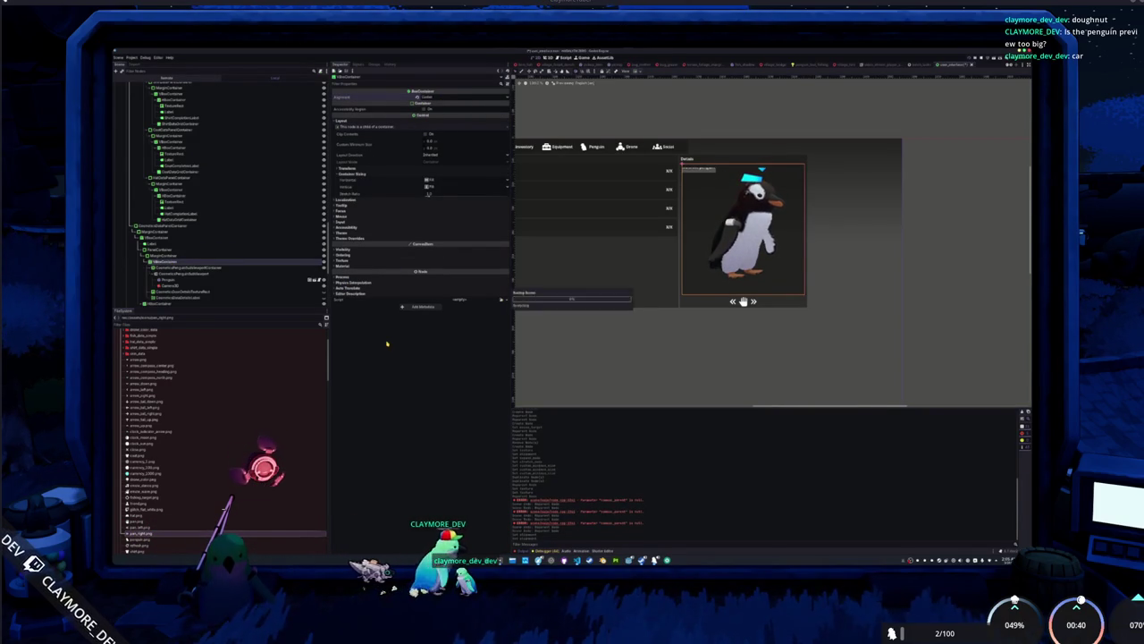
# Inspect the RichTextLabel and left arrow TextureRect properties.
pyautogui.click(177, 297)
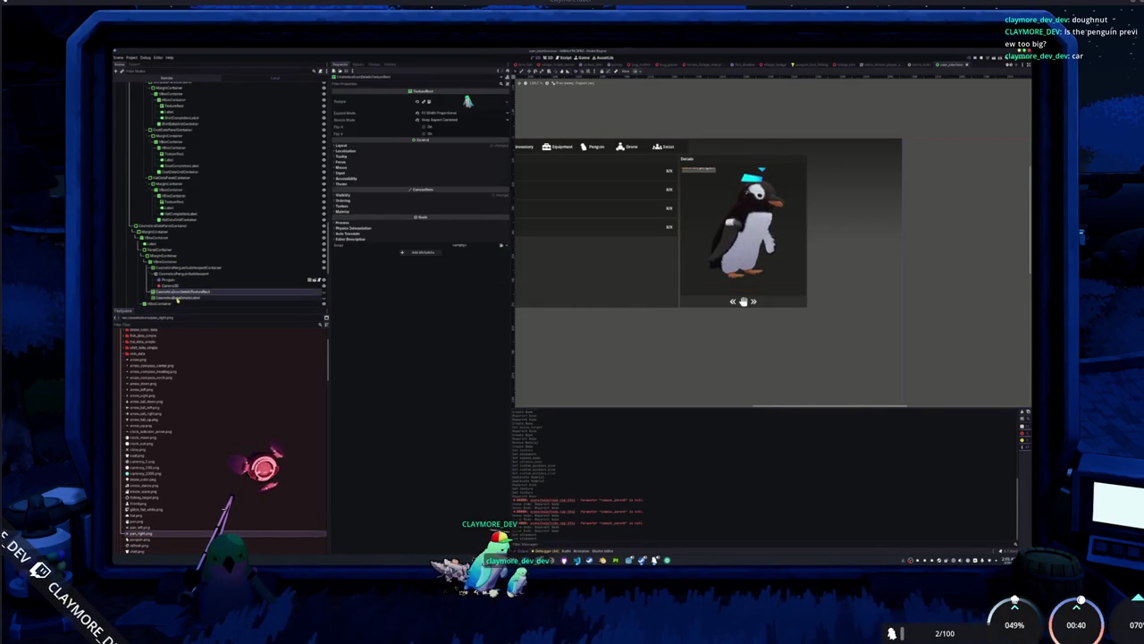
pyautogui.scroll(-3, 179, 297)
pyautogui.click(172, 259)
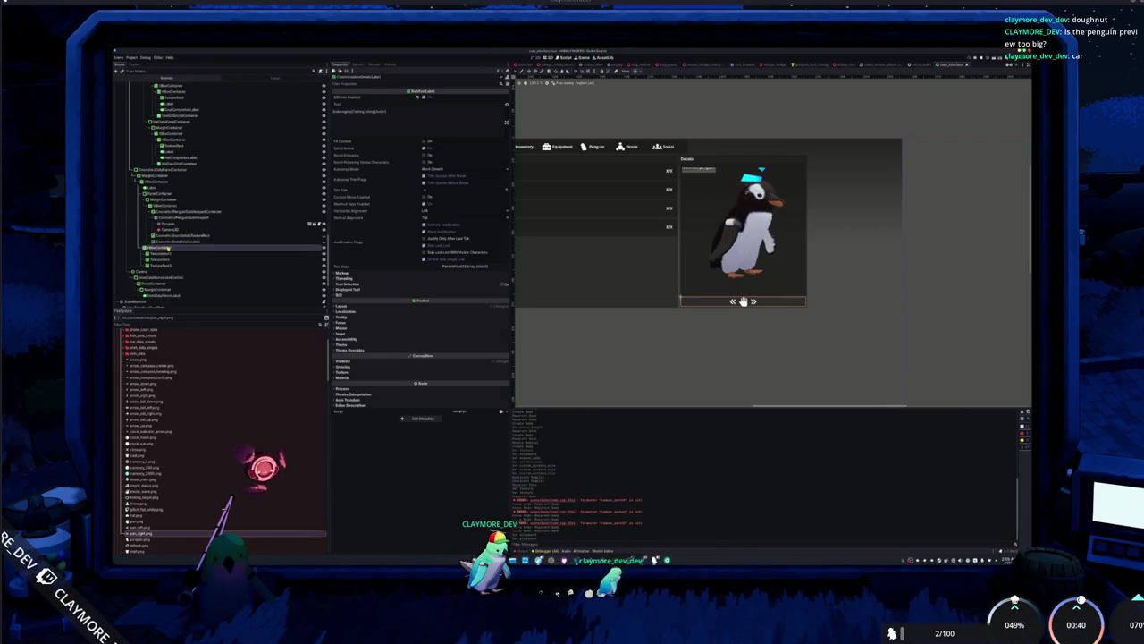
pyautogui.click(178, 254)
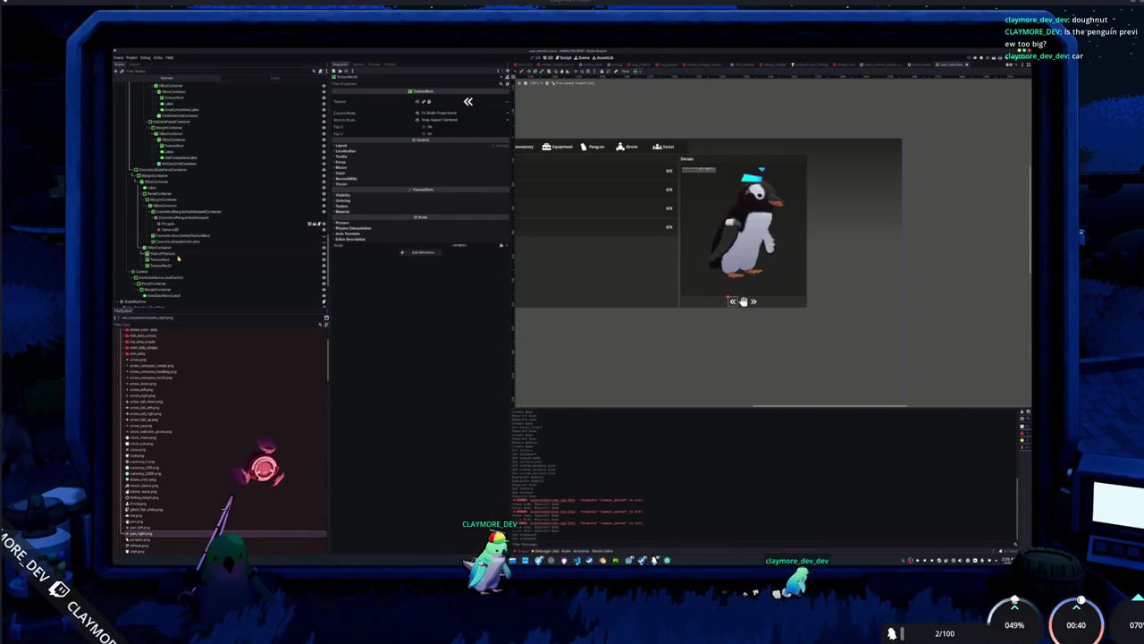
# Rename the unnamed right arrow TextureRect to PanRightTextureRect.
pyautogui.click(177, 248)
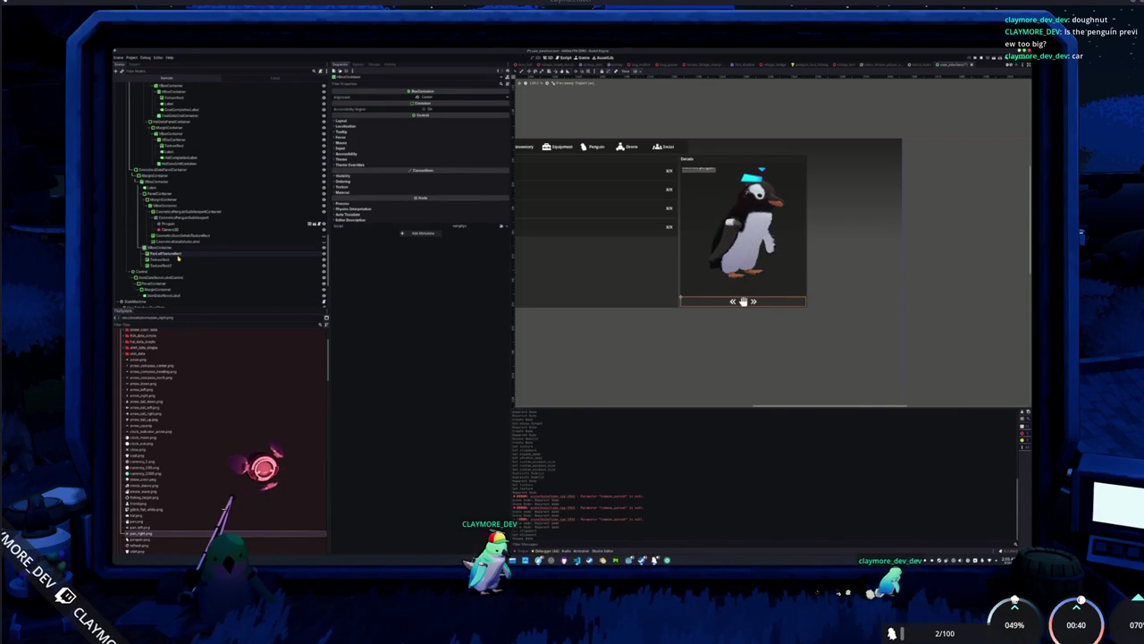
pyautogui.press('Down')
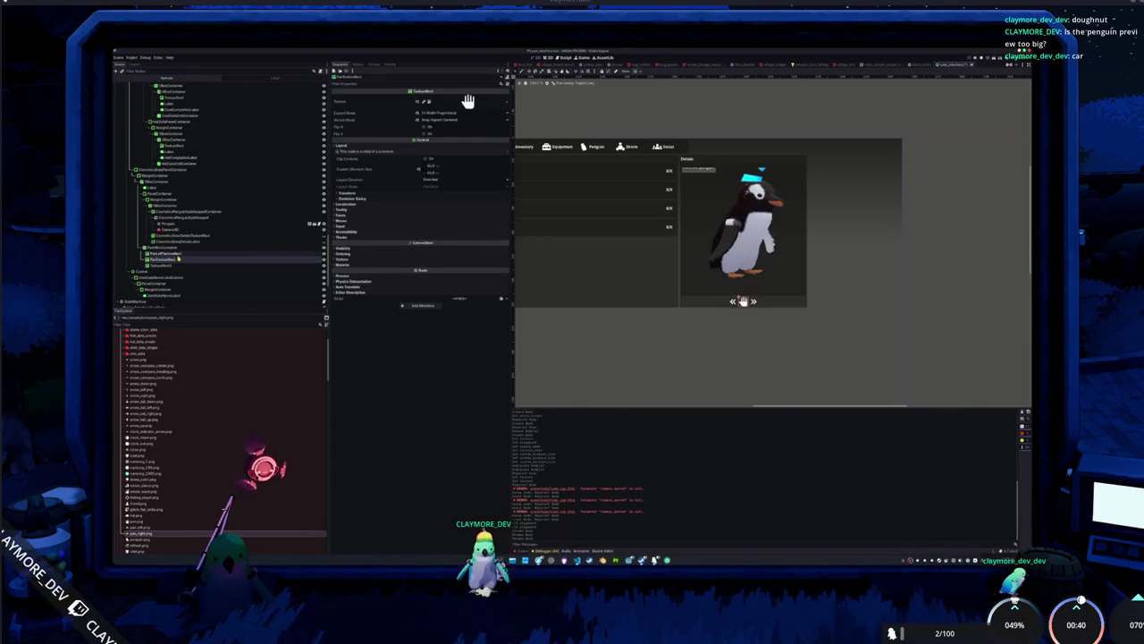
pyautogui.press('Down')
pyautogui.press('F2')
pyautogui.write('PanRightTextureRect')
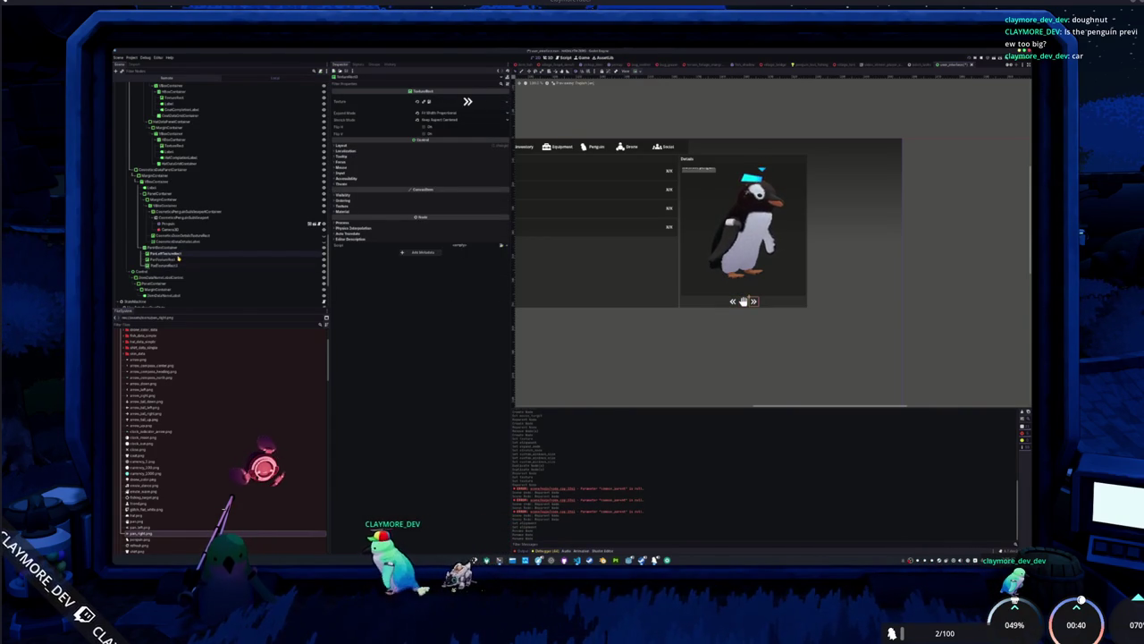
pyautogui.press('Return')
pyautogui.press('Down')
pyautogui.press('Down')
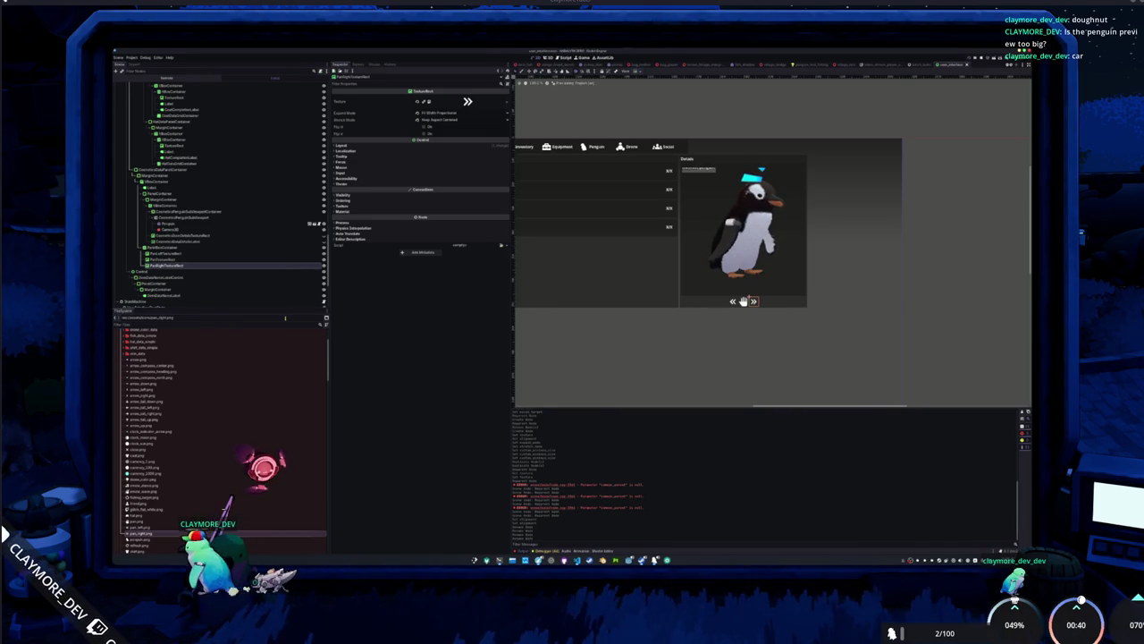
pyautogui.press('Up')
pyautogui.press('Up')
pyautogui.press('Up')
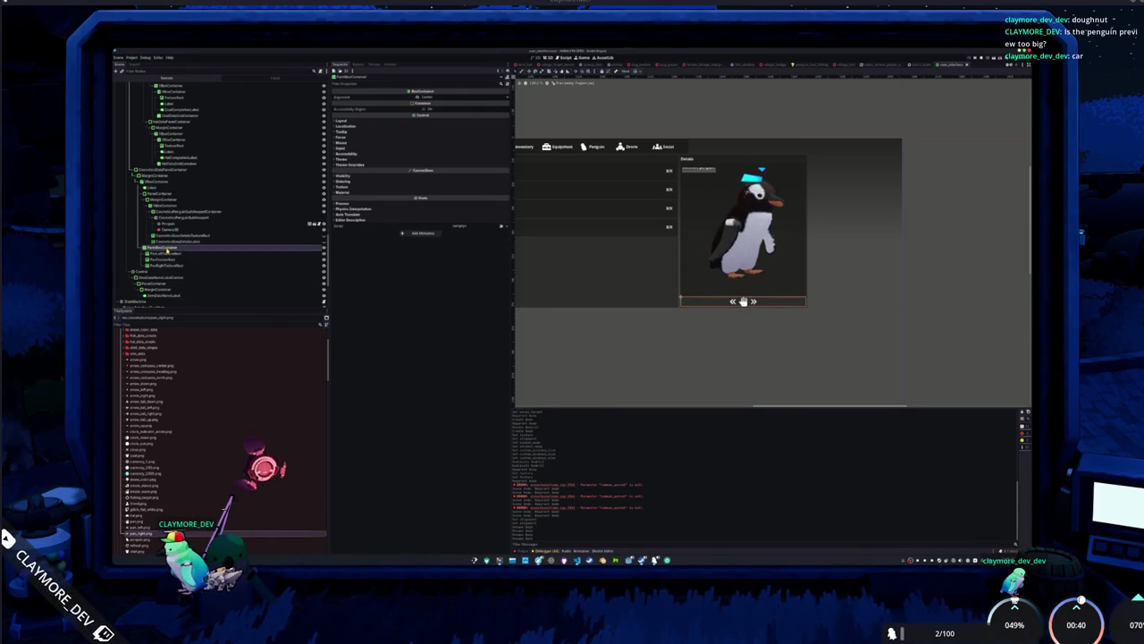
pyautogui.press('Up')
pyautogui.press('Up')
pyautogui.press('Up')
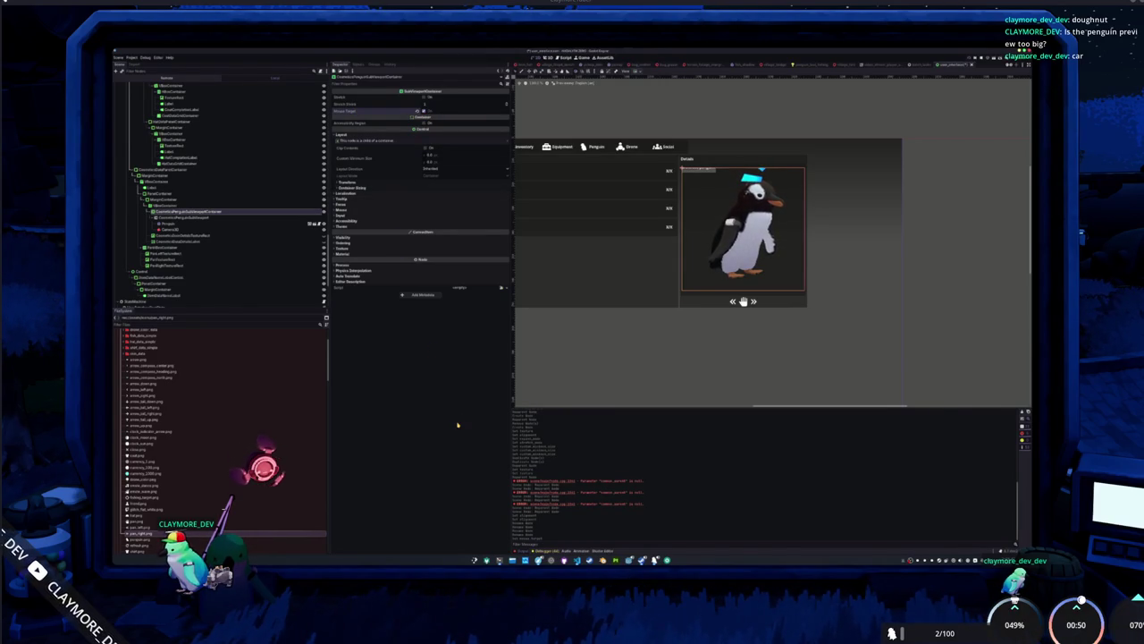
pyautogui.hotkey('alt', 'Tab')
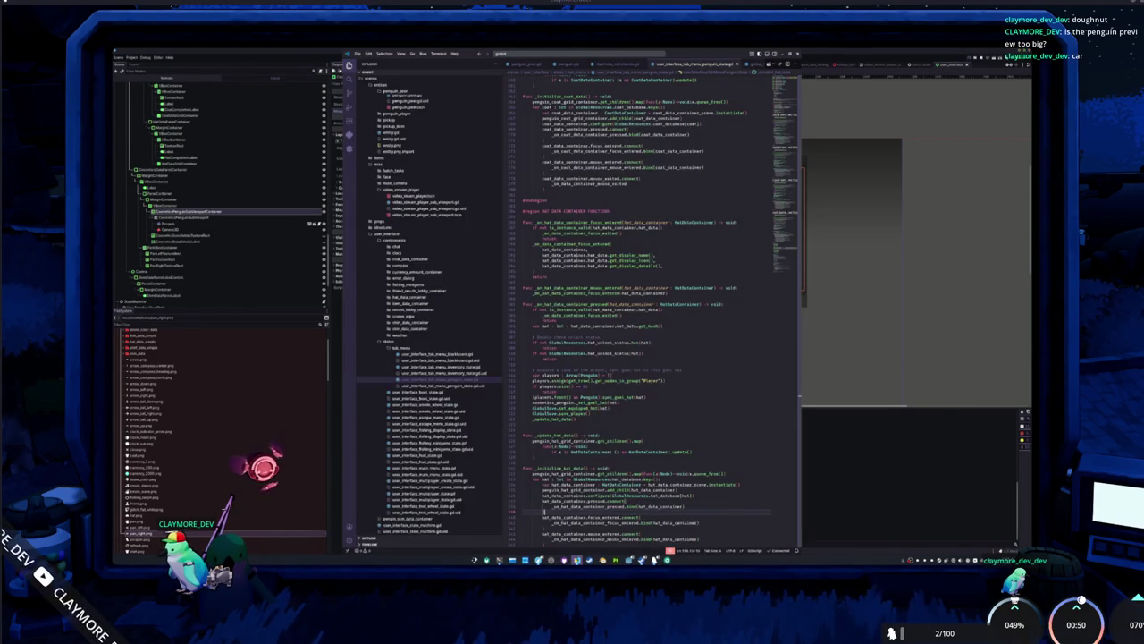
pyautogui.scroll(10, 582, 429)
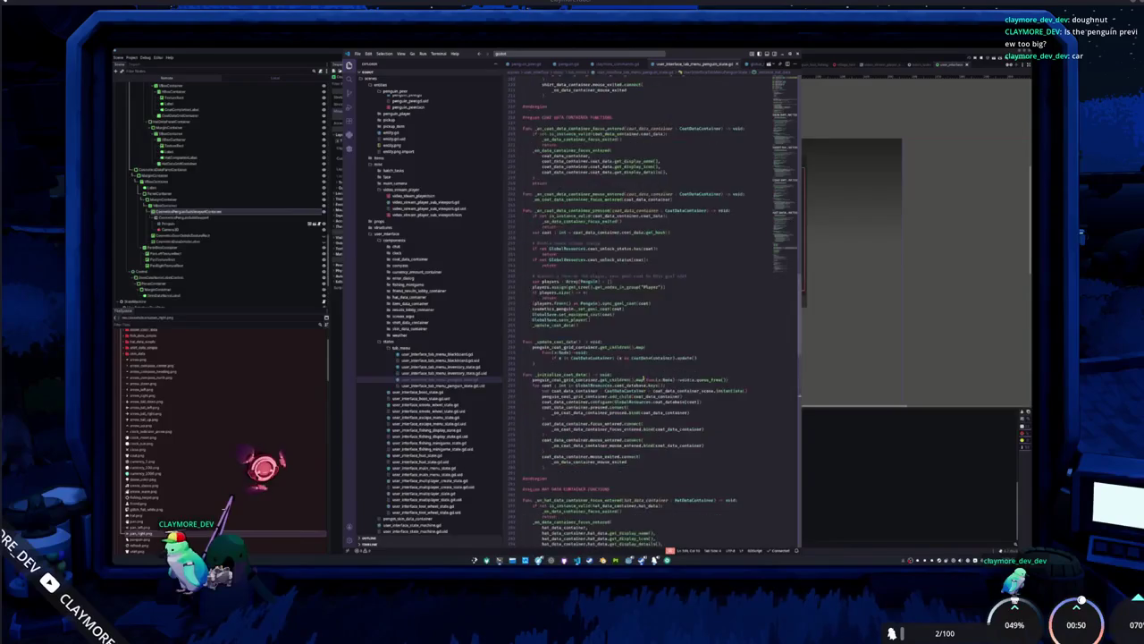
pyautogui.scroll(10, 558, 323)
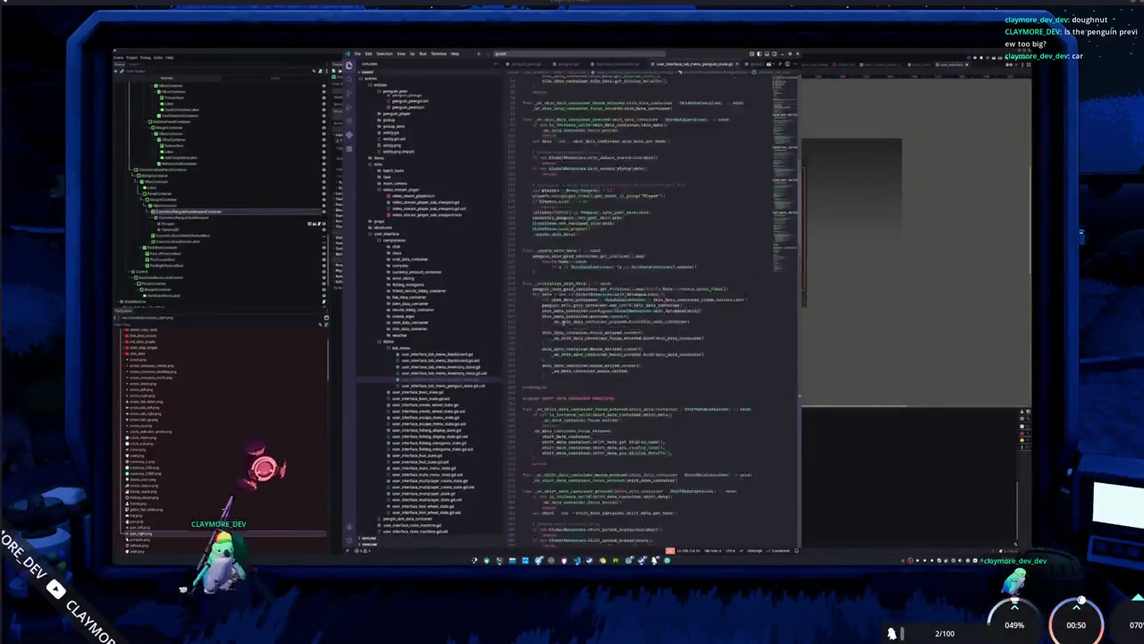
pyautogui.scroll(8, 557, 323)
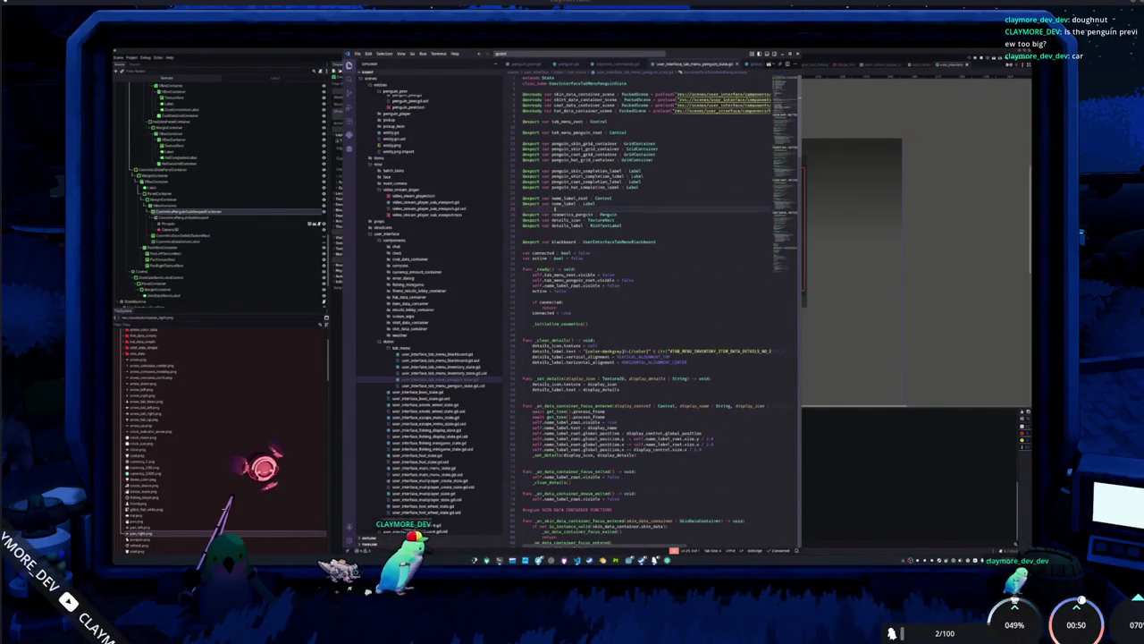
pyautogui.press('Return')
pyautogui.write('@export var cosmetics')
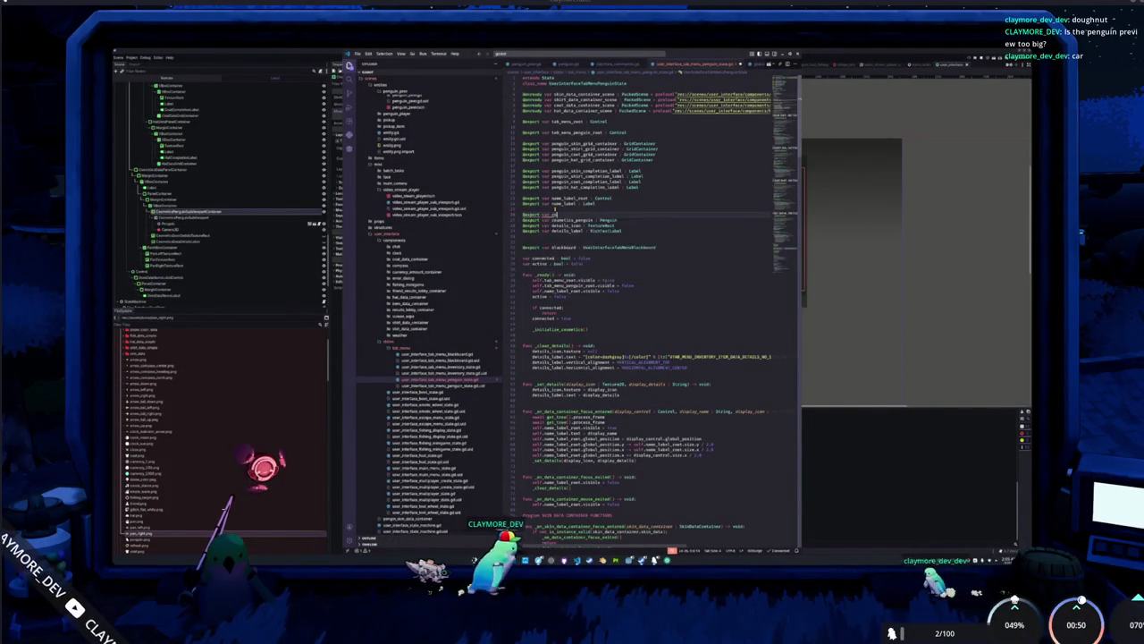
pyautogui.write('_penguin_sc')
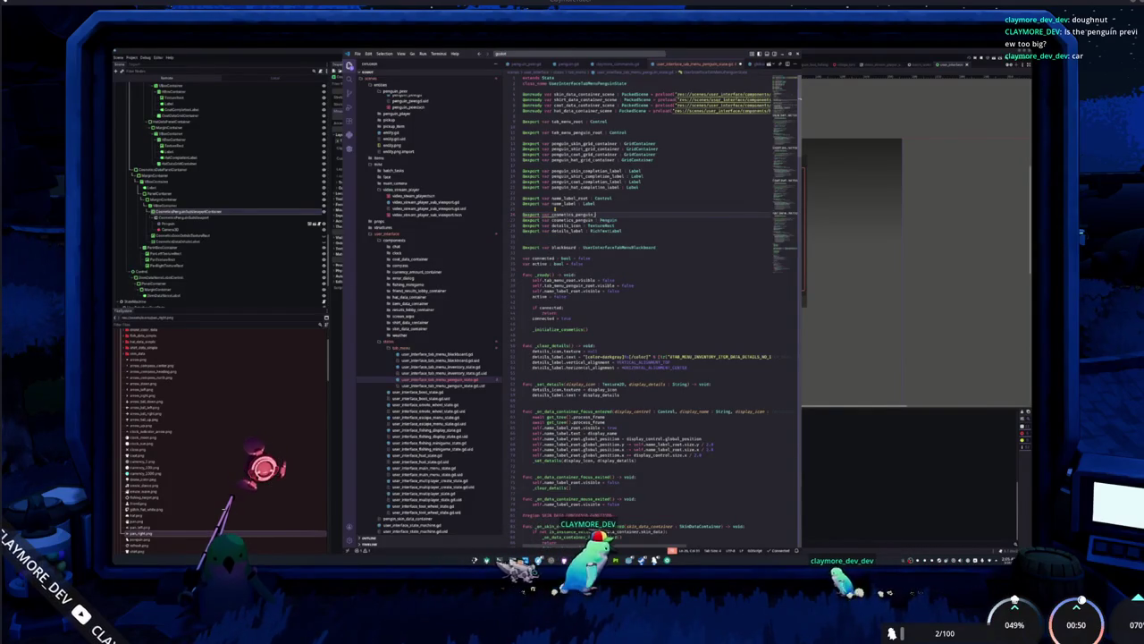
pyautogui.write('wport_container :')
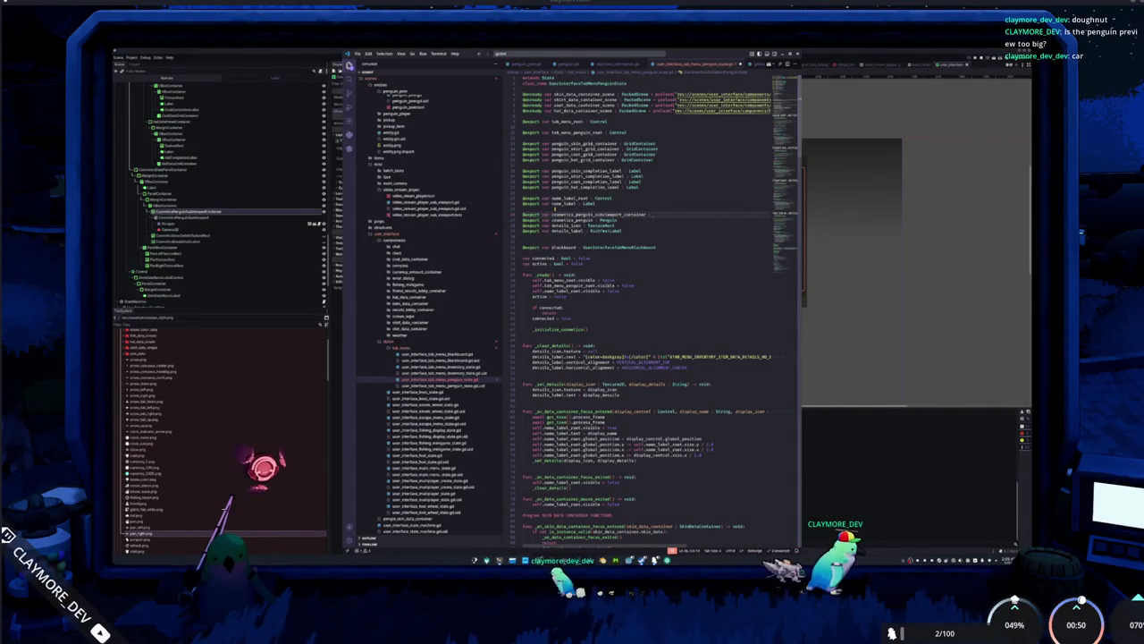
pyautogui.hotkey('shift', 'Right')
pyautogui.hotkey('shift', 'Right')
pyautogui.hotkey('shift', 'Right')
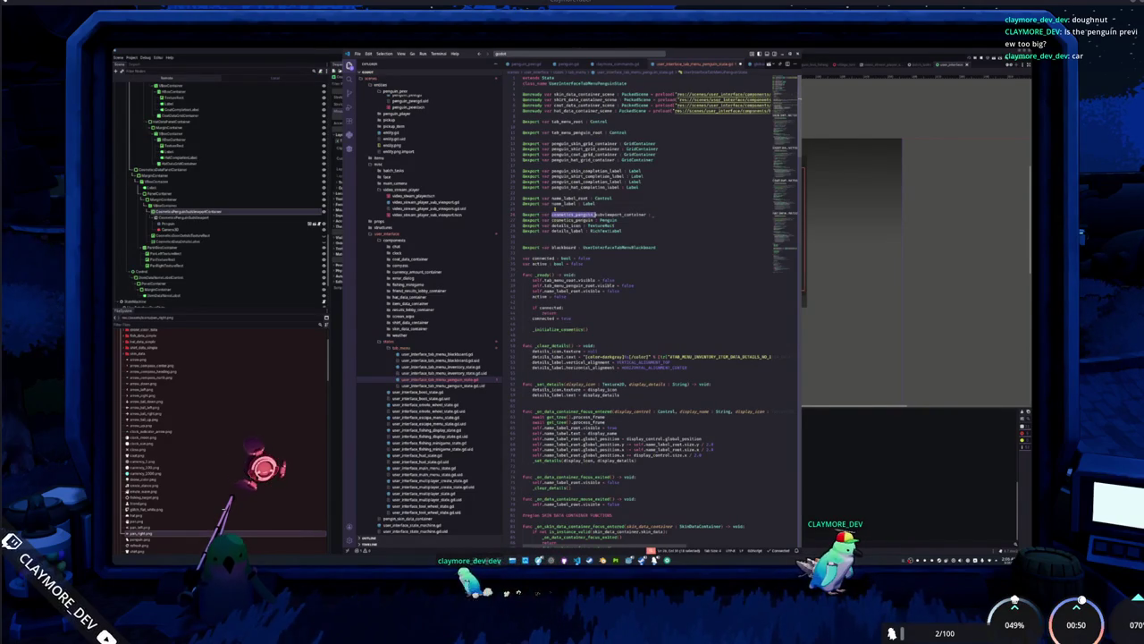
pyautogui.press('BackSpace')
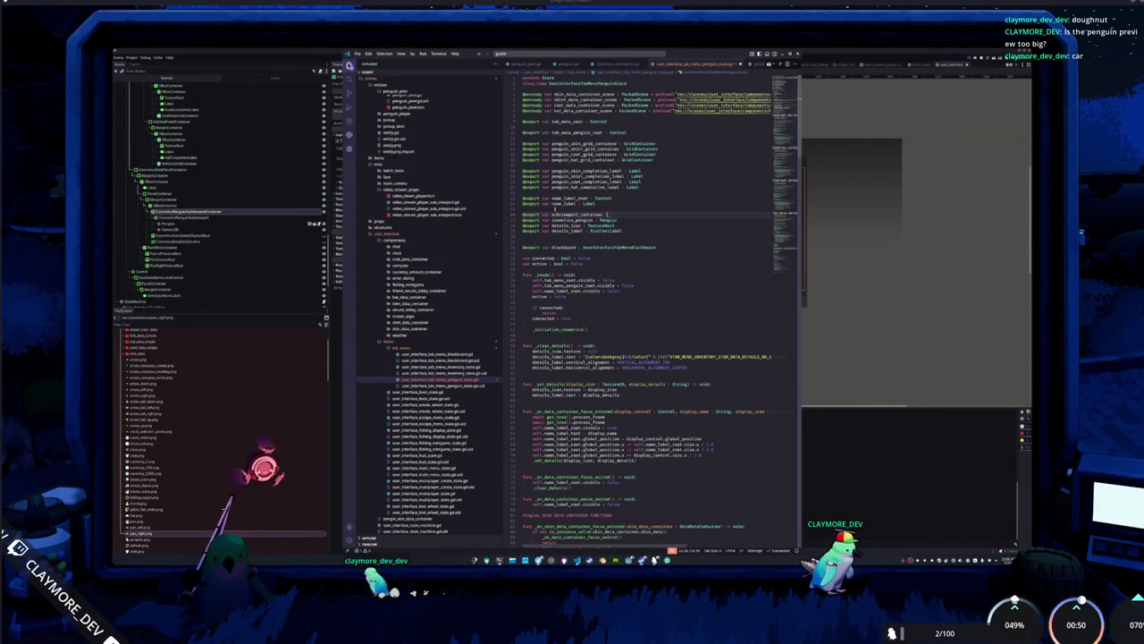
pyautogui.write(': SubVie')
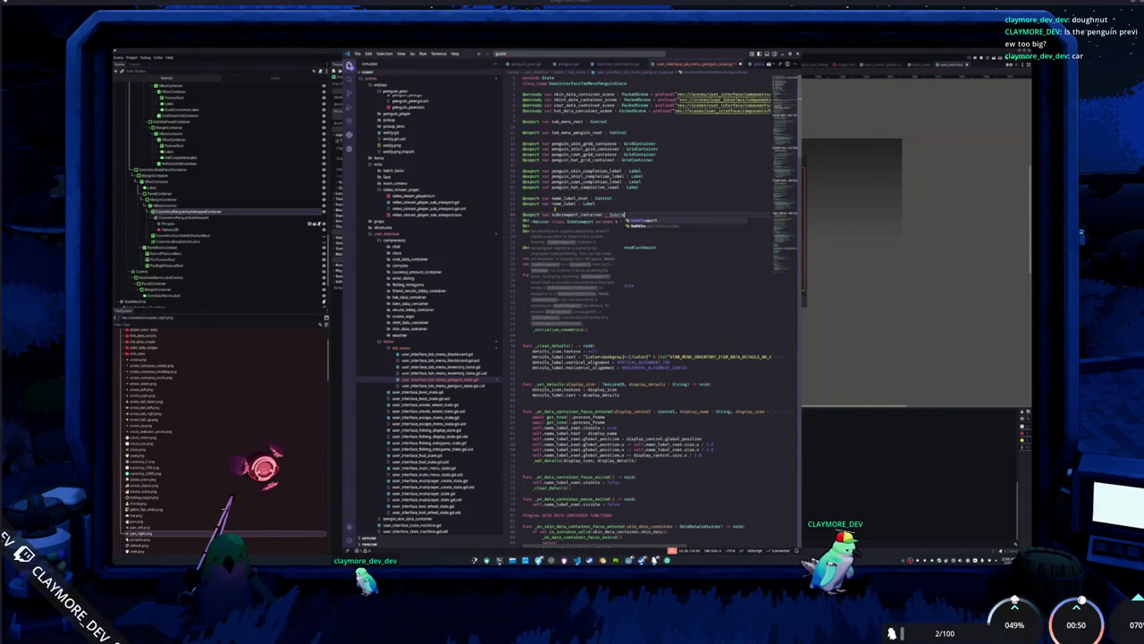
pyautogui.press('Return')
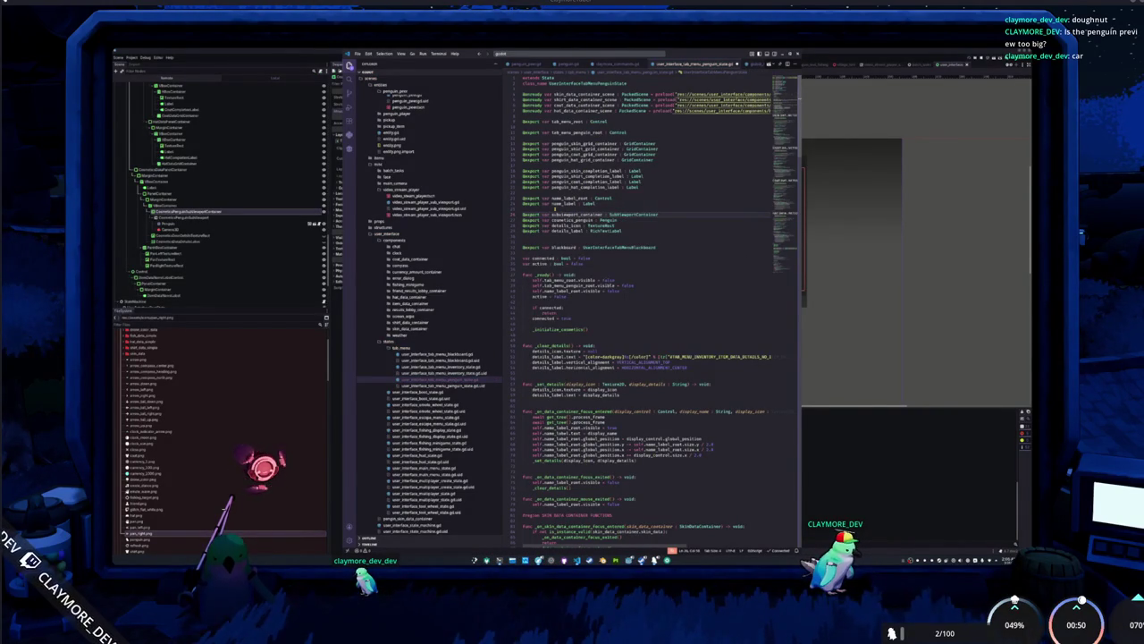
pyautogui.hotkey('ctrl', 'F1')
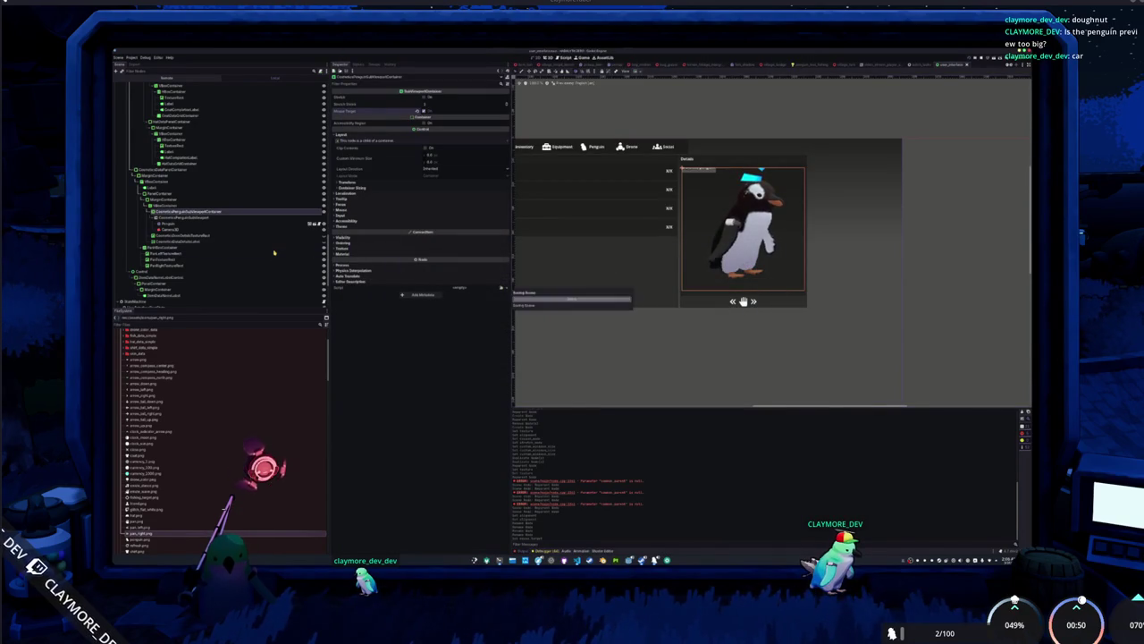
# Assign the carousel penguin SubViewportContainer to the penguin state's Subviewport Container export.
pyautogui.scroll(-3, 241, 257)
pyautogui.click(194, 286)
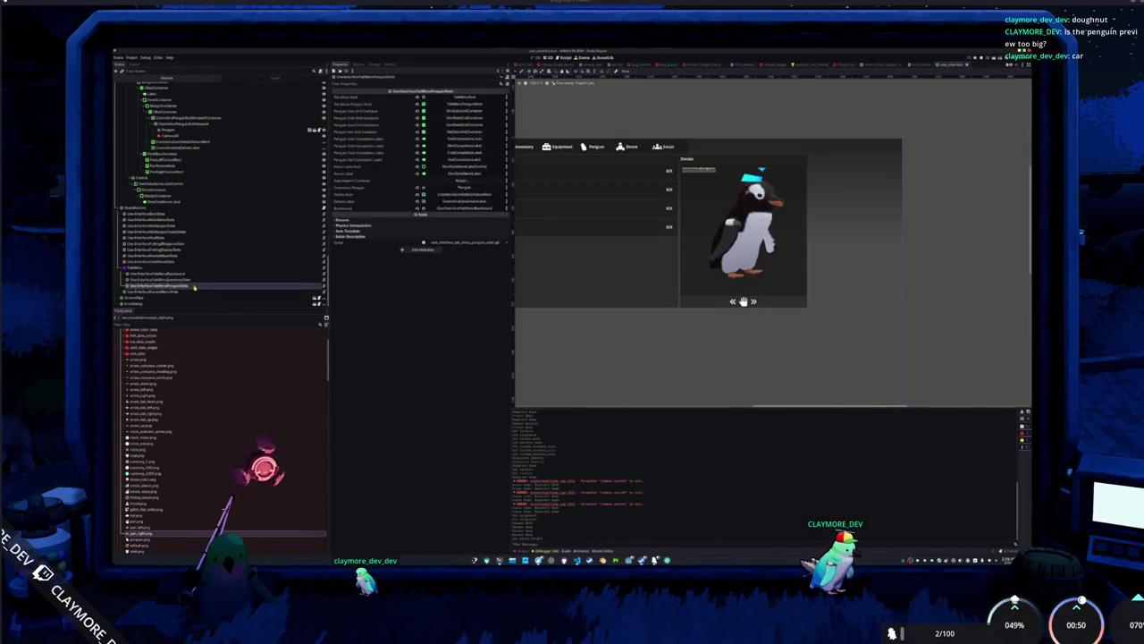
pyautogui.click(462, 180)
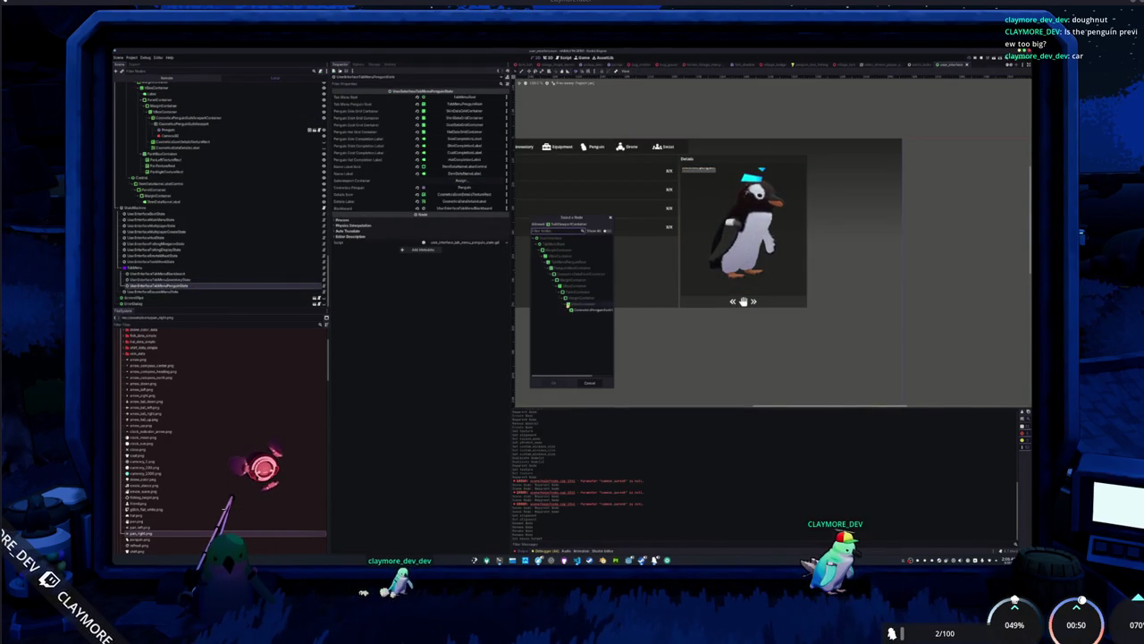
pyautogui.doubleClick(577, 310)
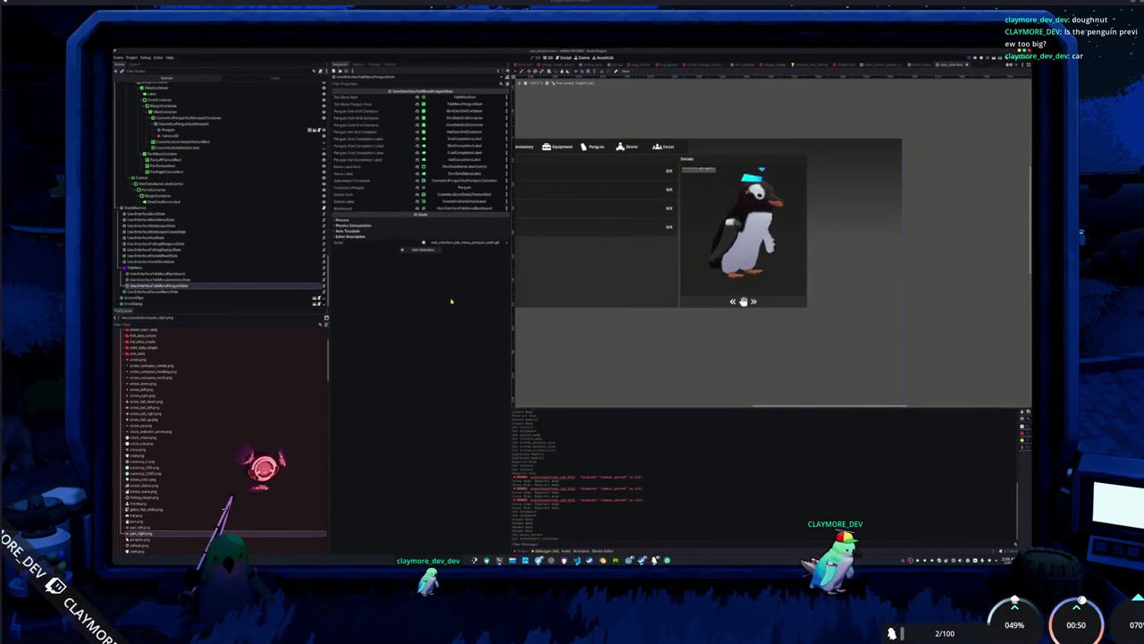
pyautogui.hotkey('alt', 'Tab')
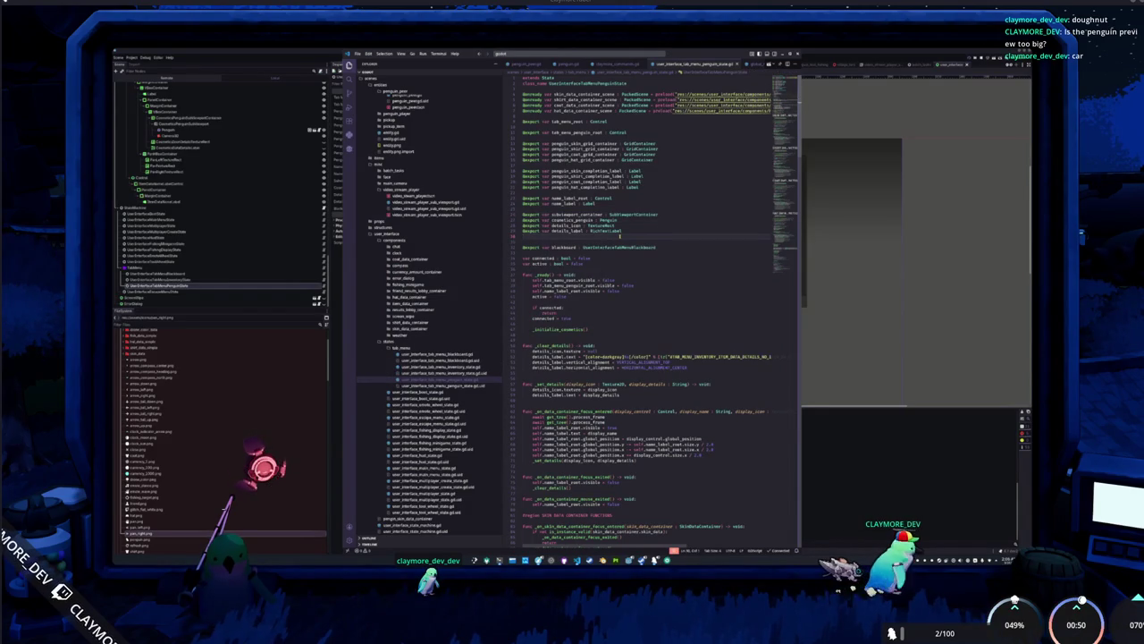
# In _ready, connect subviewport_container.gui_input to a subviewport container input handler.
pyautogui.scroll(-5, 620, 235)
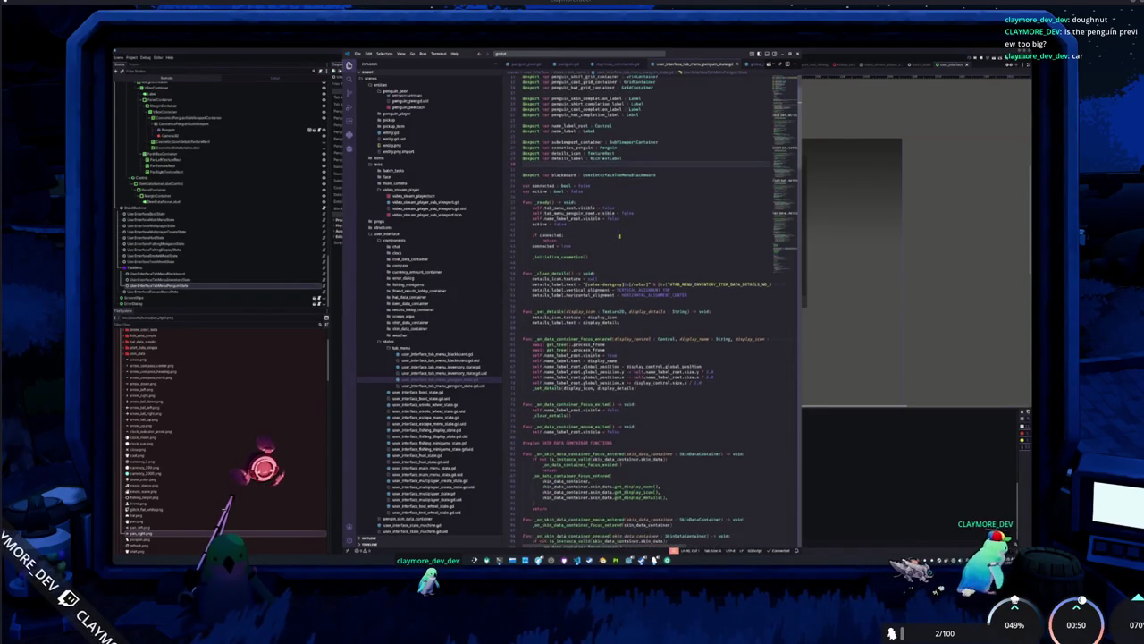
pyautogui.click(617, 249)
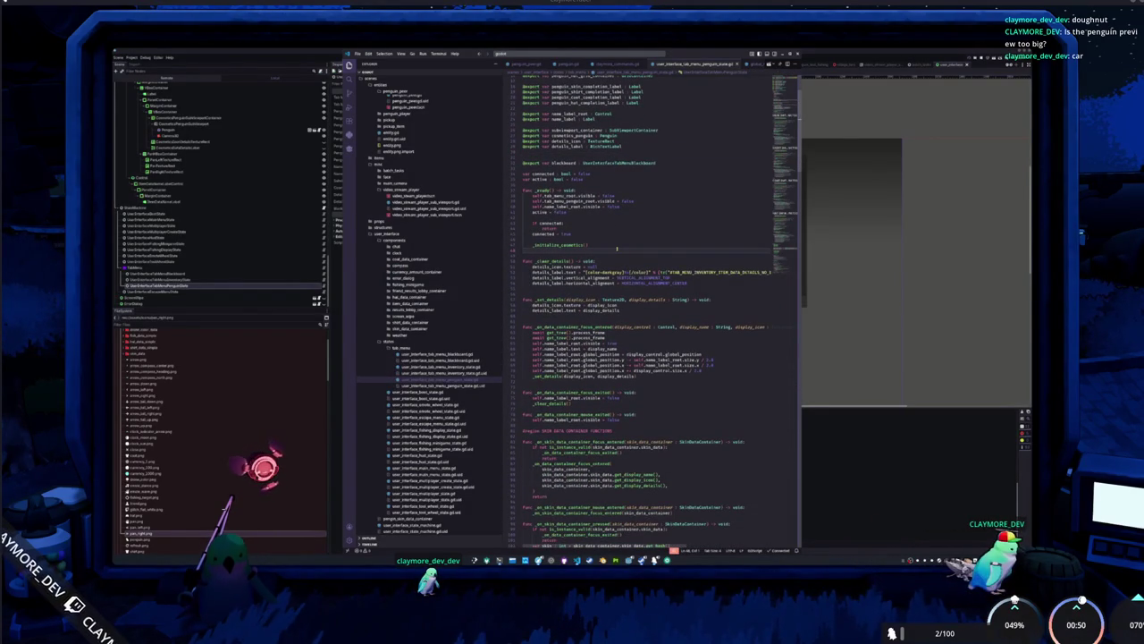
pyautogui.press('Return')
pyautogui.press('Return')
pyautogui.write('subviewport_container.')
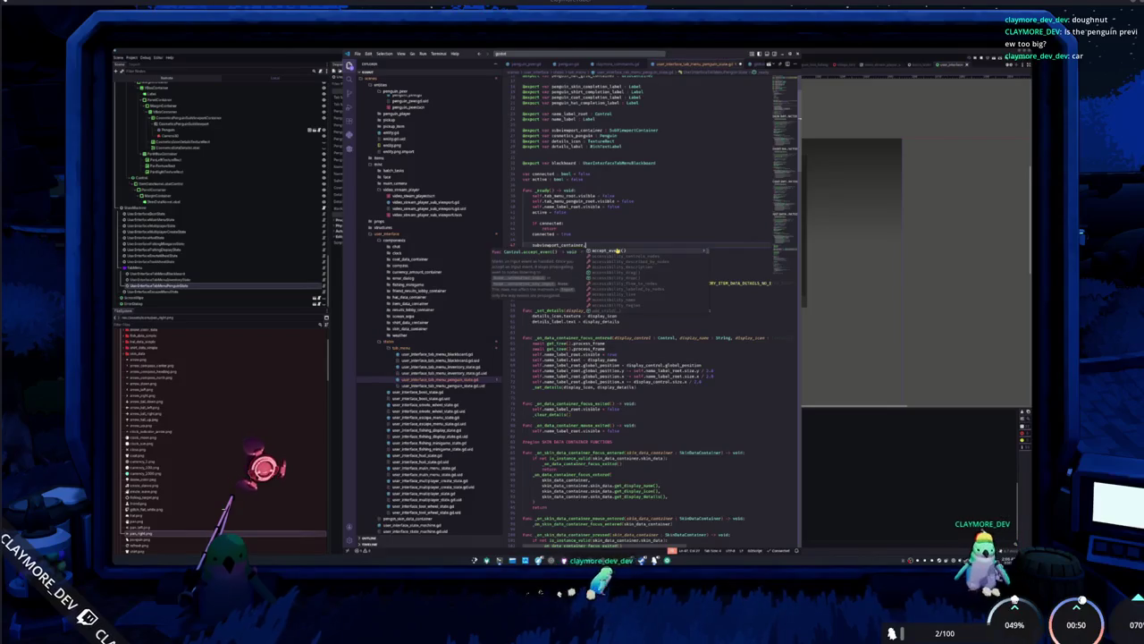
pyautogui.write('click')
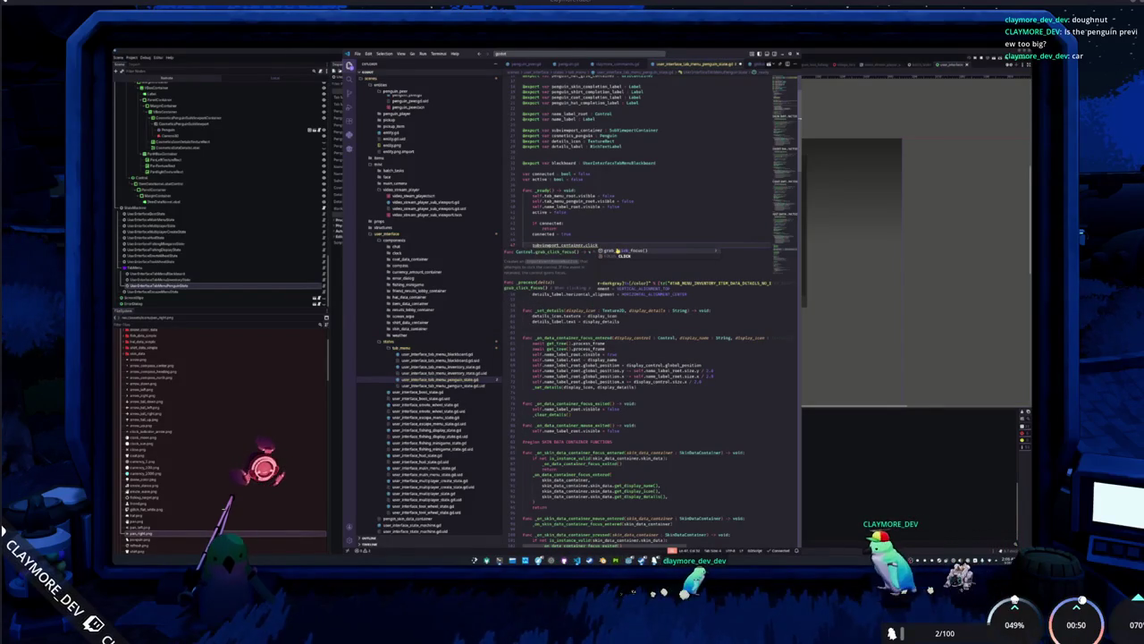
pyautogui.press('BackSpace')
pyautogui.press('BackSpace')
pyautogui.press('BackSpace')
pyautogui.write('dra')
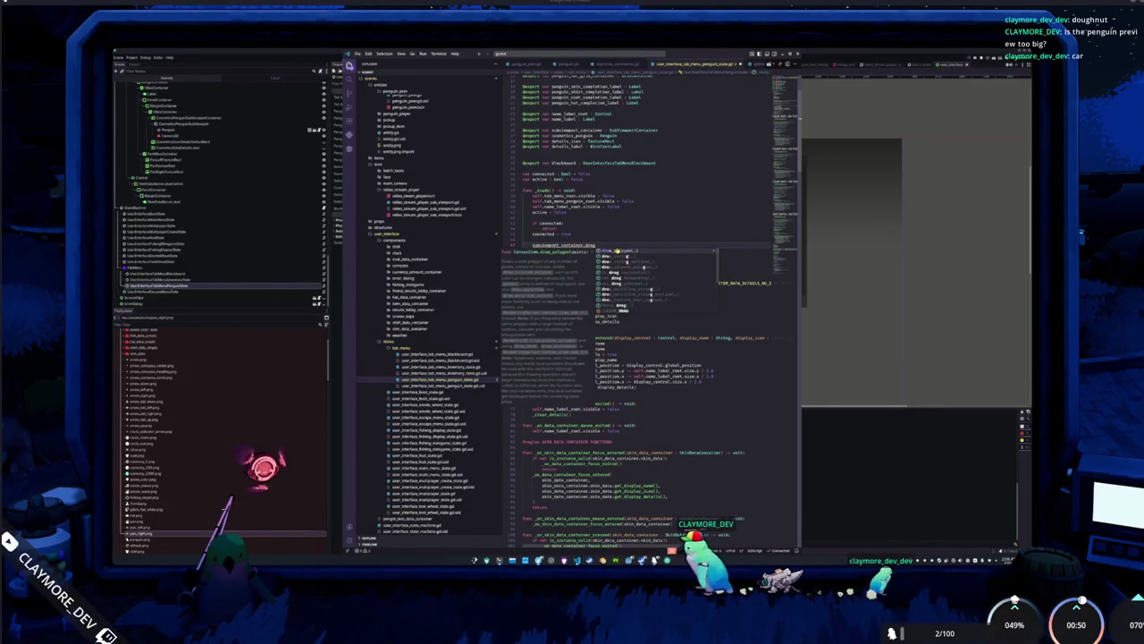
pyautogui.write('g')
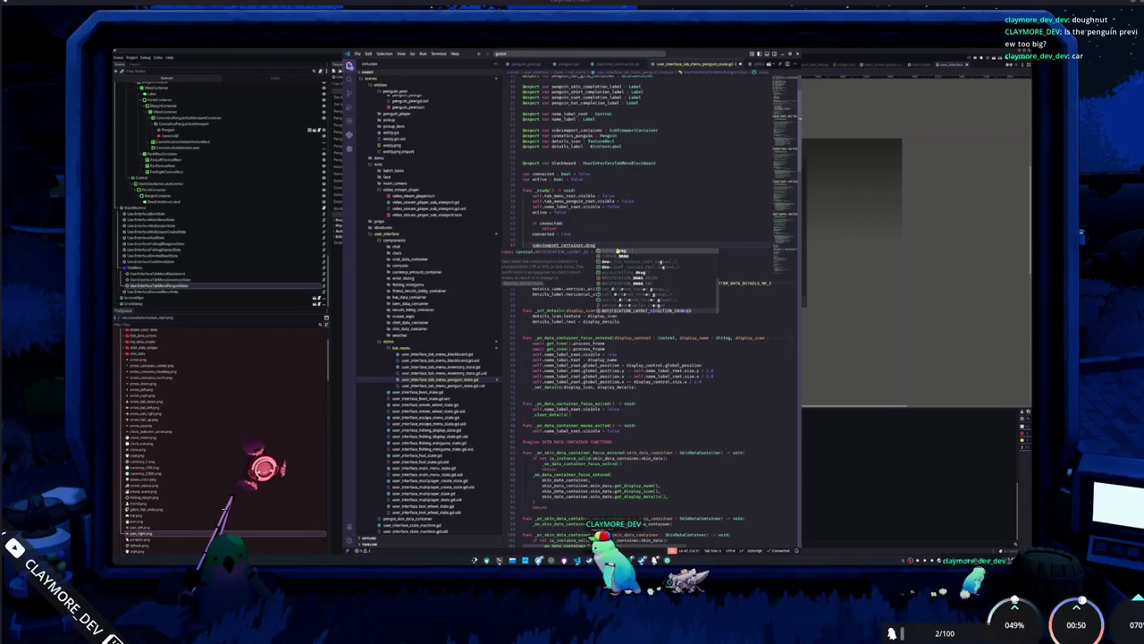
pyautogui.press('BackSpace')
pyautogui.press('BackSpace')
pyautogui.press('BackSpace')
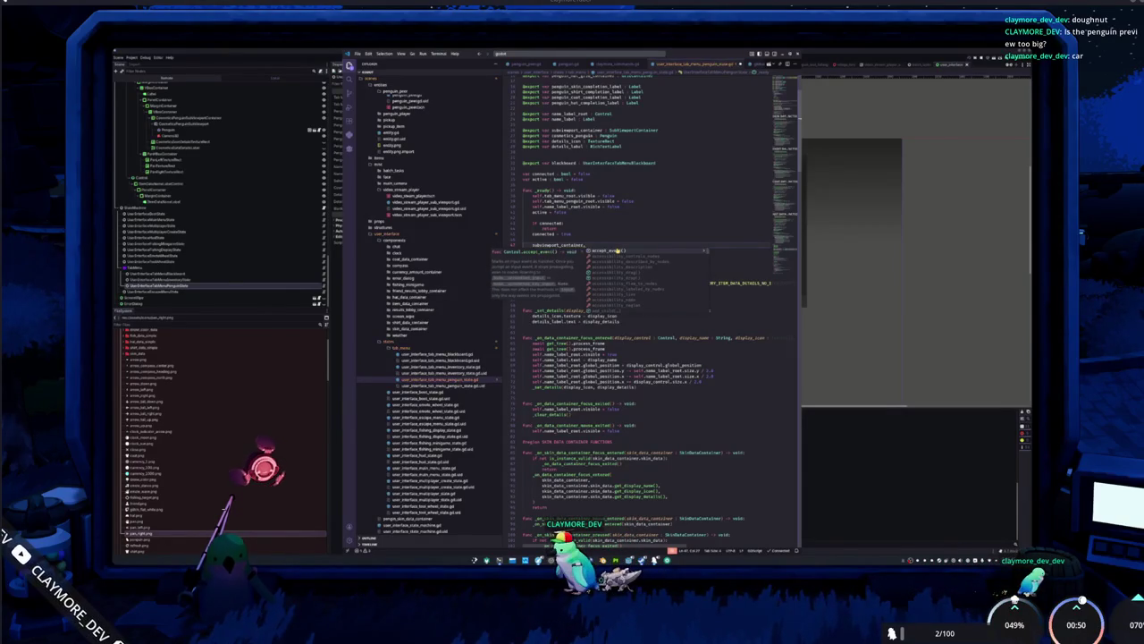
pyautogui.write('mouse')
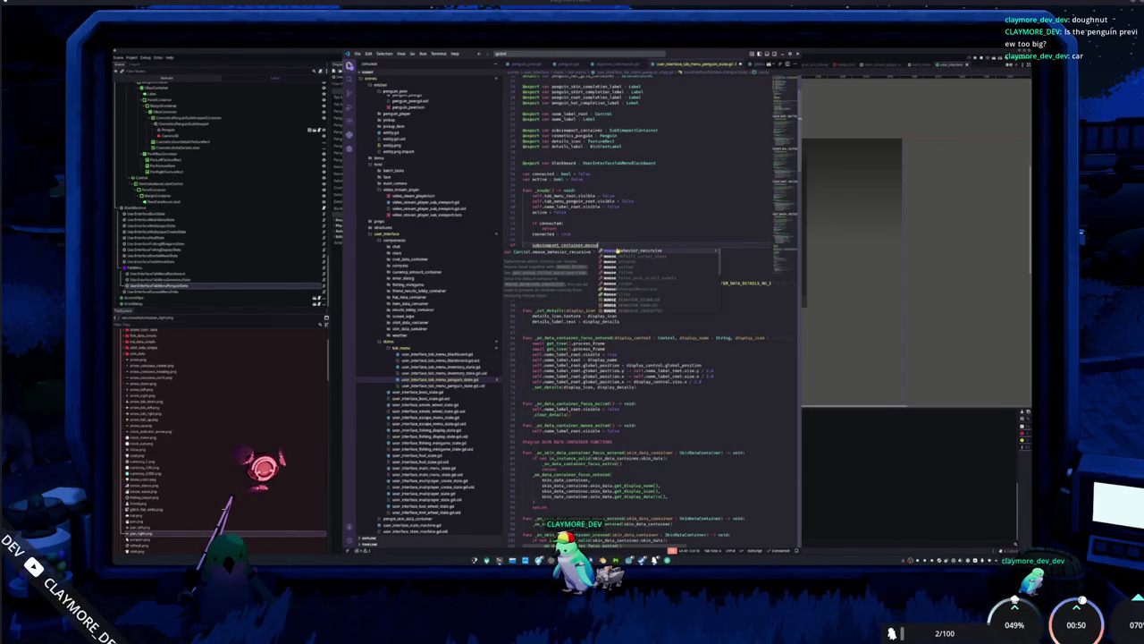
pyautogui.write('_fil')
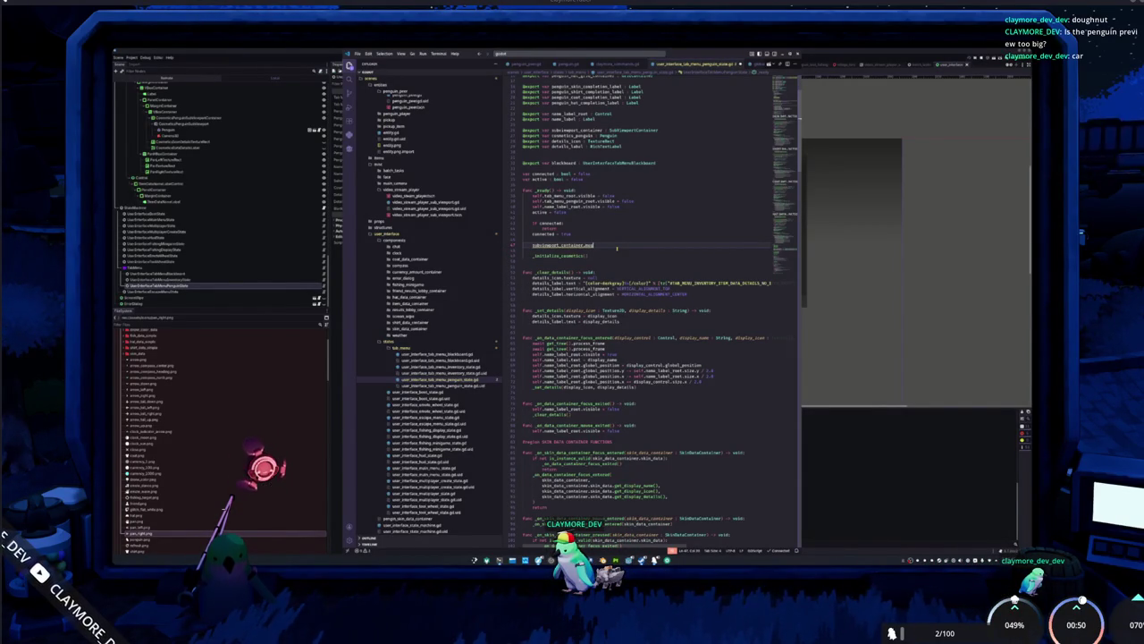
pyautogui.press('BackSpace')
pyautogui.press('BackSpace')
pyautogui.press('BackSpace')
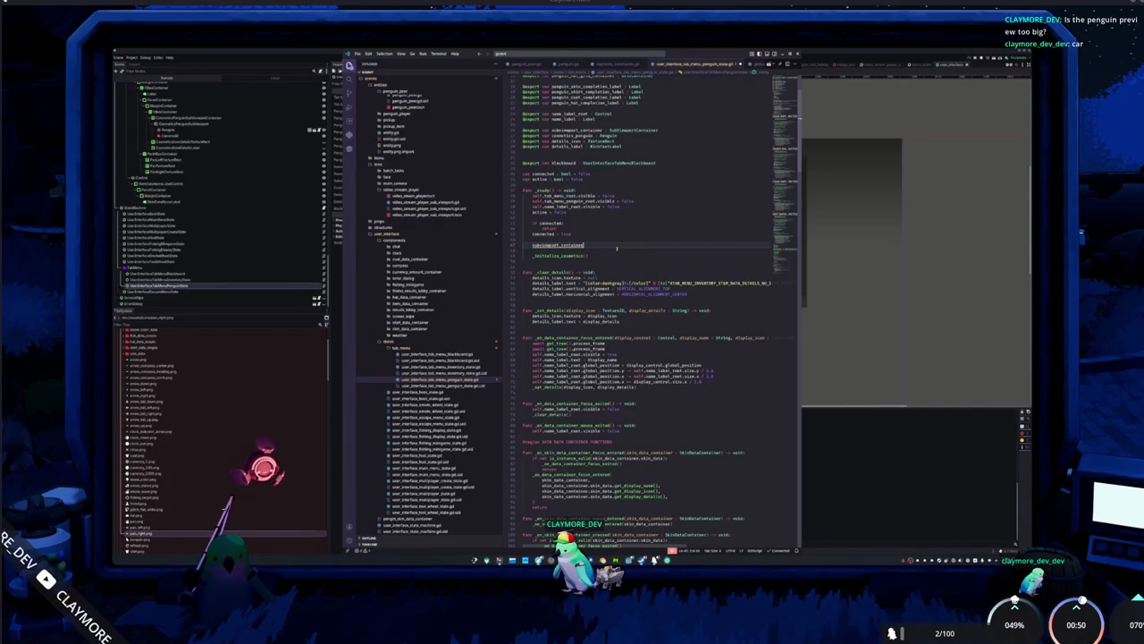
pyautogui.write('id')
pyautogui.write('npu')
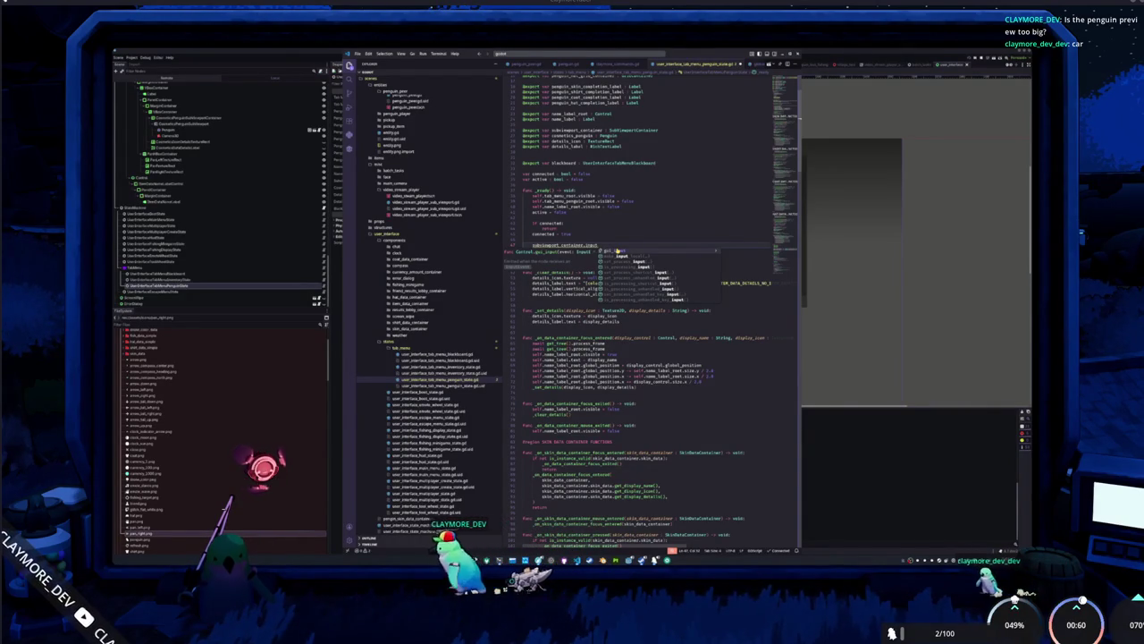
pyautogui.press('Return')
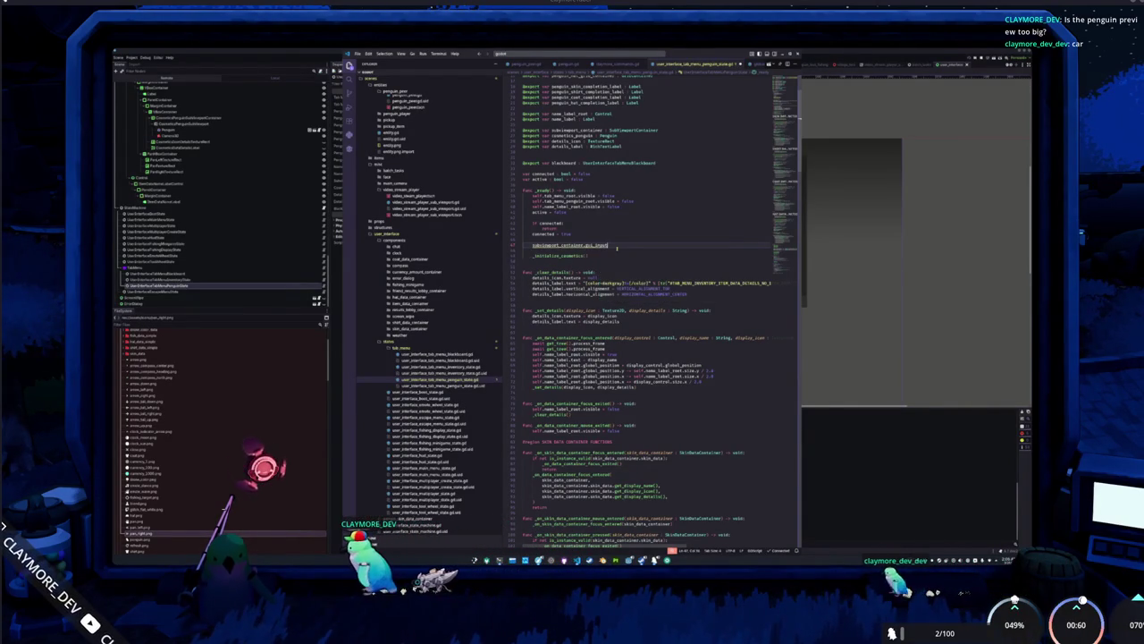
pyautogui.write('.connect(')
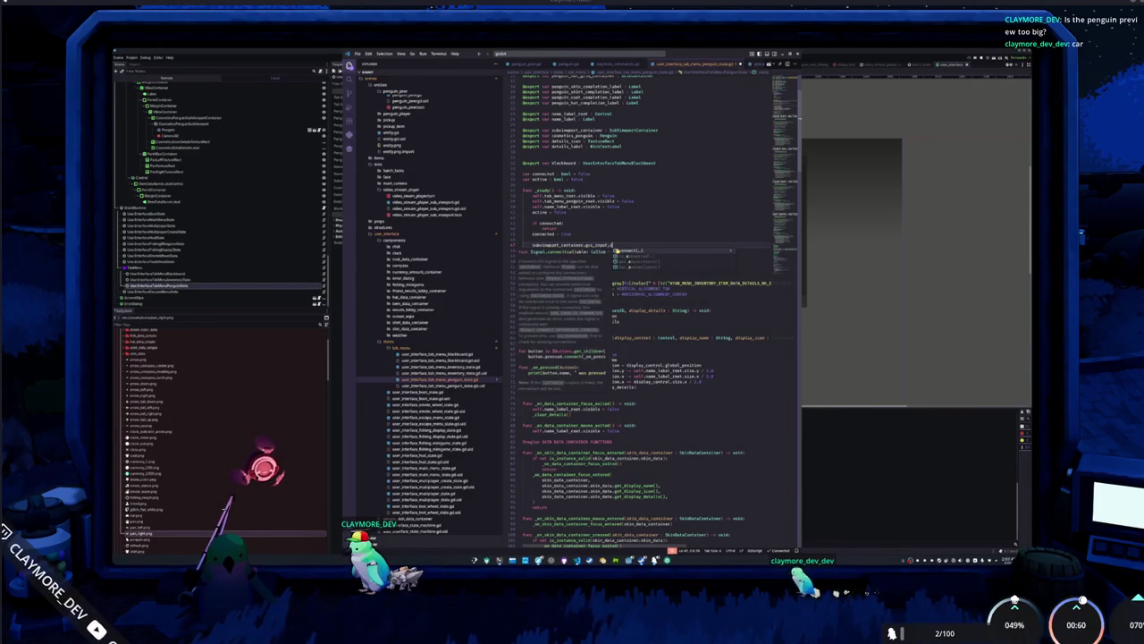
pyautogui.write('_on_sk')
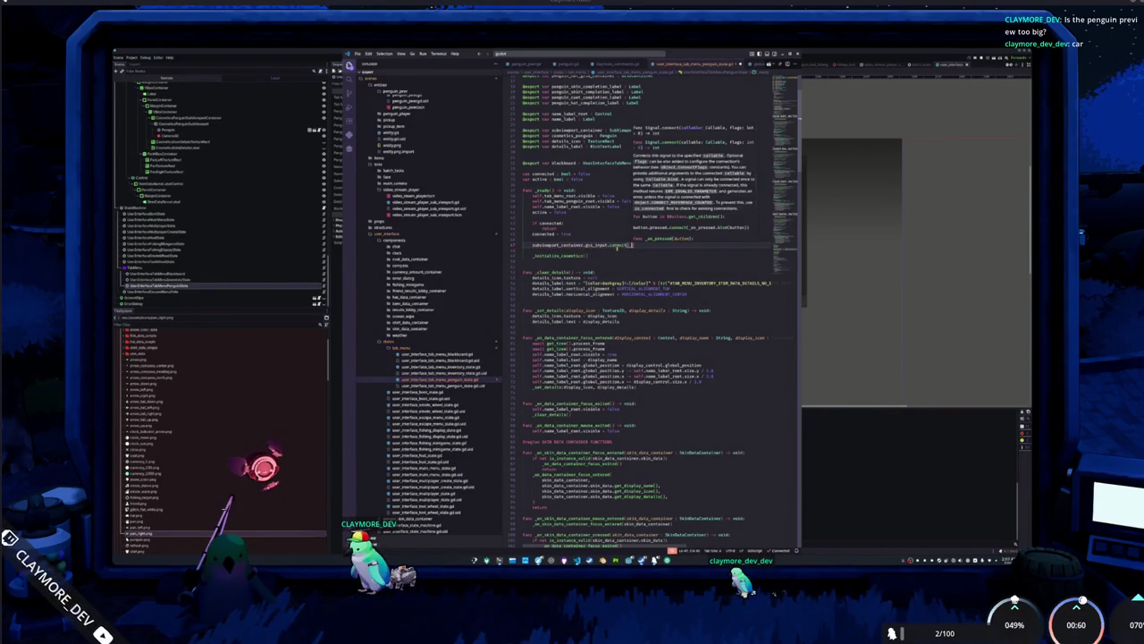
pyautogui.write('ub')
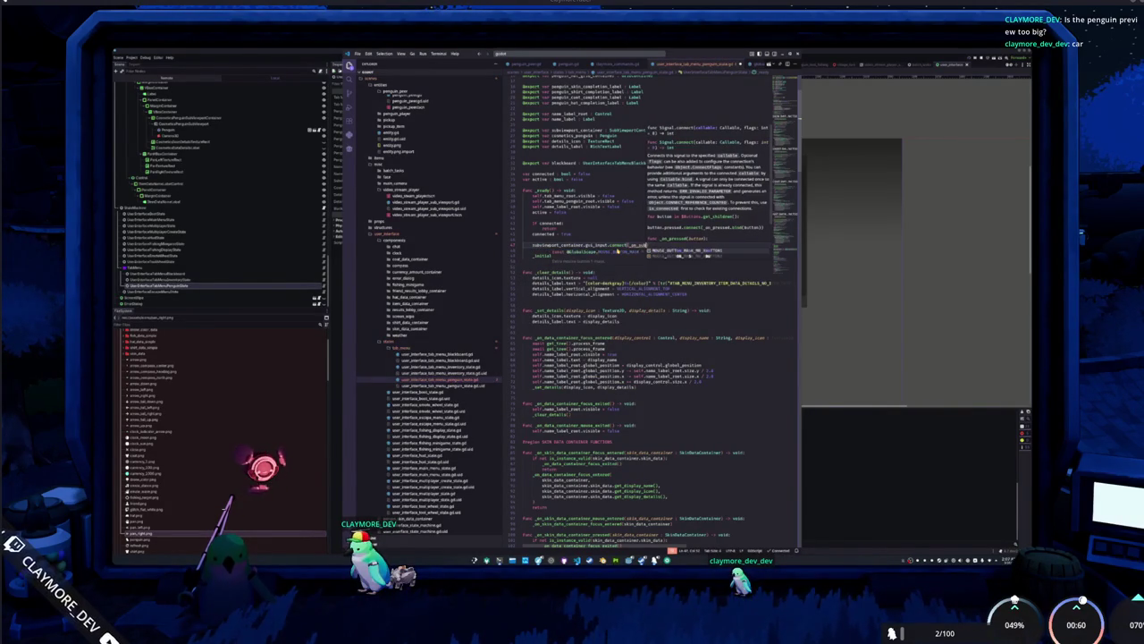
pyautogui.write('v')
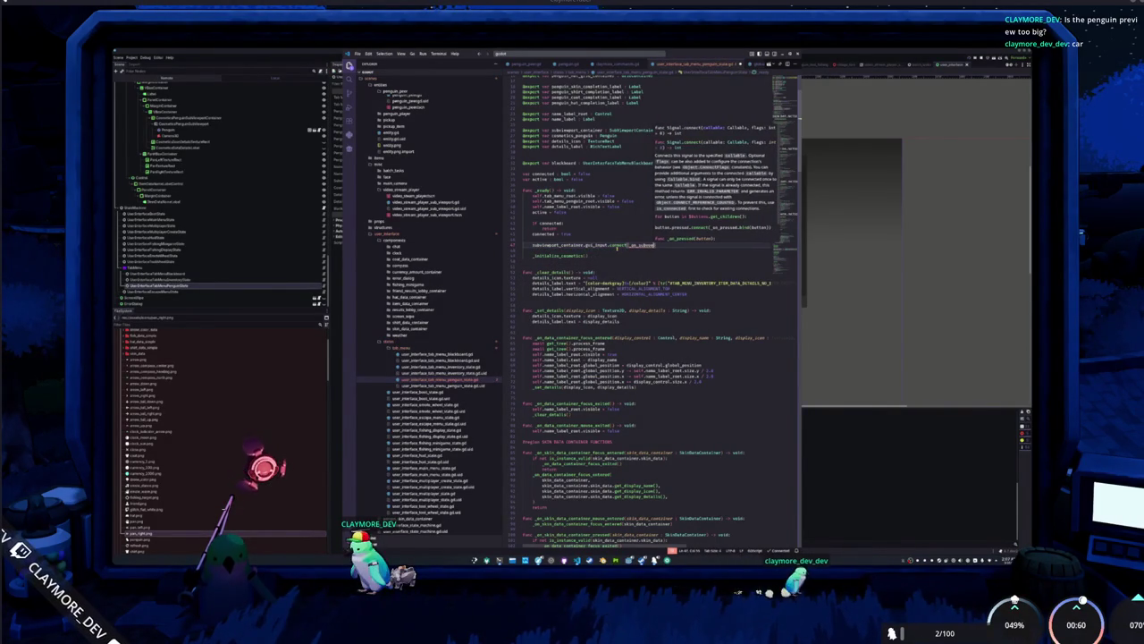
pyautogui.write('iewport_')
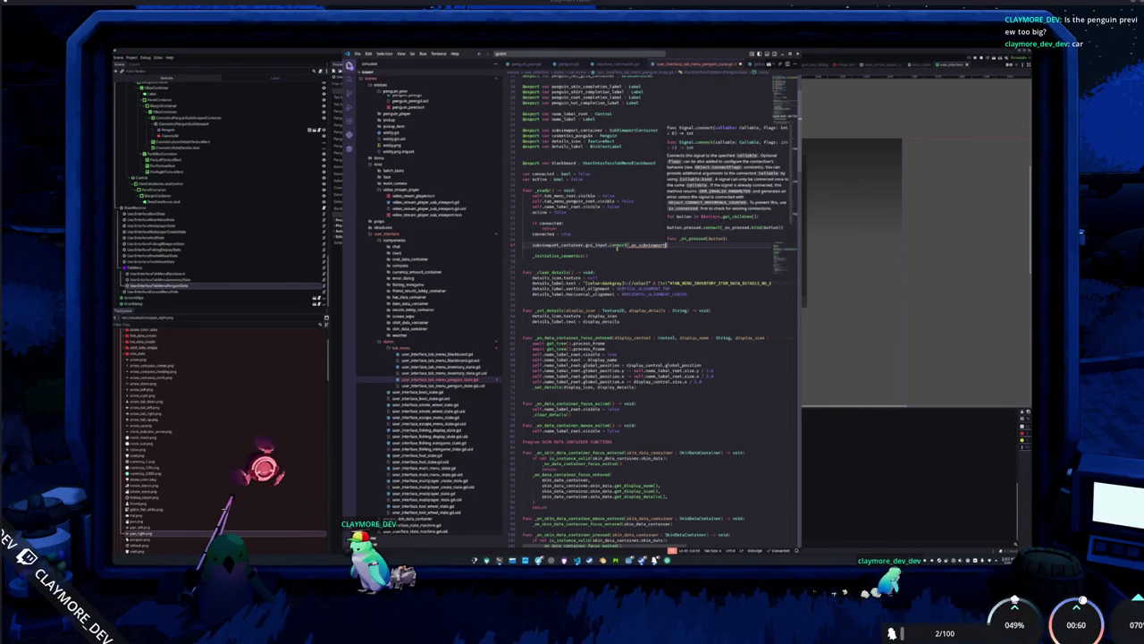
pyautogui.write('container_')
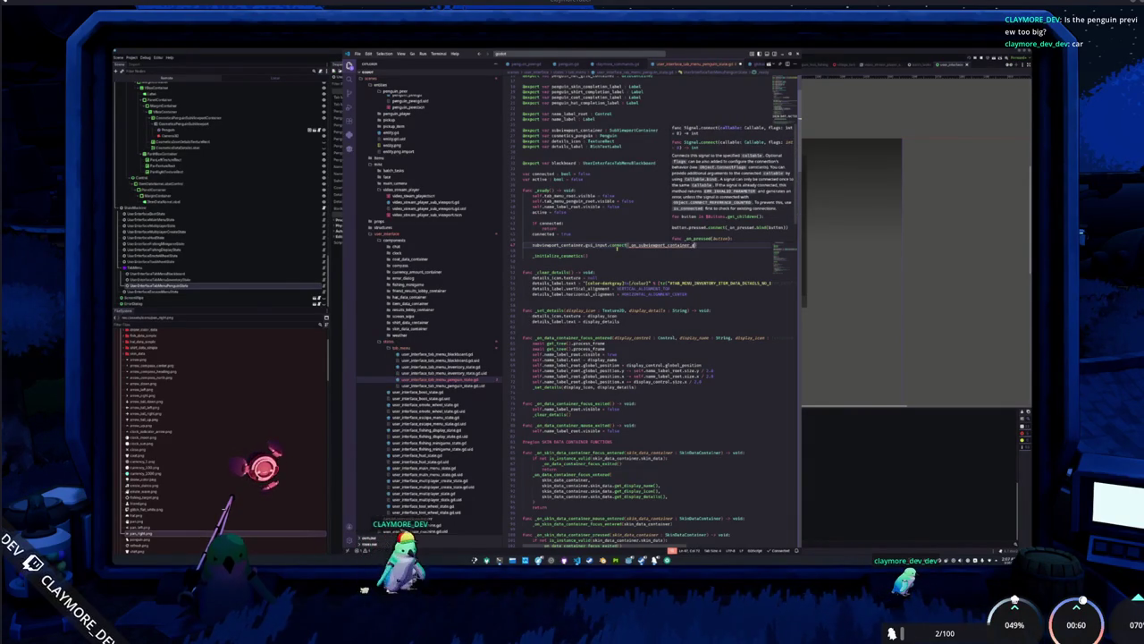
pyautogui.write('put')
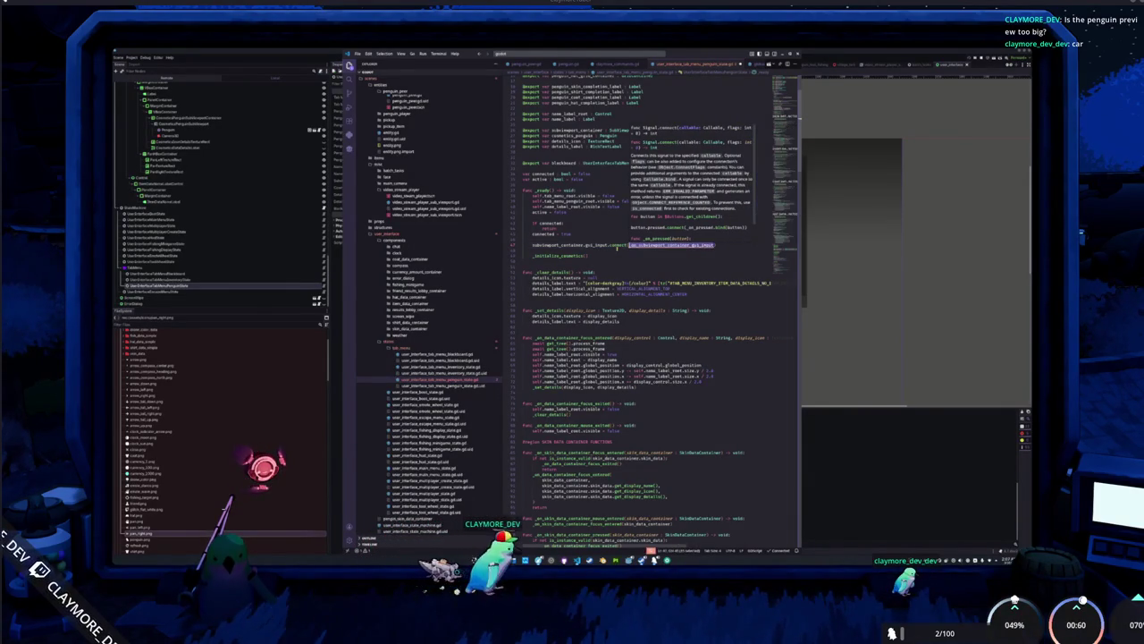
pyautogui.write(')')
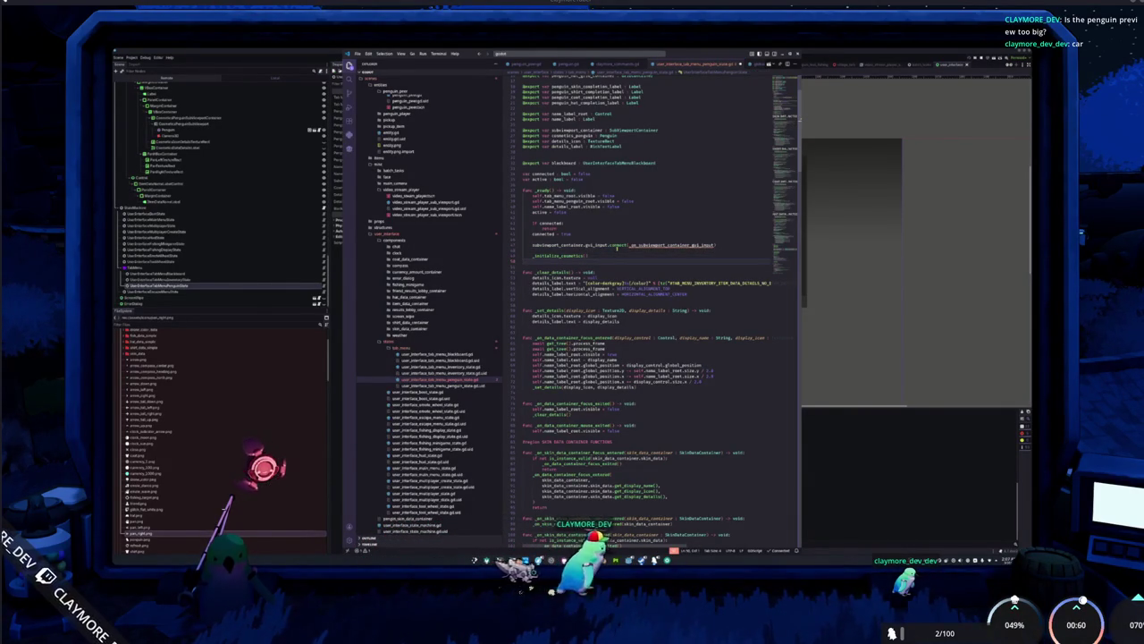
# Define _on_subviewport_container_gui_input(event: InputEvent) -> void that runs print(event).
pyautogui.press('Return')
pyautogui.press('Return')
pyautogui.write('func _on_subviewport_container_gui_input')
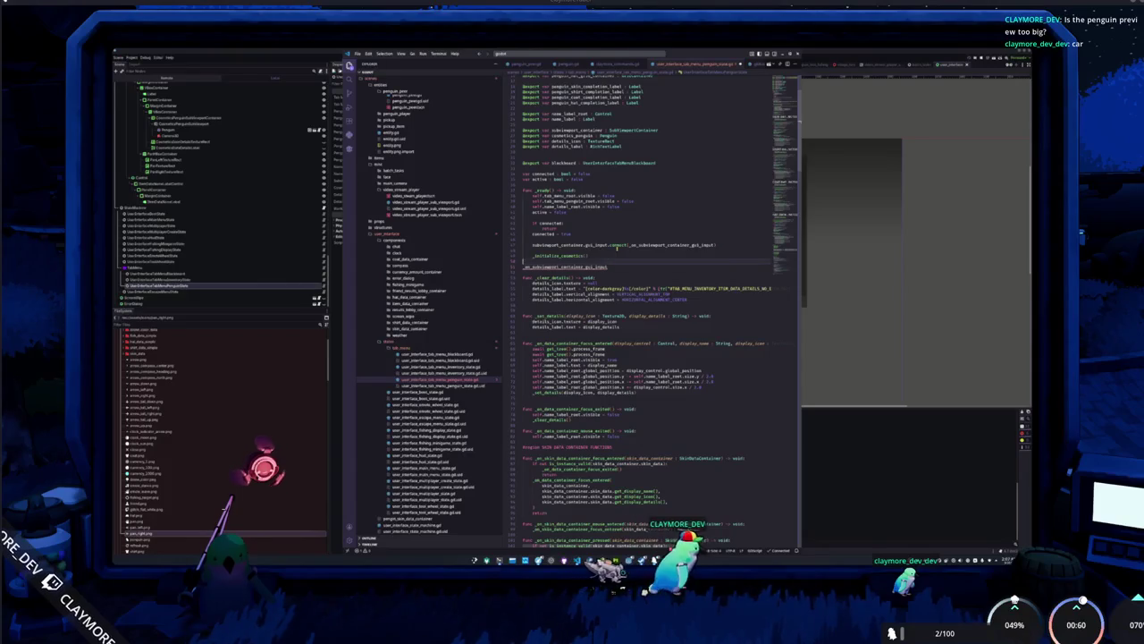
pyautogui.write('(event)')
pyautogui.write(': InputEve')
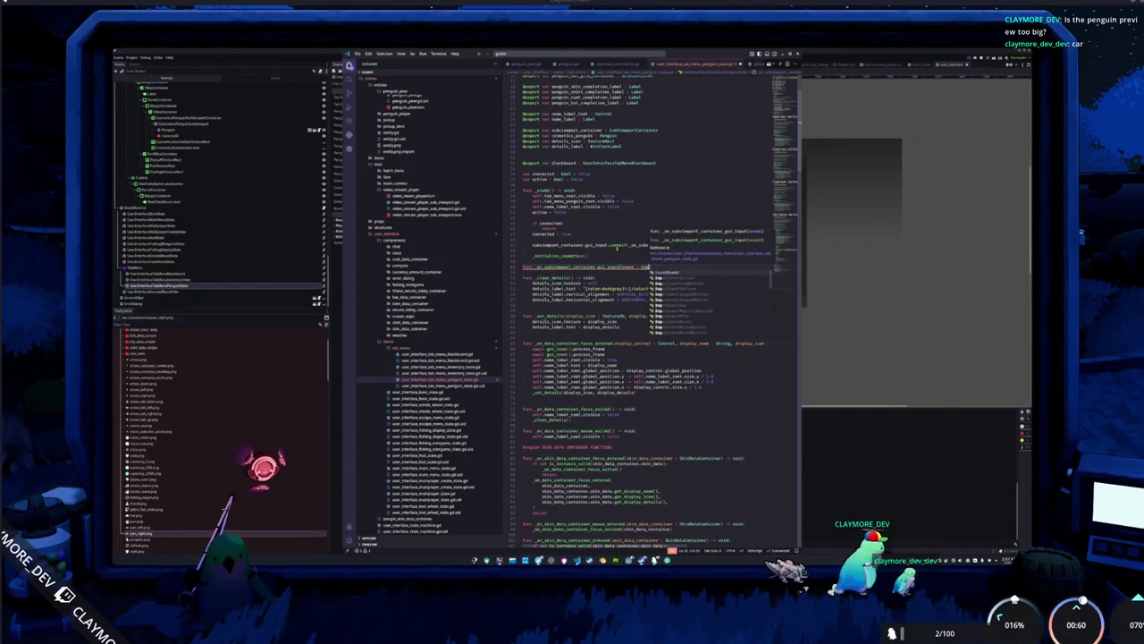
pyautogui.press('Return')
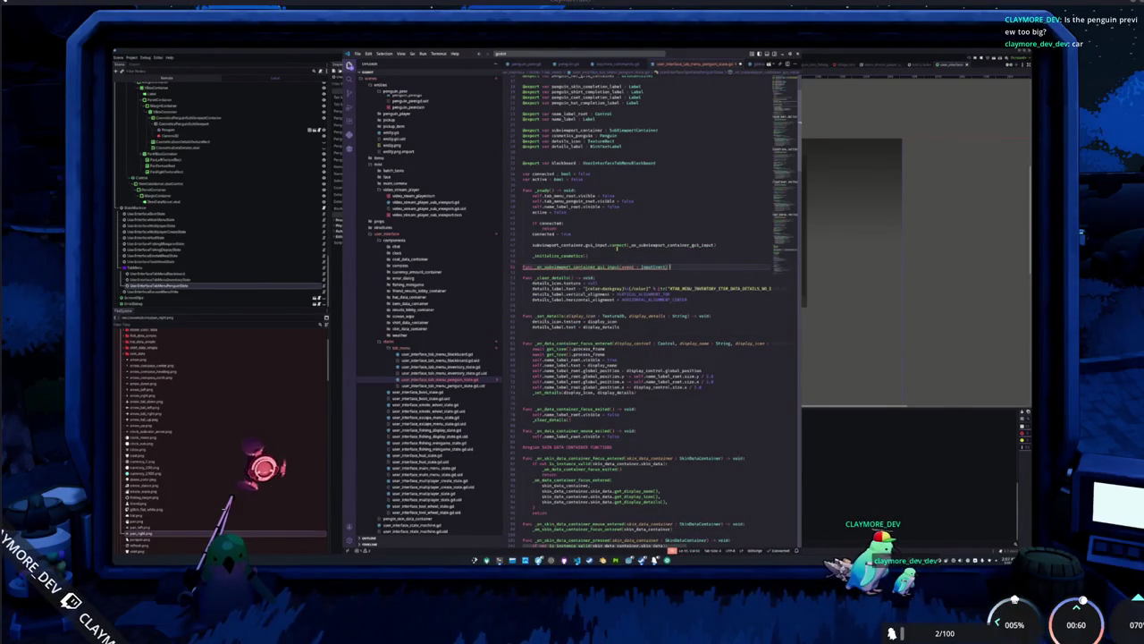
pyautogui.write(' -> void:')
pyautogui.press('Return')
pyautogui.write('print')
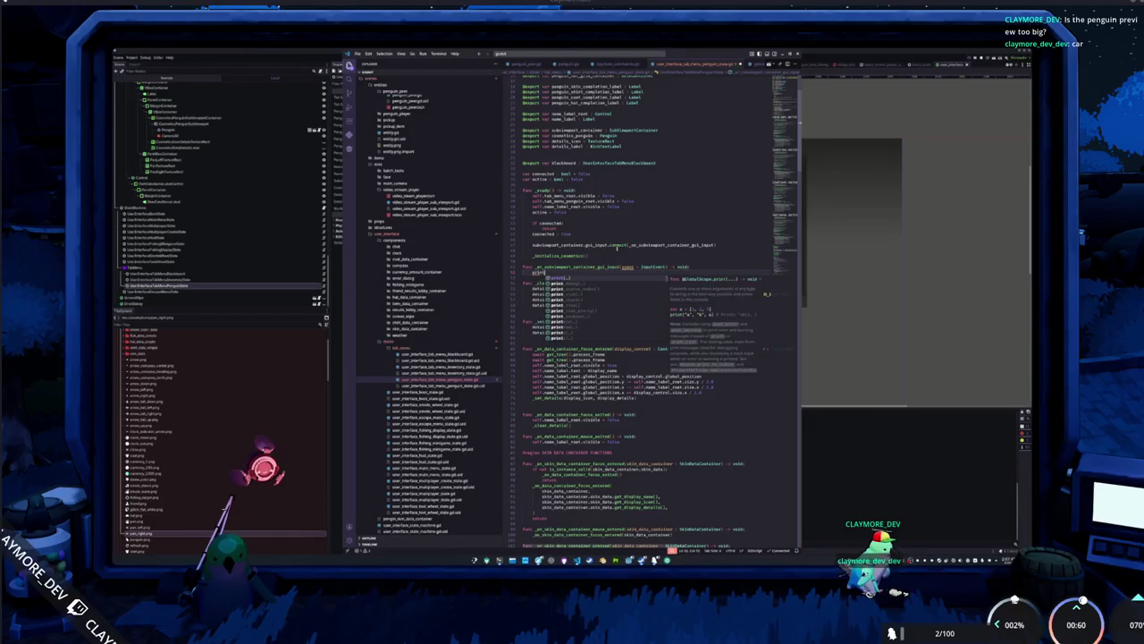
pyautogui.write('(event)')
pyautogui.press('Return')
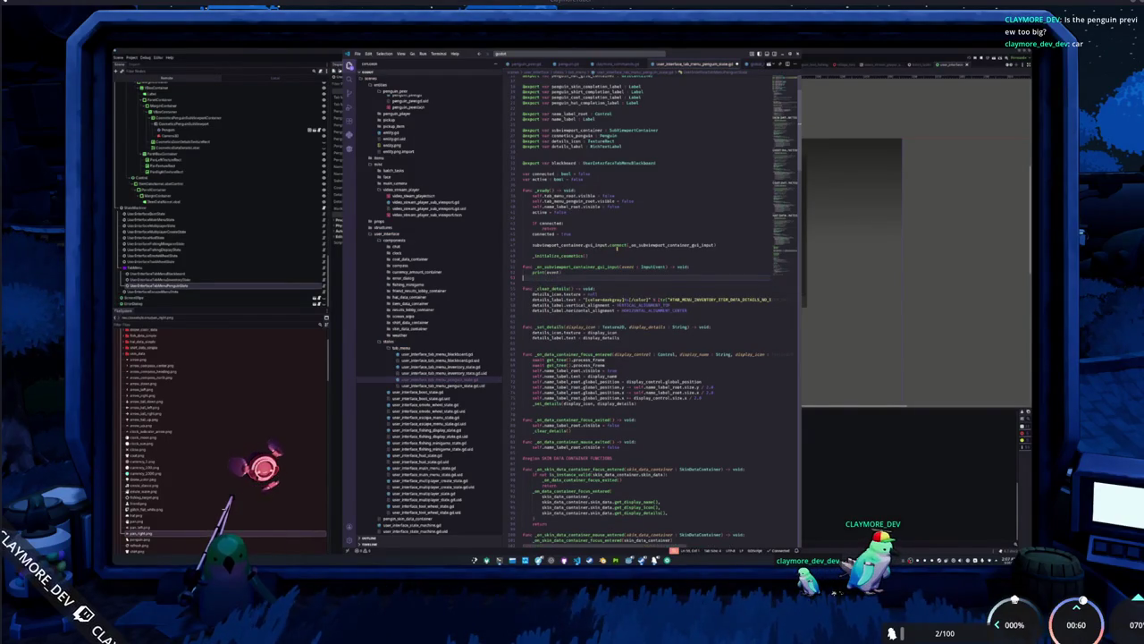
pyautogui.press('Return')
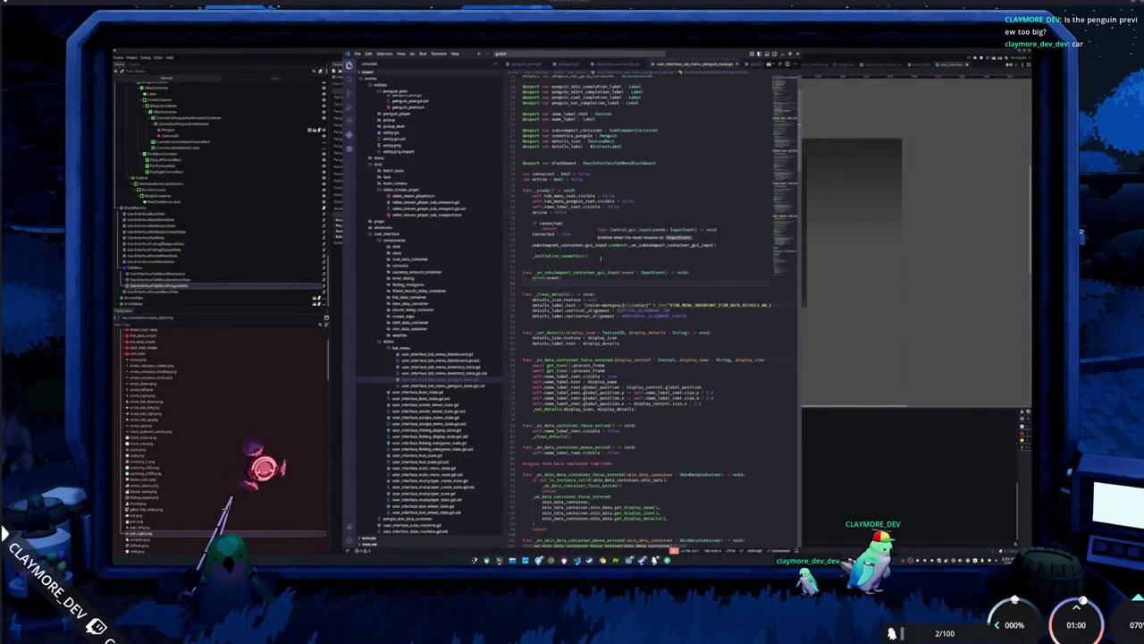
pyautogui.hotkey('alt', 'Tab')
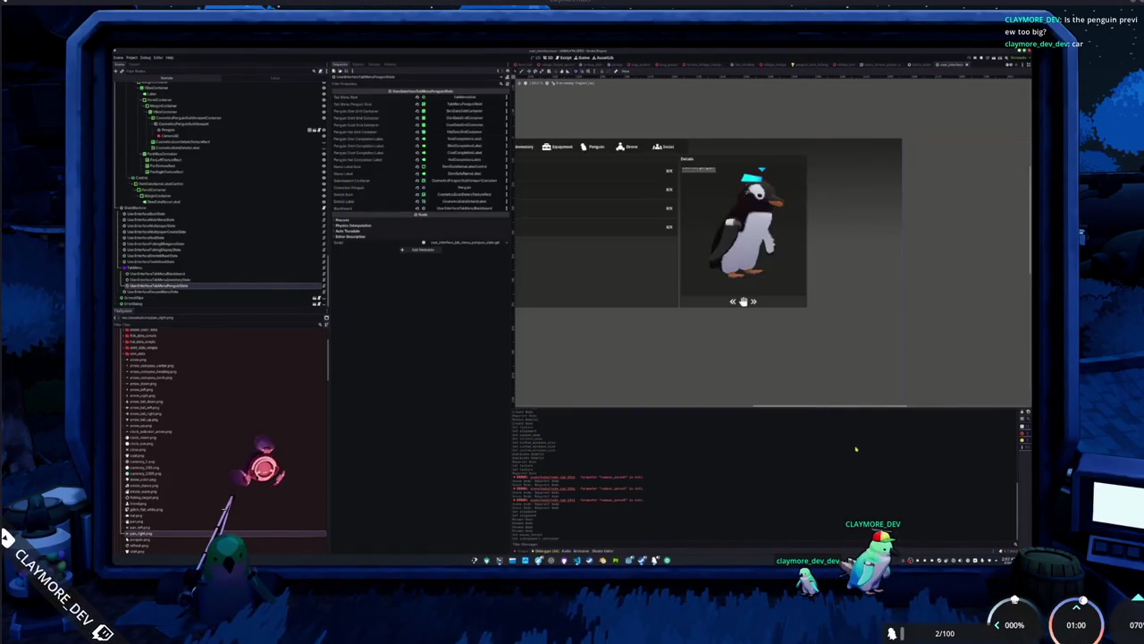
# Run the project in Singleplayer and open the cosmetics menu to watch printed input events.
pyautogui.press('F5')
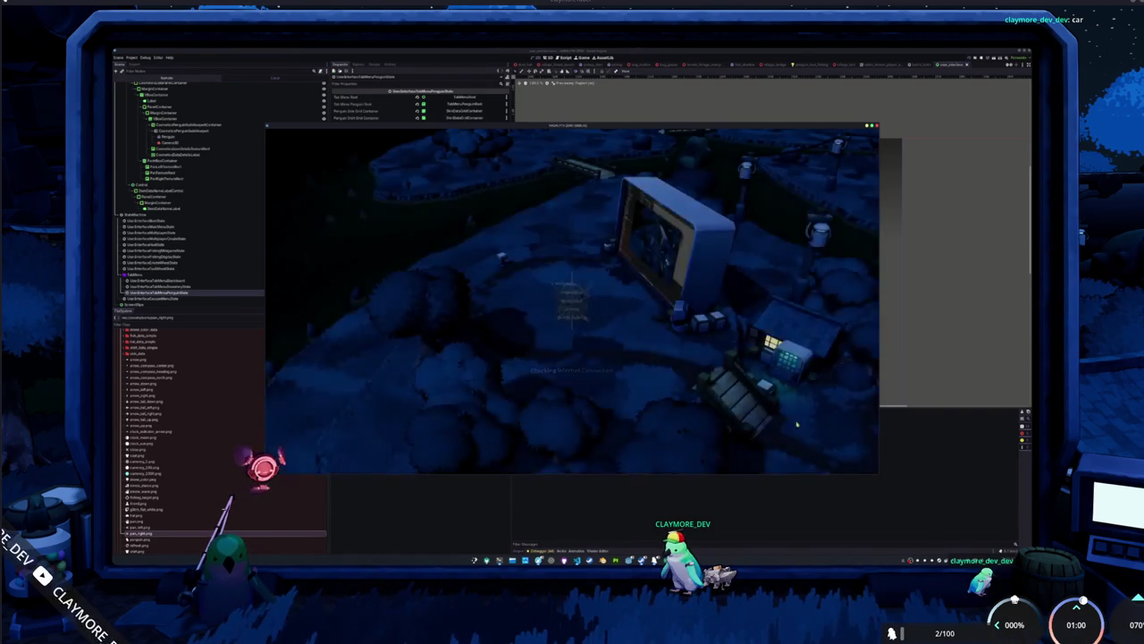
pyautogui.click(574, 292)
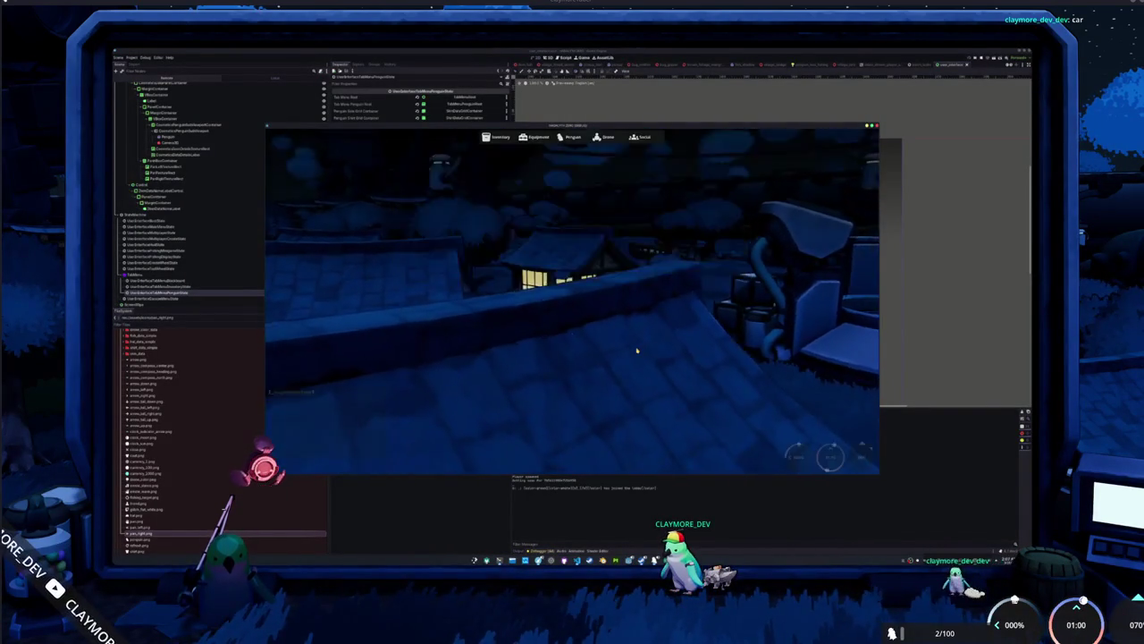
pyautogui.press('Tab')
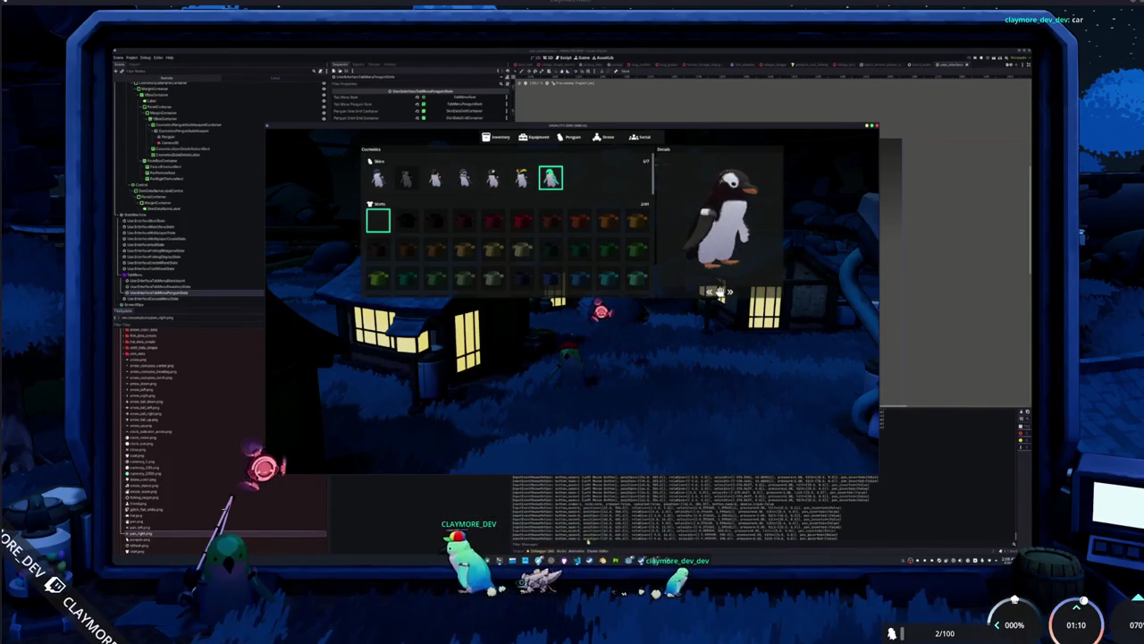
pyautogui.hotkey('alt', 'Tab')
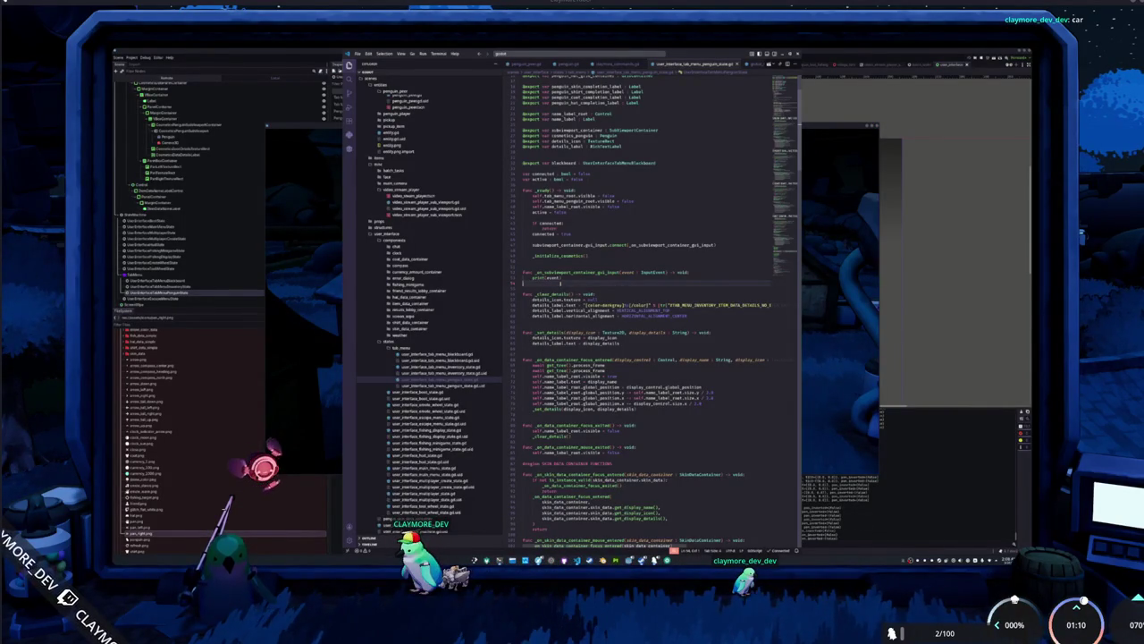
# Add a func _reset_penguin_rotation line after print(event) in the penguin script.
pyautogui.press('Return')
pyautogui.write('func _pro')
pyautogui.press('BackSpace')
pyautogui.press('BackSpace')
pyautogui.press('BackSpace')
pyautogui.write('reset_d')
pyautogui.write('penguin_rotation')
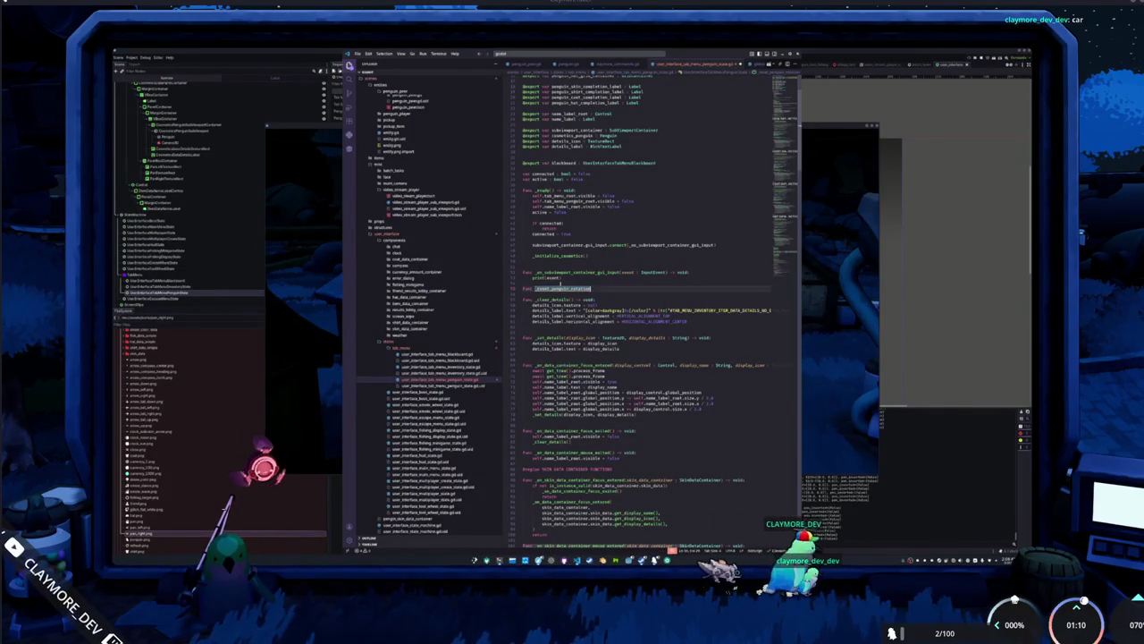
pyautogui.click(207, 140)
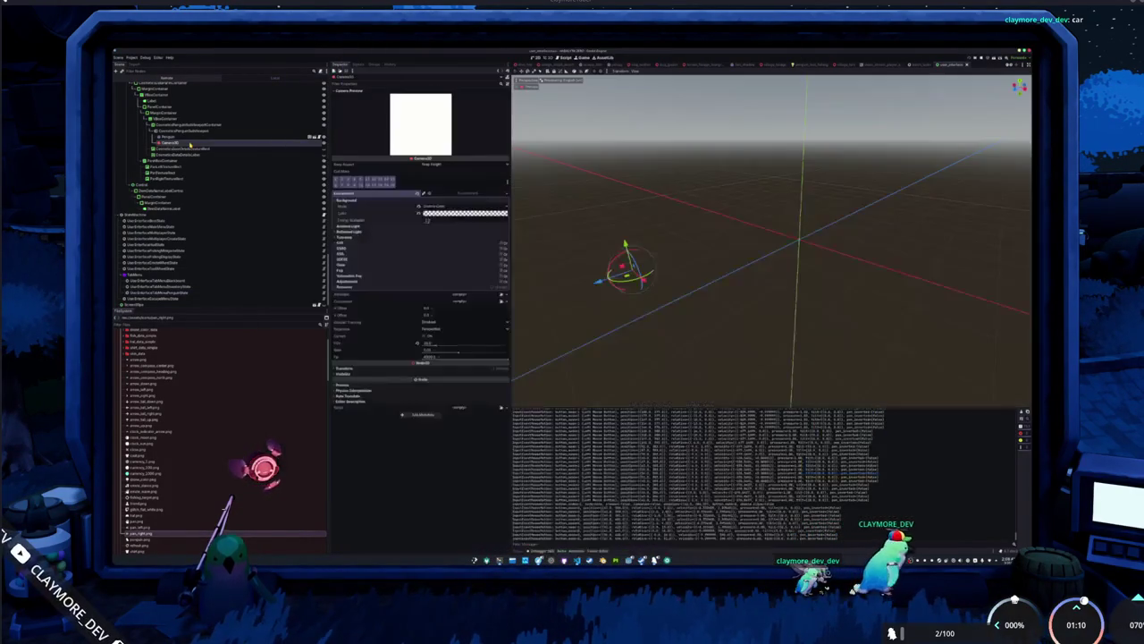
# Add a Node3D child under the penguin preview's SubViewport.
pyautogui.click(197, 131)
pyautogui.rightClick(195, 130)
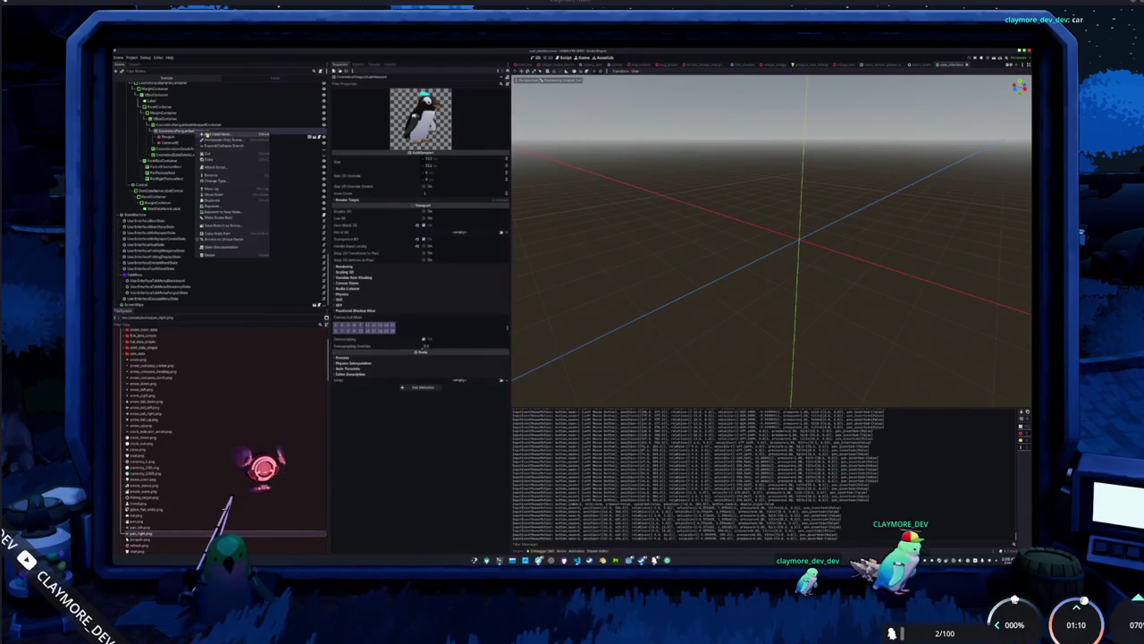
pyautogui.click(219, 136)
pyautogui.write('node3d')
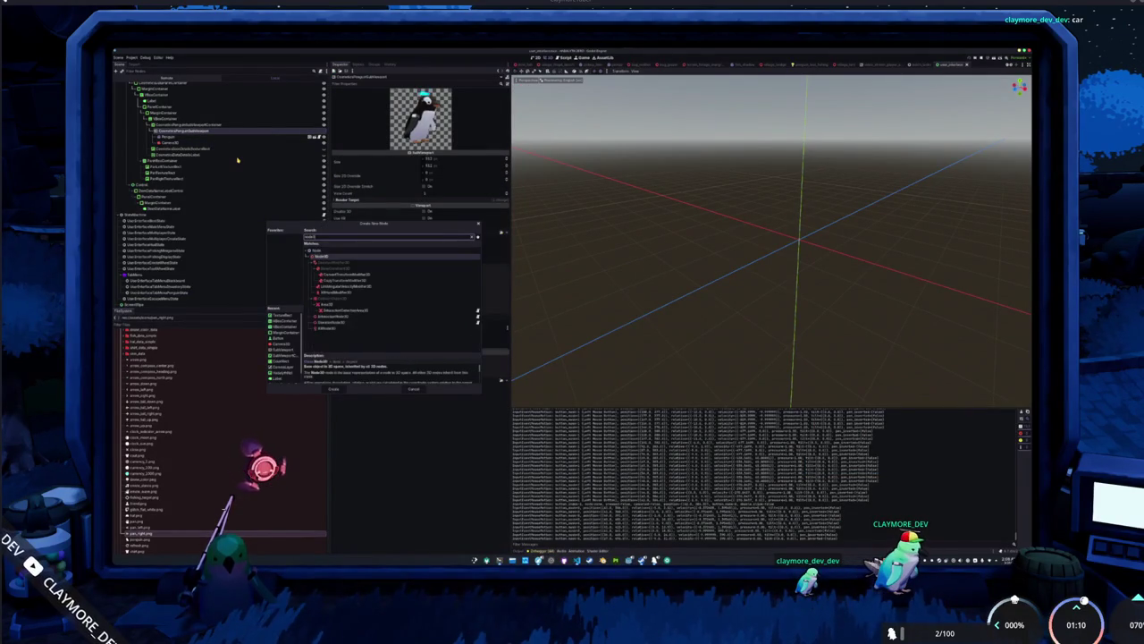
pyautogui.press('Return')
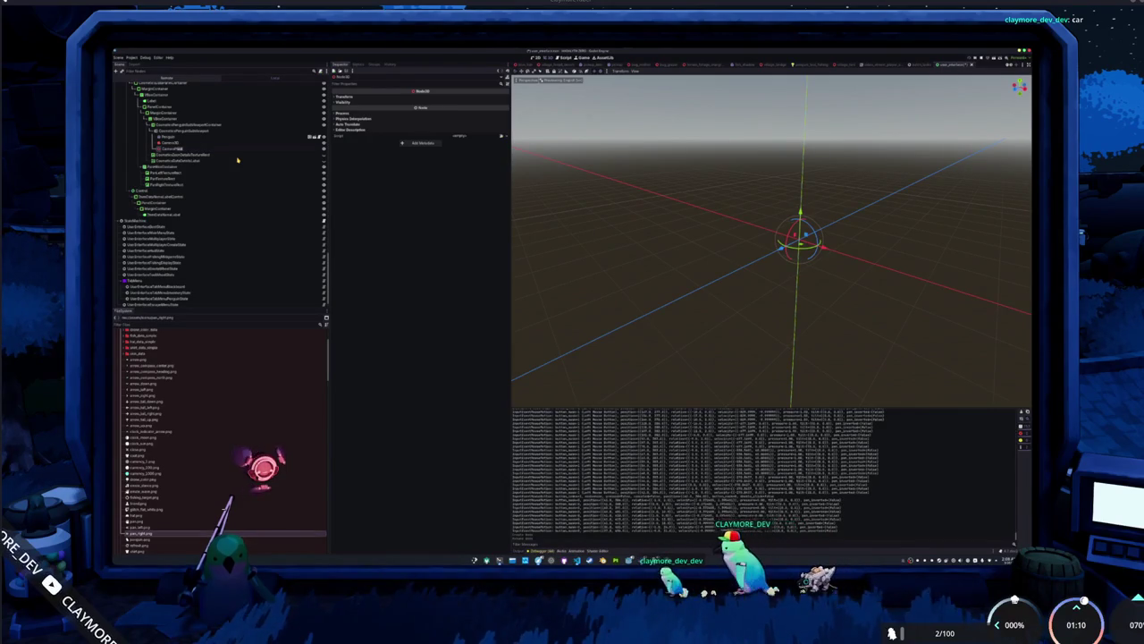
# Move the Camera3D under the new Node3D, reset its position to 0,0,0, then offset it from the pivot.
pyautogui.moveTo(238, 160); pyautogui.dragTo(177, 145)
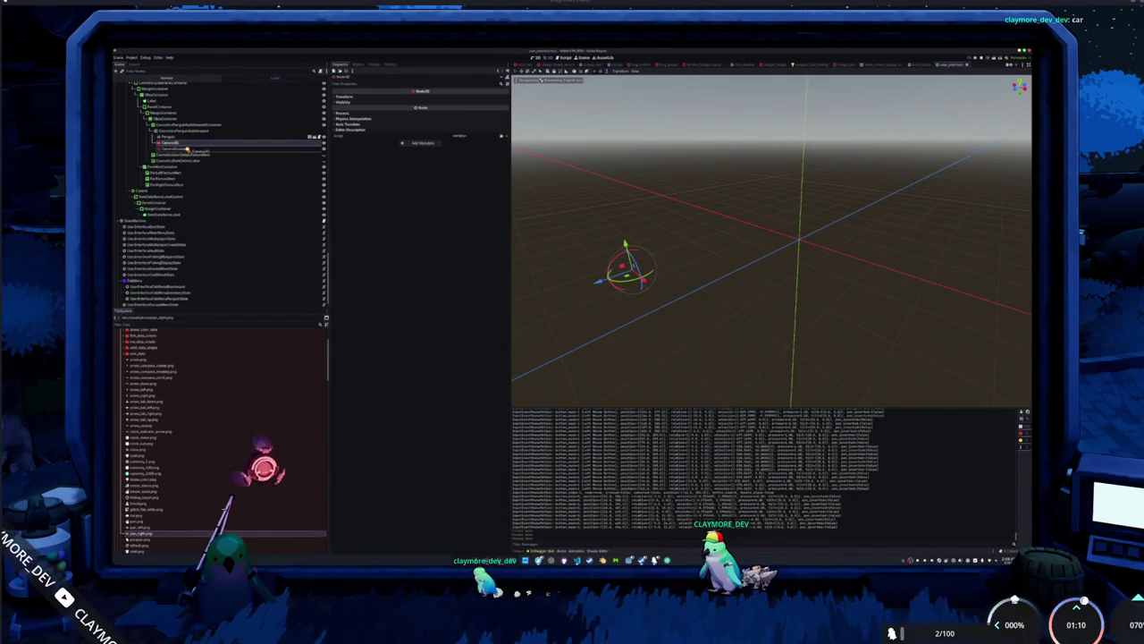
pyautogui.click(205, 148)
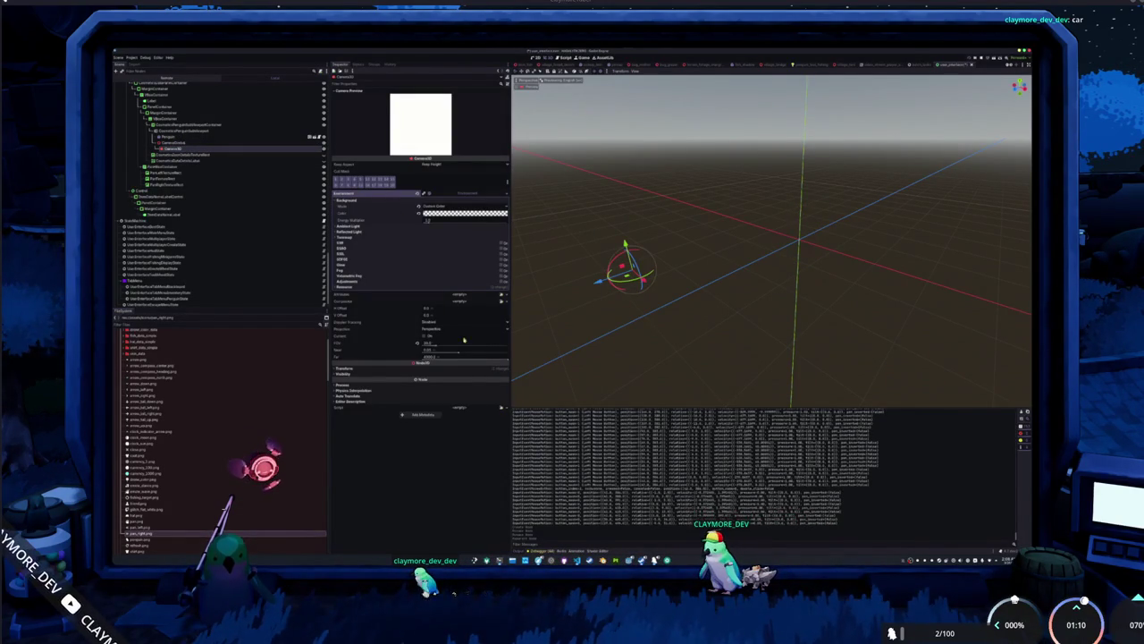
pyautogui.click(491, 368)
pyautogui.click(506, 376)
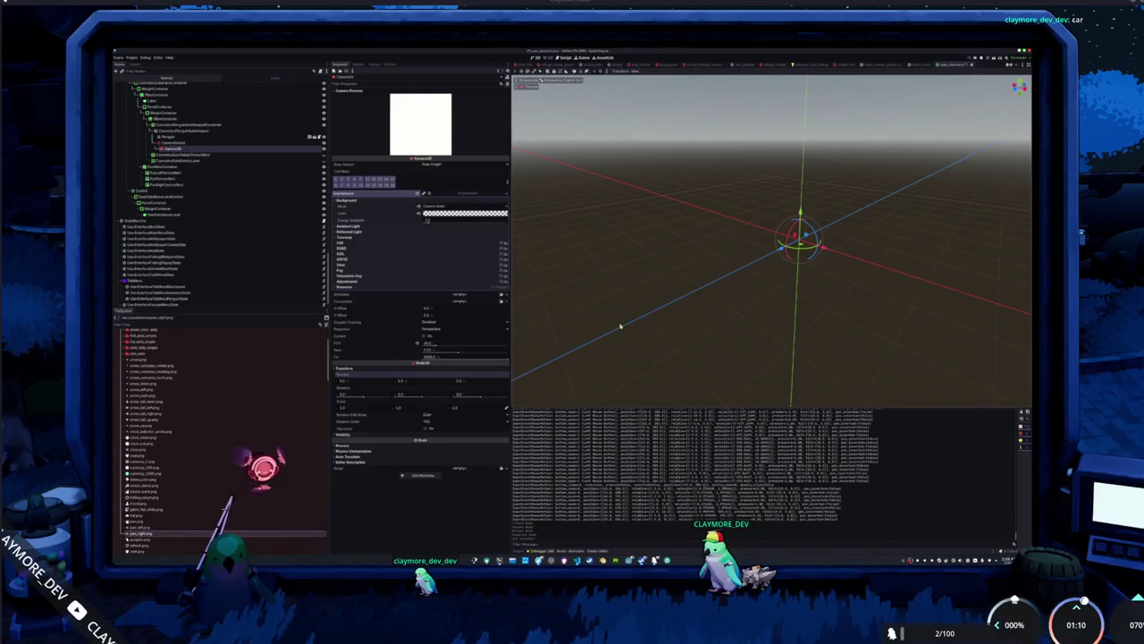
pyautogui.moveTo(780, 250); pyautogui.dragTo(613, 331)
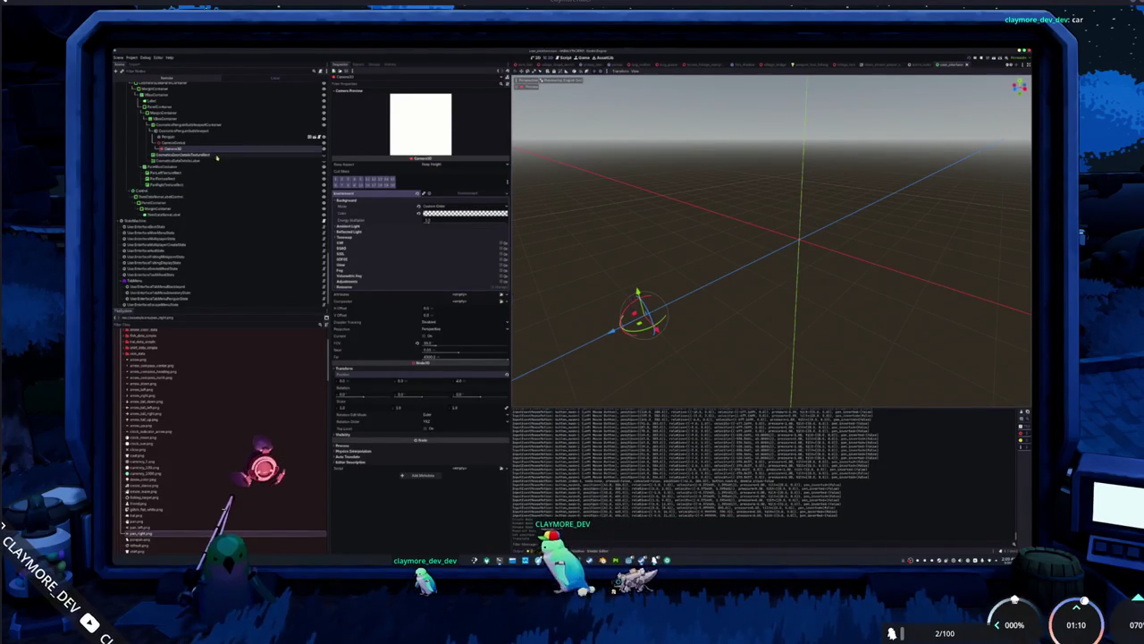
# Inspect the SubViewport, Penguin and camera pivot nodes, expanding the pivot's Transform properties.
pyautogui.click(174, 143)
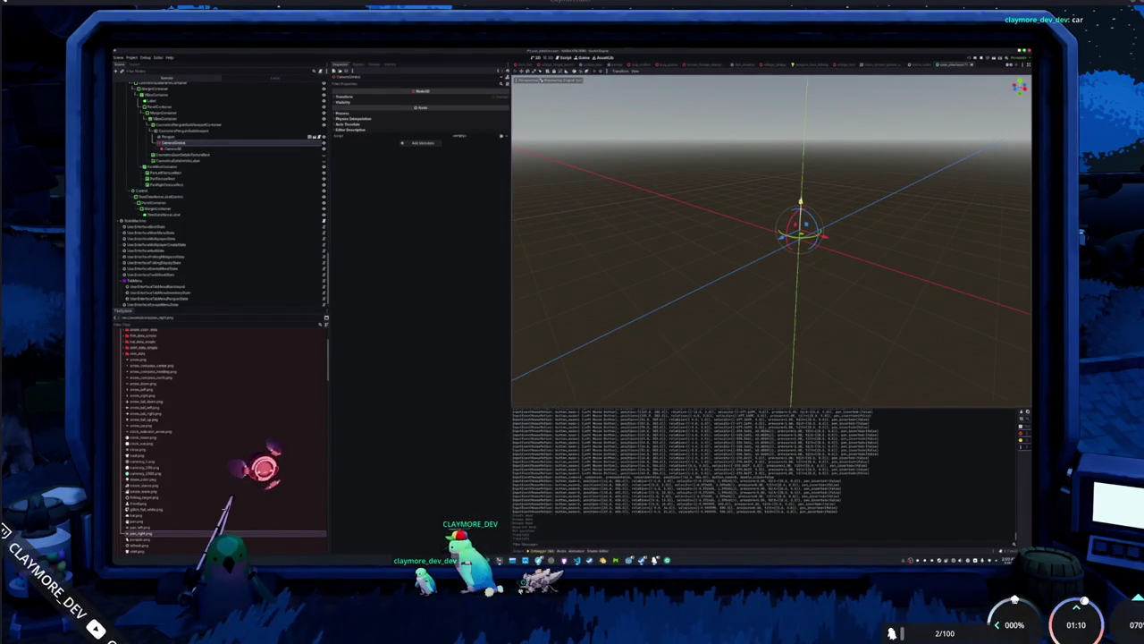
pyautogui.click(188, 131)
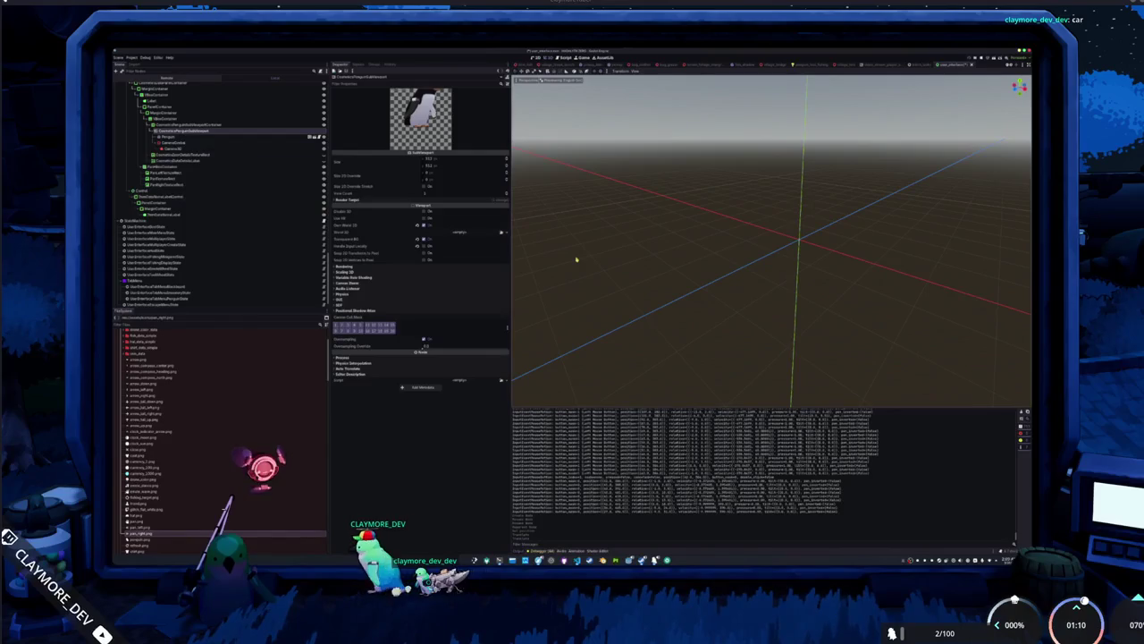
pyautogui.click(174, 143)
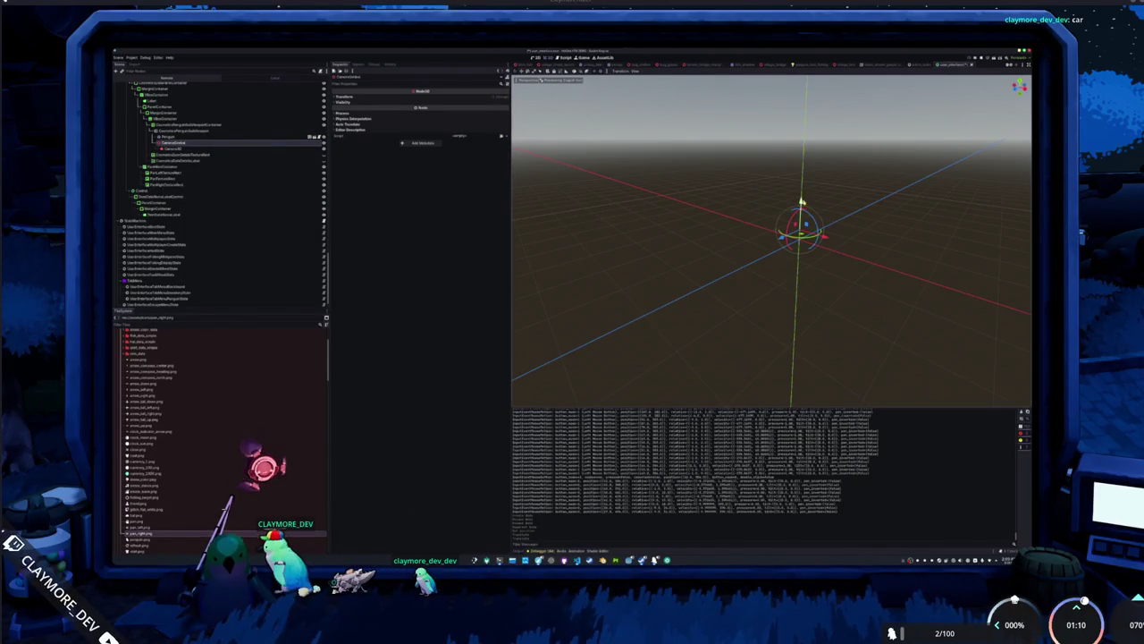
pyautogui.click(213, 131)
pyautogui.click(193, 144)
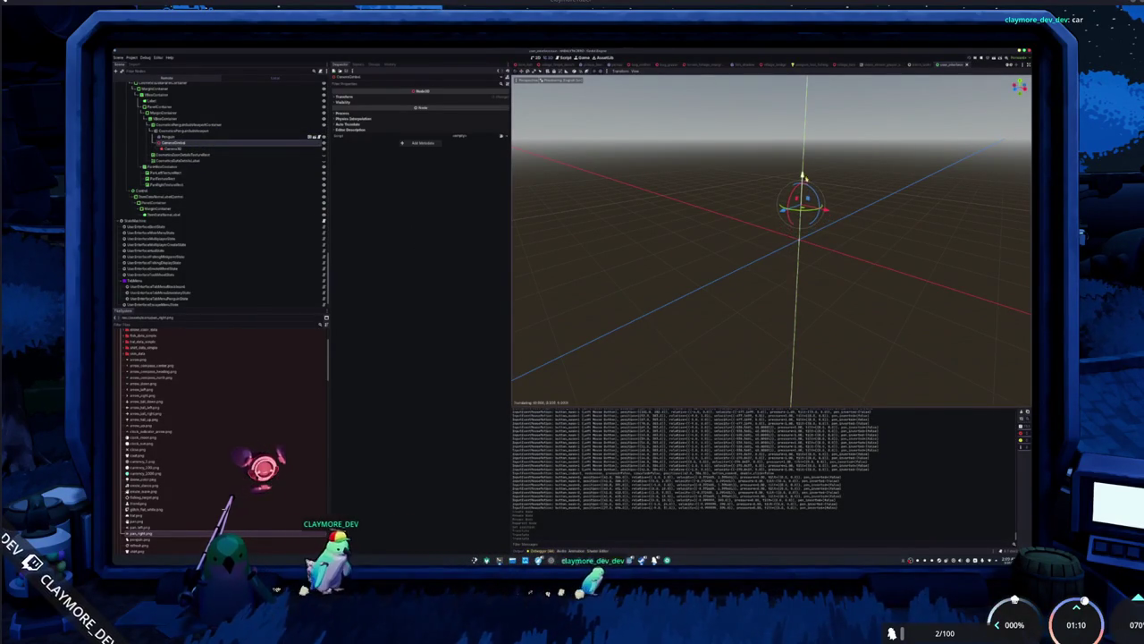
pyautogui.click(452, 97)
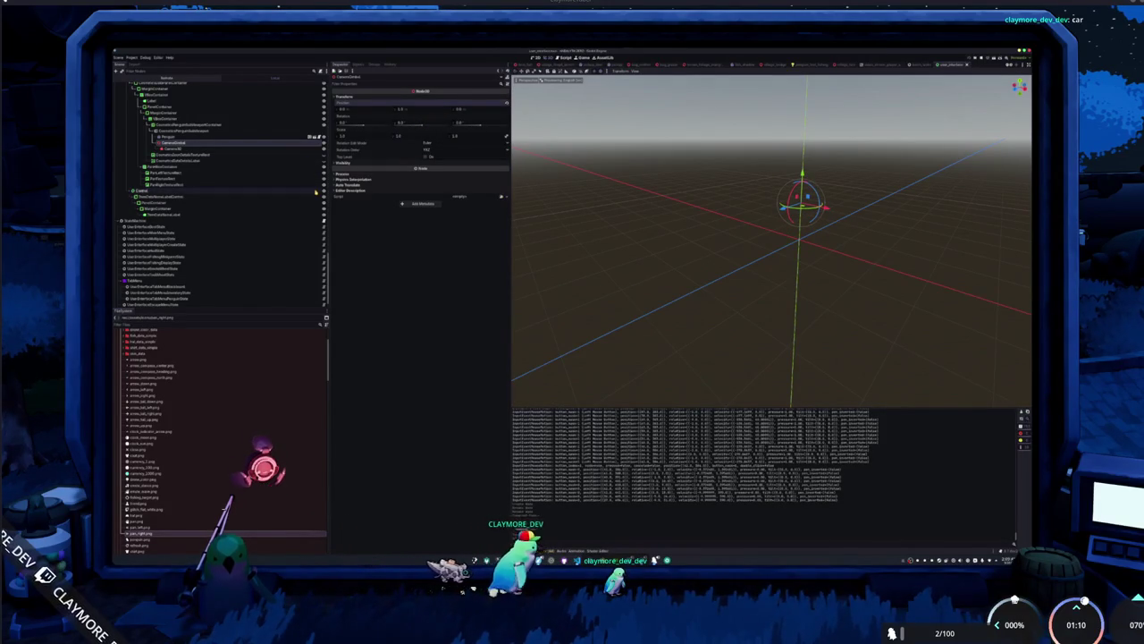
pyautogui.press('Up')
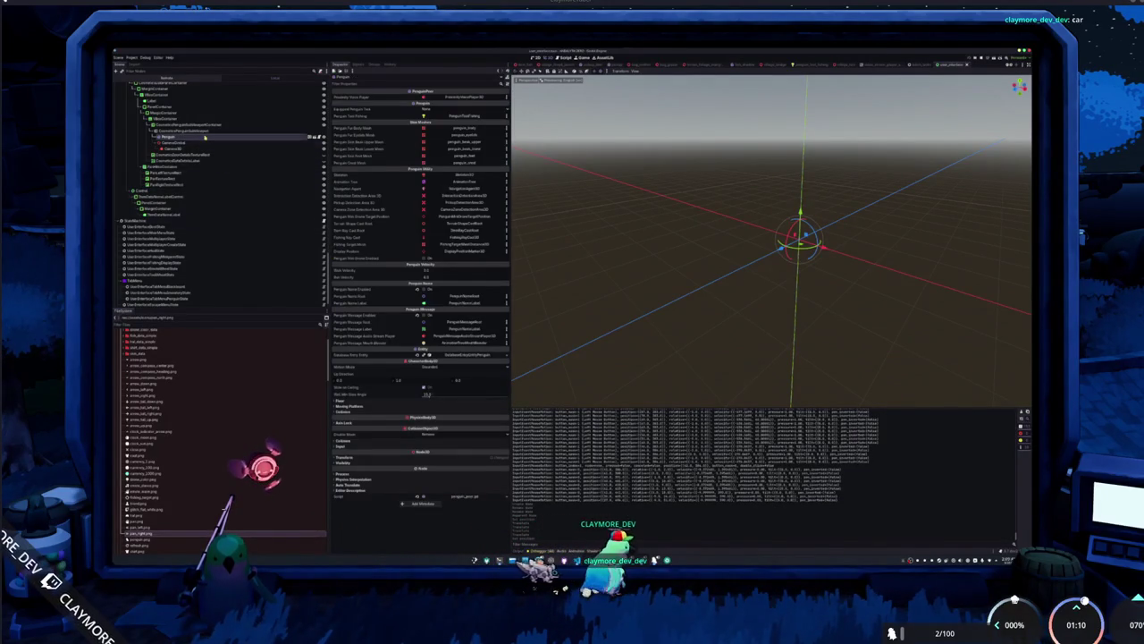
pyautogui.press('Down')
pyautogui.press('Down')
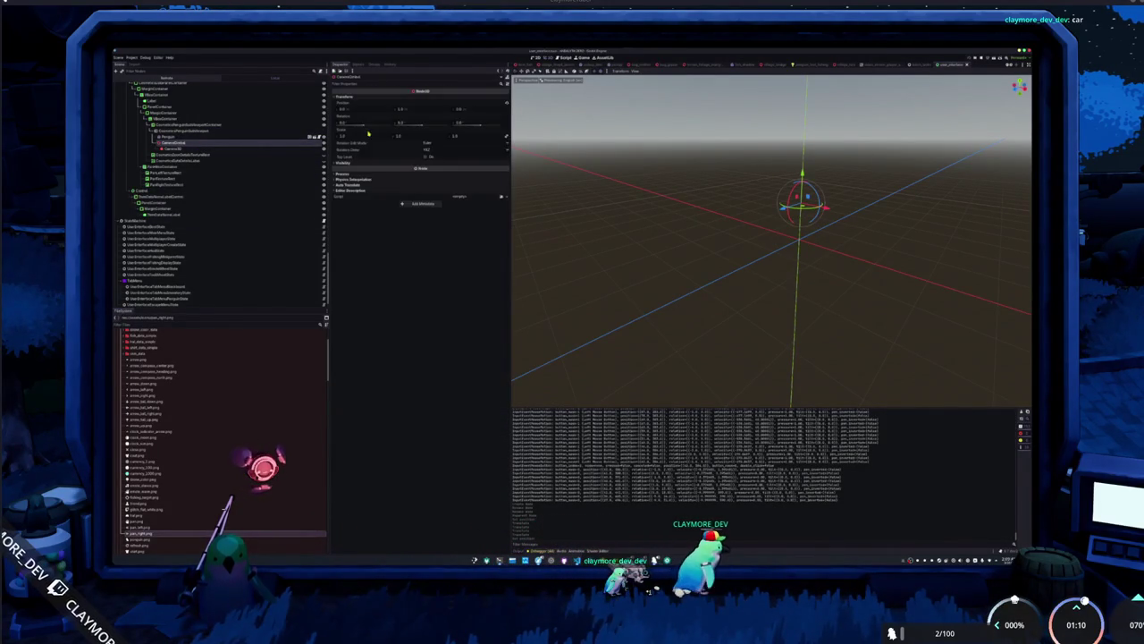
pyautogui.click(412, 112)
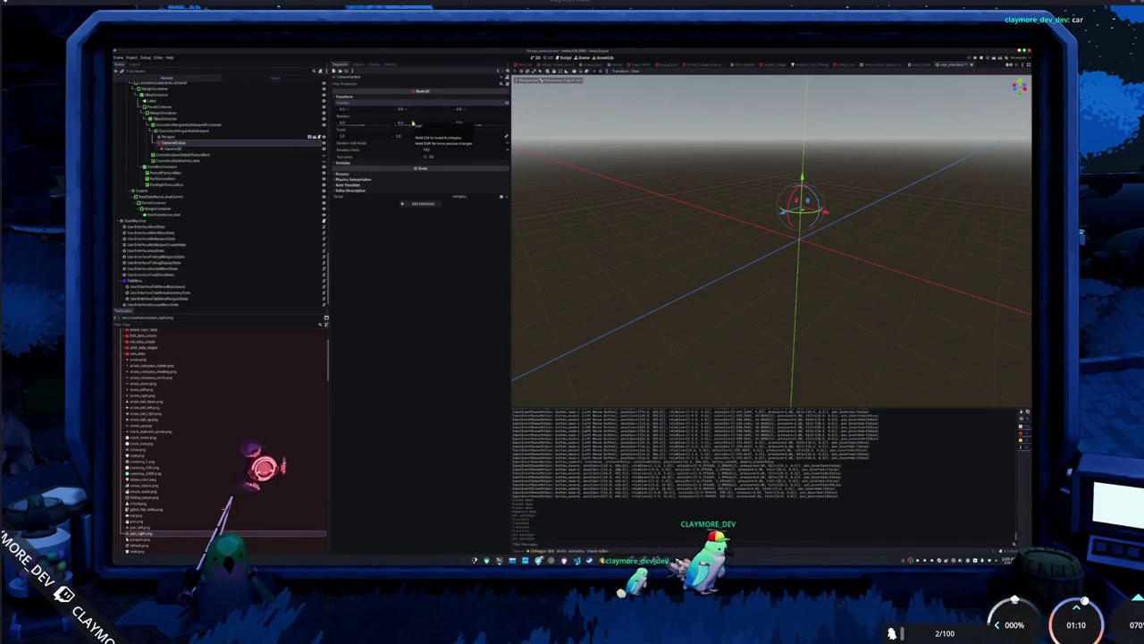
pyautogui.click(176, 132)
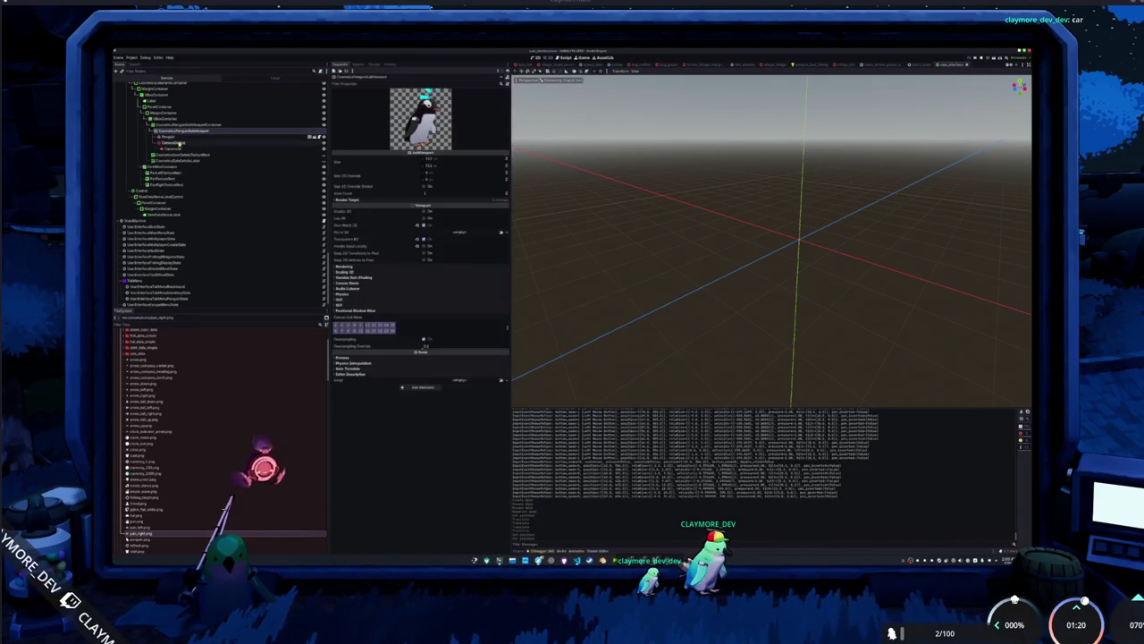
pyautogui.click(175, 143)
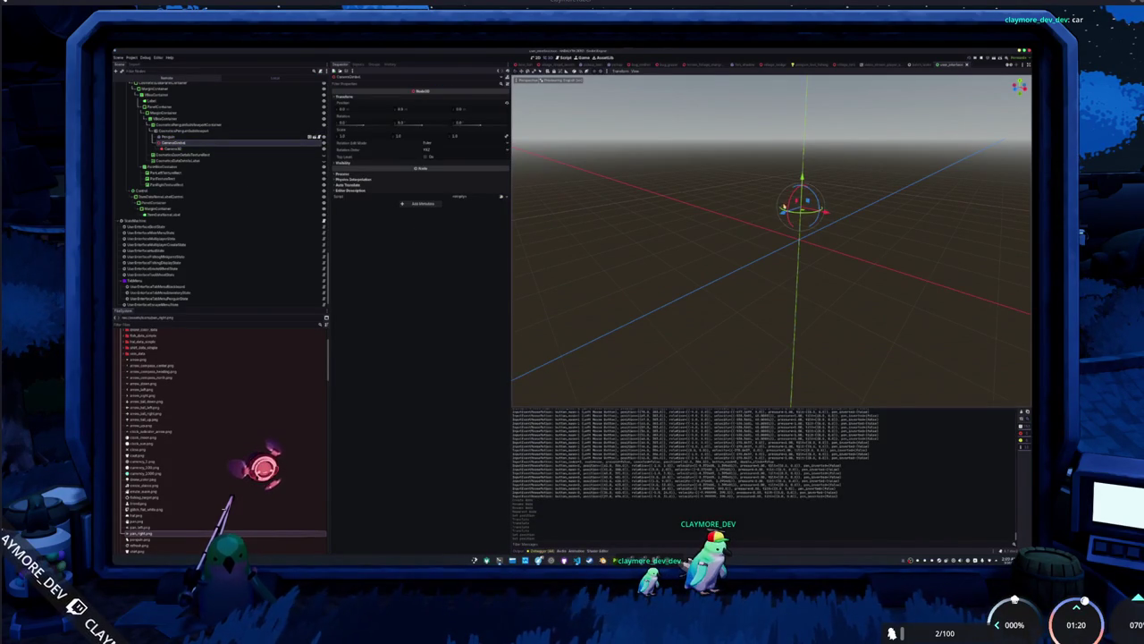
# Rotate the camera pivot in the viewport to test orbiting around the penguin.
pyautogui.moveTo(788, 205); pyautogui.dragTo(791, 204)
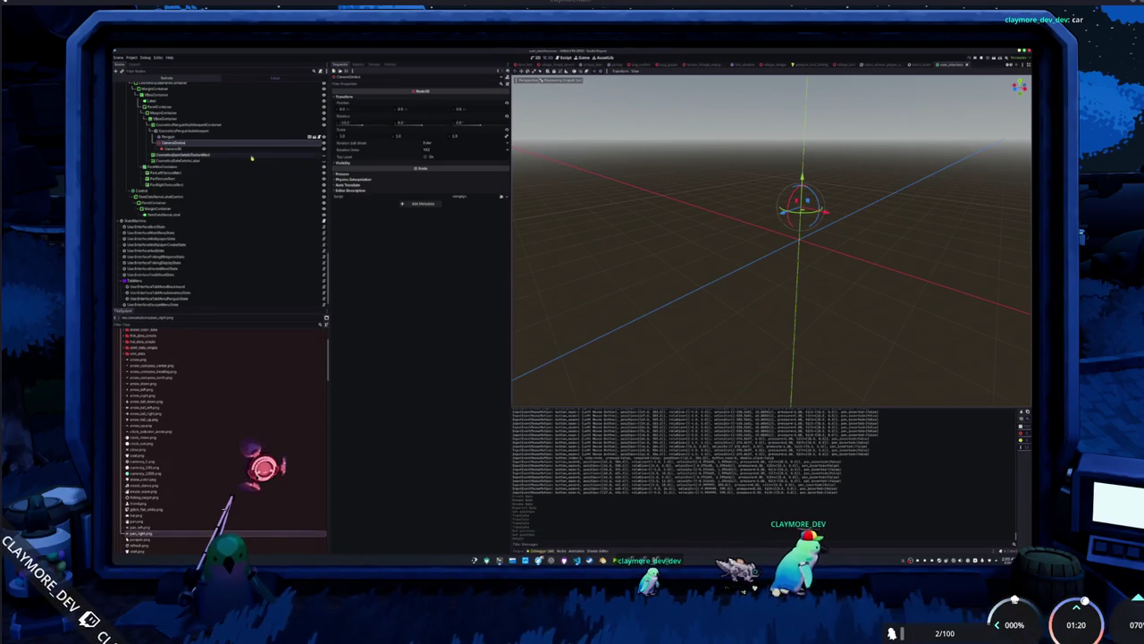
pyautogui.click(220, 135)
pyautogui.click(220, 131)
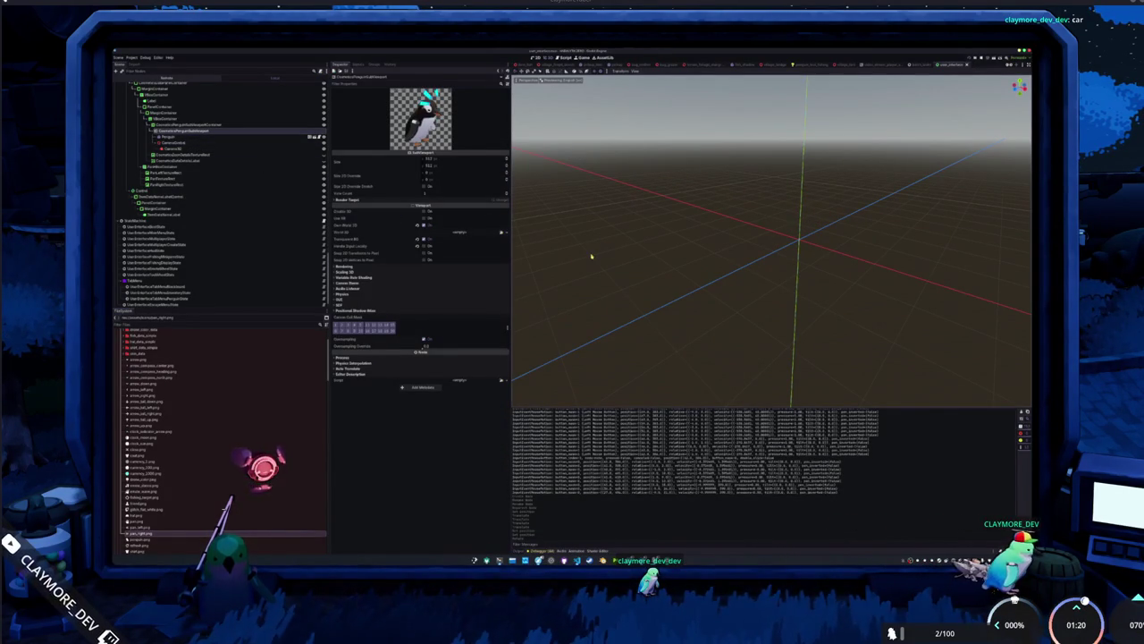
pyautogui.click(220, 143)
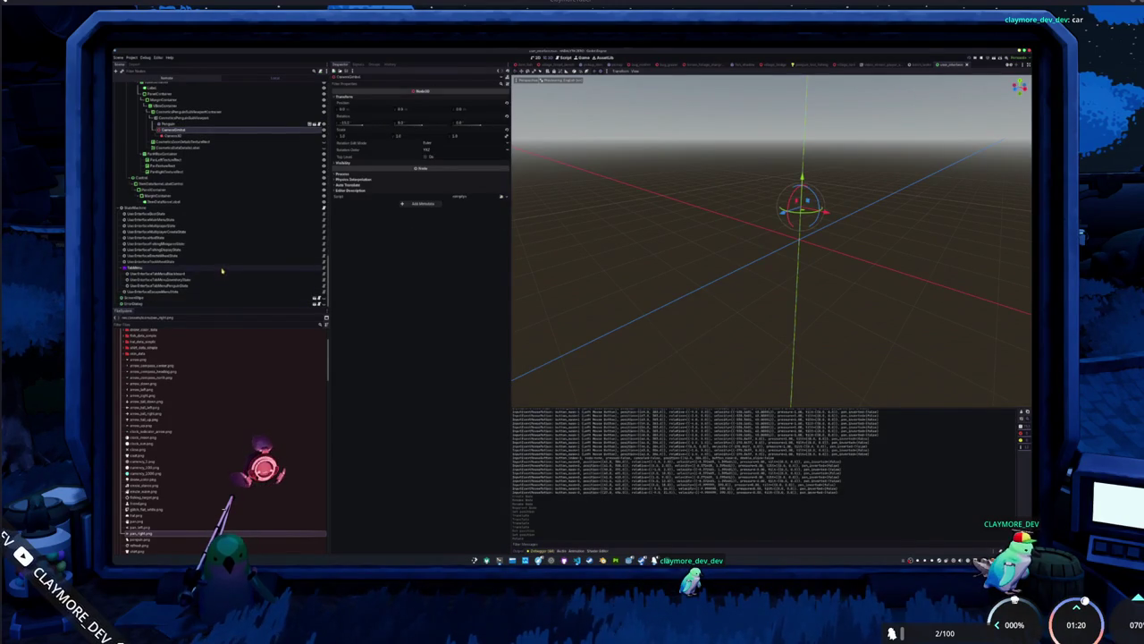
pyautogui.click(304, 286)
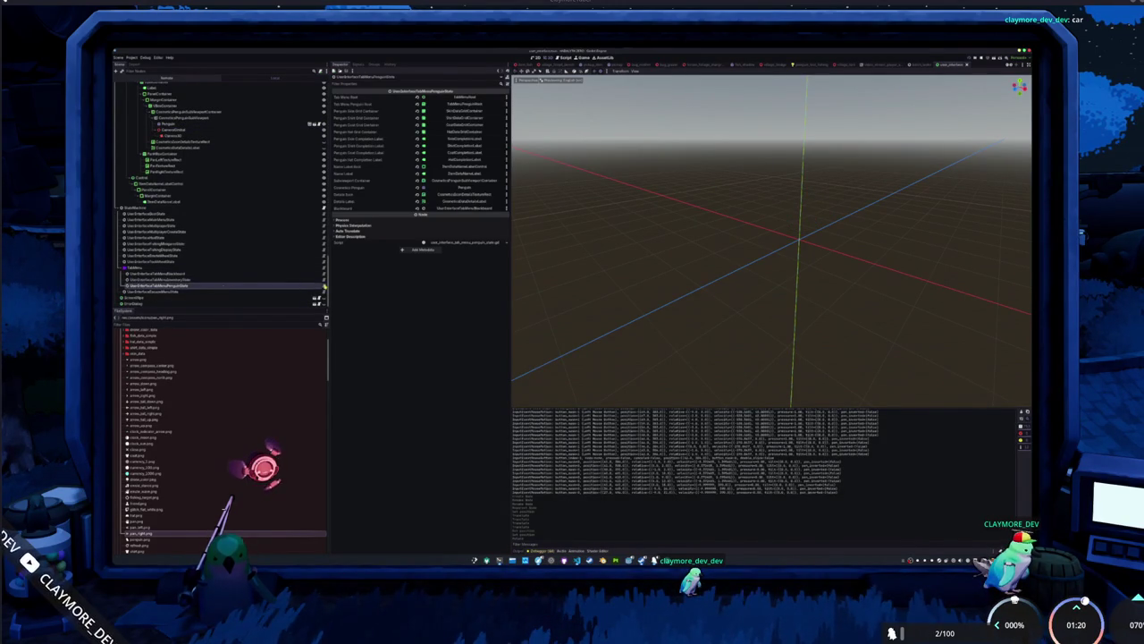
pyautogui.click(314, 285)
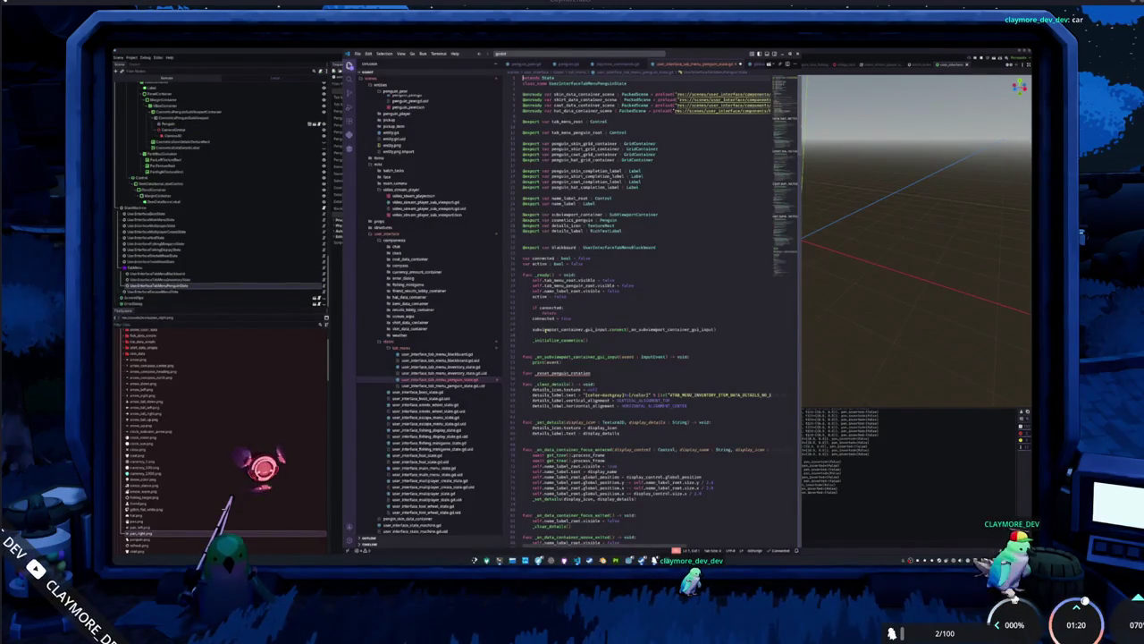
pyautogui.click(612, 220)
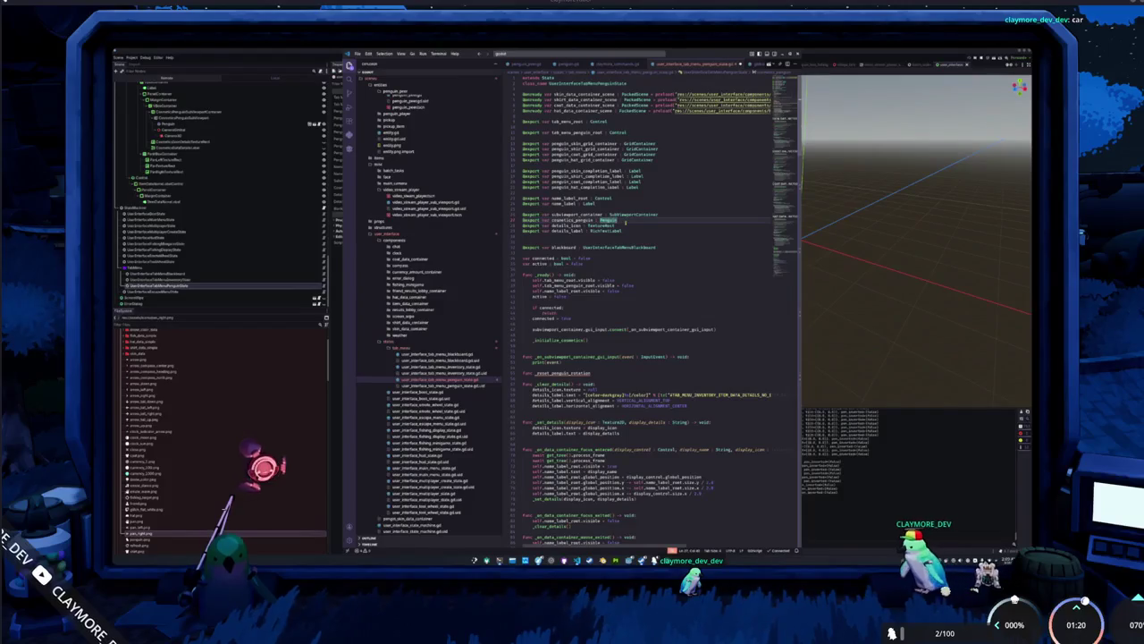
pyautogui.press('Return')
pyautogui.press('Return')
pyautogui.write('export var camera_global : Node3D')
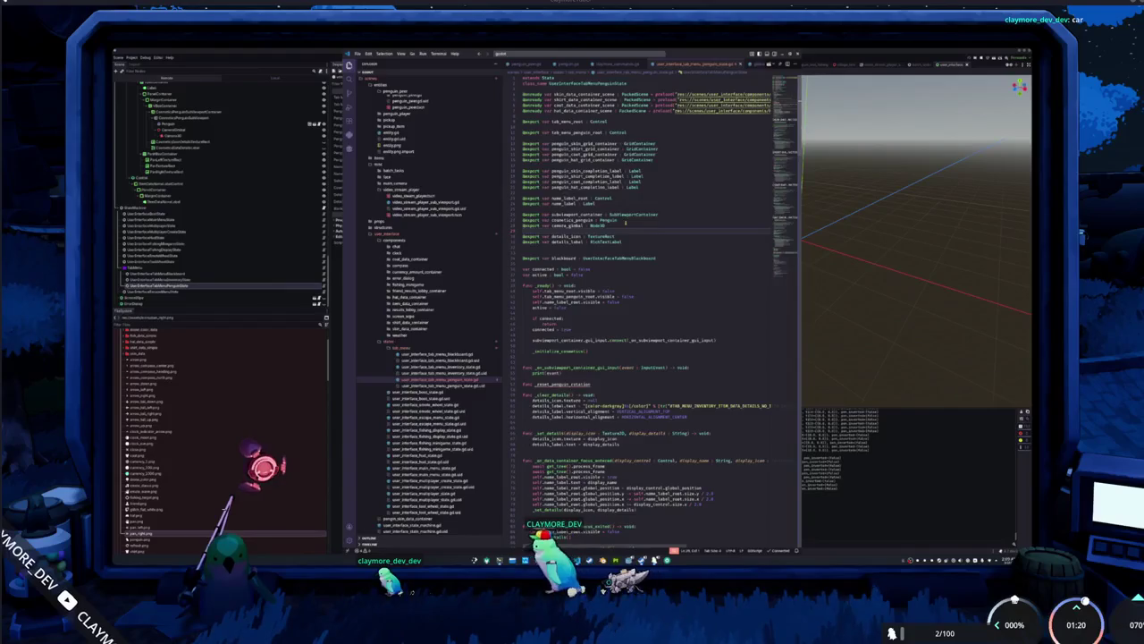
pyautogui.hotkey('alt', 'Tab')
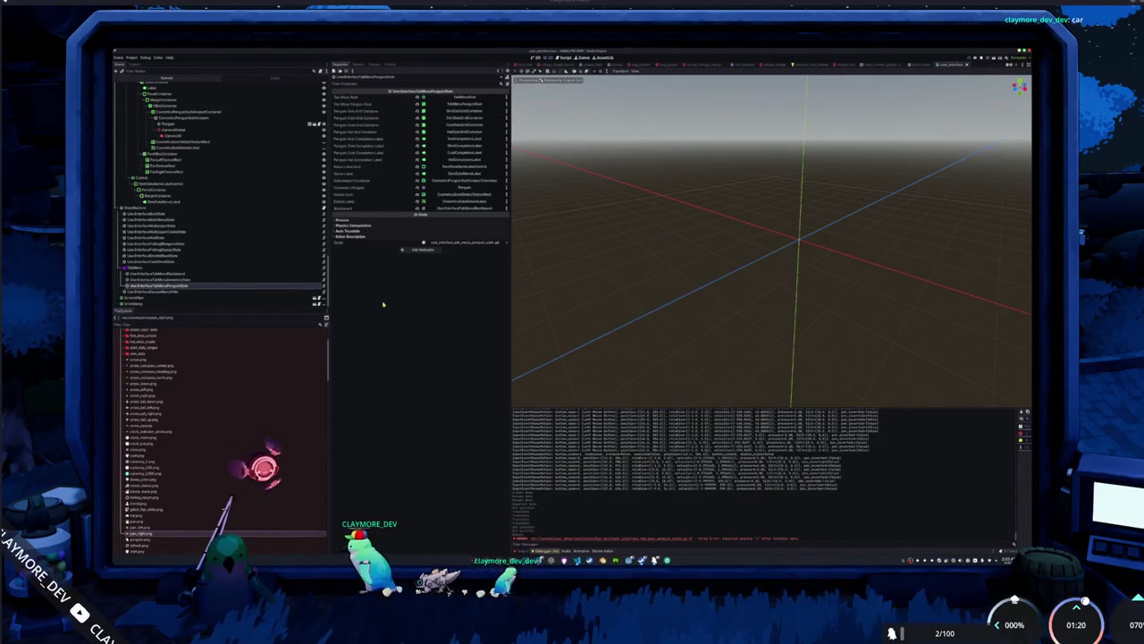
pyautogui.hotkey('alt', 'Tab')
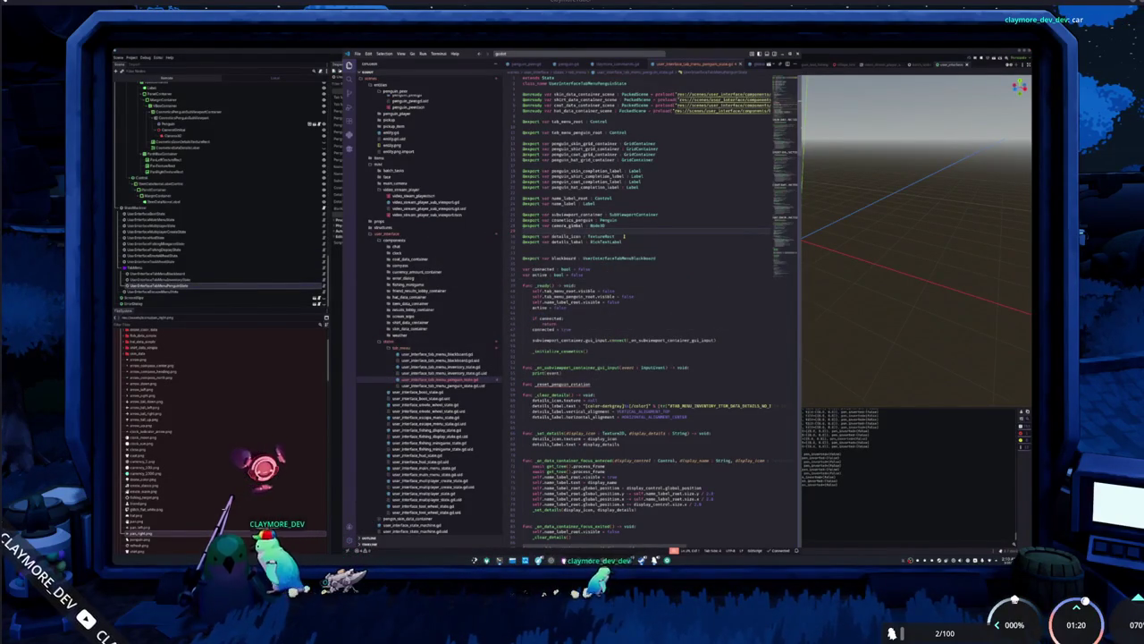
pyautogui.scroll(-3, 624, 236)
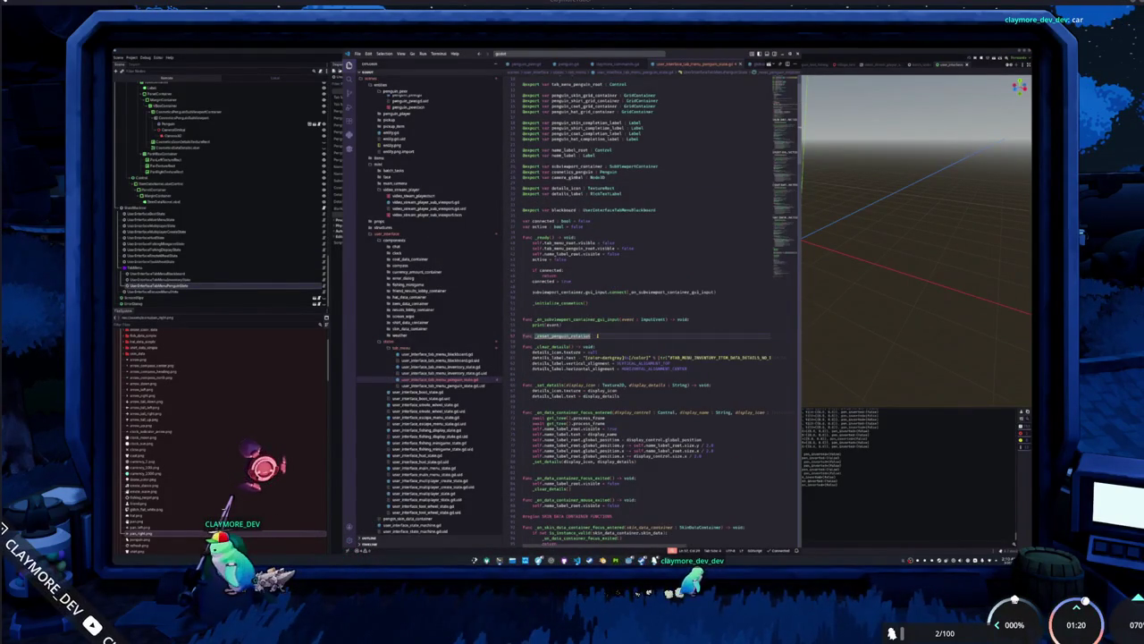
# Give _reset_penguin_rotation a '-> void' return type and a camera_global.global_rotation.y = 0 body.
pyautogui.write('-> void')
pyautogui.press('End')
pyautogui.press('Return')
pyautogui.write('pas')
pyautogui.press('BackSpace')
pyautogui.press('BackSpace')
pyautogui.press('BackSpace')
pyautogui.write('camera')
pyautogui.write('_global.global_ro')
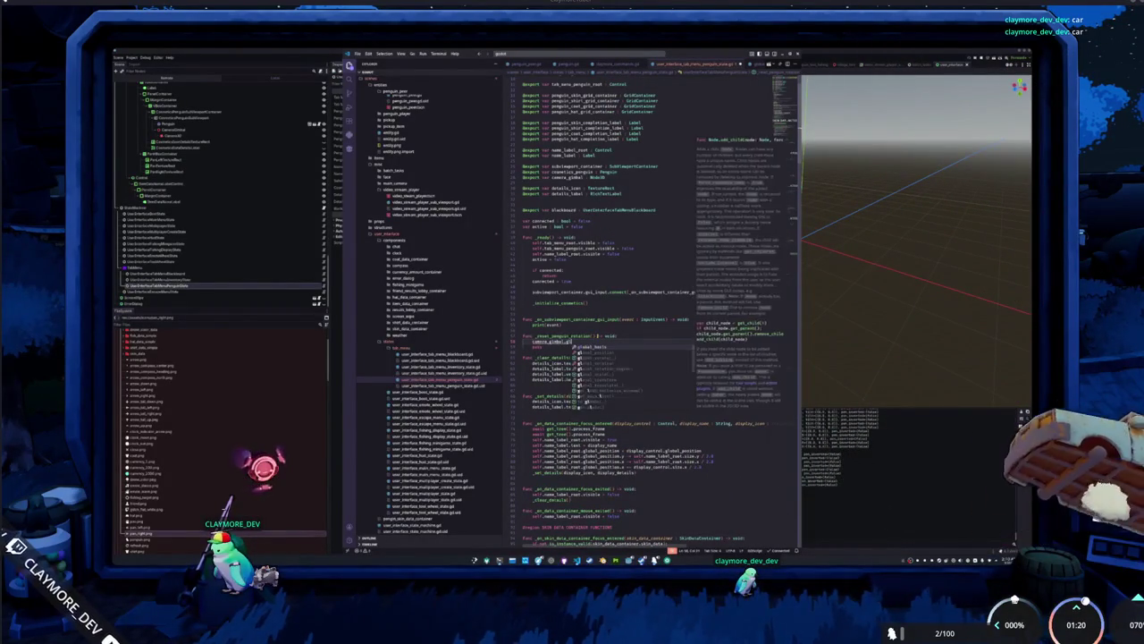
pyautogui.press('Return')
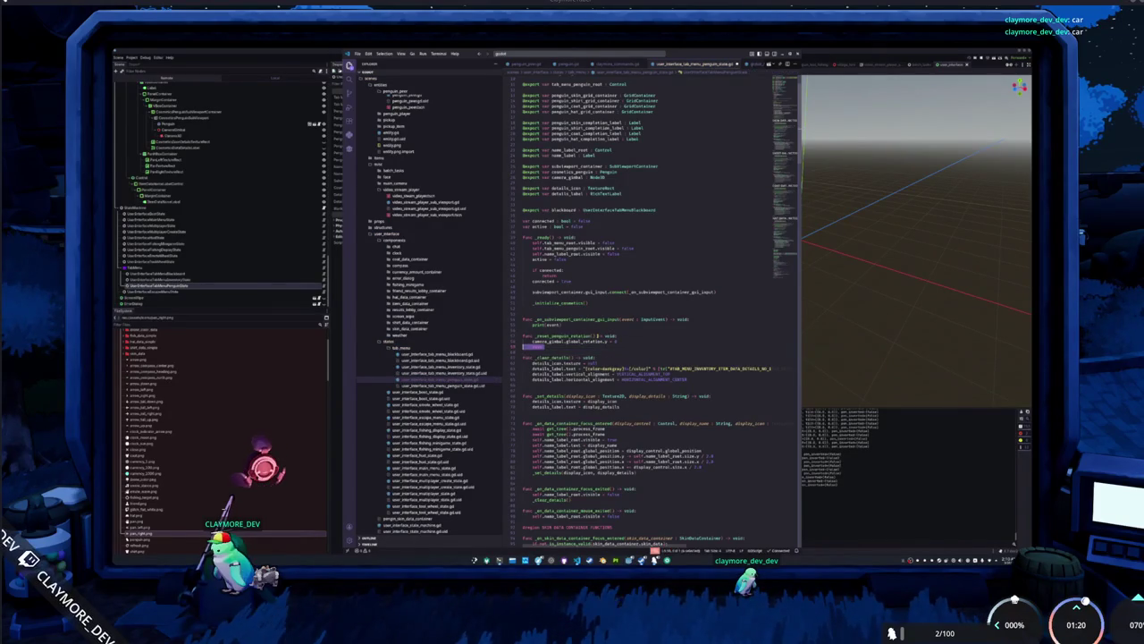
pyautogui.press('BackSpace')
pyautogui.press('Return')
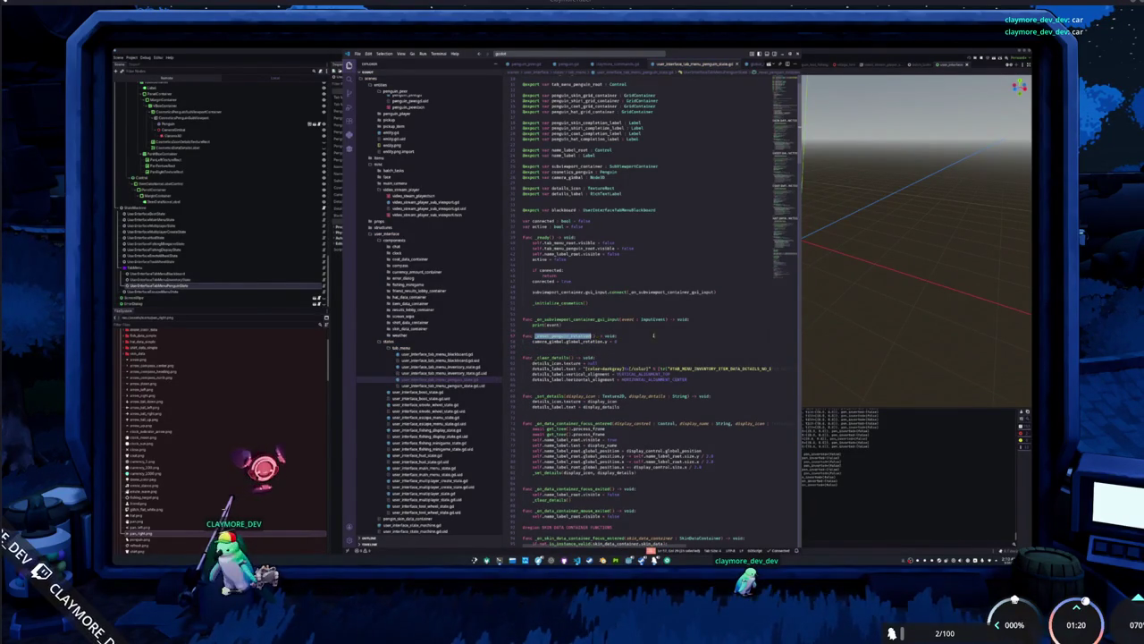
pyautogui.scroll(-15, 653, 313)
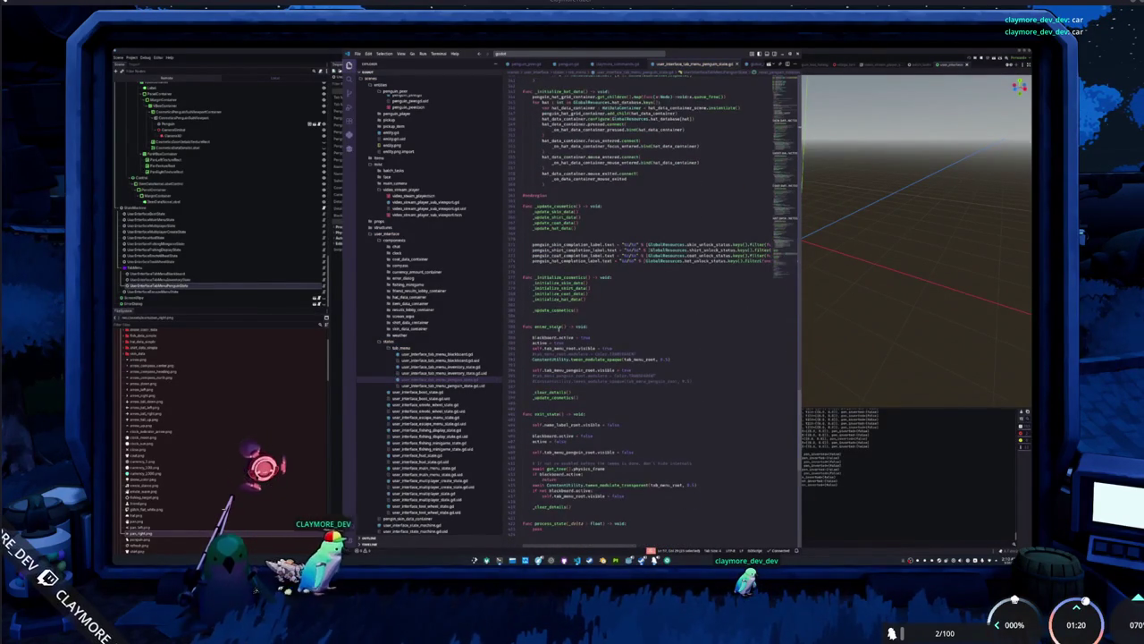
# Insert a _reset_penguin_rotation() call into enter_state.
pyautogui.click(590, 397)
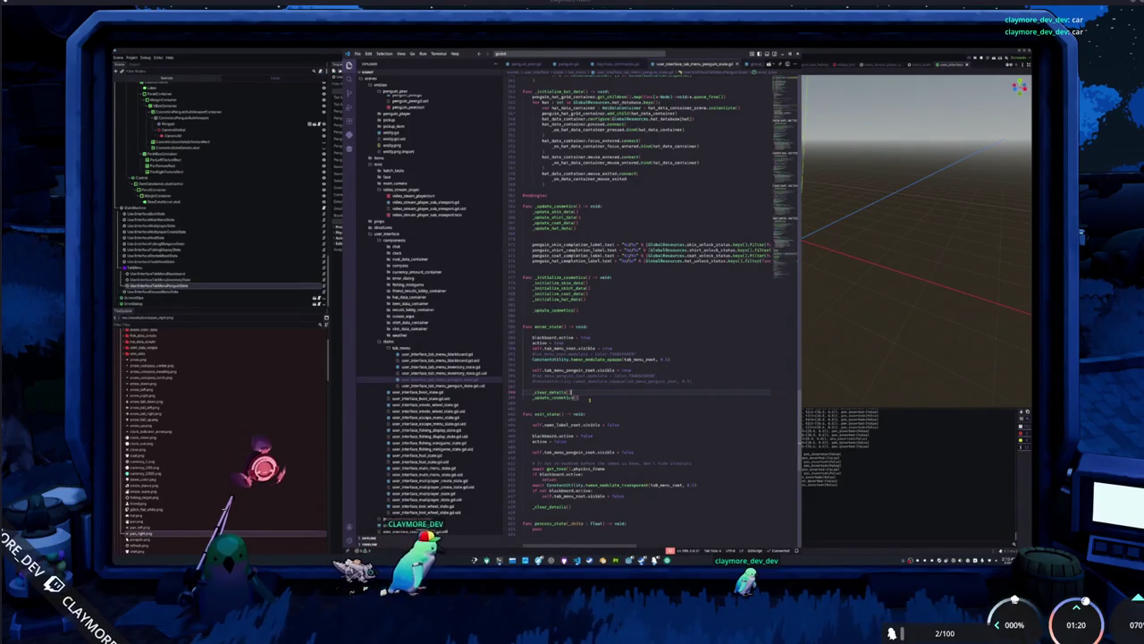
pyautogui.press('Return')
pyautogui.write('_reset_penguin_rotation()')
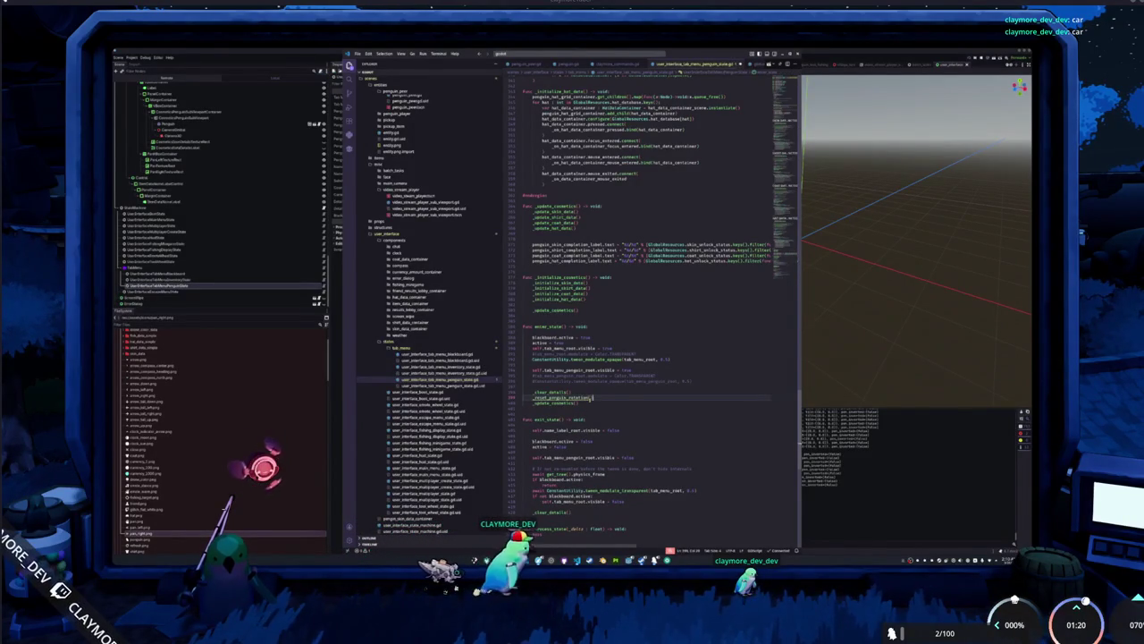
# Try moving the reset call and pasting it into _exit_state, then undo those edits.
pyautogui.click(523, 402)
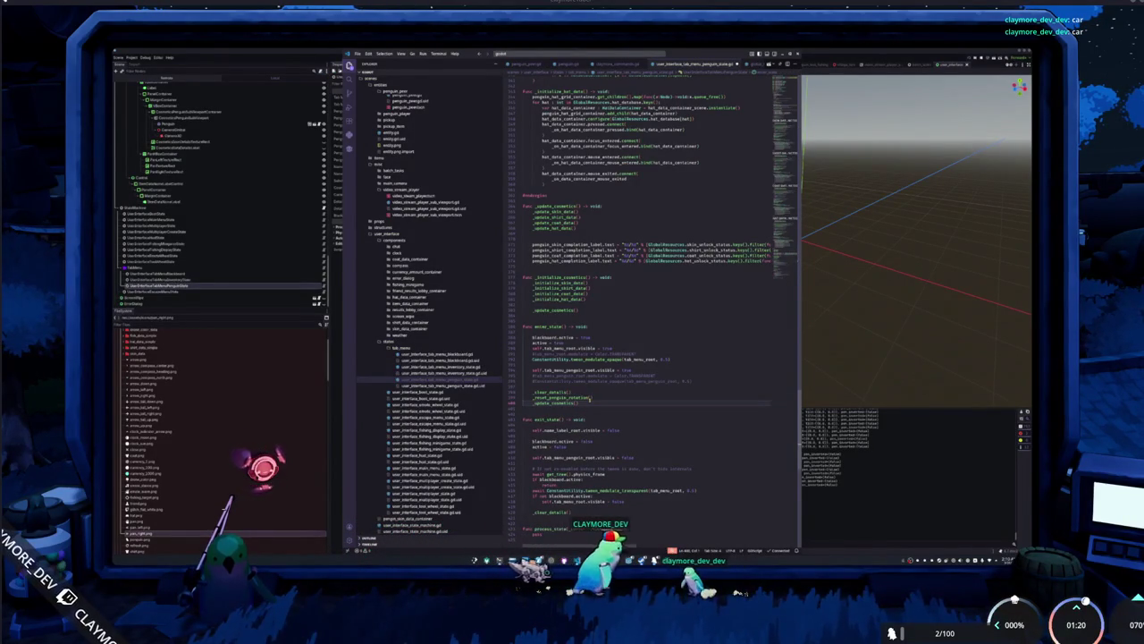
pyautogui.hotkey('alt', 'Up')
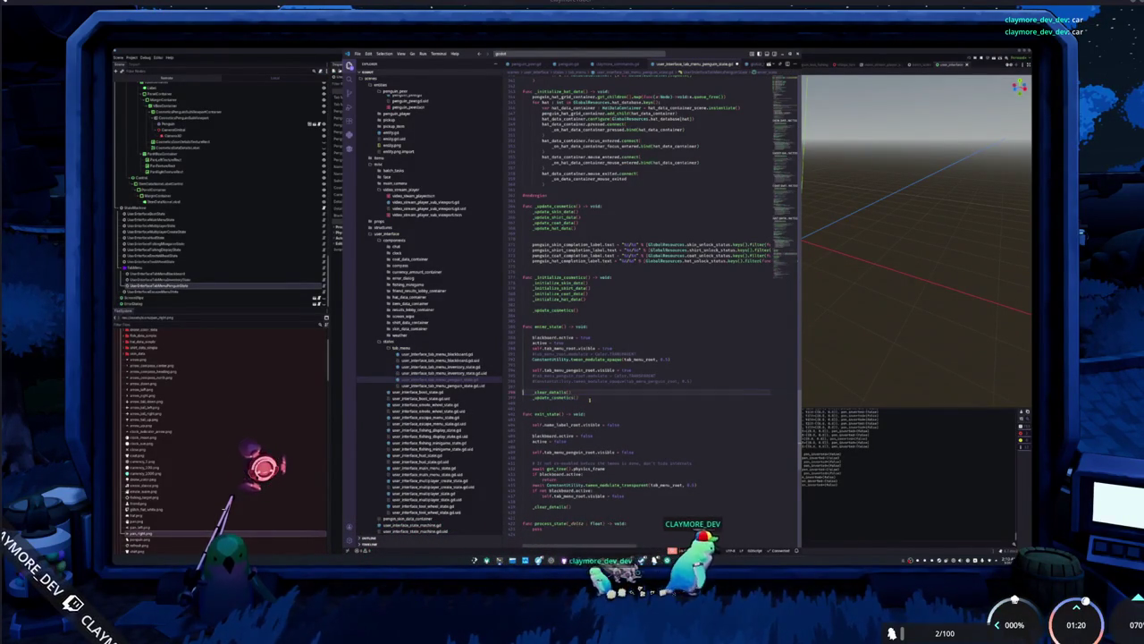
pyautogui.press('Return')
pyautogui.hotkey('ctrl', 'z')
pyautogui.hotkey('ctrl', 'z')
pyautogui.hotkey('ctrl', 'z')
pyautogui.write('_reset_penguin_rotation()')
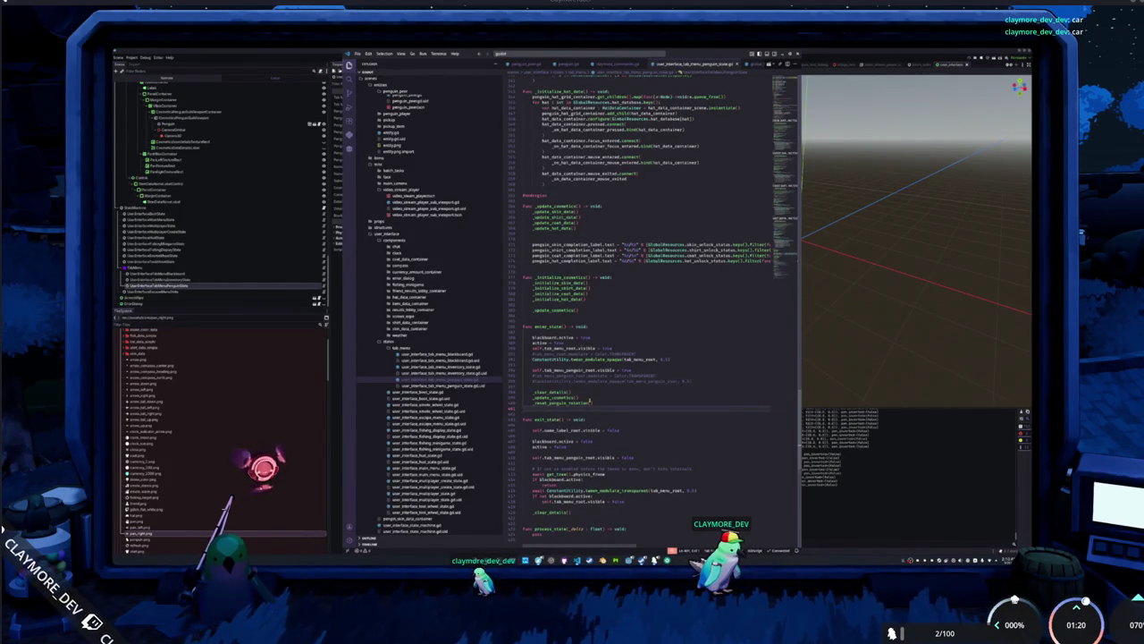
pyautogui.press('Down')
pyautogui.press('Down')
pyautogui.press('Down')
pyautogui.hotkey('ctrl', 'v')
pyautogui.hotkey('ctrl', 'z')
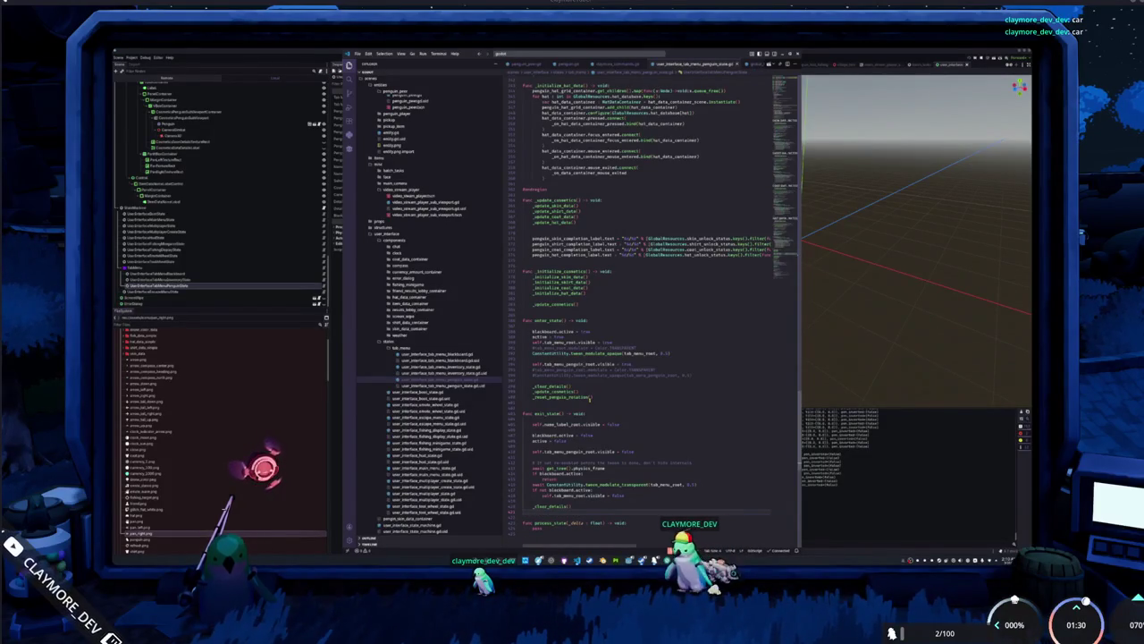
pyautogui.hotkey('ctrl', 'v')
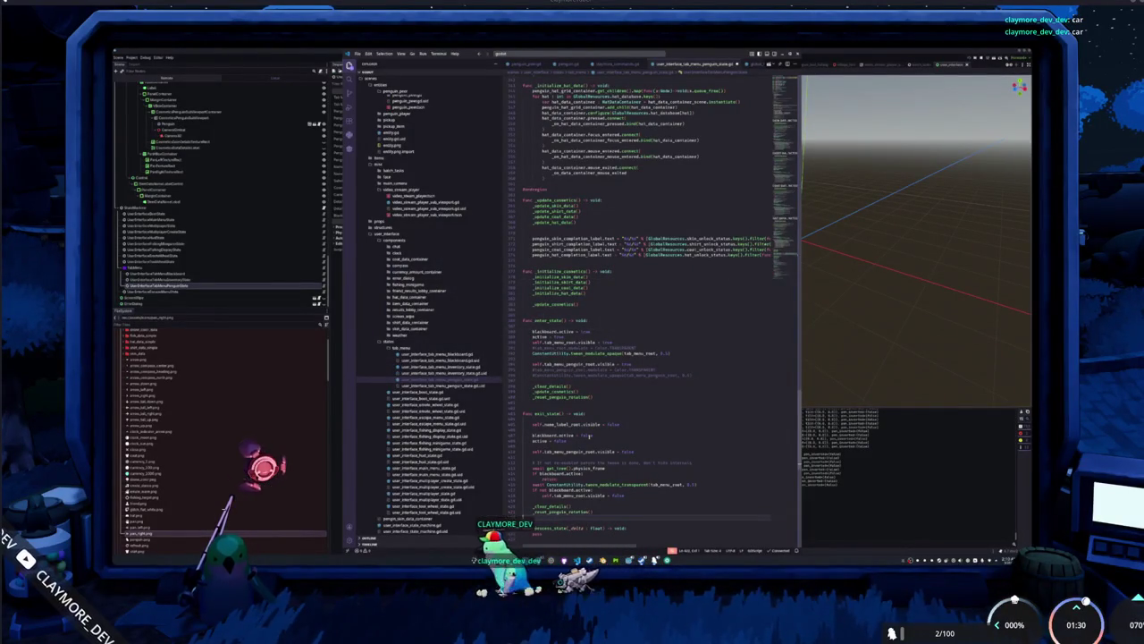
pyautogui.hotkey('ctrl', 'z')
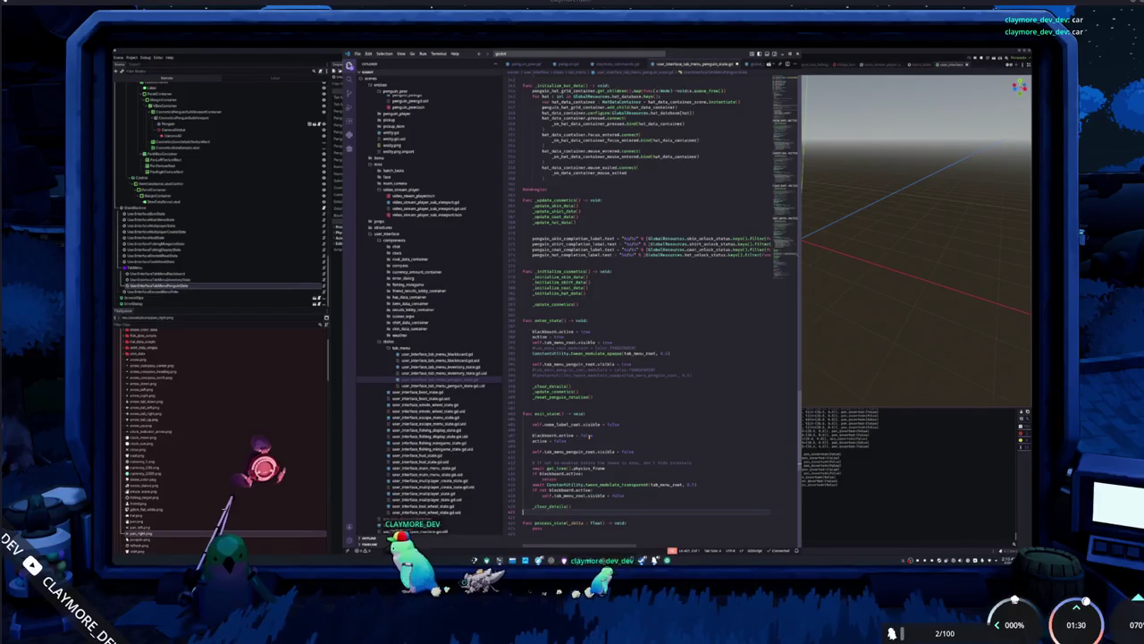
# Add a blank line above the _process_state function.
pyautogui.scroll(3, 589, 436)
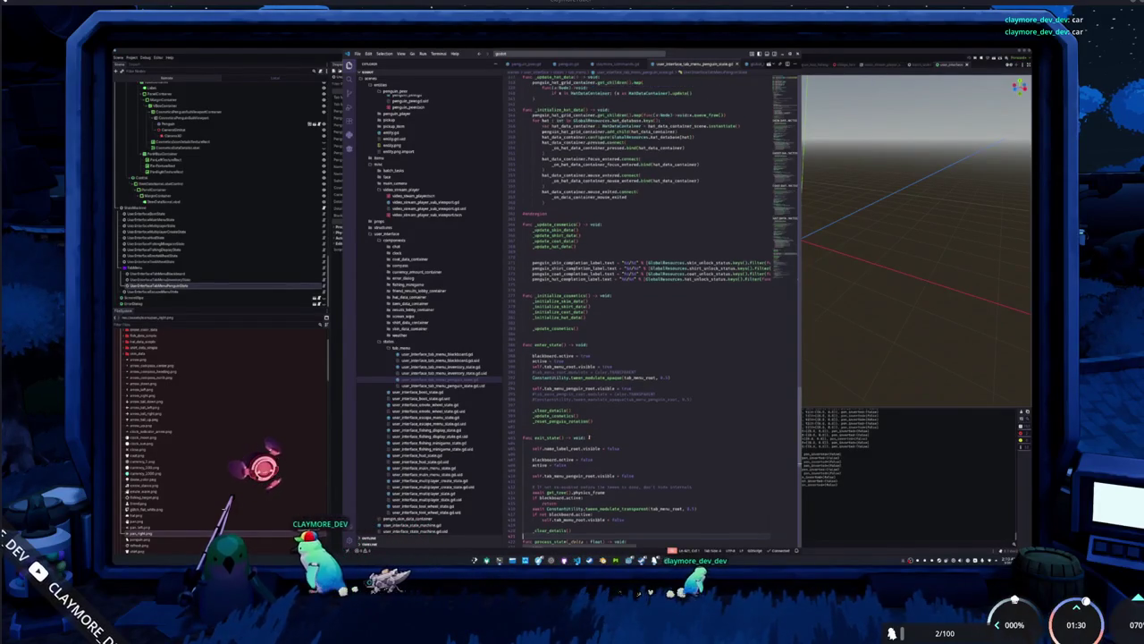
pyautogui.scroll(-3, 589, 436)
pyautogui.press('Return')
pyautogui.scroll(3, 608, 412)
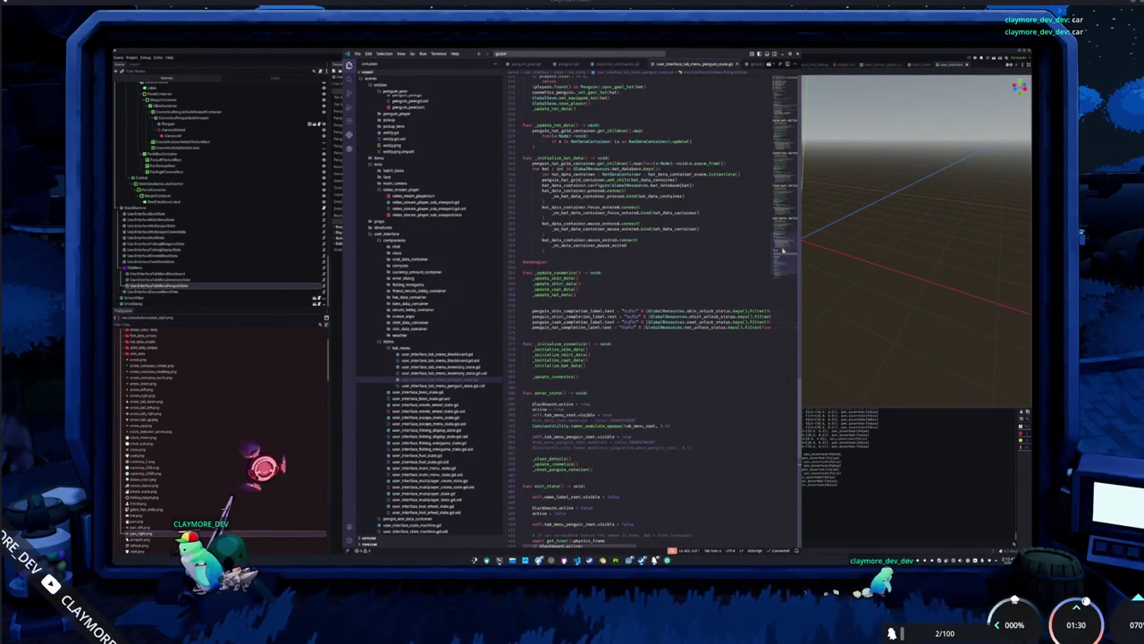
pyautogui.scroll(5, 783, 251)
pyautogui.scroll(3, 784, 251)
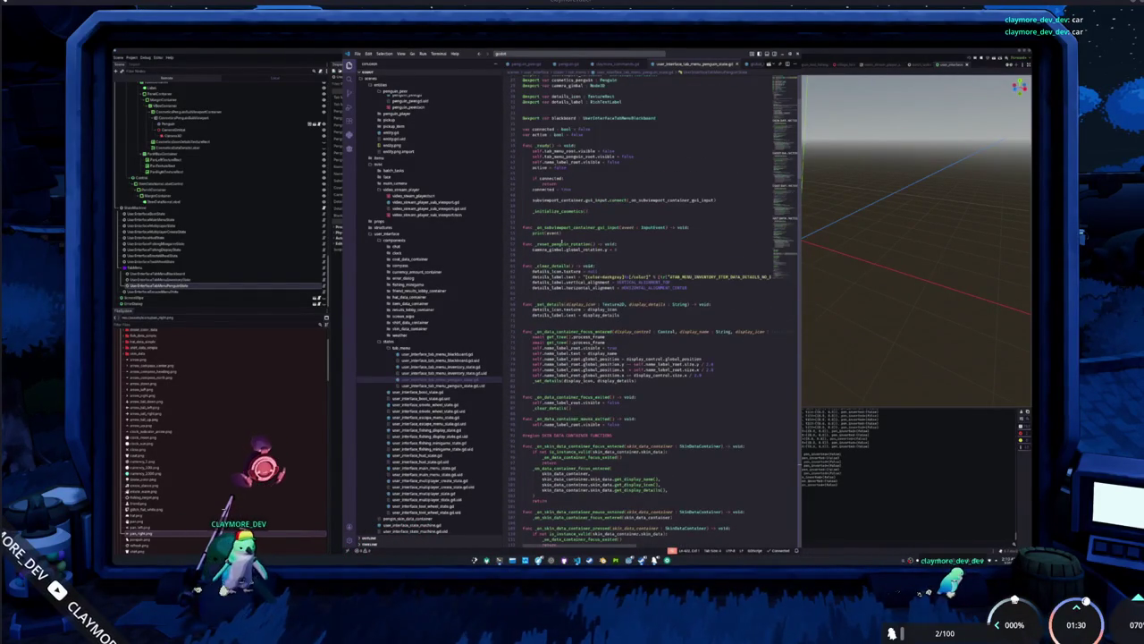
# Remove the print(event) line and start, then abandon, an is_action check.
pyautogui.press('Return')
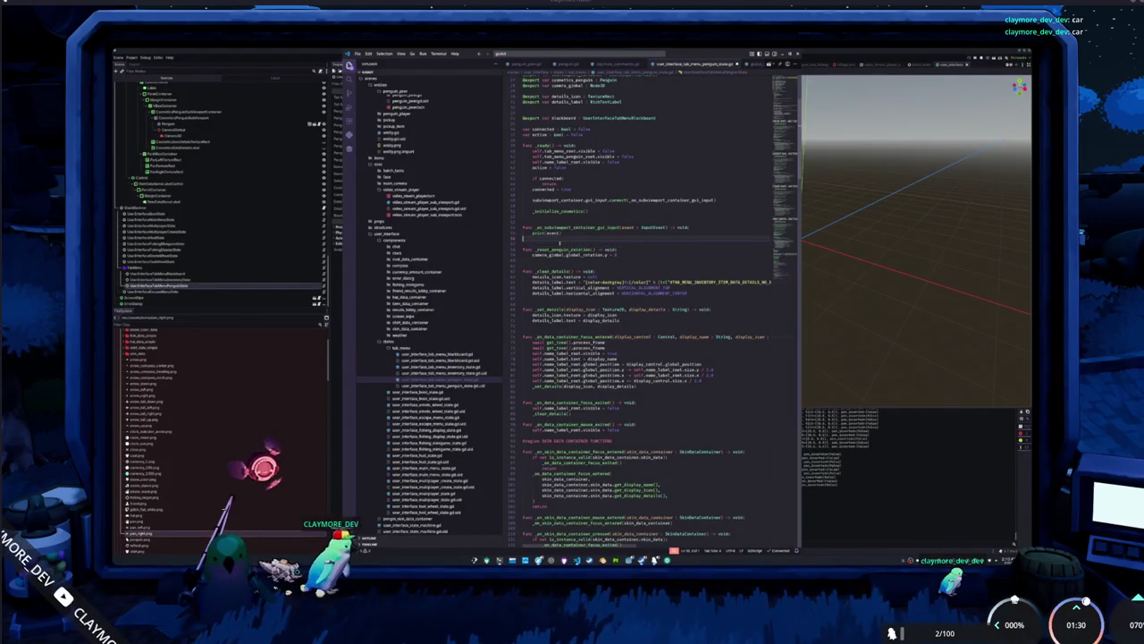
pyautogui.press('Return')
pyautogui.hotkey('ctrl', 'BackSpace')
pyautogui.hotkey('ctrl', 'BackSpace')
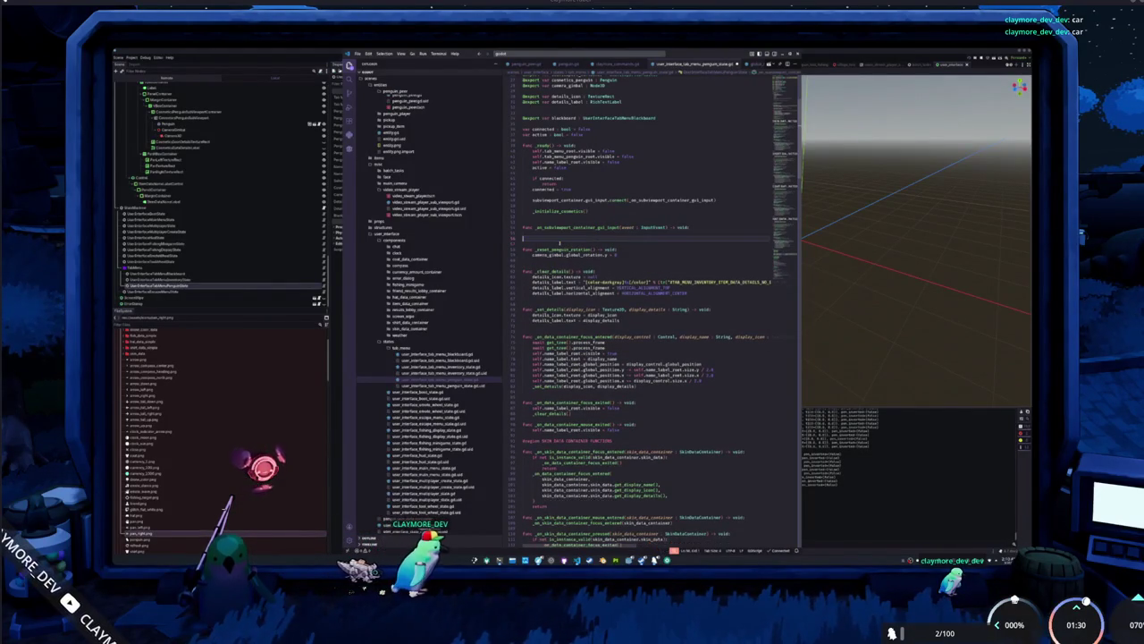
pyautogui.write('if ev')
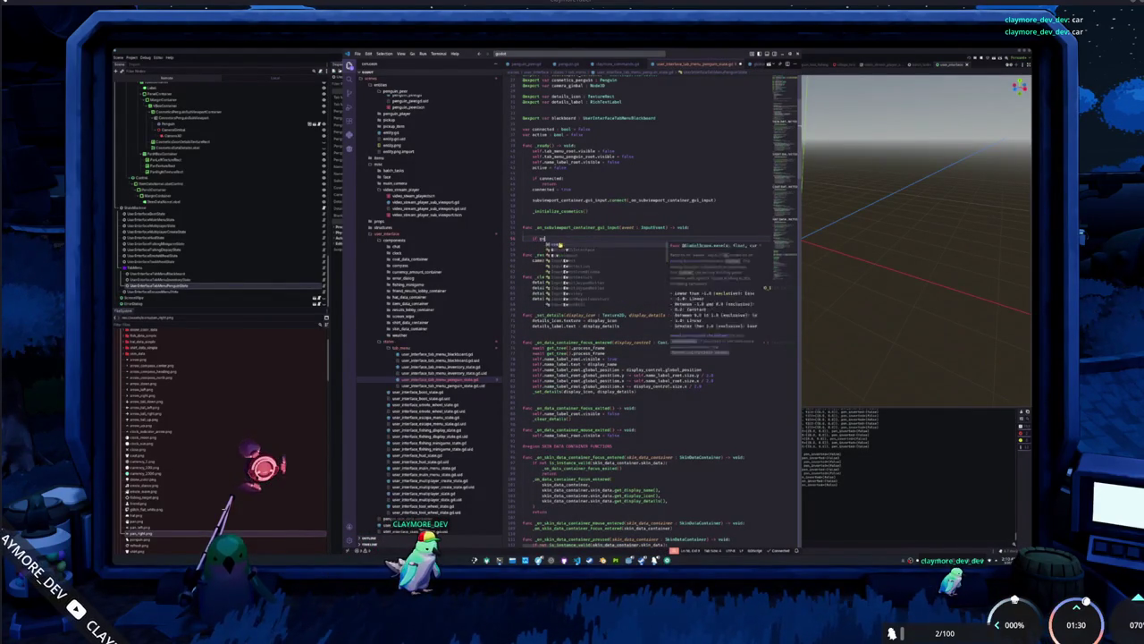
pyautogui.write('ent.is_action')
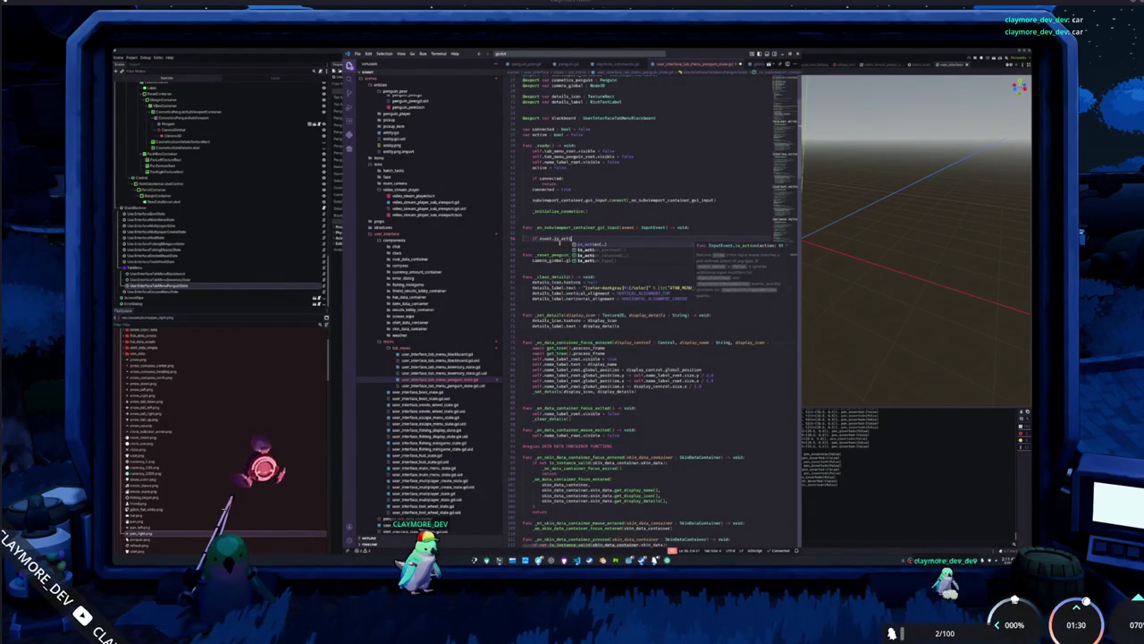
pyautogui.write('(')
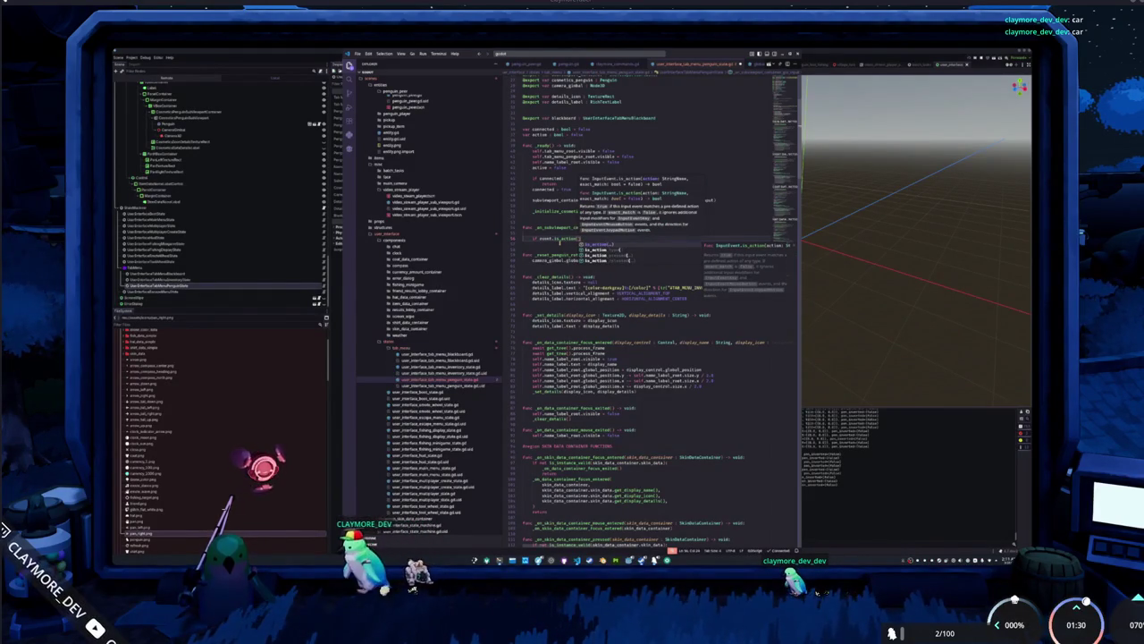
pyautogui.write('"peng')
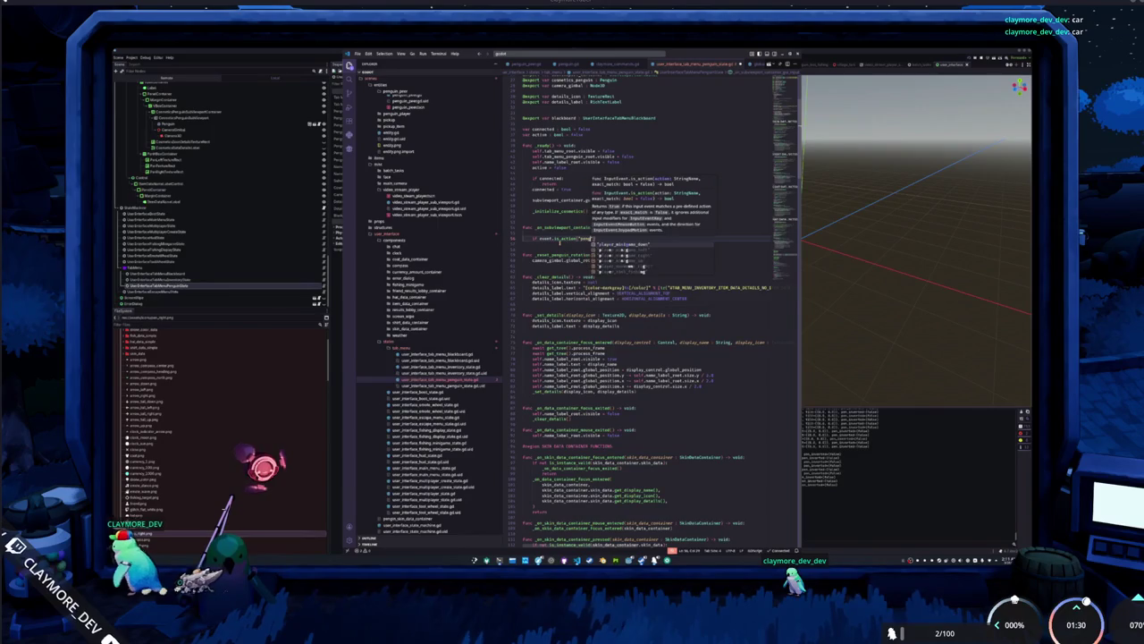
pyautogui.press('Escape')
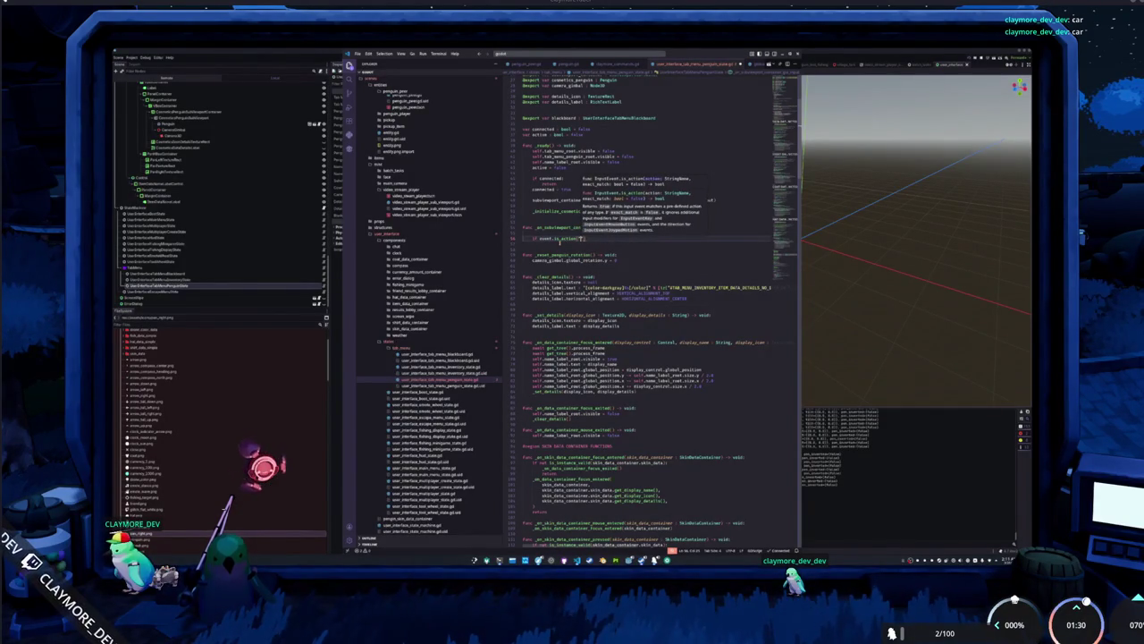
pyautogui.write('"player_')
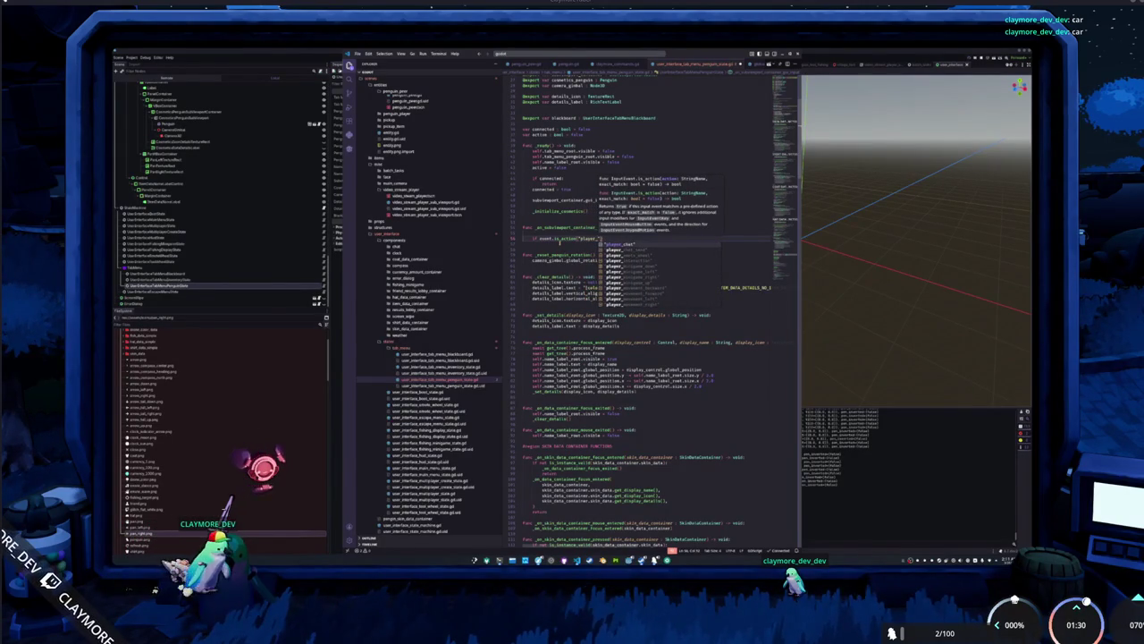
pyautogui.press('Escape')
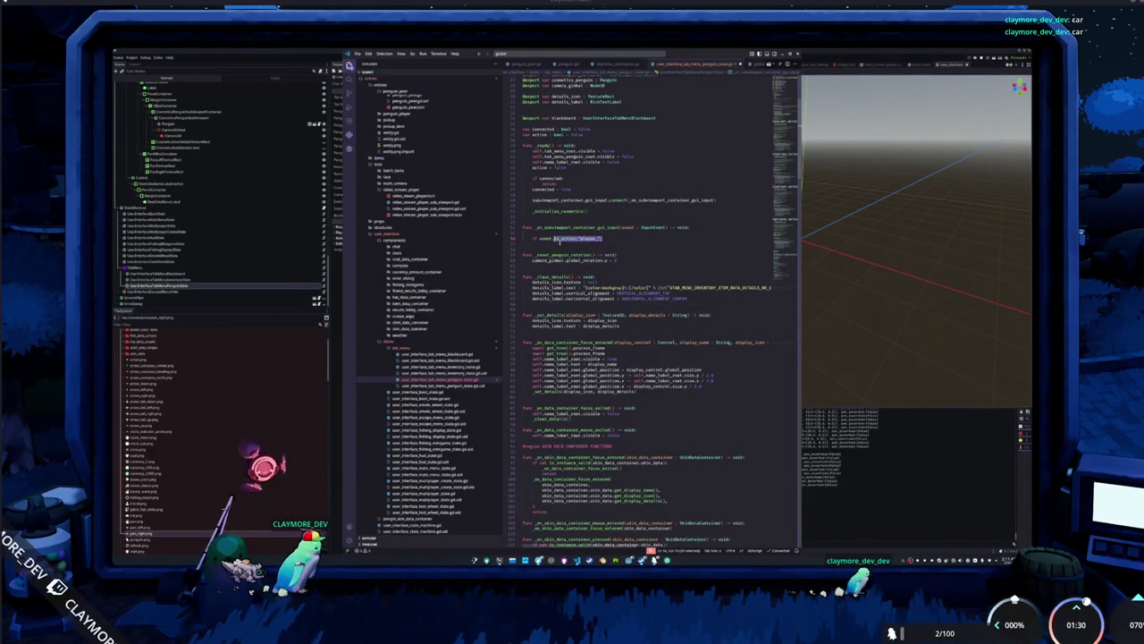
pyautogui.press('BackSpace')
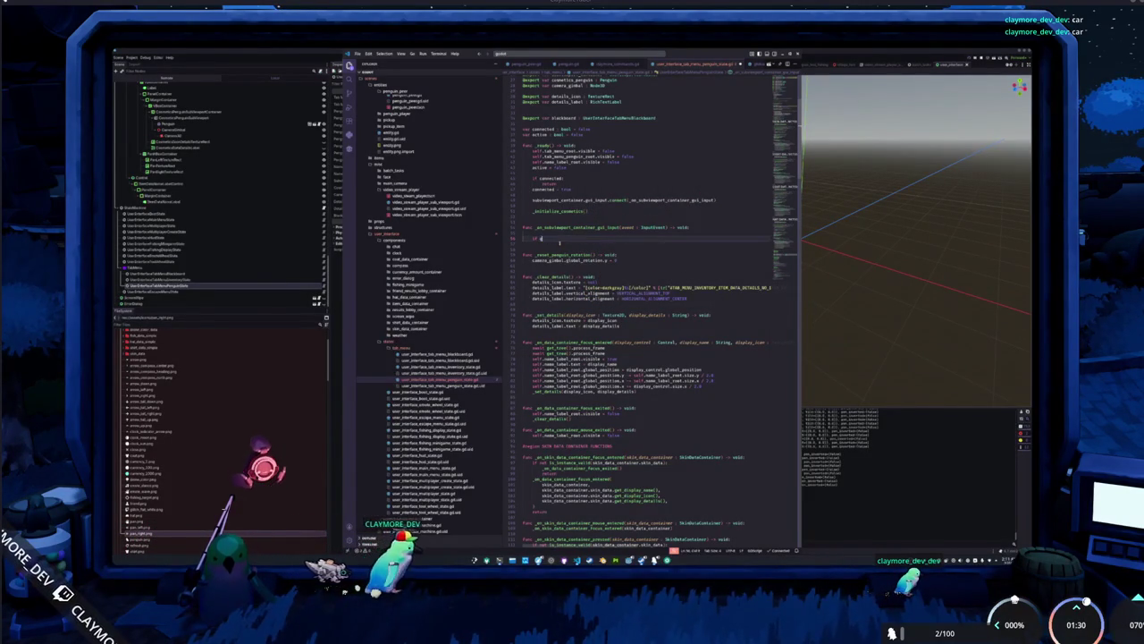
# Write 'if not event is InputEventMouseMotion: return' as an early exit.
pyautogui.write('vent')
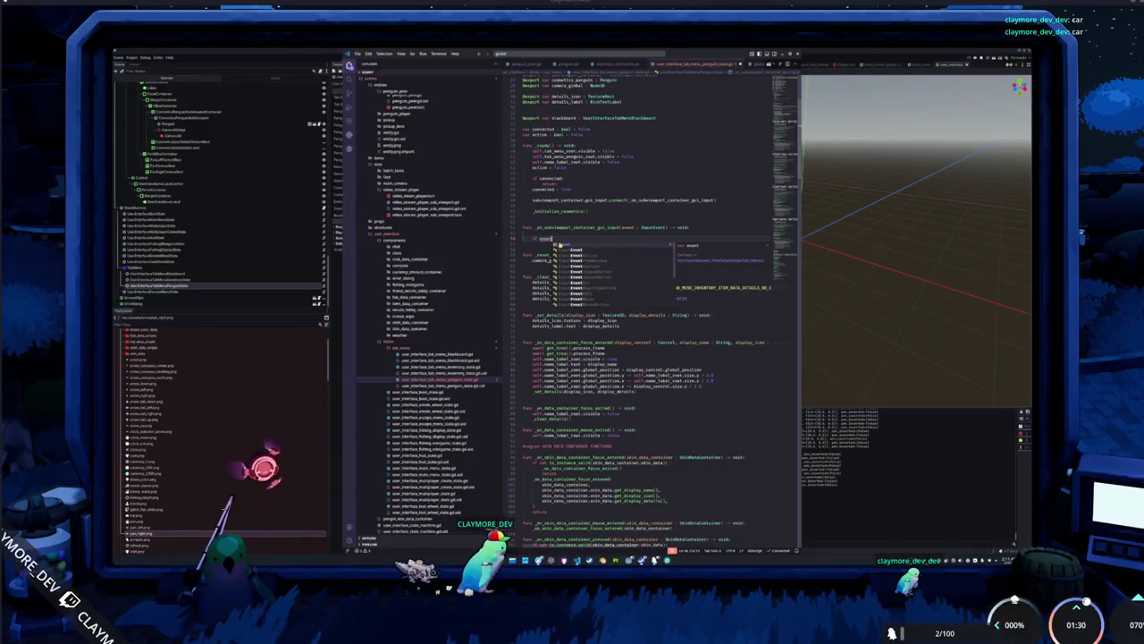
pyautogui.write('.')
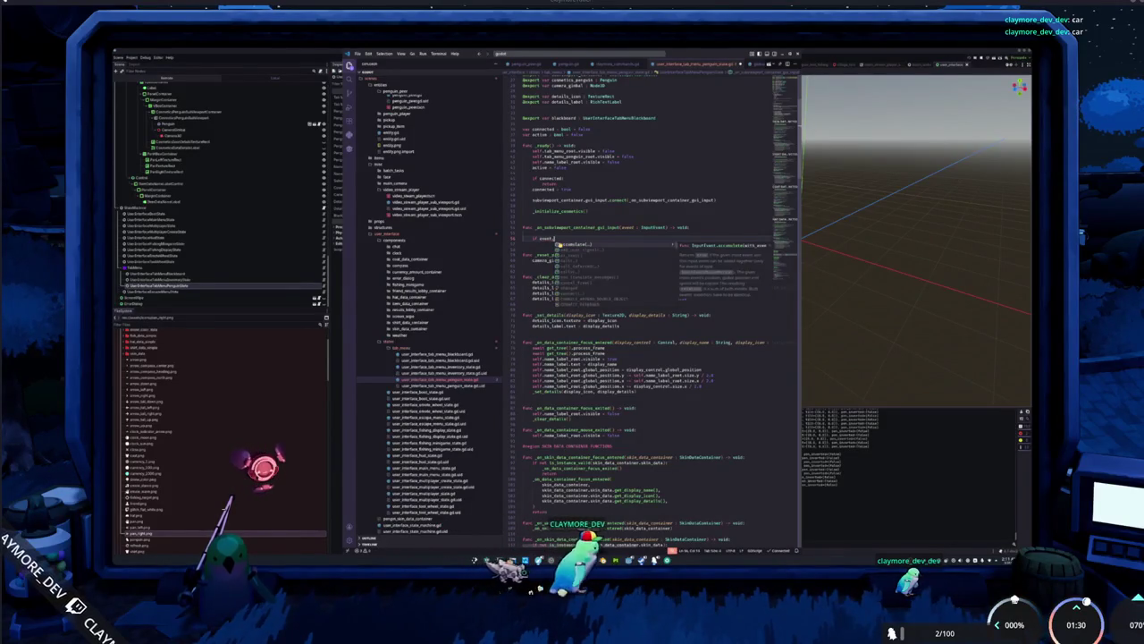
pyautogui.press('BackSpace')
pyautogui.write('is InputEvent')
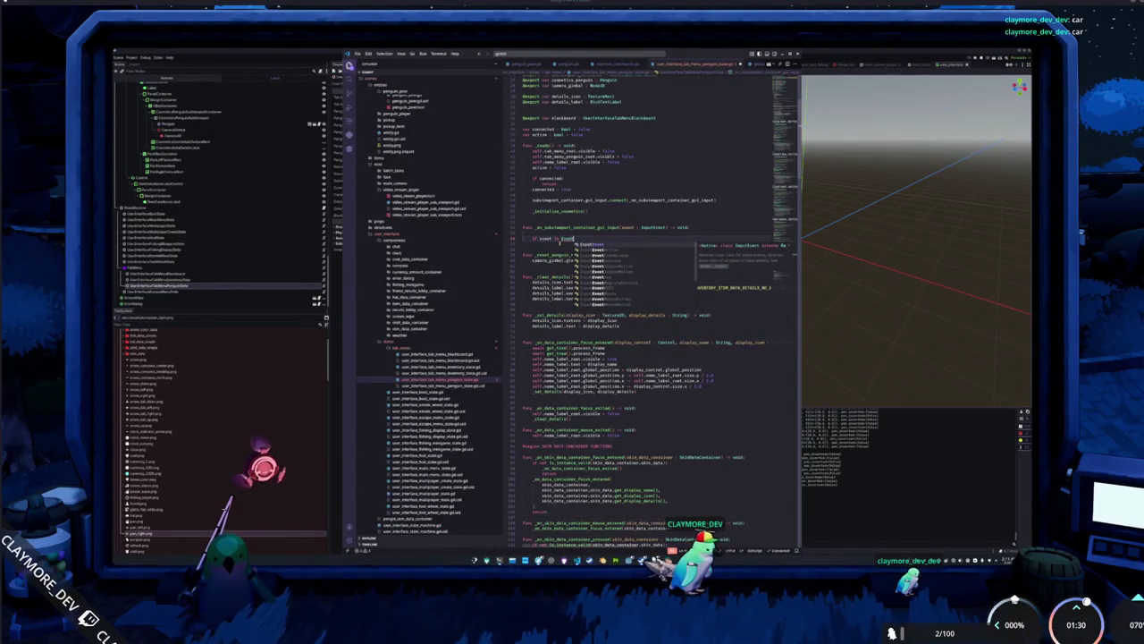
pyautogui.write('Mouse')
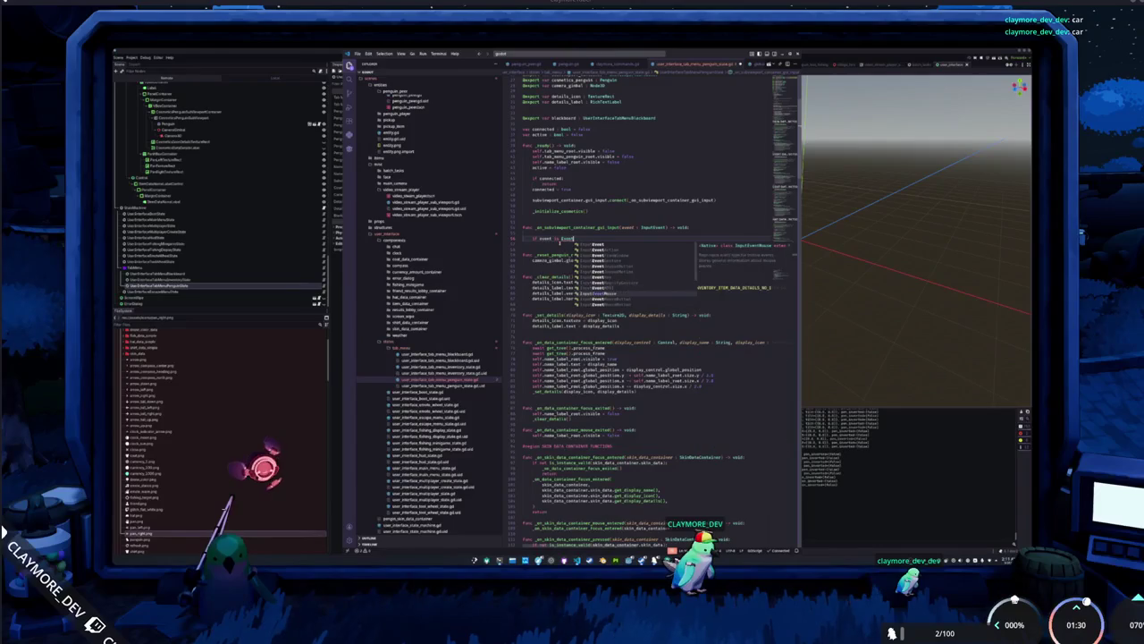
pyautogui.press('Return')
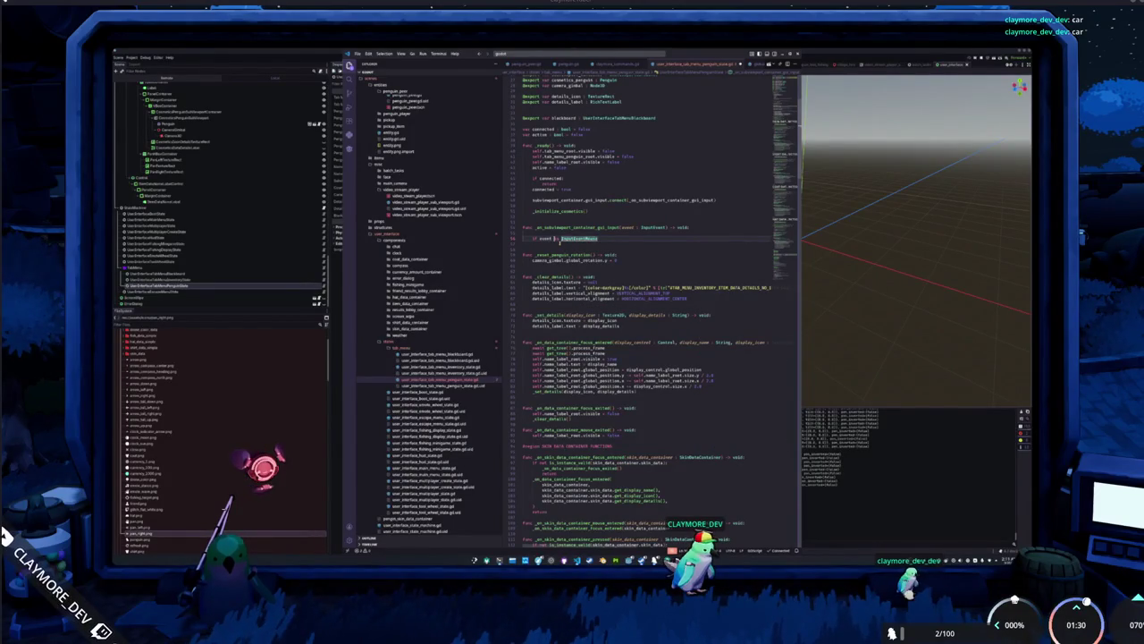
pyautogui.write('not ')
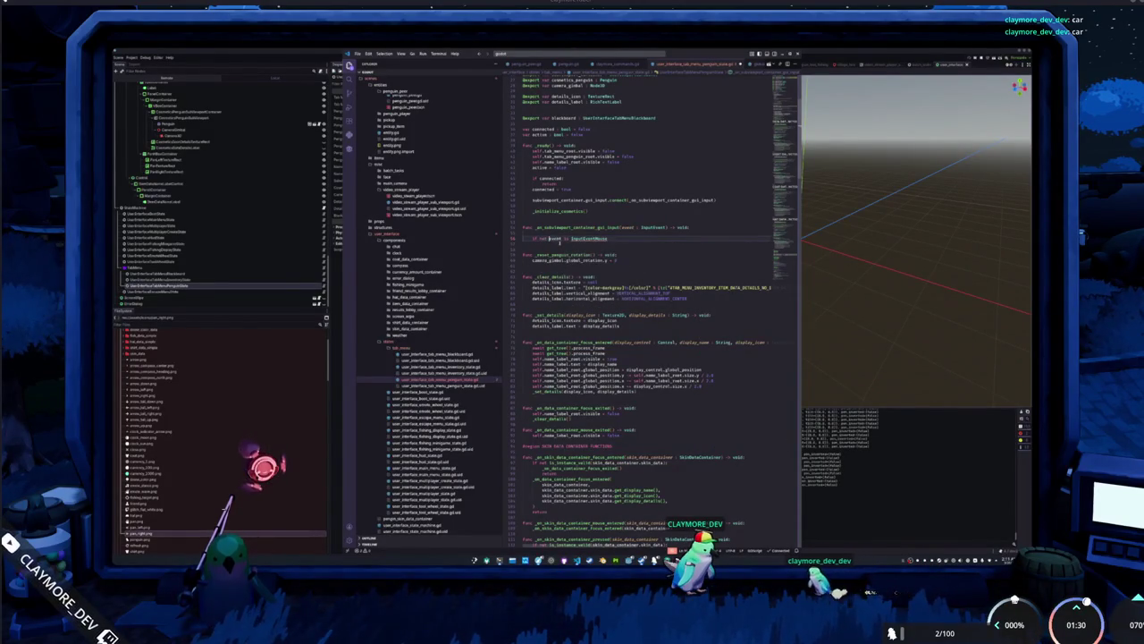
pyautogui.write(':')
pyautogui.press('Return')
pyautogui.write('return')
pyautogui.press('Return')
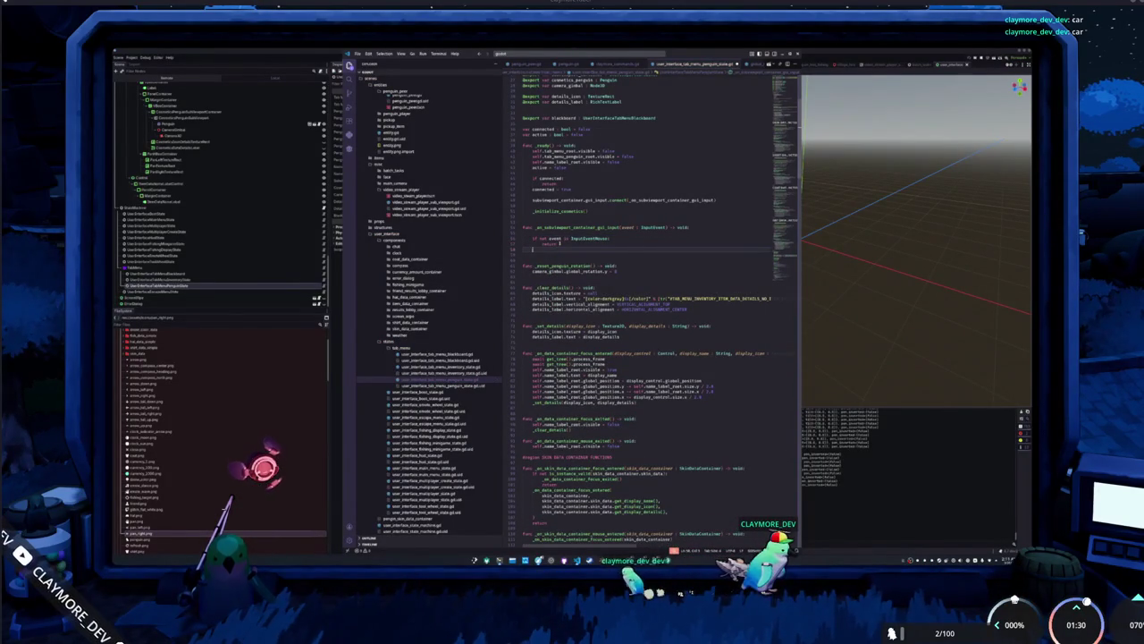
pyautogui.click(561, 245)
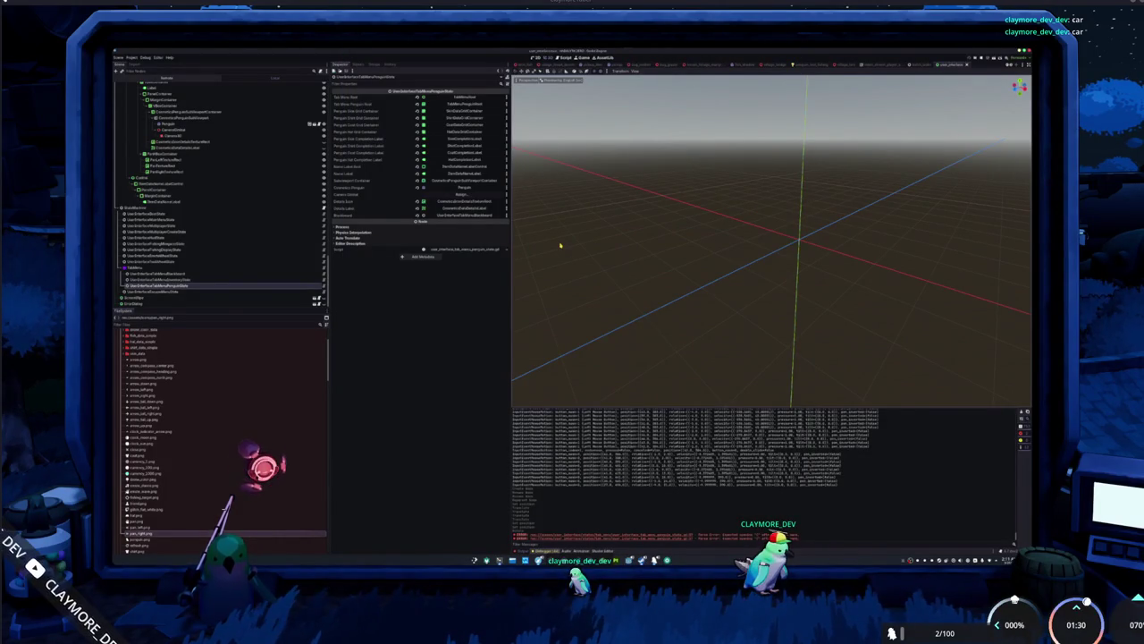
pyautogui.hotkey('alt', 'Tab')
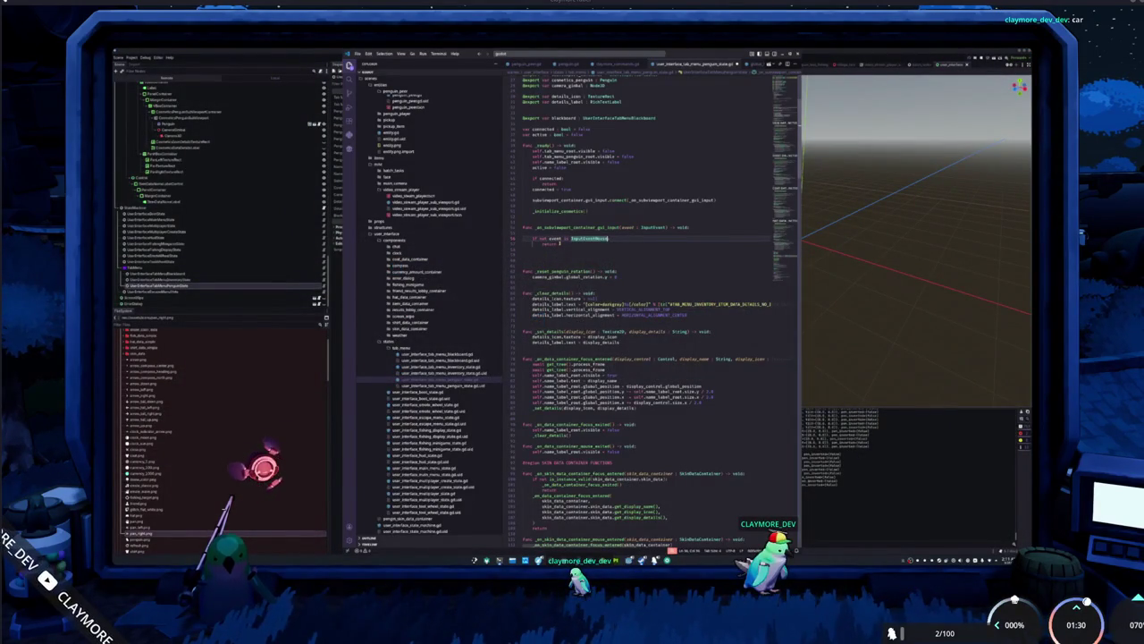
pyautogui.write('Motion')
pyautogui.press('Return')
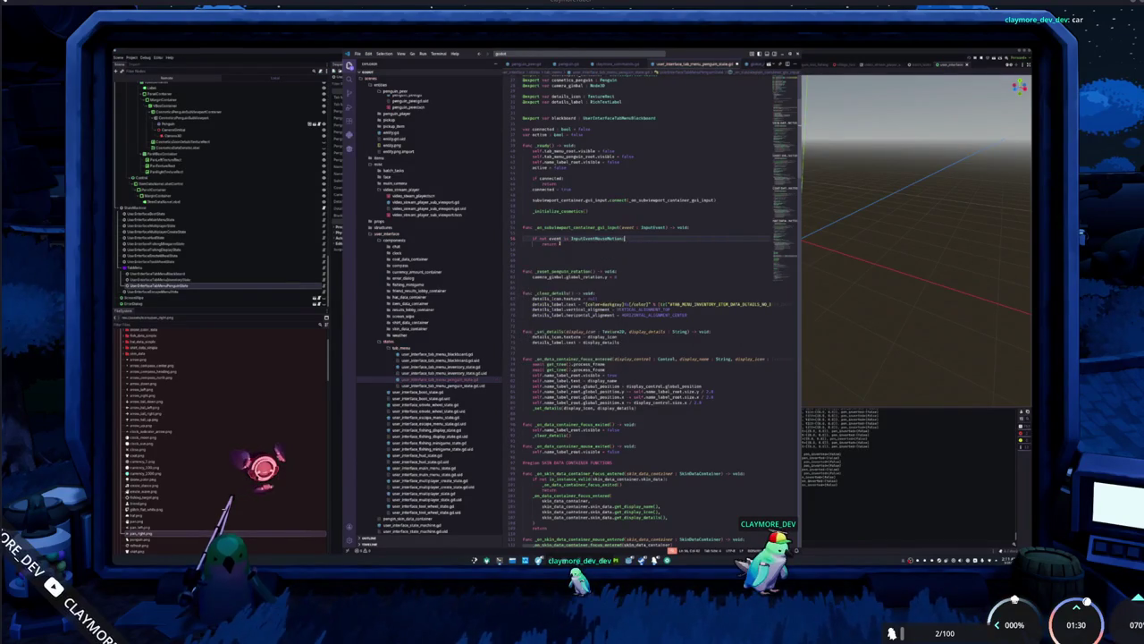
# Add a comment above the type check about acting as a child control within the parent.
pyautogui.press('Up')
pyautogui.press('Up')
pyautogui.press('End')
pyautogui.press('Return')
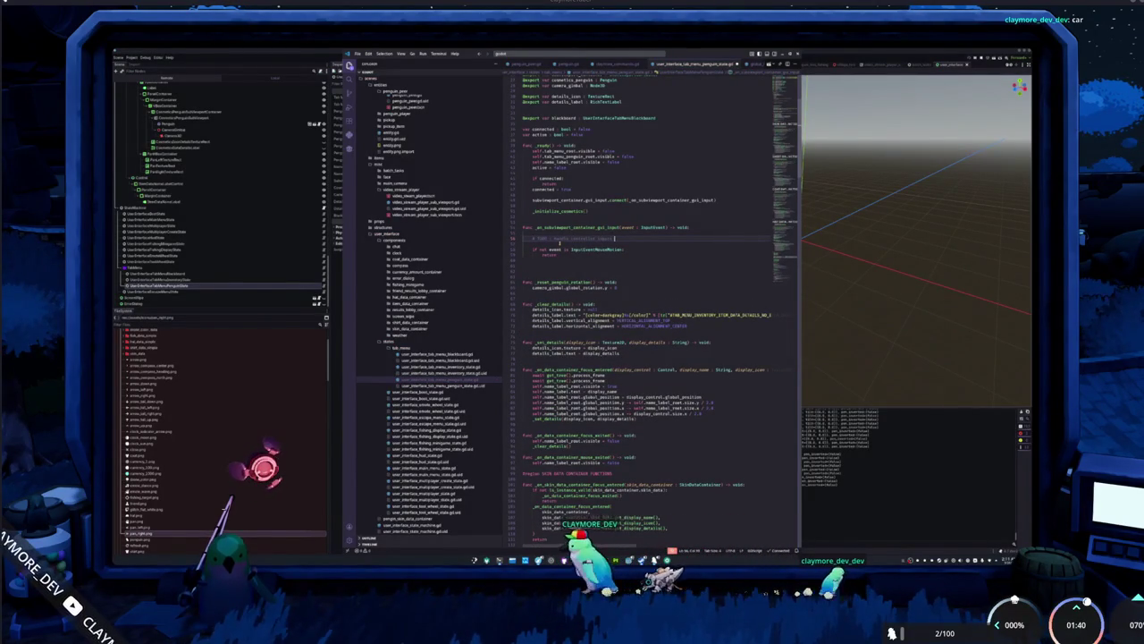
pyautogui.write('as a child')
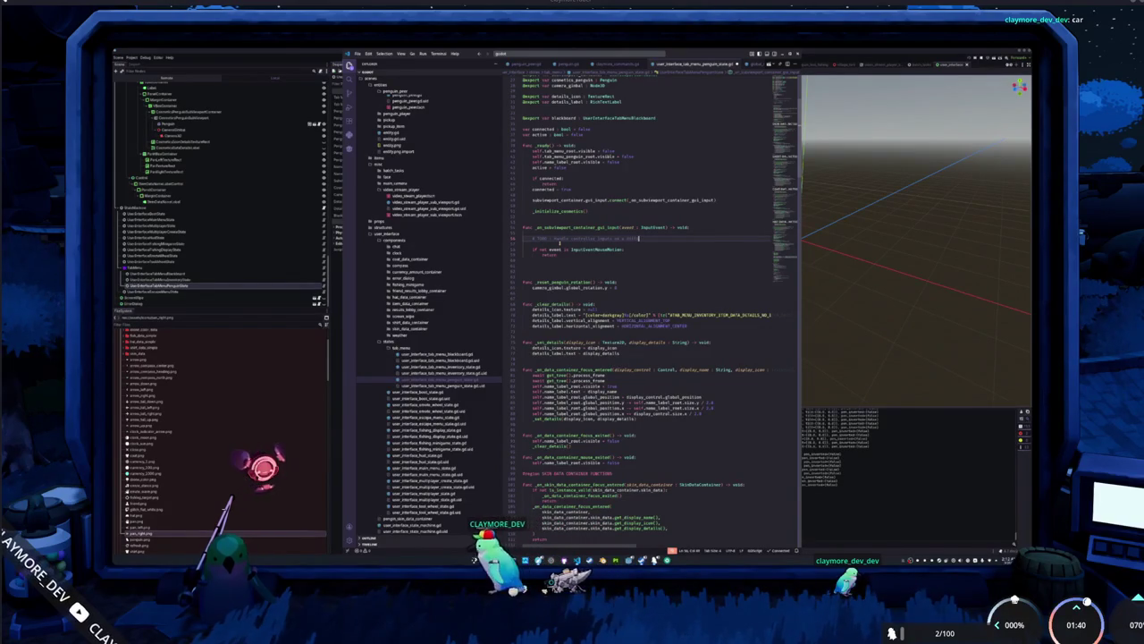
pyautogui.write('erent control')
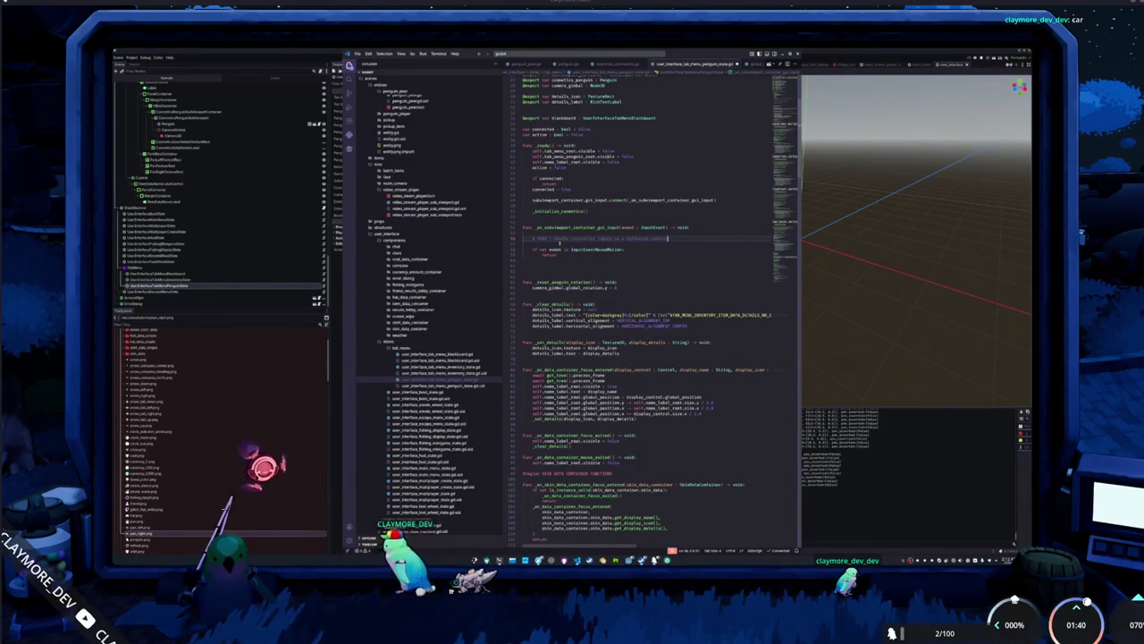
pyautogui.write(' when in the paren')
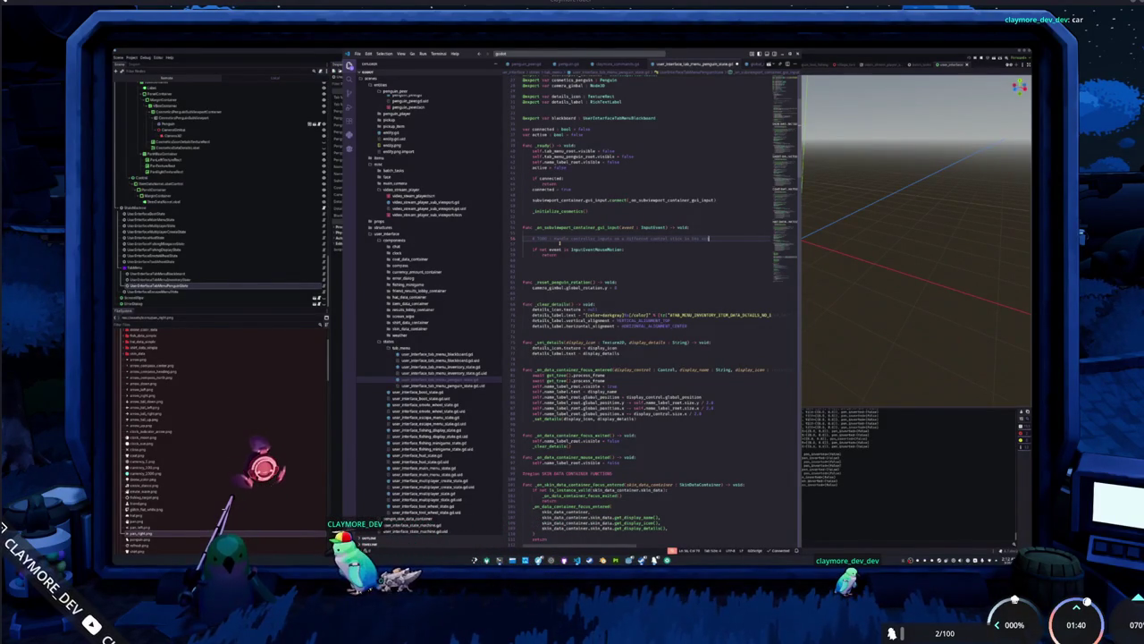
pyautogui.write('t method')
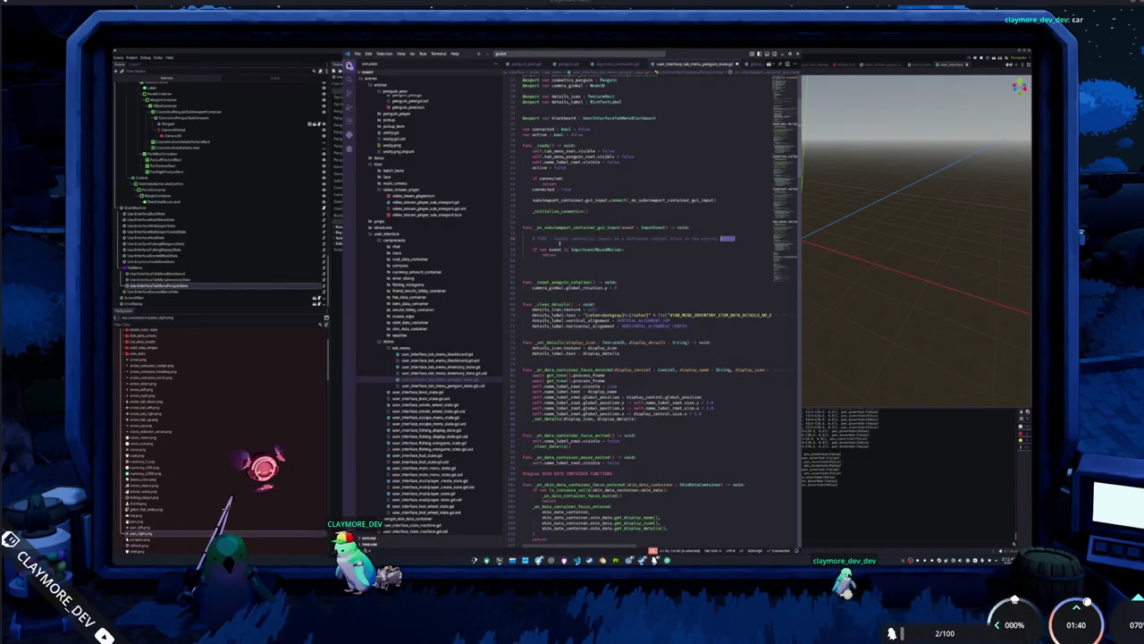
# Start a penguin_rotation : float variable line below the early return.
pyautogui.press('Down')
pyautogui.press('Down')
pyautogui.press('Down')
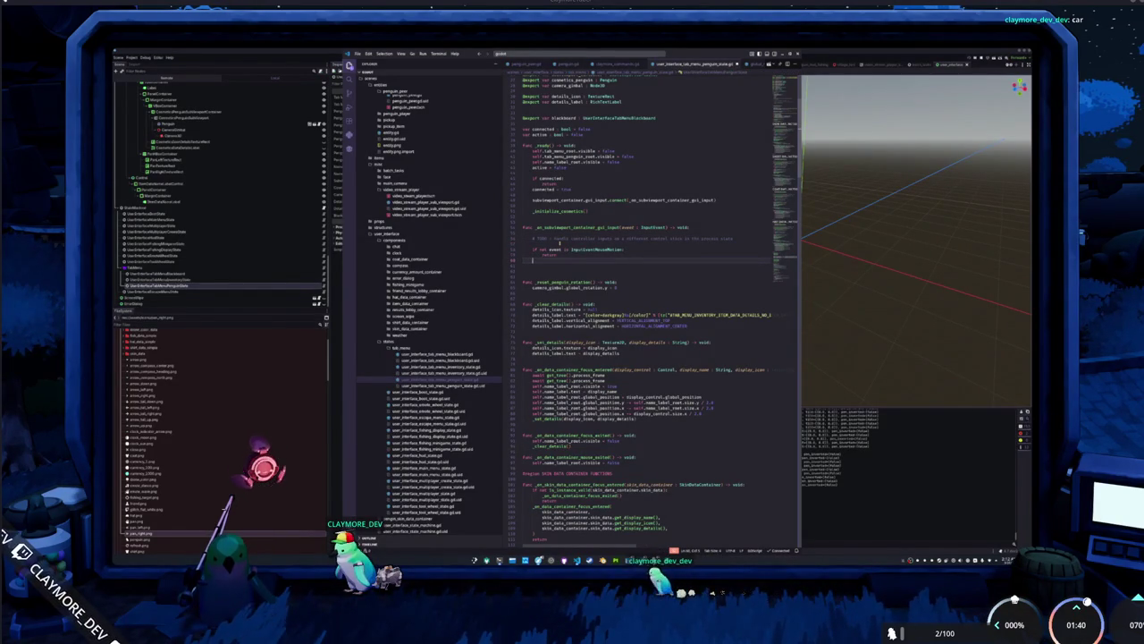
pyautogui.press('Return')
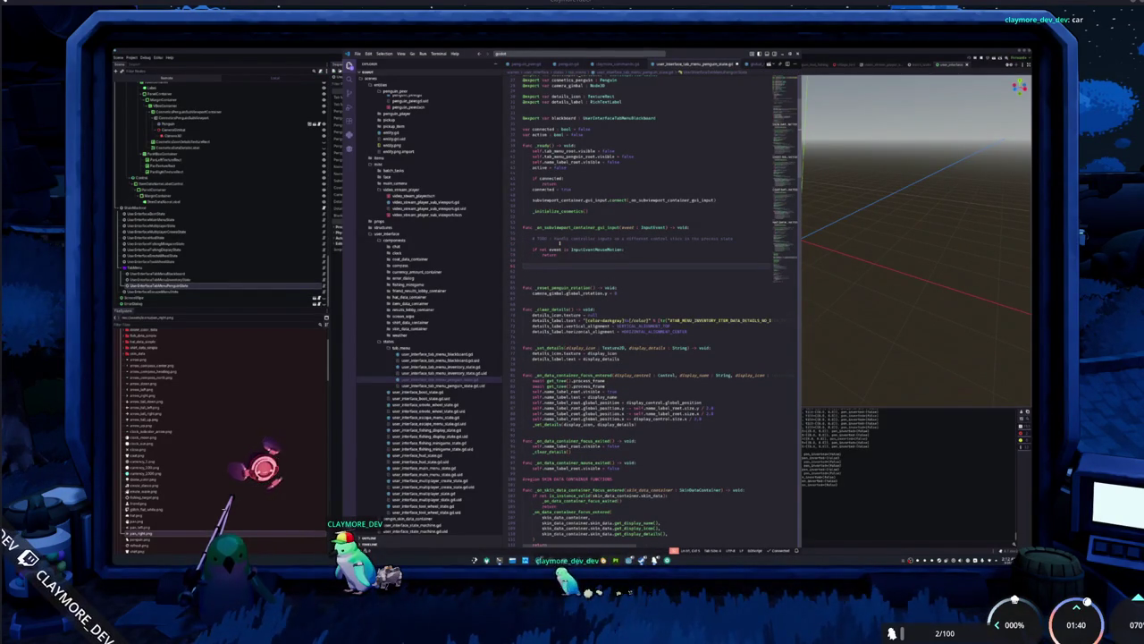
pyautogui.write('sel')
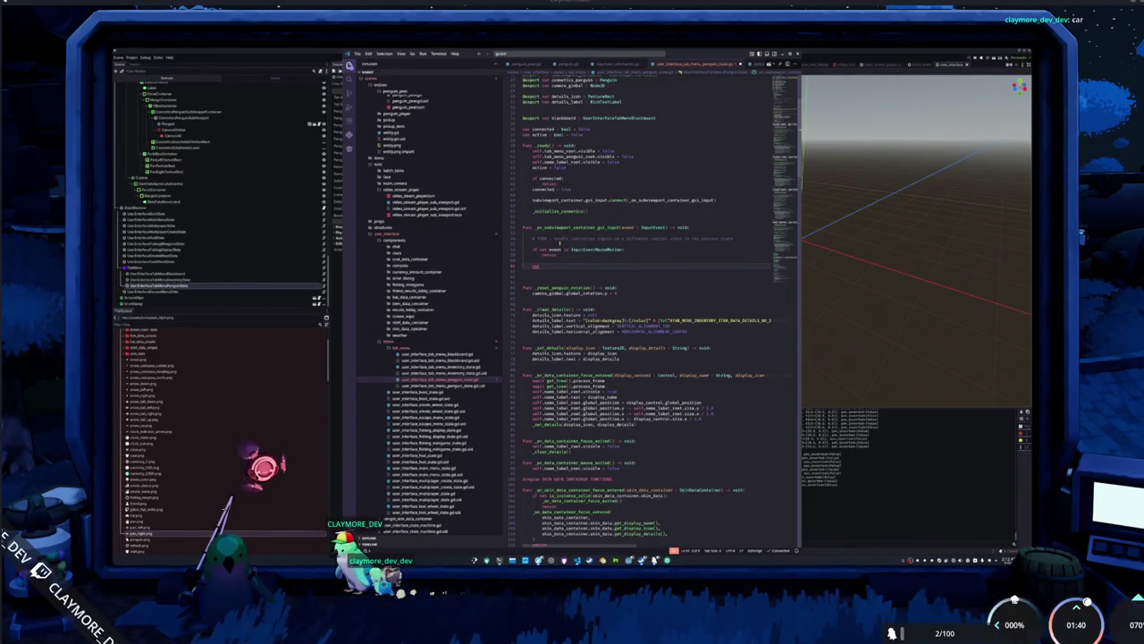
pyautogui.write(' penguin_rotation')
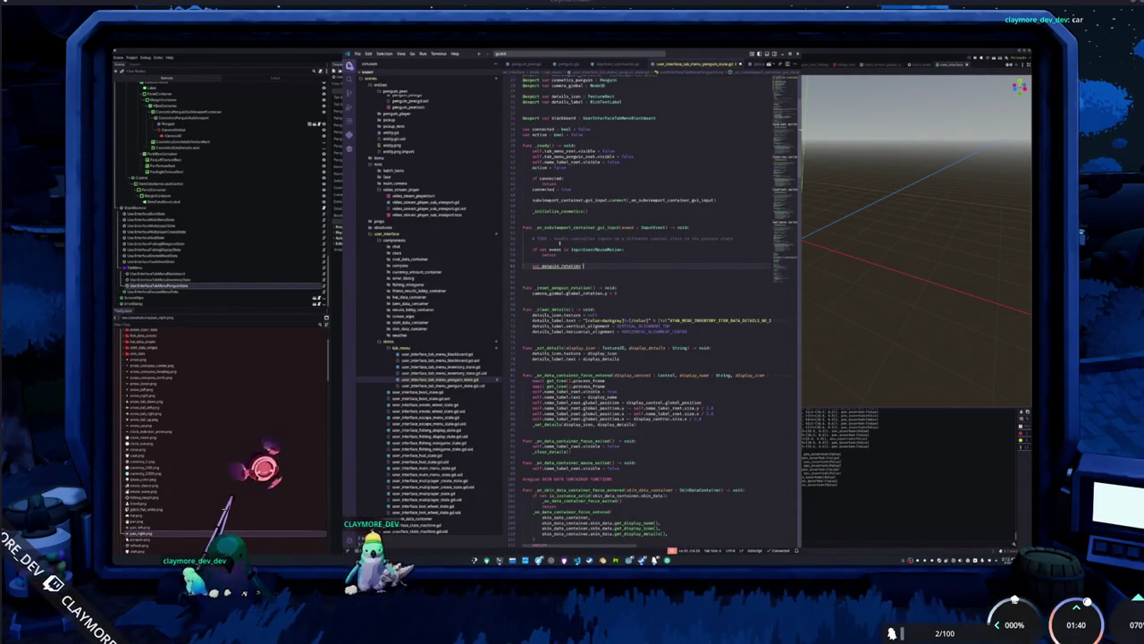
pyautogui.write(' : fl')
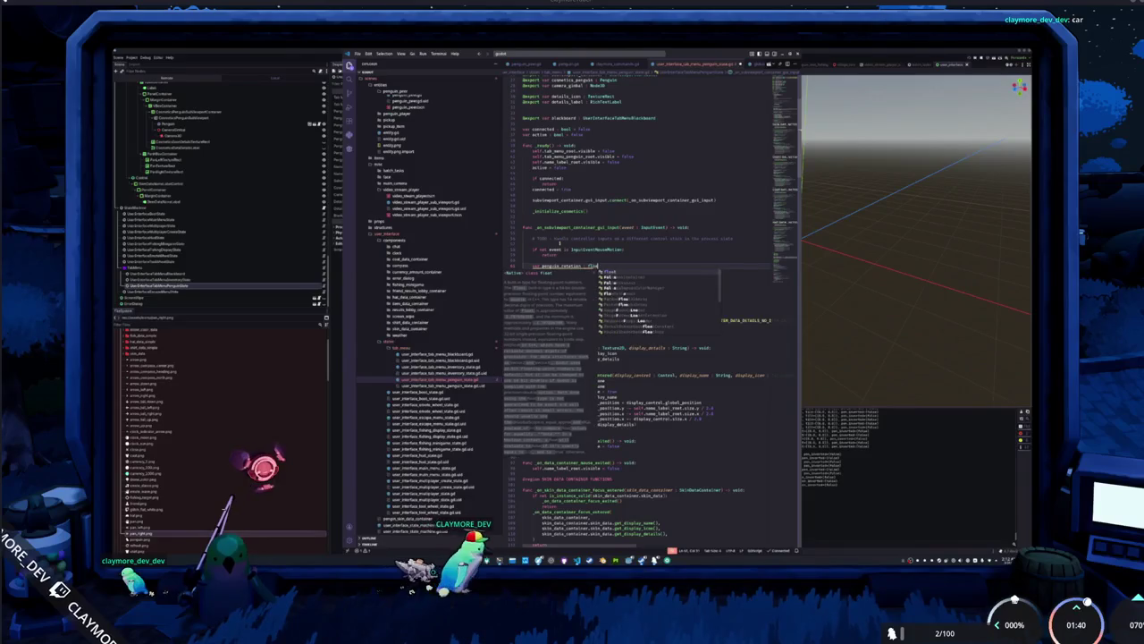
pyautogui.write('oat = event is InputEventMouseMotion')
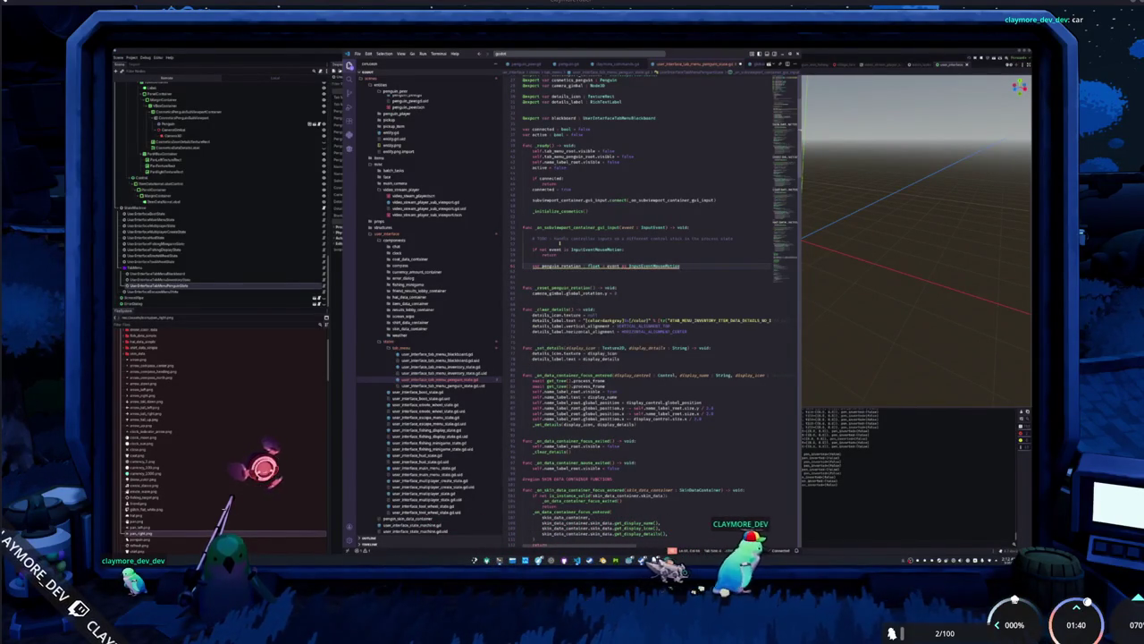
# Build the float(button_mask == 1) term from the InputEventMouseMotion event on the penguin_rotation line.
pyautogui.click(605, 266)
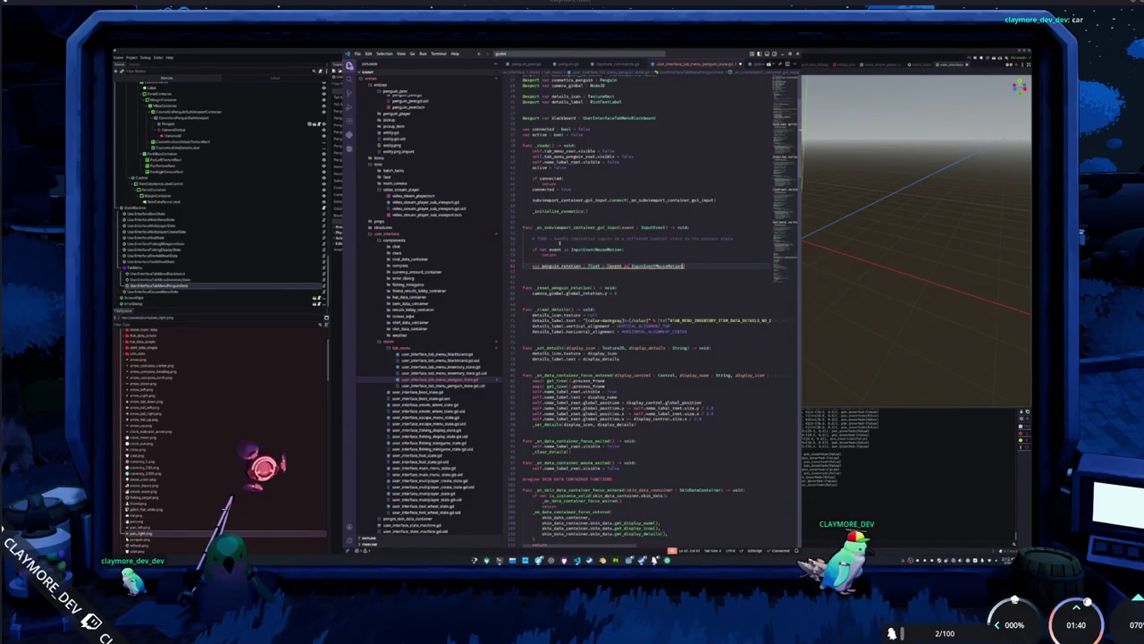
pyautogui.write('.')
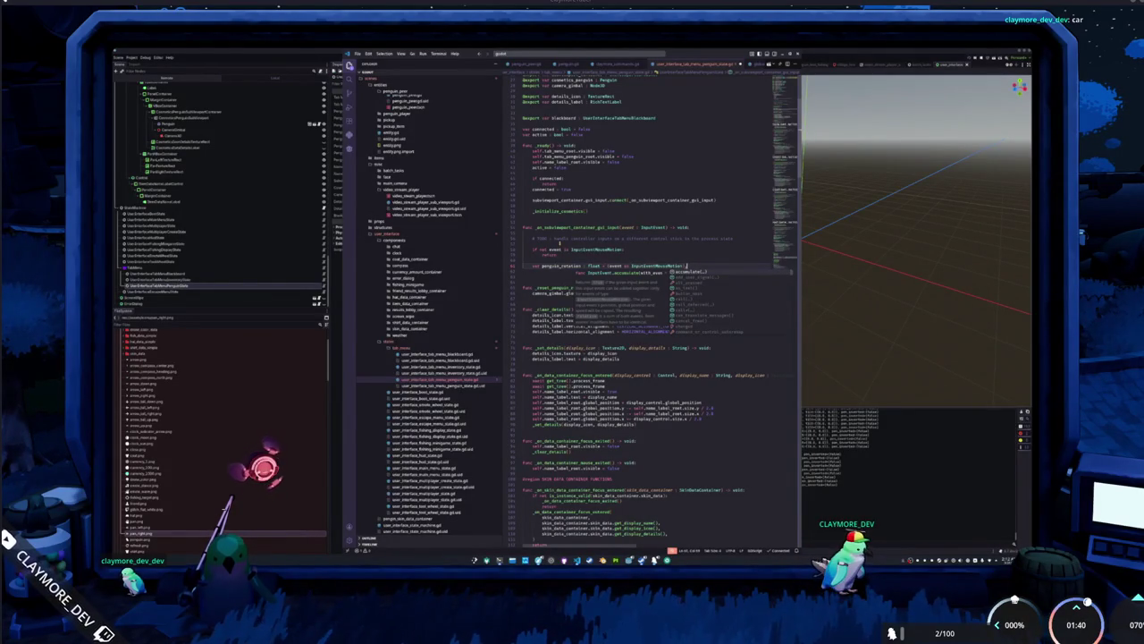
pyautogui.press('Down')
pyautogui.press('Down')
pyautogui.press('Down')
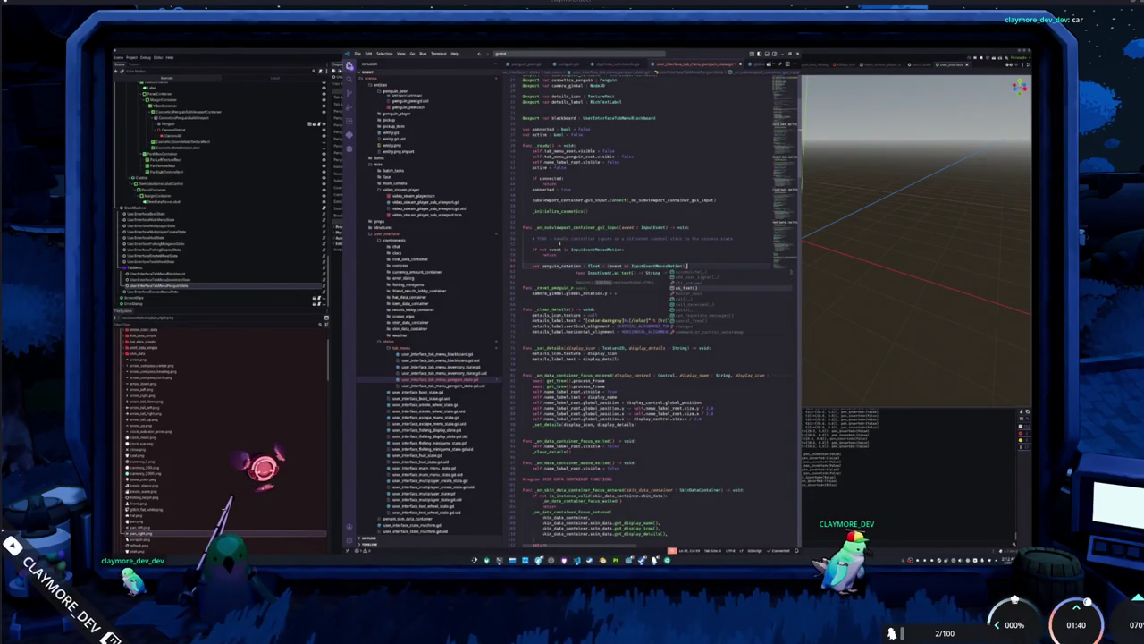
pyautogui.press('Down')
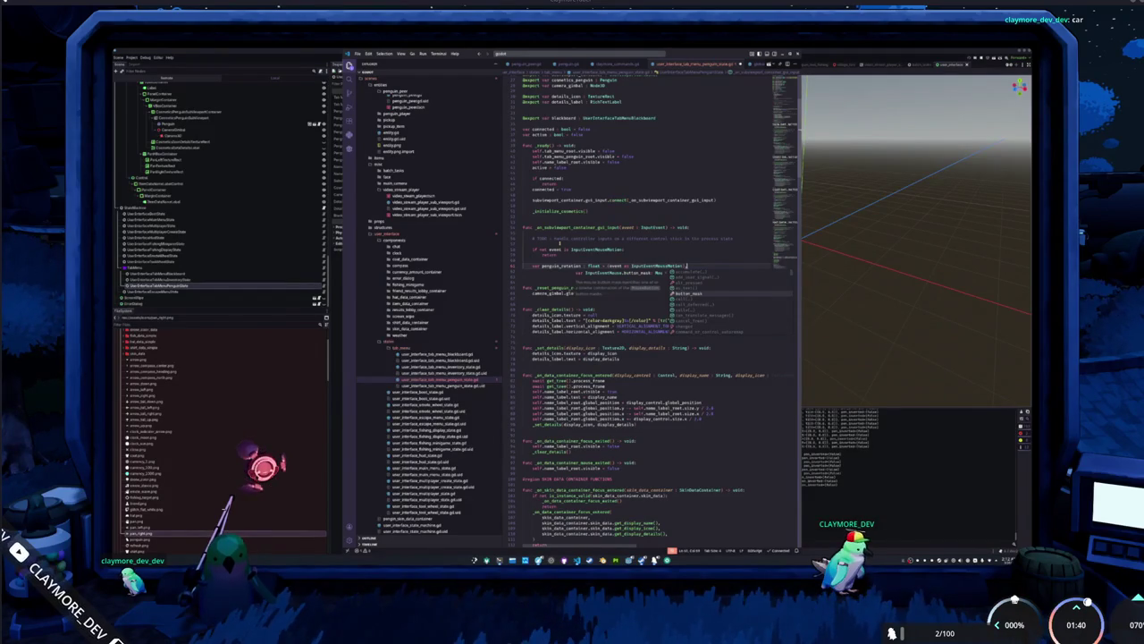
pyautogui.press('Return')
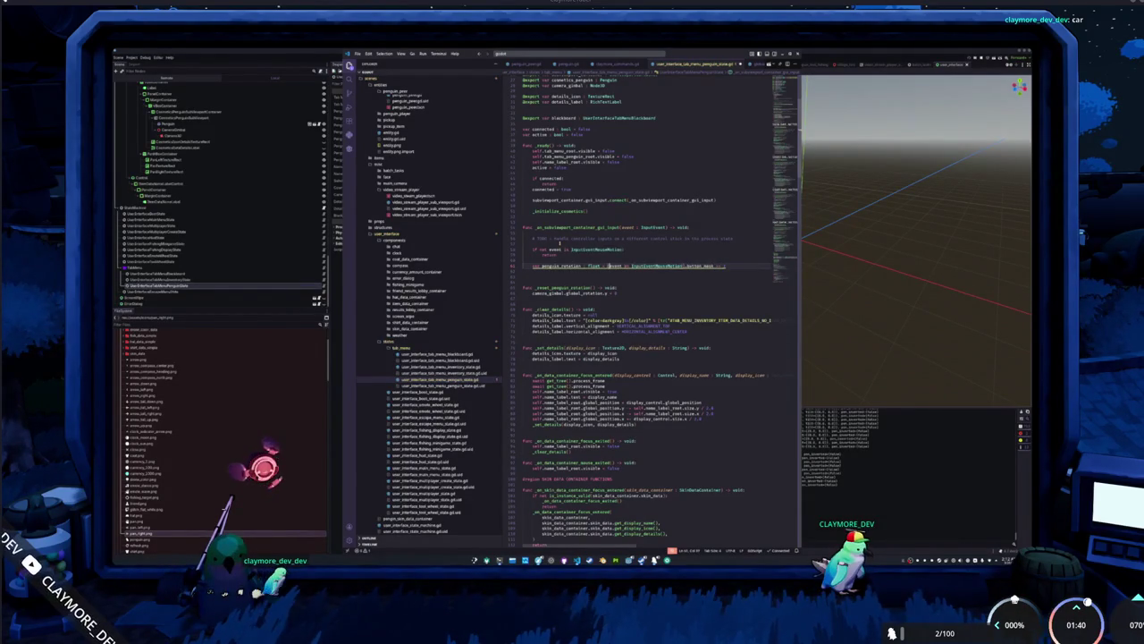
pyautogui.write('float')
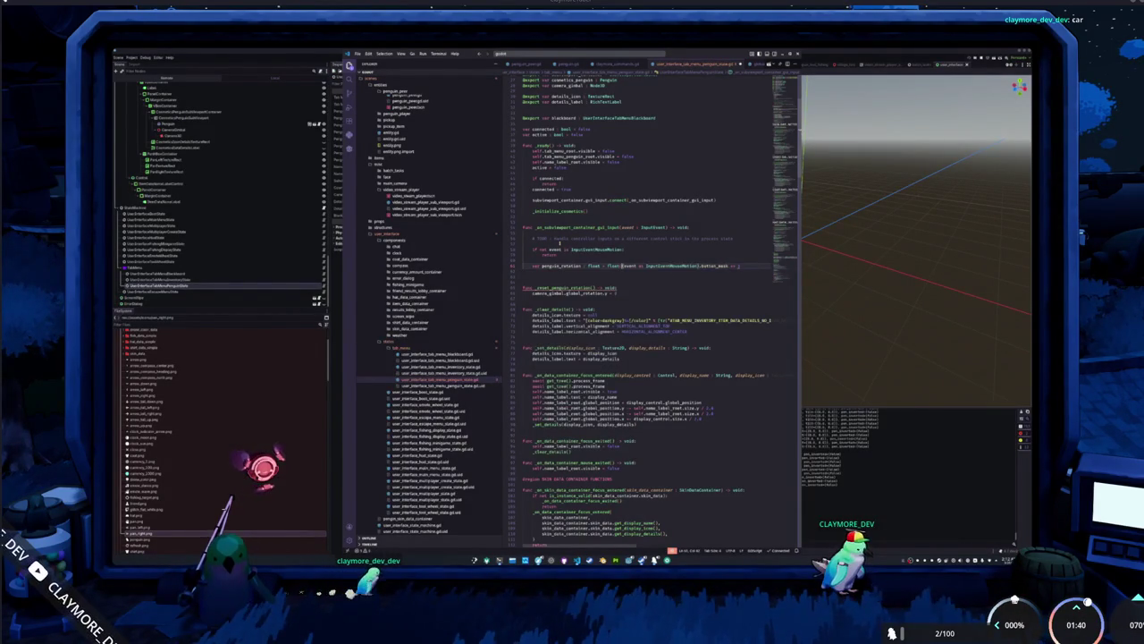
pyautogui.press('End')
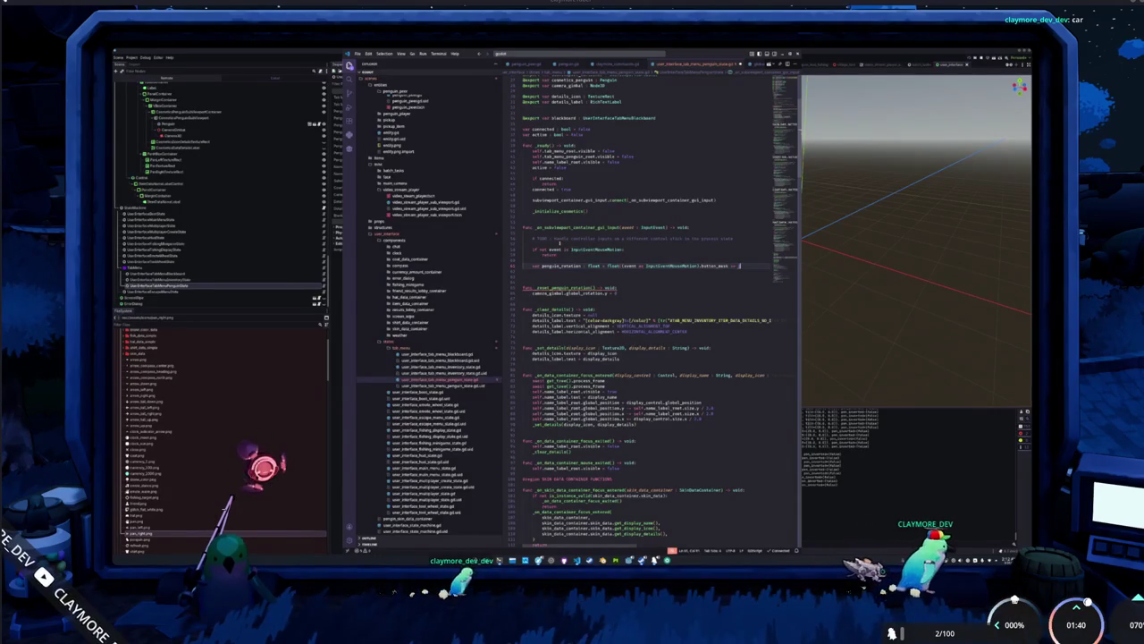
pyautogui.write('1even')
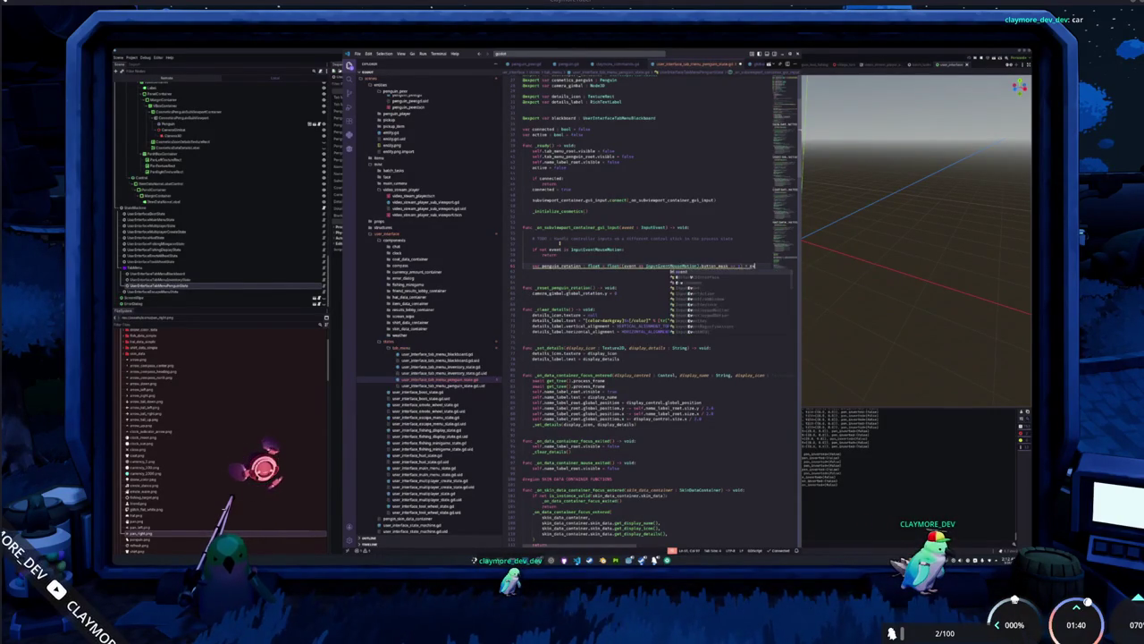
pyautogui.write('t.')
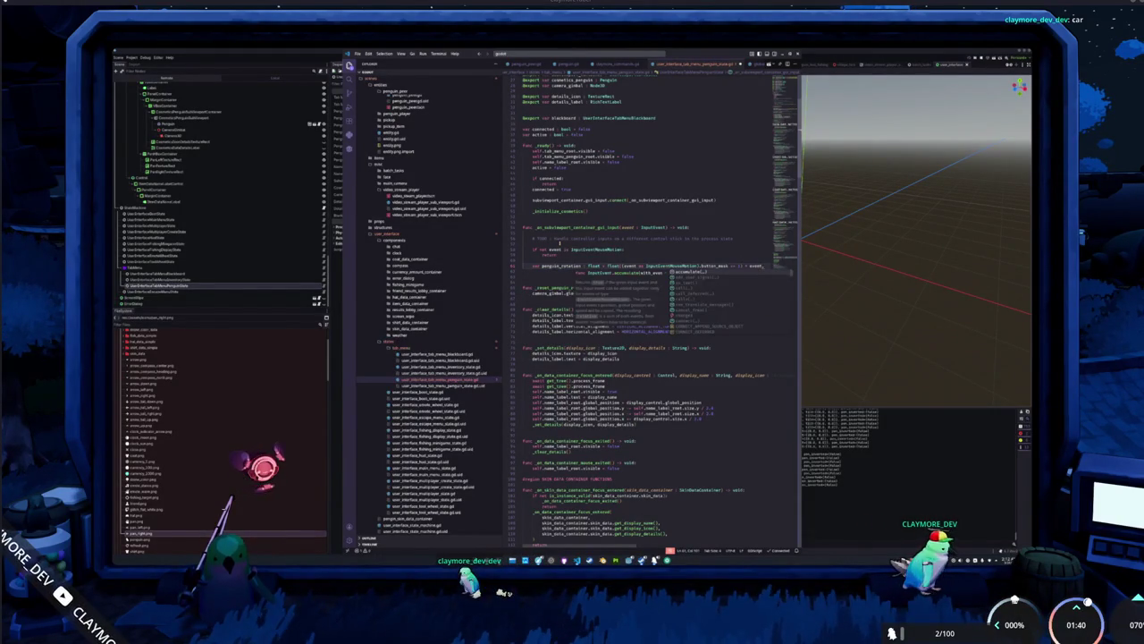
pyautogui.press('Escape')
pyautogui.write('is Input')
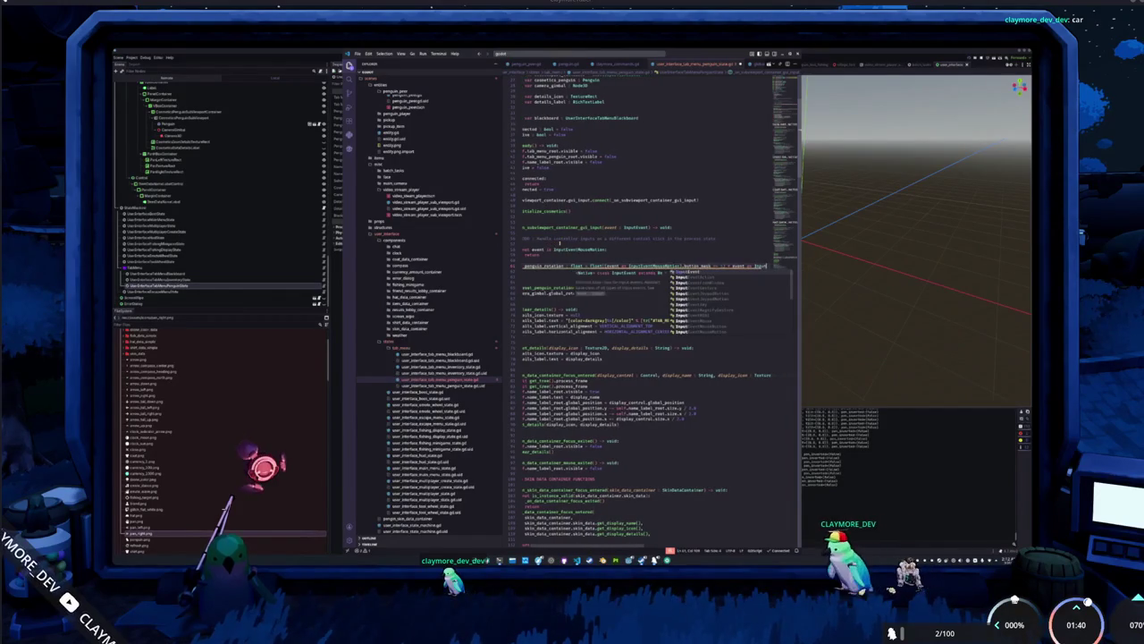
pyautogui.write('EventMouseM')
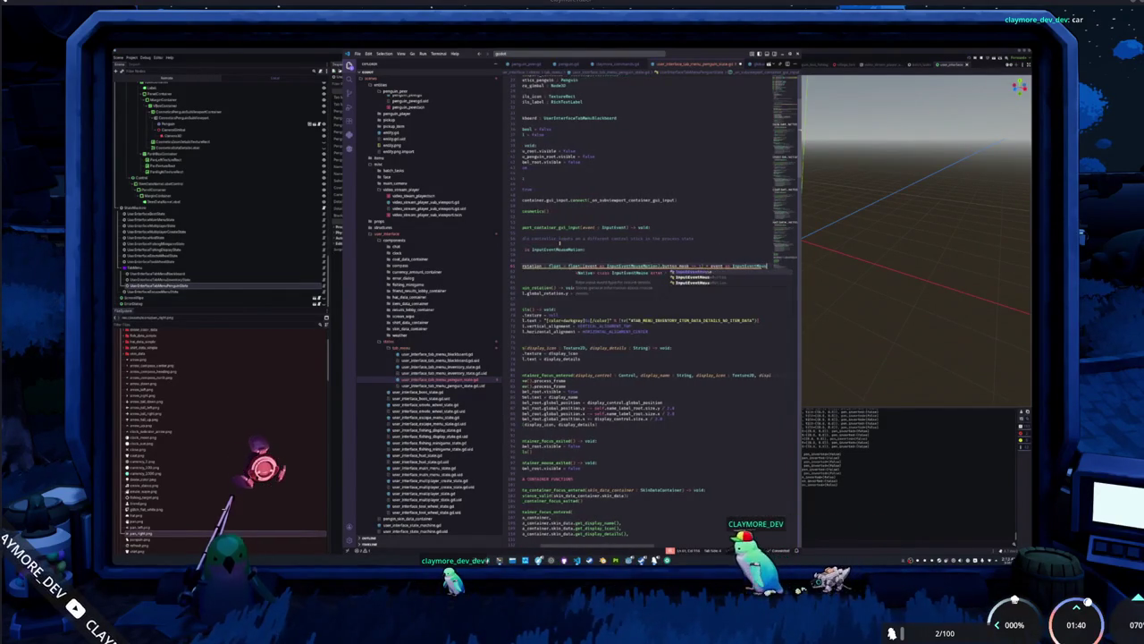
pyautogui.write('oti')
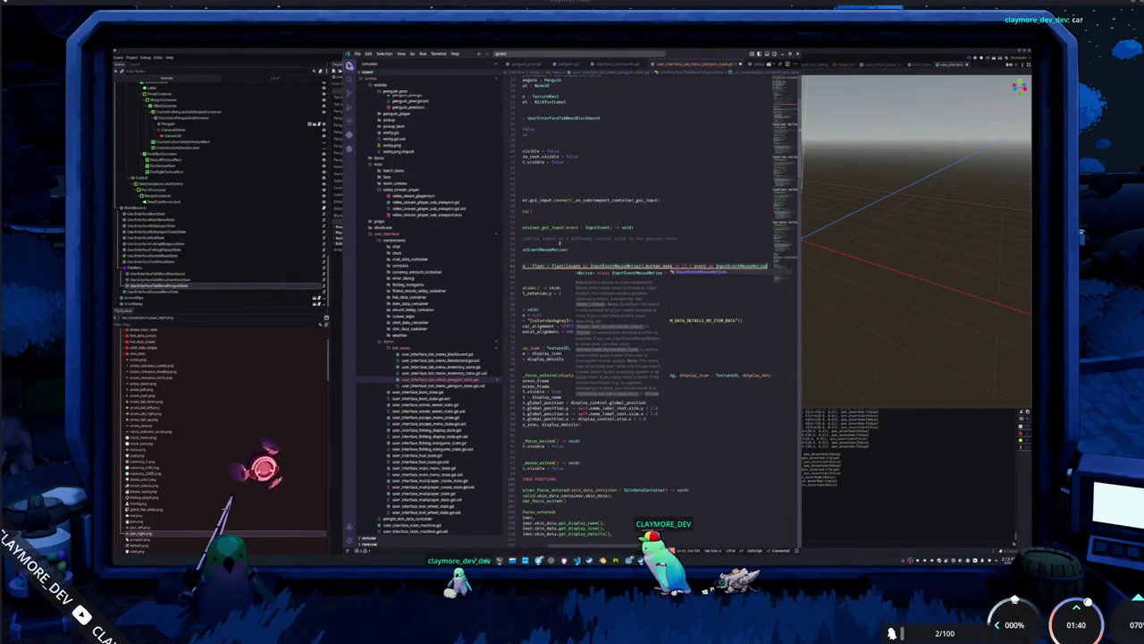
pyautogui.press('Return')
pyautogui.write(').mod')
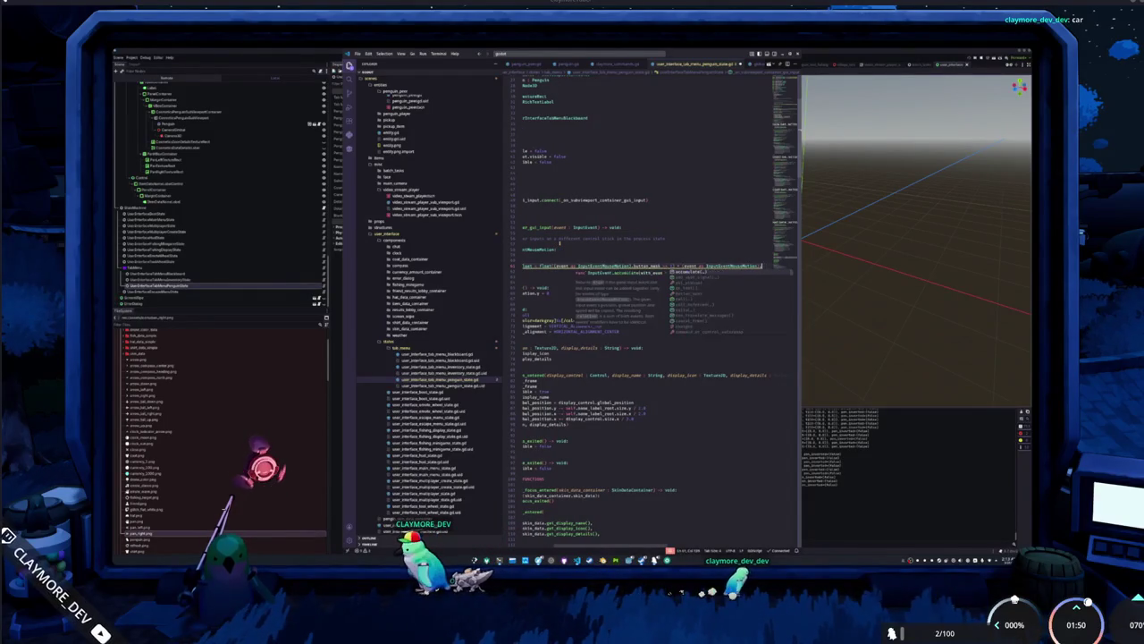
# Test-run the game, finish the expression with the motion's relative.x, and begin the camera_global rotation line.
pyautogui.press('F5')
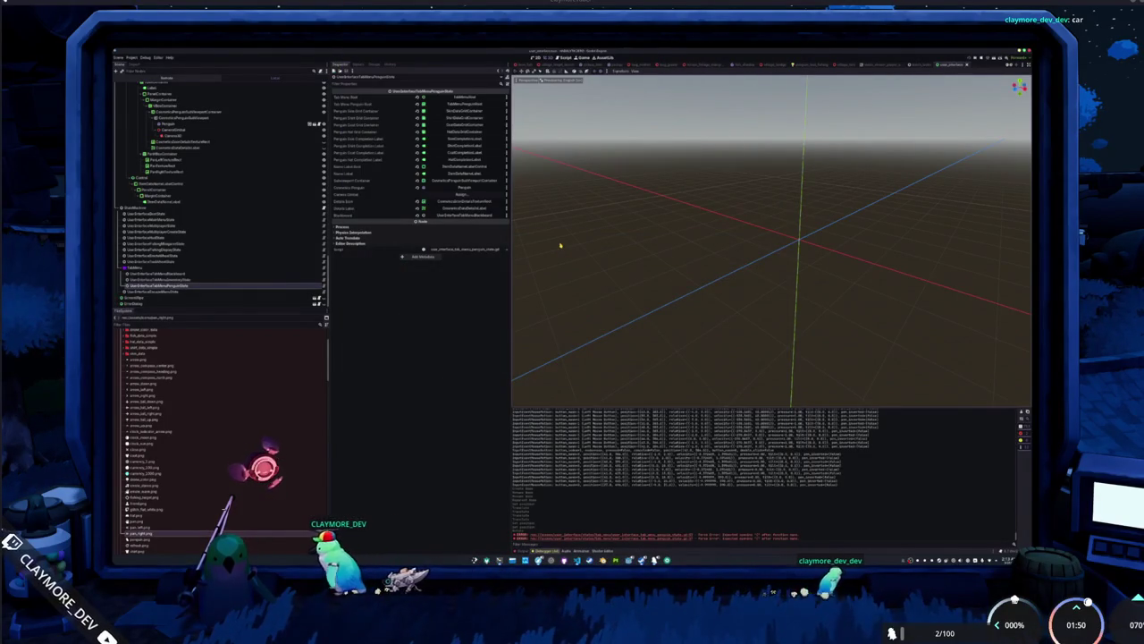
pyautogui.hotkey('alt', 'Tab')
pyautogui.write('position')
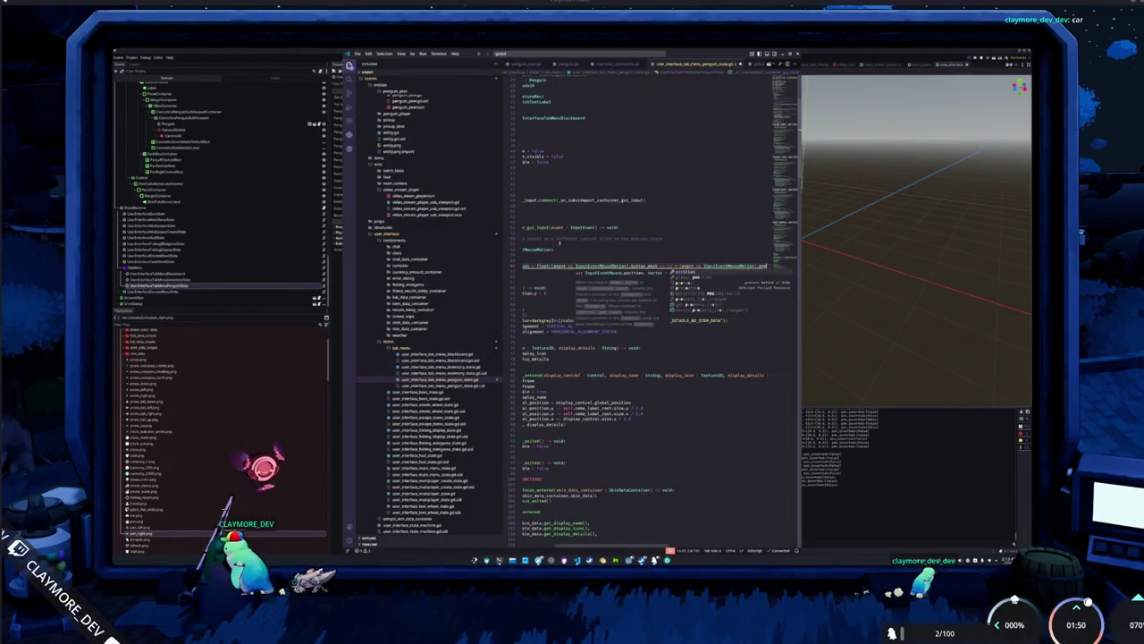
pyautogui.hotkey('alt', 'Tab')
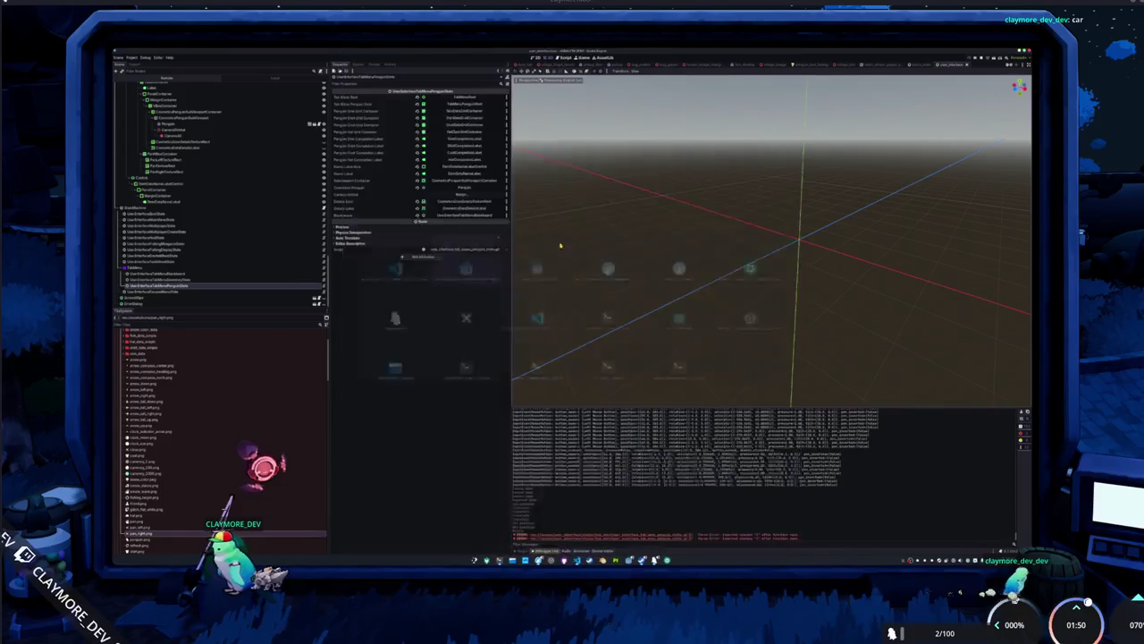
pyautogui.hotkey('alt', 'Tab')
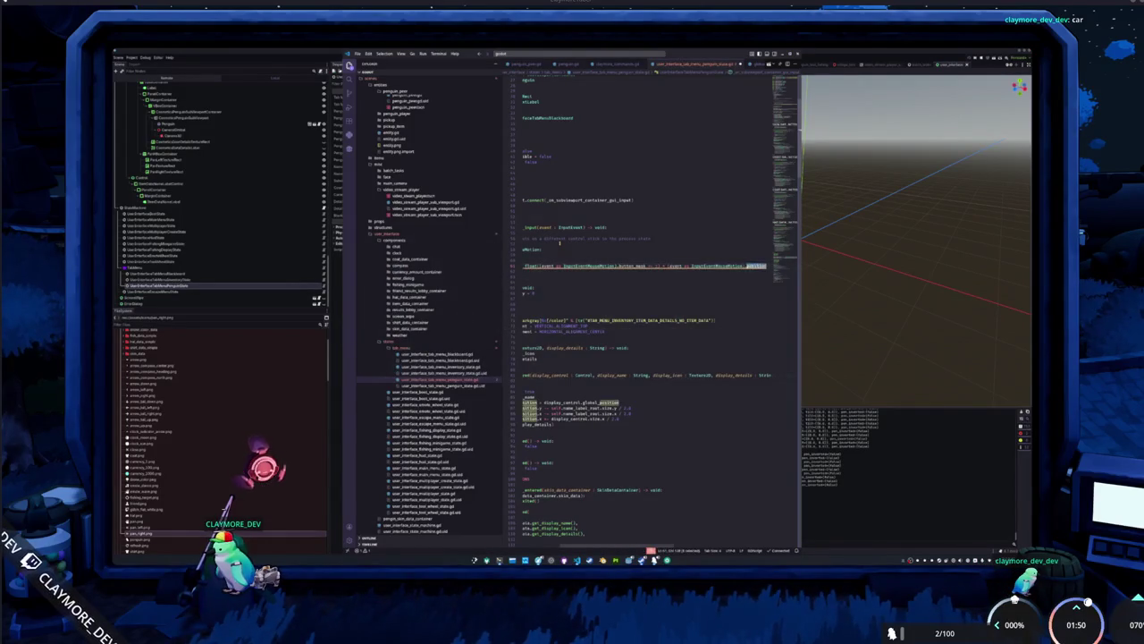
pyautogui.write('relative')
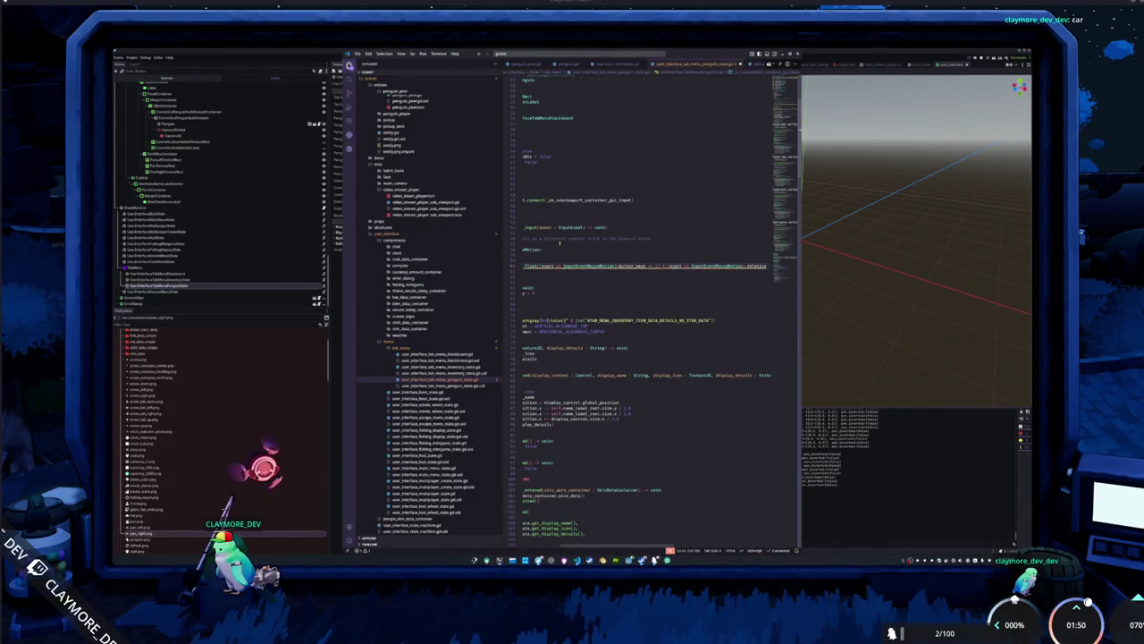
pyautogui.write('.x')
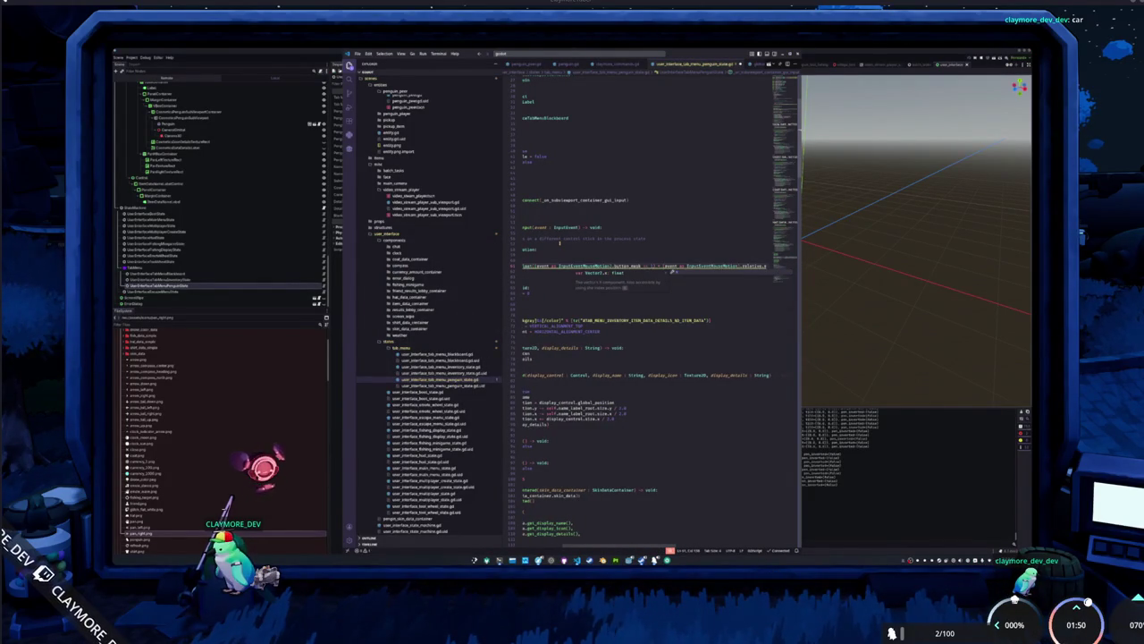
pyautogui.press('Home')
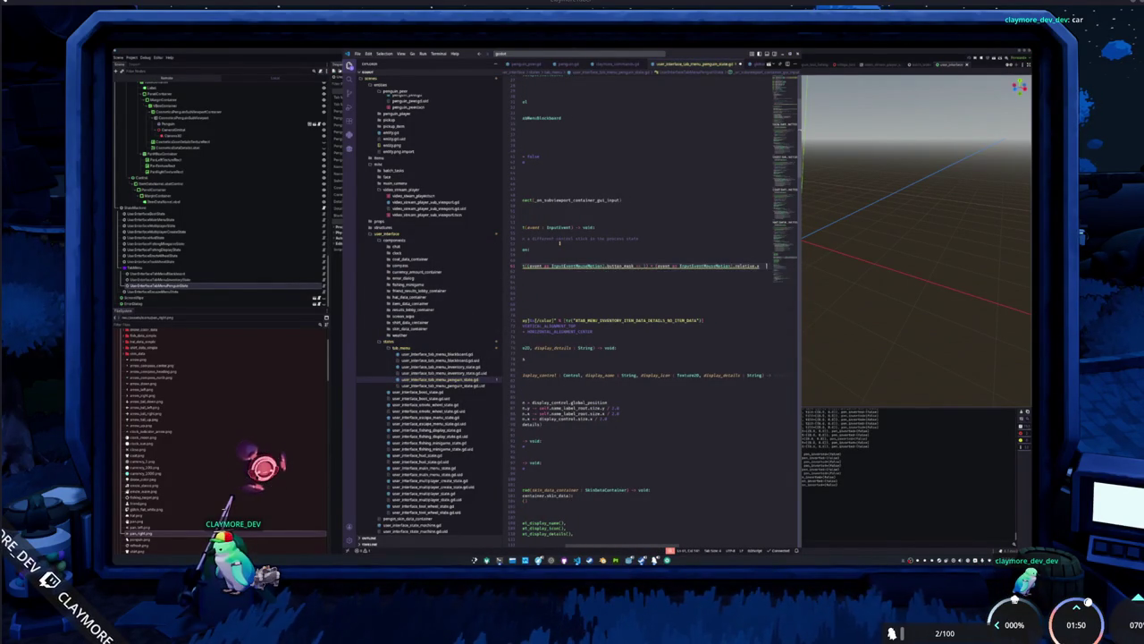
pyautogui.write('camera_global.')
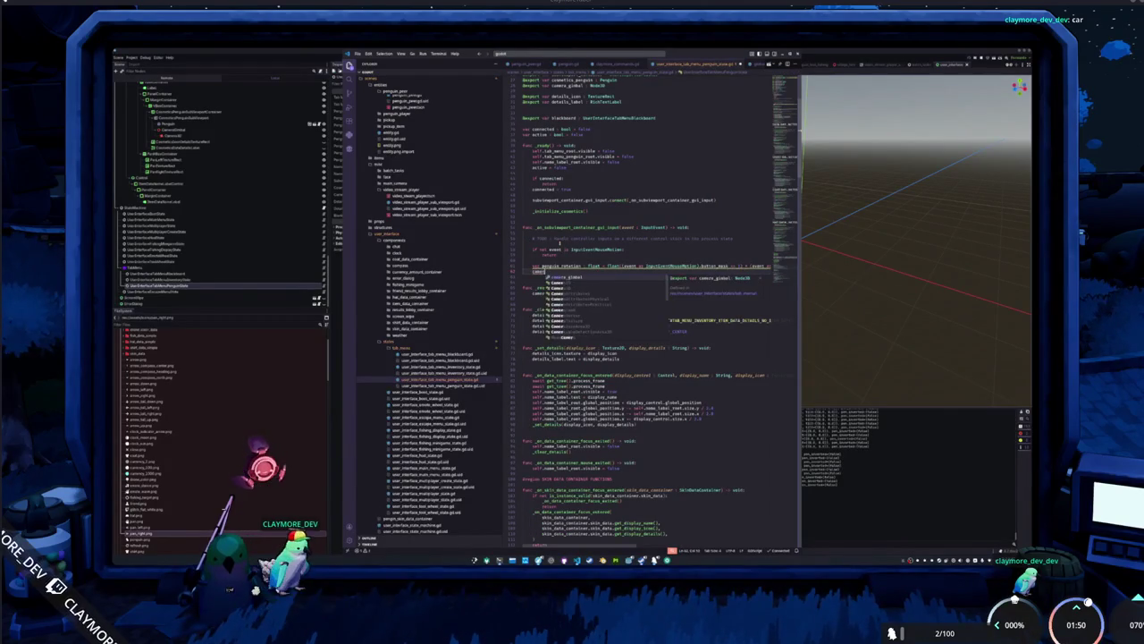
pyautogui.write('global_rot')
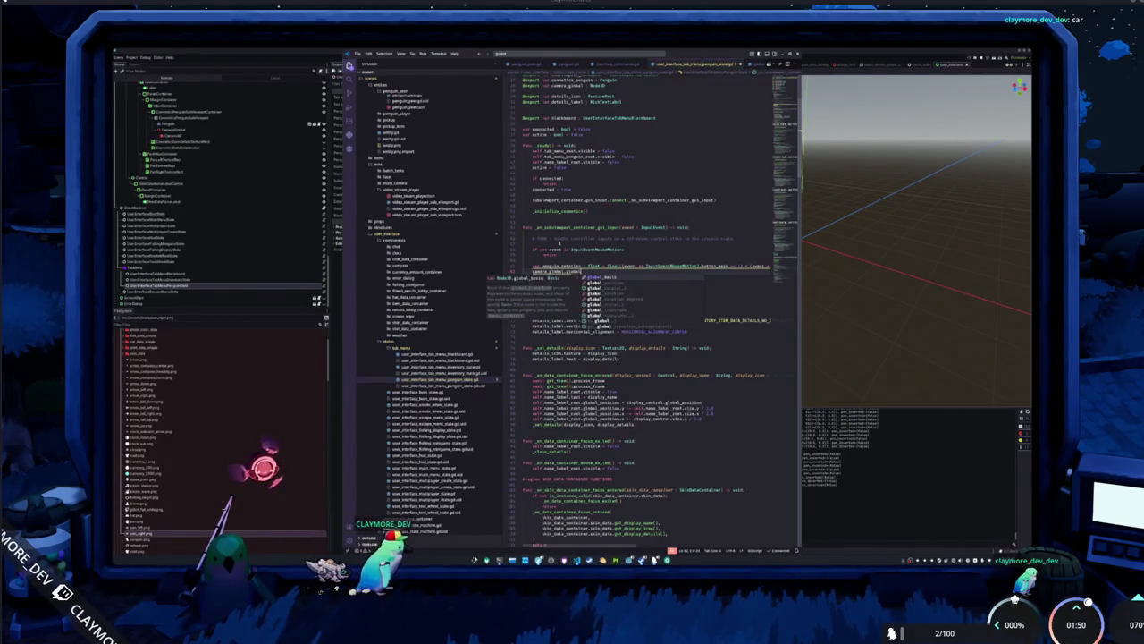
# Assign penguin_rotation to camera_global.global_rotation.y using autocomplete.
pyautogui.press('Return')
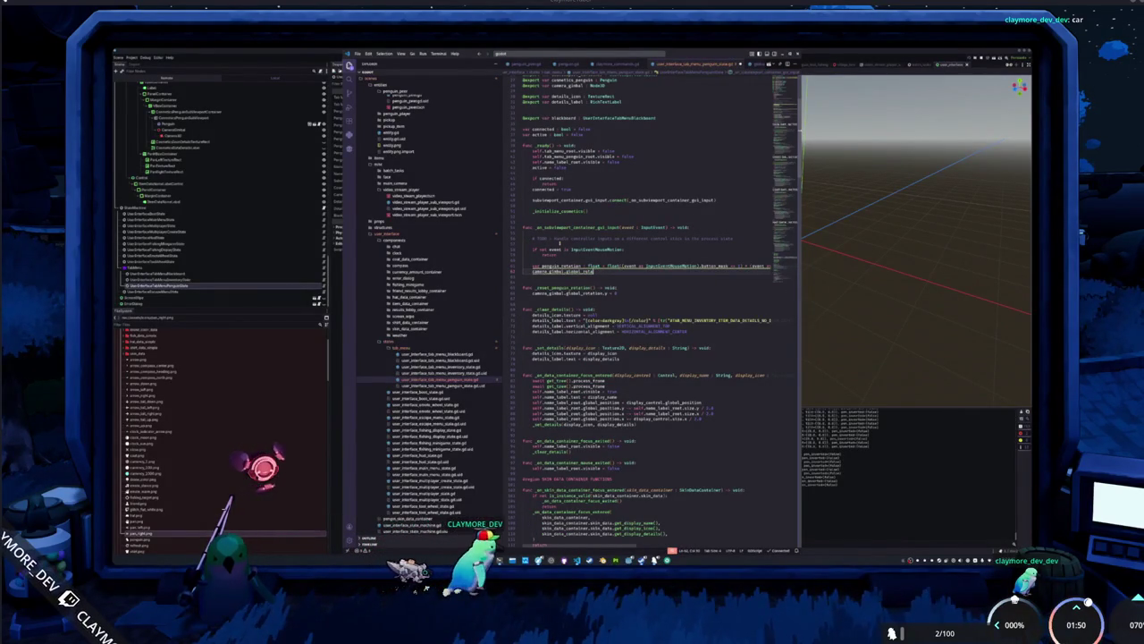
pyautogui.hotkey('ctrl', 'space')
pyautogui.write('.y = p')
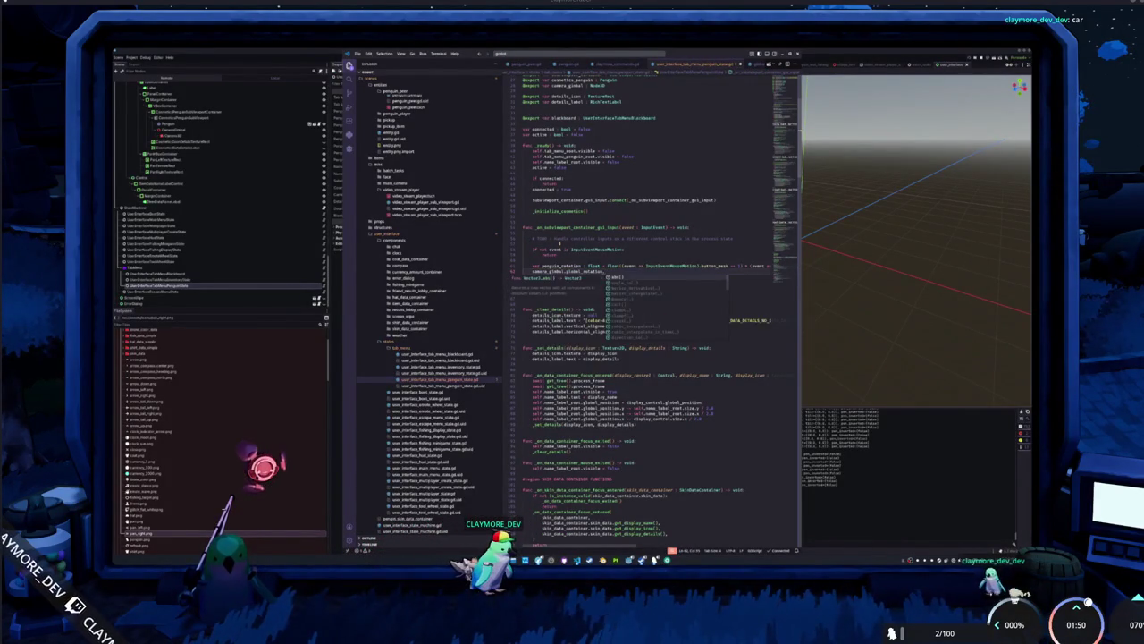
pyautogui.write('enguin_ro')
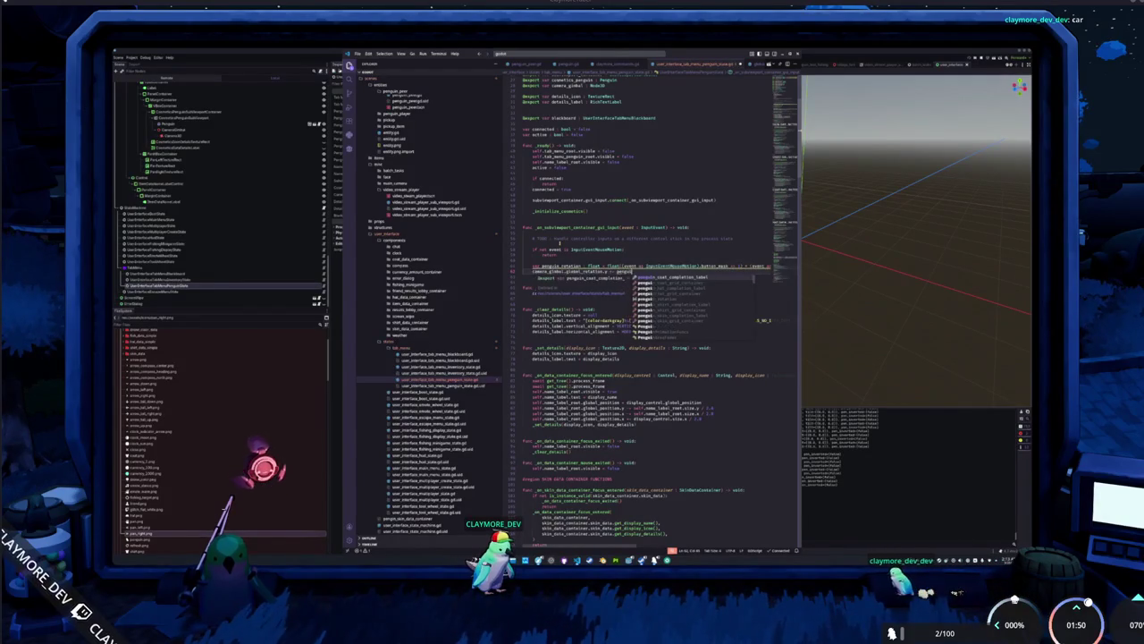
pyautogui.press('Return')
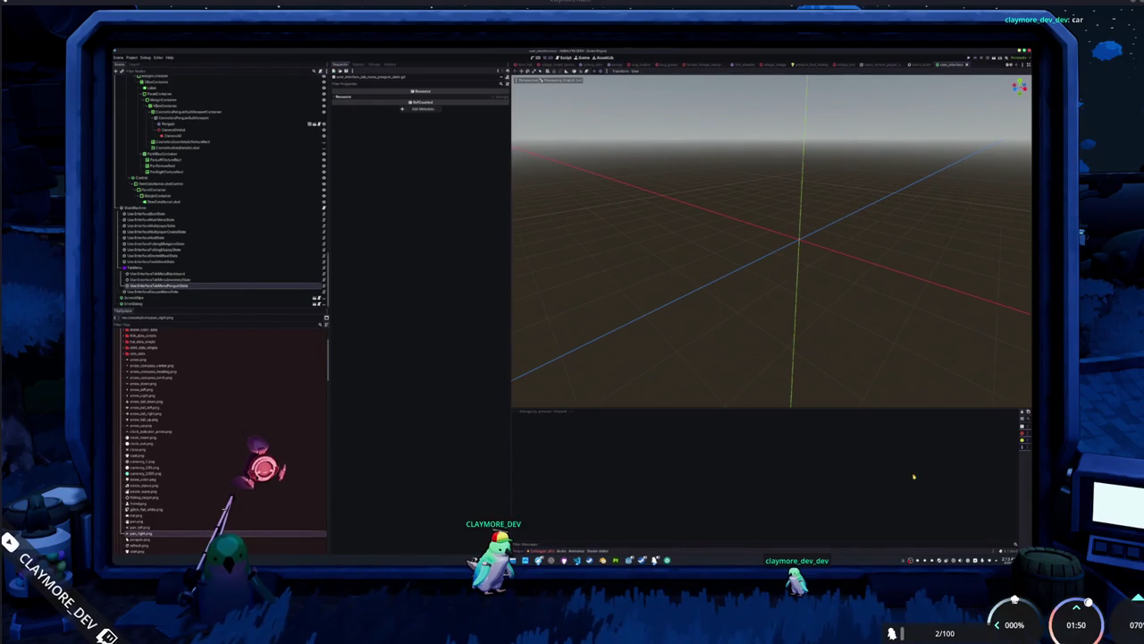
# Link the CameraGlobal node to the penguin state's Camera Global export and save the scene.
pyautogui.click(259, 284)
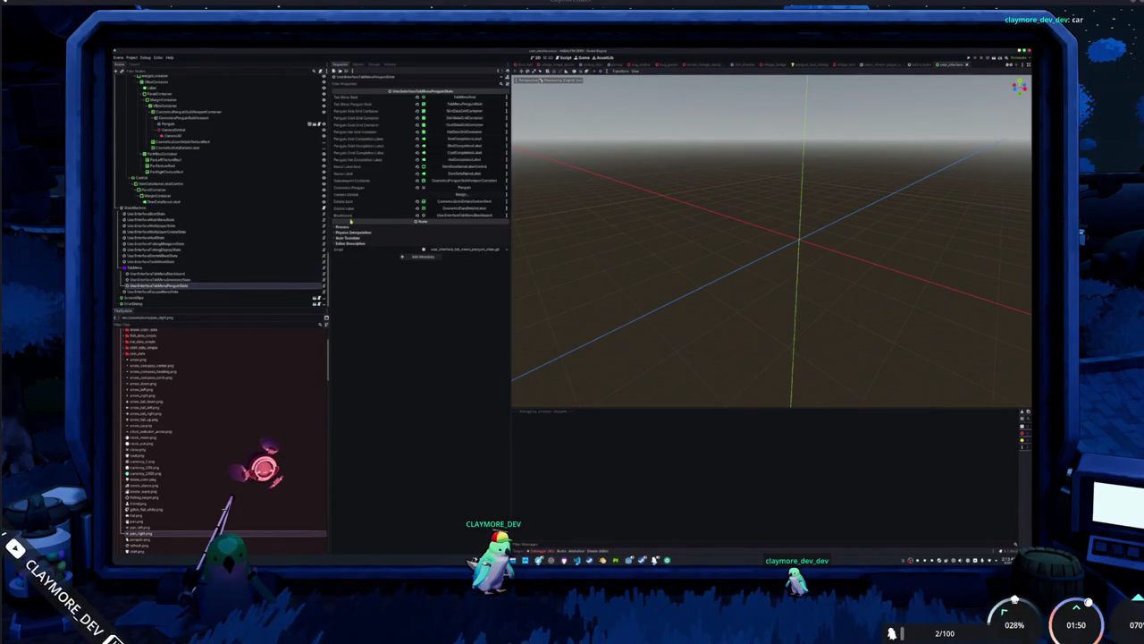
pyautogui.moveTo(458, 193); pyautogui.dragTo(458, 193)
pyautogui.hotkey('ctrl', 's')
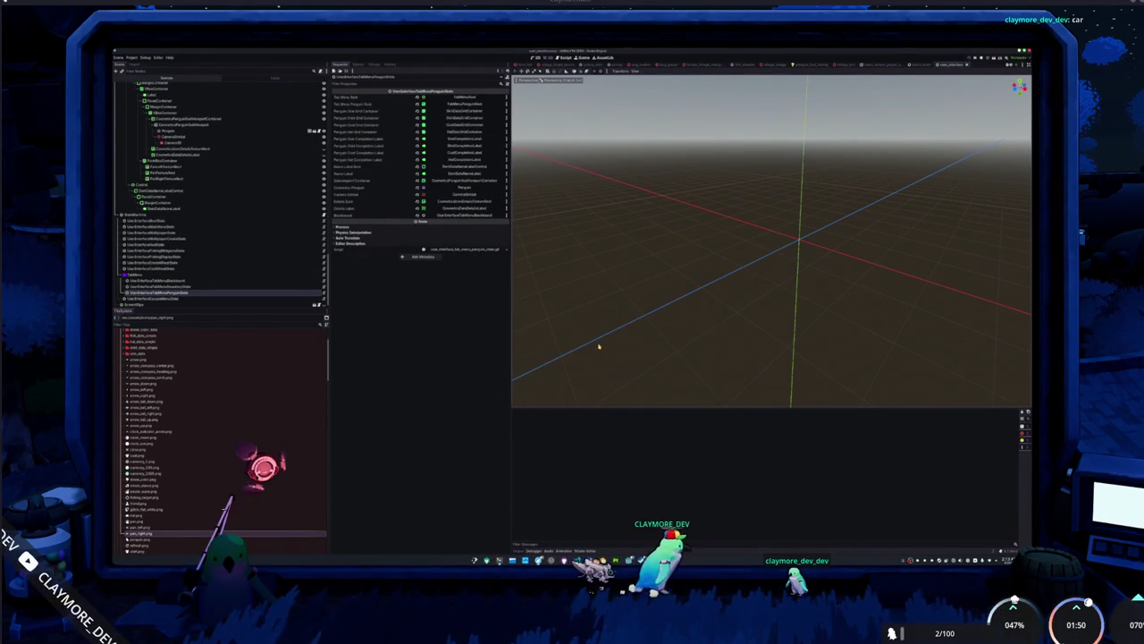
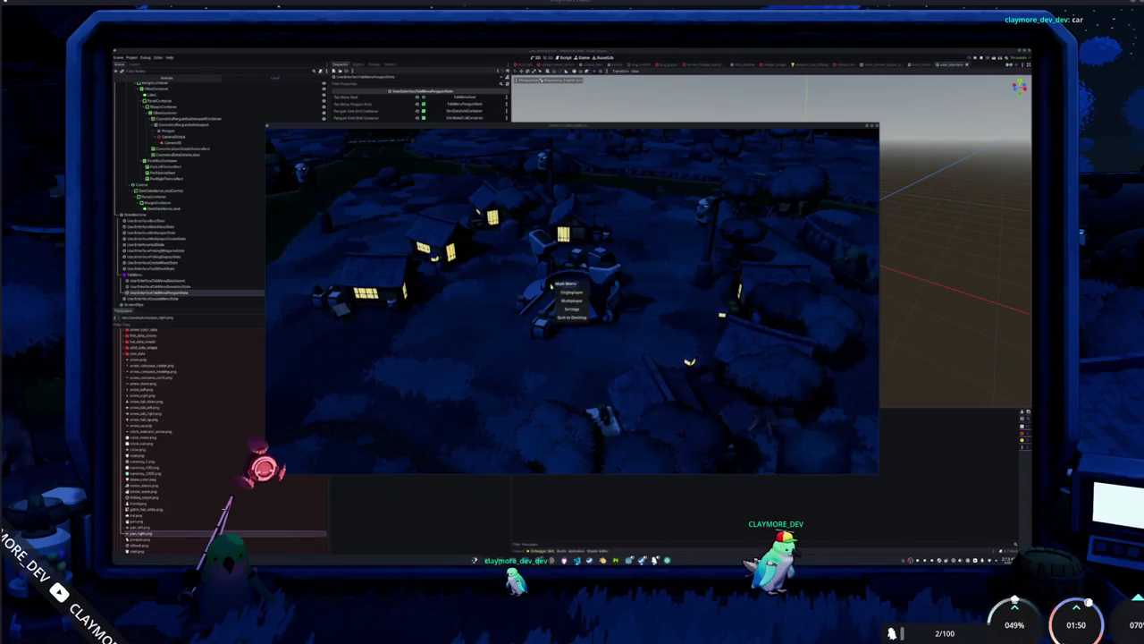
# Join the lobby from the main menu, check the cosmetics inventory, and return to VS Code.
pyautogui.click(568, 292)
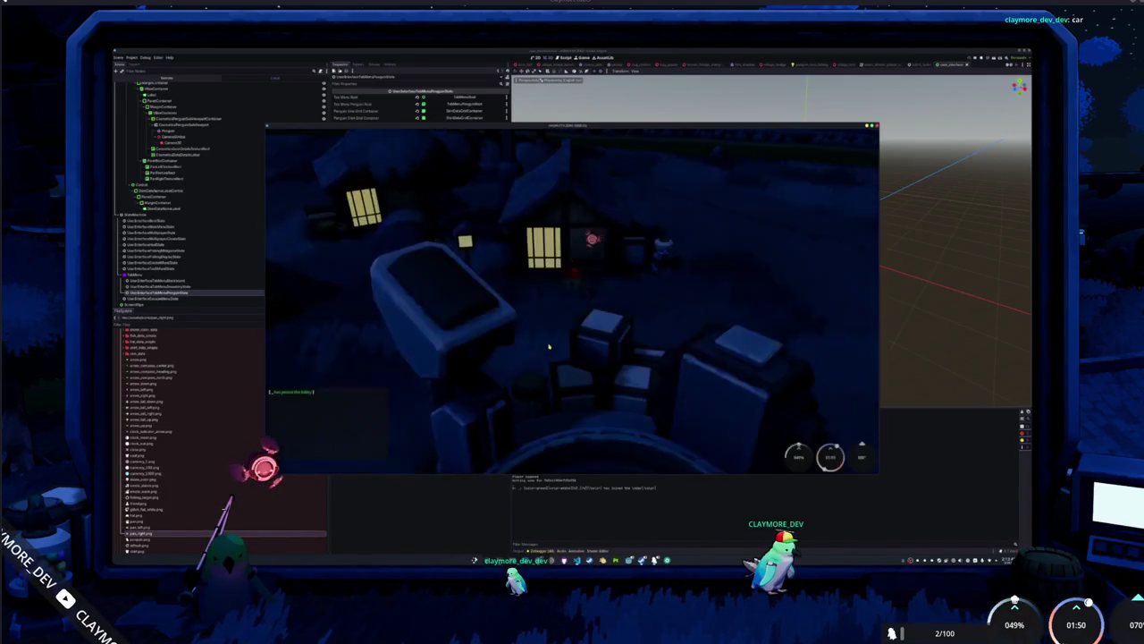
pyautogui.press('Tab')
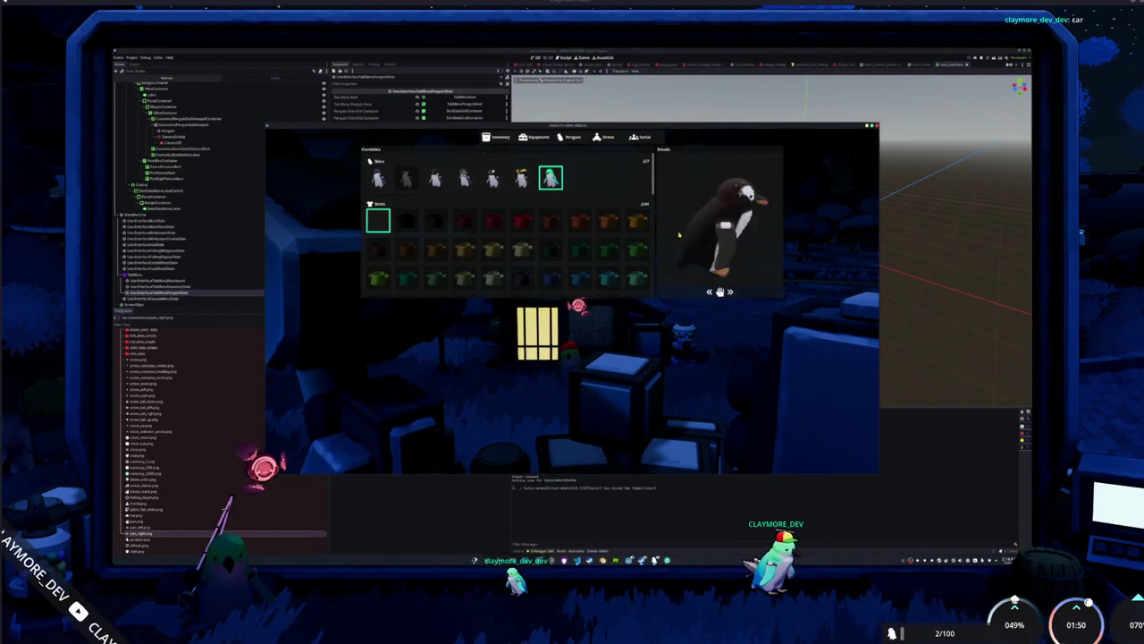
pyautogui.press('Tab')
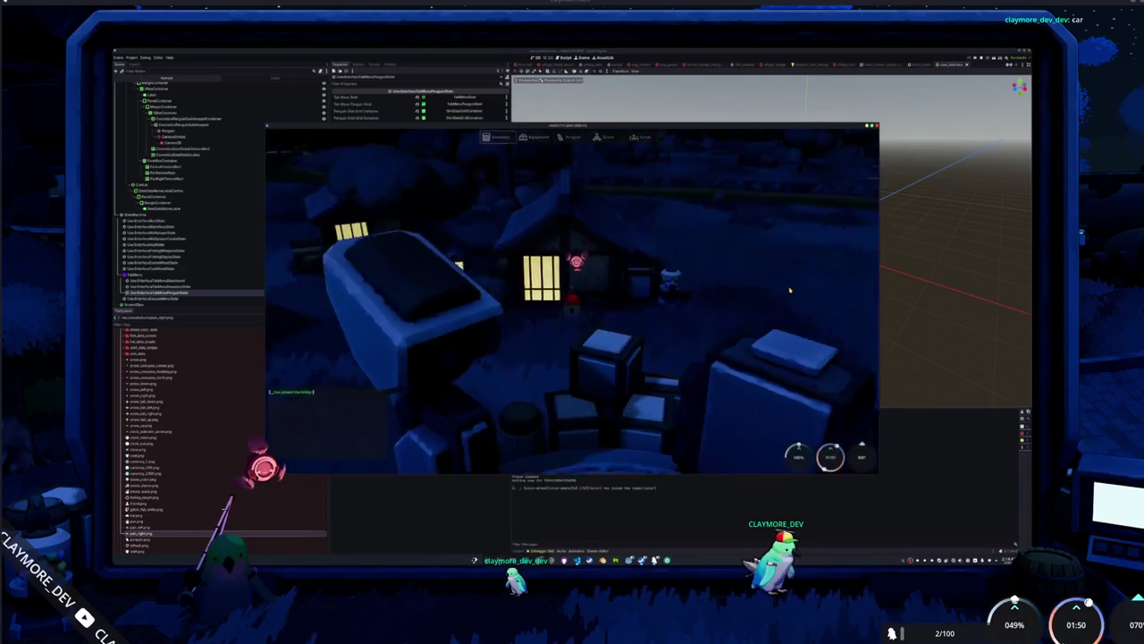
pyautogui.press('Tab')
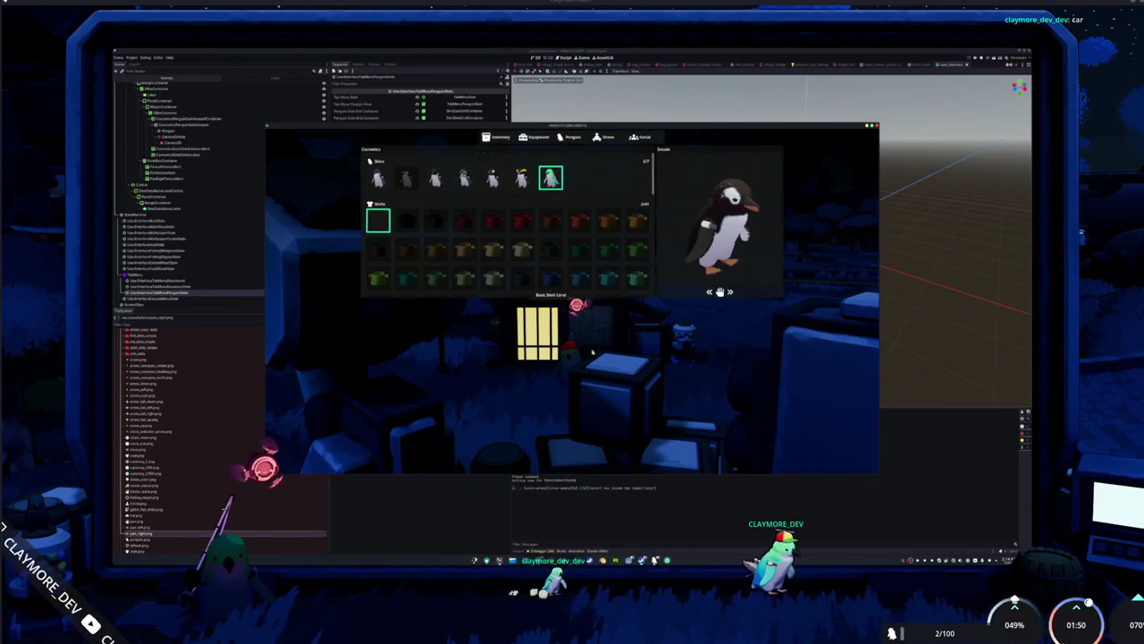
pyautogui.hotkey('alt', 'Tab')
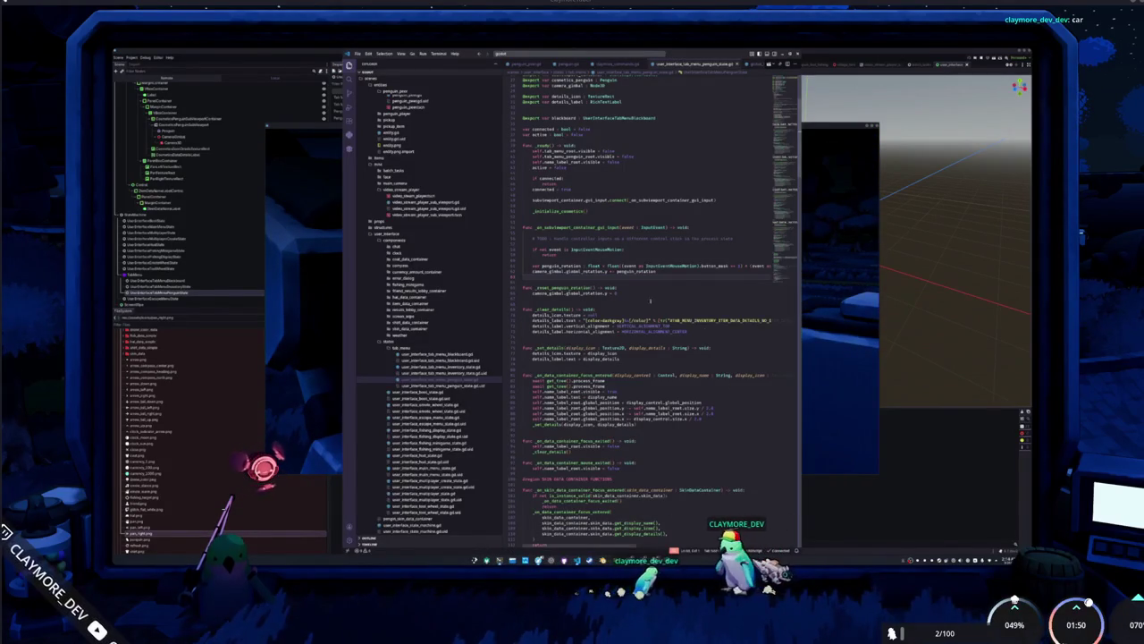
# Append '* 0.01' to the penguin_rotation line and check the slower preview rotation in-game.
pyautogui.write('*')
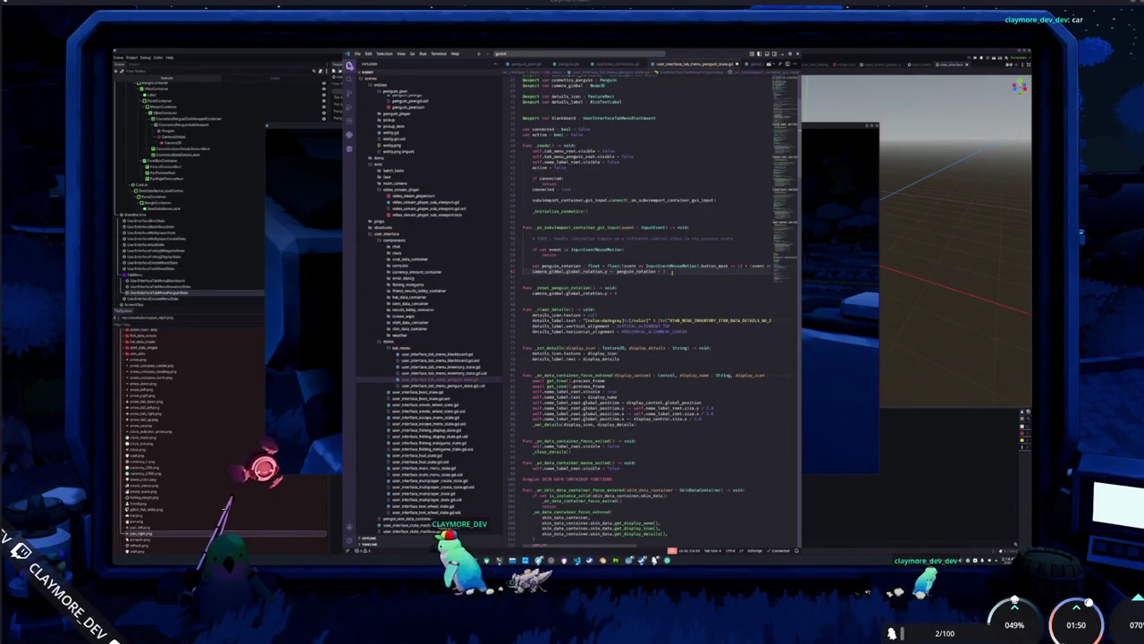
pyautogui.write('0.01')
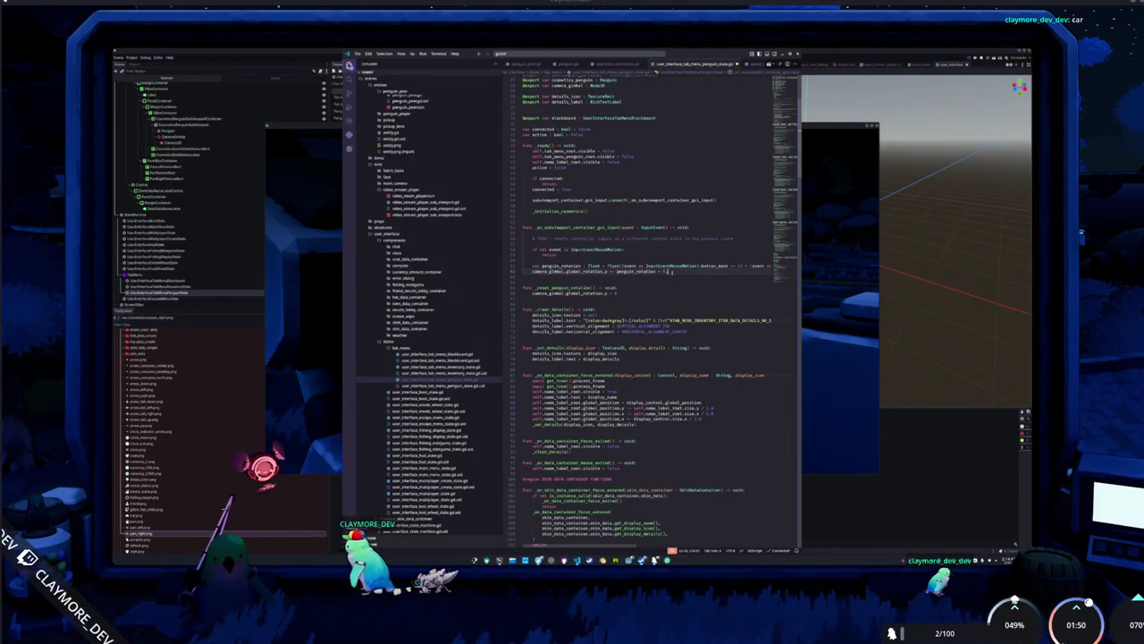
pyautogui.press('F5')
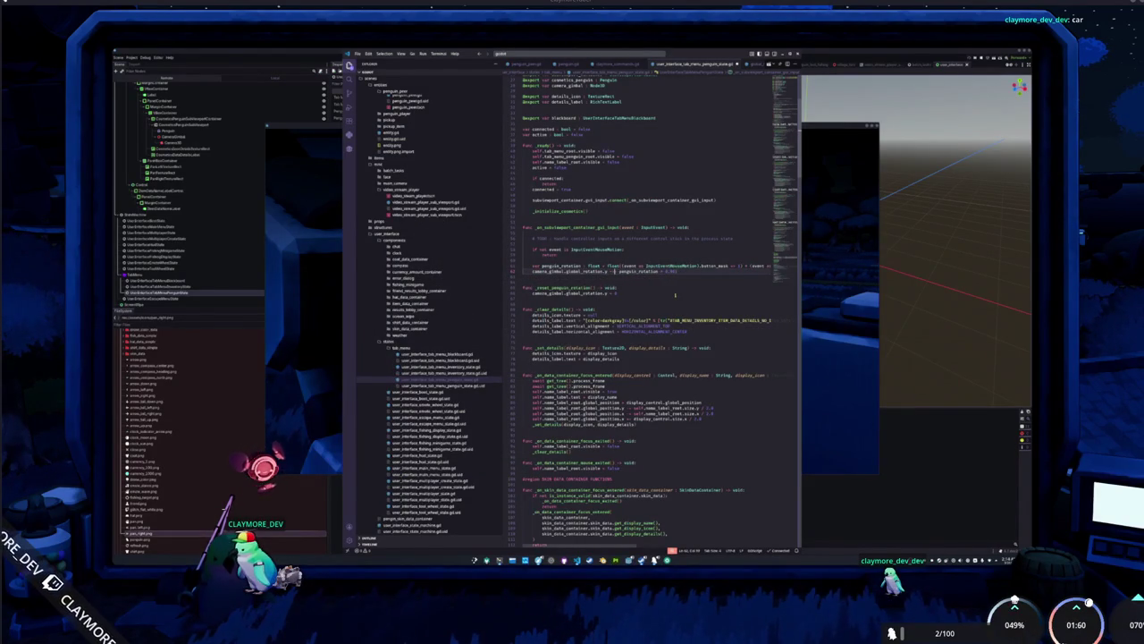
pyautogui.hotkey('alt', 'Tab')
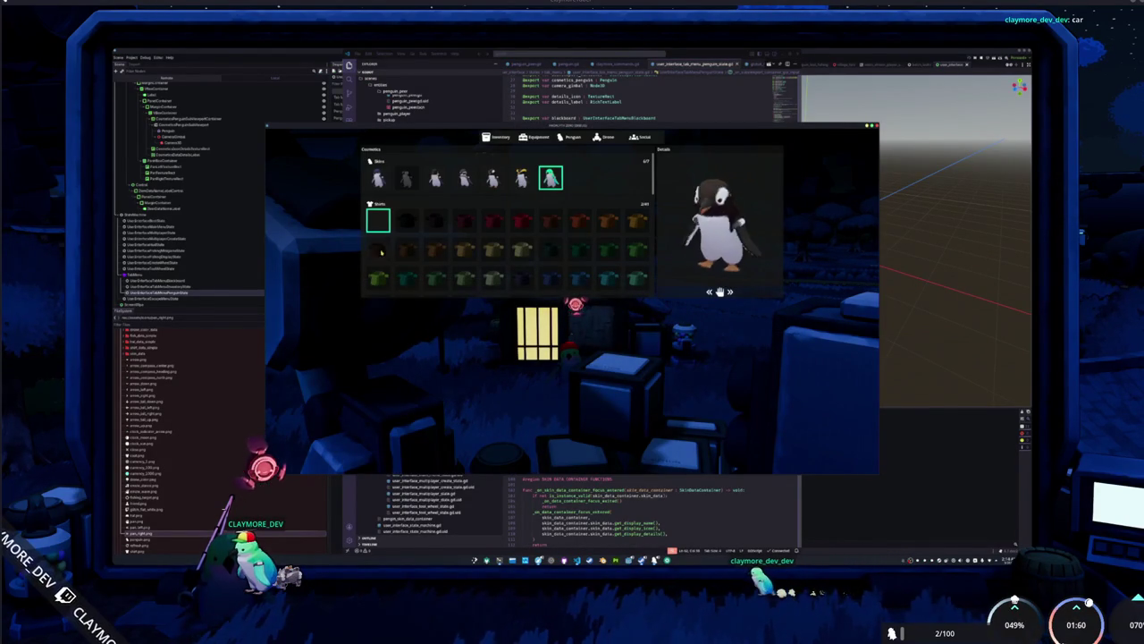
pyautogui.hotkey('alt', 'Tab')
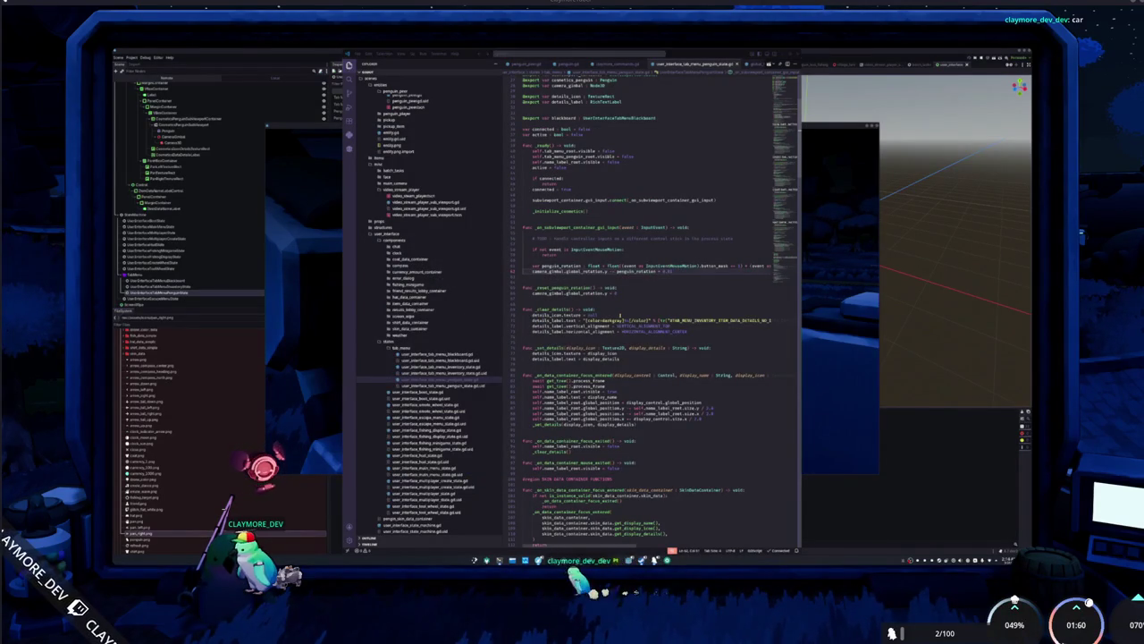
pyautogui.hotkey('alt', 'Tab')
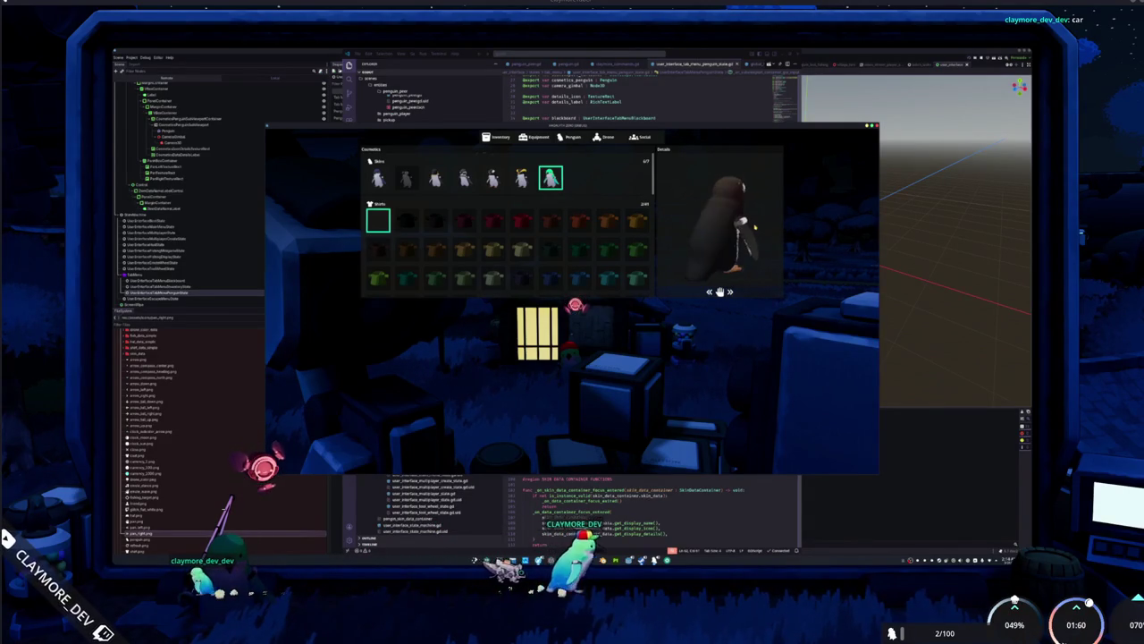
pyautogui.hotkey('alt', 'Tab')
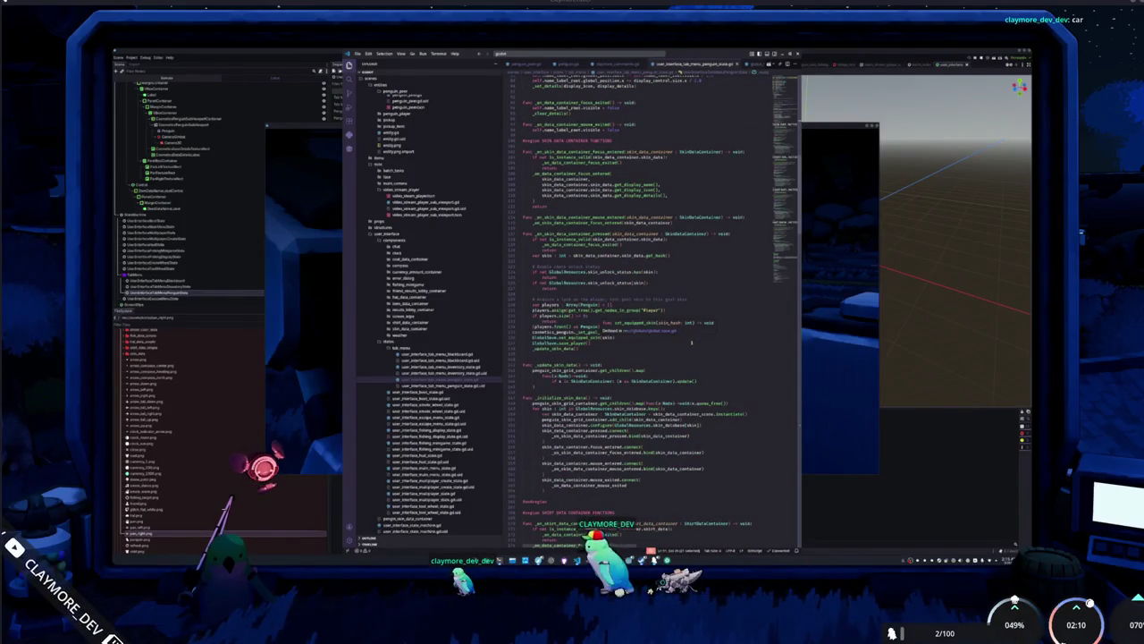
# Scroll down to enter_state and insert an _update_cosmetics() call using autocomplete.
pyautogui.scroll(-3, 694, 345)
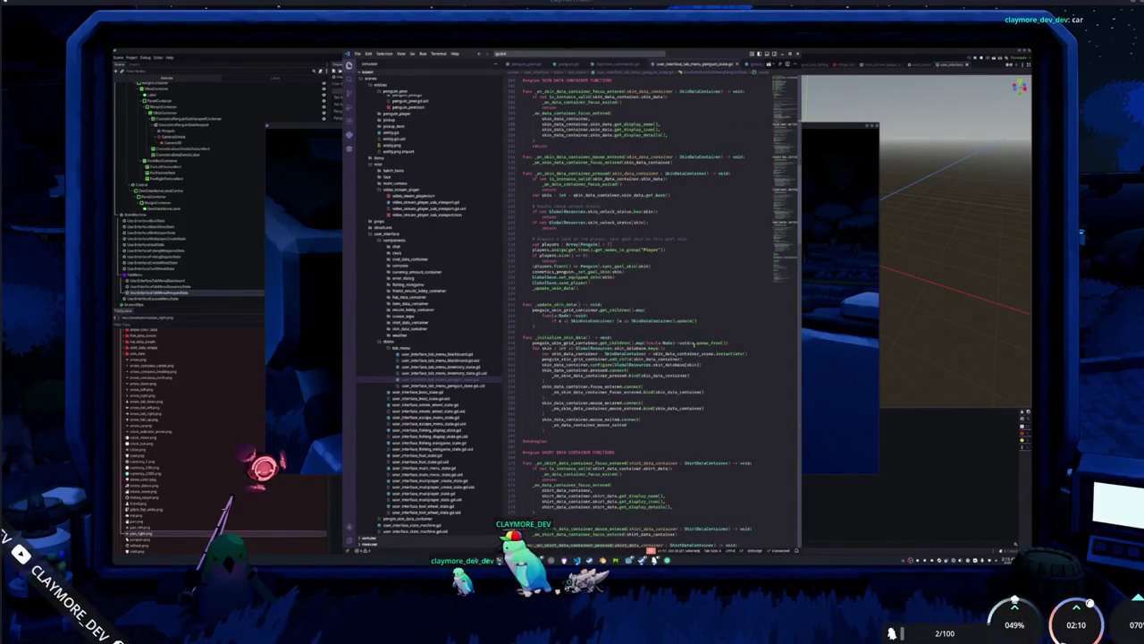
pyautogui.scroll(-5, 694, 345)
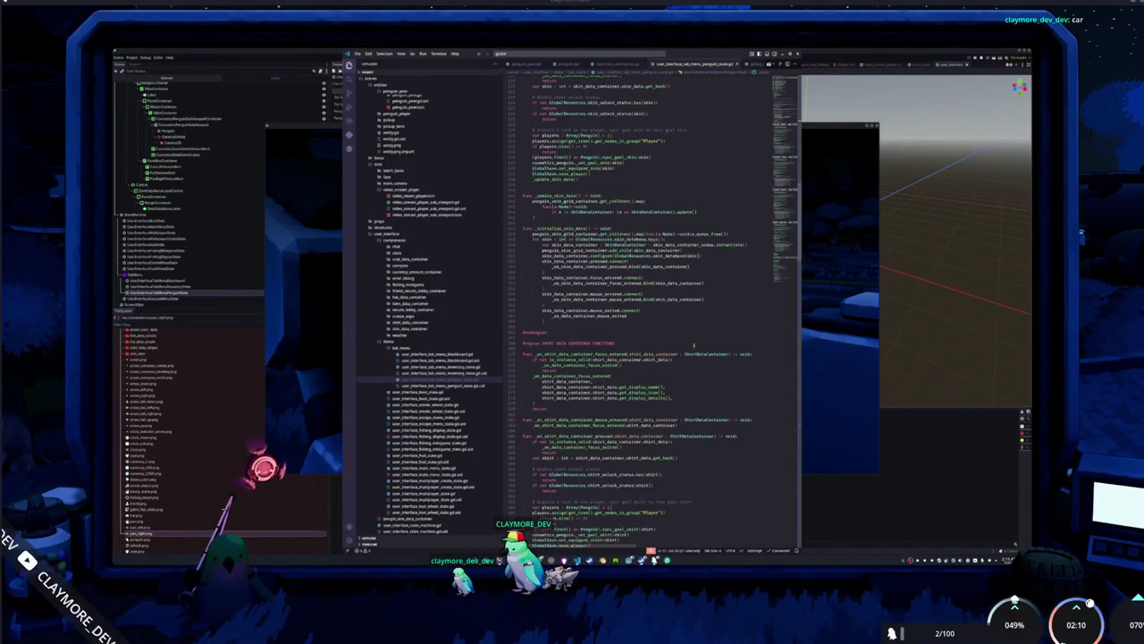
pyautogui.scroll(-8, 693, 345)
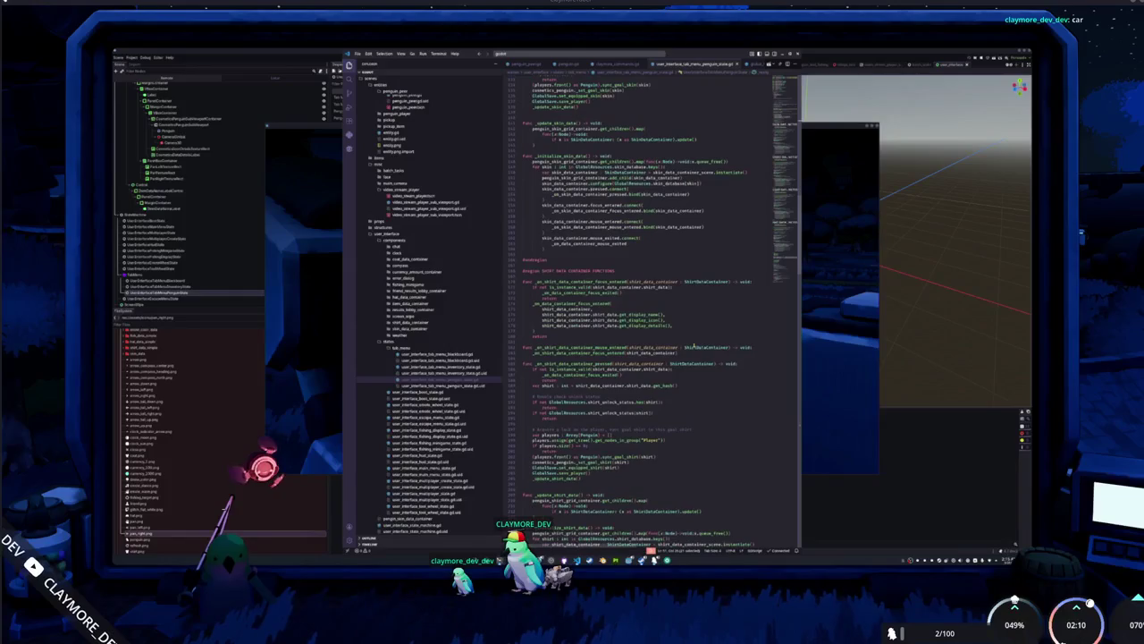
pyautogui.scroll(-8, 693, 345)
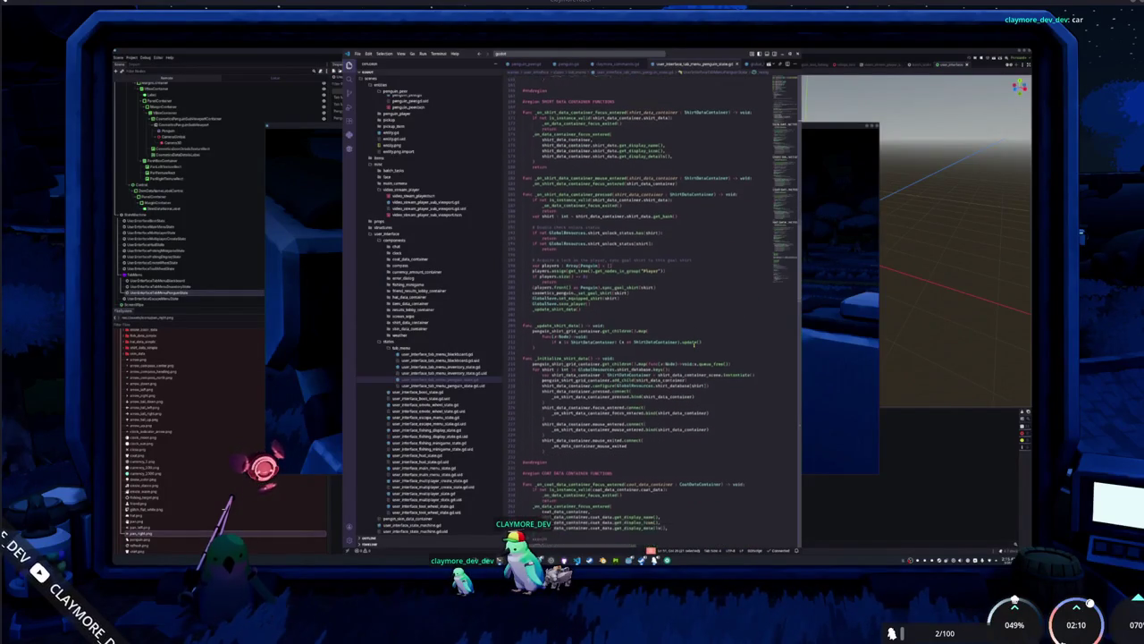
pyautogui.scroll(-10, 693, 346)
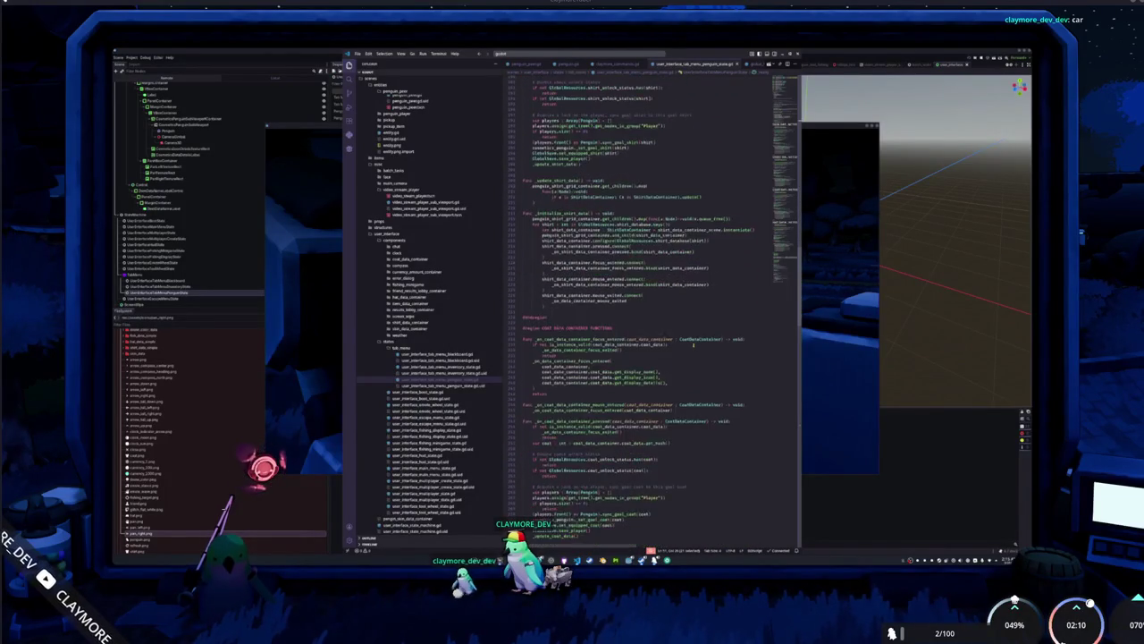
pyautogui.scroll(-10, 673, 355)
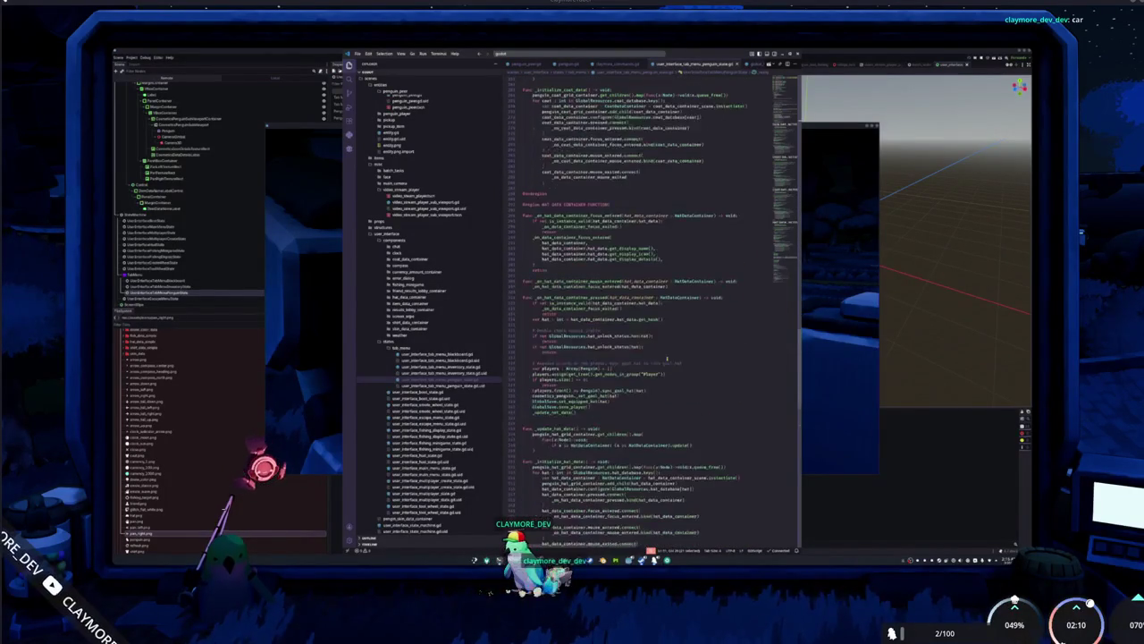
pyautogui.scroll(-4, 666, 358)
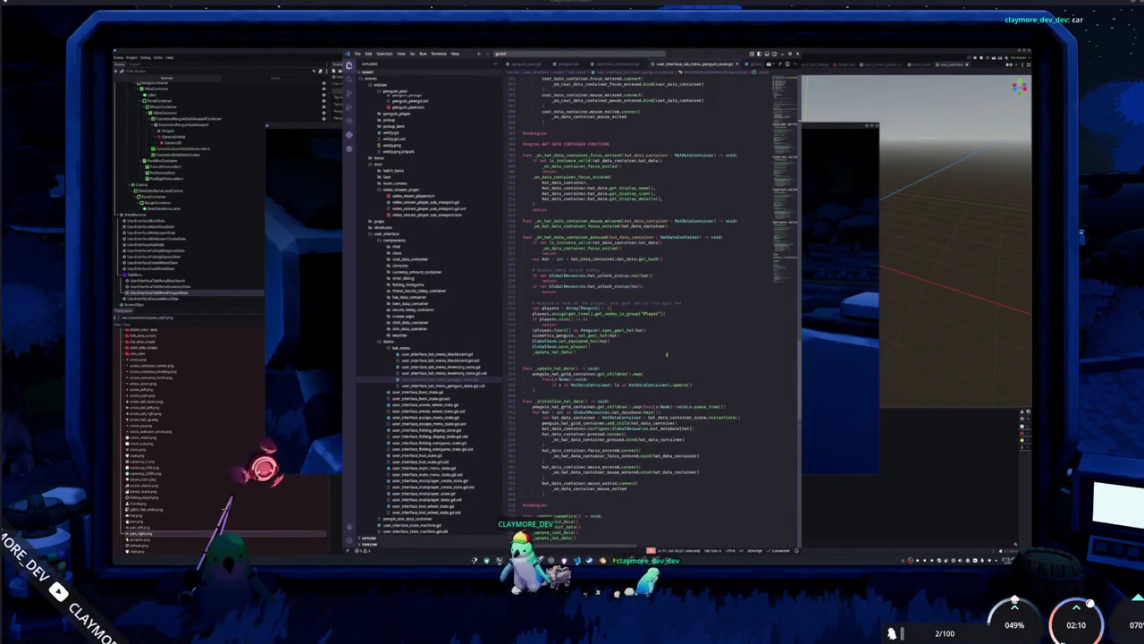
pyautogui.scroll(-9, 666, 352)
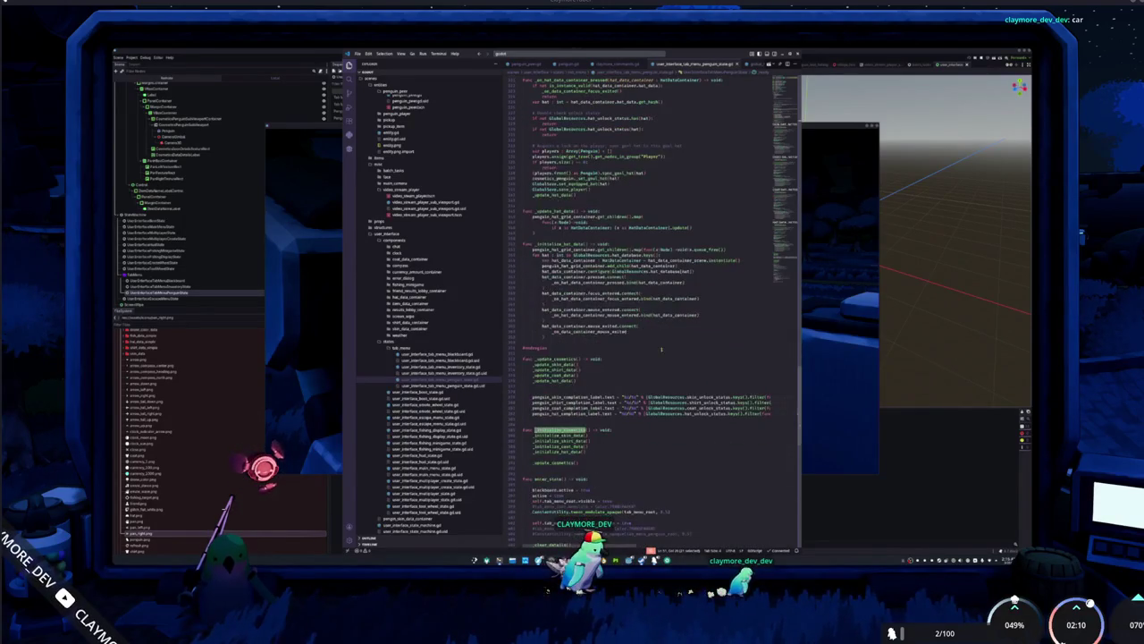
pyautogui.scroll(-4, 590, 456)
pyautogui.write('_update_cosmetics()')
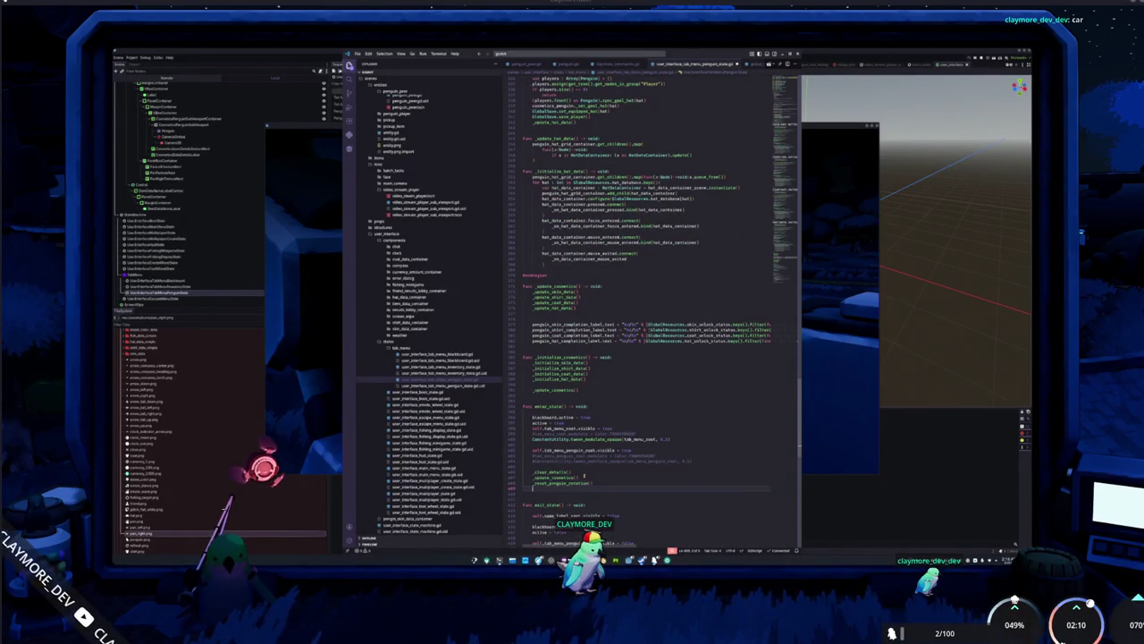
pyautogui.write('_upd')
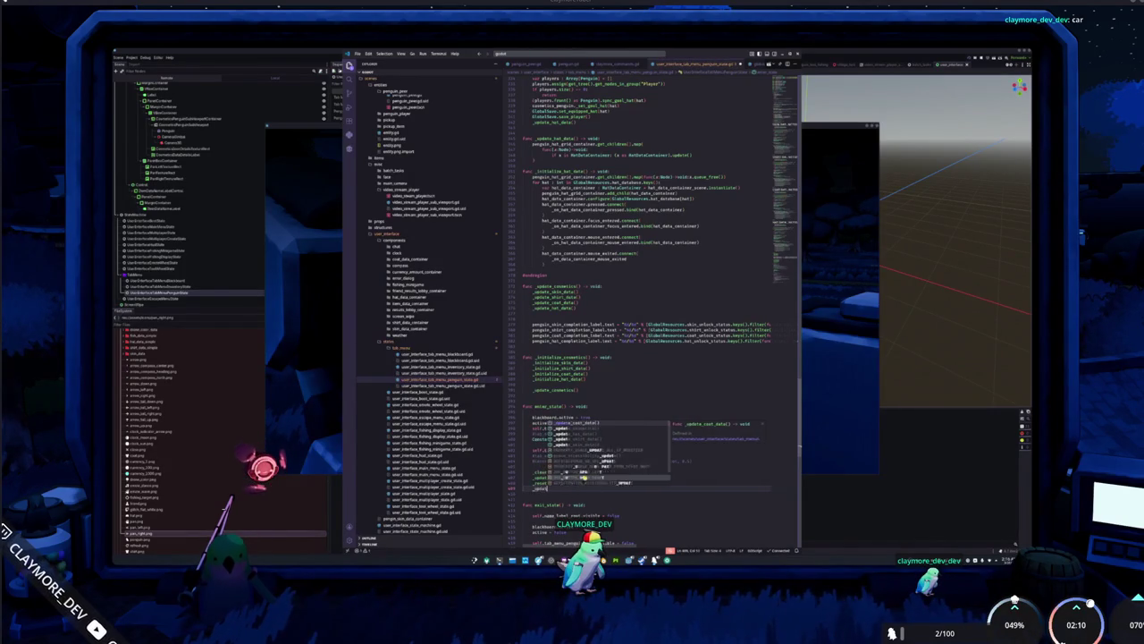
pyautogui.write('ate_')
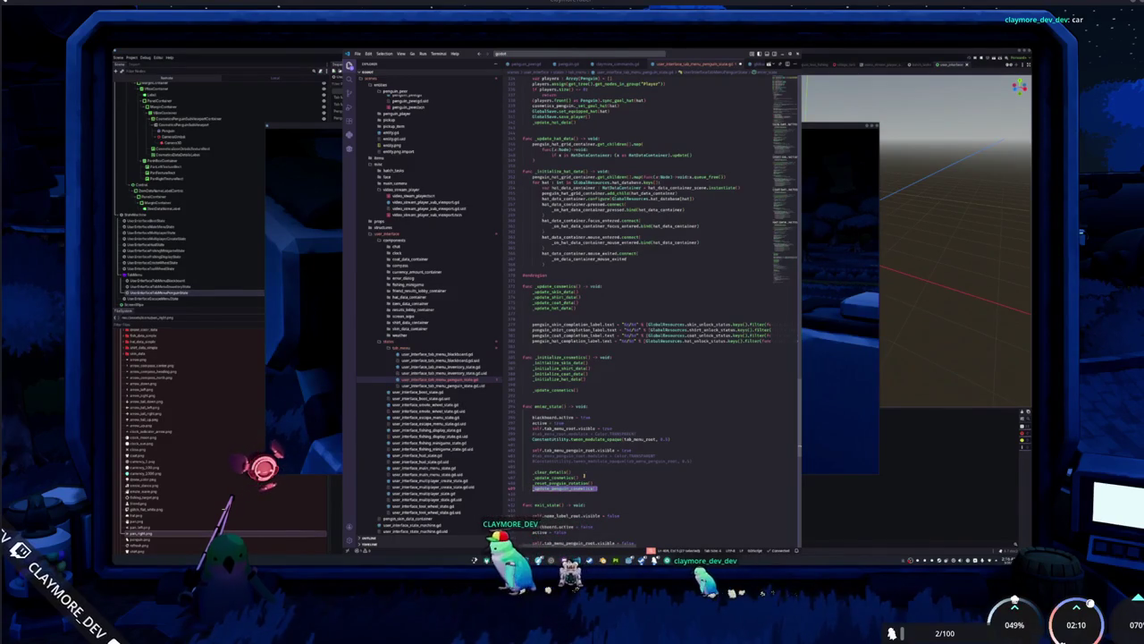
# Add an empty _update_penguin_cosmetics function below the _initialize_cosmetics() call.
pyautogui.scroll(15, 792, 87)
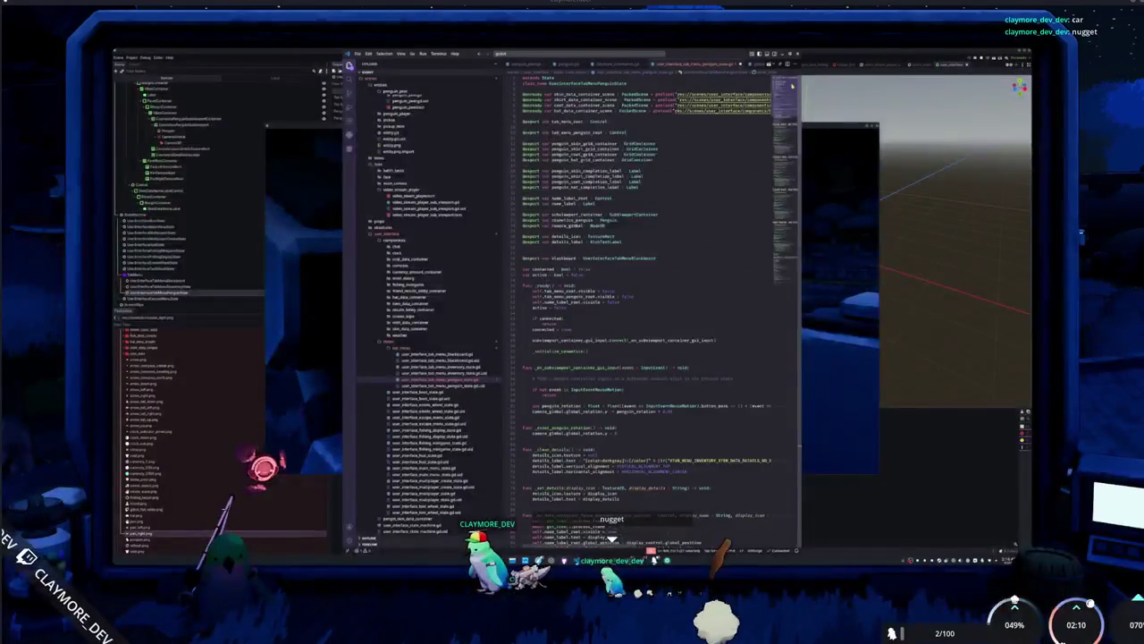
pyautogui.scroll(-1, 594, 327)
pyautogui.click(594, 327)
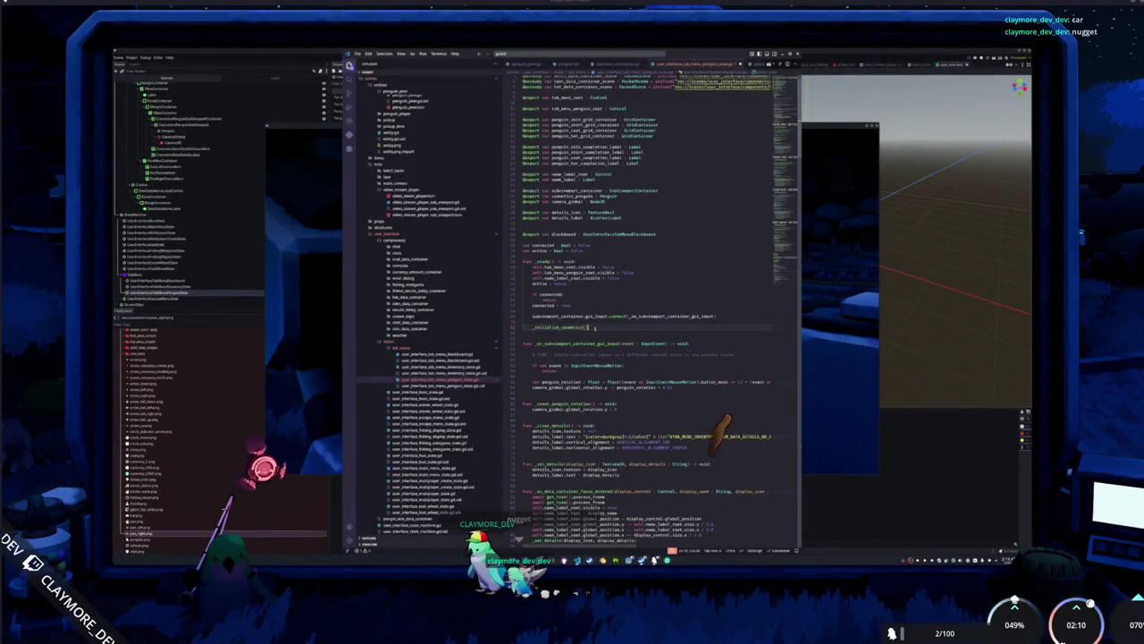
pyautogui.press('Return')
pyautogui.write('_update_penguin_cosmetics()')
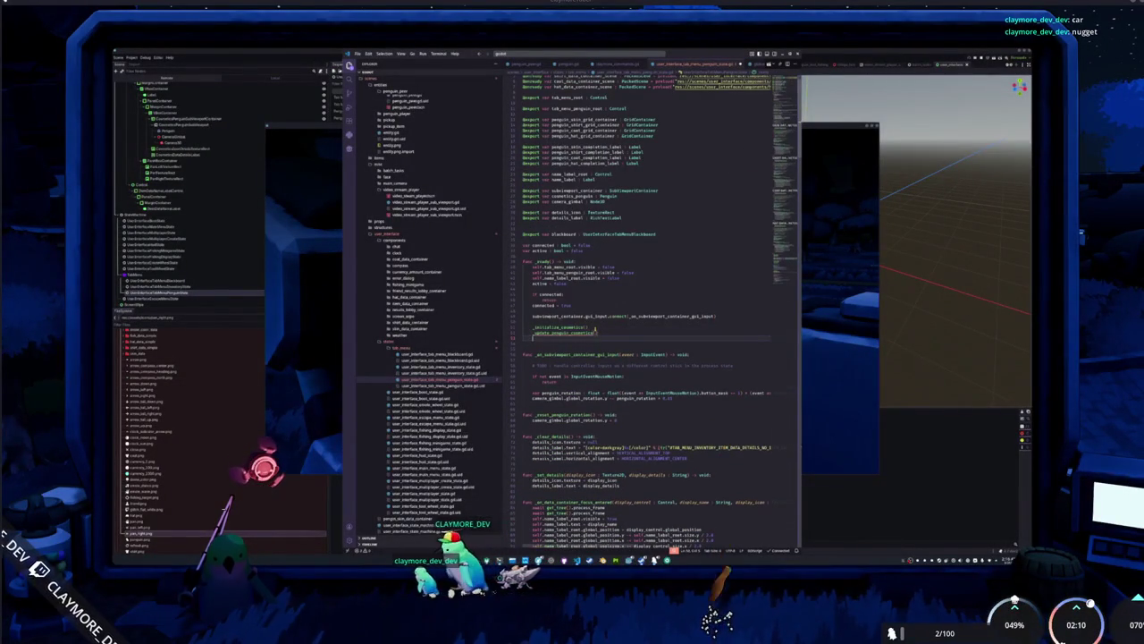
pyautogui.hotkey('ctrl', 'z')
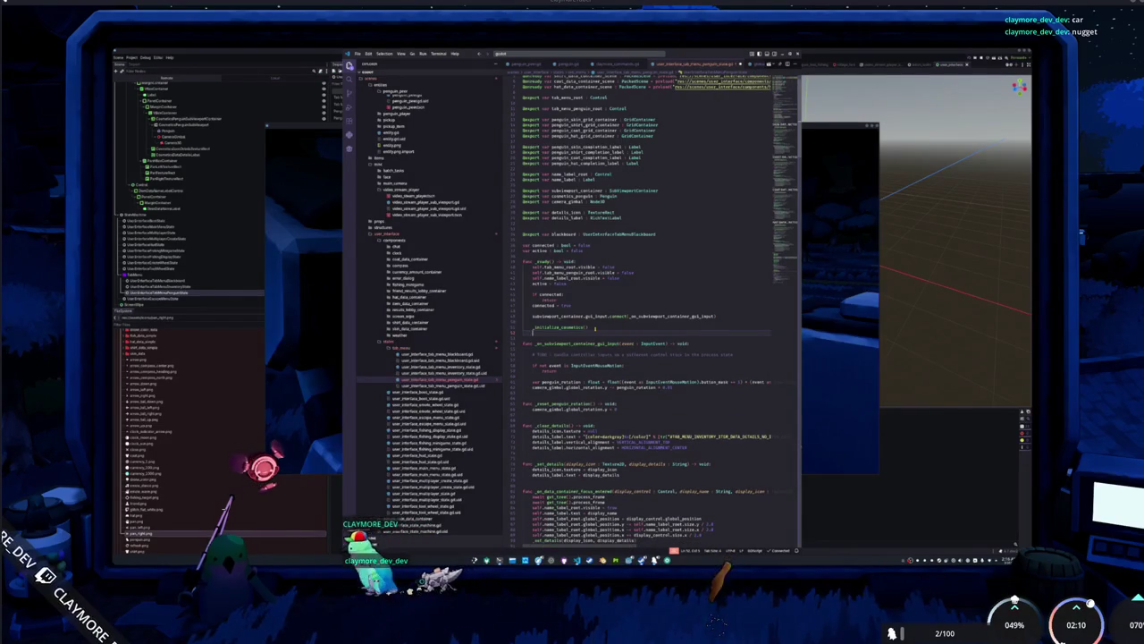
pyautogui.doubleClick(546, 436)
pyautogui.click(594, 329)
pyautogui.hotkey('ctrl', 'v')
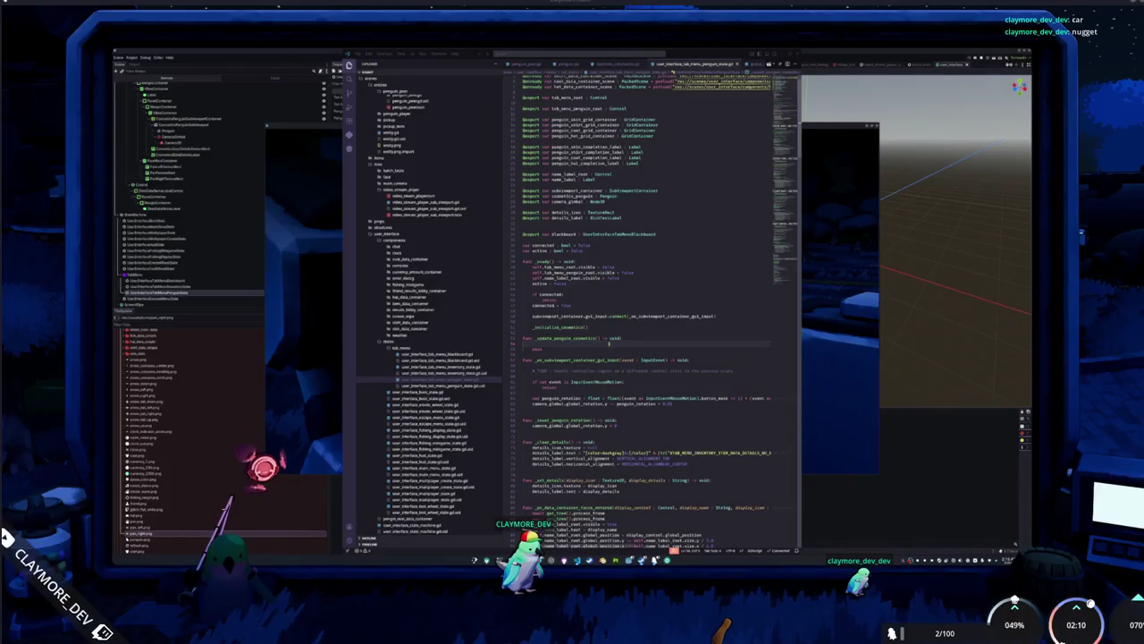
# Write cosmetics_penguin._set_goal_skin(GlobalSave.get_equipped_skin()) inside _update_penguin_cosmetics.
pyautogui.click(609, 341)
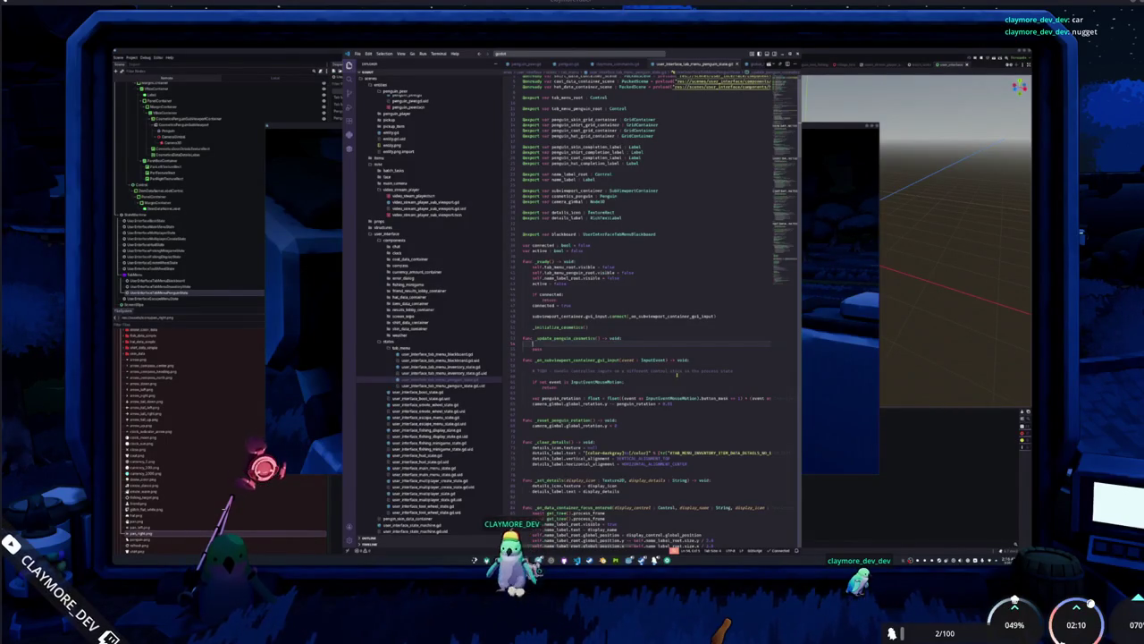
pyautogui.write('cosmetics')
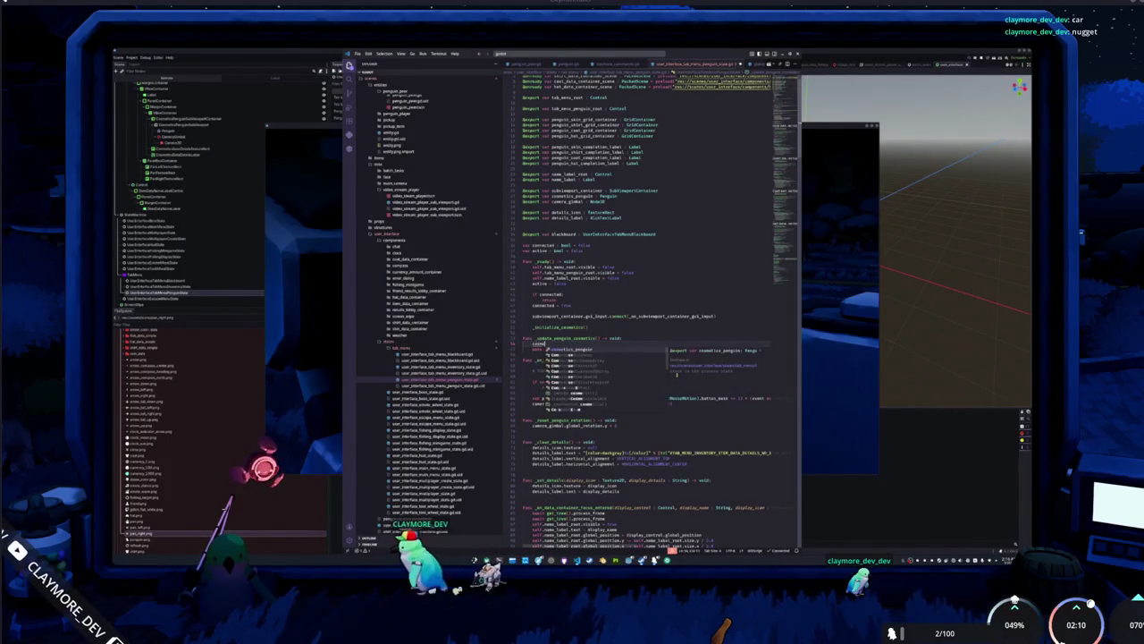
pyautogui.press('Return')
pyautogui.write('.')
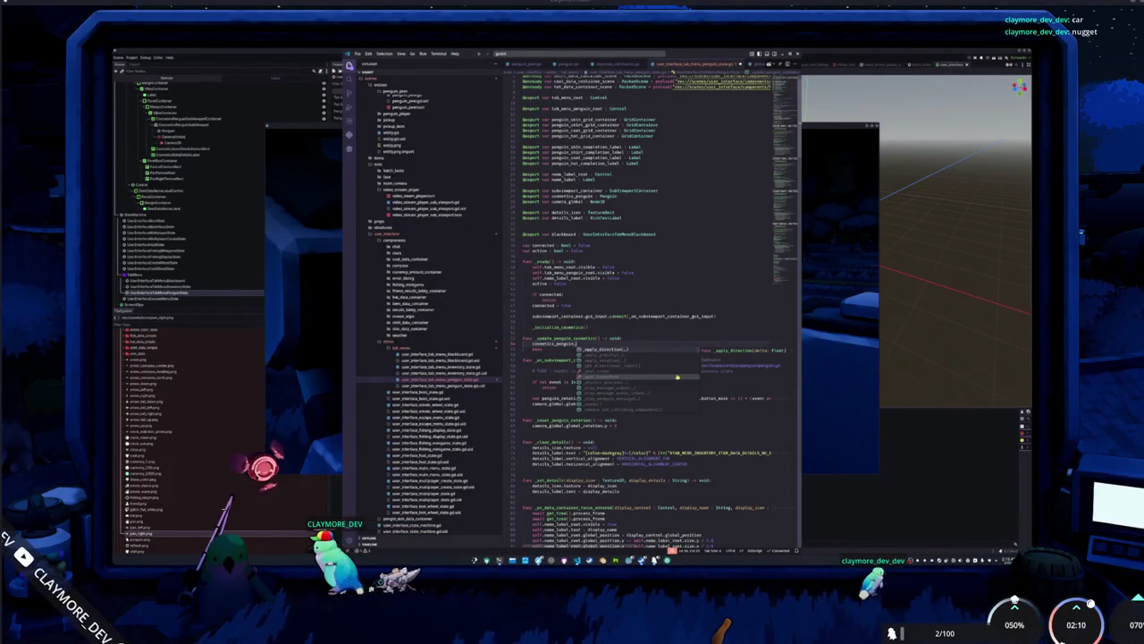
pyautogui.write('set_go')
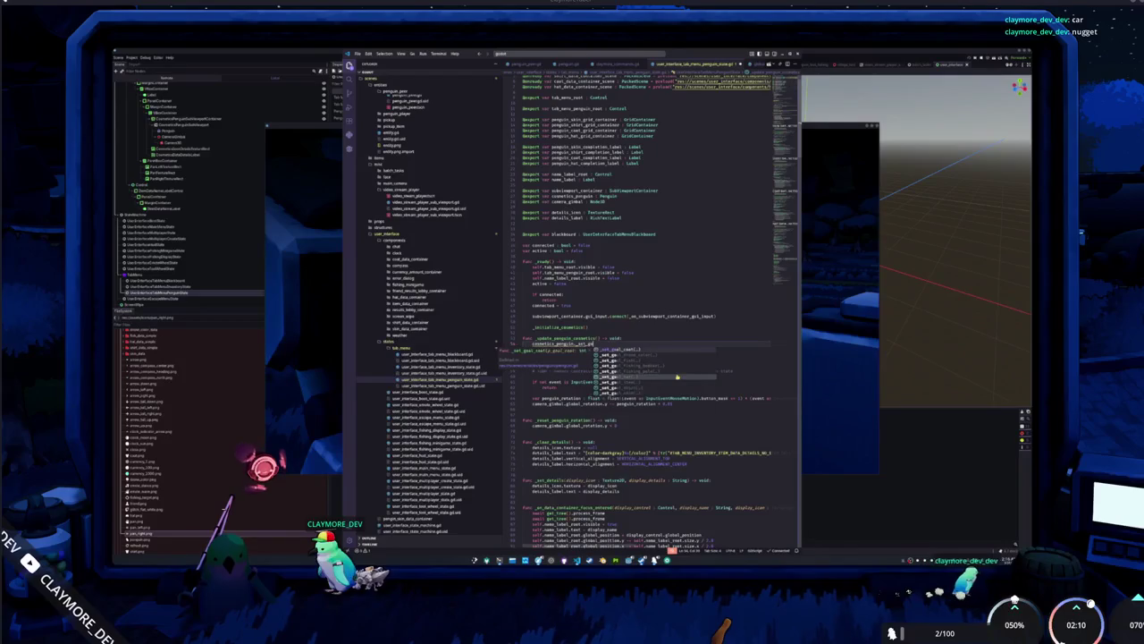
pyautogui.write('alco')
pyautogui.press('Return')
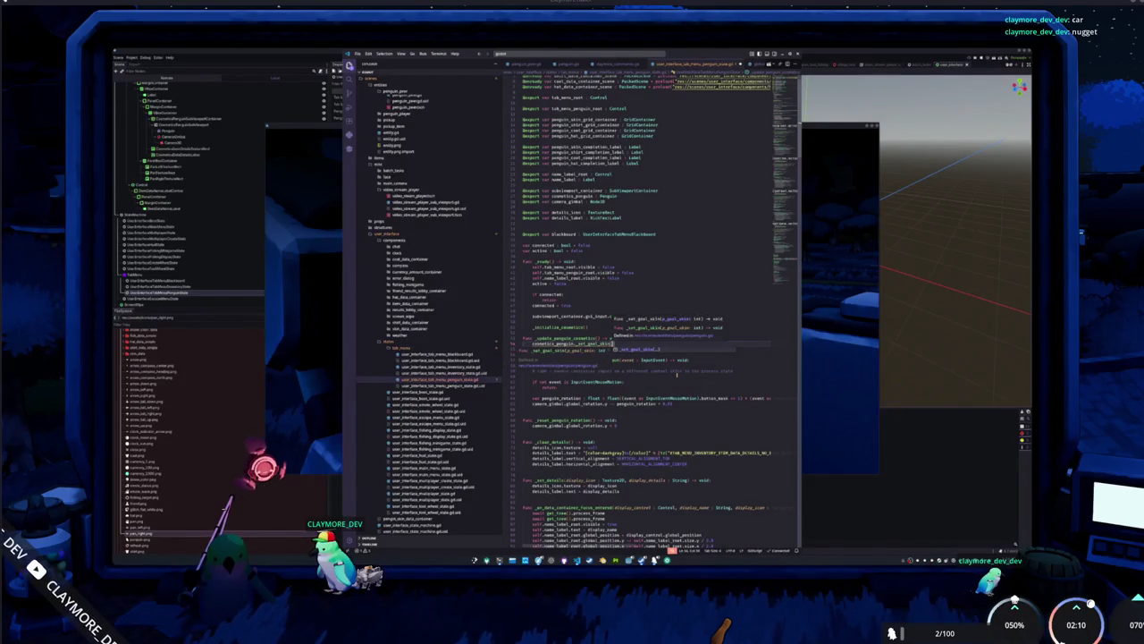
pyautogui.write('GlobalSave.get_skin')
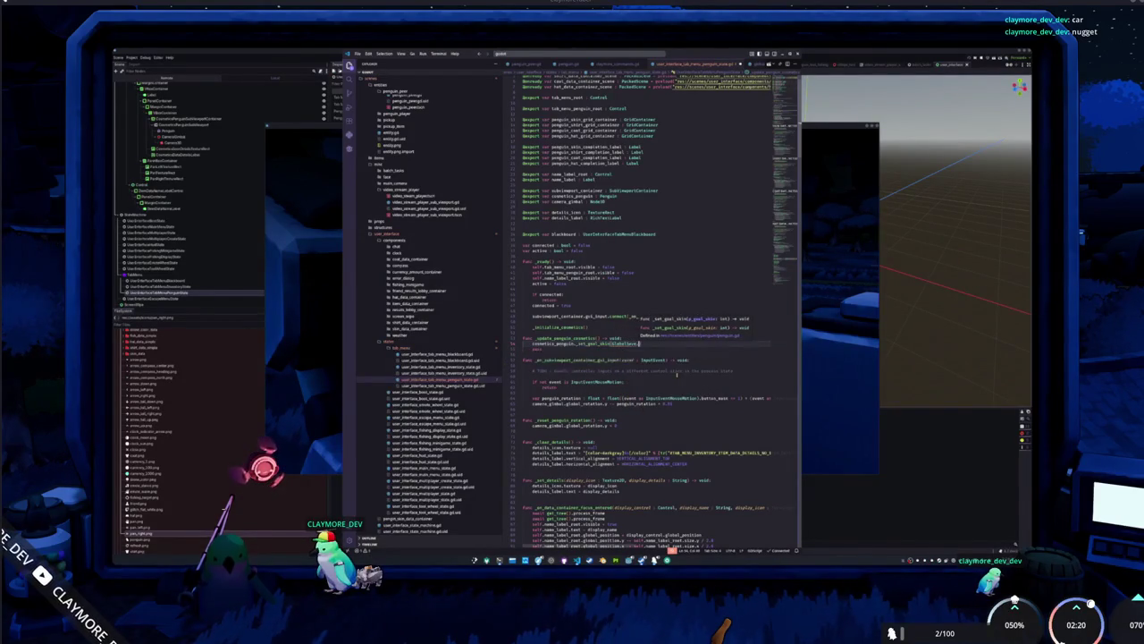
pyautogui.press('Return')
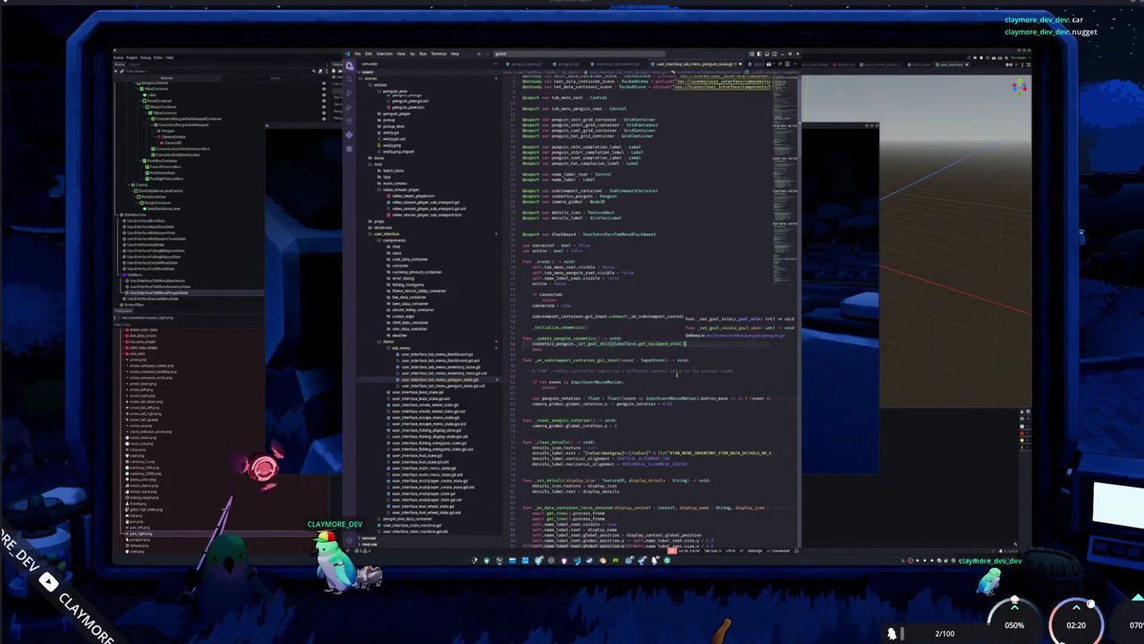
# Duplicate the skin line and edit the copies to shirt, coat and hat, then pause the game.
pyautogui.hotkey('ctrl', 'shift', 'd')
pyautogui.hotkey('ctrl', 'shift', 'd')
pyautogui.hotkey('ctrl', 'shift', 'd')
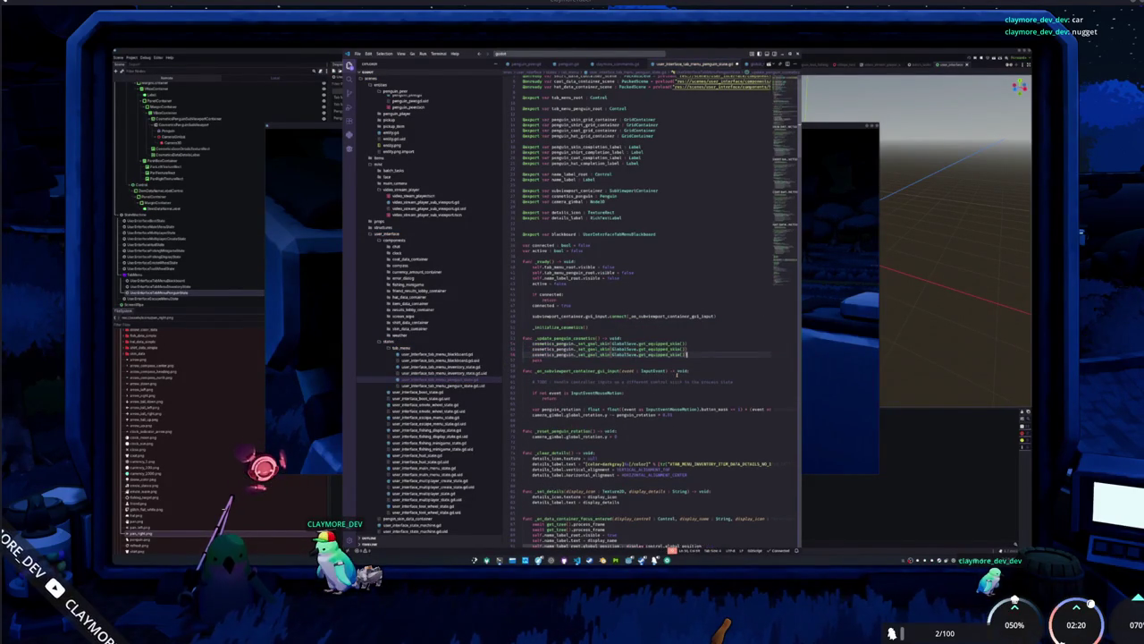
pyautogui.hotkey('ctrl', 'shift', 'Left')
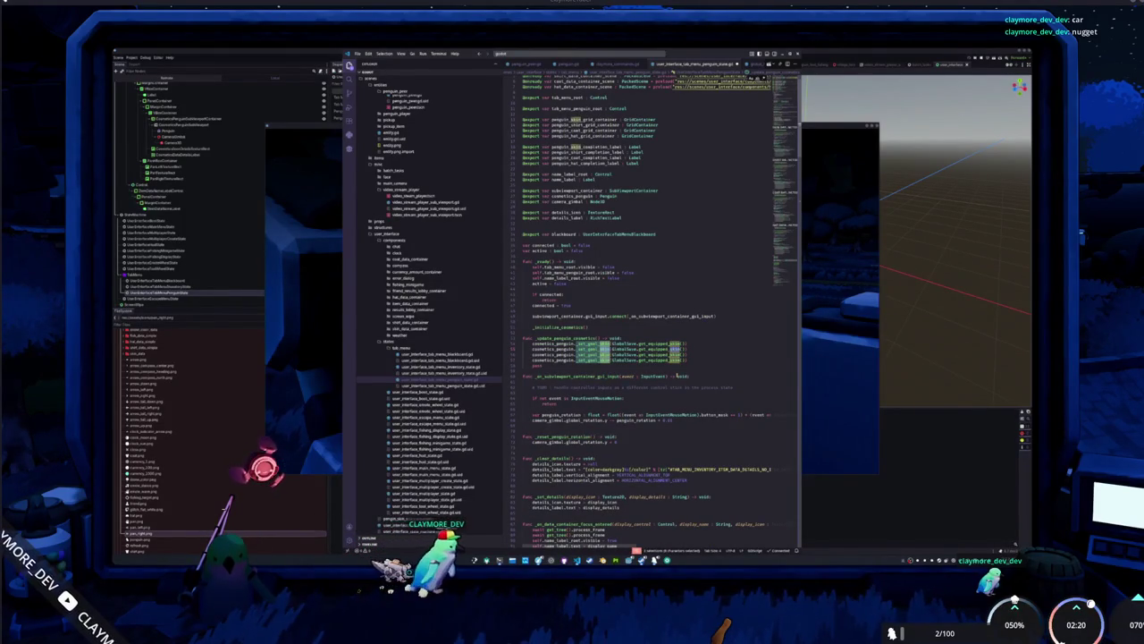
pyautogui.write('shirt')
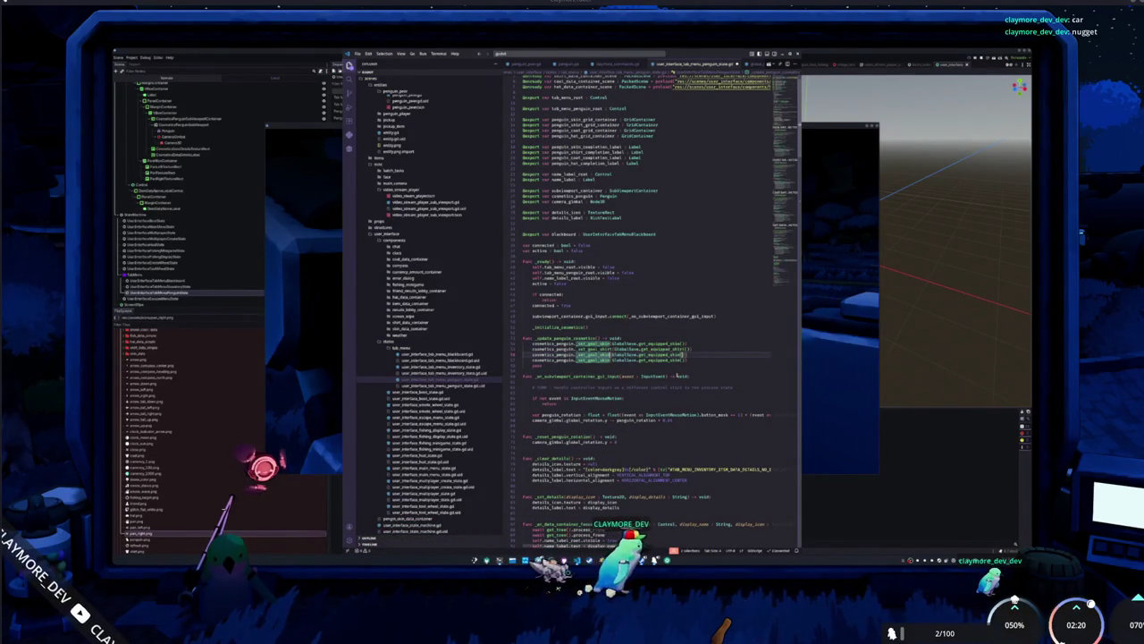
pyautogui.hotkey('ctrl', 'shift', 'Left')
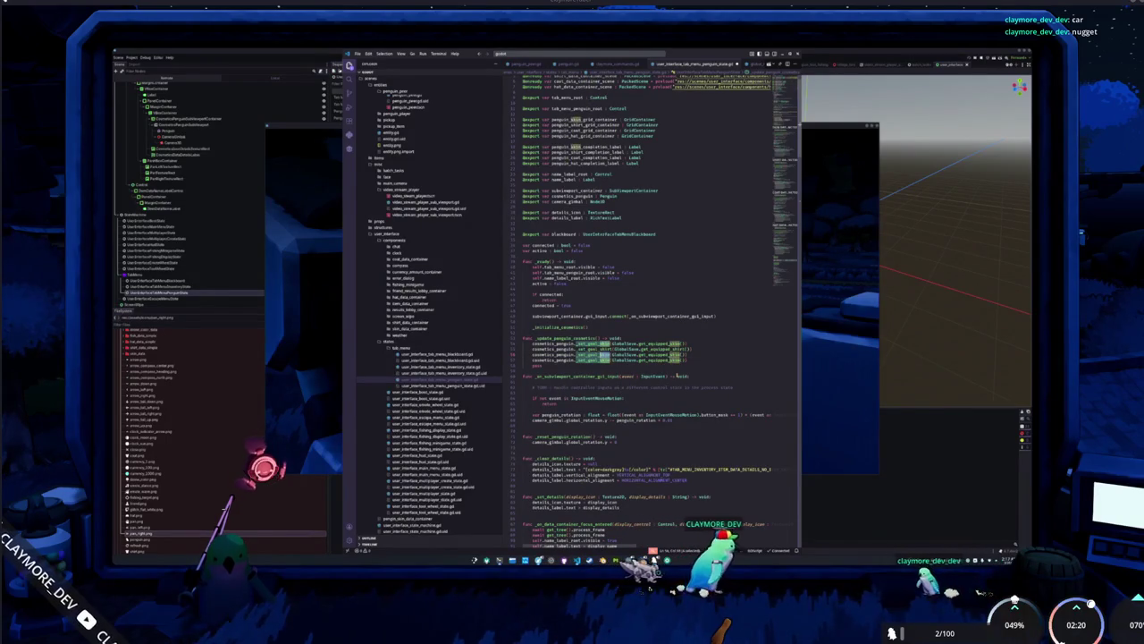
pyautogui.write('h')
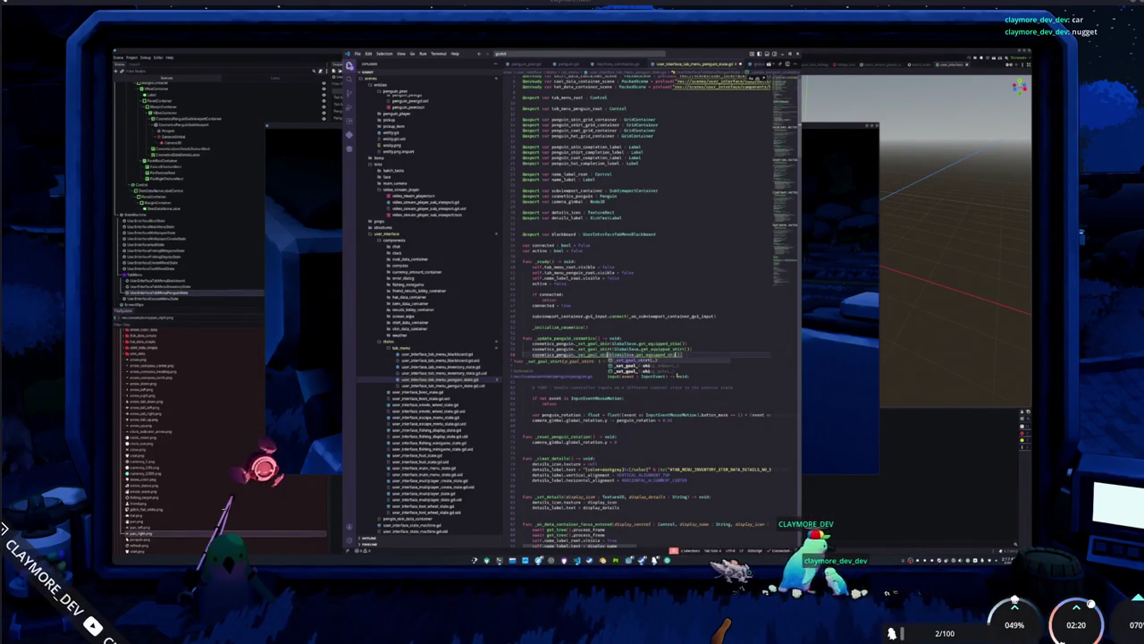
pyautogui.write('oa')
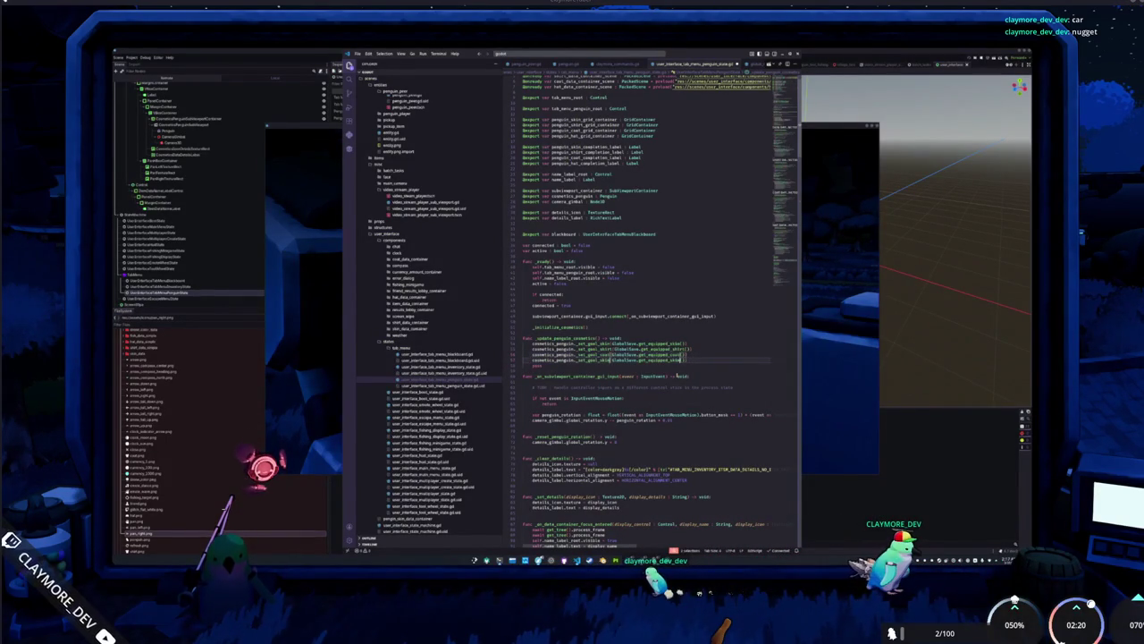
pyautogui.hotkey('ctrl', 'shift', 'Left')
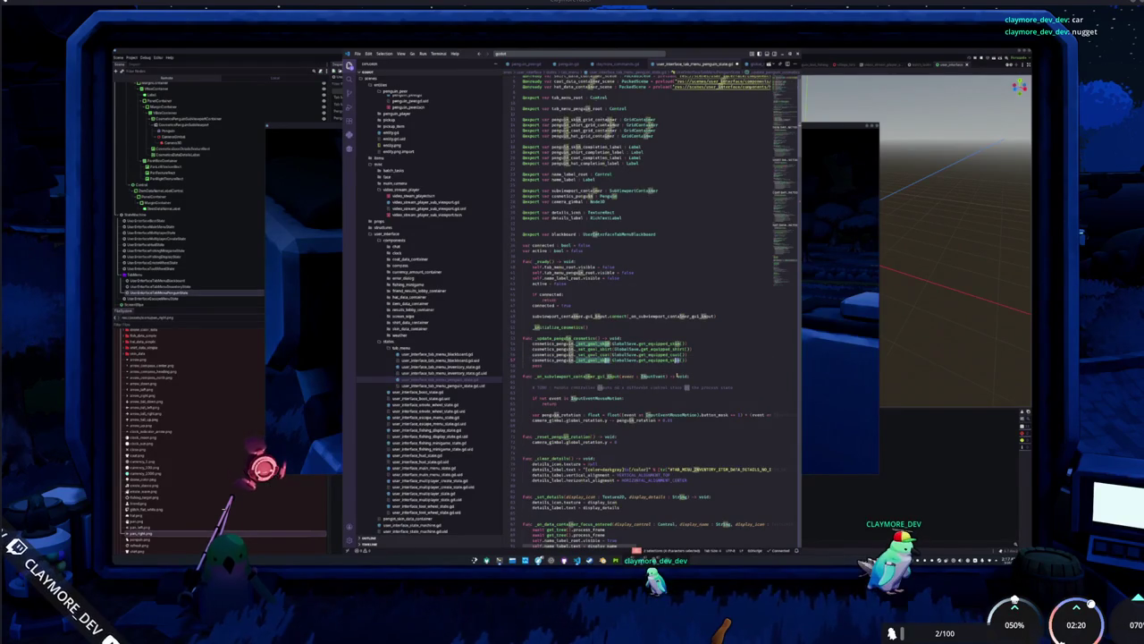
pyautogui.hotkey('ctrl', 'z')
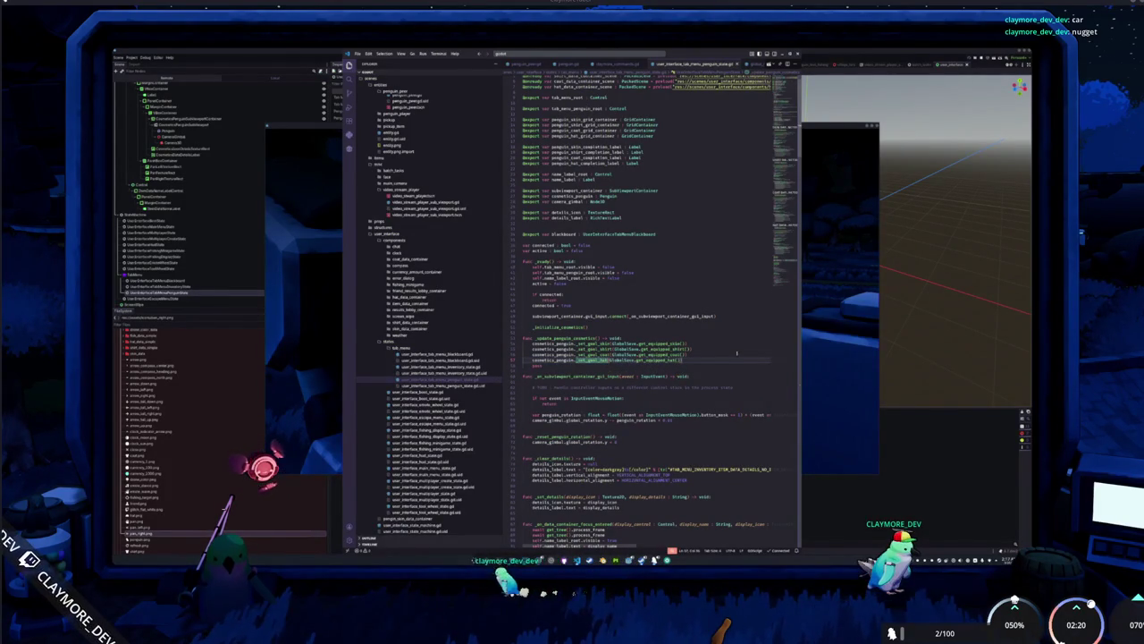
pyautogui.hotkey('alt', 'Tab')
pyautogui.press('Escape')
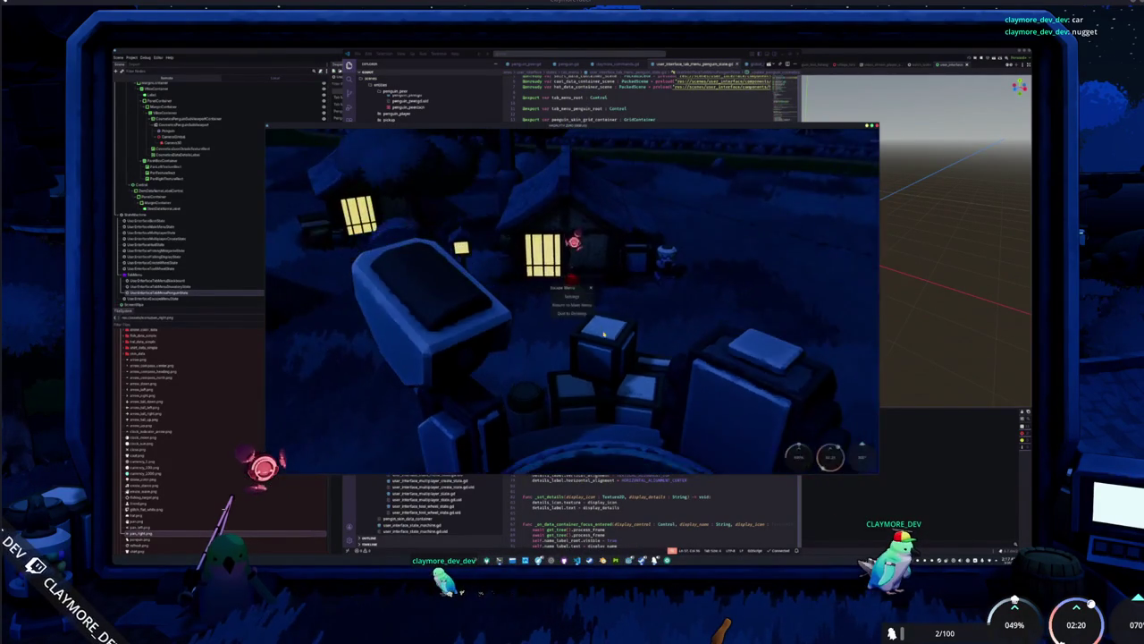
# Relaunch the game and equip the first penguin skin in the Penguin cosmetics tab.
pyautogui.click(572, 313)
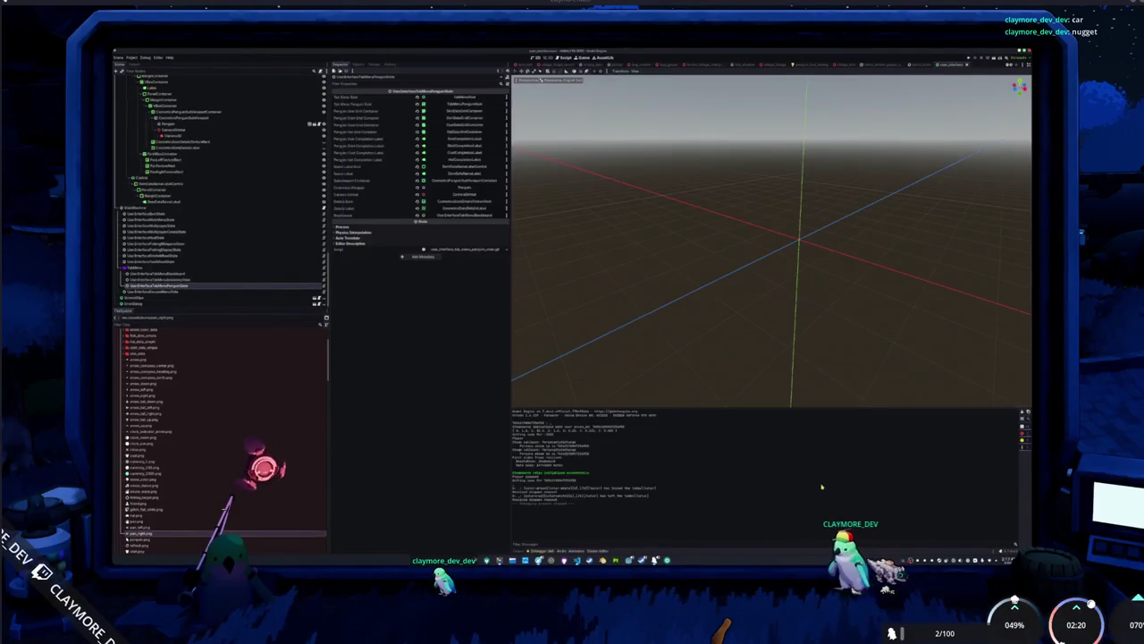
pyautogui.press('F5')
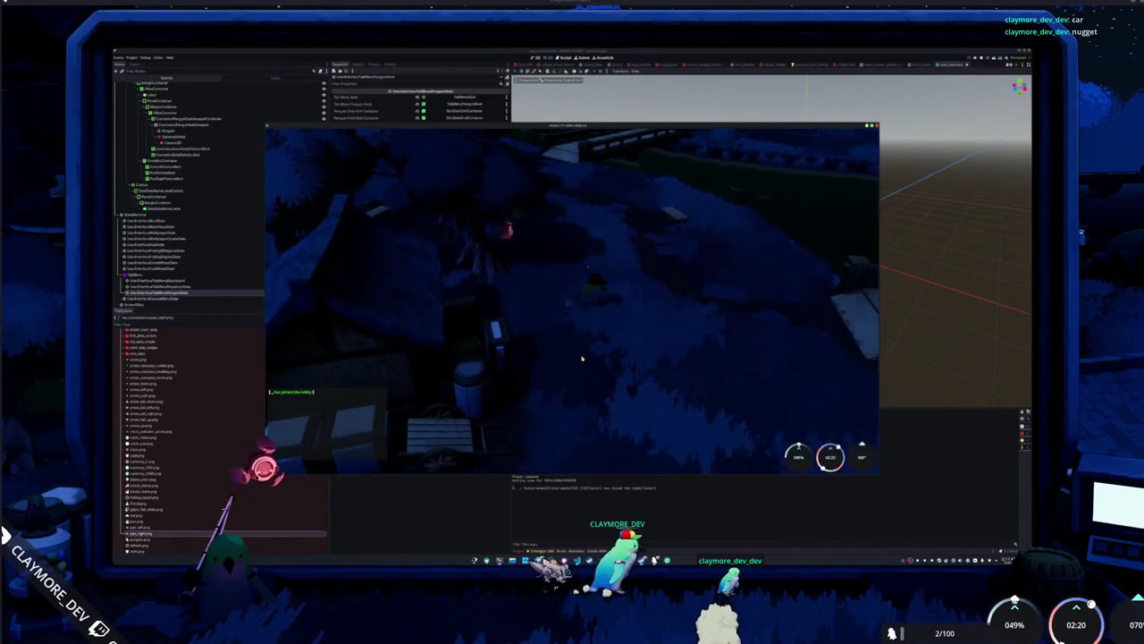
pyautogui.press('i')
pyautogui.click(573, 137)
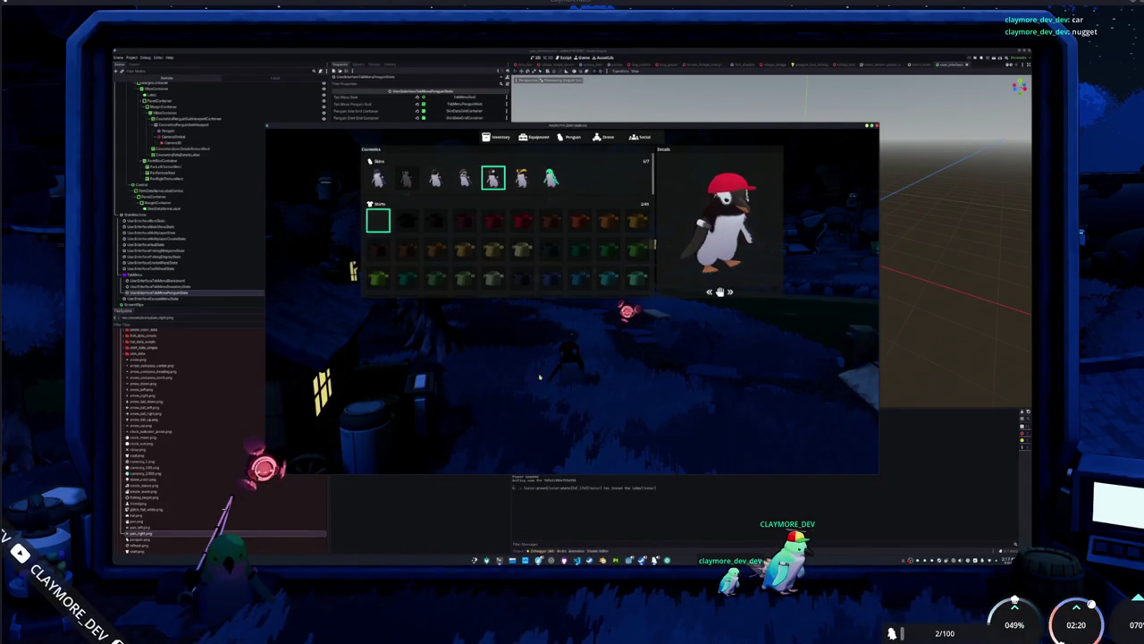
pyautogui.click(377, 178)
pyautogui.press('Tab')
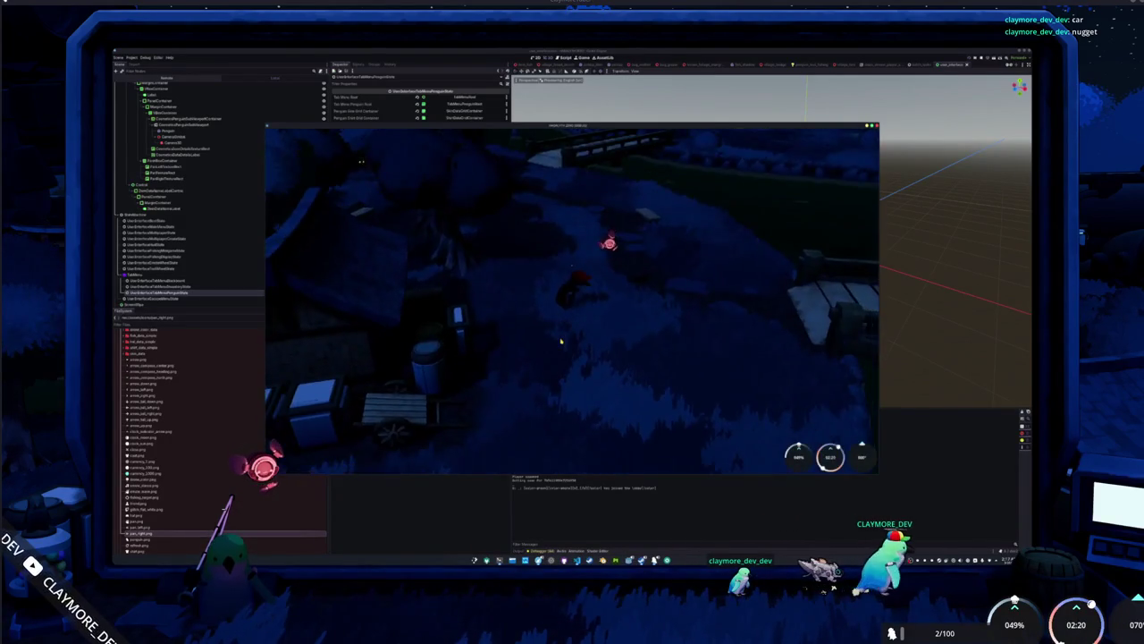
pyautogui.press('Tab')
pyautogui.click(569, 137)
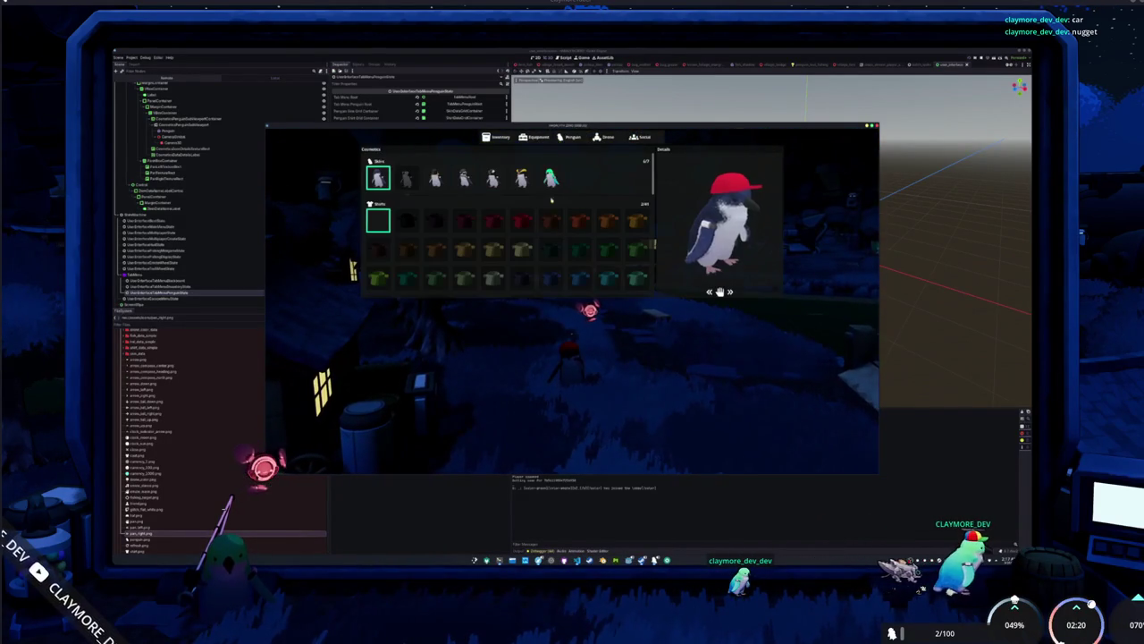
pyautogui.scroll(-5, 386, 216)
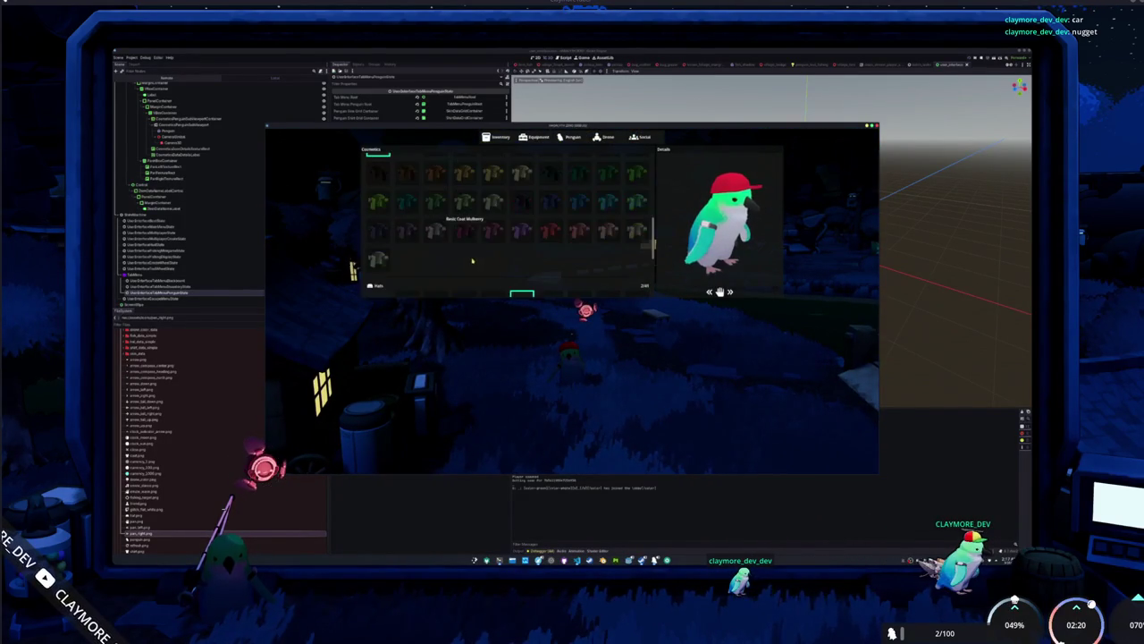
pyautogui.scroll(-1, 529, 267)
pyautogui.scroll(-3, 531, 269)
pyautogui.press('Escape')
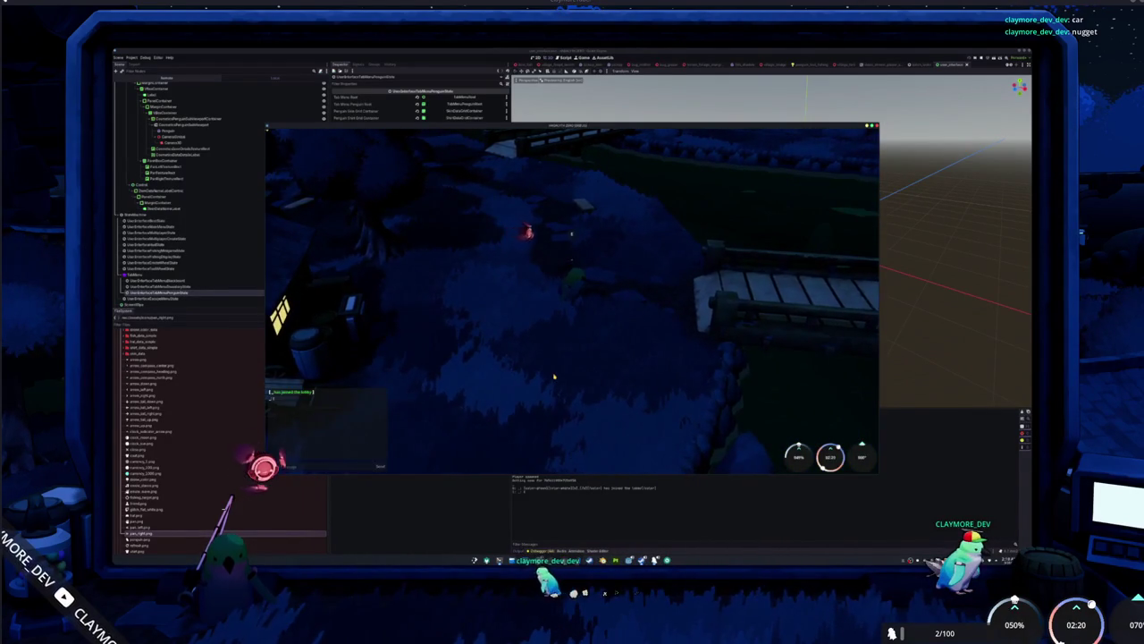
# Equip the red cap, reopen the menu to confirm it persisted, then clear the hat slot.
pyautogui.press('Tab')
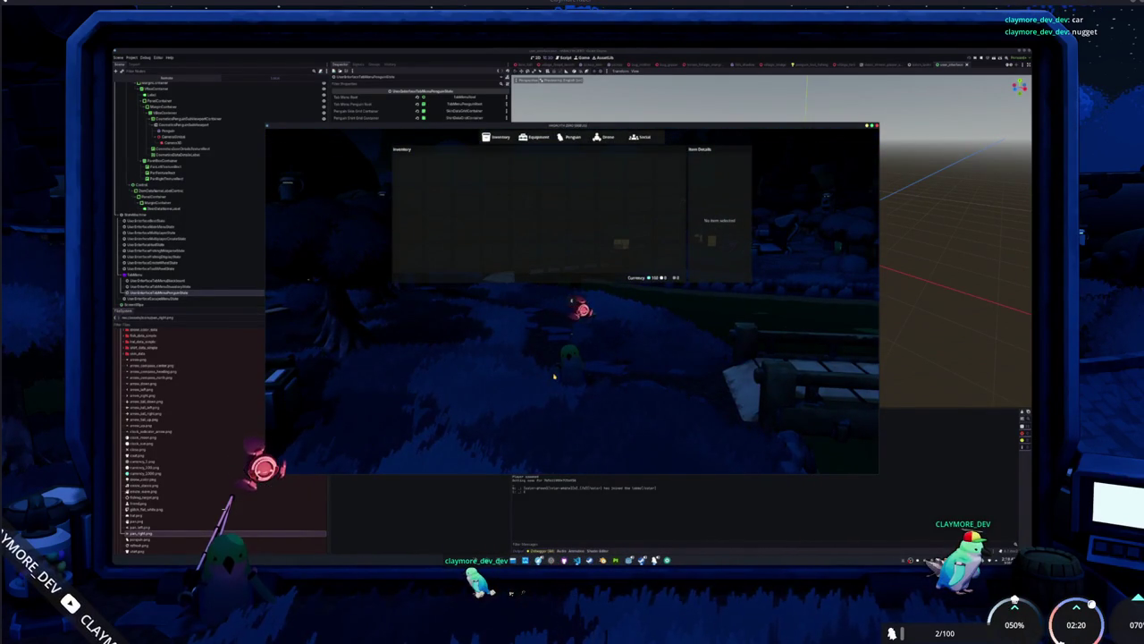
pyautogui.click(573, 140)
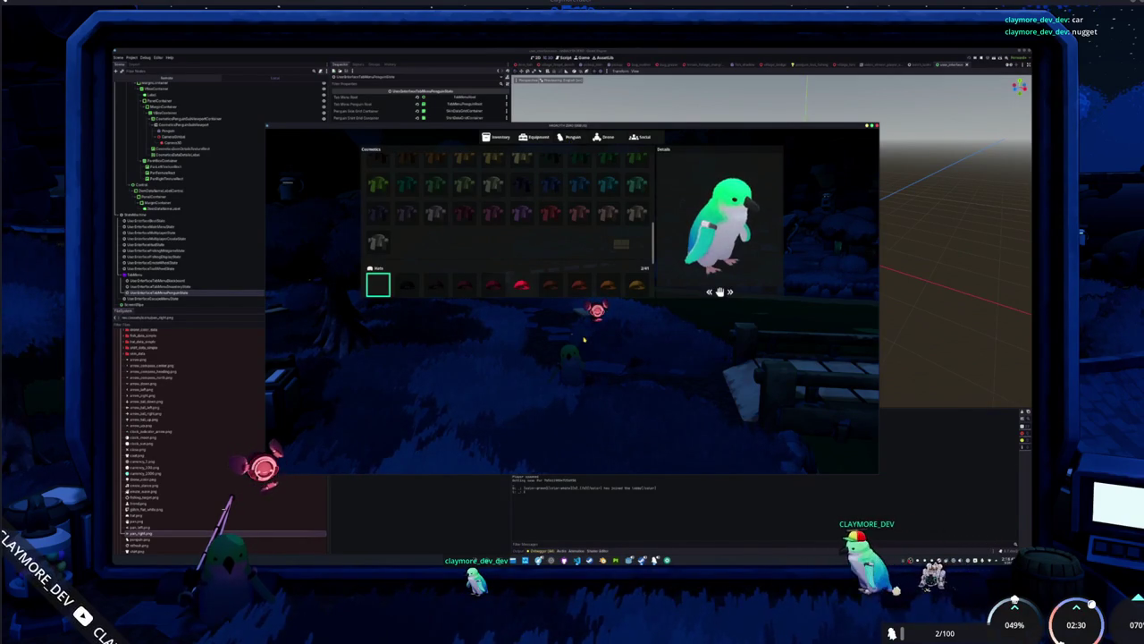
pyautogui.click(522, 287)
pyautogui.press('Escape')
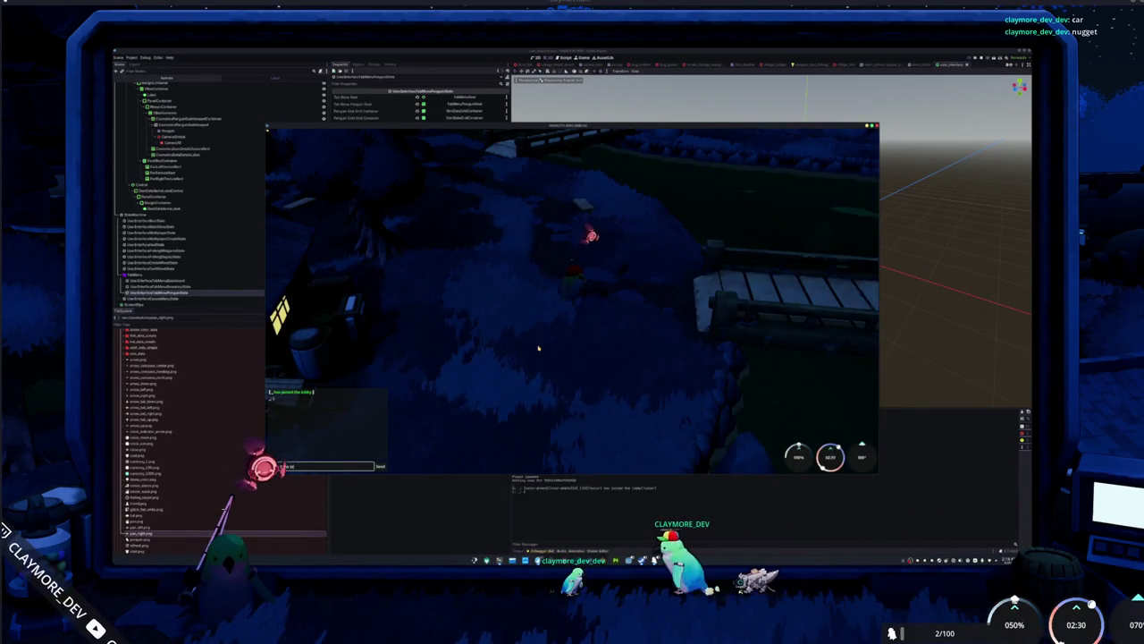
pyautogui.press('Tab')
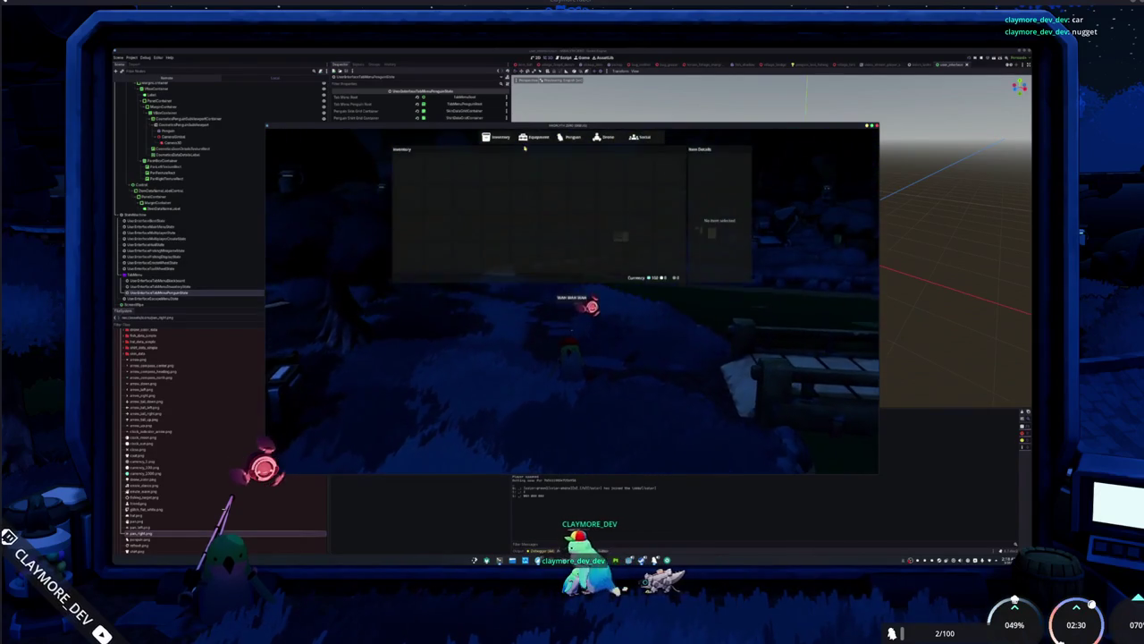
pyautogui.scroll(-2, 394, 259)
pyautogui.click(379, 257)
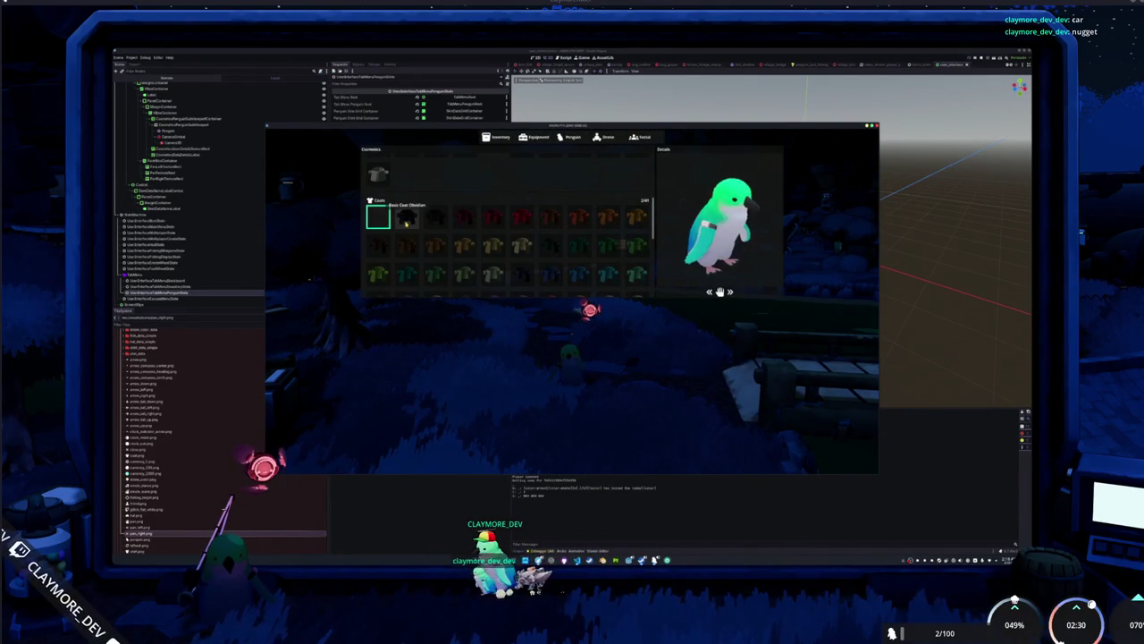
pyautogui.press('Tab')
# Walk the penguin forward with W past the bridge toward the dark area ahead.
pyautogui.press('w')
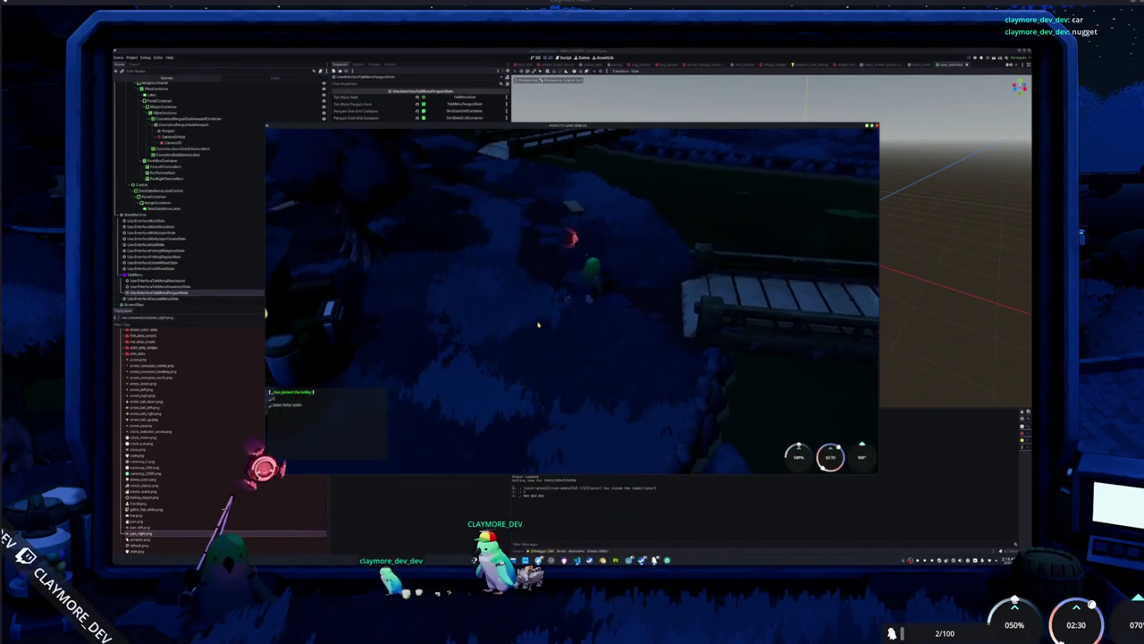
pyautogui.press('w')
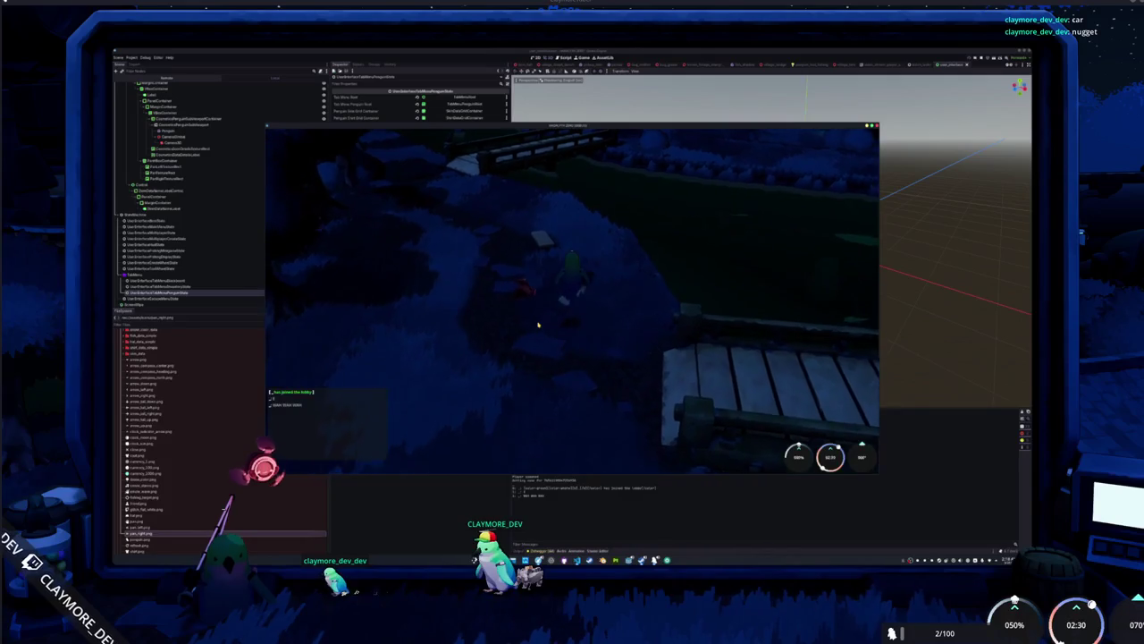
pyautogui.press('w')
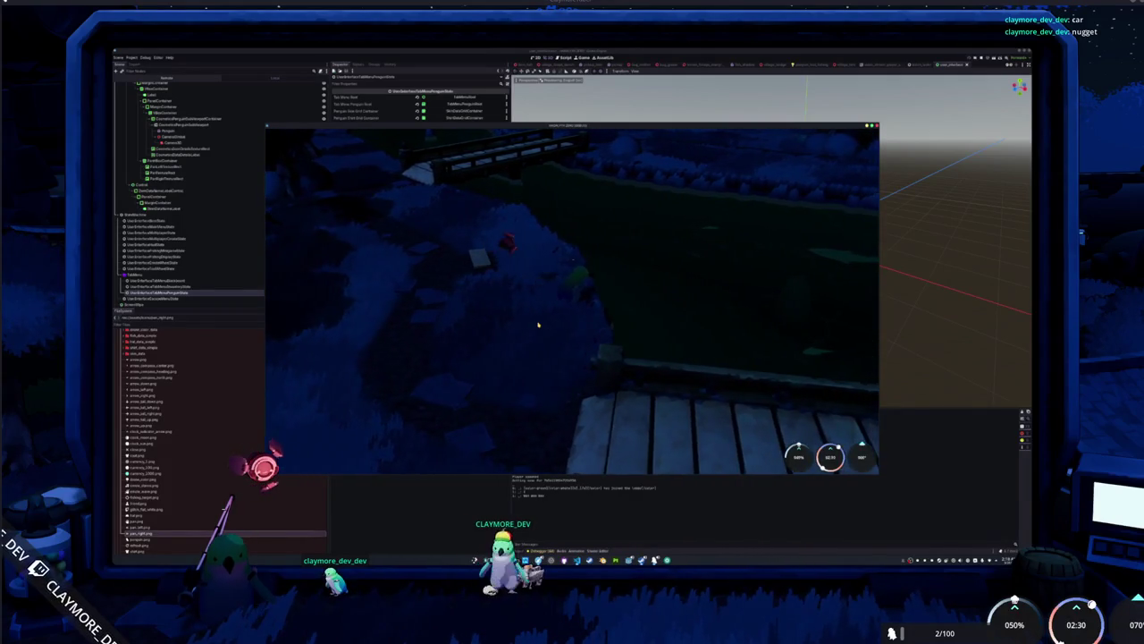
pyautogui.press('w')
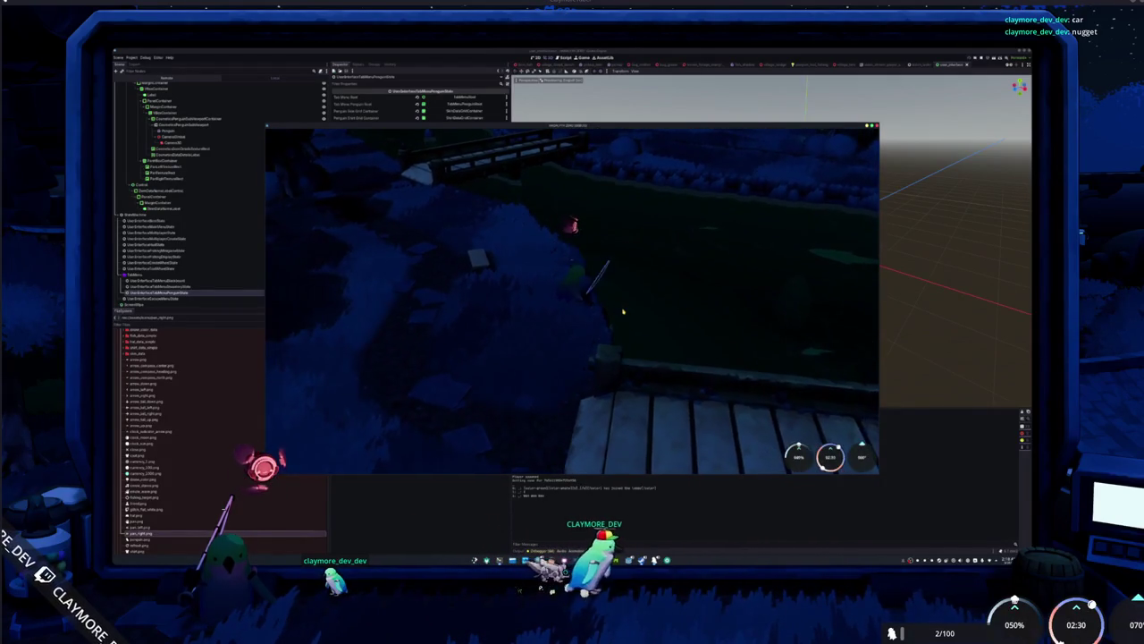
pyautogui.press('w')
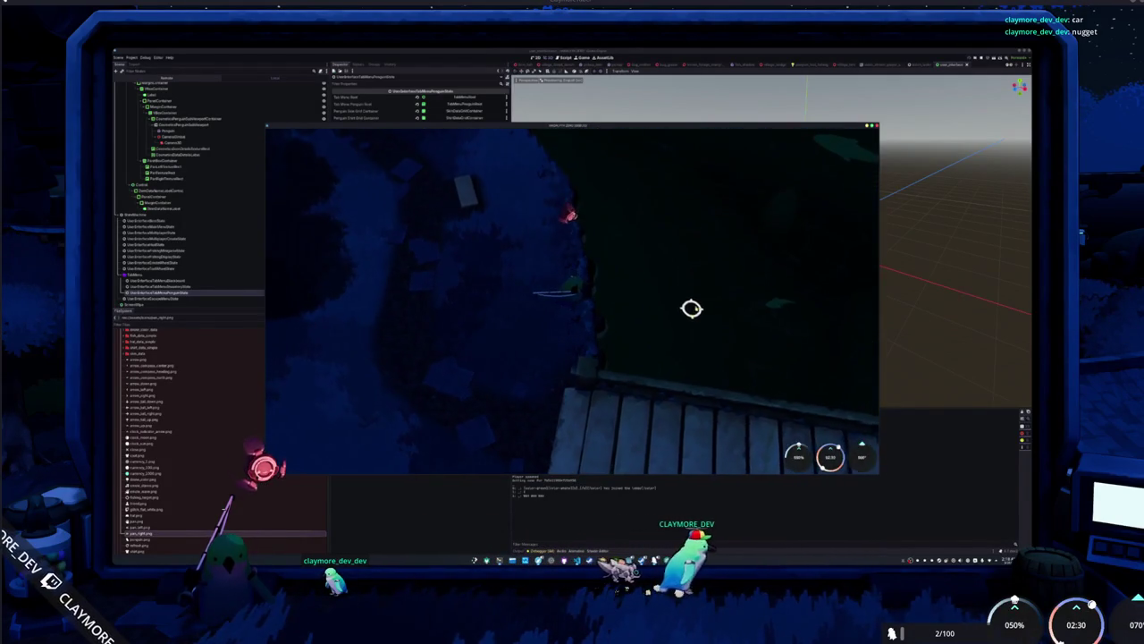
pyautogui.press('w')
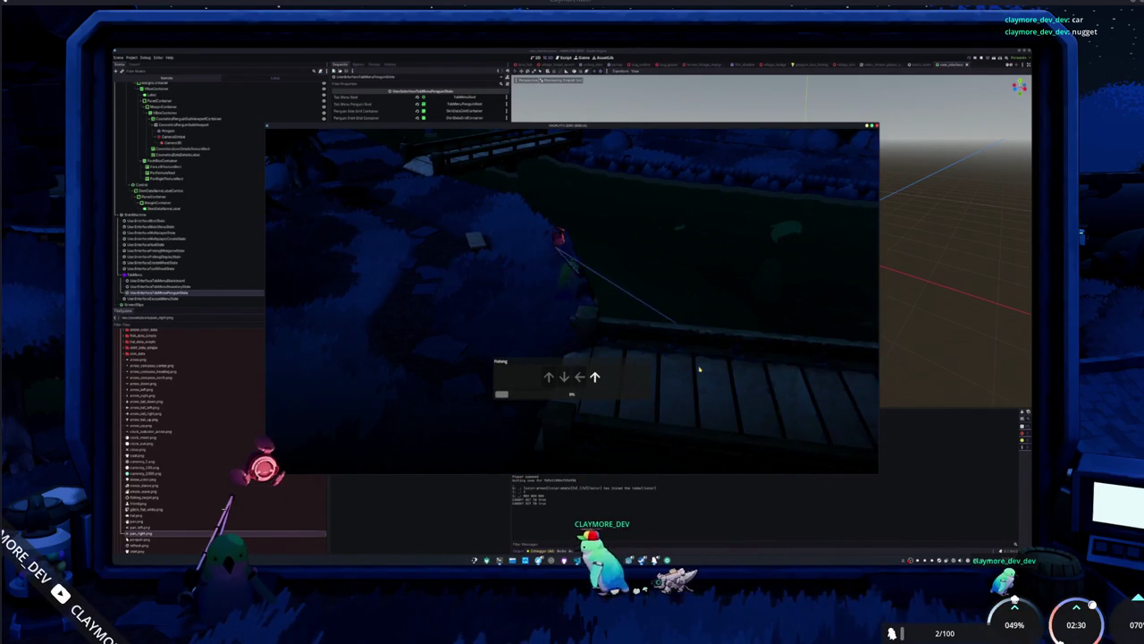
# Enter the first fishing arrow sequence: Right, Left, Down, Left, Right.
pyautogui.press('Right')
pyautogui.press('Right')
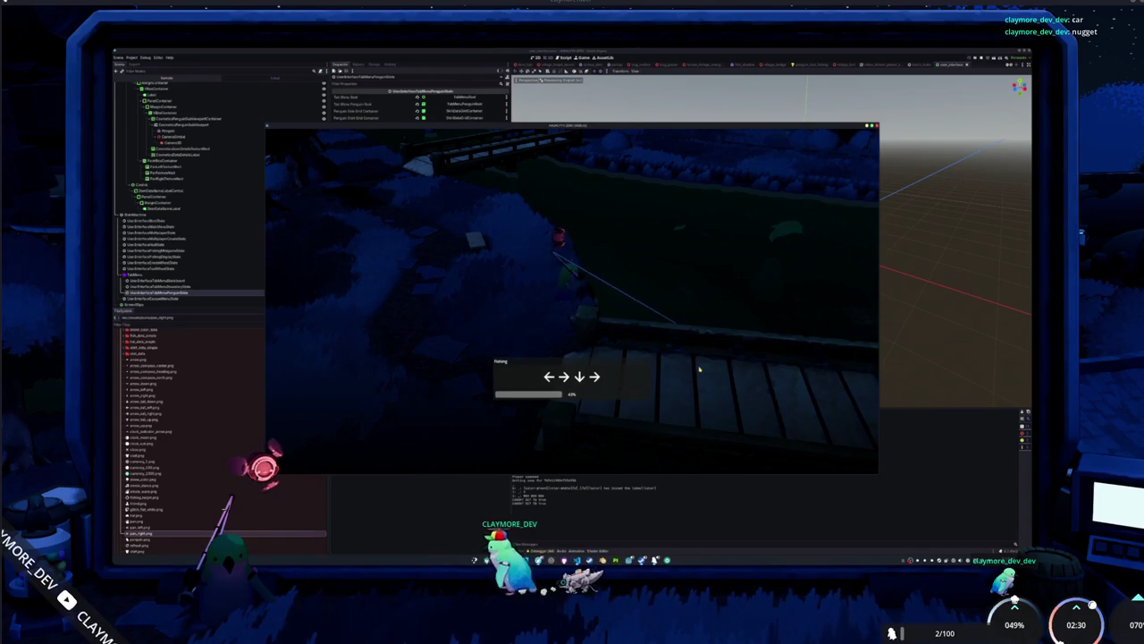
pyautogui.press('Left')
pyautogui.press('Left')
pyautogui.press('Left')
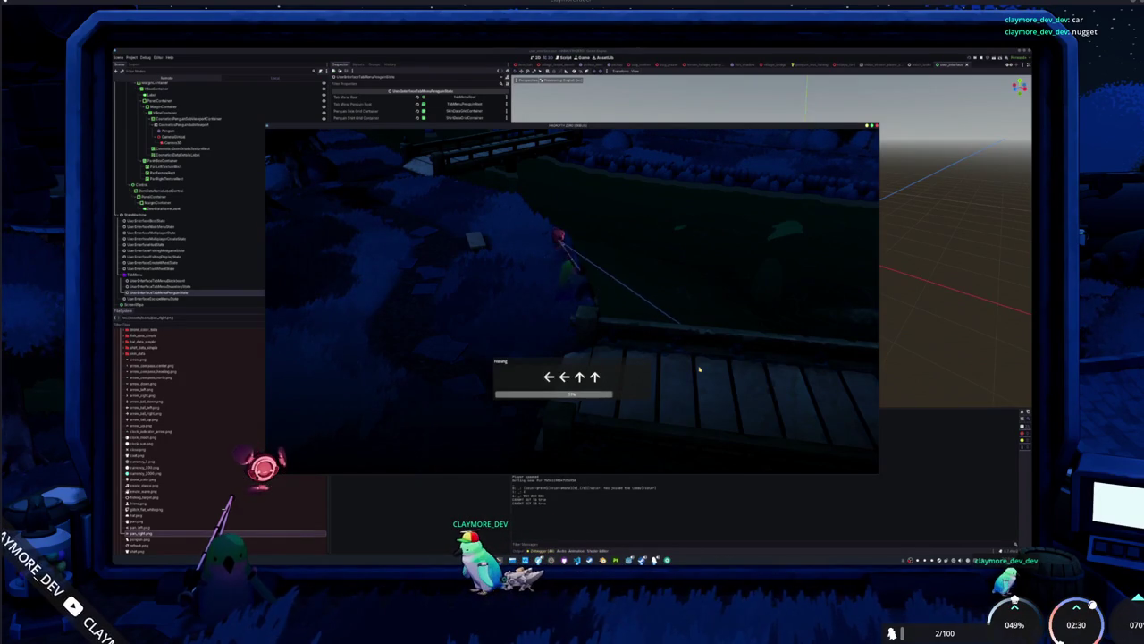
pyautogui.press('Down')
pyautogui.press('Left')
pyautogui.press('Right')
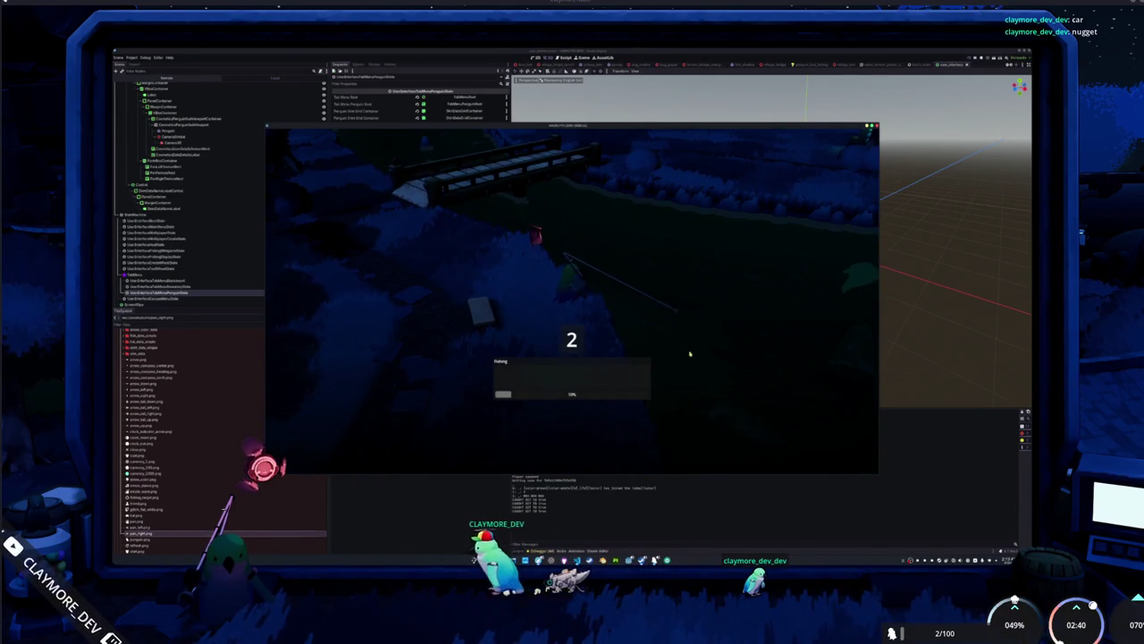
# Finish the second arrow sequence to catch the Brook Stickleback, then open the inventory.
pyautogui.press('Right')
pyautogui.press('Down')
pyautogui.press('Right')
pyautogui.press('Down')
pyautogui.press('Left')
pyautogui.press('Left')
pyautogui.press('Left')
pyautogui.press('Down')
pyautogui.press('Up')
pyautogui.press('Up')
pyautogui.press('Right')
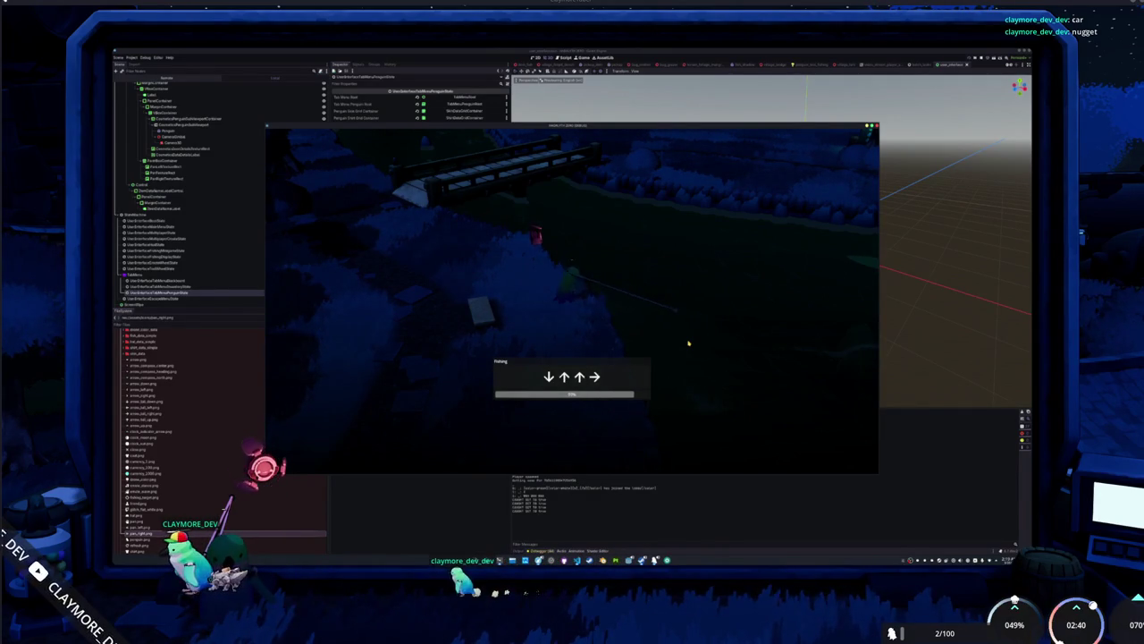
pyautogui.press('Right')
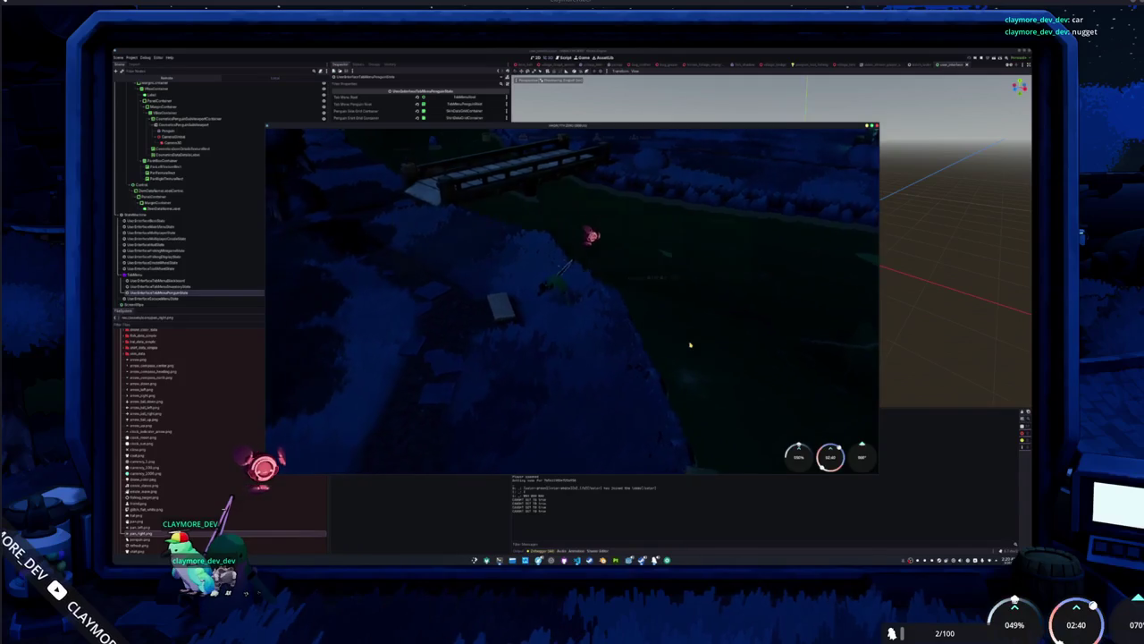
pyautogui.press('i')
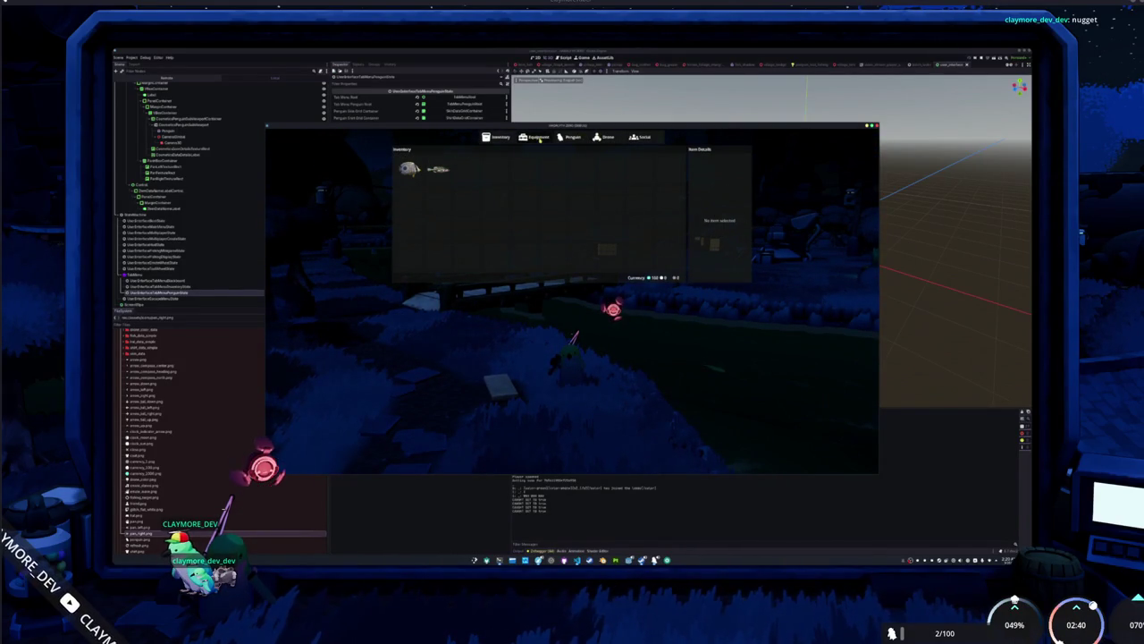
# Pick the green skin in the Penguin tab, close the inventory, and quit to desktop.
pyautogui.click(566, 138)
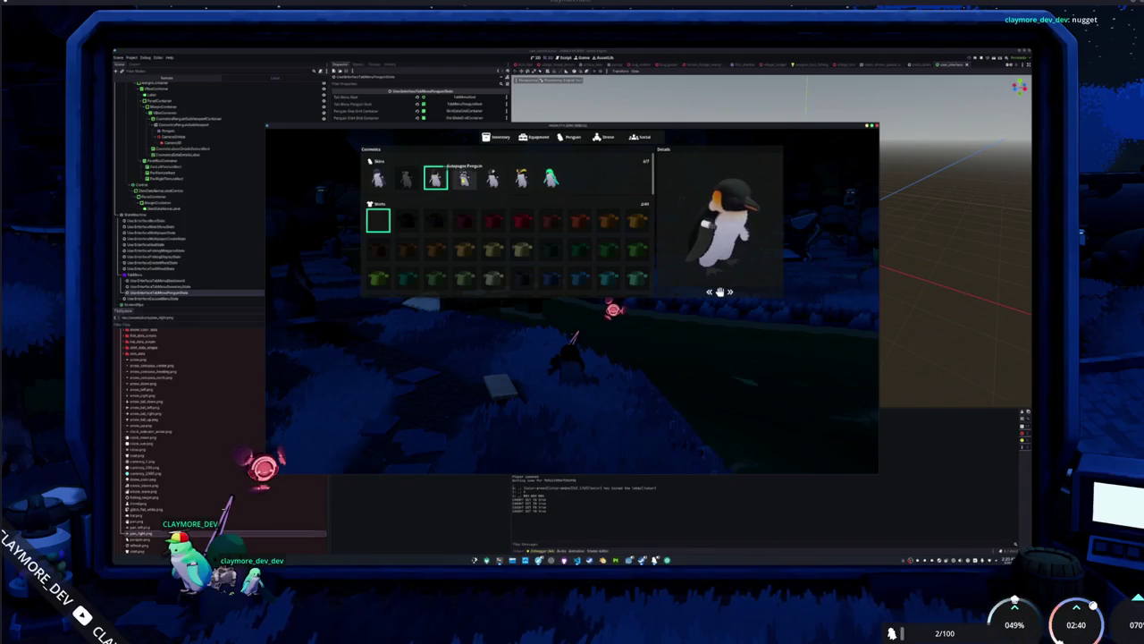
pyautogui.click(551, 178)
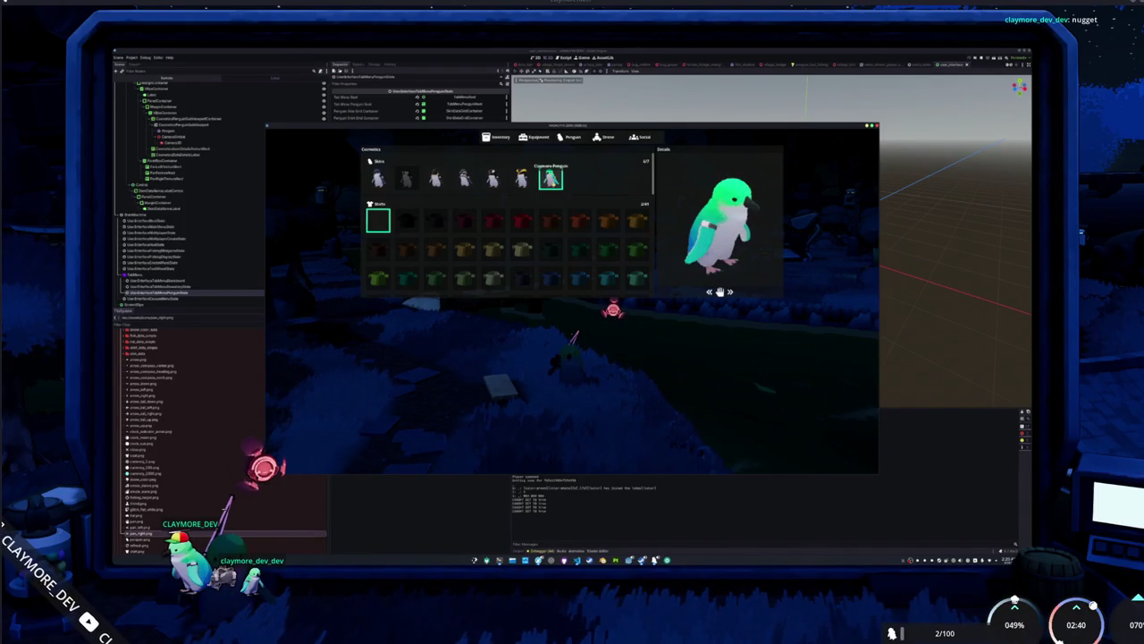
pyautogui.scroll(1, 550, 211)
pyautogui.scroll(-2, 541, 213)
pyautogui.scroll(2, 534, 215)
pyautogui.scroll(-1, 527, 216)
pyautogui.scroll(-2, 520, 220)
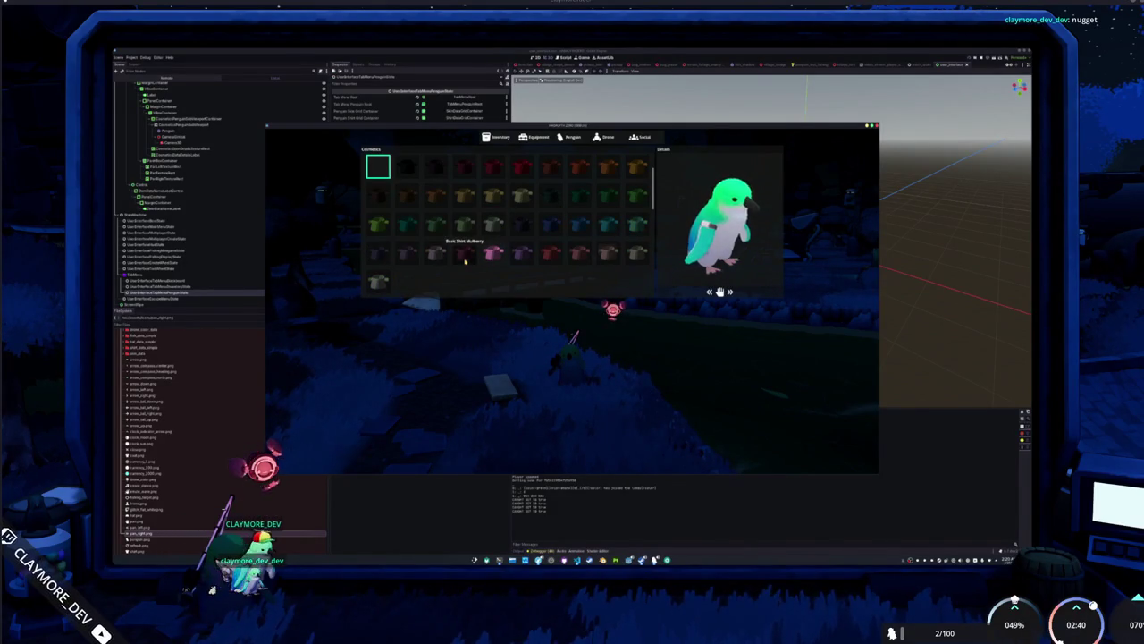
pyautogui.press('Escape')
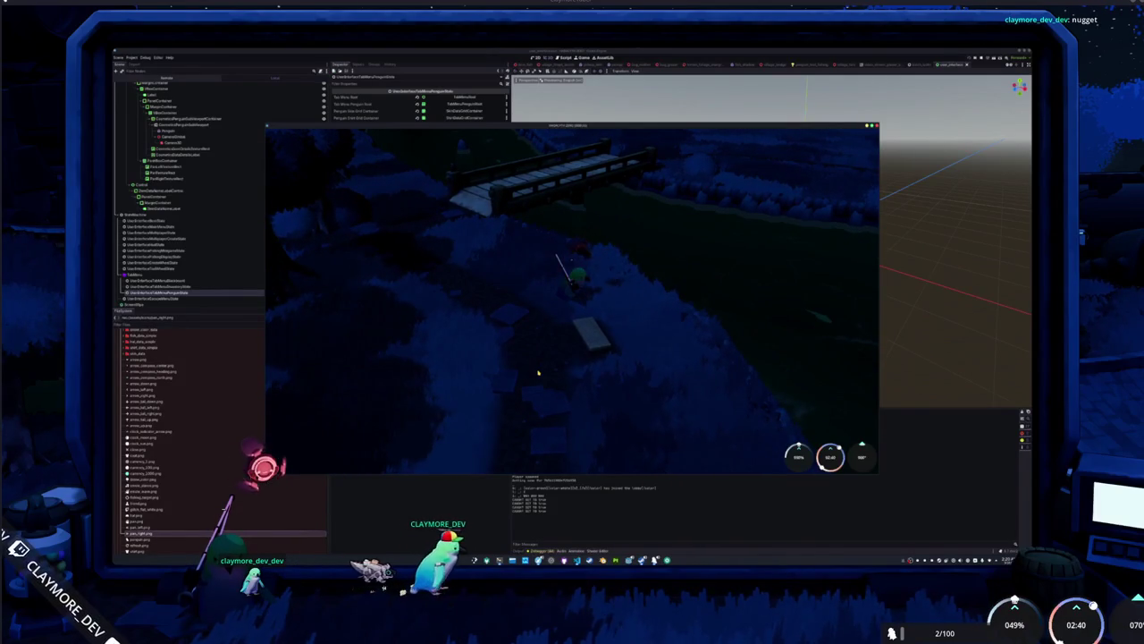
pyautogui.press('Escape')
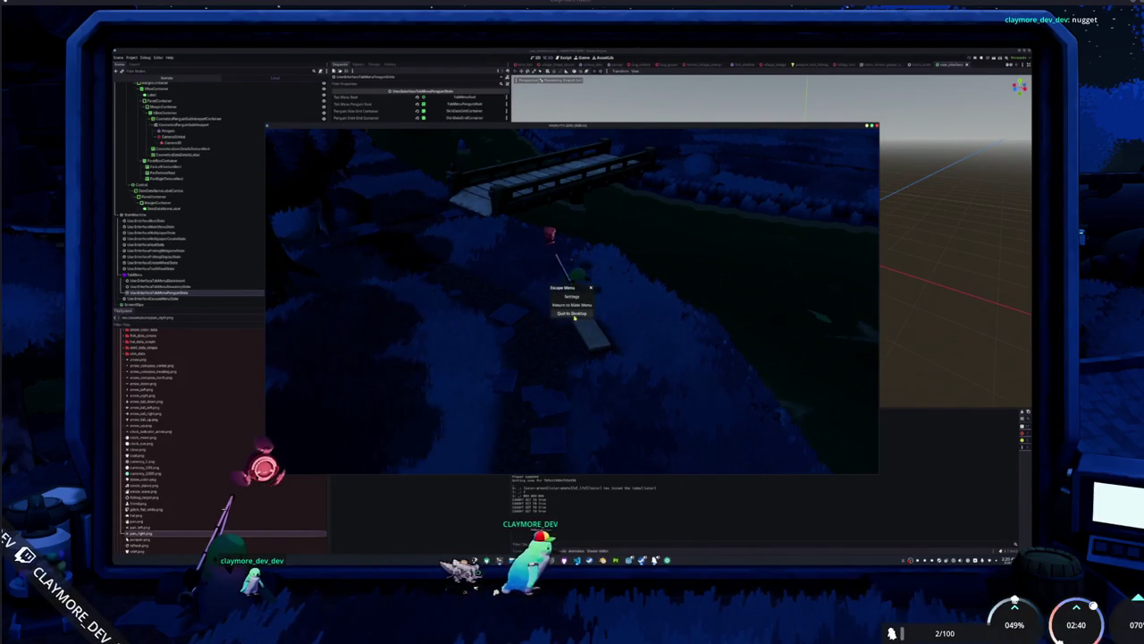
pyautogui.click(575, 315)
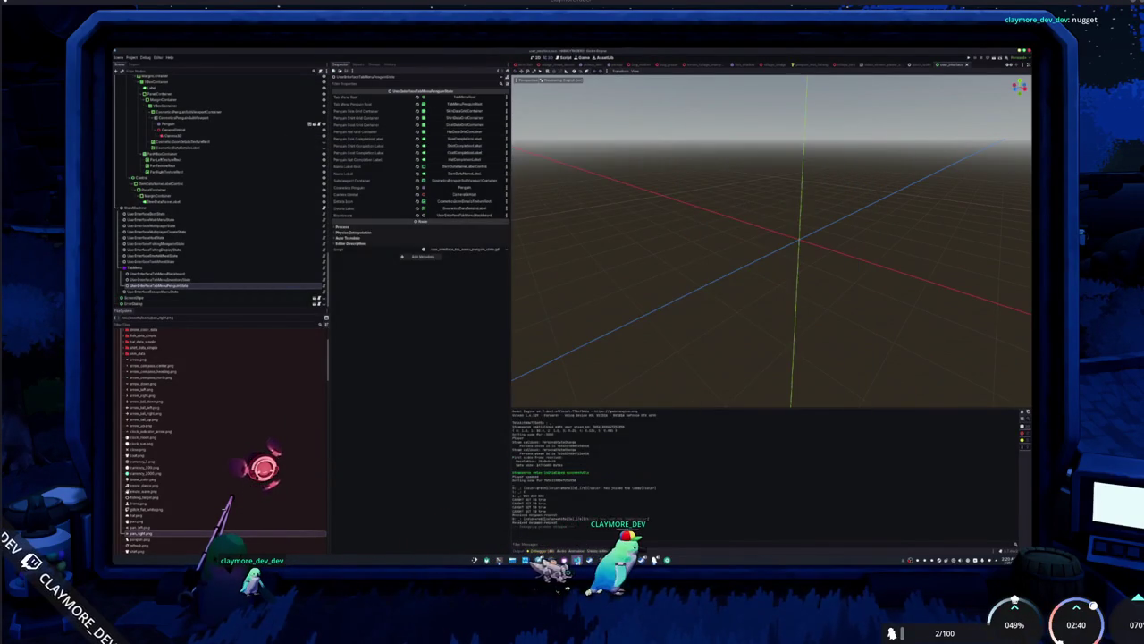
# Delete the placeholder pass and call _update_penguin_cosmetics() after _initialize_cosmetics() in _ready.
pyautogui.hotkey('alt', 'Tab')
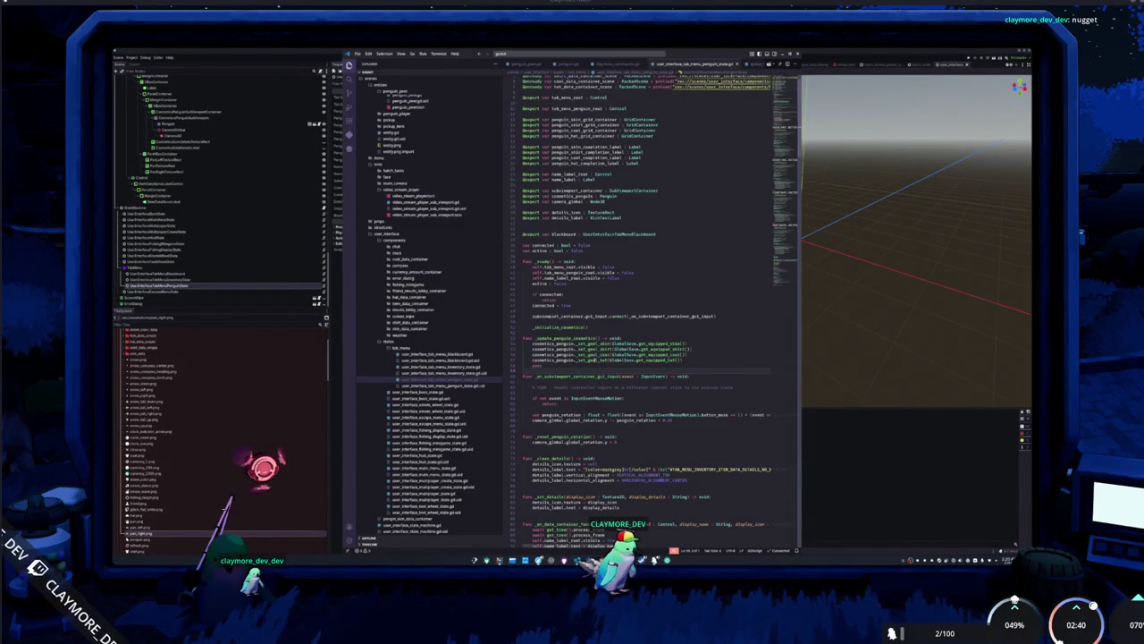
pyautogui.click(590, 349)
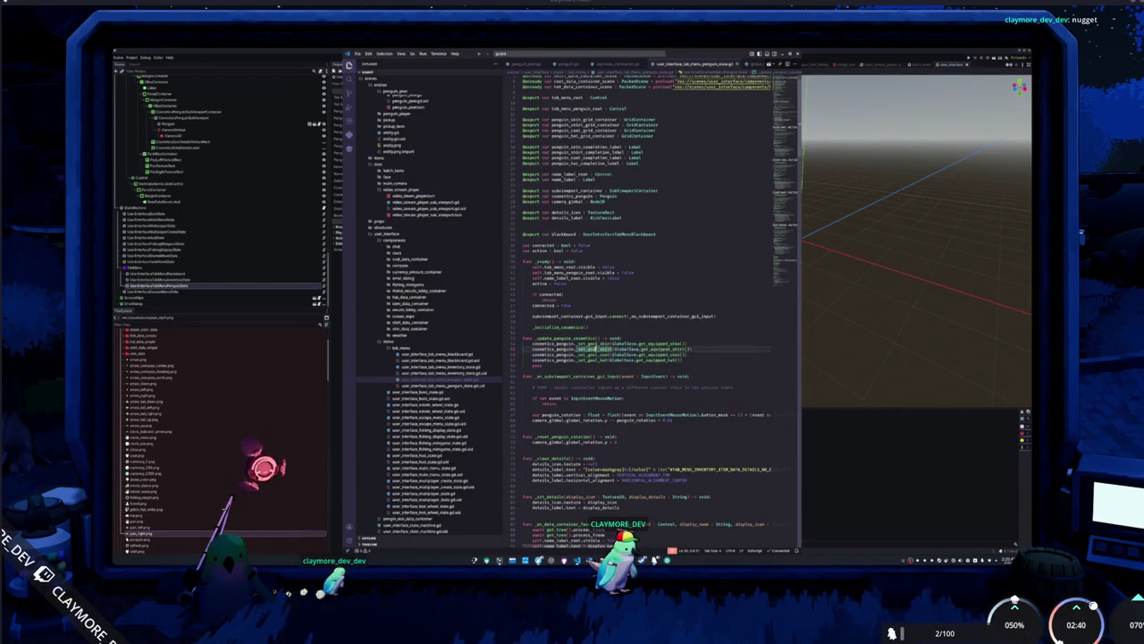
pyautogui.doubleClick(534, 366)
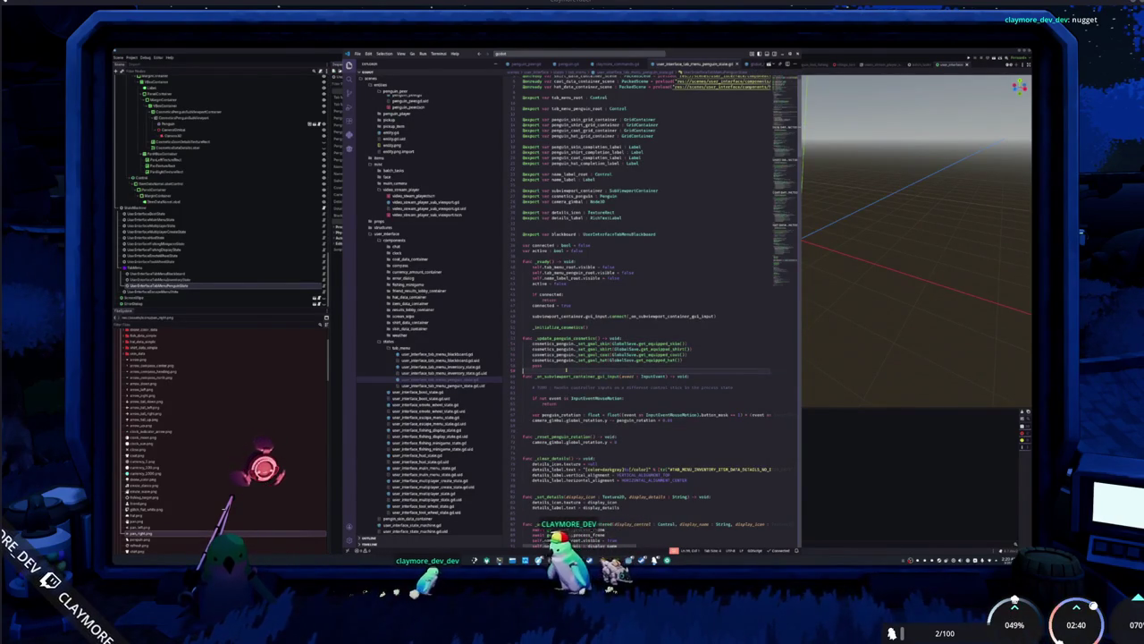
pyautogui.press('BackSpace')
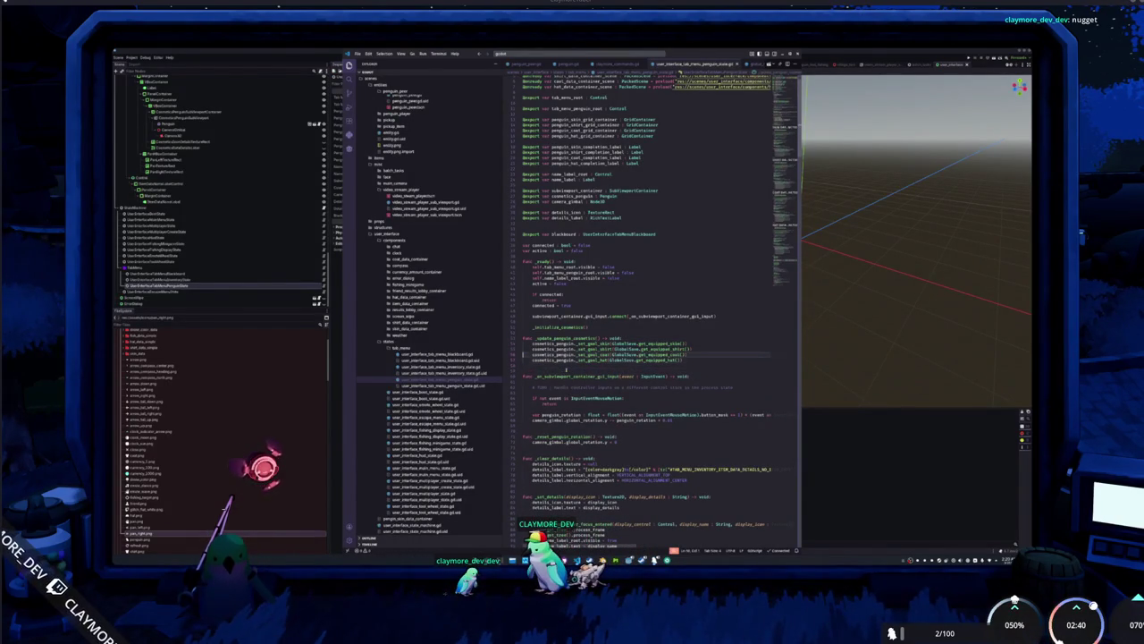
pyautogui.press('Return')
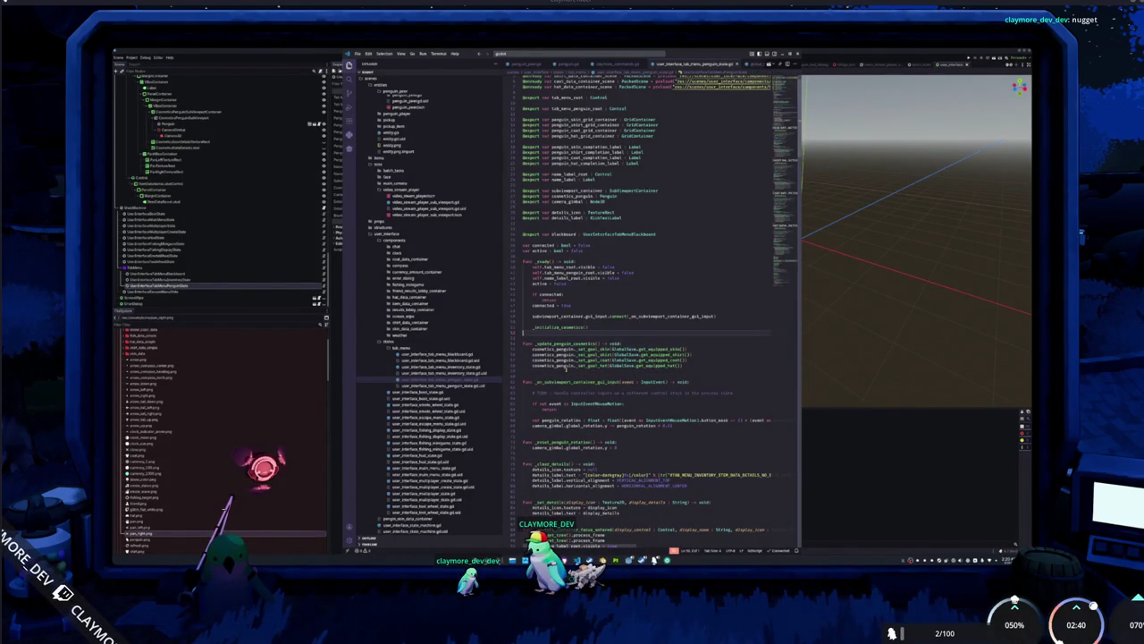
pyautogui.write('_update')
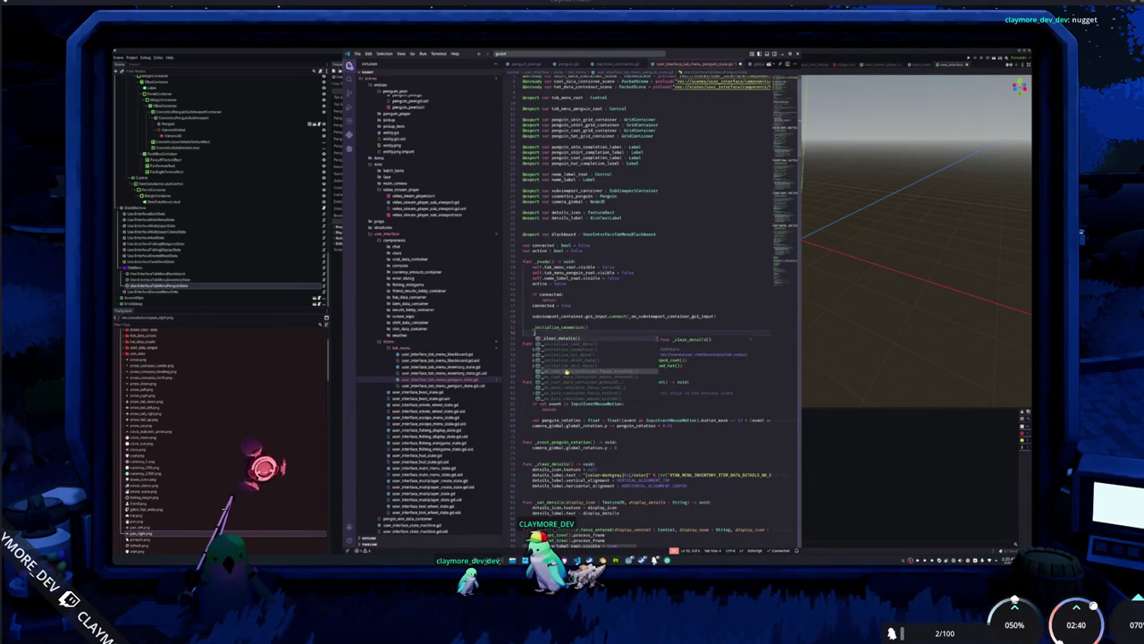
pyautogui.press('Return')
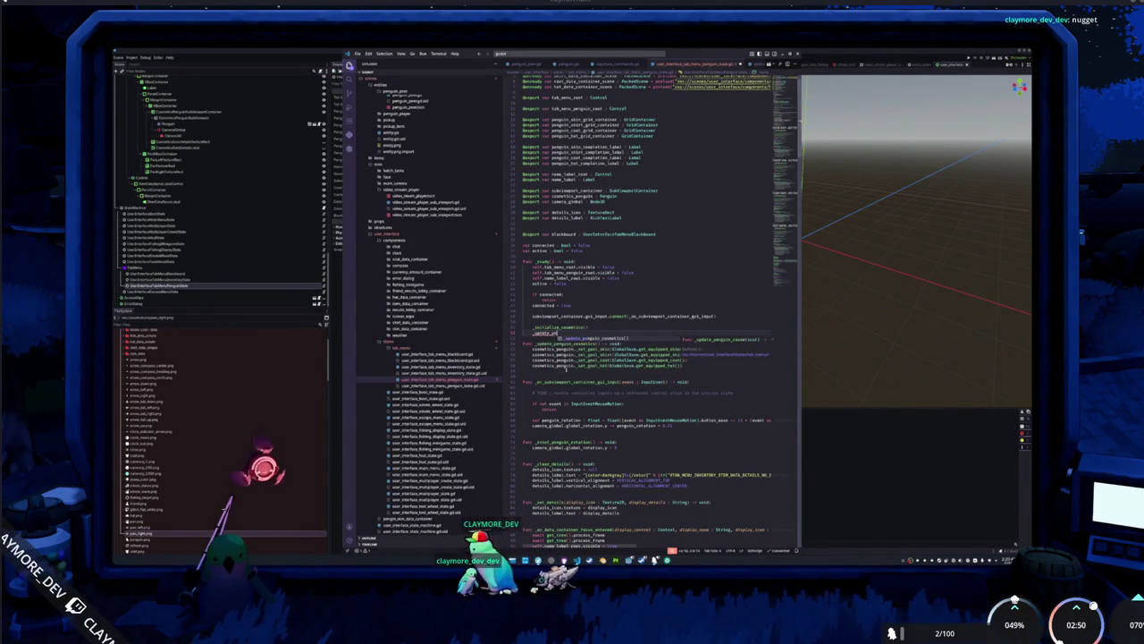
pyautogui.press('Return')
pyautogui.click(526, 376)
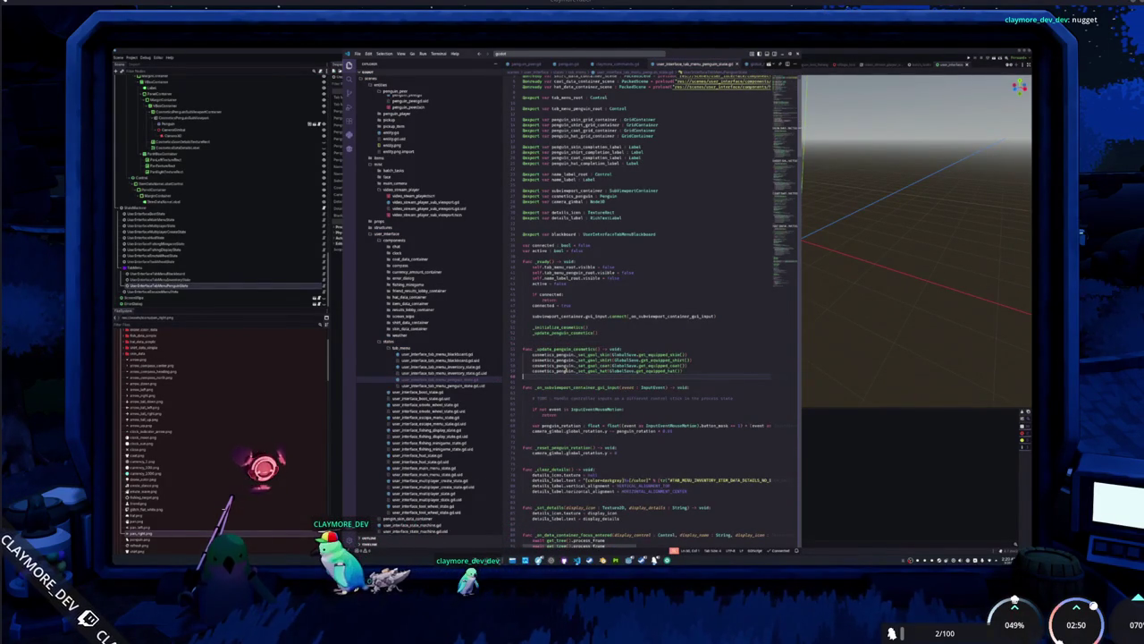
pyautogui.press('Down')
pyautogui.press('Down')
pyautogui.press('Down')
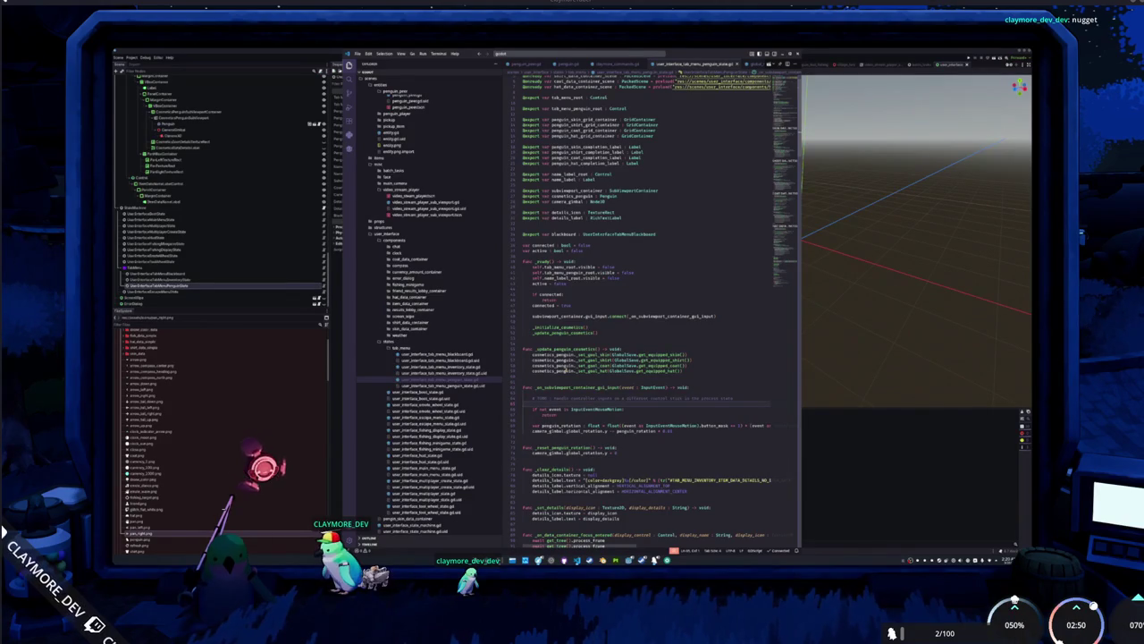
# Set the pan arrow TextureRect's Mouse Filter to Ignore in the Inspector.
pyautogui.click(830, 421)
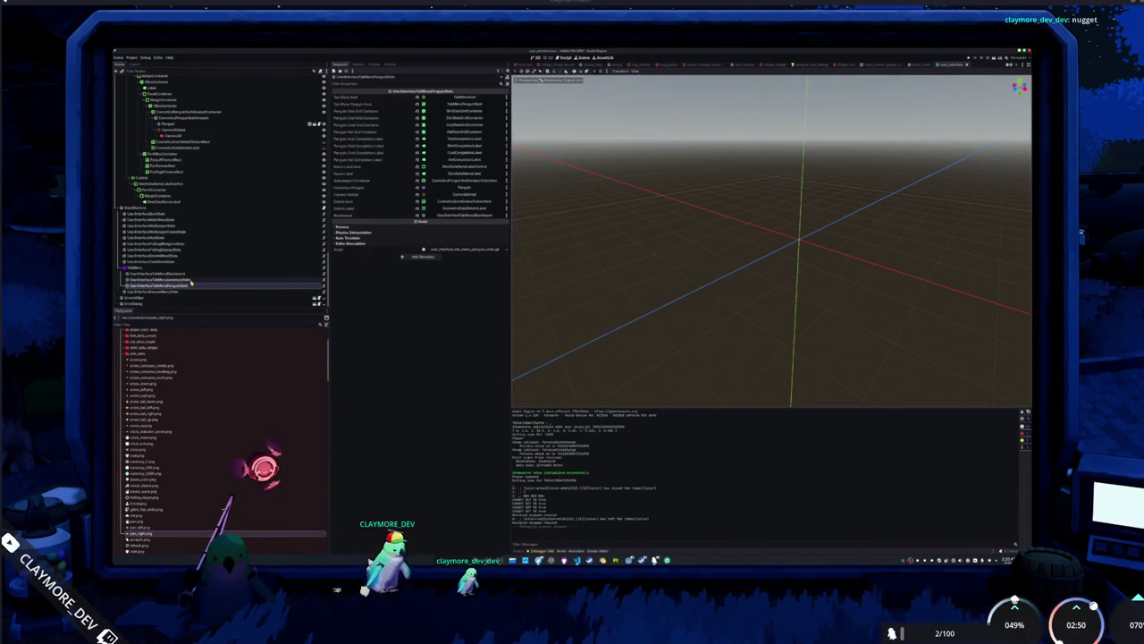
pyautogui.click(161, 154)
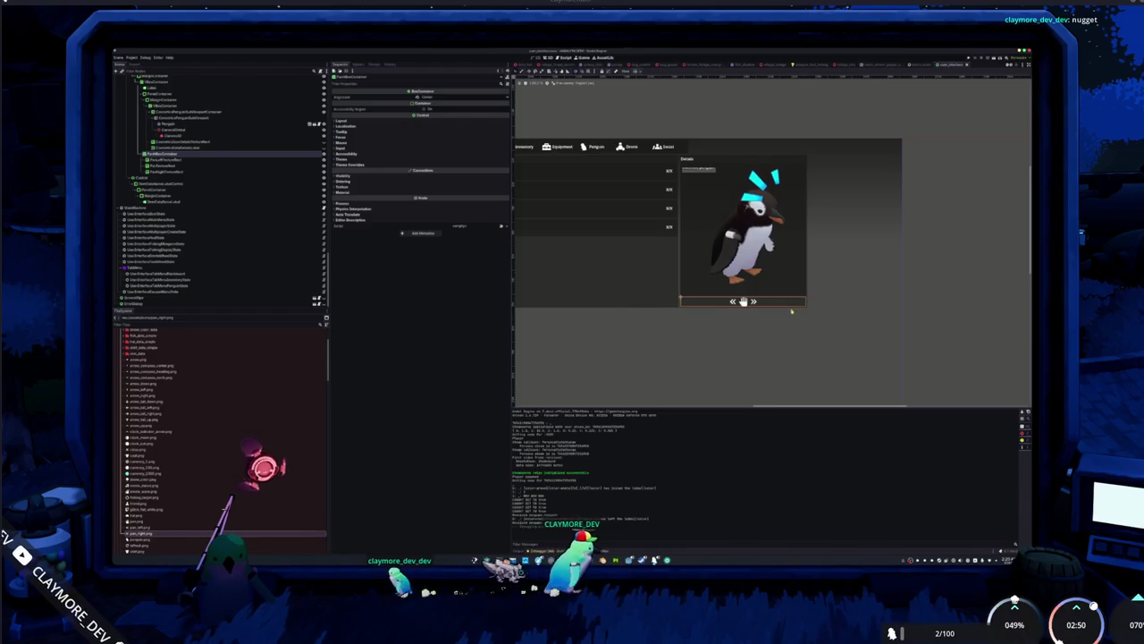
pyautogui.click(166, 159)
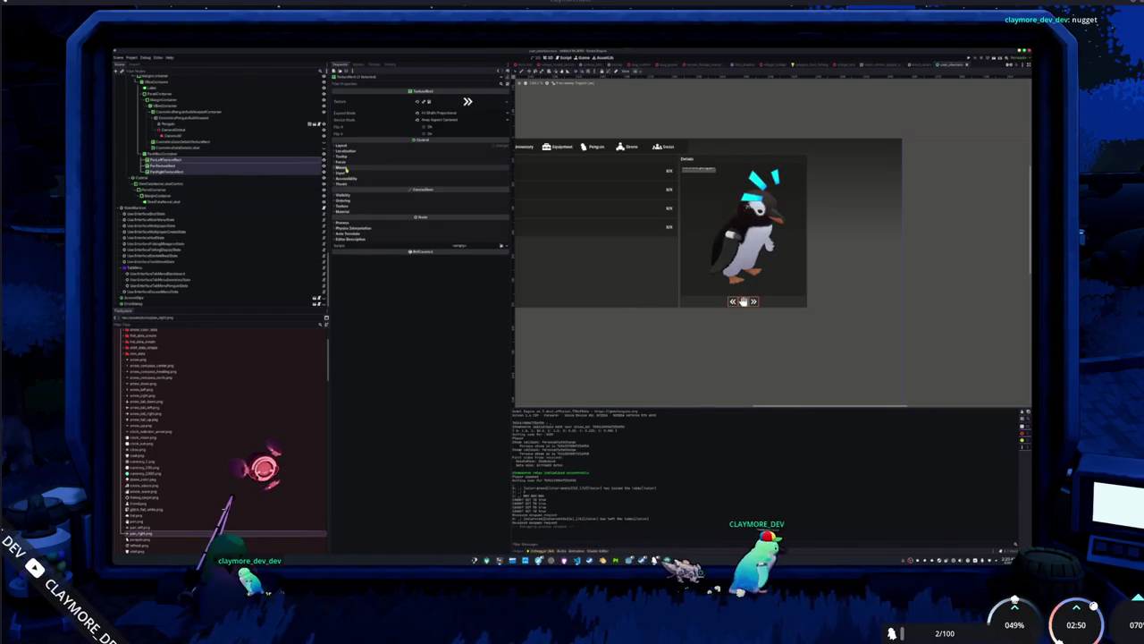
pyautogui.click(420, 169)
pyautogui.click(438, 174)
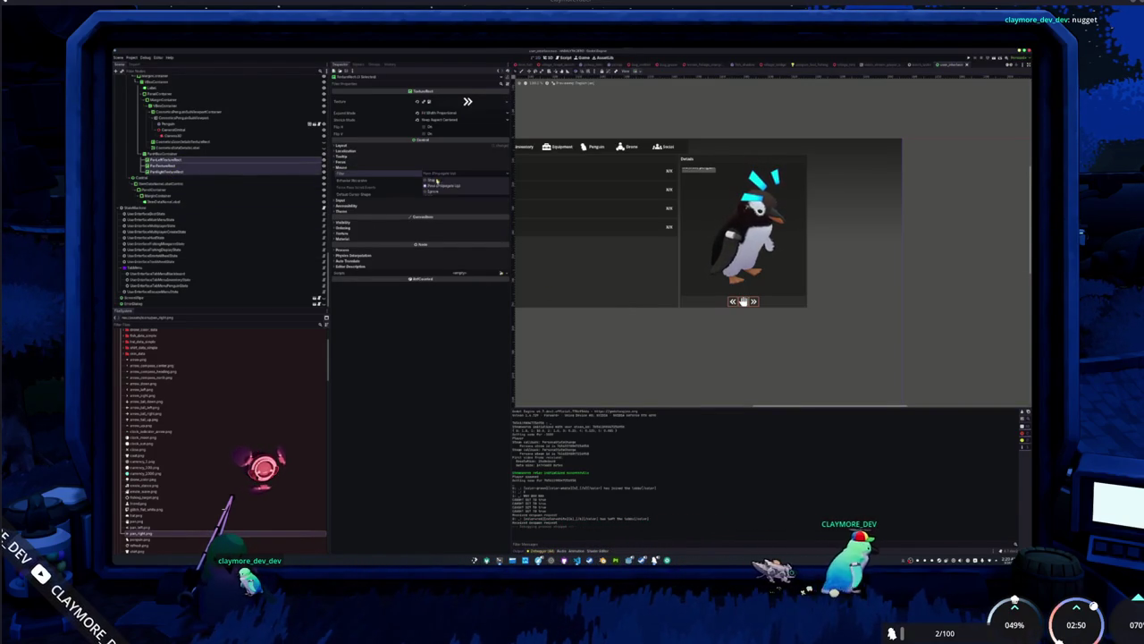
pyautogui.click(438, 192)
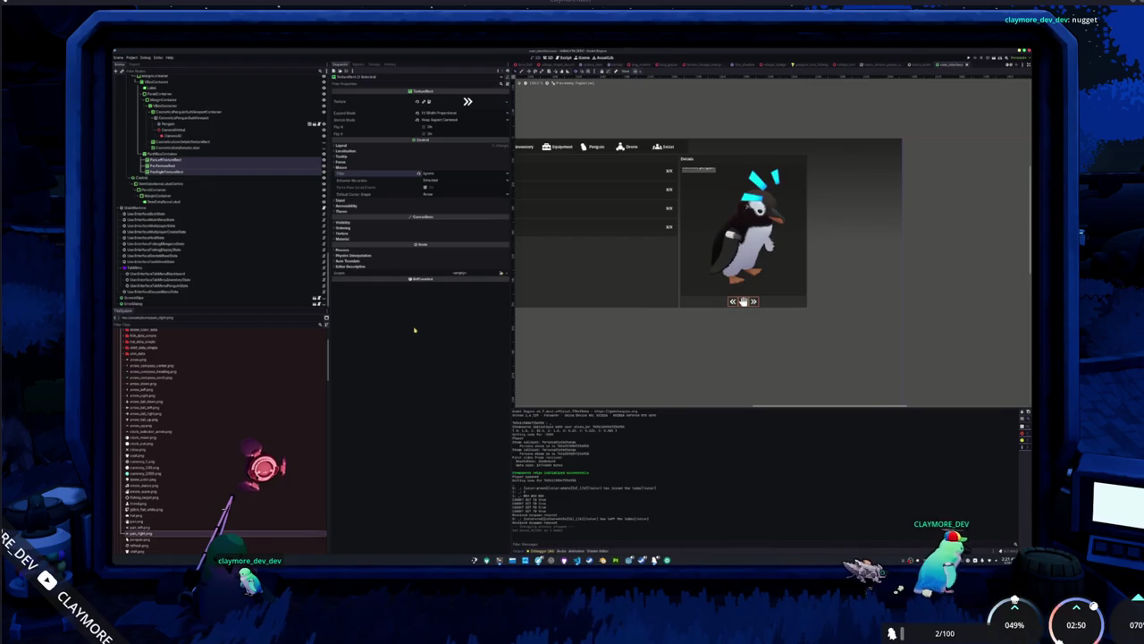
# Inspect the PanBoxContainer and the tab-menu state node, then open the state script in VS Code.
pyautogui.click(165, 154)
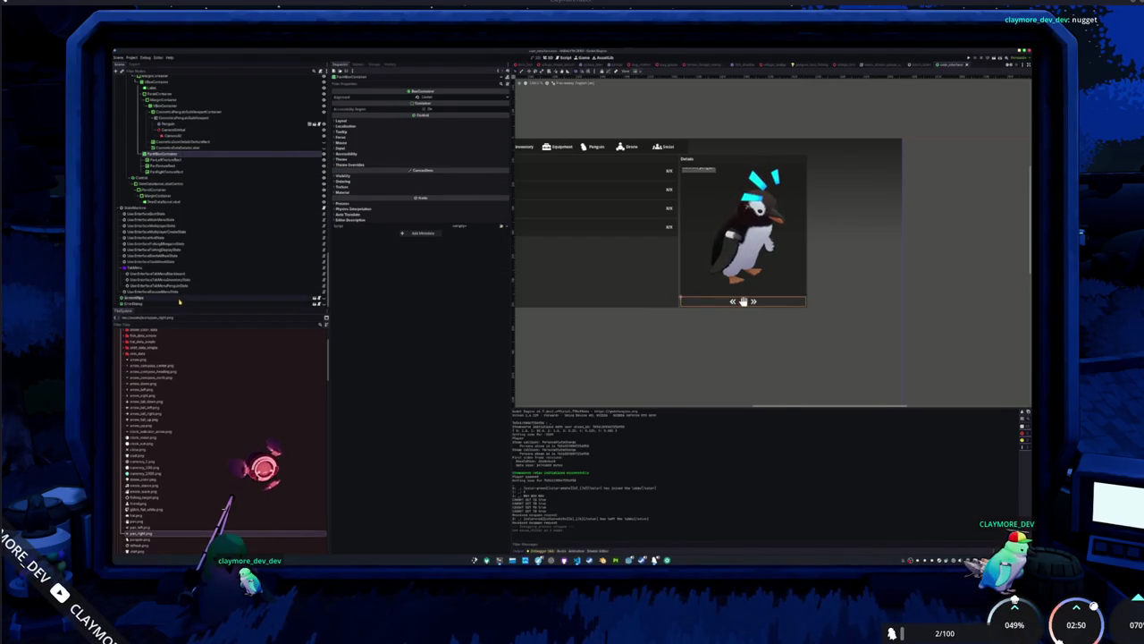
pyautogui.click(184, 286)
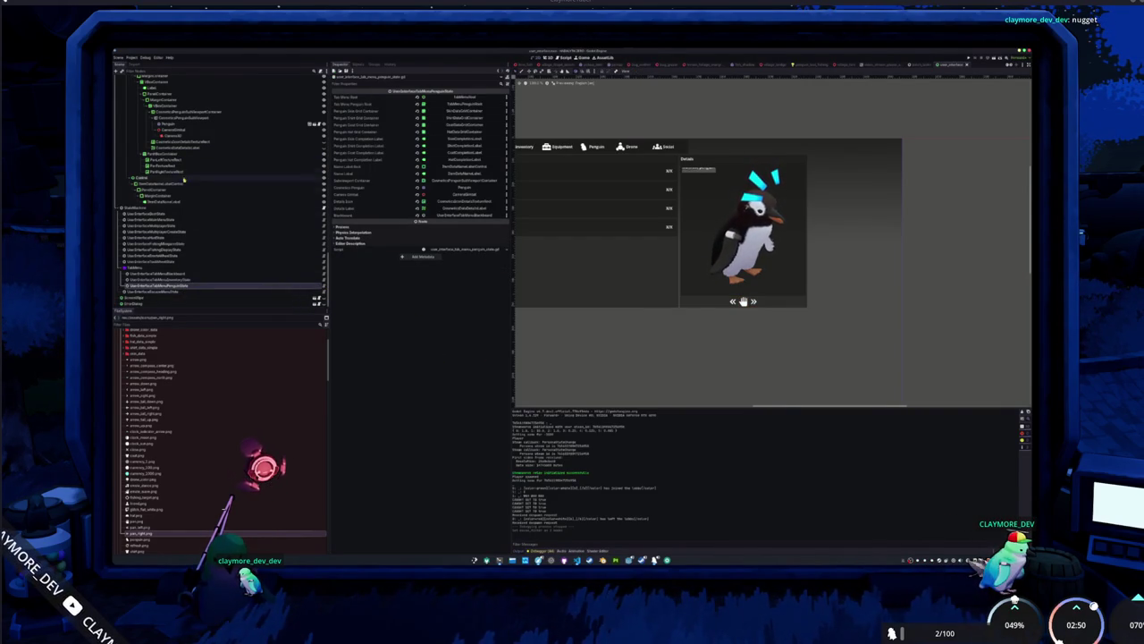
pyautogui.click(179, 154)
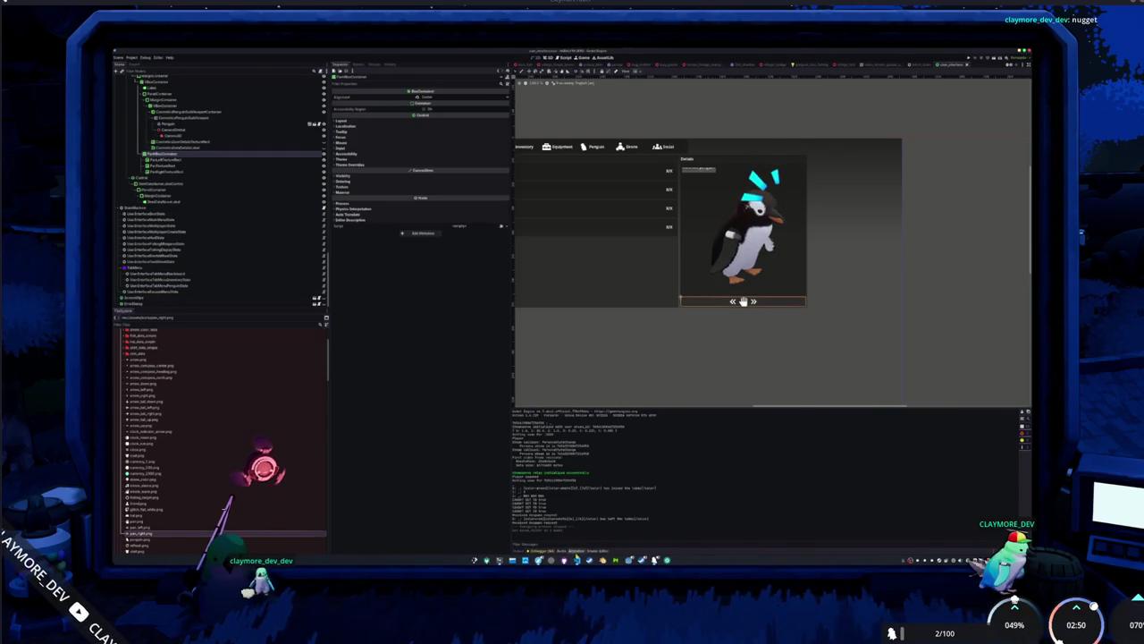
pyautogui.hotkey('alt', 'Tab')
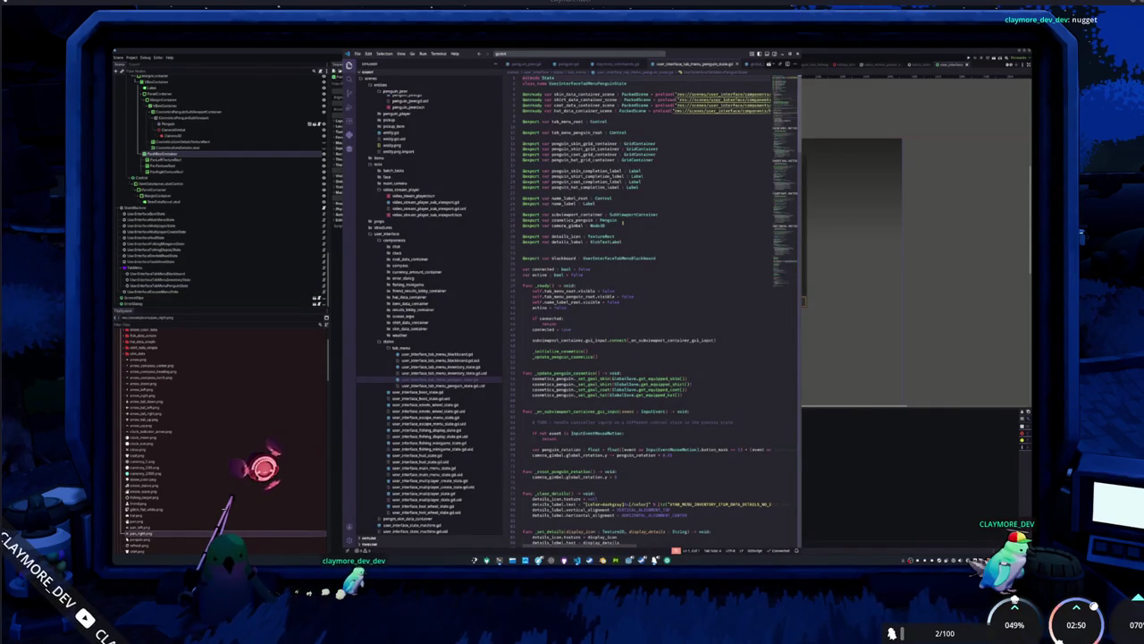
pyautogui.doubleClick(618, 220)
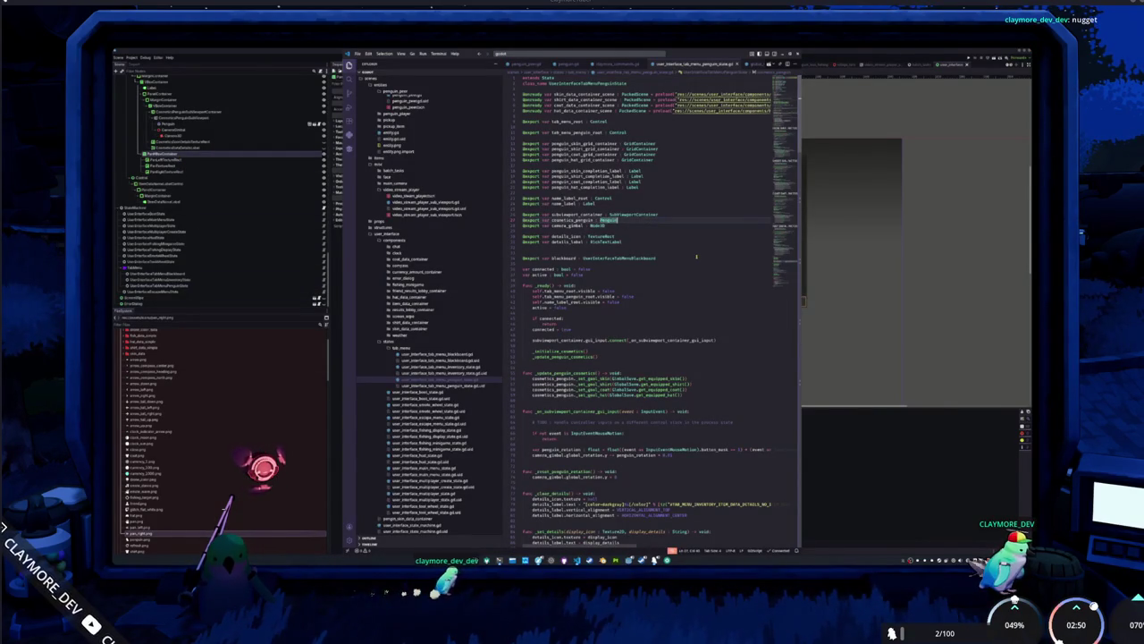
pyautogui.press('Home')
pyautogui.press('Return')
pyautogui.write('@export var na')
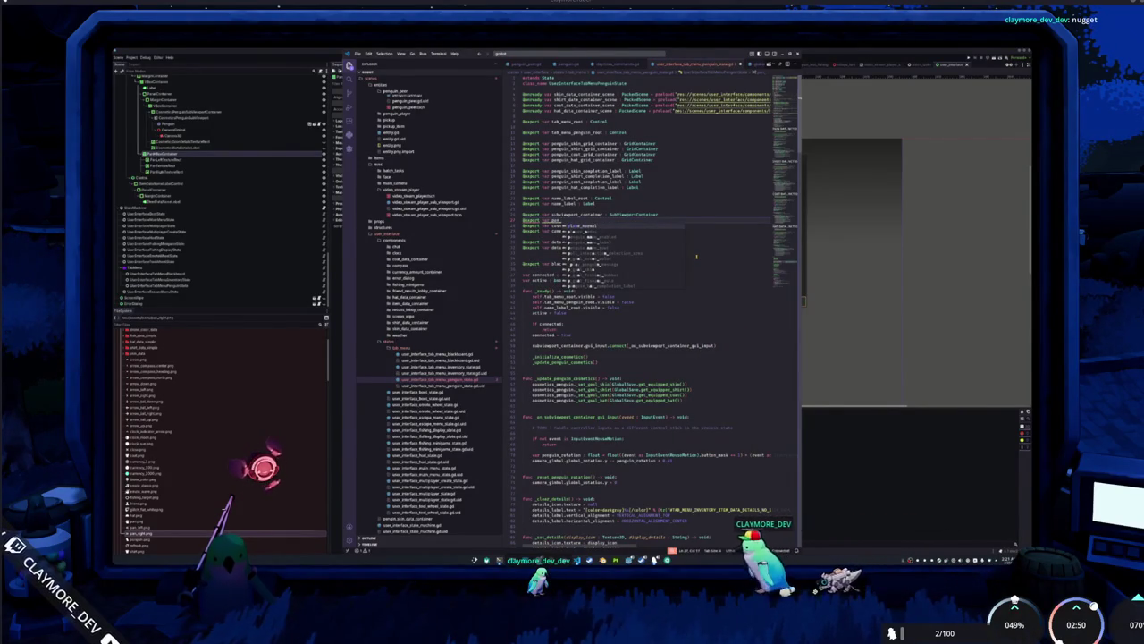
pyautogui.write('m')
pyautogui.press('Escape')
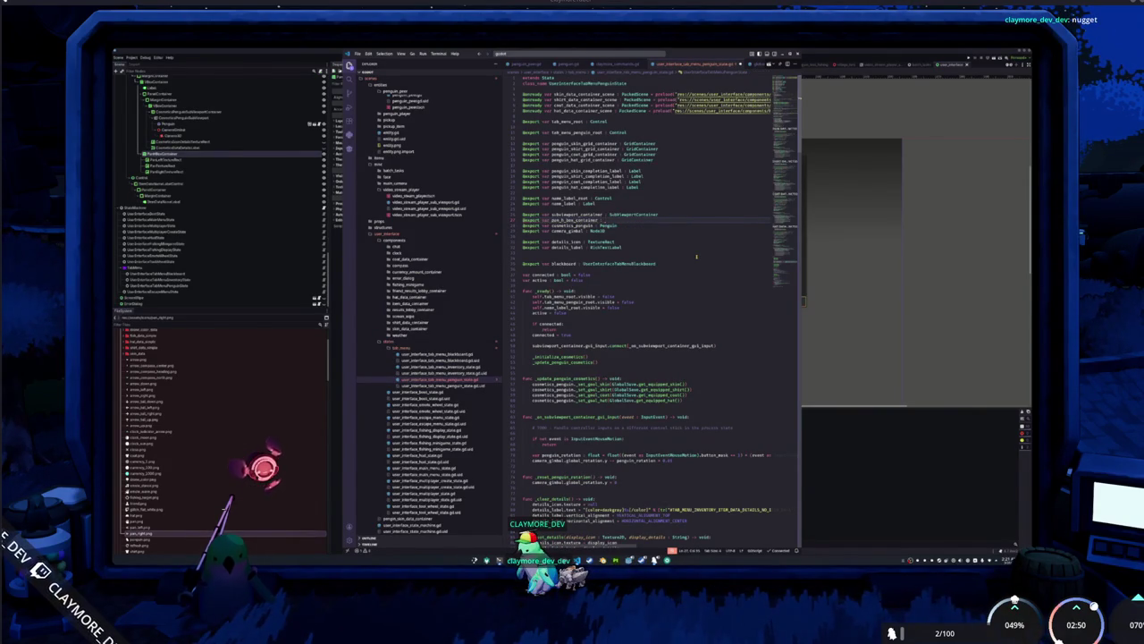
pyautogui.write('HBox')
pyautogui.press('Return')
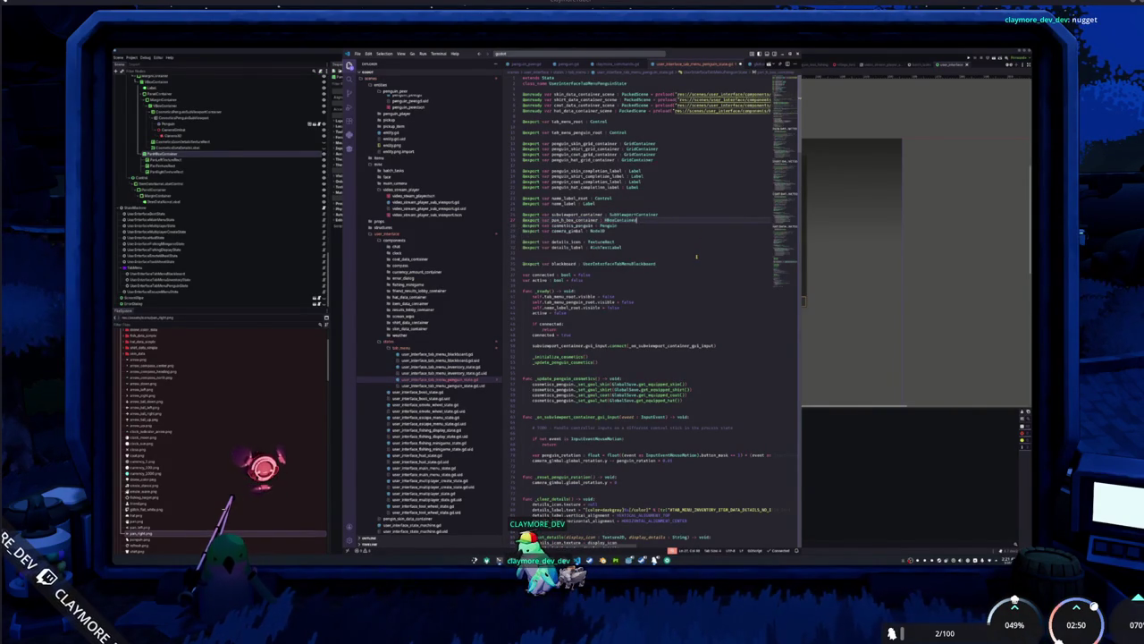
# Connect pan_h_box_container.gui_input to _on_pan_gui_input in _ready, then return to Godot.
pyautogui.press('Down')
pyautogui.press('Down')
pyautogui.press('Down')
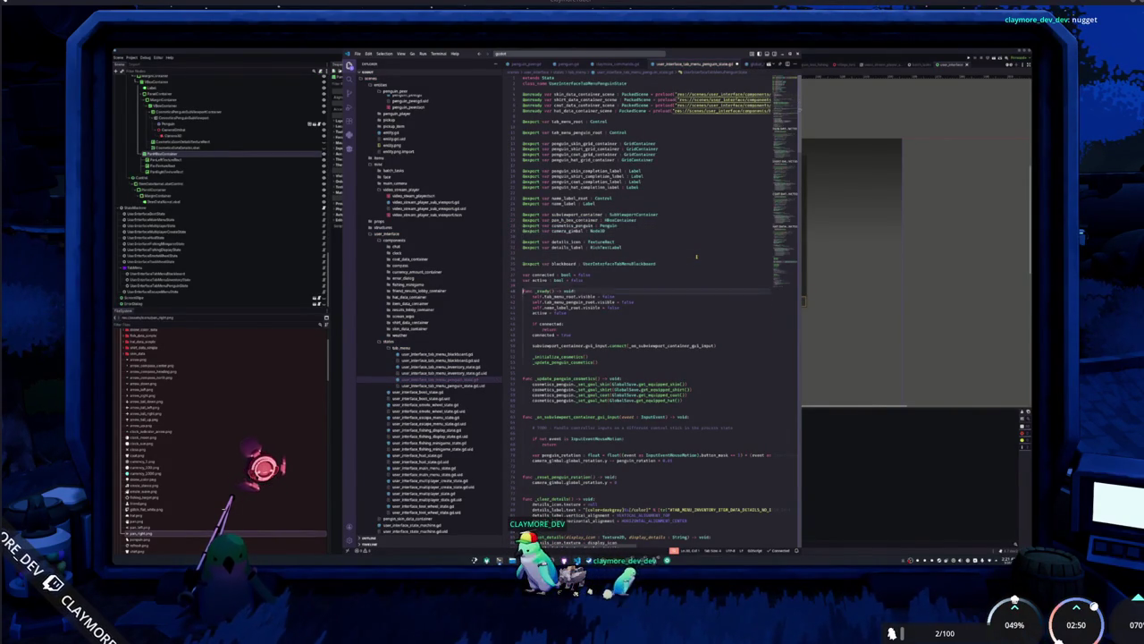
pyautogui.press('End')
pyautogui.press('Return')
pyautogui.write('pus_h_box_container.gui_input.connect')
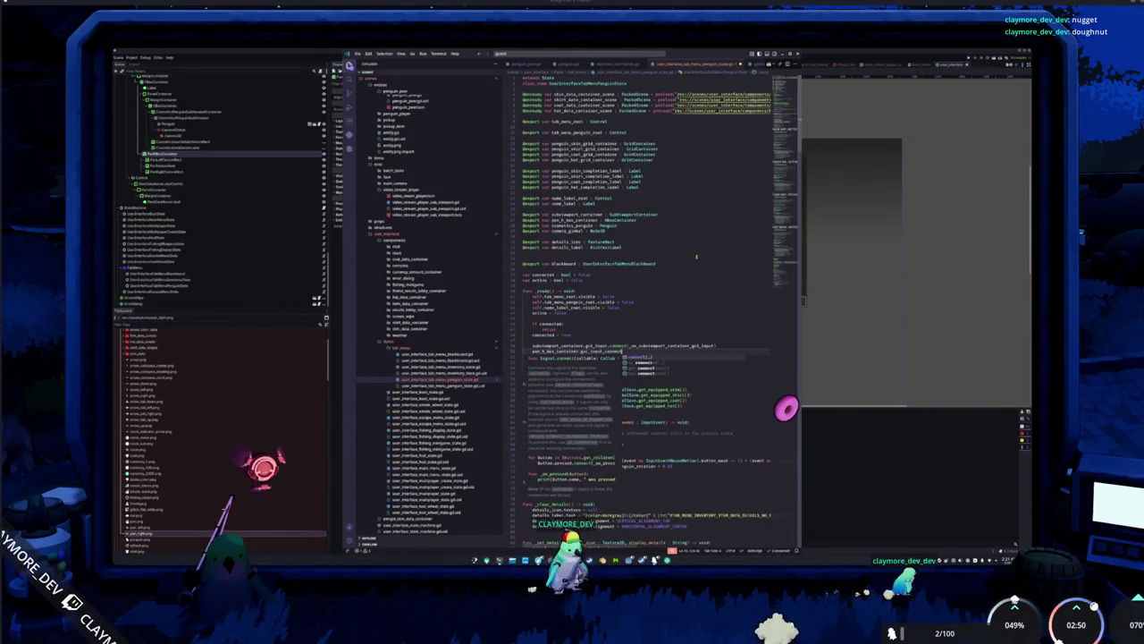
pyautogui.write('(_on')
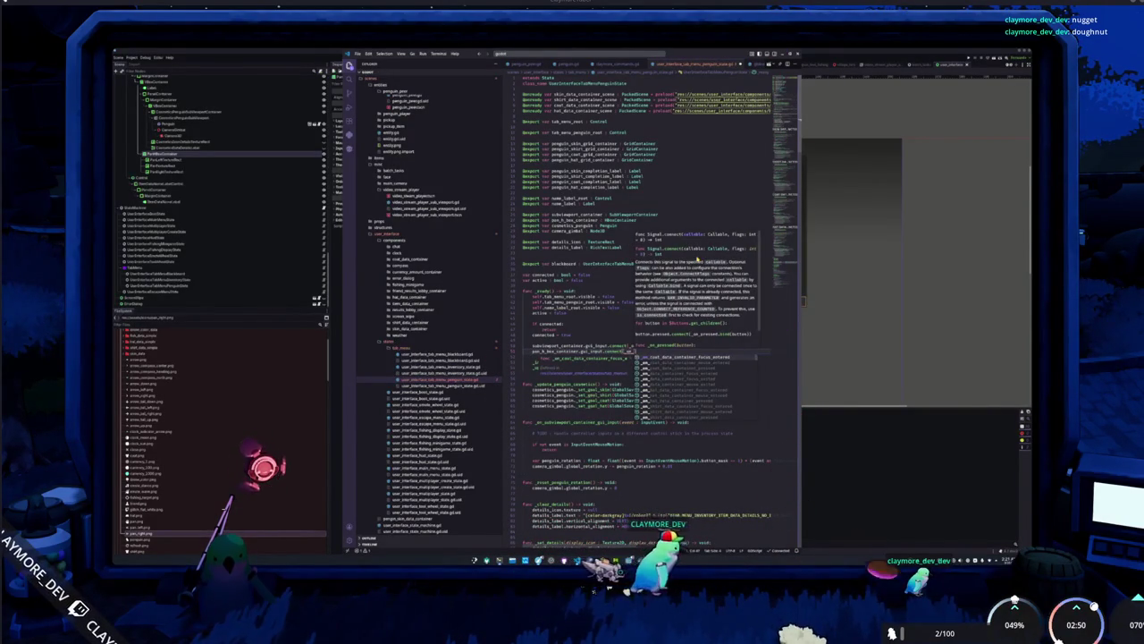
pyautogui.write('_gui_input')
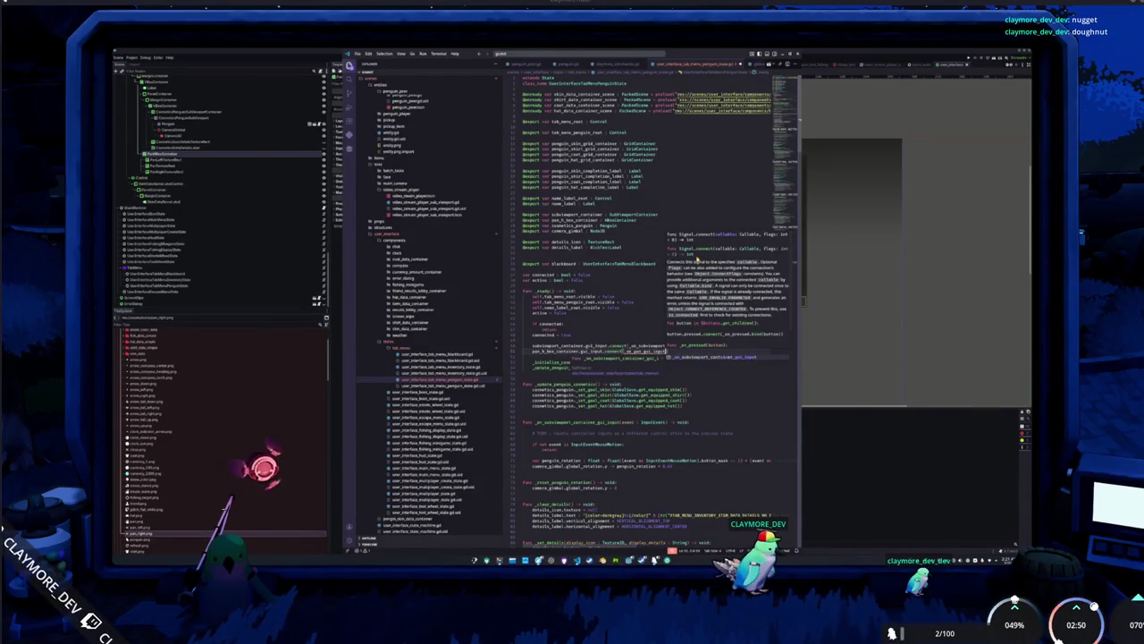
pyautogui.press('Return')
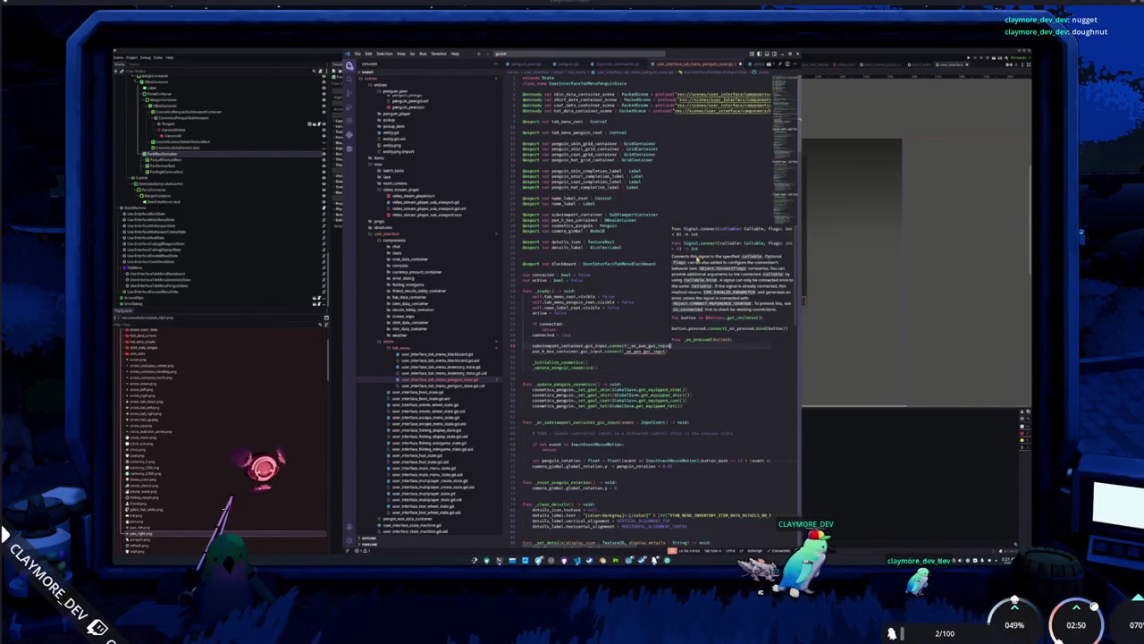
pyautogui.press('Down')
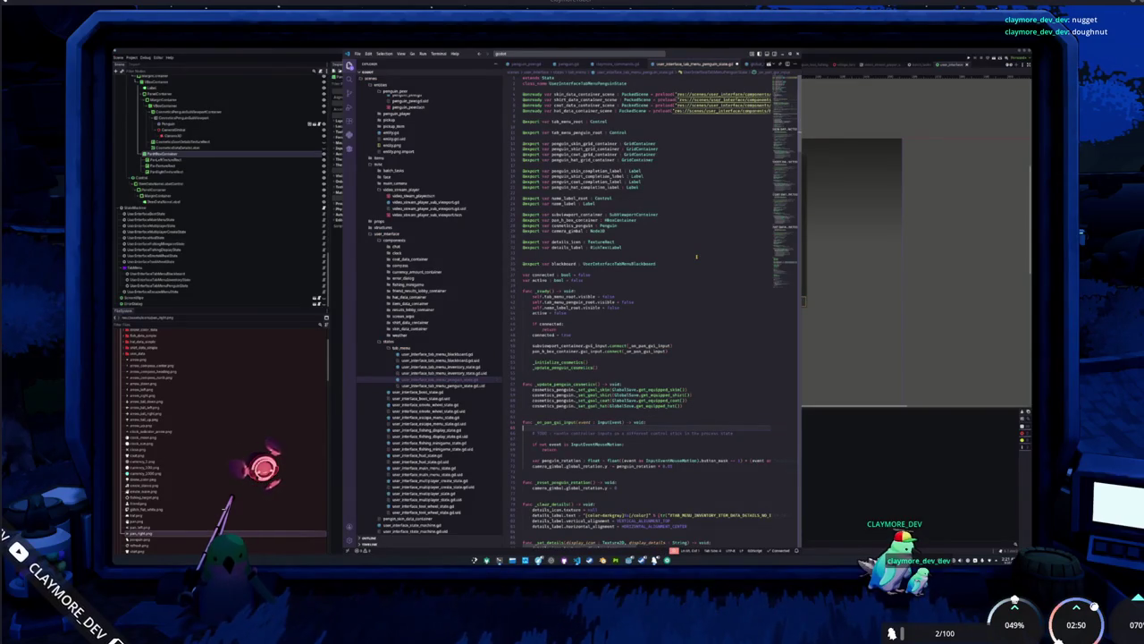
pyautogui.press('F6')
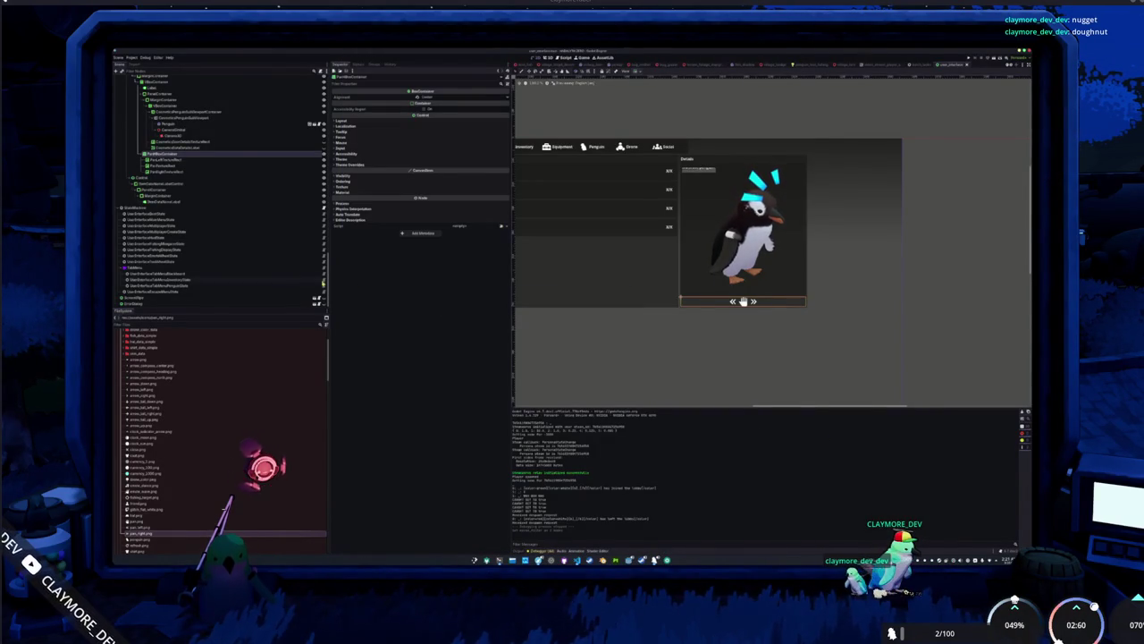
# Assign PanBoxContainer to the penguin state's Pan H Box Container field and run the game.
pyautogui.click(156, 285)
pyautogui.click(467, 195)
pyautogui.scroll(-5, 572, 313)
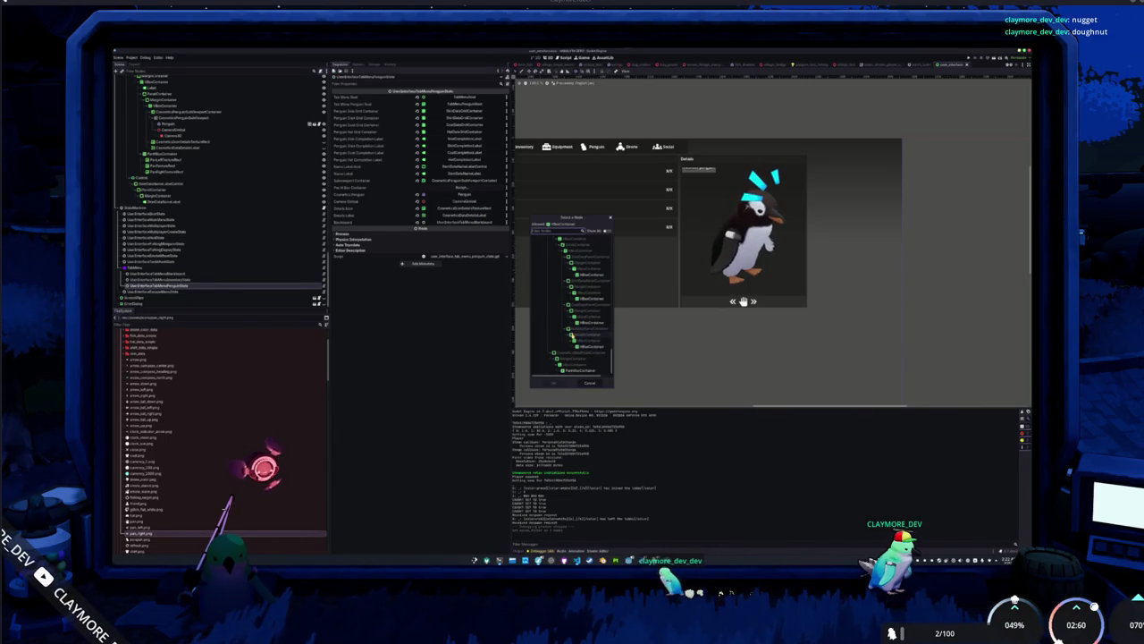
pyautogui.doubleClick(576, 374)
pyautogui.press('F6')
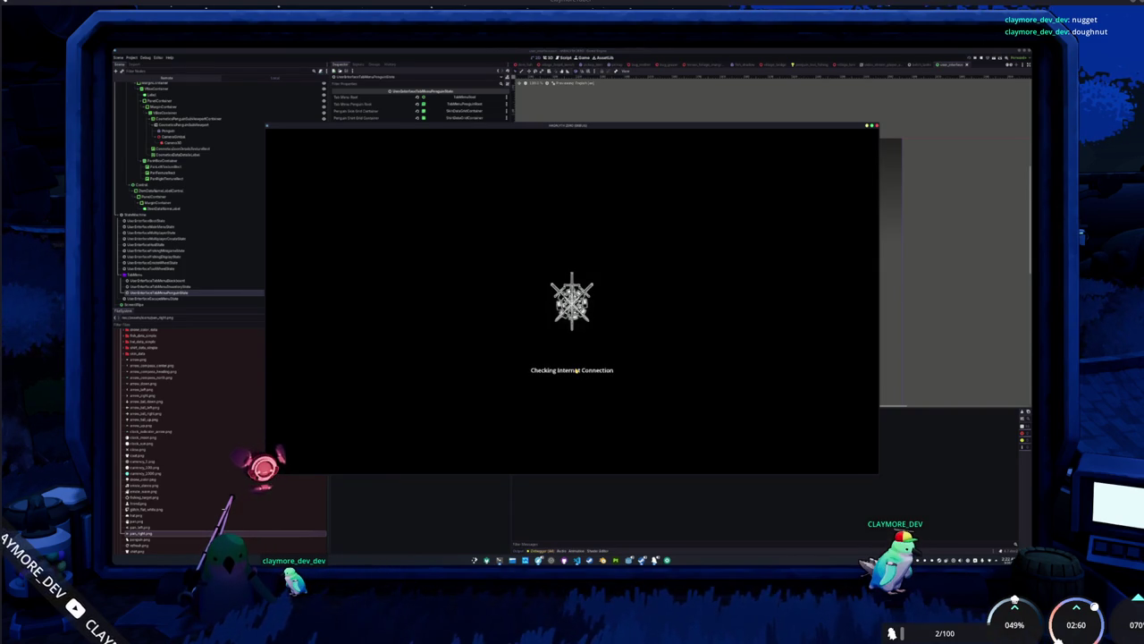
# Start singleplayer, walk around, check the Cosmetics inventory, then stop the game.
pyautogui.click(578, 293)
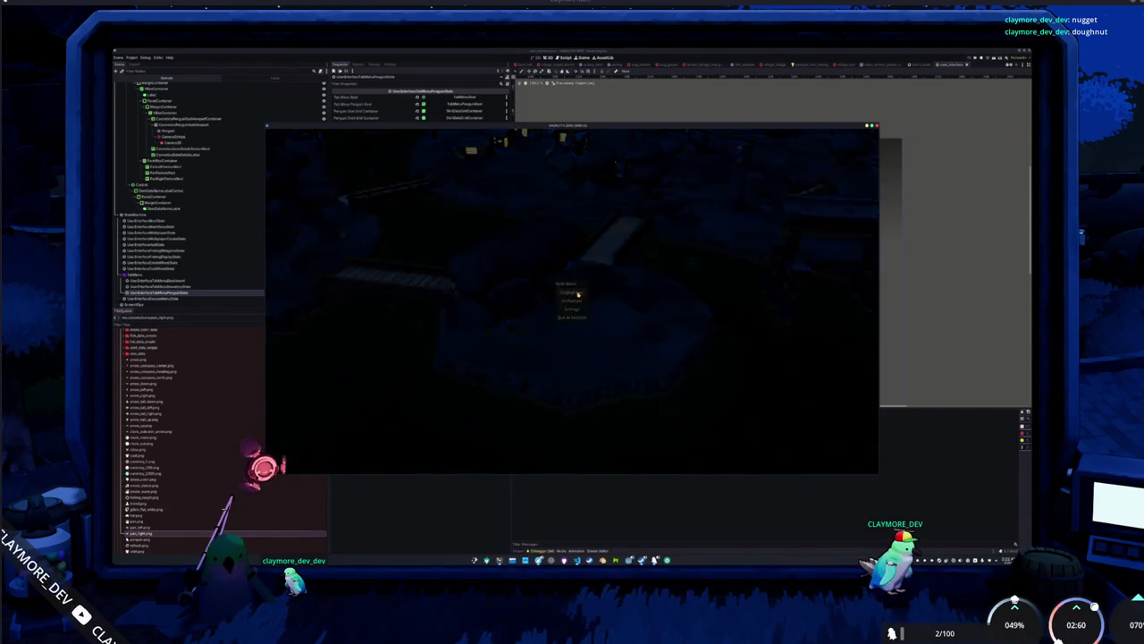
pyautogui.press('s')
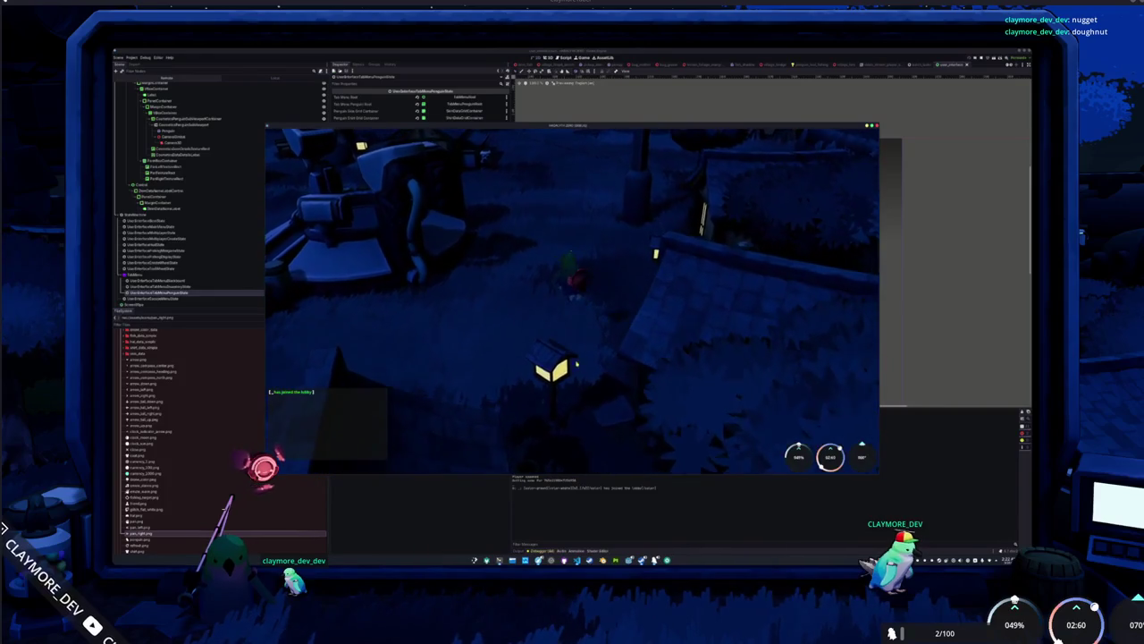
pyautogui.press('Tab')
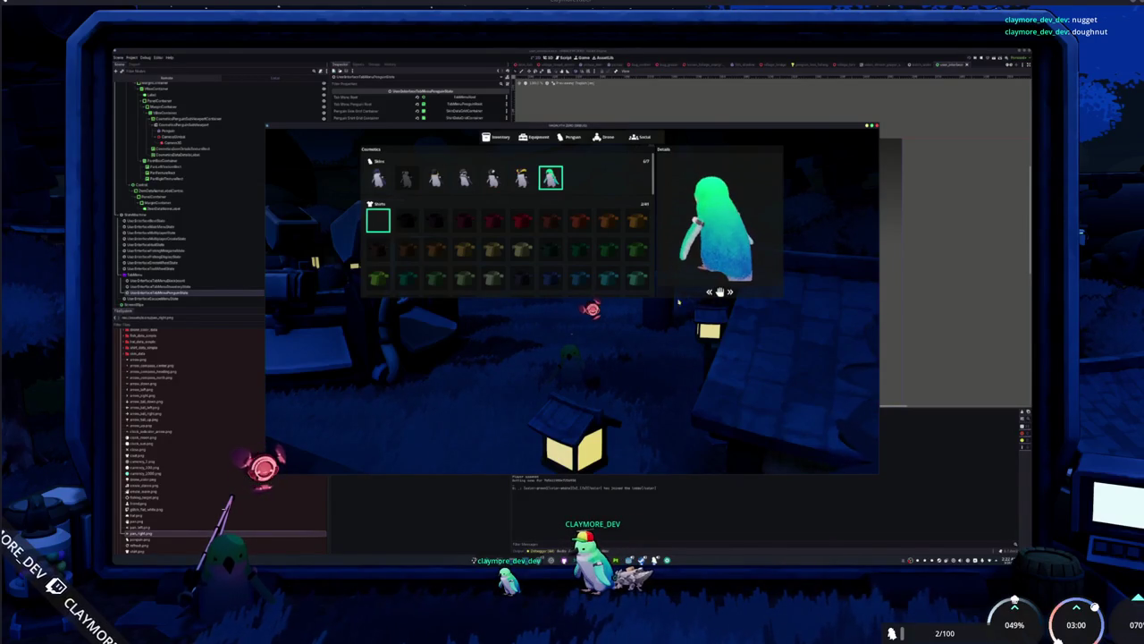
pyautogui.press('F8')
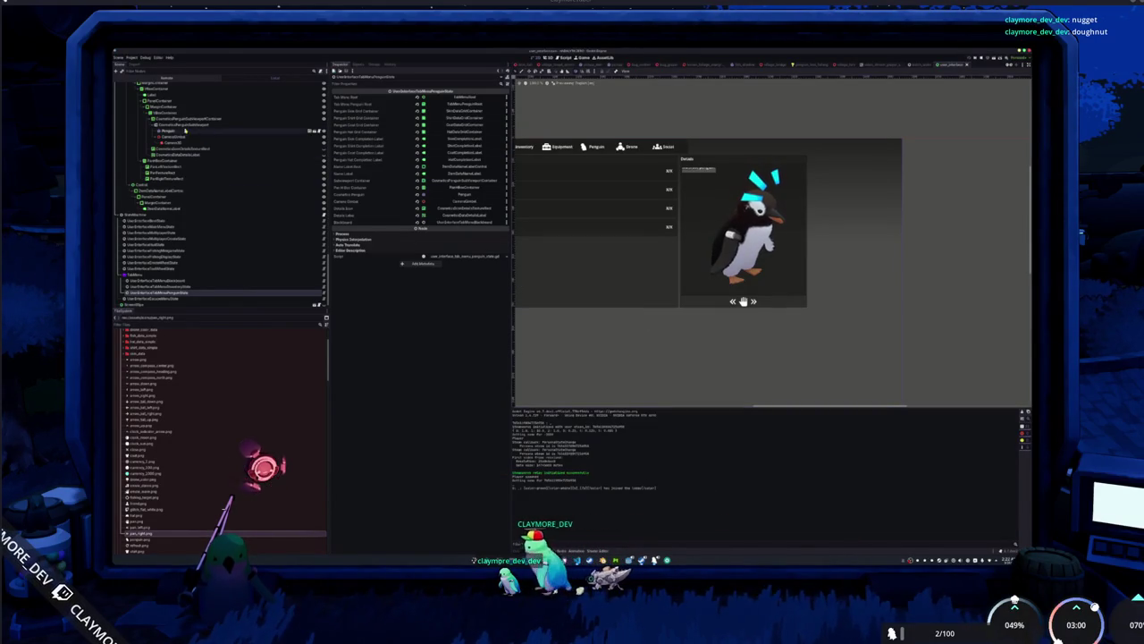
# Inspect the preview camera node's settings, then run the game again.
pyautogui.click(175, 136)
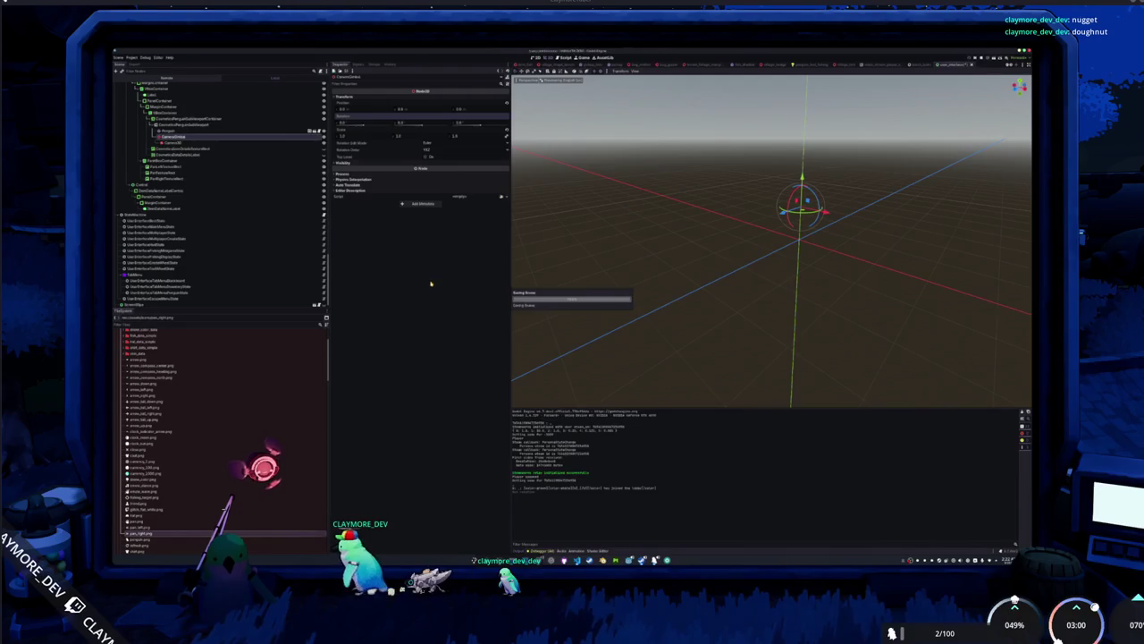
pyautogui.press('F5')
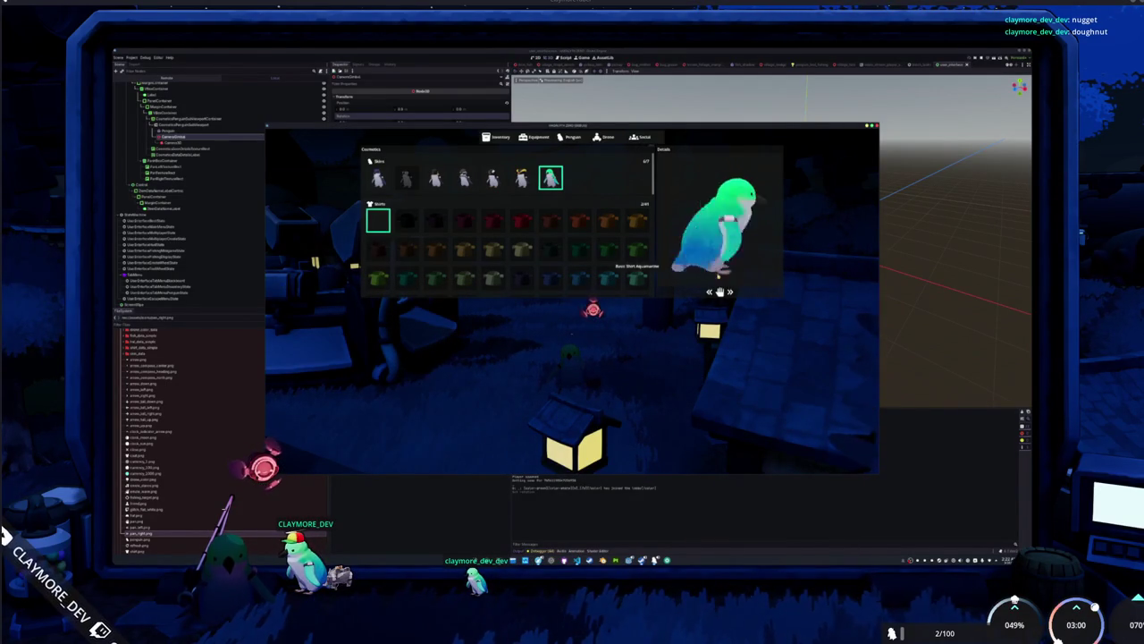
# Try the pink shirt, equip the Claymore Penguin skin, and close the cosmetics menu.
pyautogui.scroll(-5, 528, 240)
pyautogui.scroll(5, 527, 240)
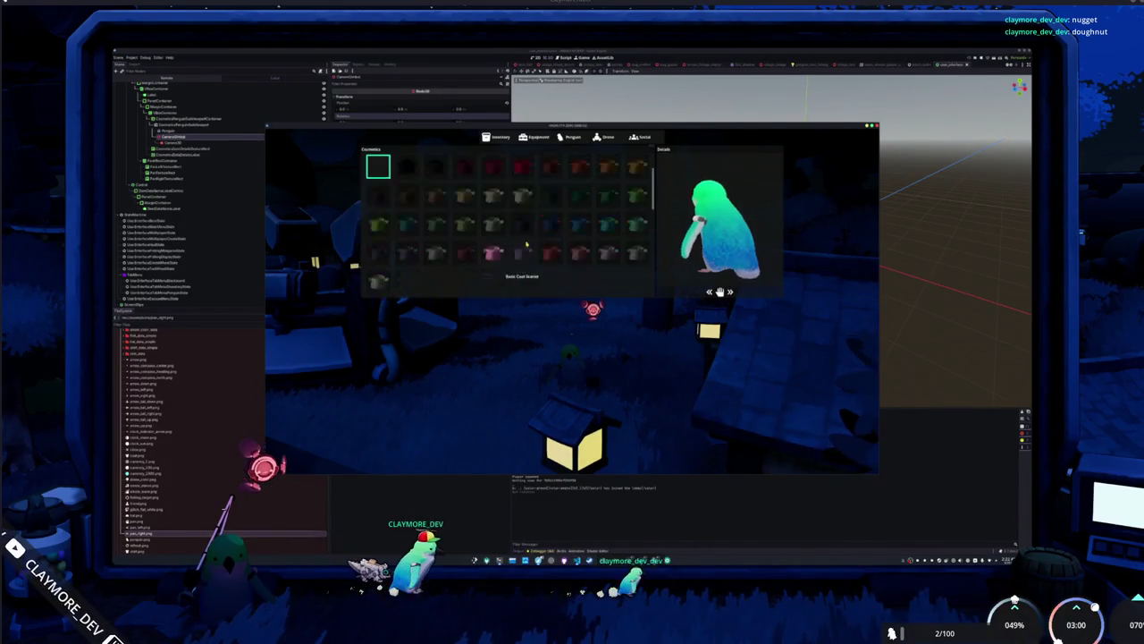
pyautogui.click(544, 561)
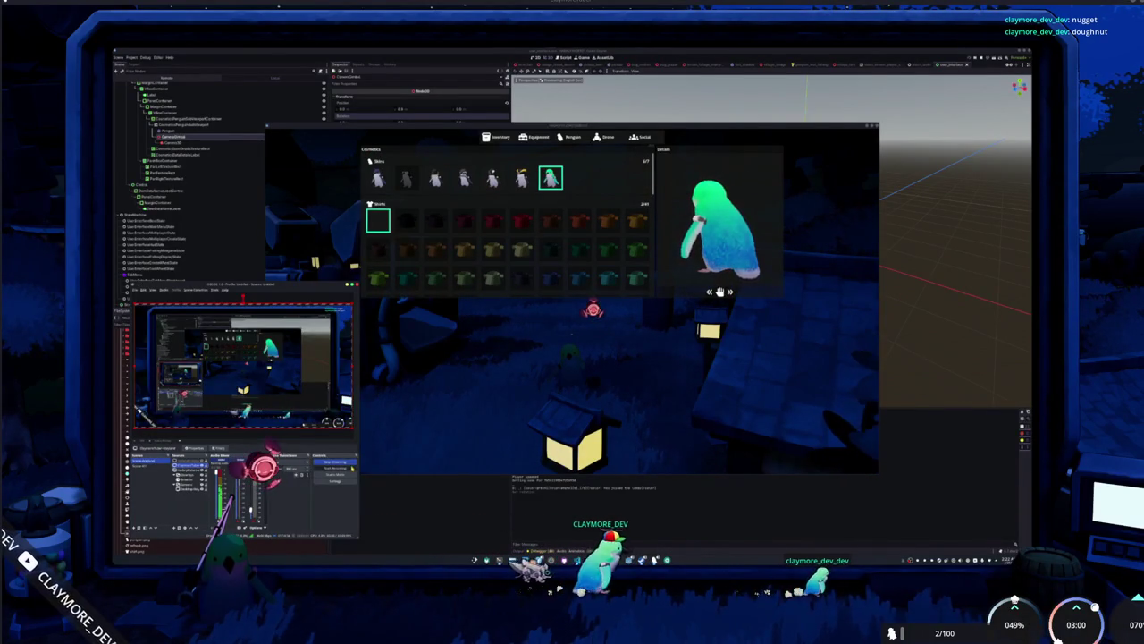
pyautogui.click(526, 183)
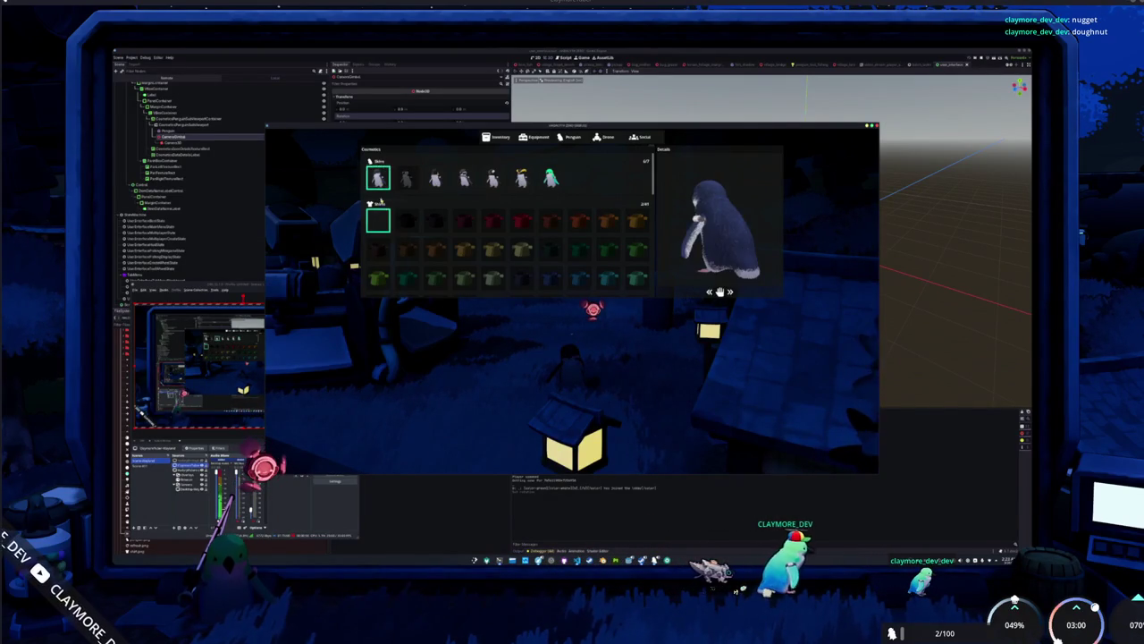
pyautogui.scroll(-3, 424, 232)
pyautogui.click(493, 219)
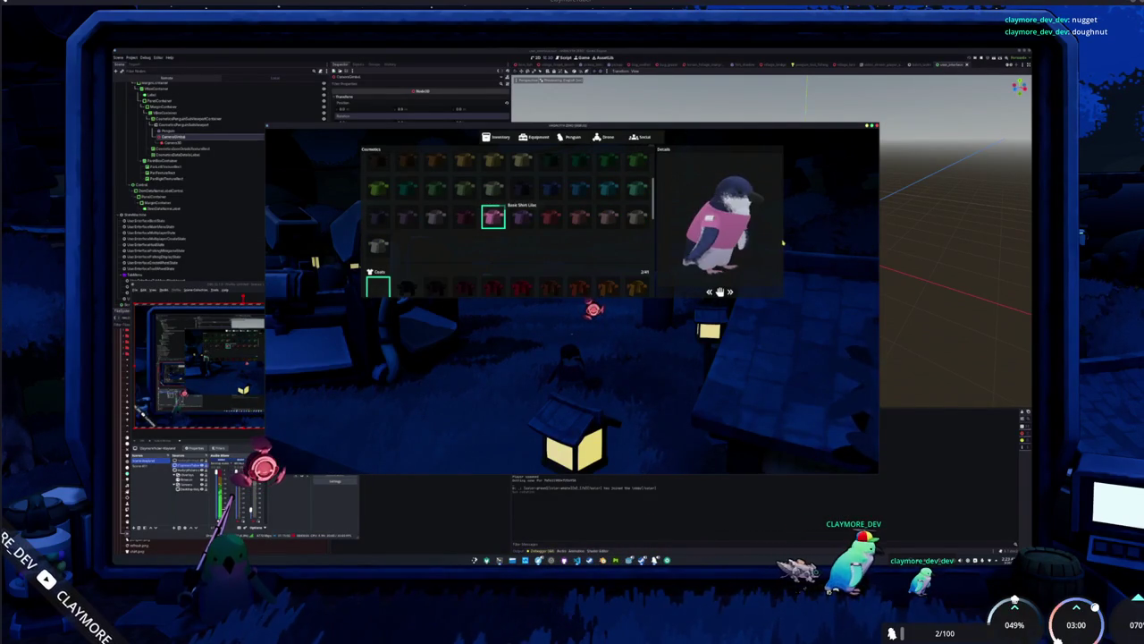
pyautogui.scroll(-3, 505, 219)
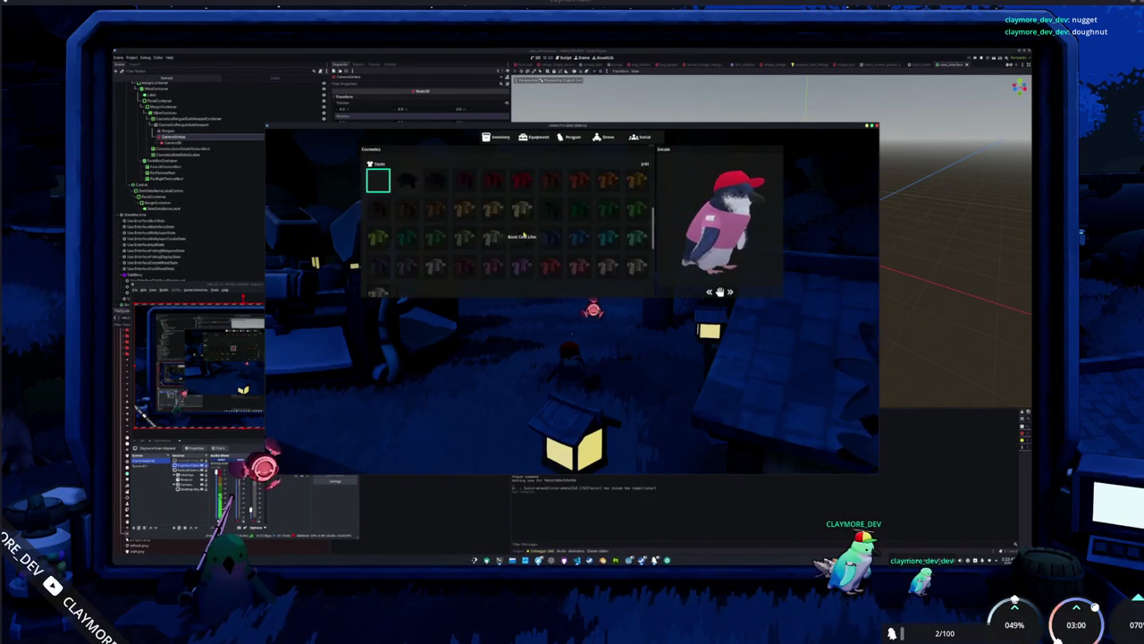
pyautogui.scroll(5, 523, 235)
pyautogui.click(550, 178)
pyautogui.press('Escape')
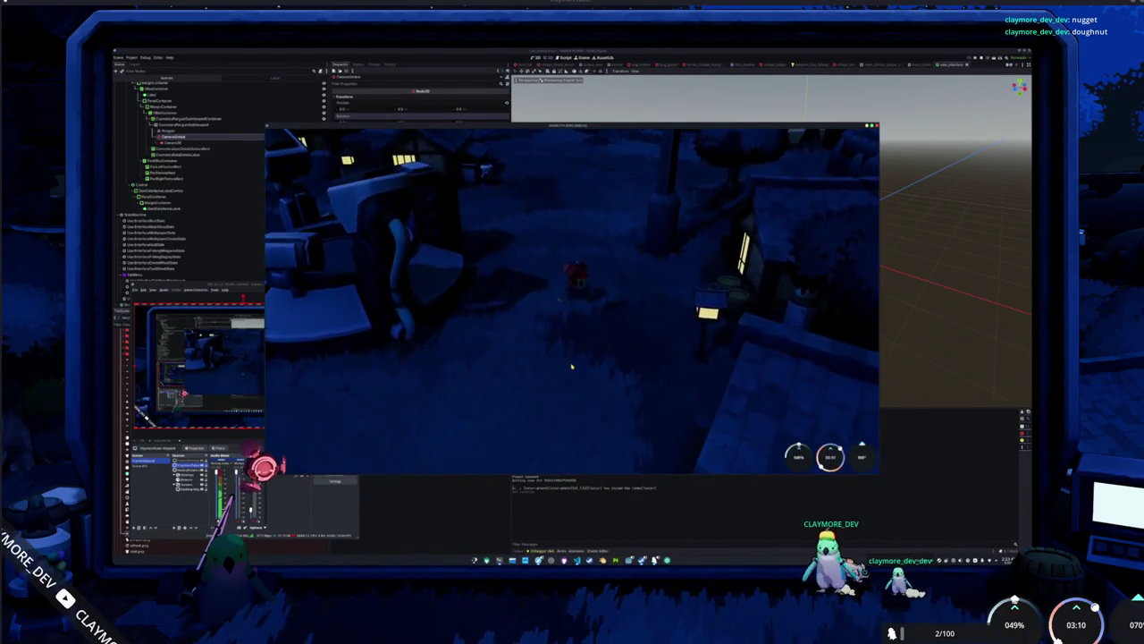
# Preview the teal Claymore skin and black coat, then swap the hat for the red cap.
pyautogui.press('i')
pyautogui.click(572, 137)
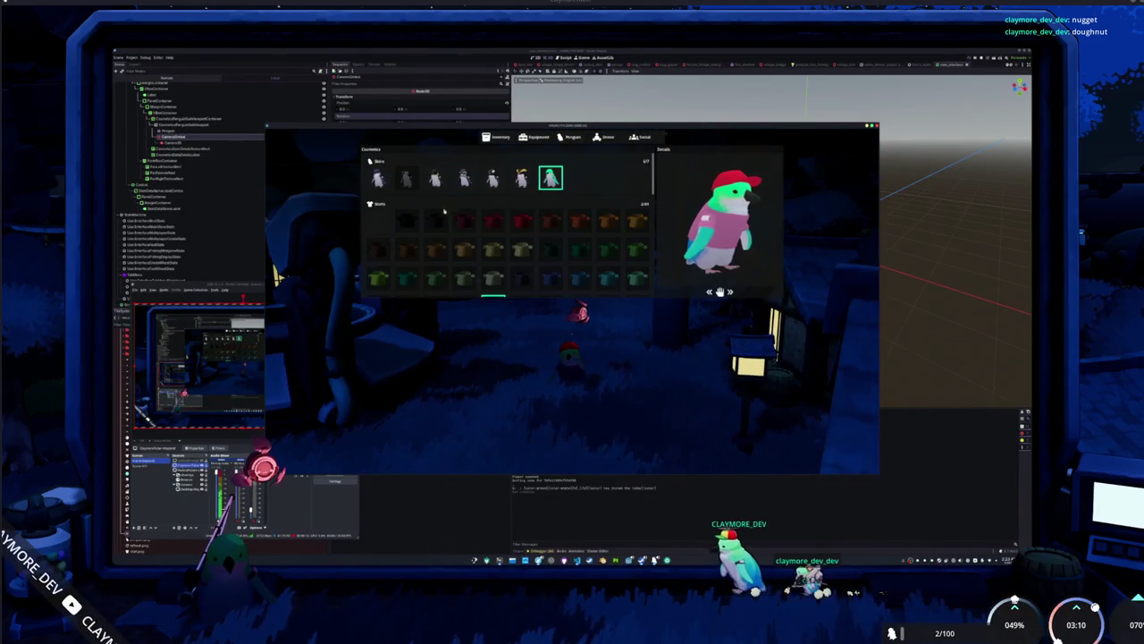
pyautogui.click(550, 178)
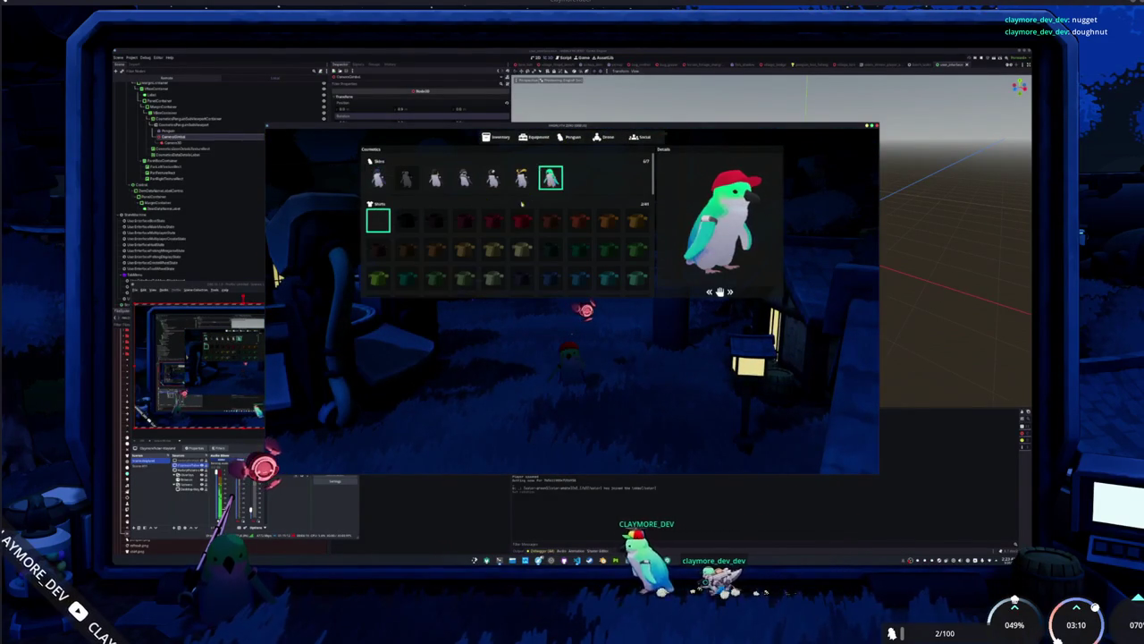
pyautogui.scroll(-5, 500, 223)
pyautogui.scroll(2, 483, 237)
pyautogui.click(407, 234)
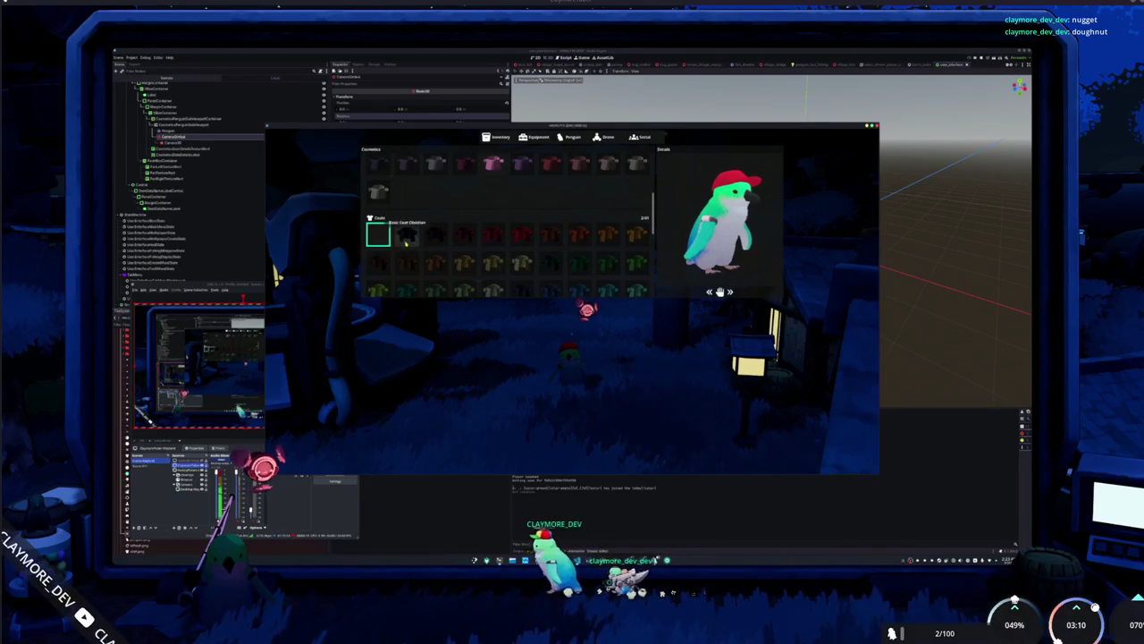
pyautogui.scroll(1, 505, 219)
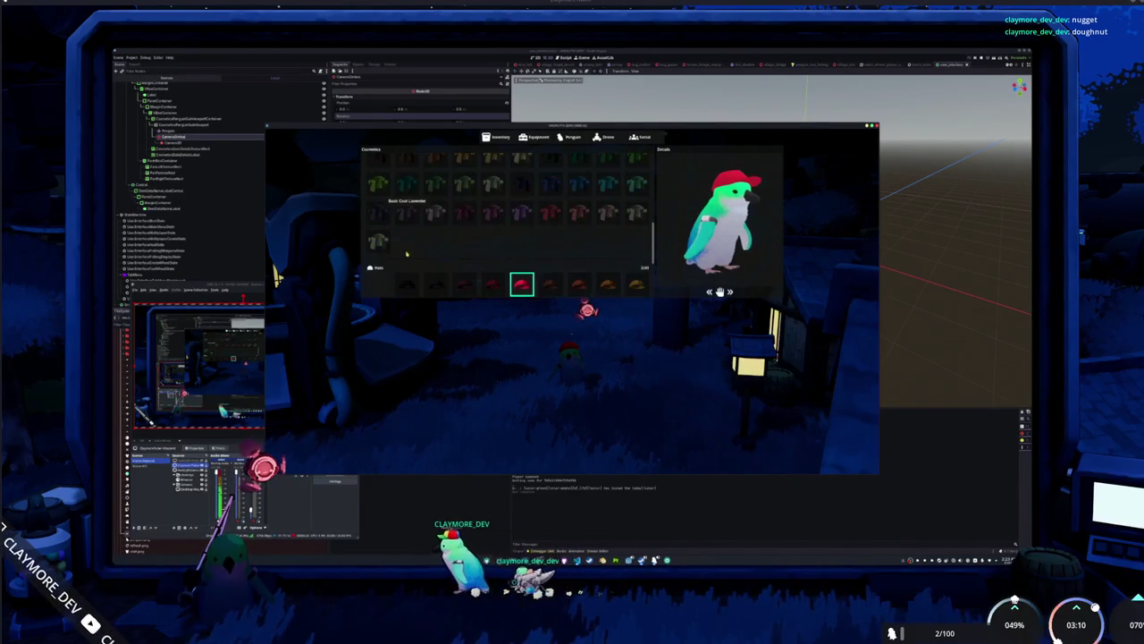
pyautogui.click(378, 250)
pyautogui.click(521, 248)
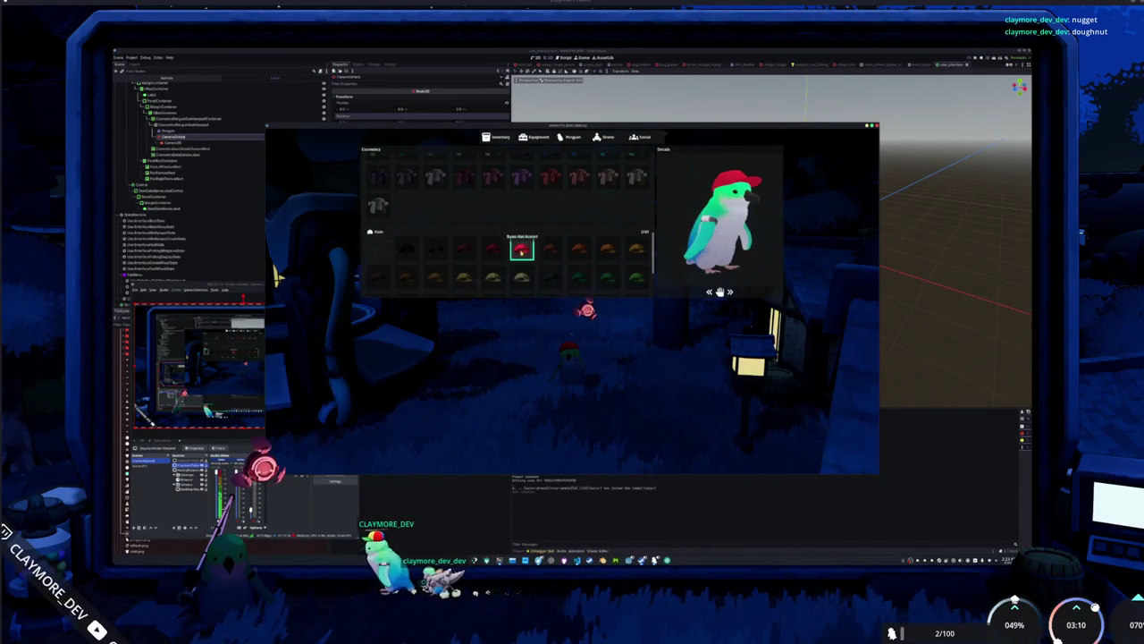
# Select the Brook Stickleback fish in the item inventory to view its actions.
pyautogui.click(493, 137)
pyautogui.click(438, 169)
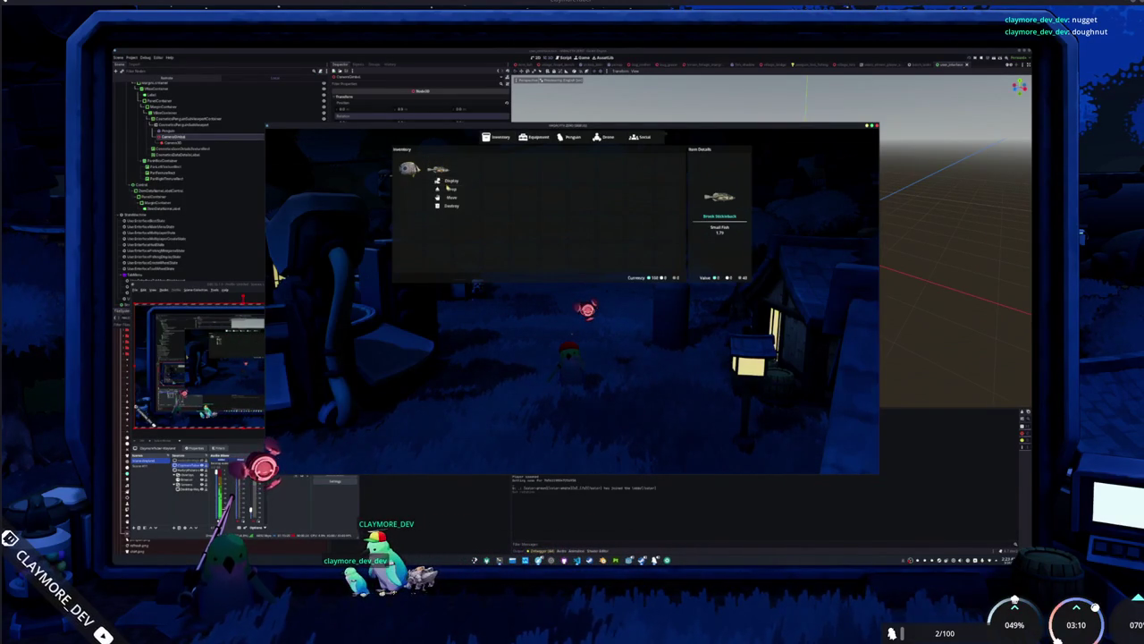
pyautogui.click(450, 182)
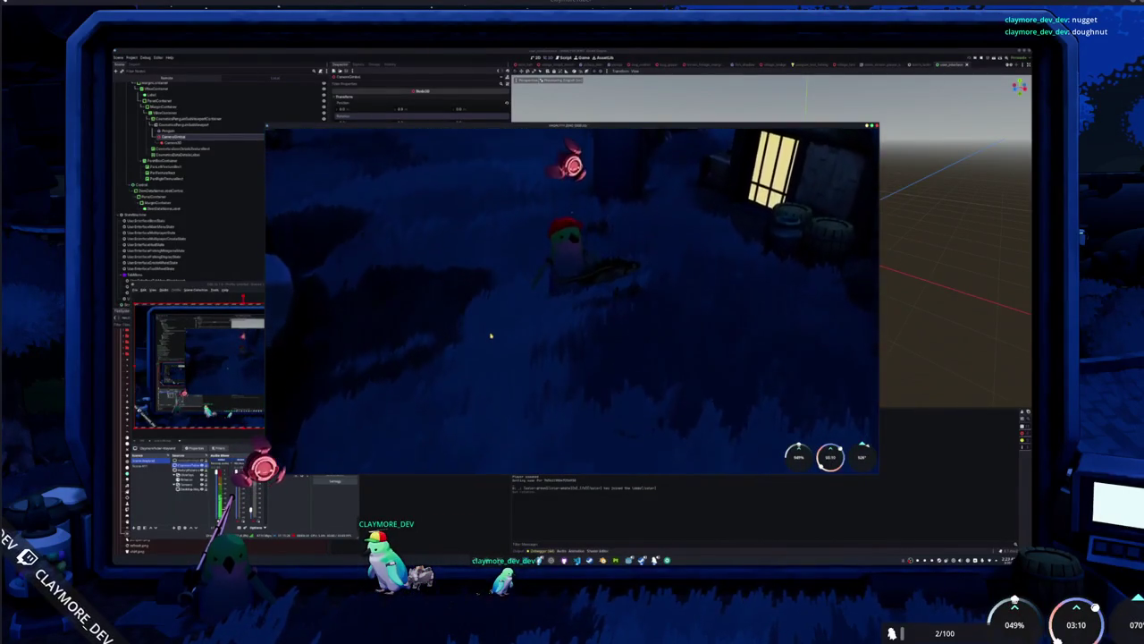
pyautogui.press('i')
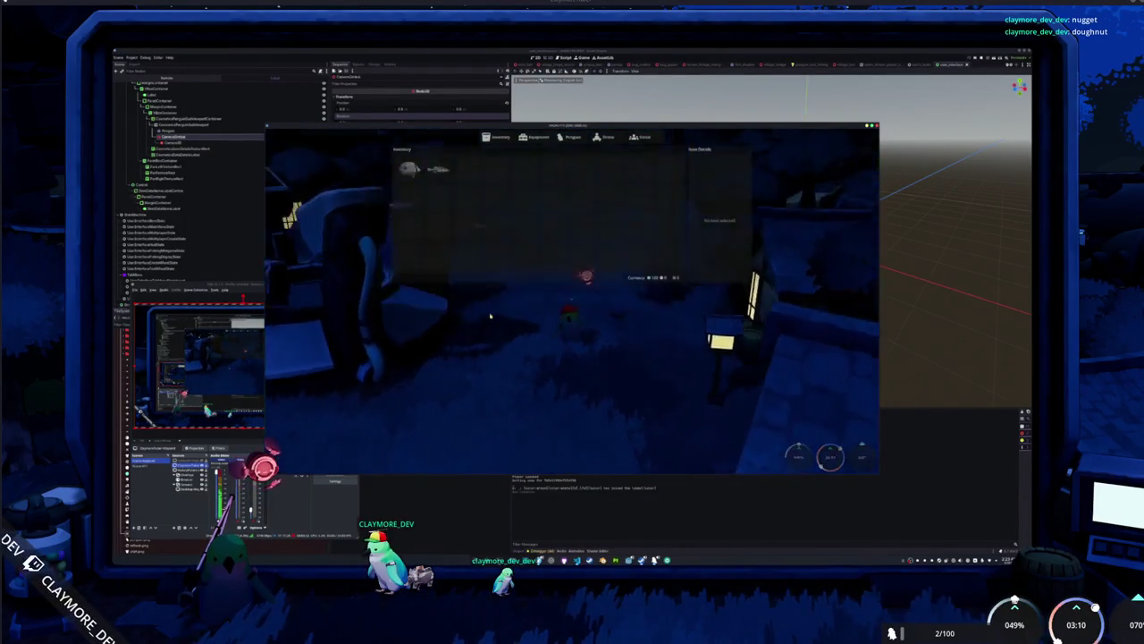
pyautogui.click(409, 170)
pyautogui.press('i')
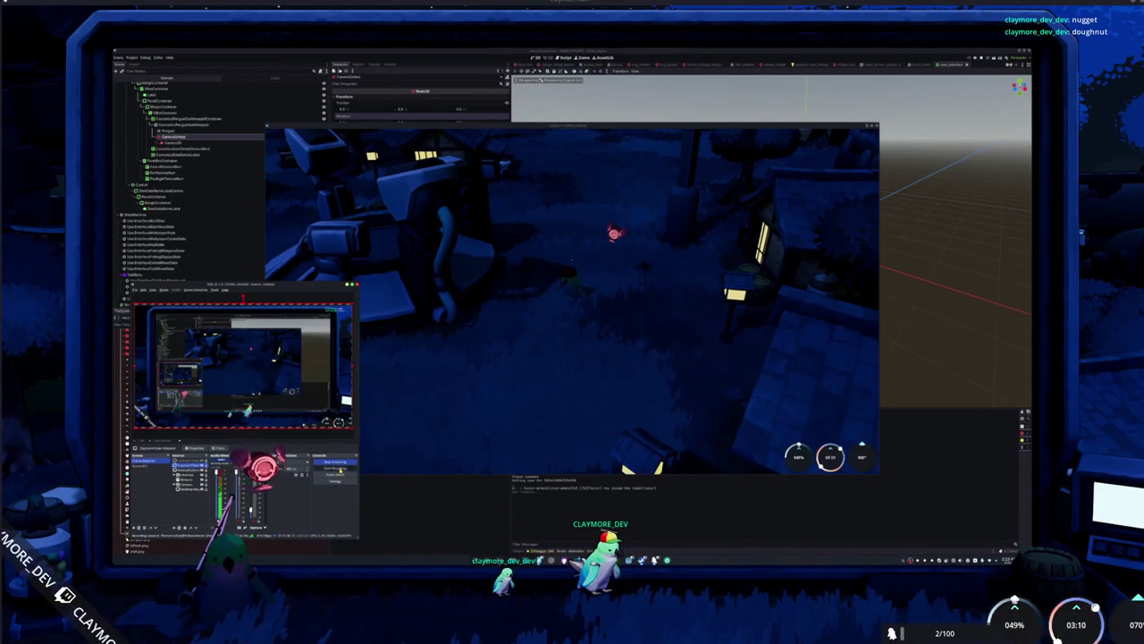
# Cycle the penguin skin to black-and-white and back to green.
pyautogui.press('Tab')
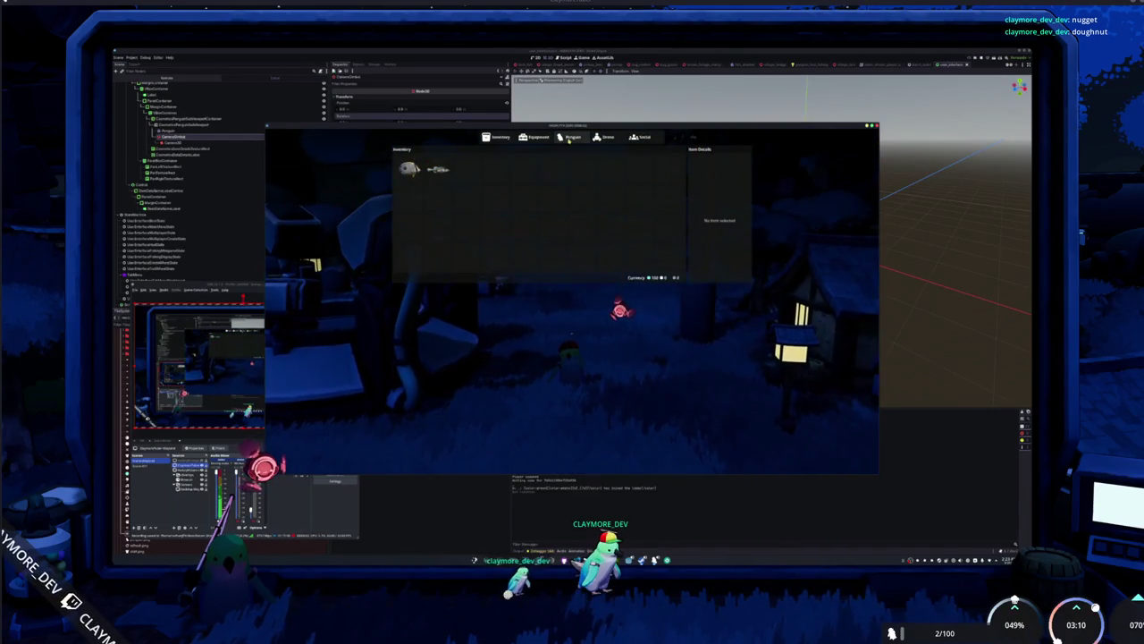
pyautogui.scroll(5, 523, 192)
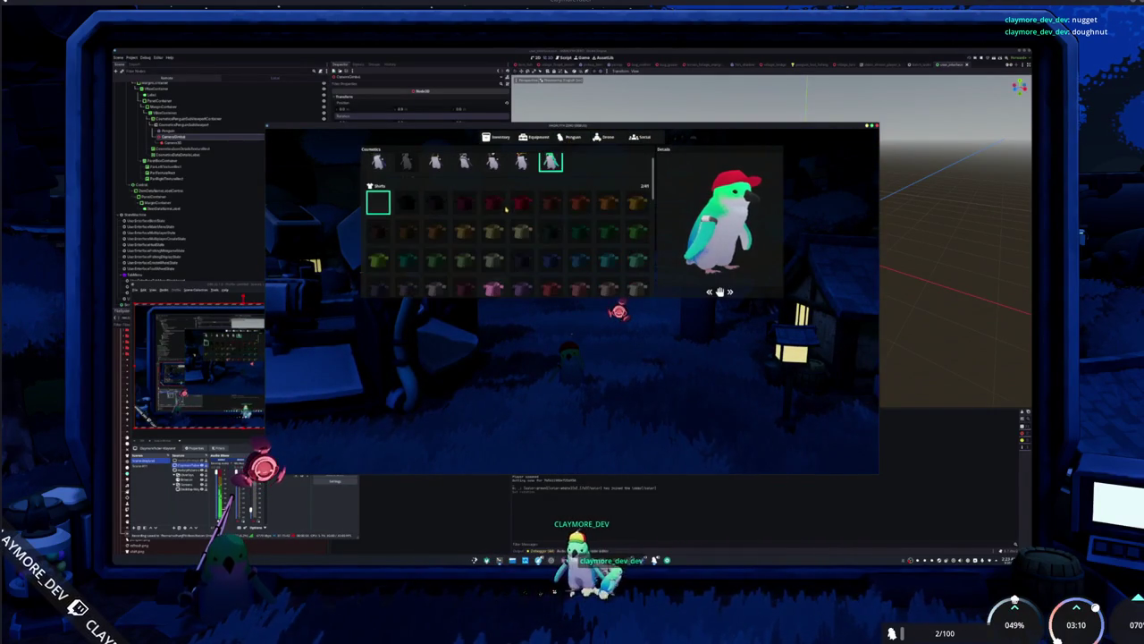
pyautogui.press('Left')
pyautogui.press('Left')
pyautogui.press('Left')
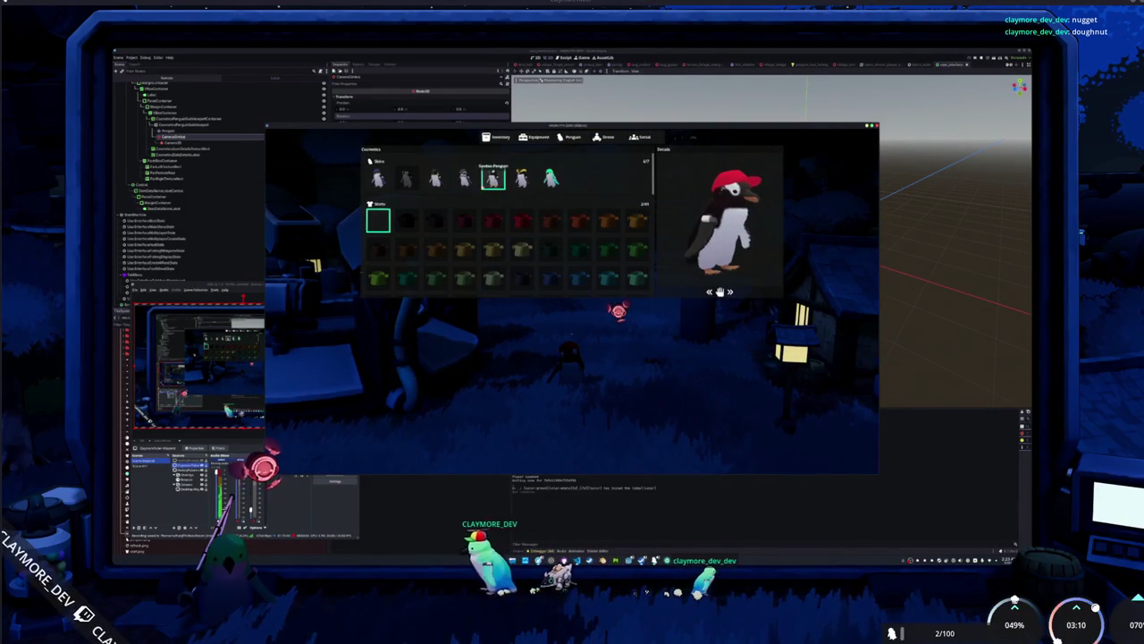
pyautogui.click(550, 177)
# Try the pink shirt and Basic Coat Obsidian, then set both to None and close the menu.
pyautogui.scroll(-2, 506, 225)
pyautogui.click(493, 234)
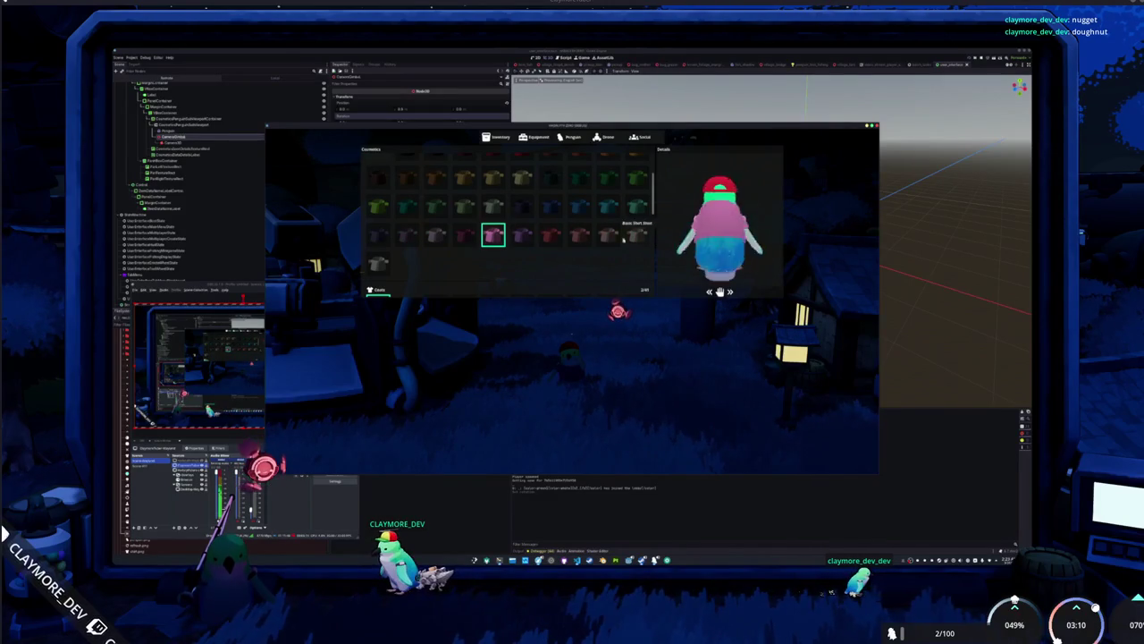
pyautogui.scroll(-2, 398, 243)
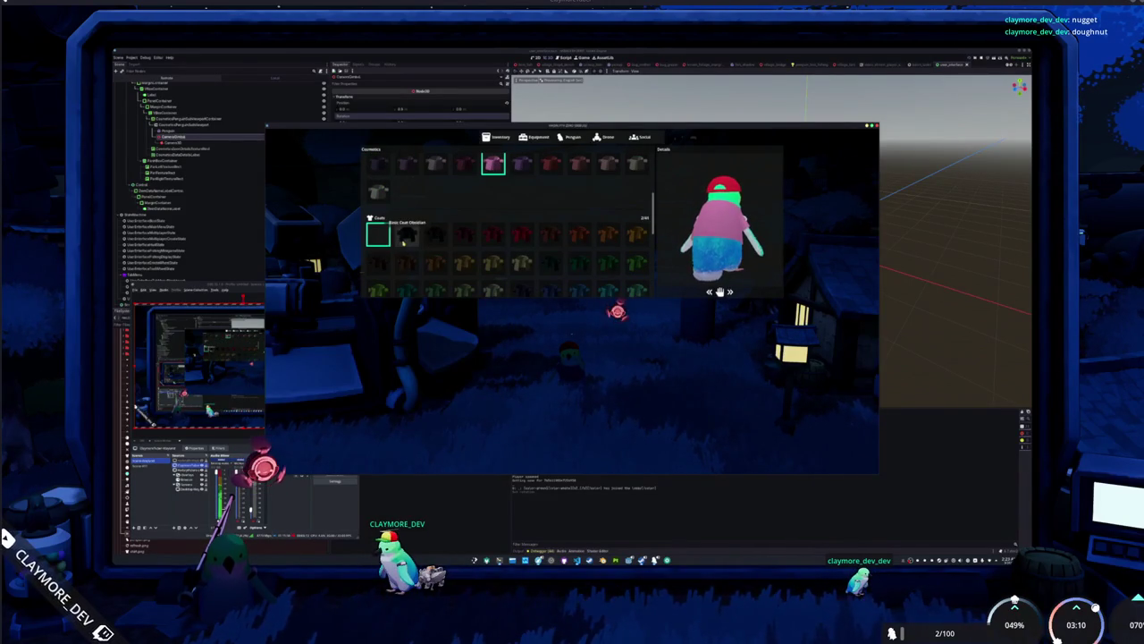
pyautogui.click(404, 237)
pyautogui.click(379, 234)
pyautogui.scroll(3, 382, 223)
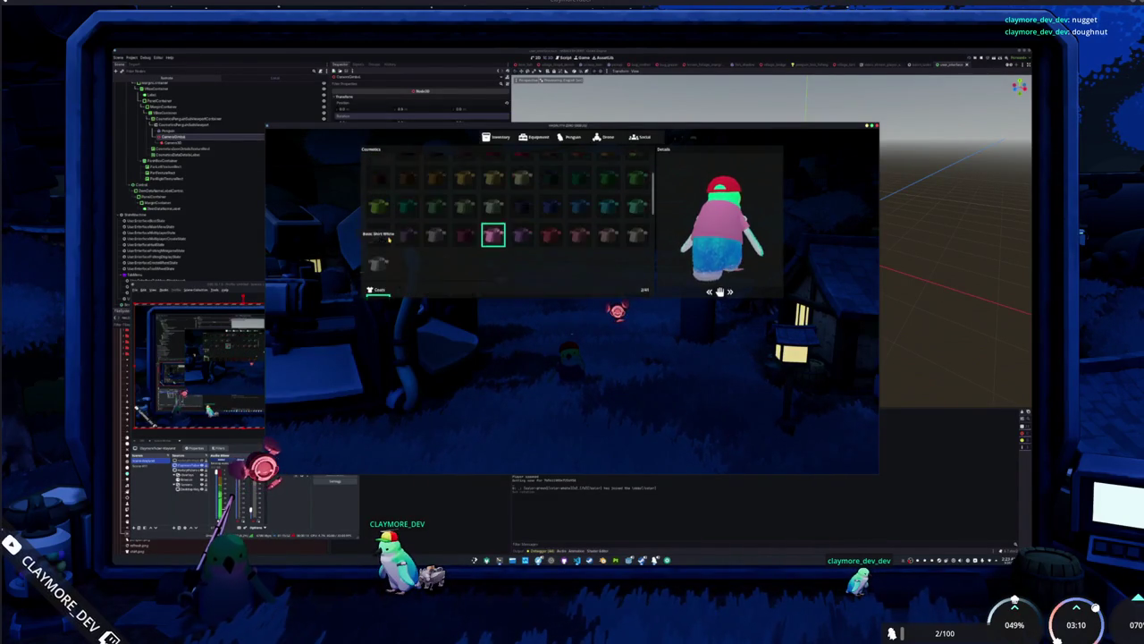
pyautogui.click(379, 204)
pyautogui.scroll(1, 397, 226)
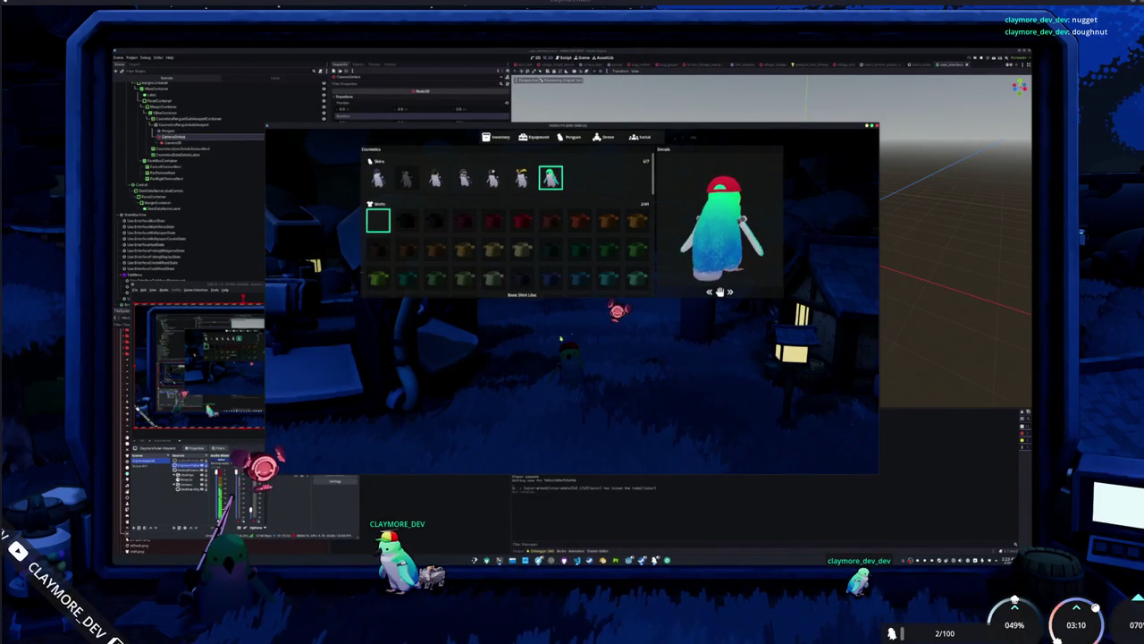
pyautogui.press('Escape')
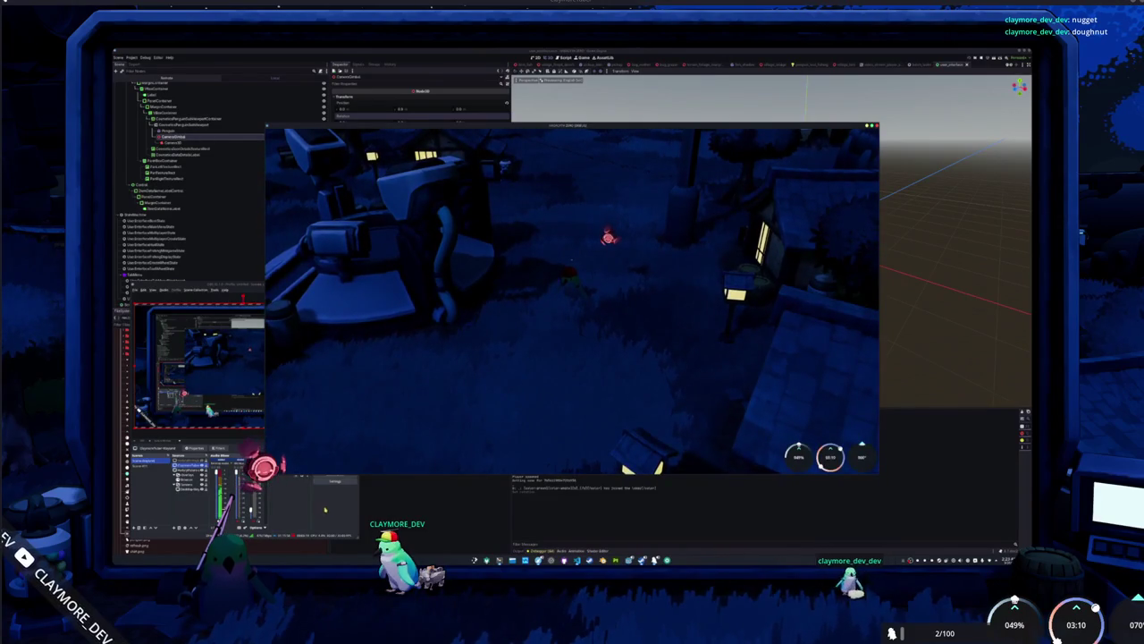
pyautogui.click(324, 510)
pyautogui.click(560, 430)
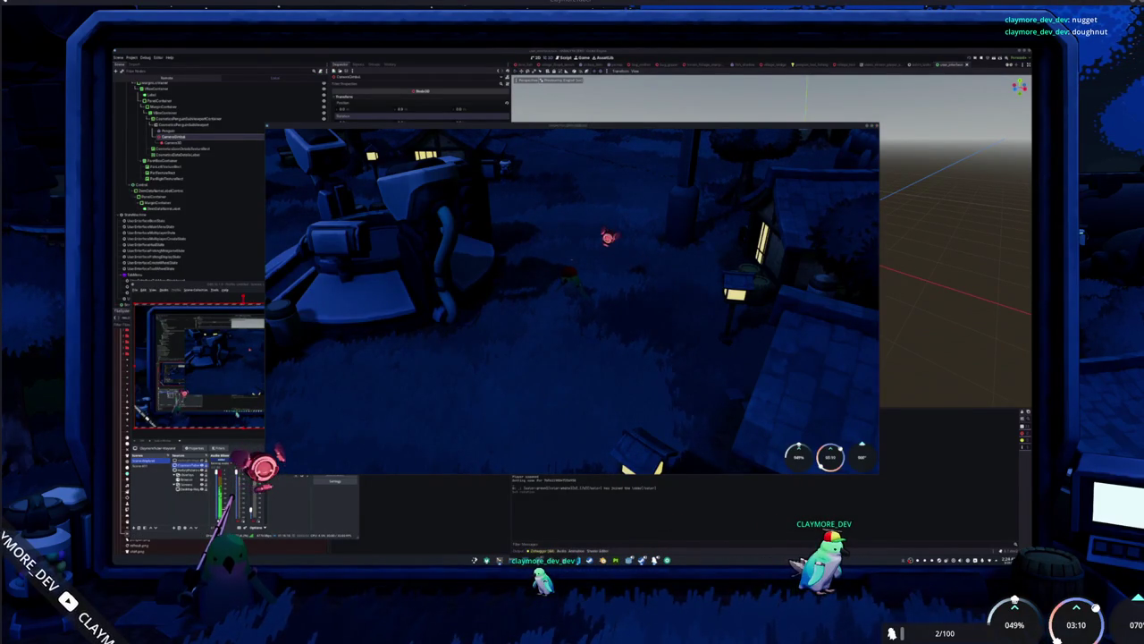
# Launch HandBrake via the 'hand' launcher search and load the newest recording as source.
pyautogui.press('super')
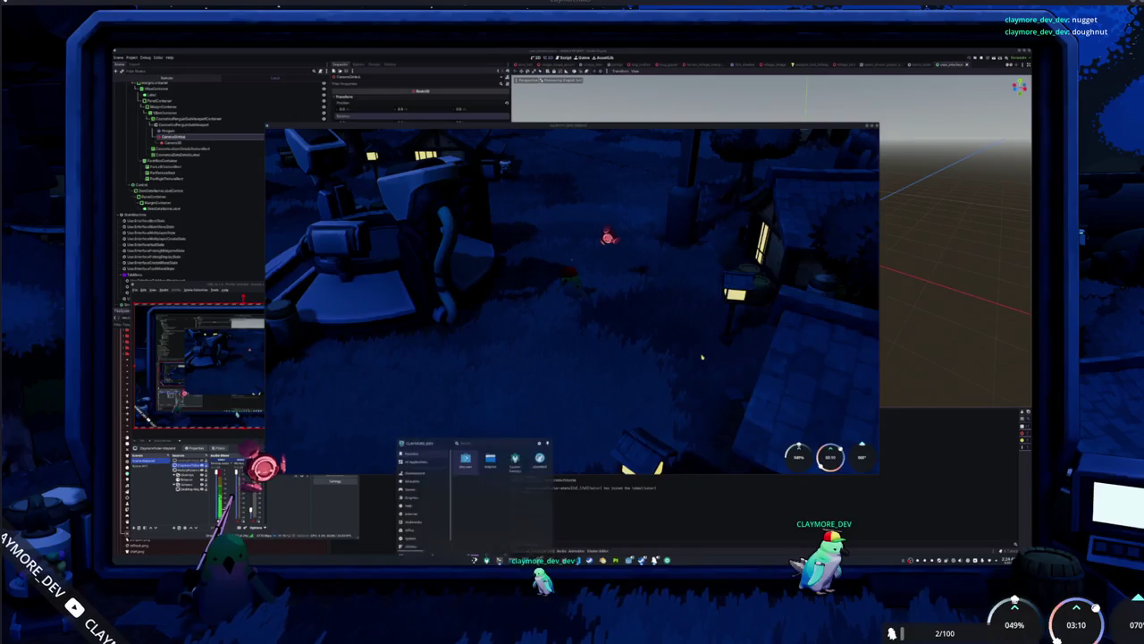
pyautogui.write('hand')
pyautogui.press('Return')
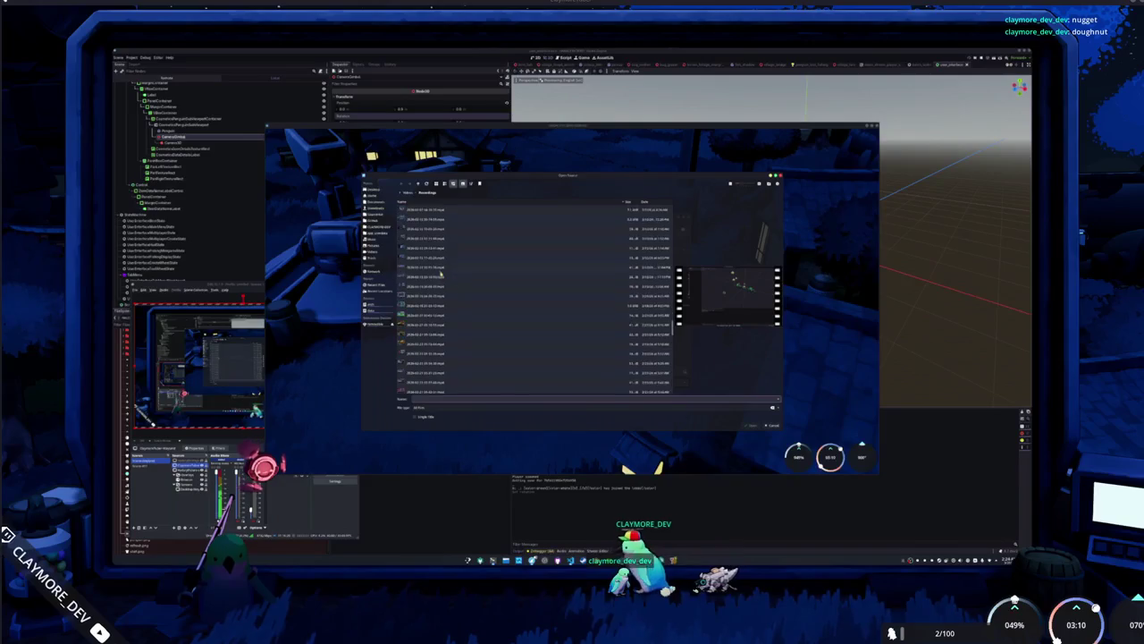
pyautogui.scroll(-5, 441, 274)
pyautogui.click(426, 350)
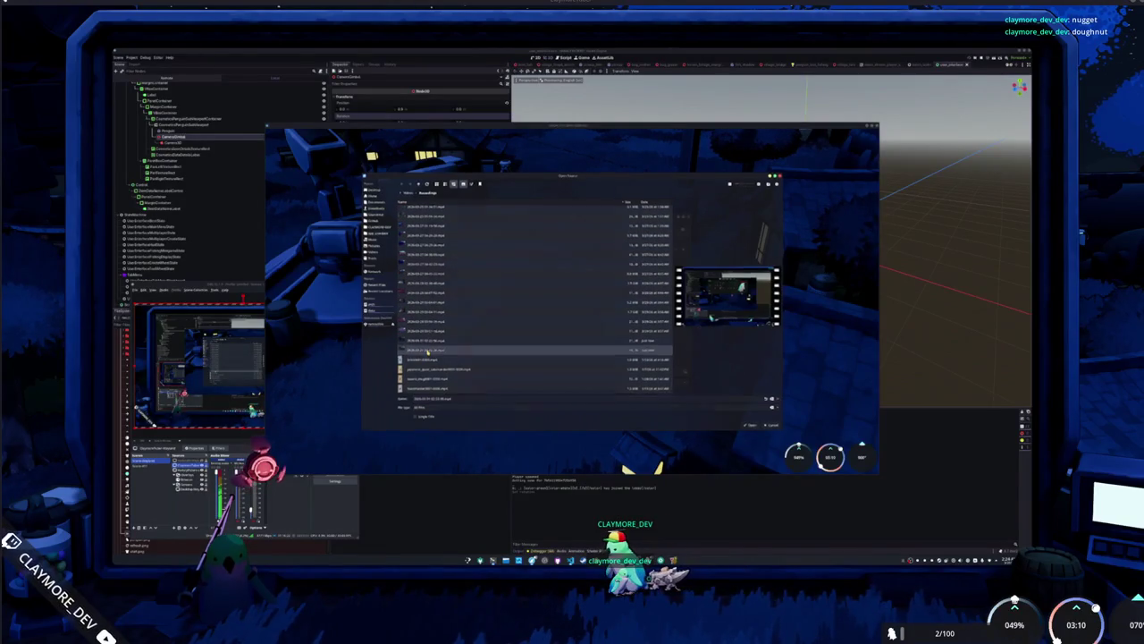
pyautogui.doubleClick(426, 351)
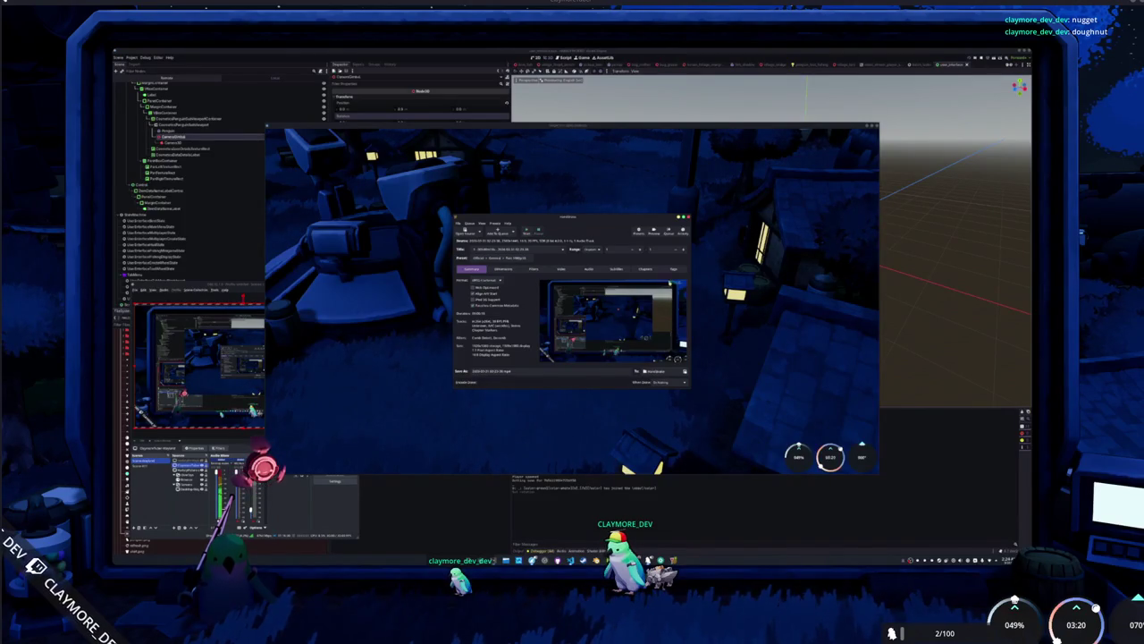
# Close the HandBrake window.
pyautogui.click(684, 218)
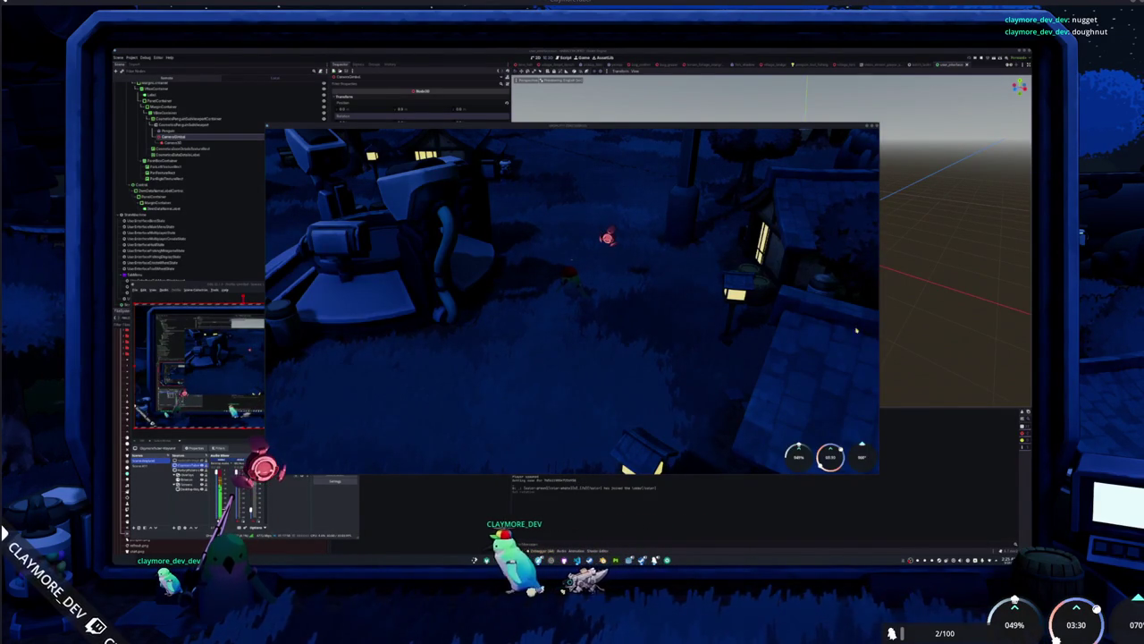
pyautogui.press('Tab')
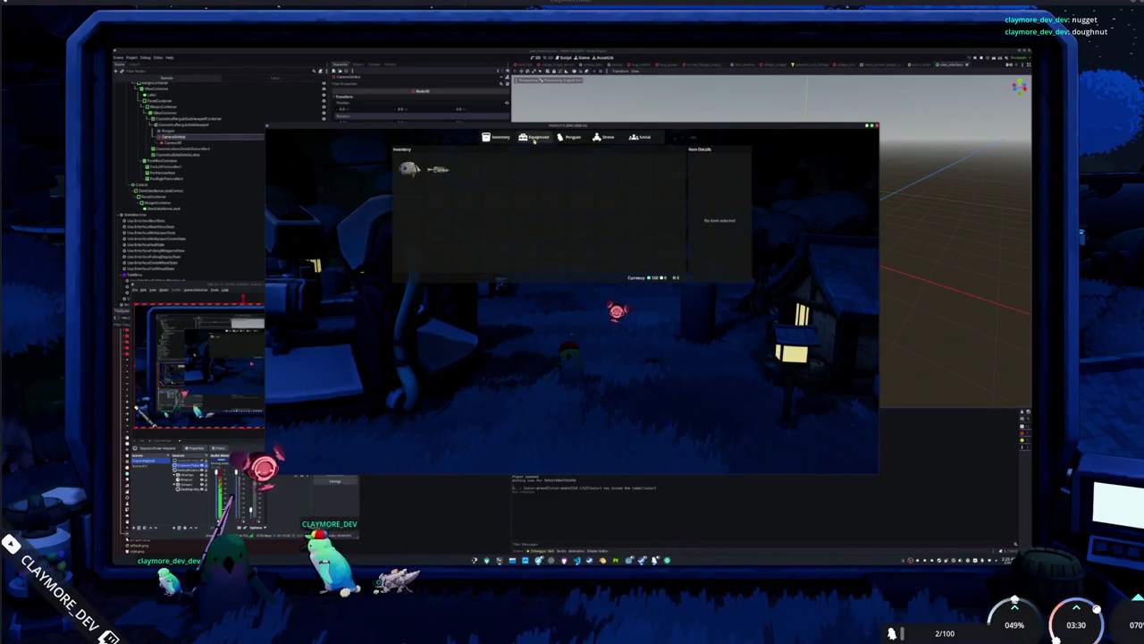
pyautogui.click(570, 137)
pyautogui.click(499, 137)
pyautogui.click(572, 136)
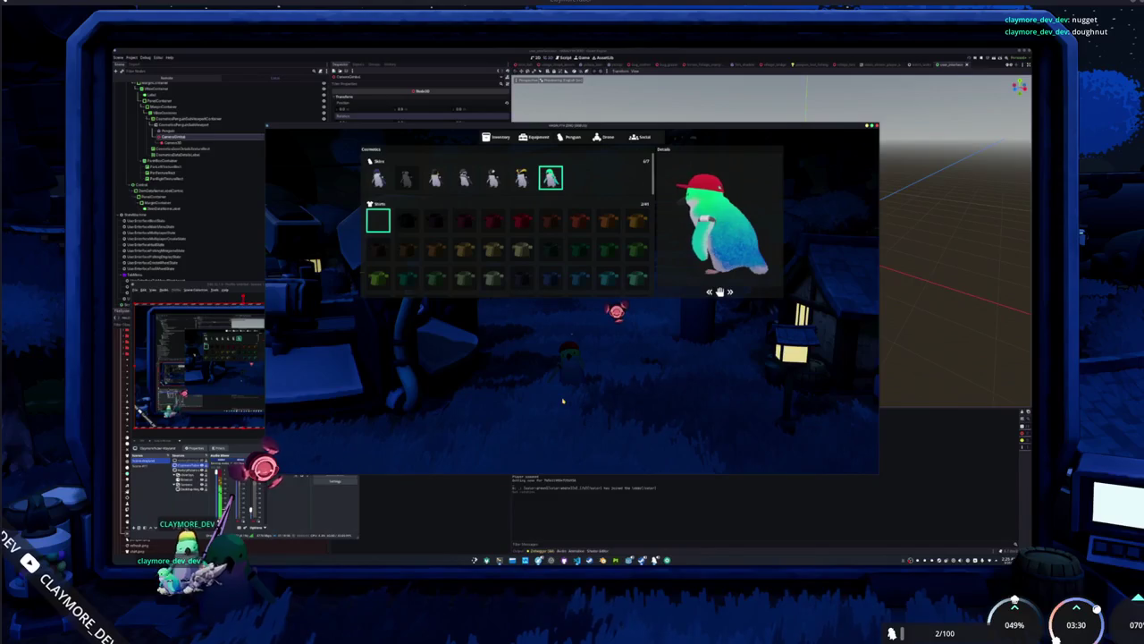
pyautogui.press('Escape')
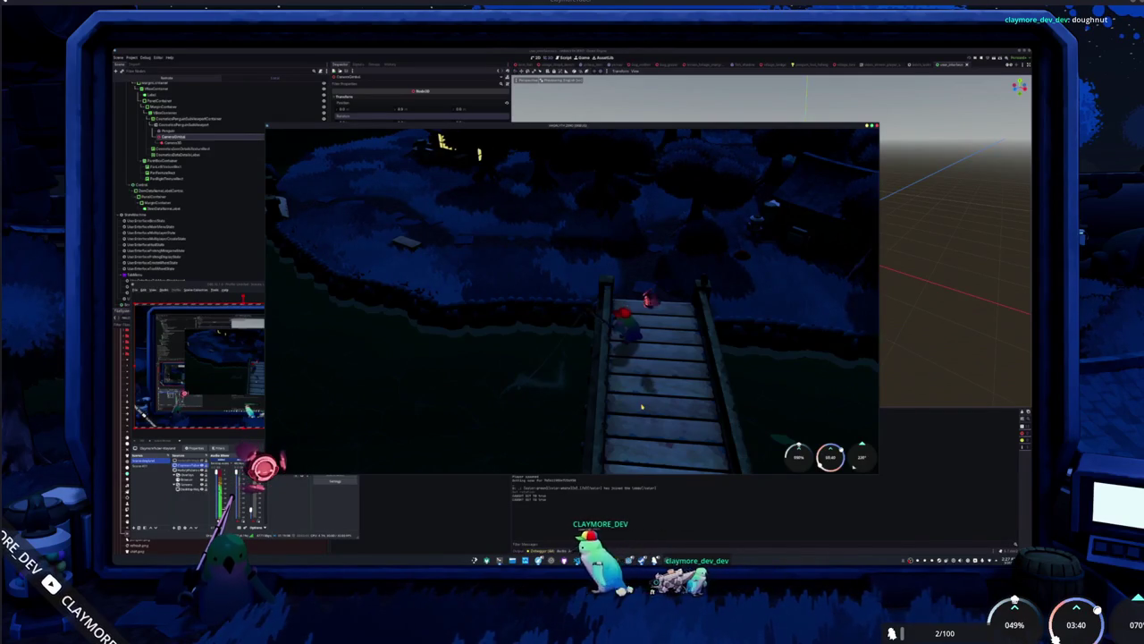
# Fish from the bridge, complete the arrow prompts, and dismiss the caught-fish panel.
pyautogui.click(641, 407)
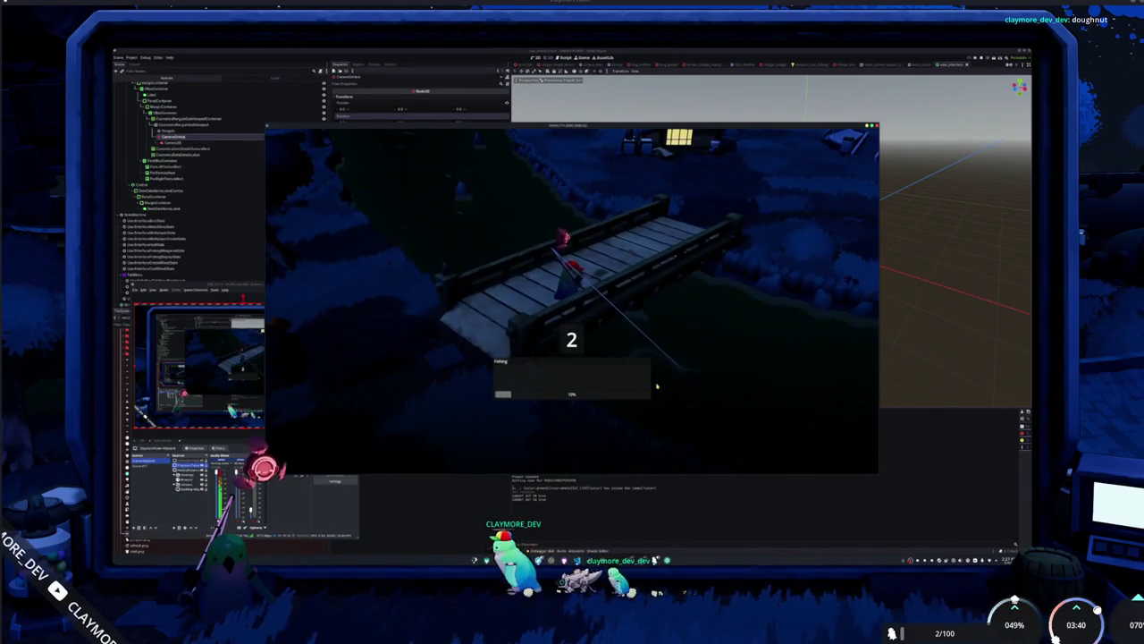
pyautogui.press('Right')
pyautogui.press('Right')
pyautogui.press('Left')
pyautogui.press('Left')
pyautogui.press('Left')
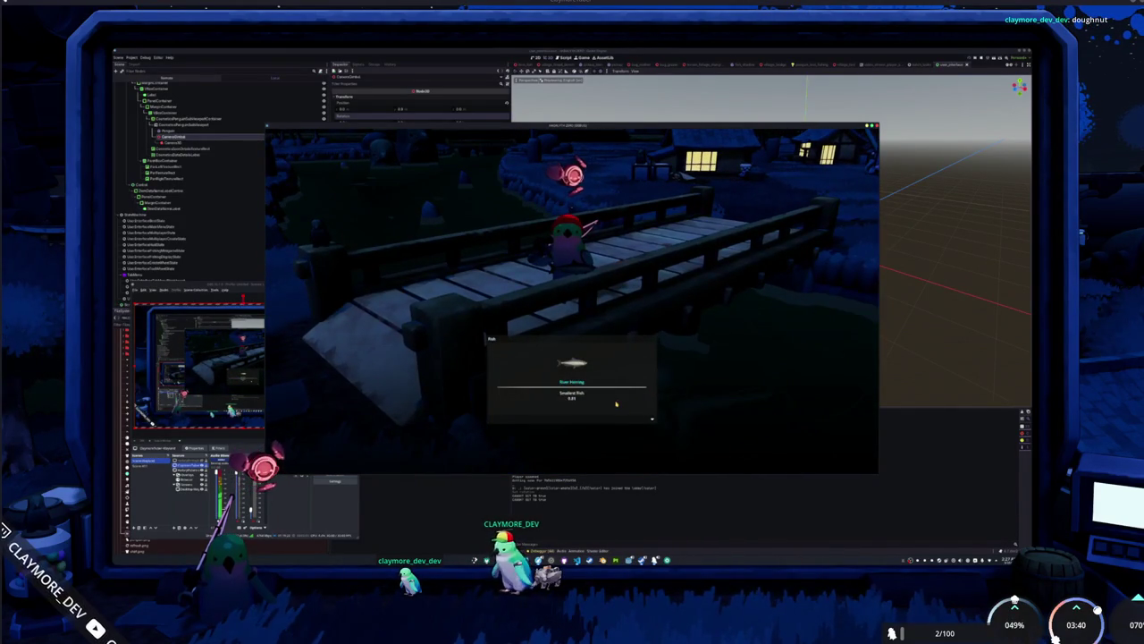
pyautogui.click(615, 404)
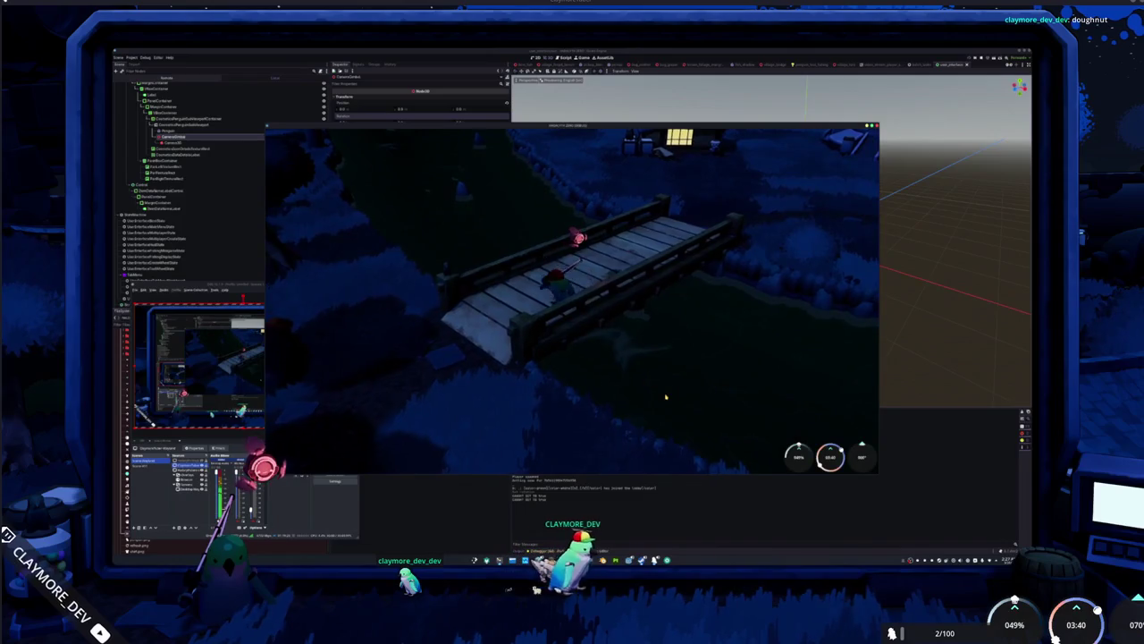
# Orbit the game camera around the character with the E key.
pyautogui.press('e')
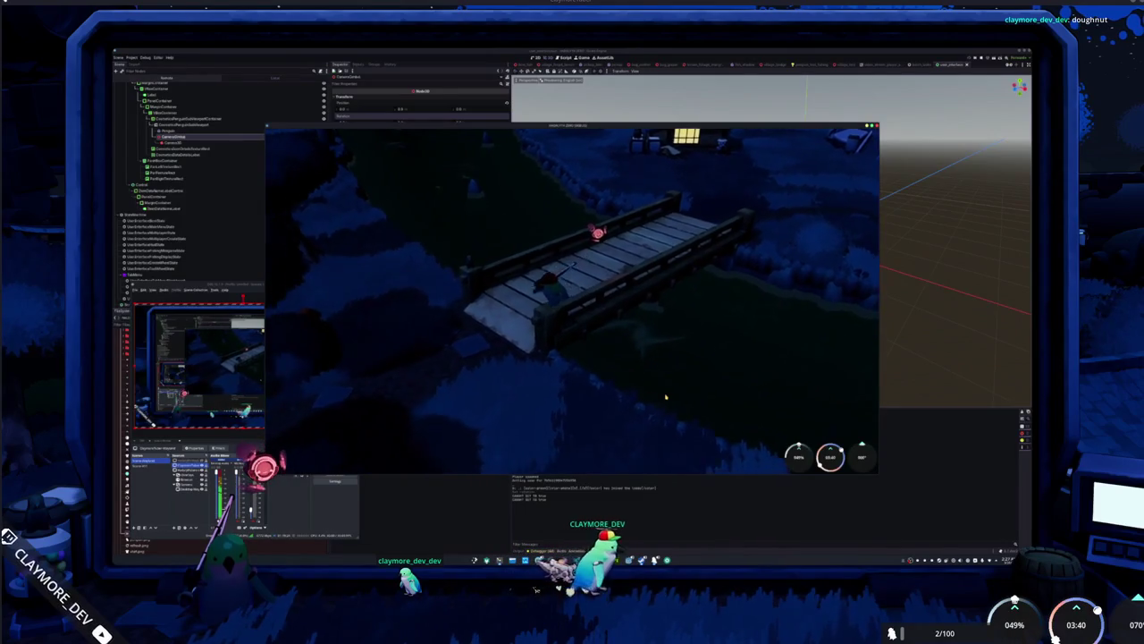
pyautogui.press('e')
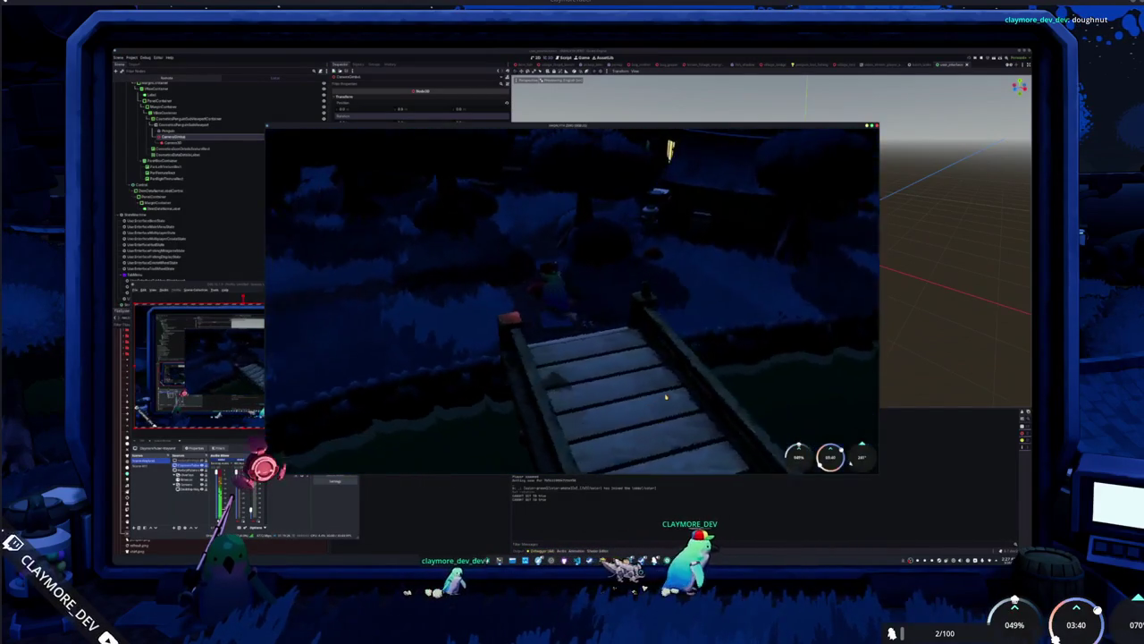
pyautogui.press('e')
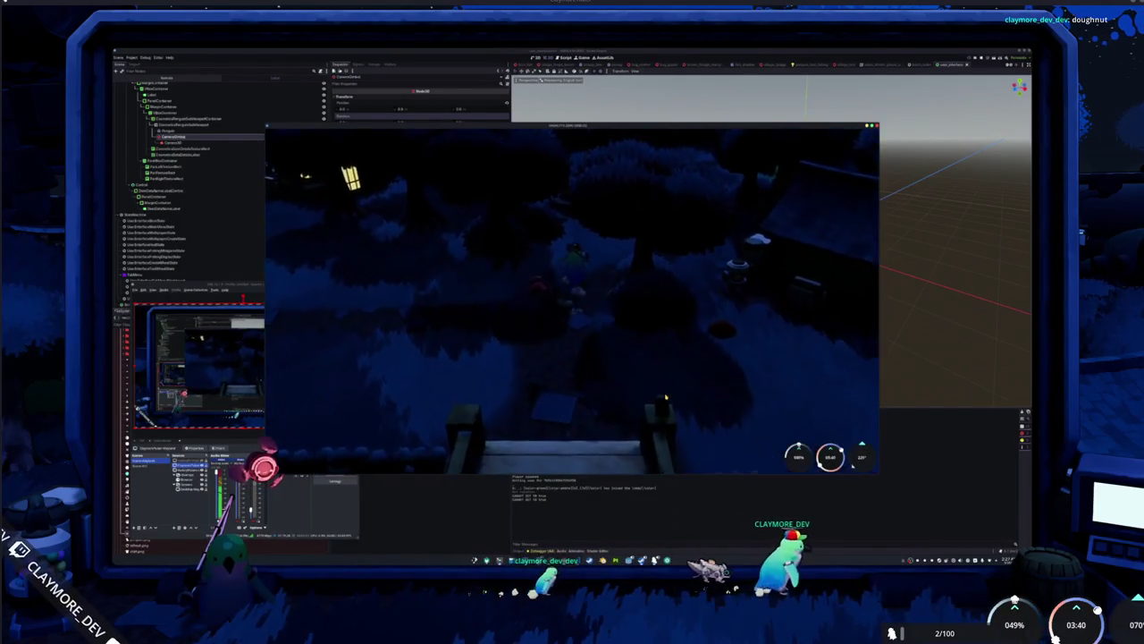
pyautogui.press('e')
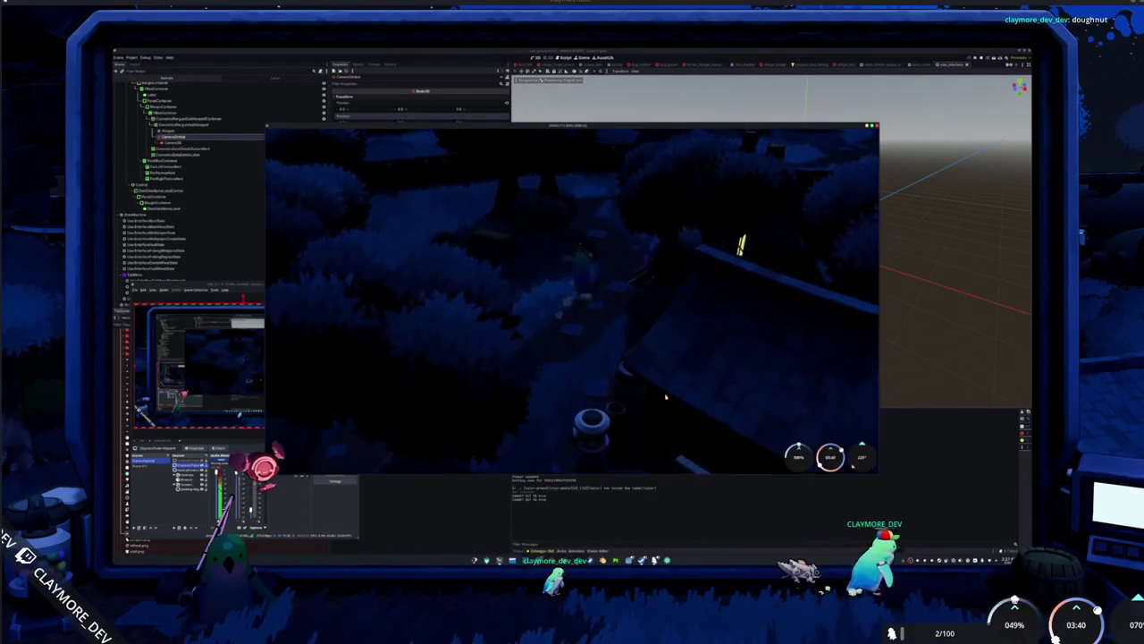
pyautogui.press('e')
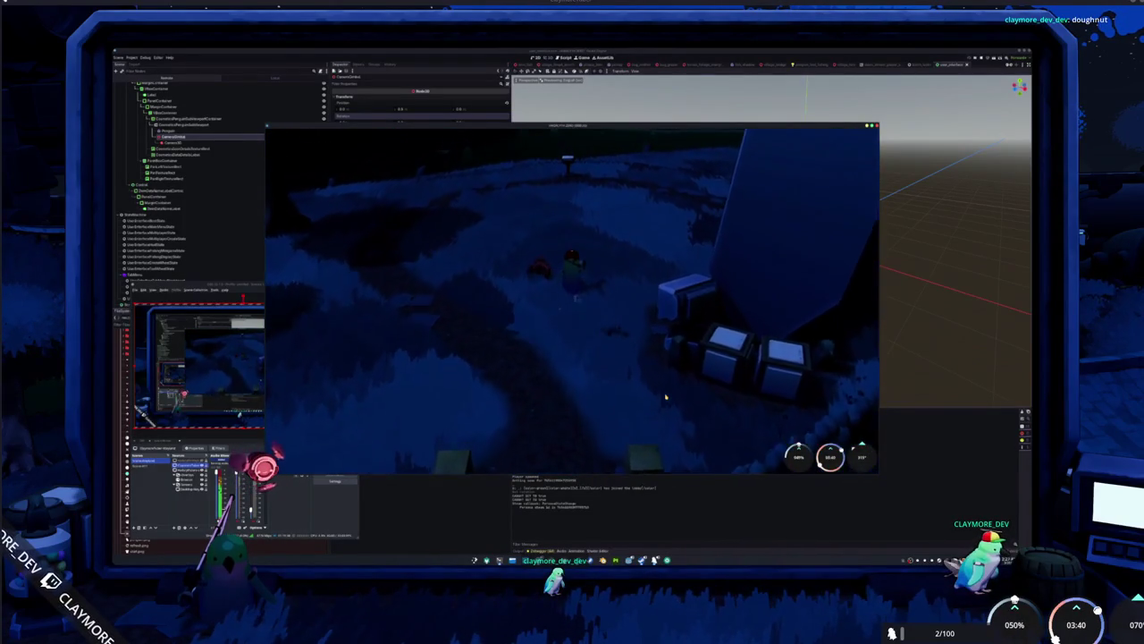
pyautogui.press('e')
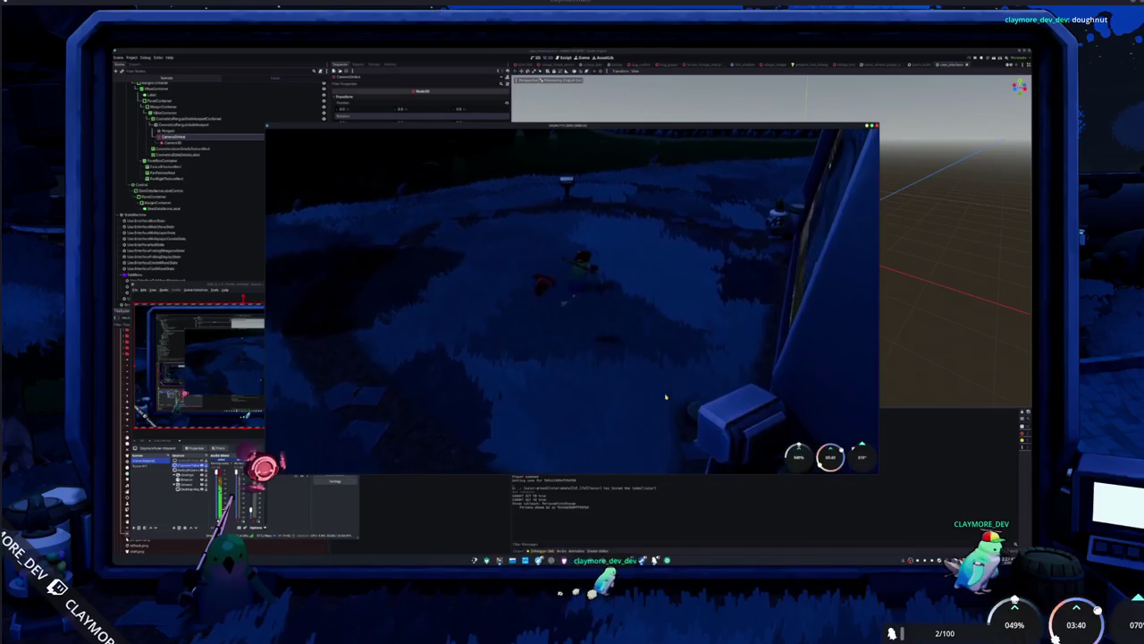
pyautogui.press('e')
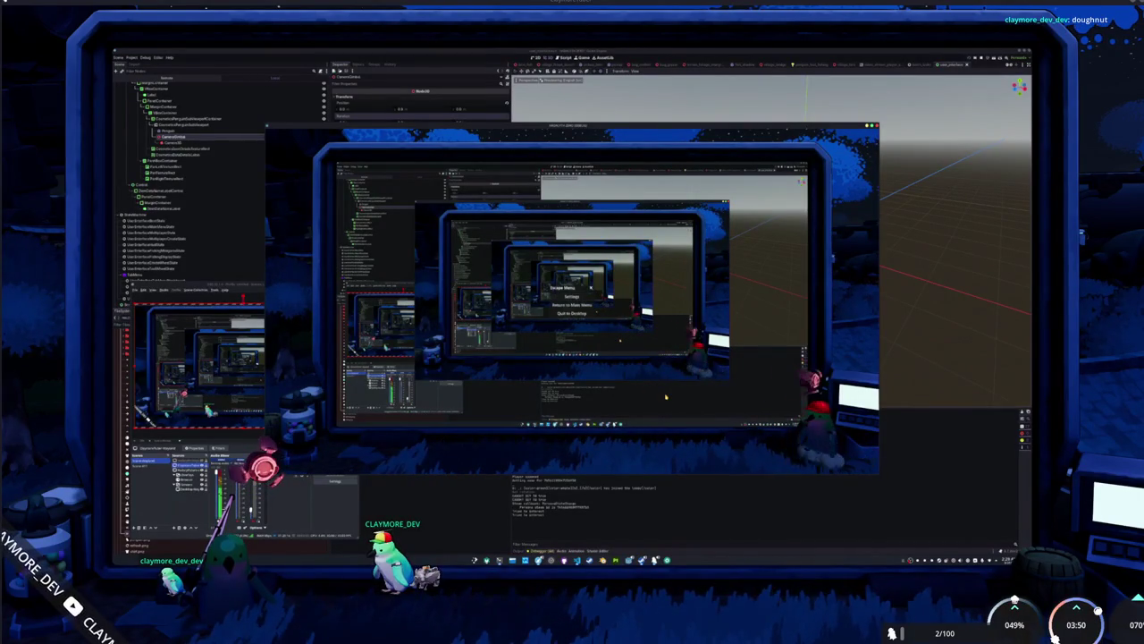
# Choose Quit to Desktop in the game's escape menu.
pyautogui.click(619, 354)
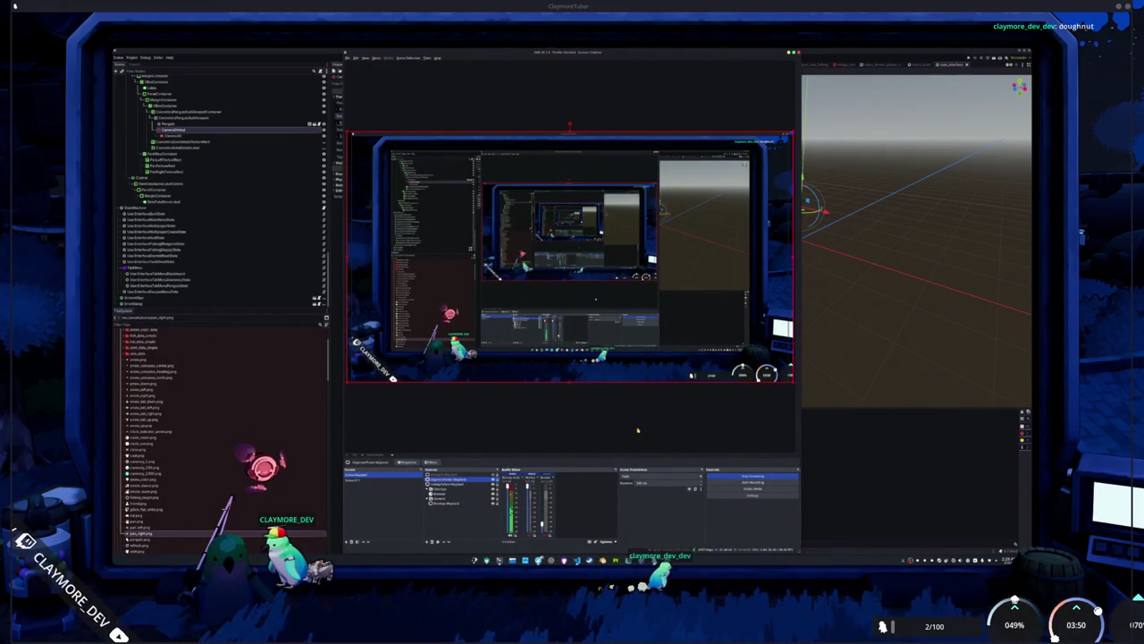
# Open Edit Transform for the captured window source and set its height to 1440.
pyautogui.rightClick(462, 481)
pyautogui.moveTo(493, 384)
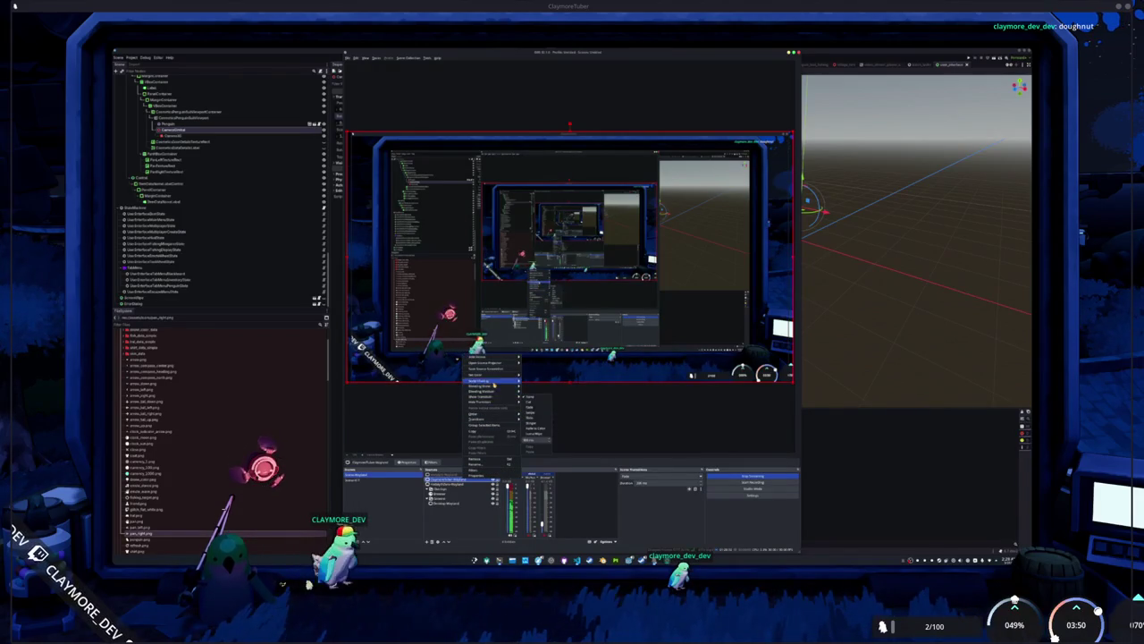
pyautogui.moveTo(501, 419)
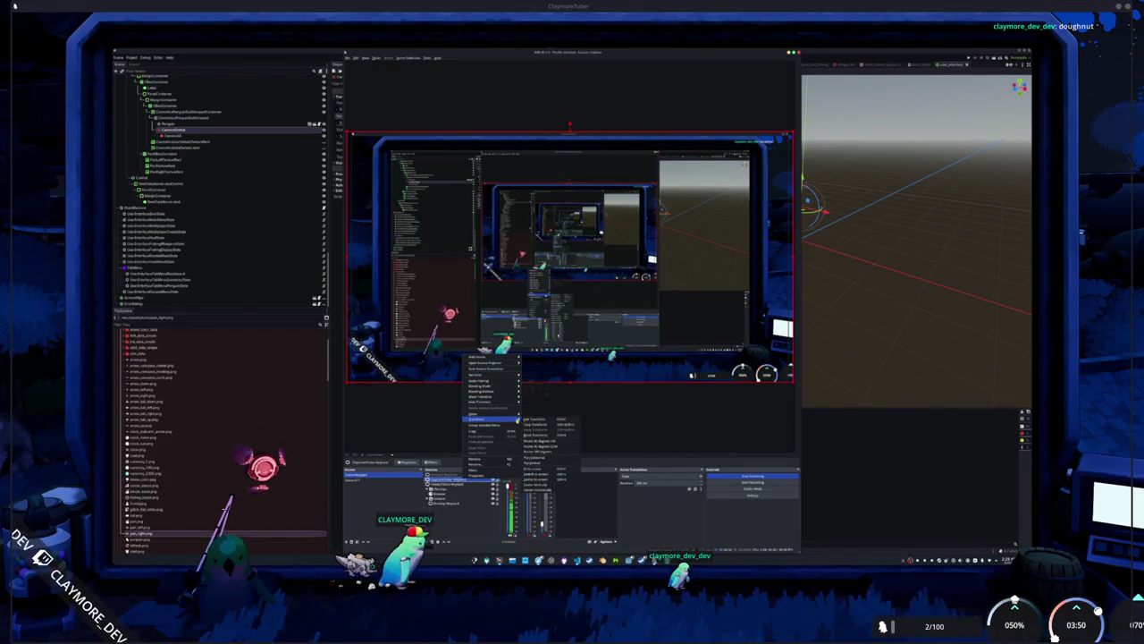
pyautogui.click(534, 419)
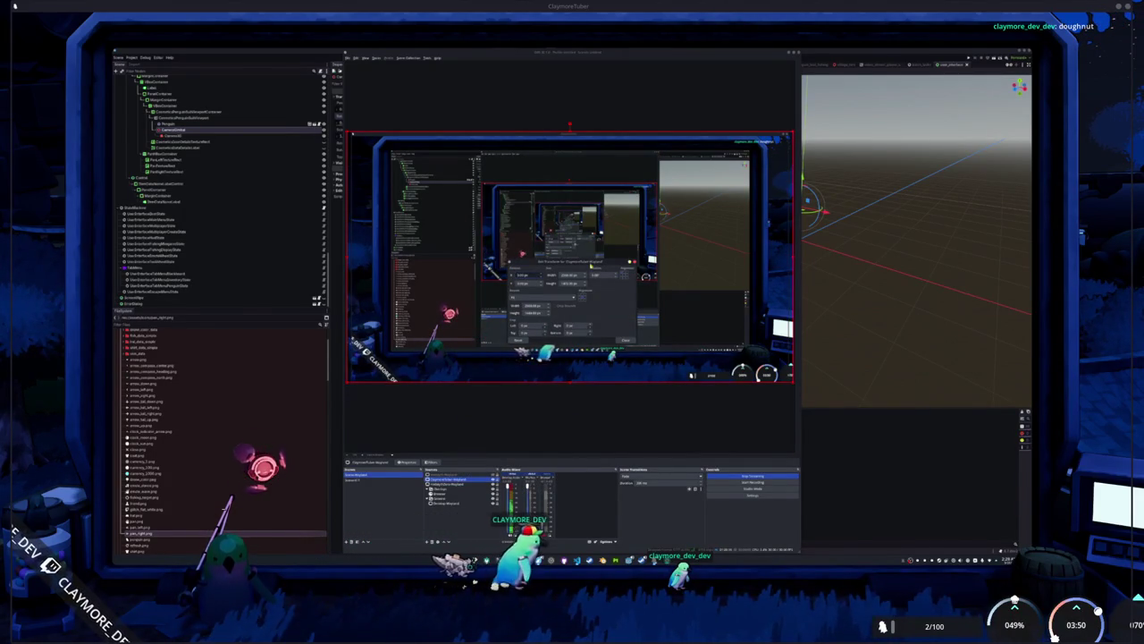
pyautogui.click(623, 401)
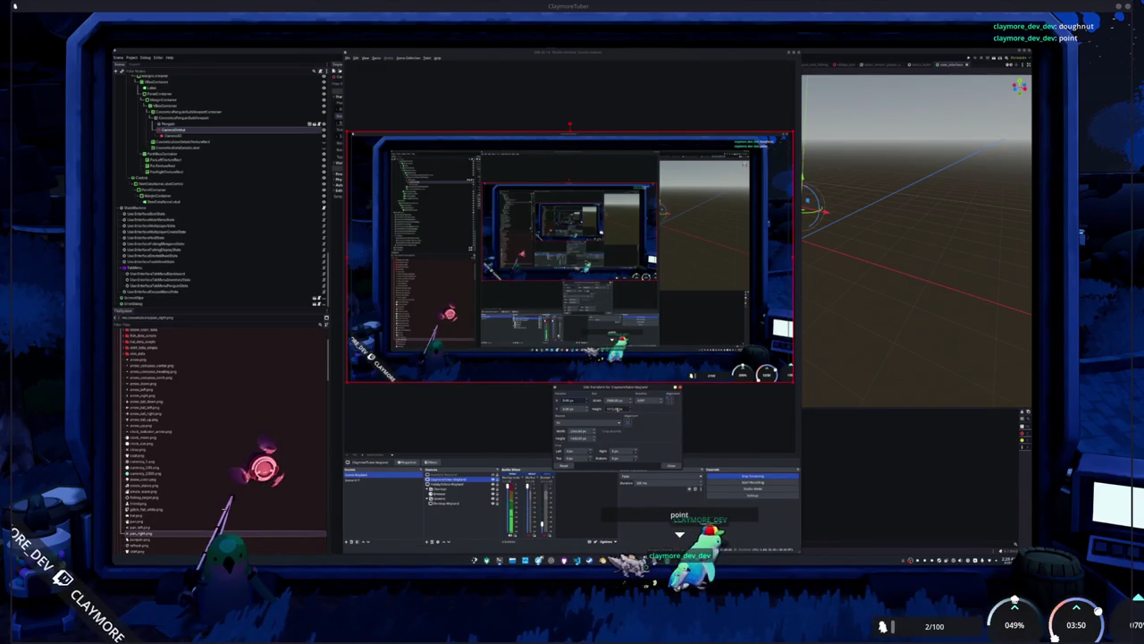
pyautogui.doubleClick(615, 402)
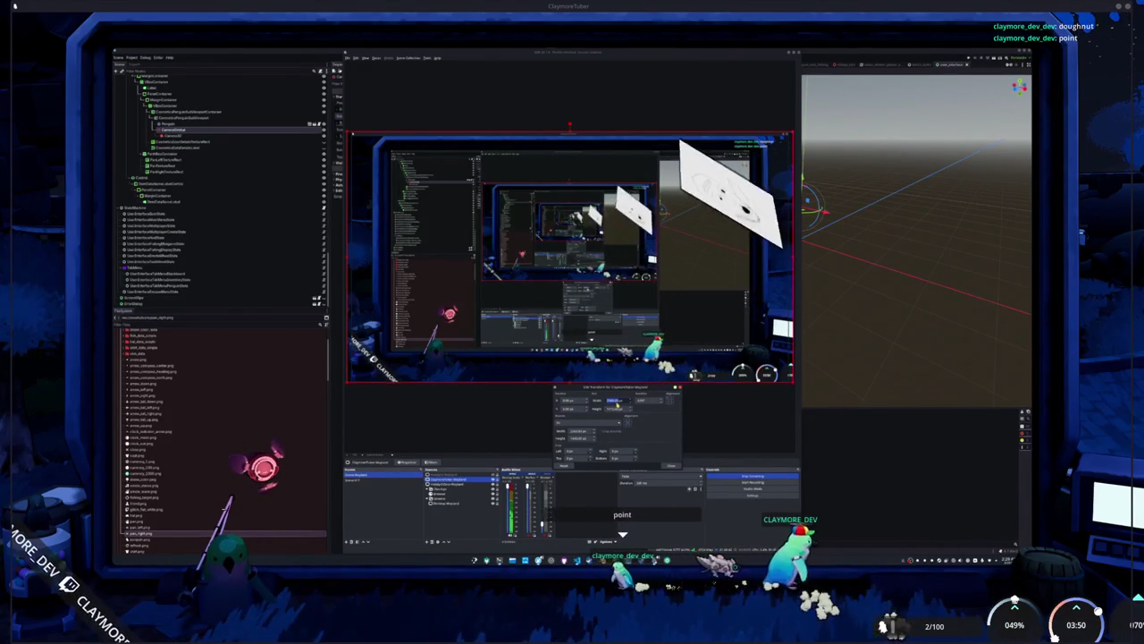
pyautogui.click(615, 408)
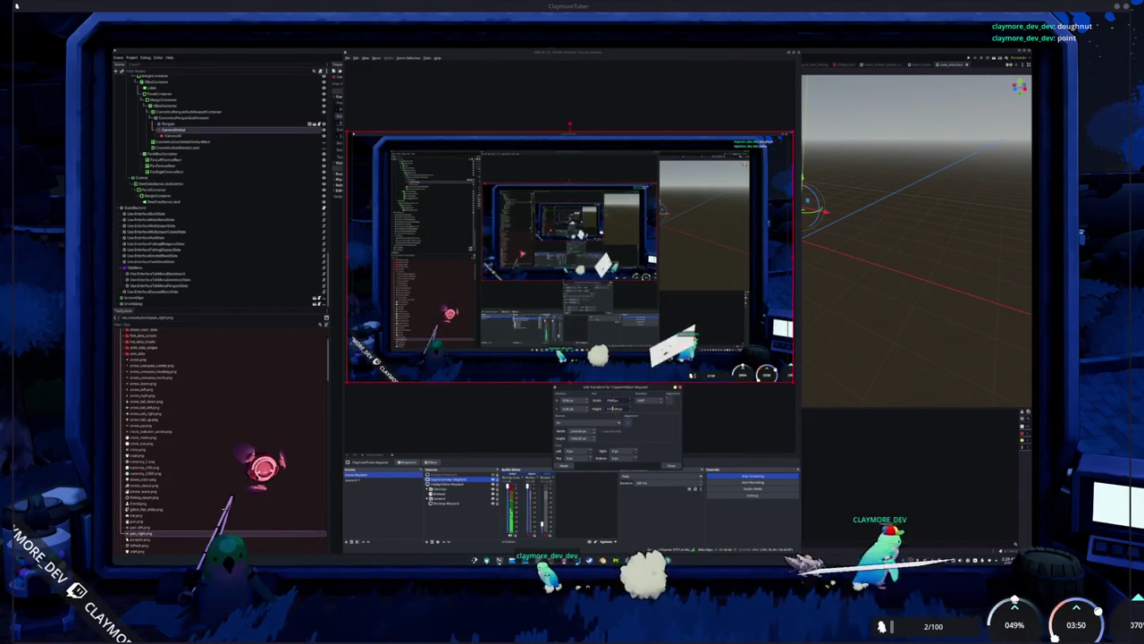
pyautogui.write('1440')
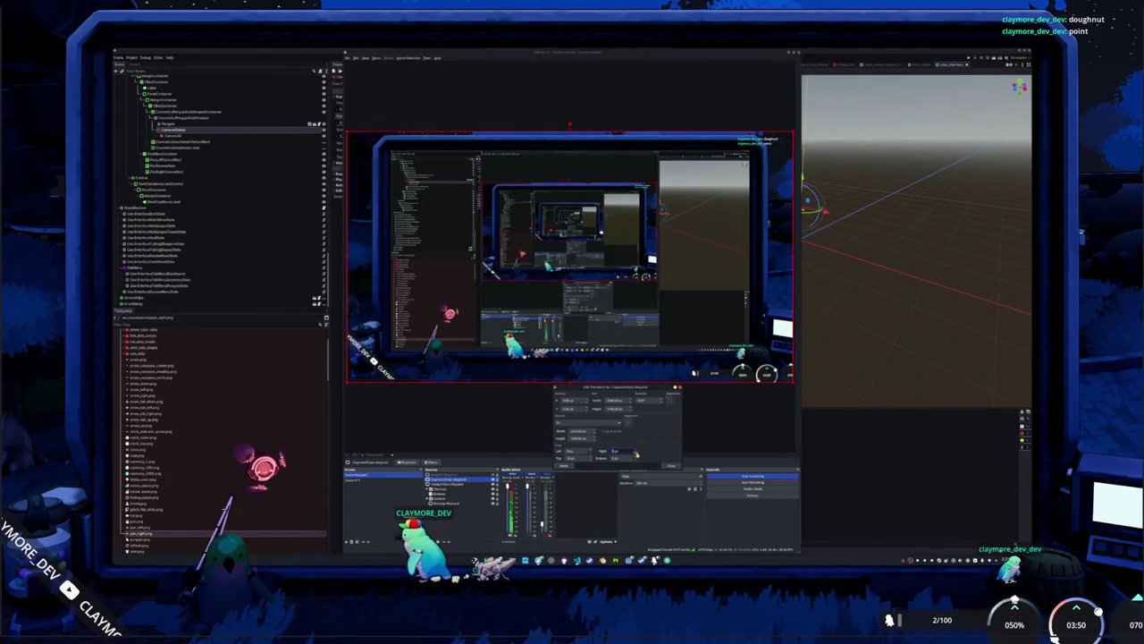
# Apply the 1440 height, try a different Transform fit option, then undo it.
pyautogui.click(670, 464)
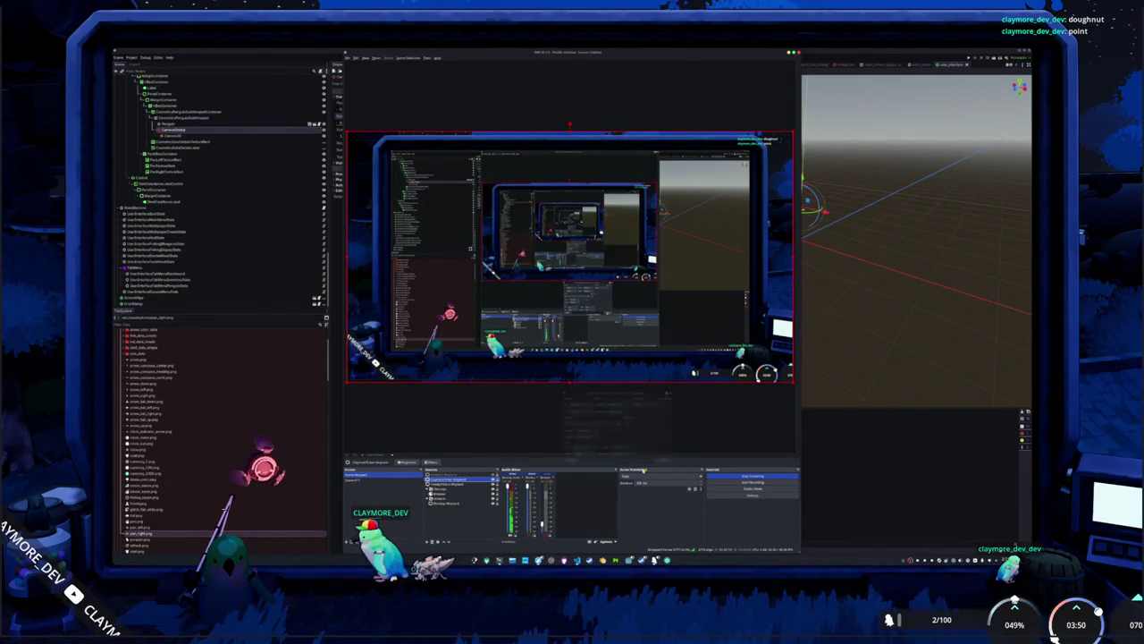
pyautogui.rightClick(452, 485)
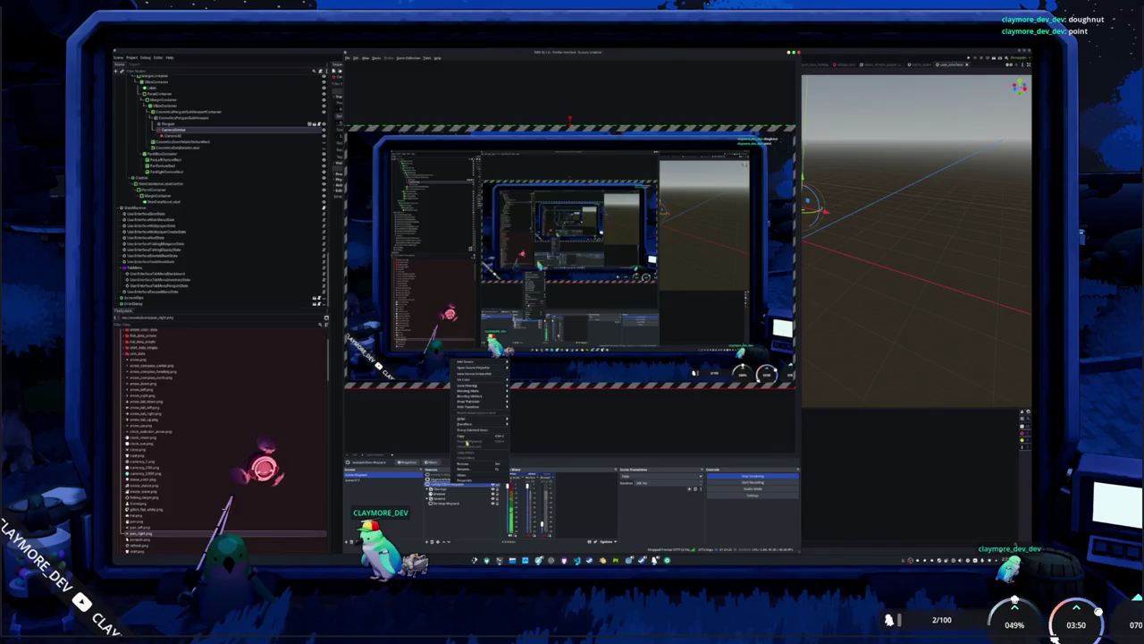
pyautogui.click(586, 430)
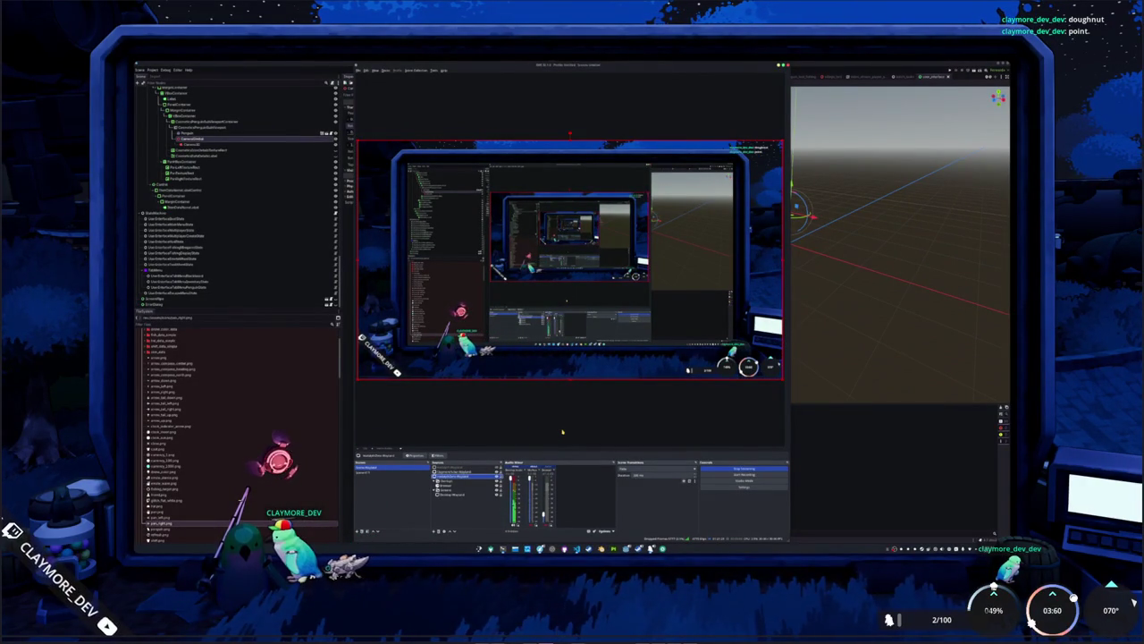
pyautogui.hotkey('ctrl', 'z')
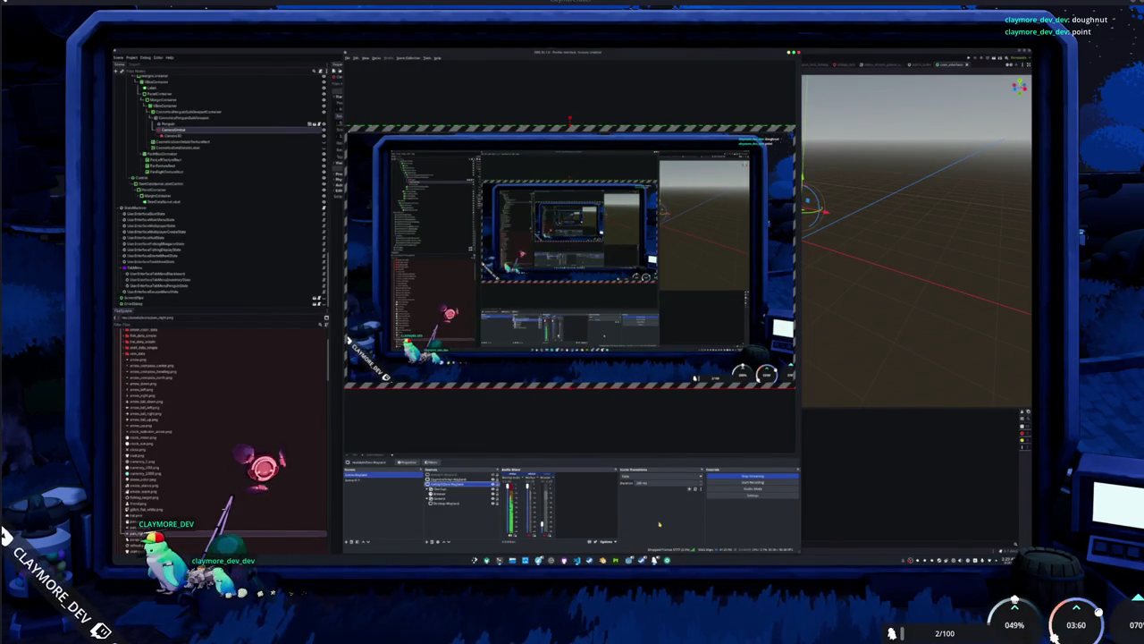
# Back in Godot, clear the output log and select the penguin UI Control node.
pyautogui.hotkey('alt', 'Tab')
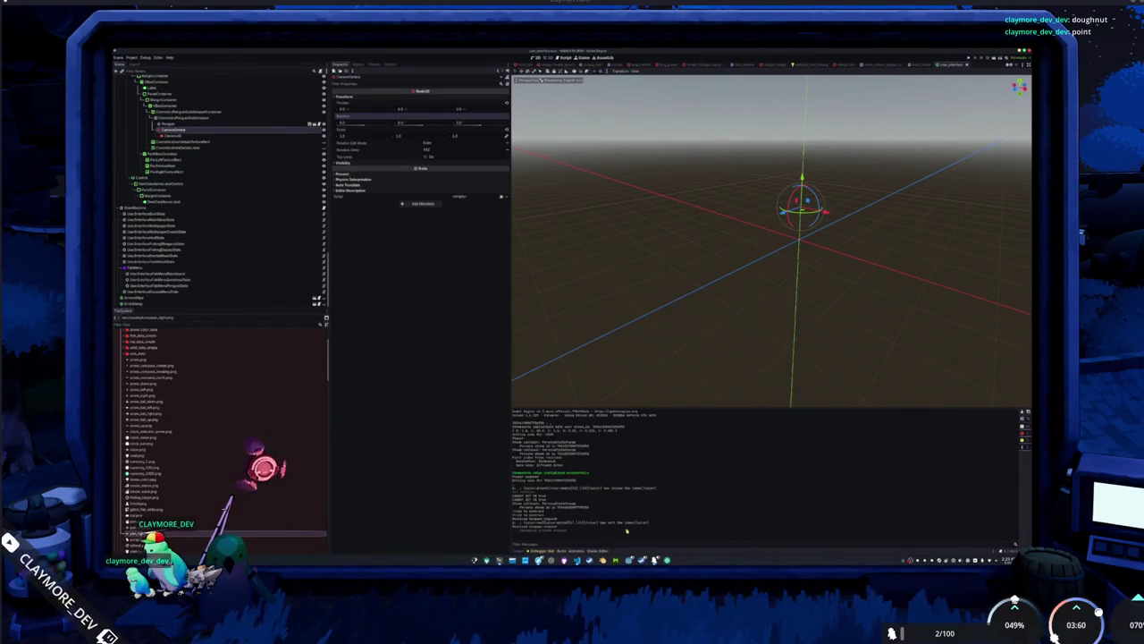
pyautogui.click(1022, 415)
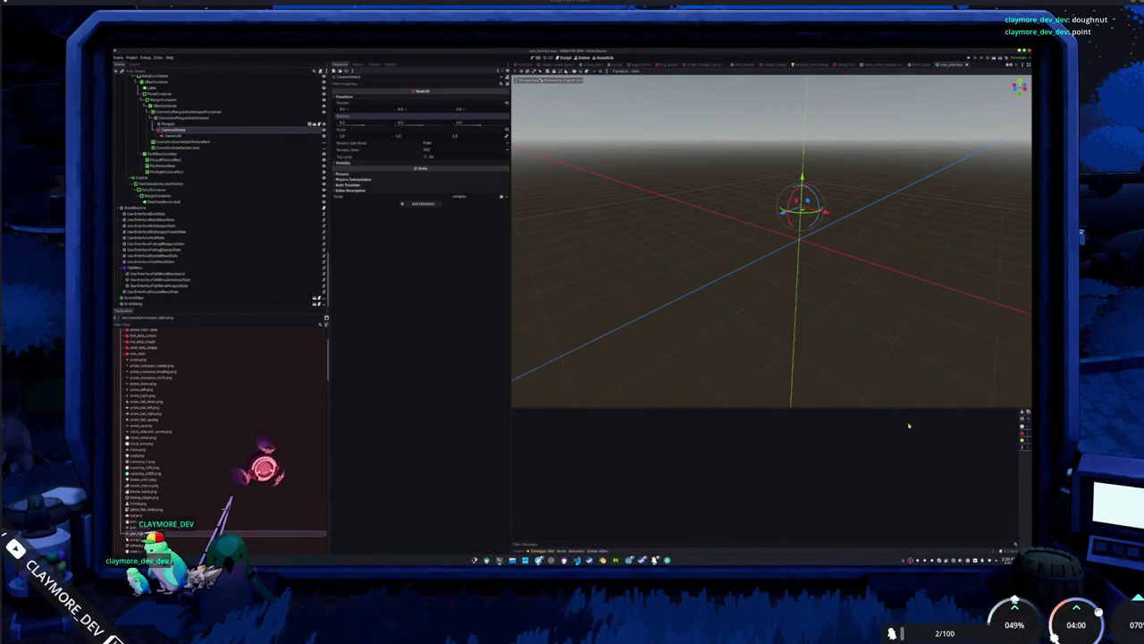
pyautogui.scroll(5, 223, 179)
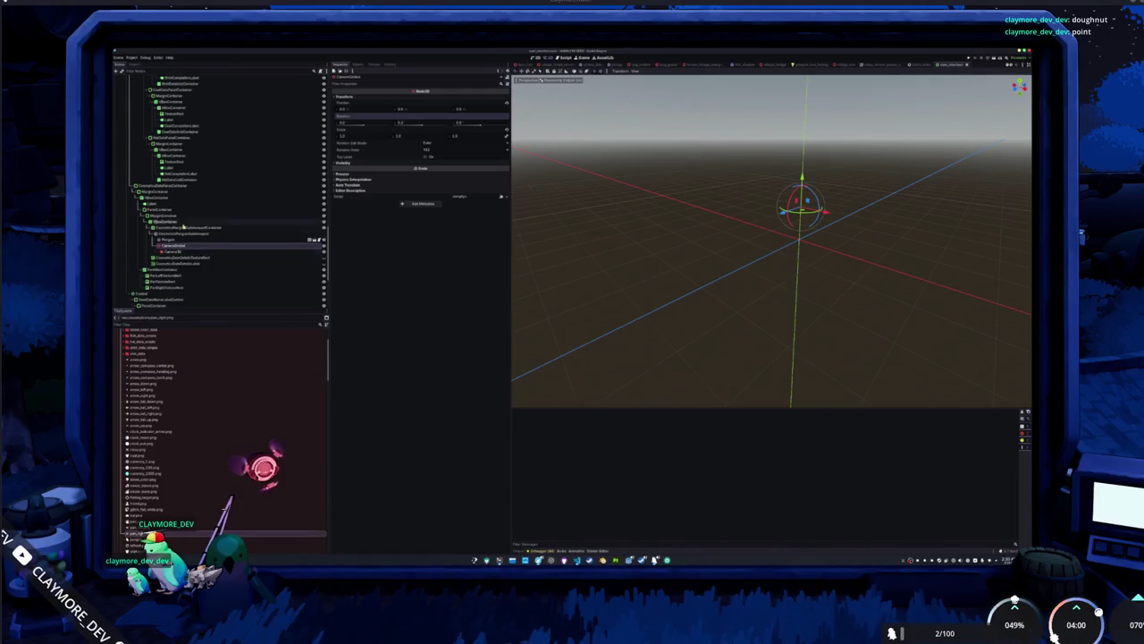
pyautogui.click(159, 185)
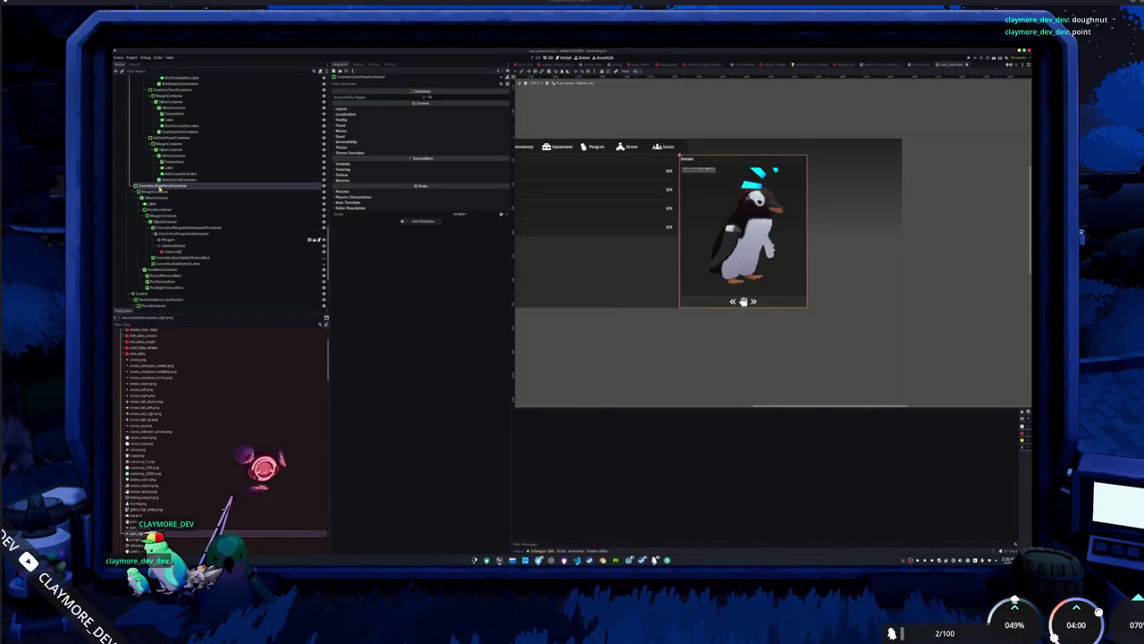
pyautogui.click(159, 191)
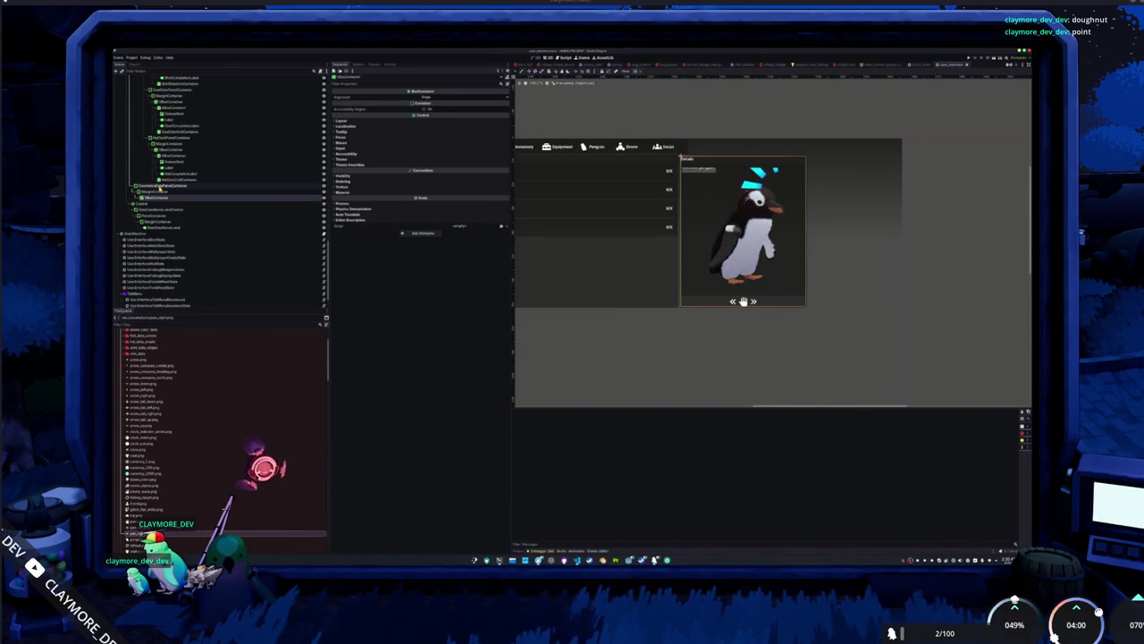
# Navigate up the Scene tree to the penguin menu container and duplicate it with Ctrl+D.
pyautogui.press('Right')
pyautogui.press('Down')
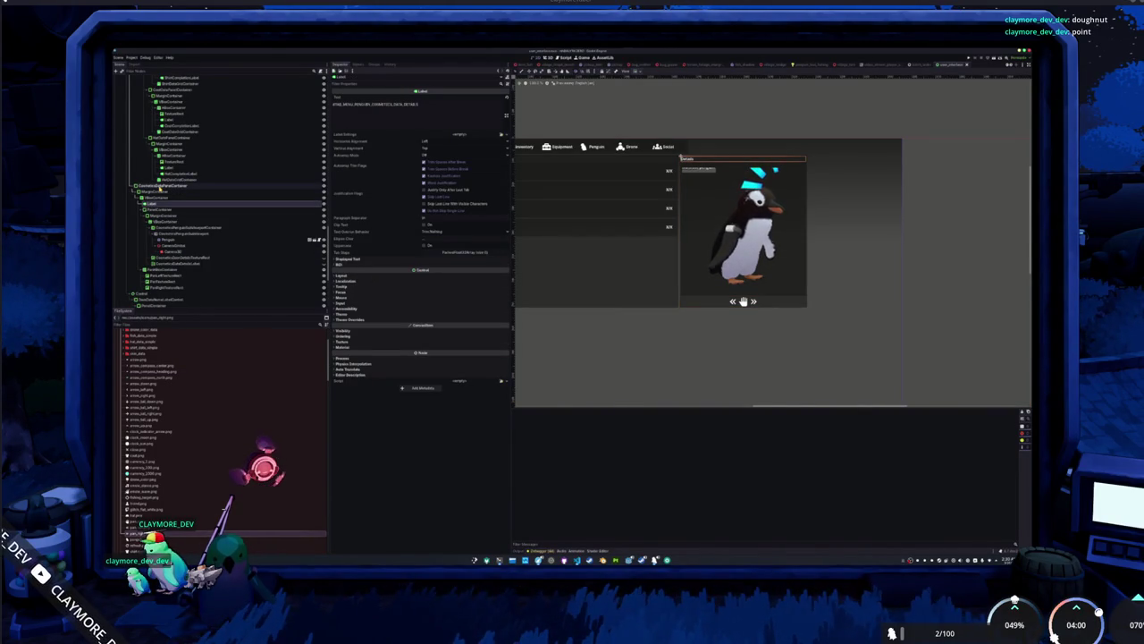
pyautogui.press('Left')
pyautogui.press('Left')
pyautogui.press('Left')
pyautogui.press('Left')
pyautogui.press('Left')
pyautogui.press('Up')
pyautogui.press('Up')
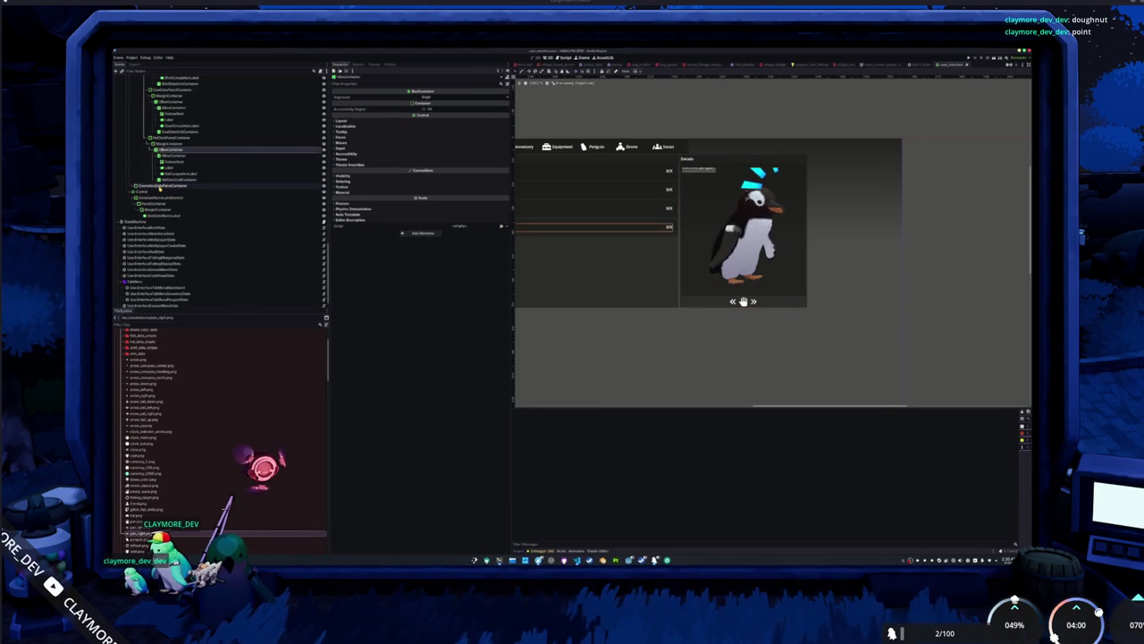
pyautogui.press('Left')
pyautogui.press('Up')
pyautogui.press('Up')
pyautogui.press('Up')
pyautogui.press('Up')
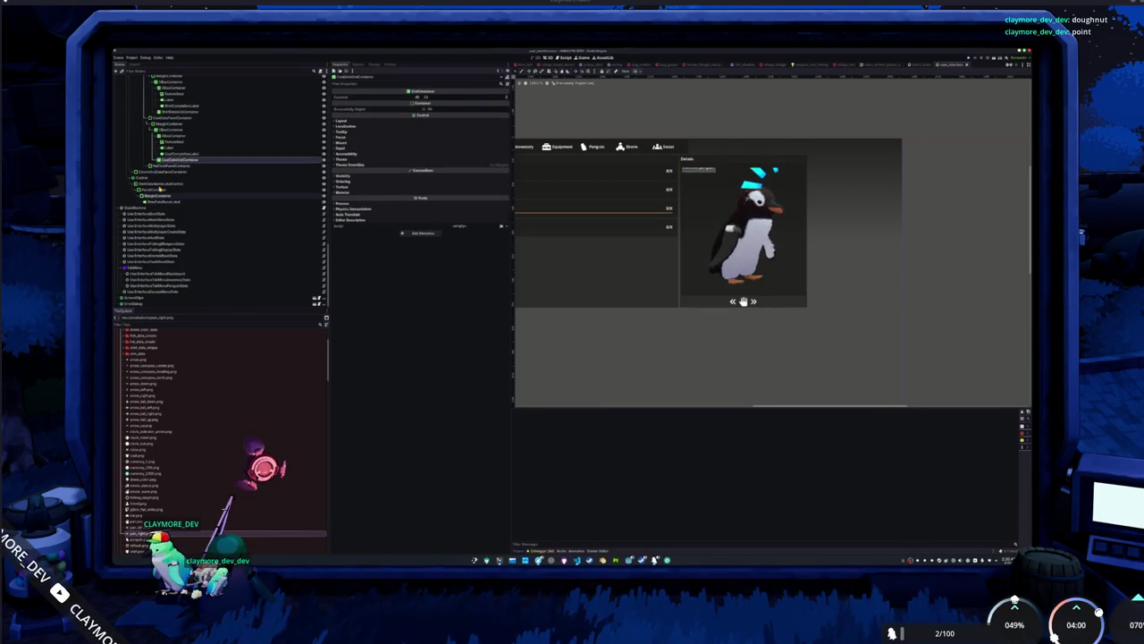
pyautogui.press('Down')
pyautogui.press('Down')
pyautogui.press('Down')
pyautogui.press('Up')
pyautogui.press('Up')
pyautogui.press('Right')
pyautogui.press('Down')
pyautogui.press('Up')
pyautogui.press('Up')
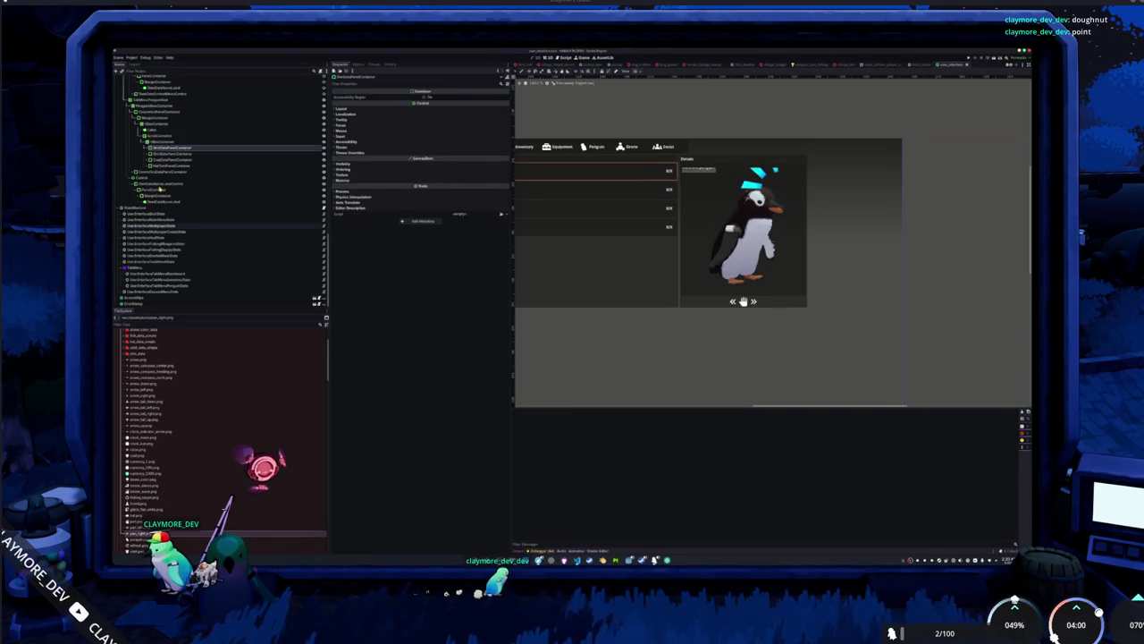
pyautogui.press('Left')
pyautogui.press('Up')
pyautogui.press('Up')
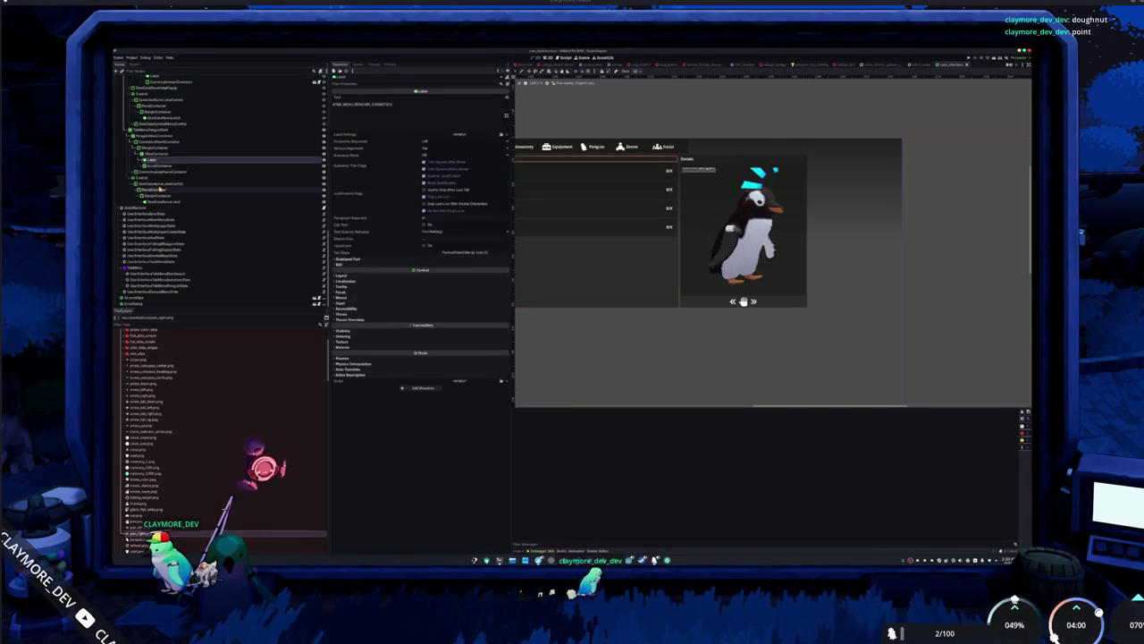
pyautogui.press('Left')
pyautogui.press('Up')
pyautogui.press('Left')
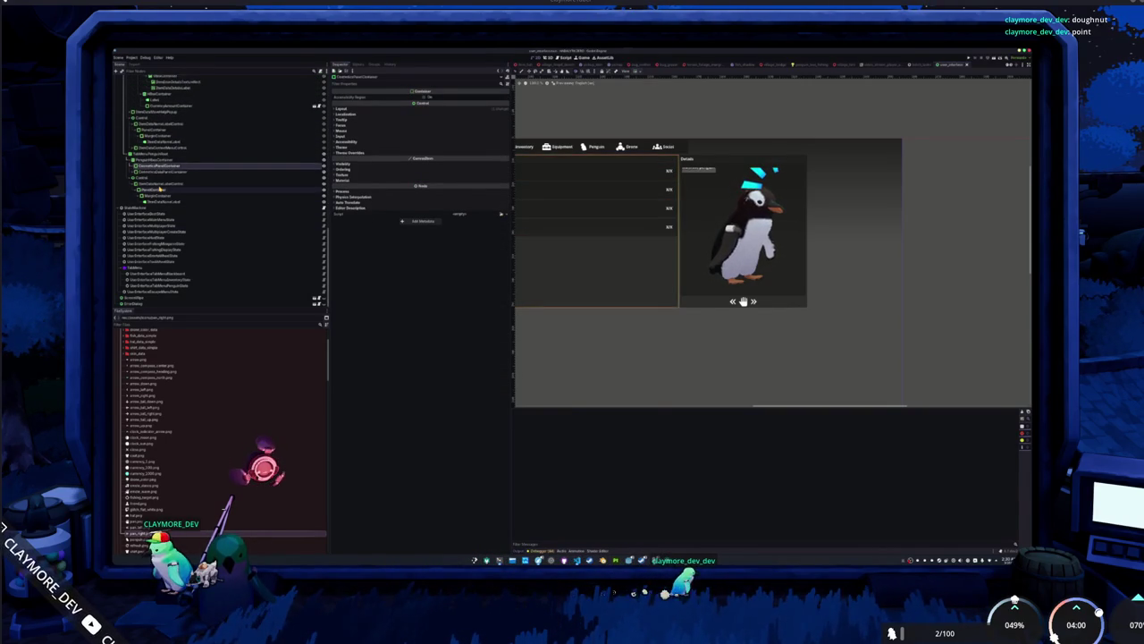
pyautogui.press('Up')
pyautogui.press('Left')
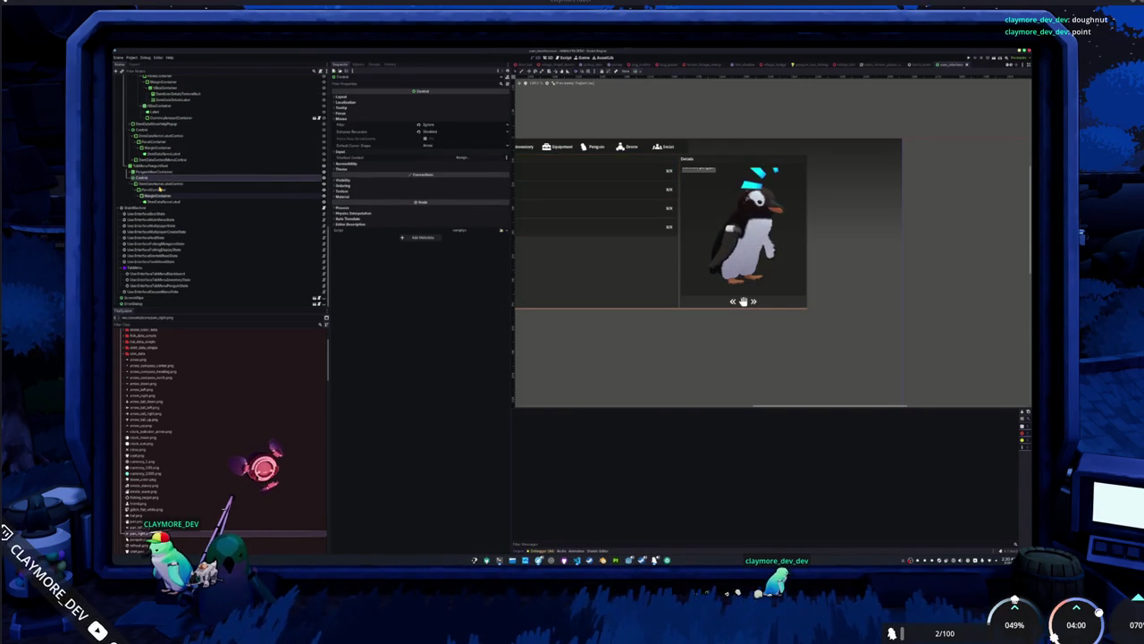
pyautogui.press('Up')
pyautogui.press('Left')
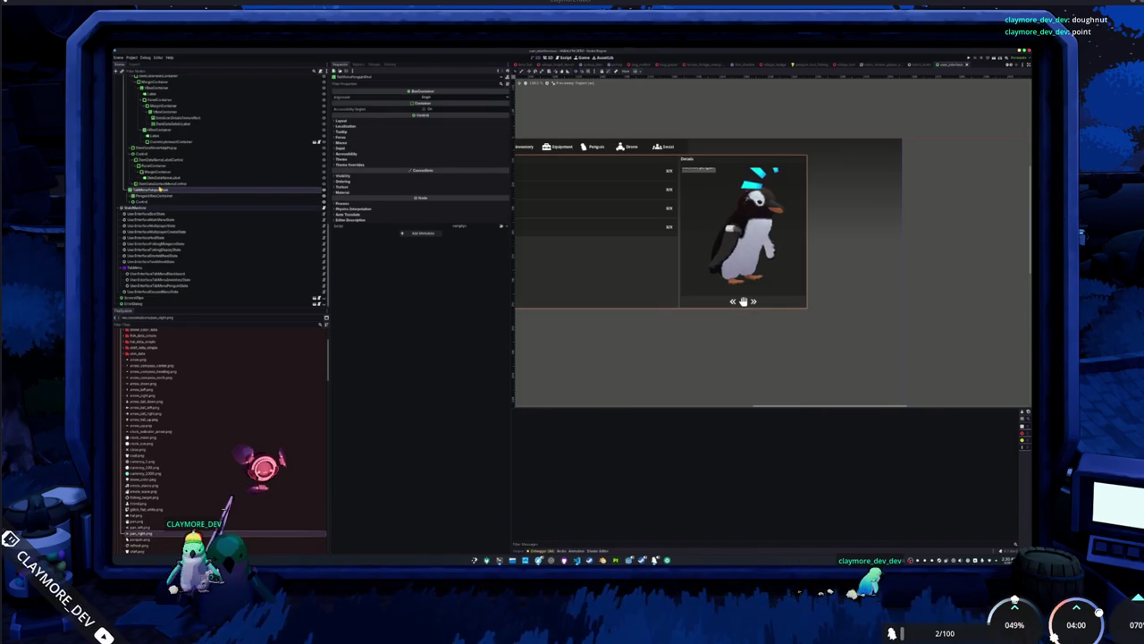
pyautogui.hotkey('ctrl', 'd')
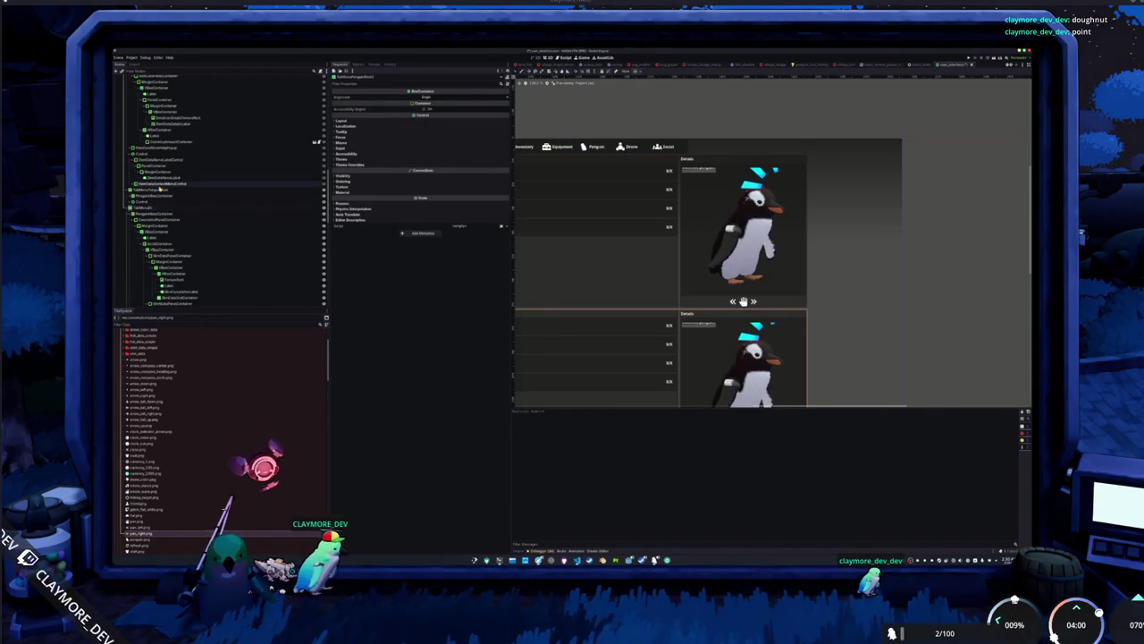
# Hide the duplicated menu's extra Details panel.
pyautogui.click(152, 207)
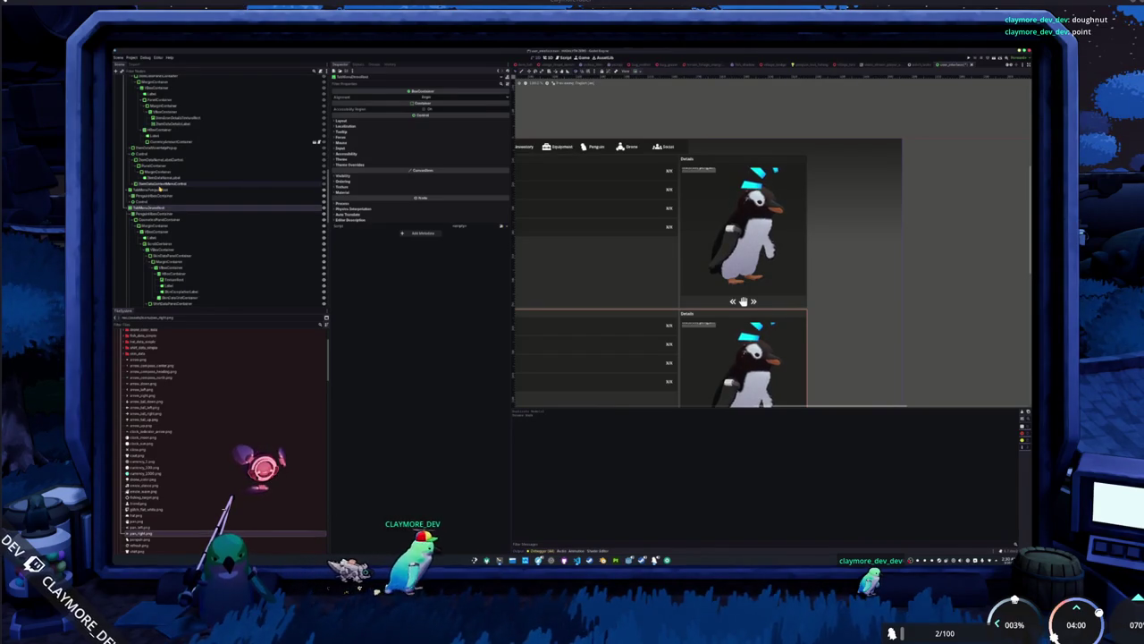
pyautogui.click(148, 190)
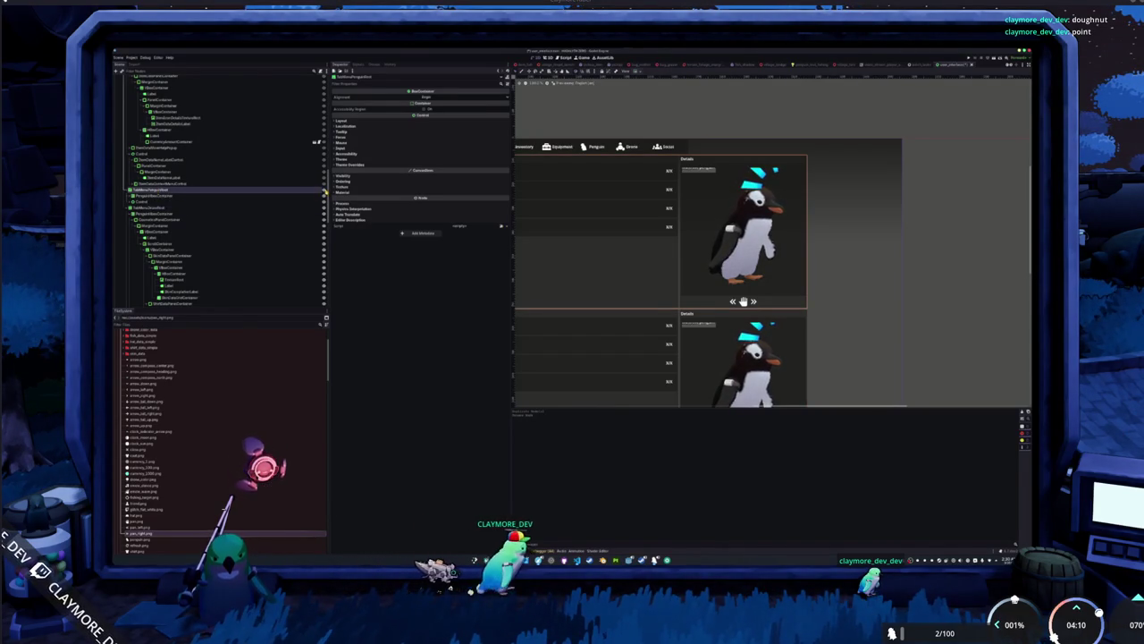
pyautogui.press('Delete')
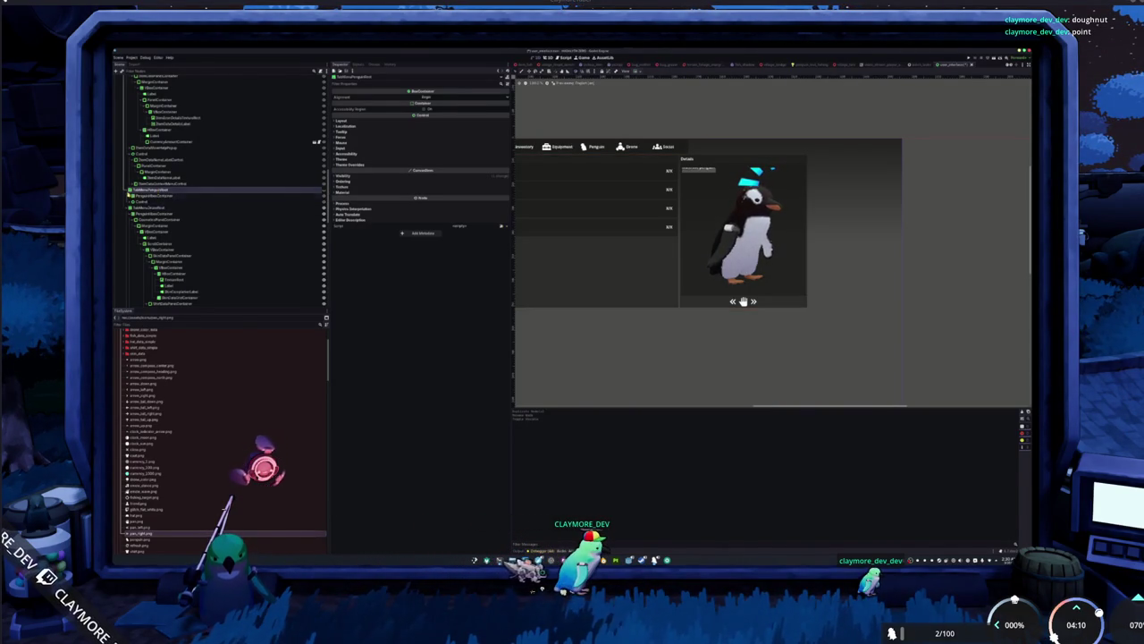
# Rename the ItemDetailsPanelContainer node in the duplicated menu.
pyautogui.click(304, 206)
pyautogui.press('Down')
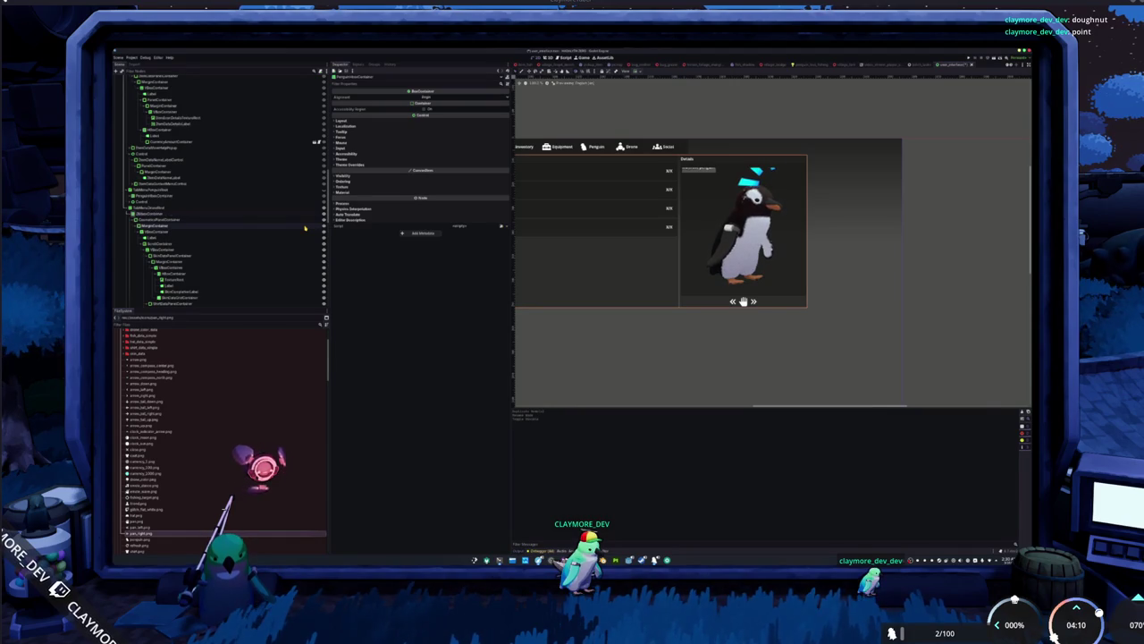
pyautogui.press('Up')
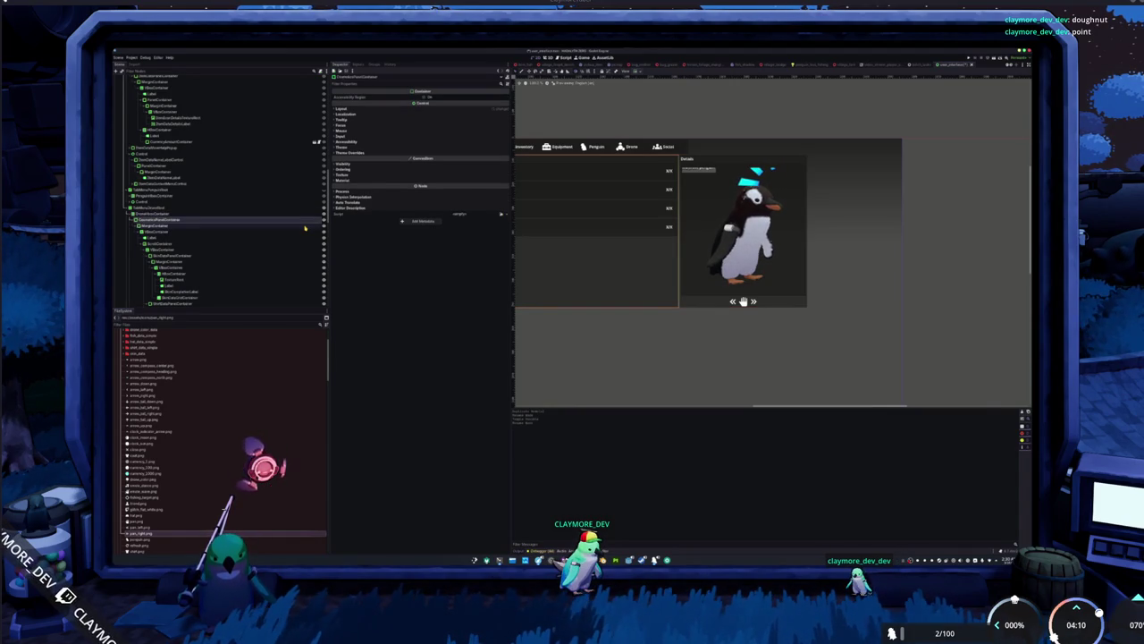
pyautogui.press('Down')
pyautogui.press('Down')
pyautogui.press('Down')
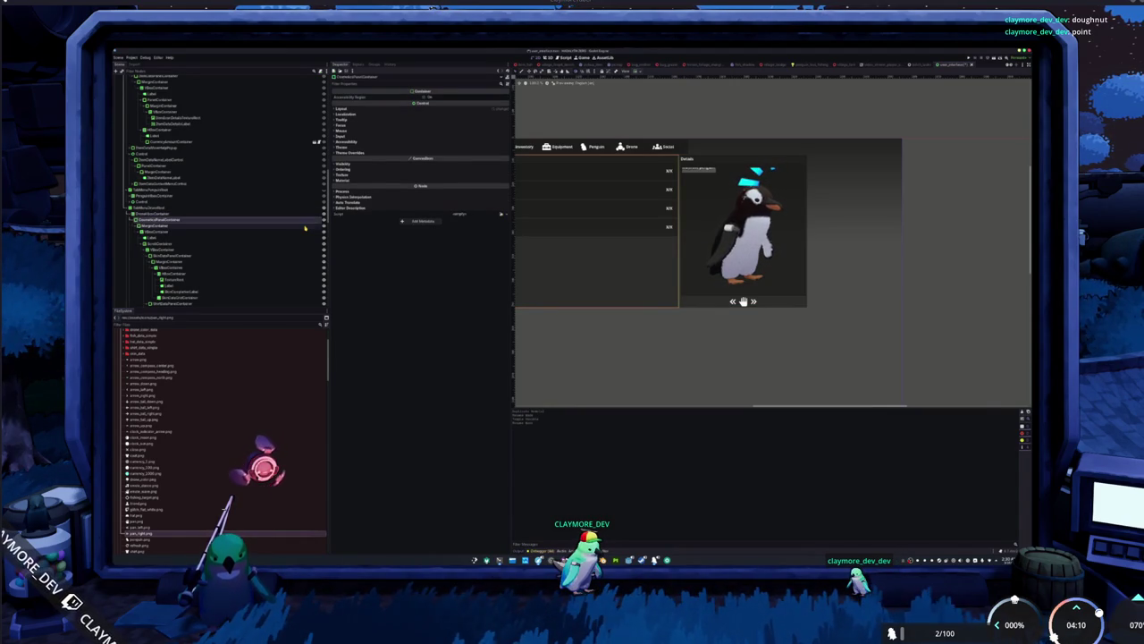
pyautogui.press('Down')
pyautogui.press('Down')
pyautogui.press('Down')
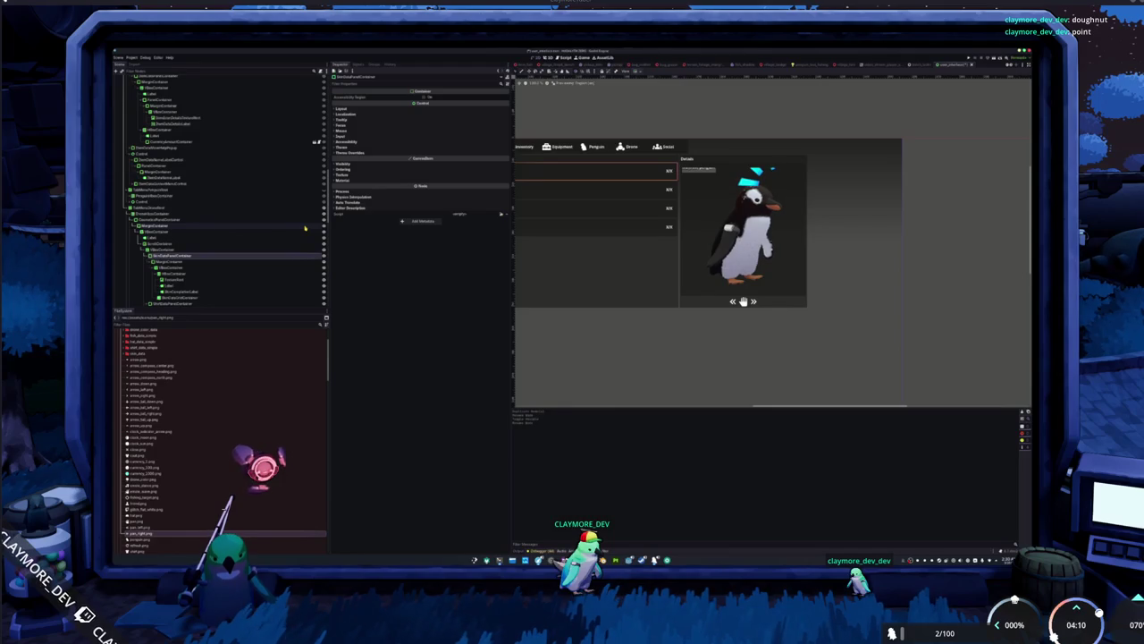
pyautogui.press('F2')
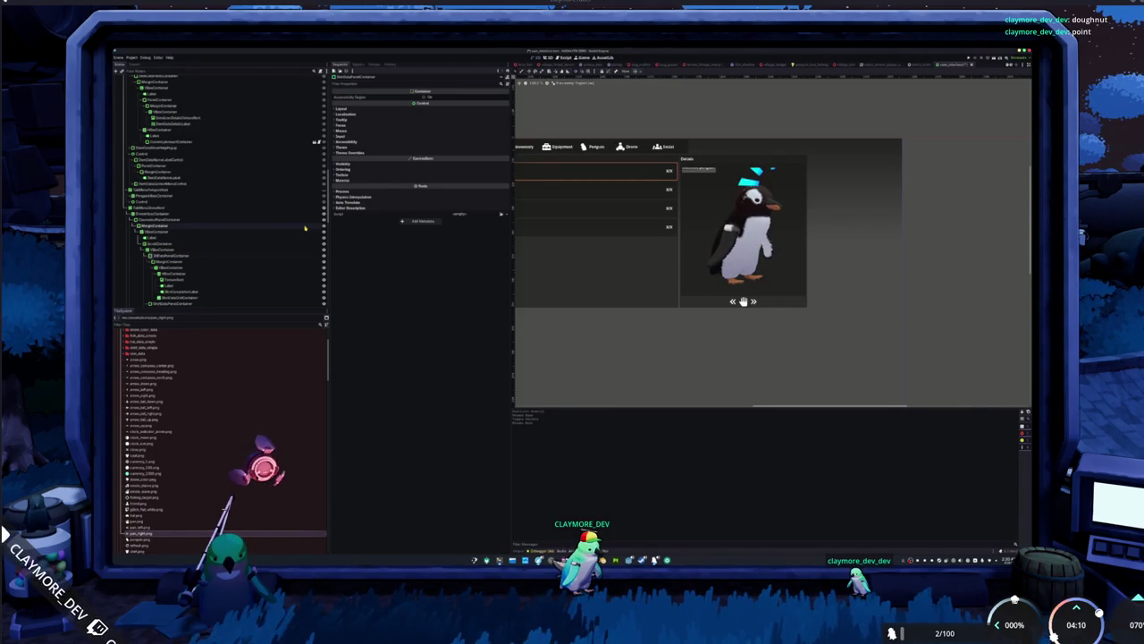
pyautogui.press('Return')
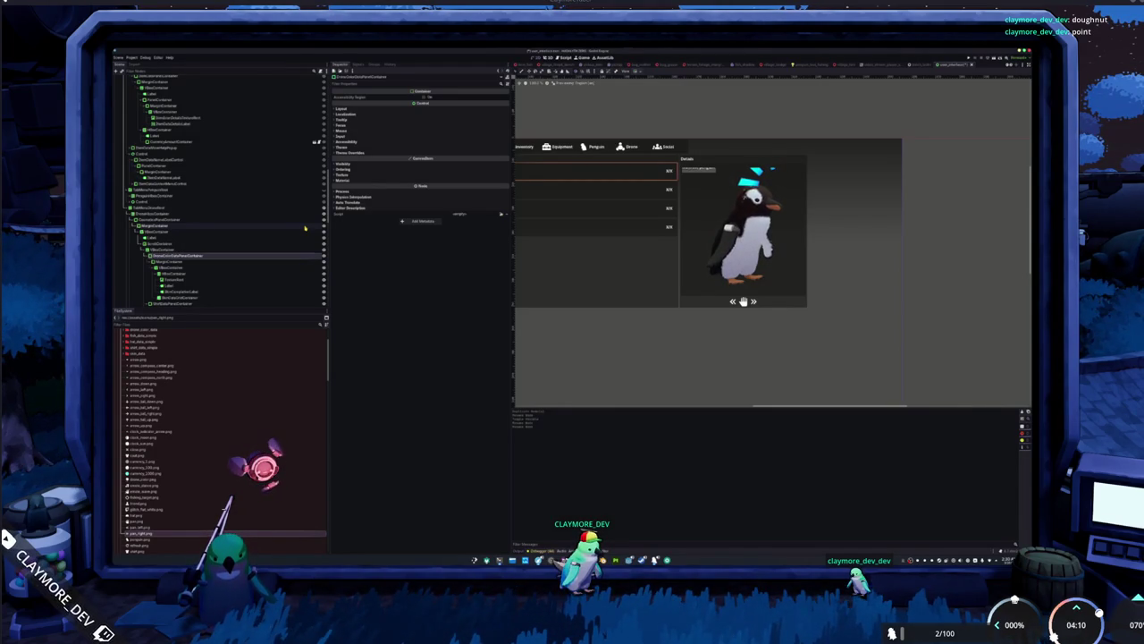
# Select the next data container below it and request its deletion.
pyautogui.press('Down')
pyautogui.press('Down')
pyautogui.press('Down')
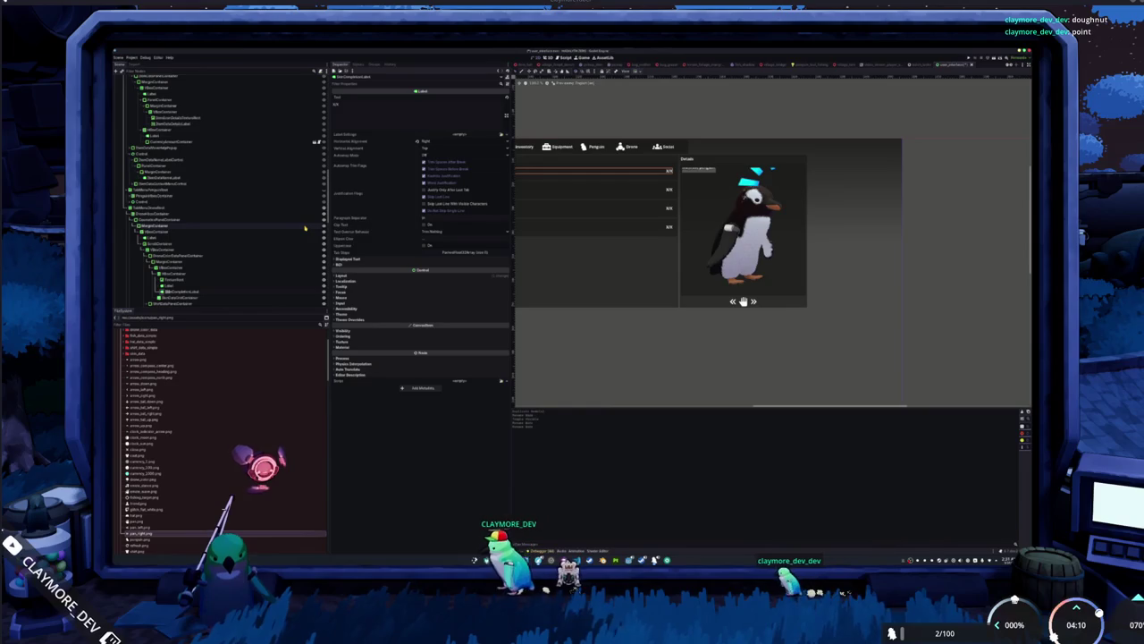
pyautogui.press('Down')
pyautogui.press('Down')
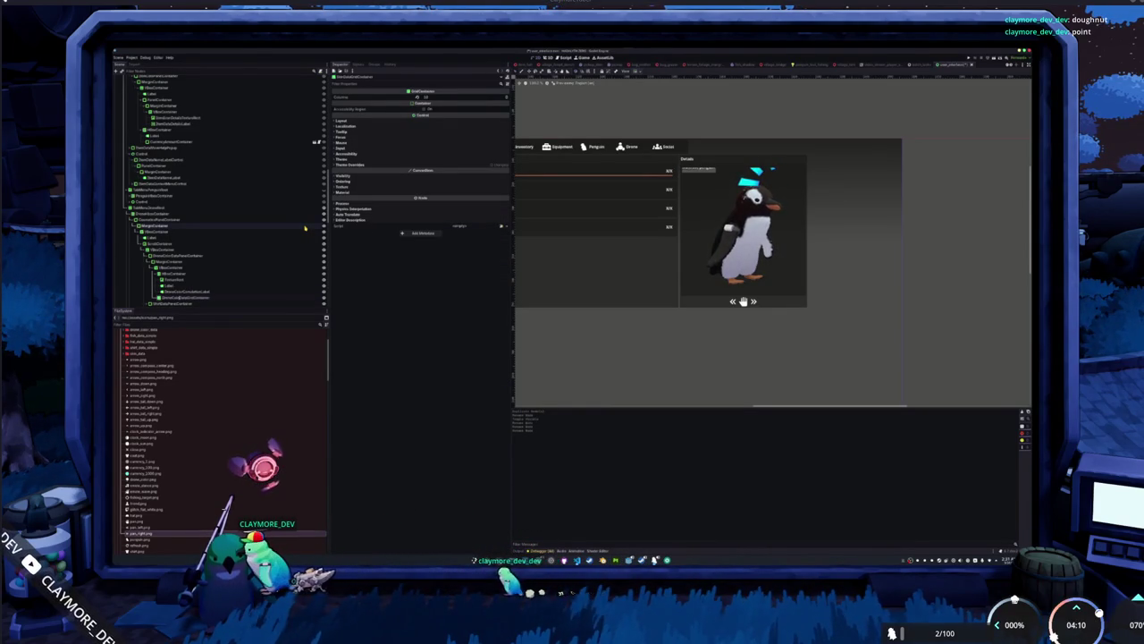
pyautogui.press('Down')
pyautogui.press('Delete')
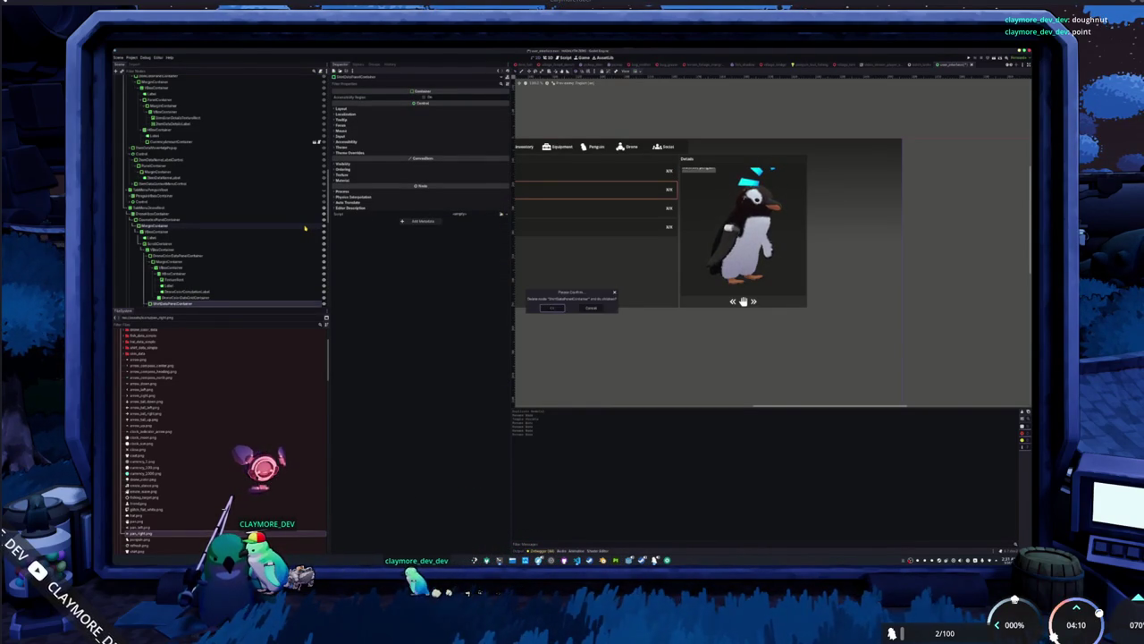
# Confirm the deletion and cut two more panel containers, leaving a single data row.
pyautogui.press('Return')
pyautogui.scroll(-3, 227, 226)
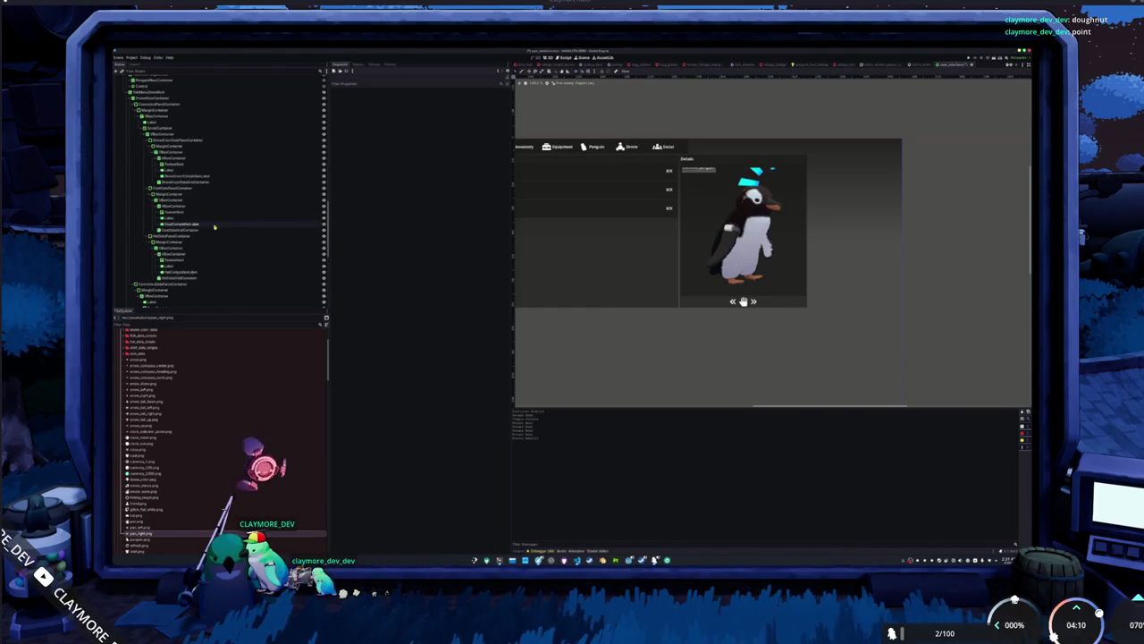
pyautogui.click(224, 235)
pyautogui.keyDown('ctrl'); pyautogui.click(165, 189); pyautogui.keyUp('ctrl')
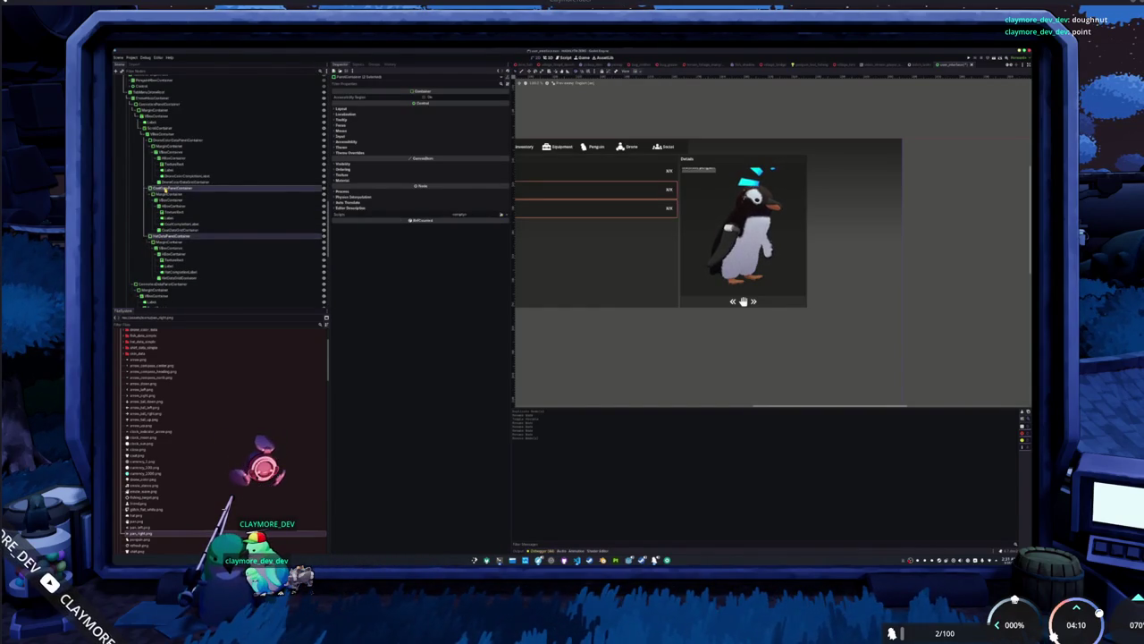
pyautogui.hotkey('ctrl', 'x')
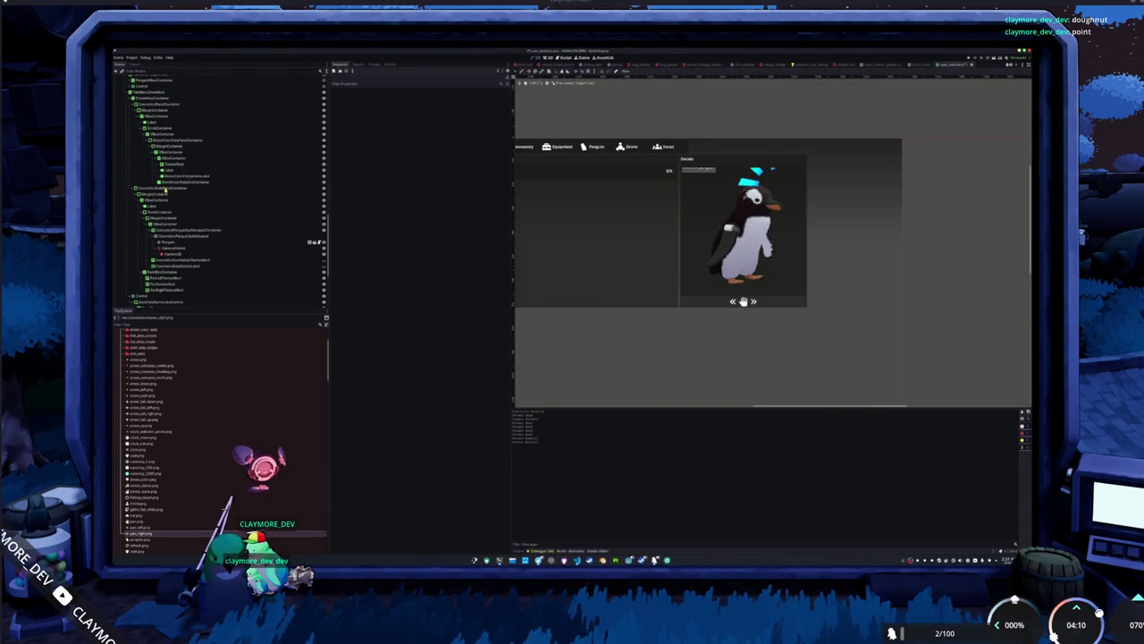
pyautogui.click(167, 190)
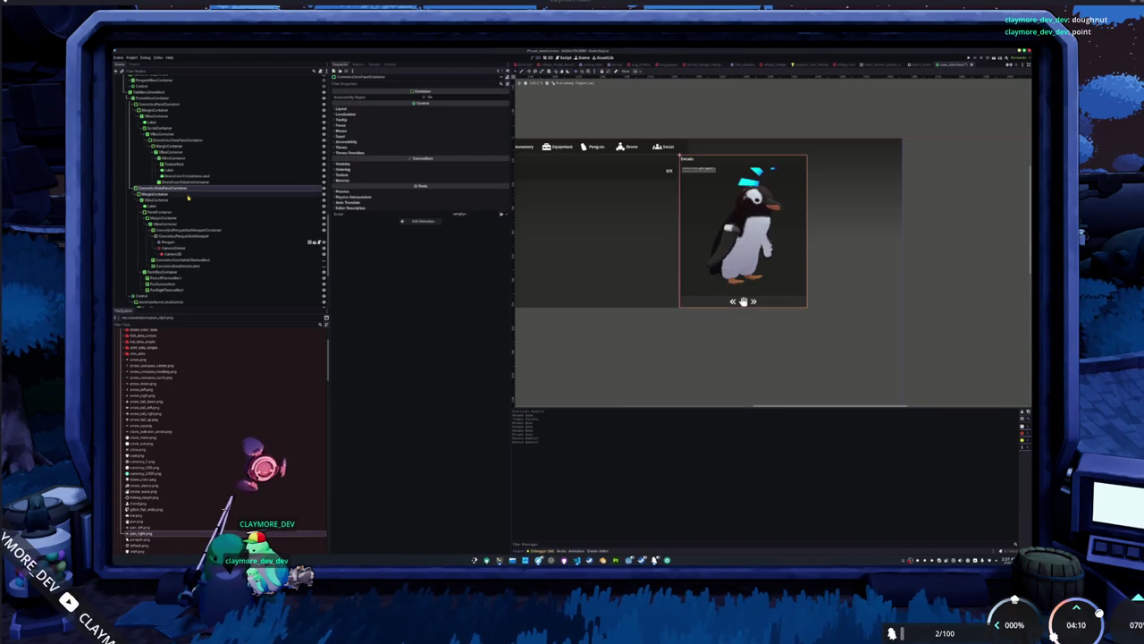
pyautogui.scroll(-2, 641, 233)
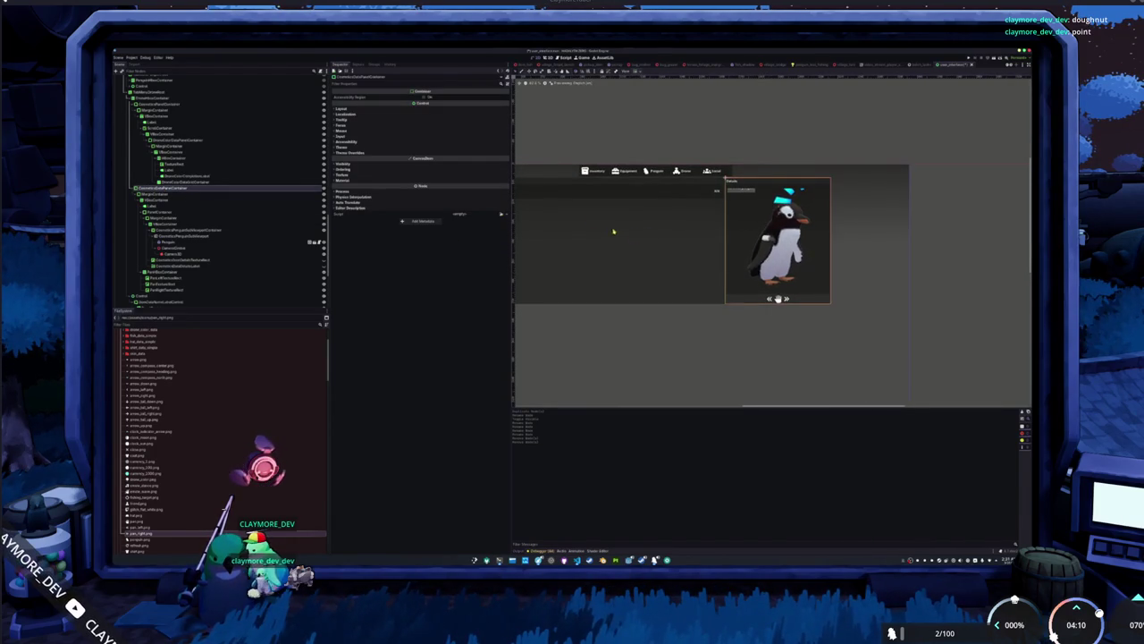
pyautogui.hscroll(-2, 613, 231)
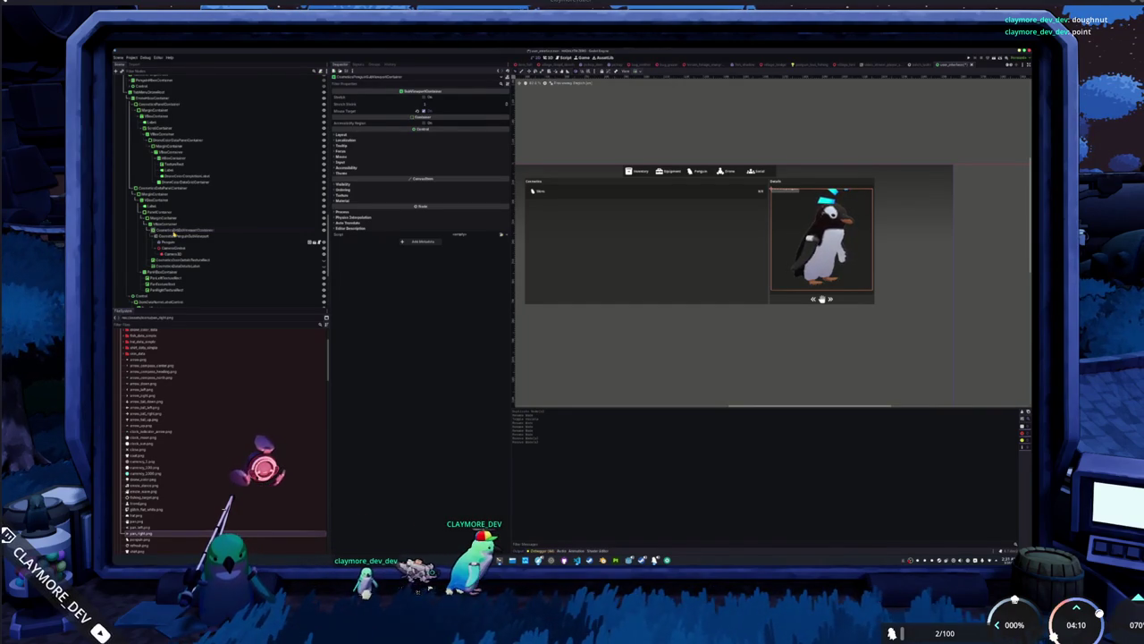
pyautogui.click(163, 234)
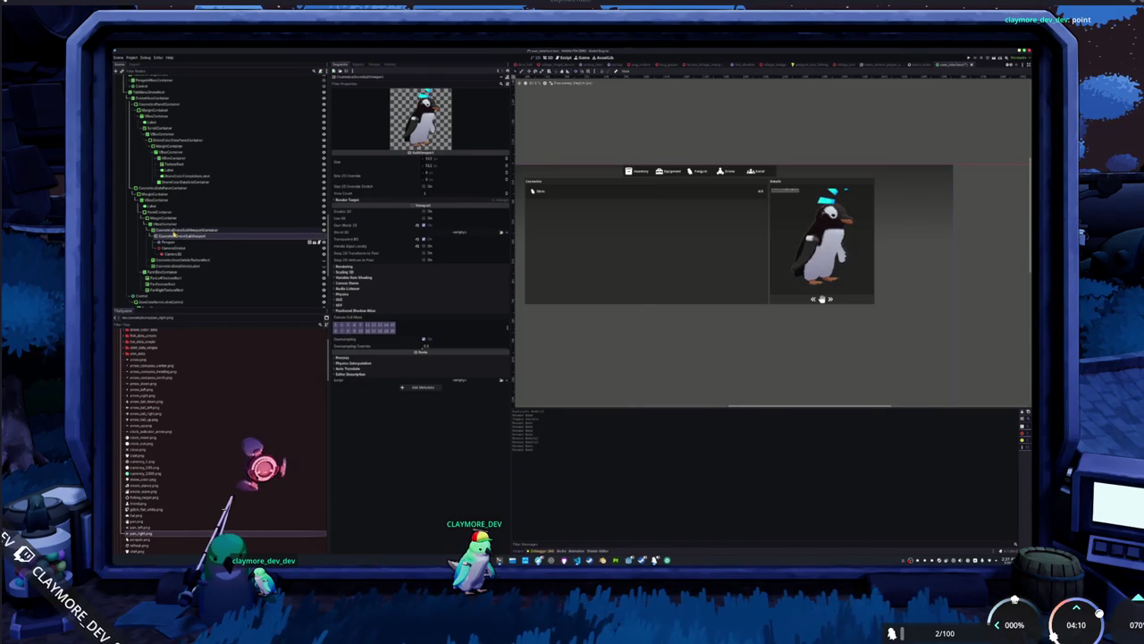
pyautogui.scroll(-10, 169, 423)
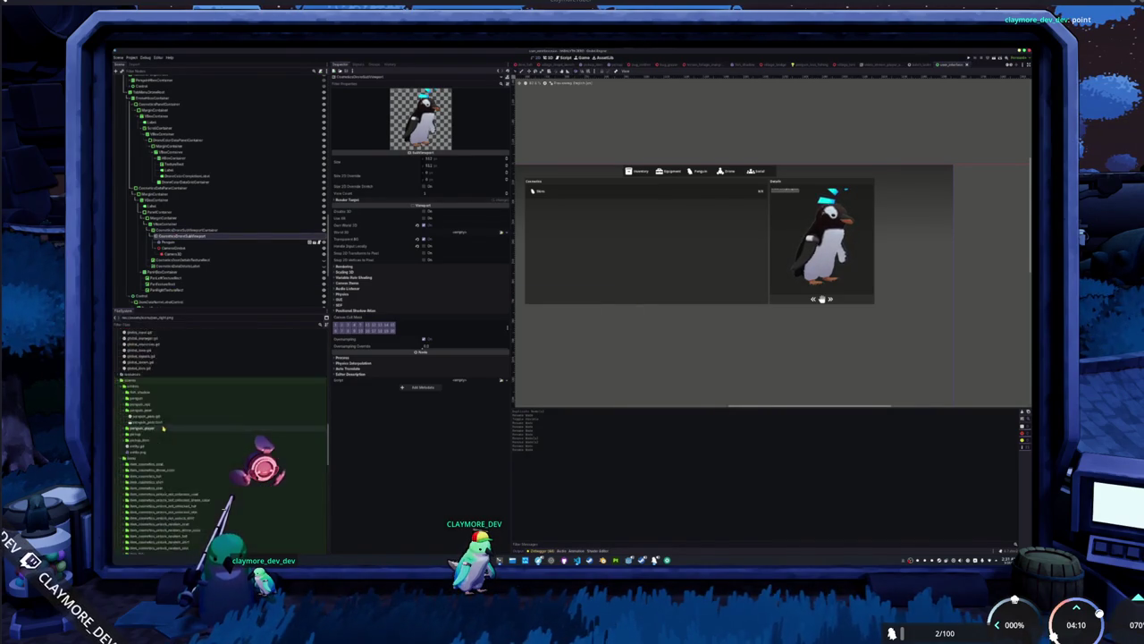
# Instance penguin_ride_drone.tscn from the penguin > penguin_ride_drone folder under the Penguin node.
pyautogui.scroll(10, 163, 430)
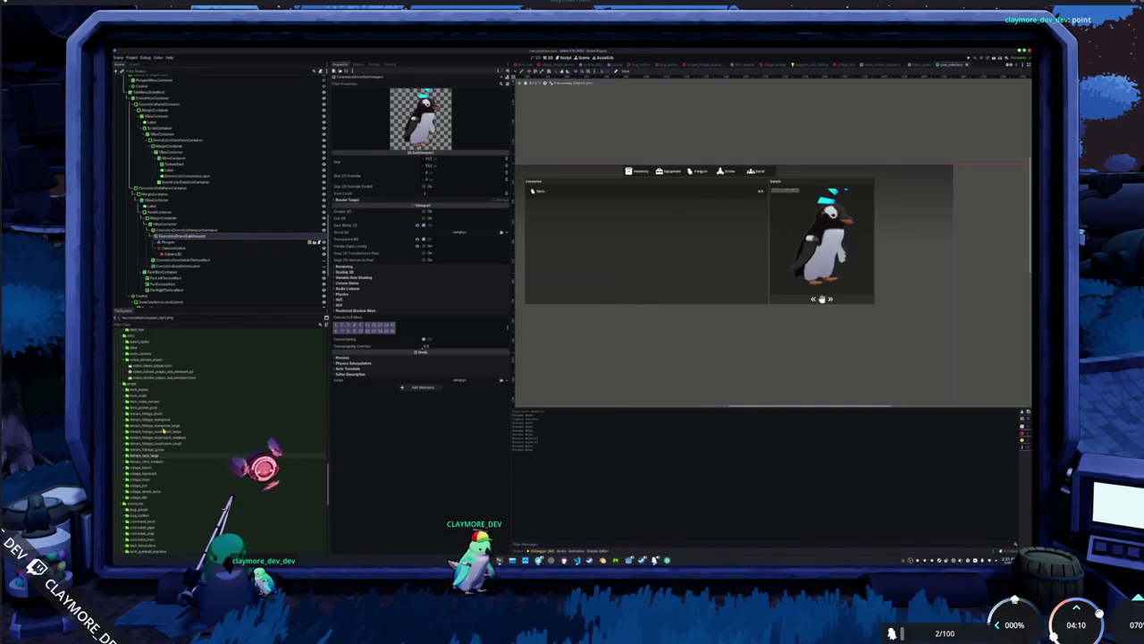
pyautogui.scroll(3, 156, 461)
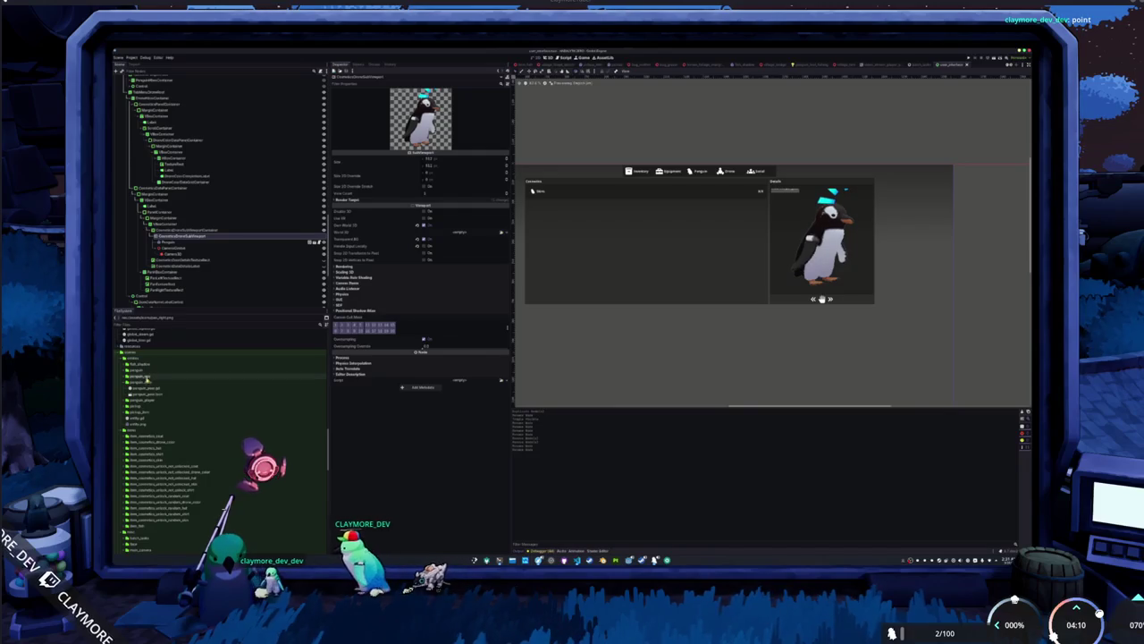
pyautogui.doubleClick(147, 372)
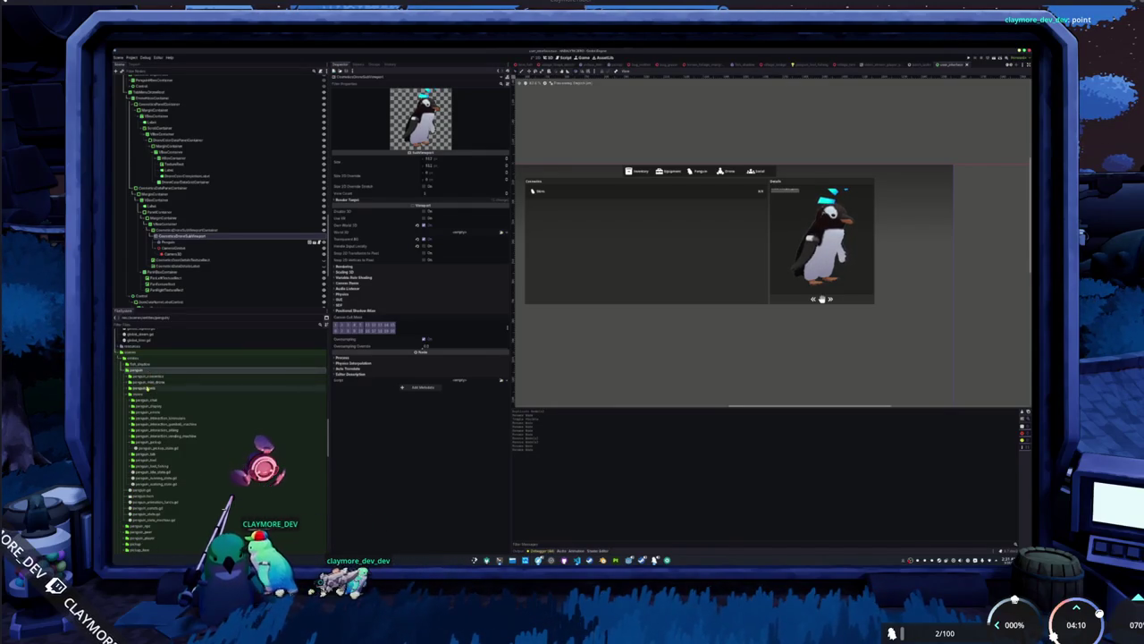
pyautogui.doubleClick(146, 382)
pyautogui.moveTo(144, 399); pyautogui.dragTo(183, 239)
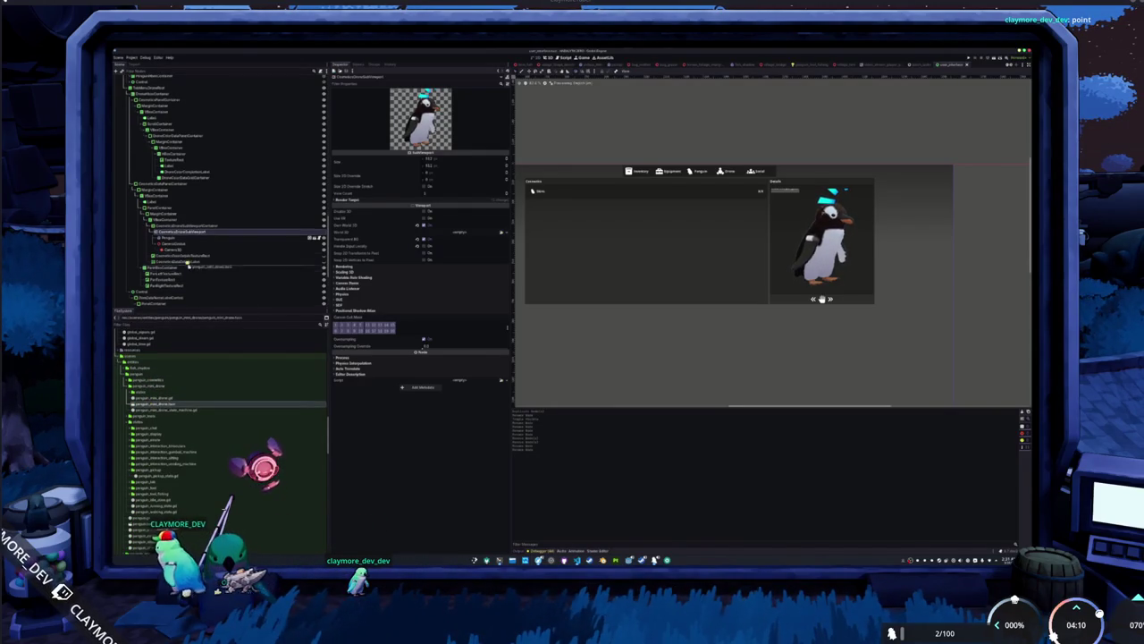
pyautogui.click(184, 239)
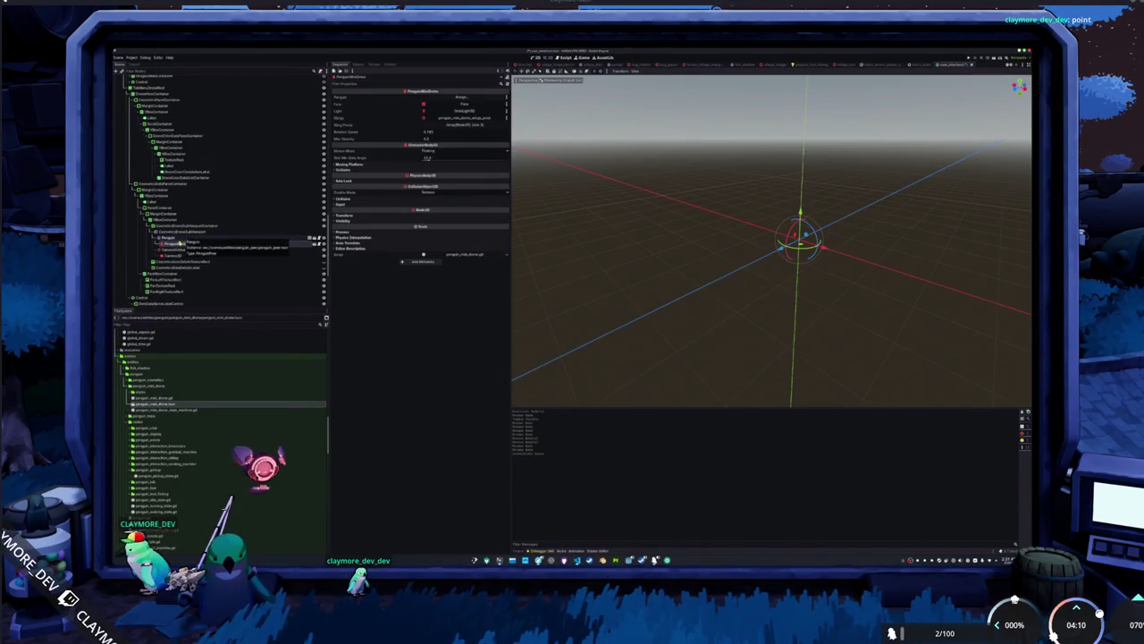
# Delete the drone viewport's extra Penguin node and open the PenguinMiniDrone script externally.
pyautogui.click(163, 243)
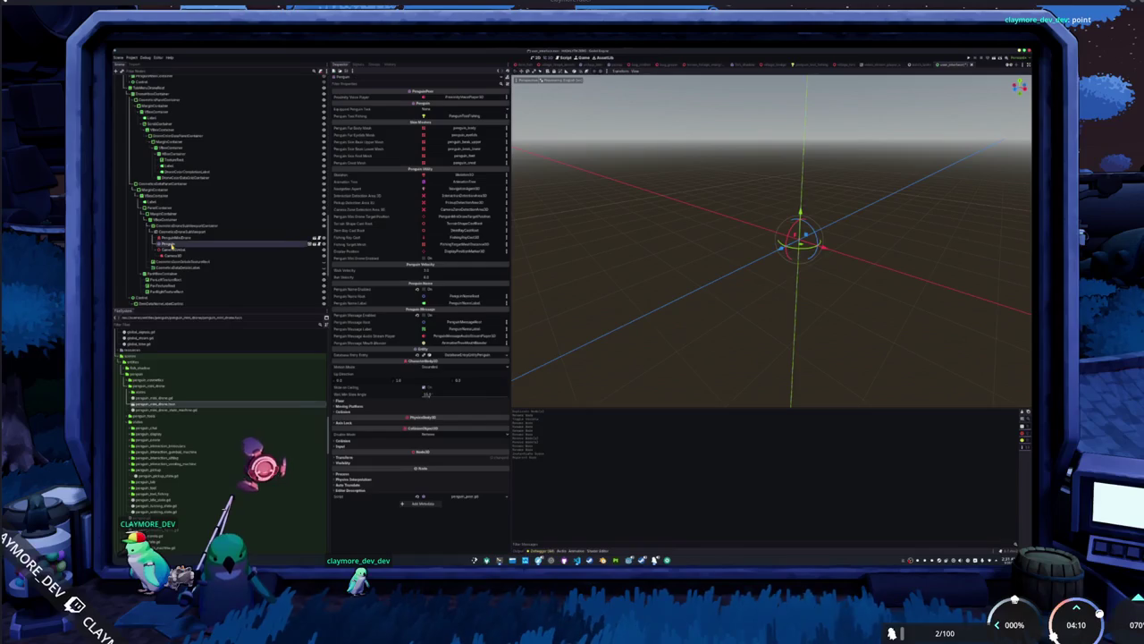
pyautogui.press('Delete')
pyautogui.press('Return')
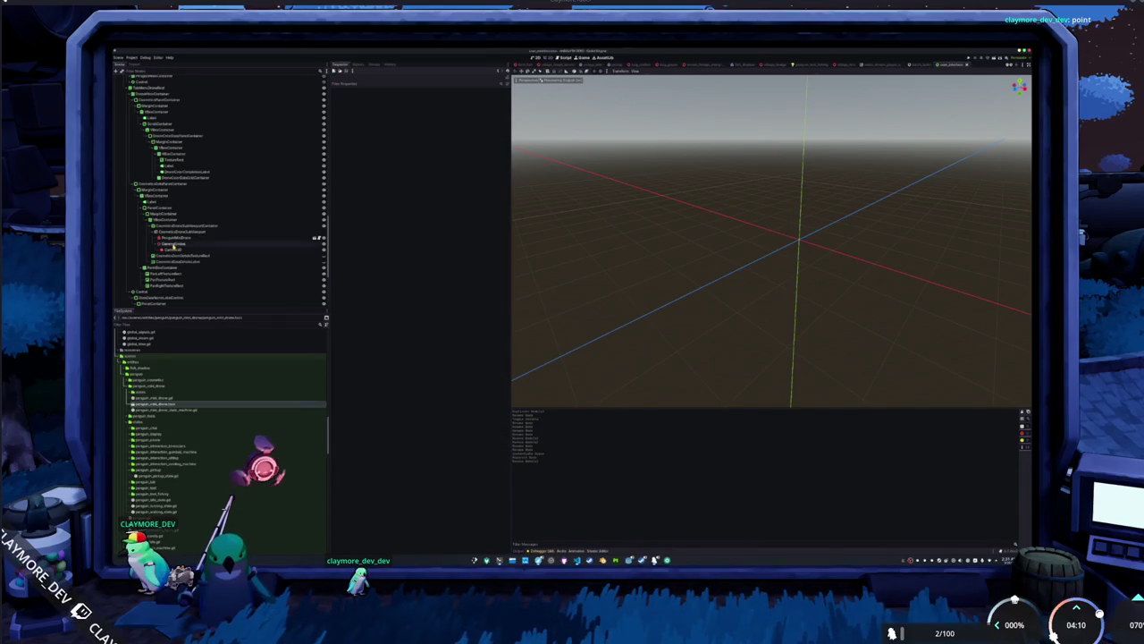
pyautogui.click(196, 238)
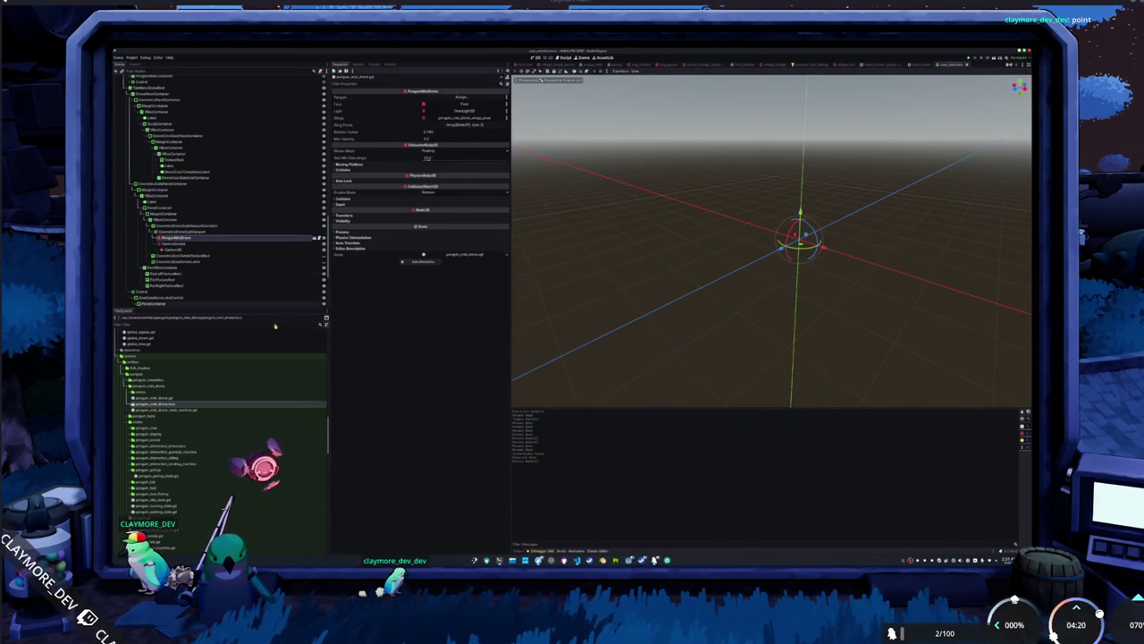
pyautogui.hotkey('alt', 'Tab')
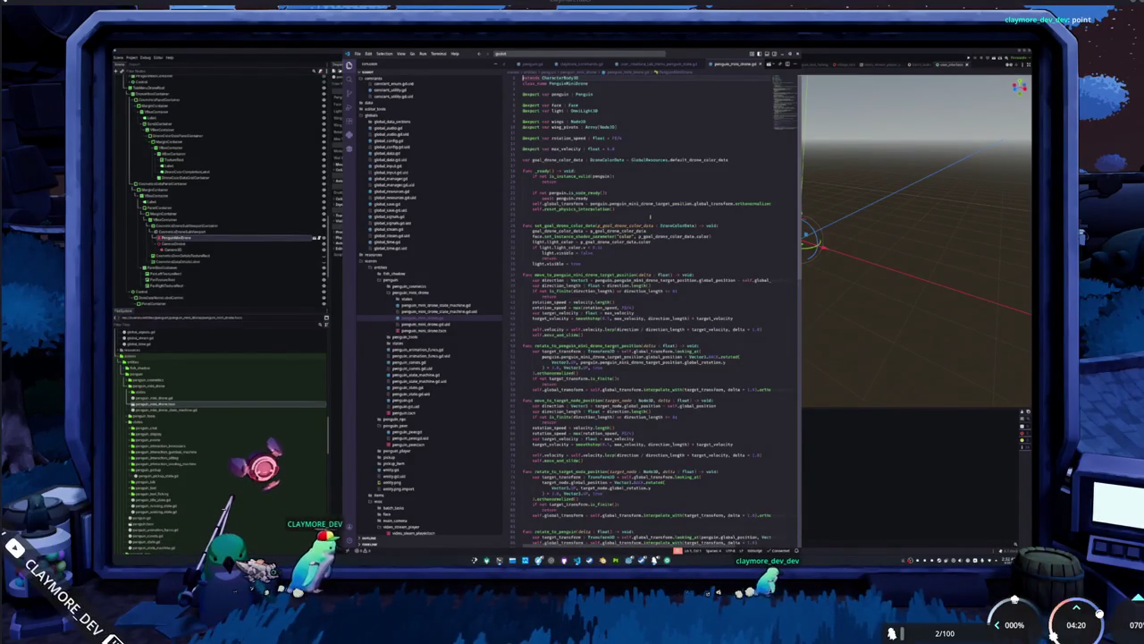
# Remove the stray blank line in _ready, add one after light.visible, and return to Godot.
pyautogui.scroll(-10, 643, 303)
pyautogui.scroll(-4, 617, 374)
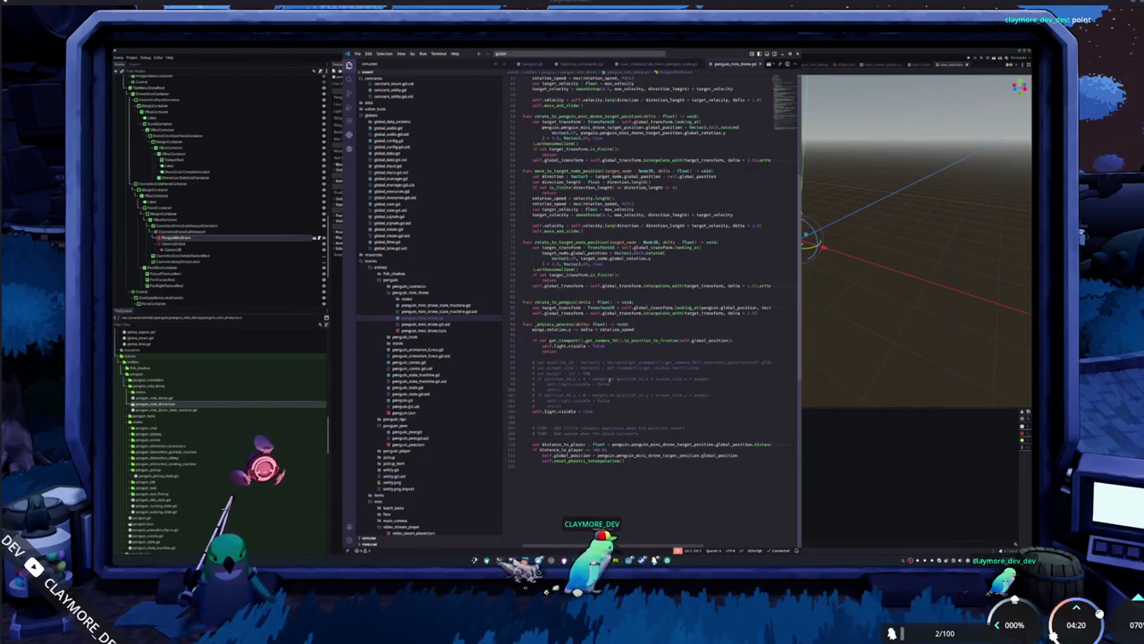
pyautogui.scroll(15, 610, 380)
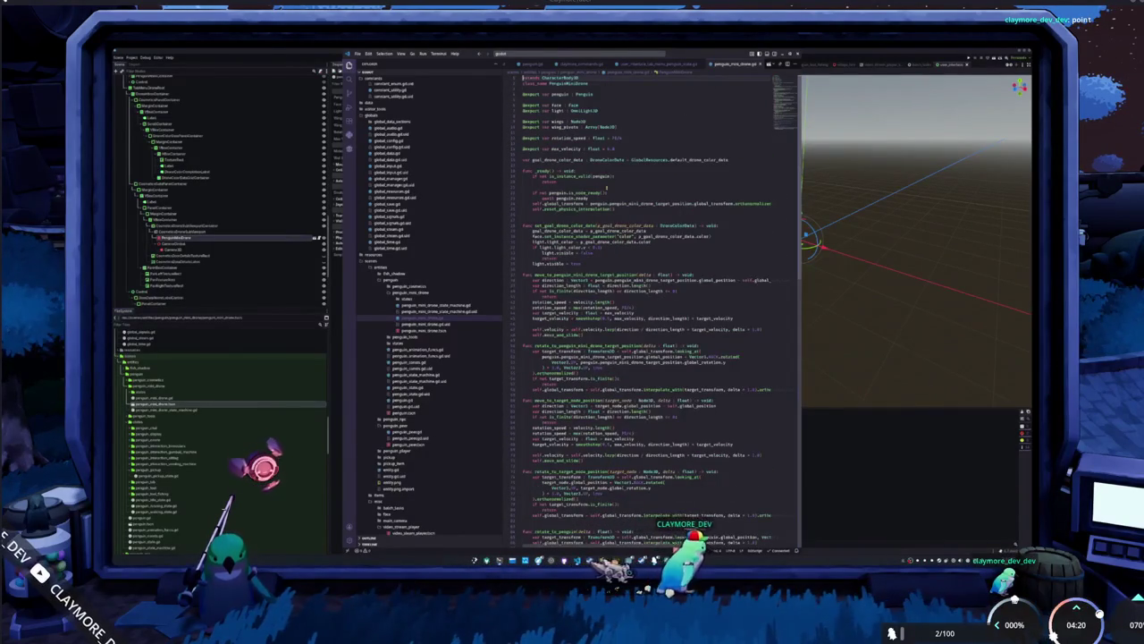
pyautogui.click(572, 165)
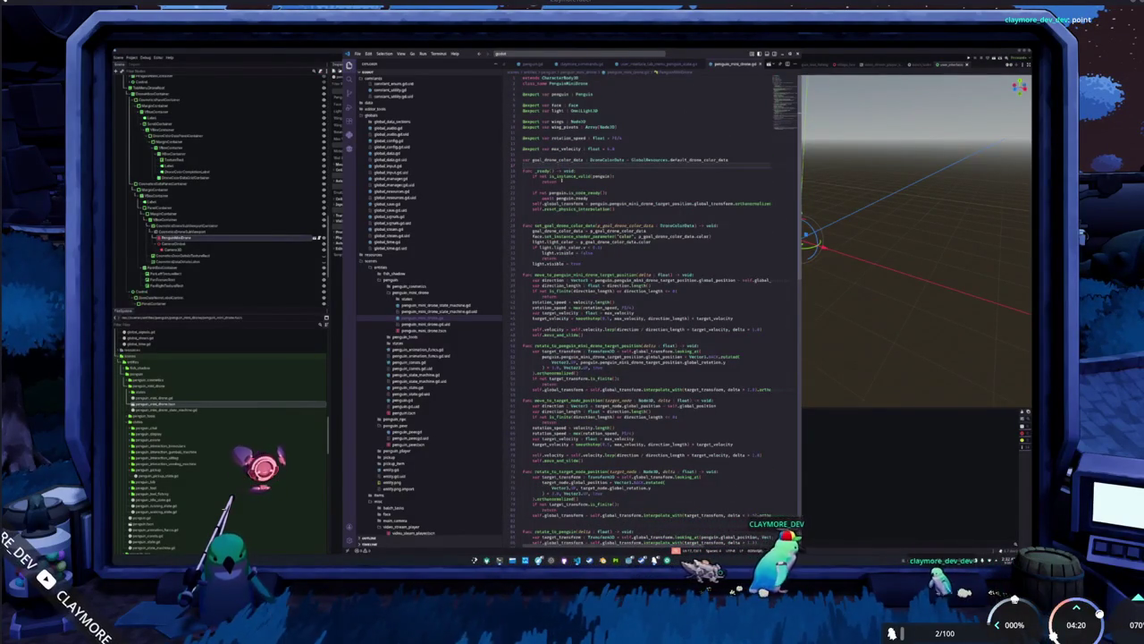
pyautogui.click(531, 215)
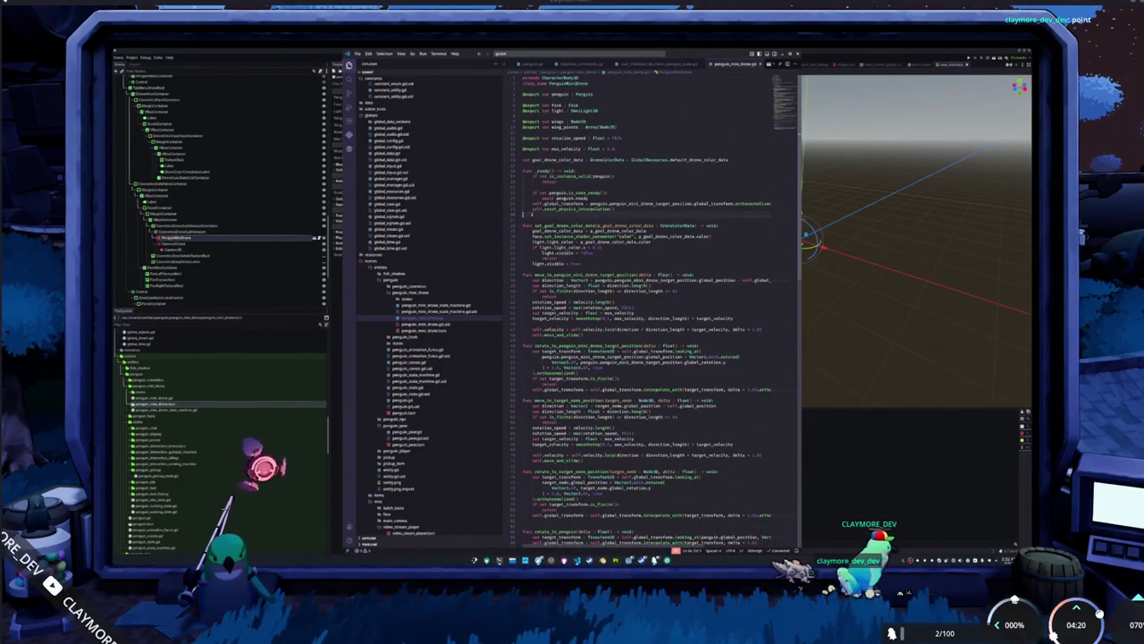
pyautogui.press('Delete')
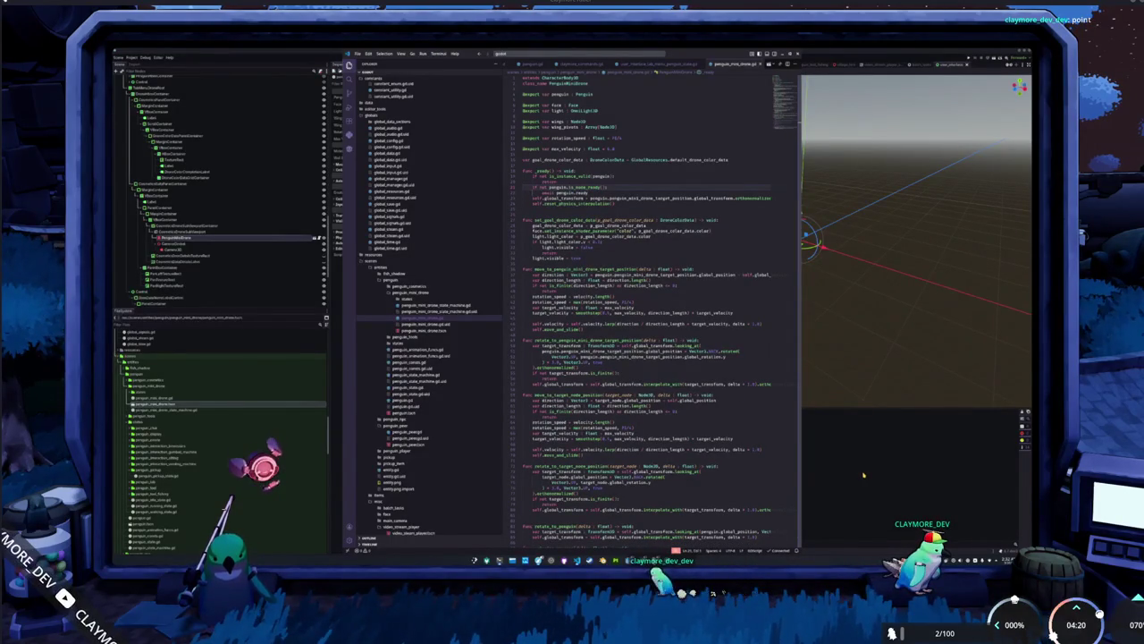
pyautogui.click(536, 264)
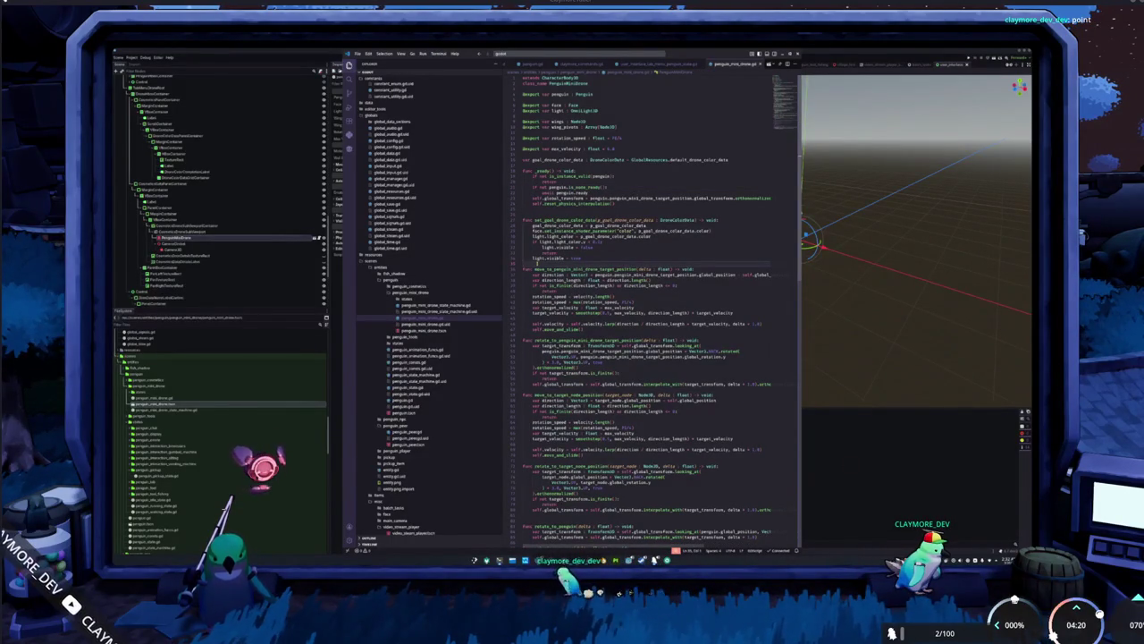
pyautogui.press('Return')
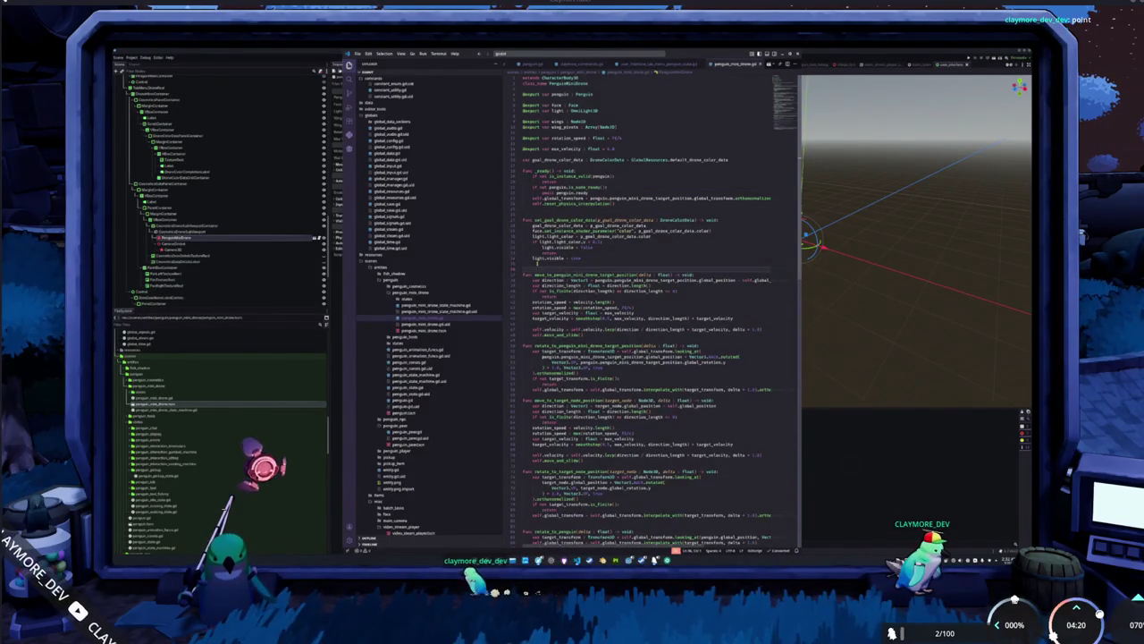
pyautogui.click(876, 475)
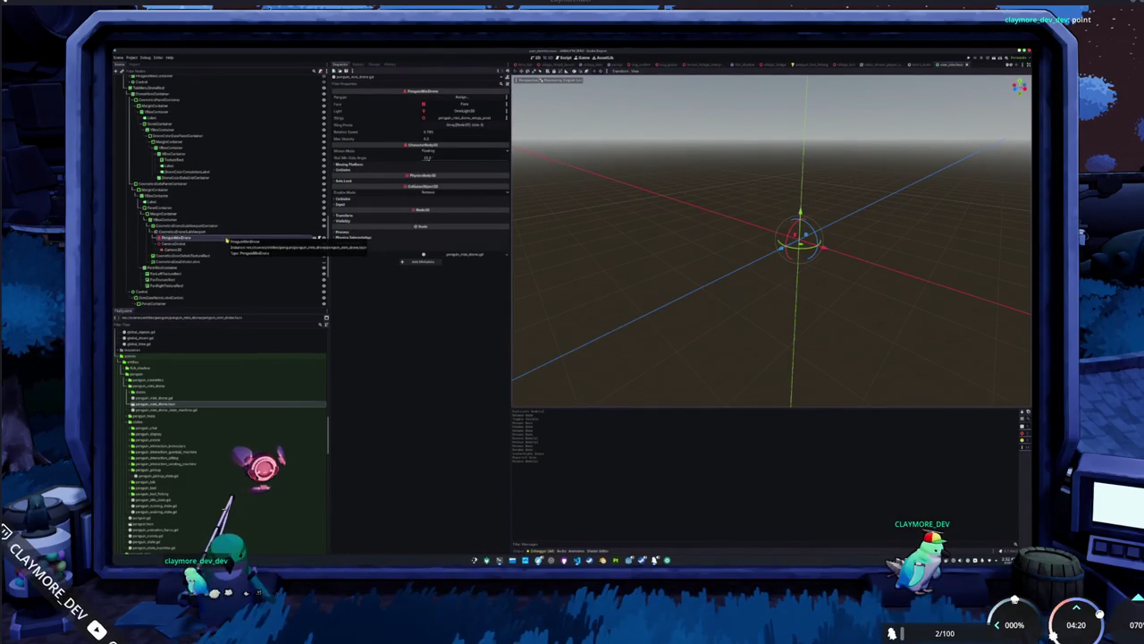
# Inspect the CosmeticsStoreSubViewport and CameraGlobal nodes, then save the scene.
pyautogui.click(213, 234)
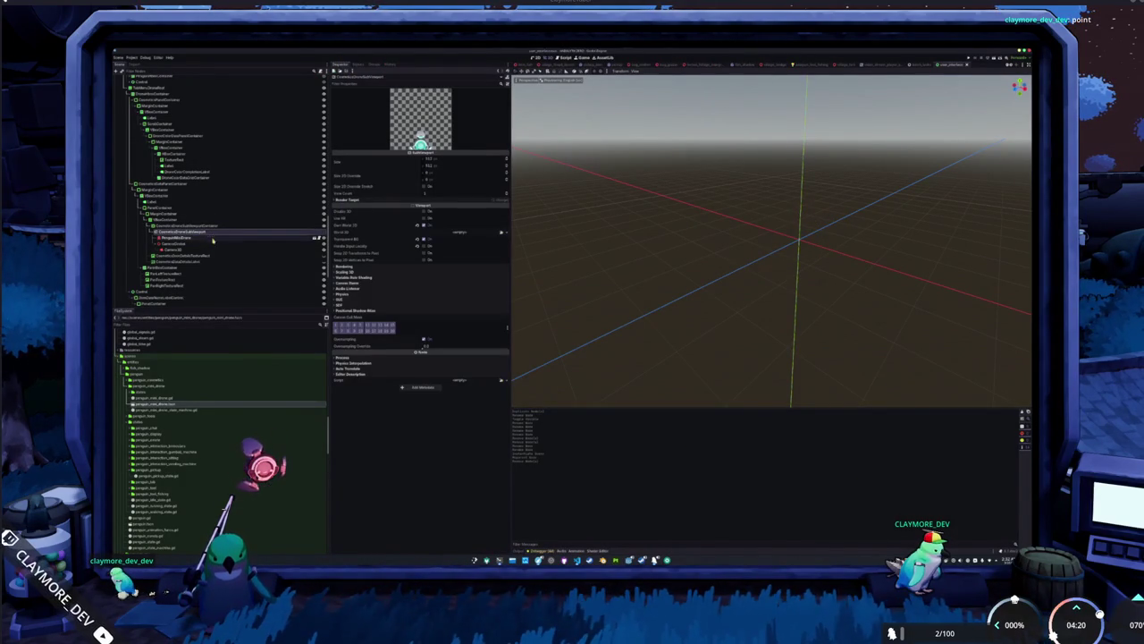
pyautogui.click(197, 244)
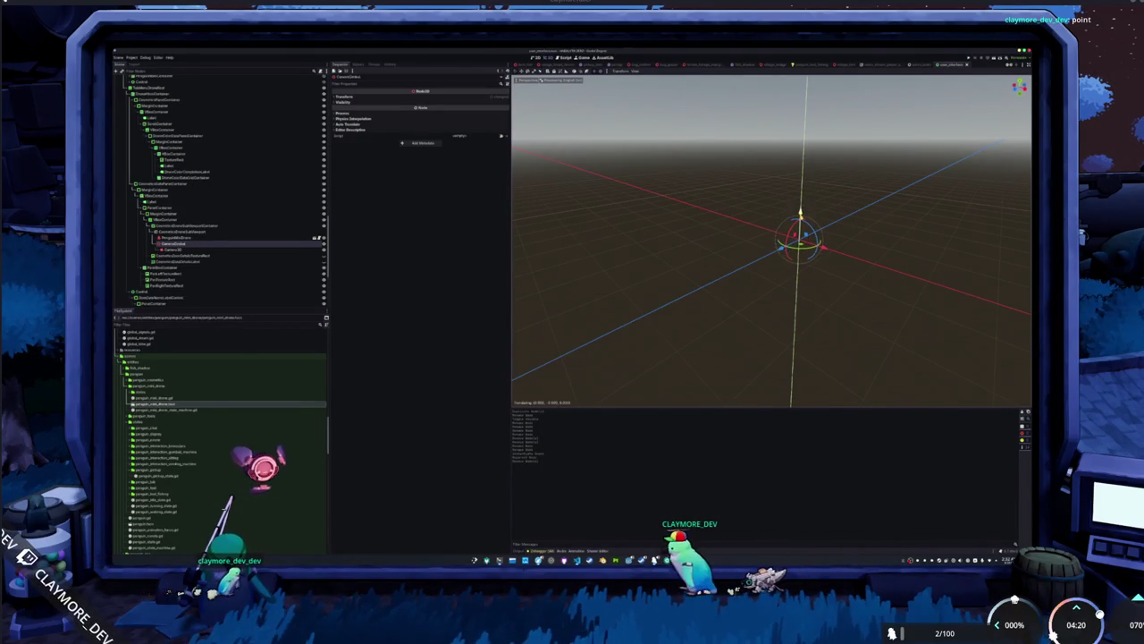
pyautogui.hotkey('ctrl', 's')
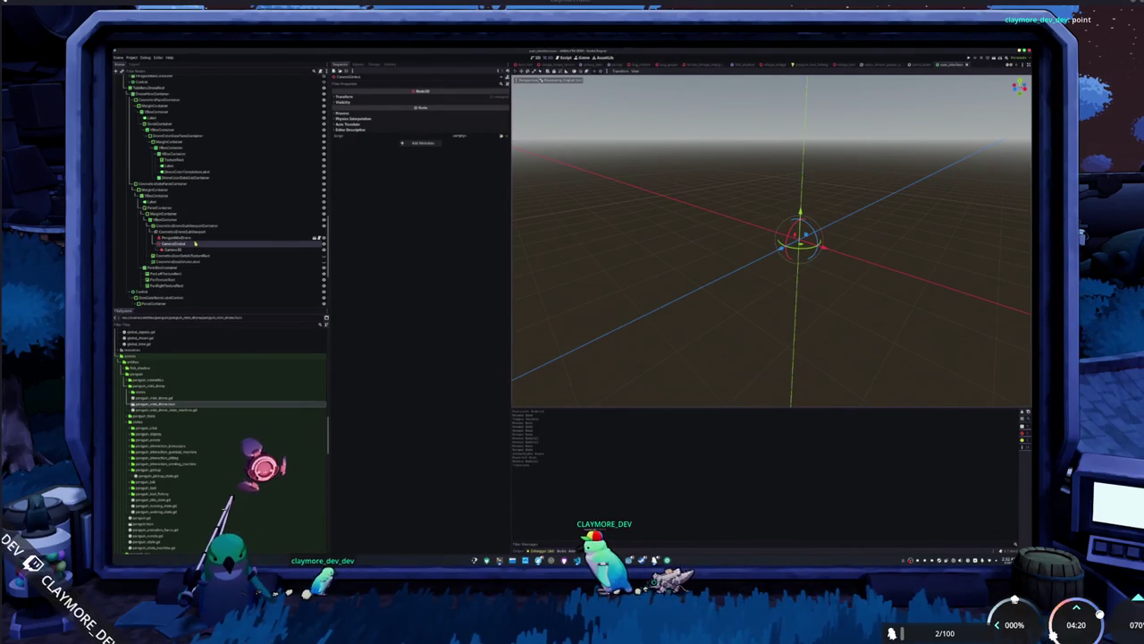
# Rotate the PenguinMiniDrone about 20 degrees in the 3D view.
pyautogui.click(195, 231)
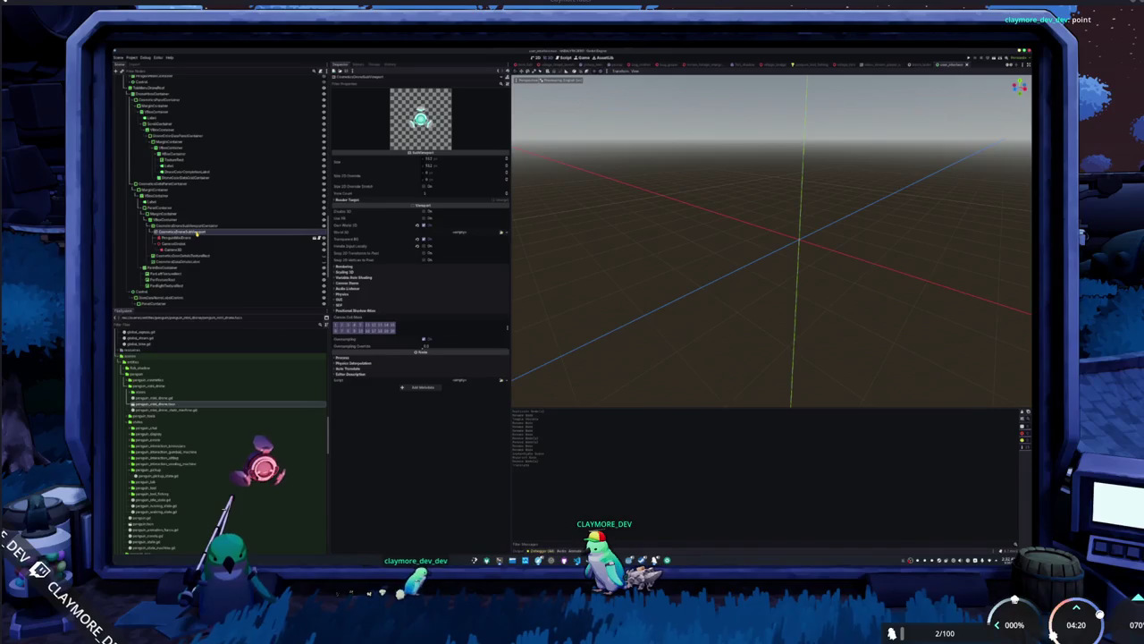
pyautogui.click(194, 239)
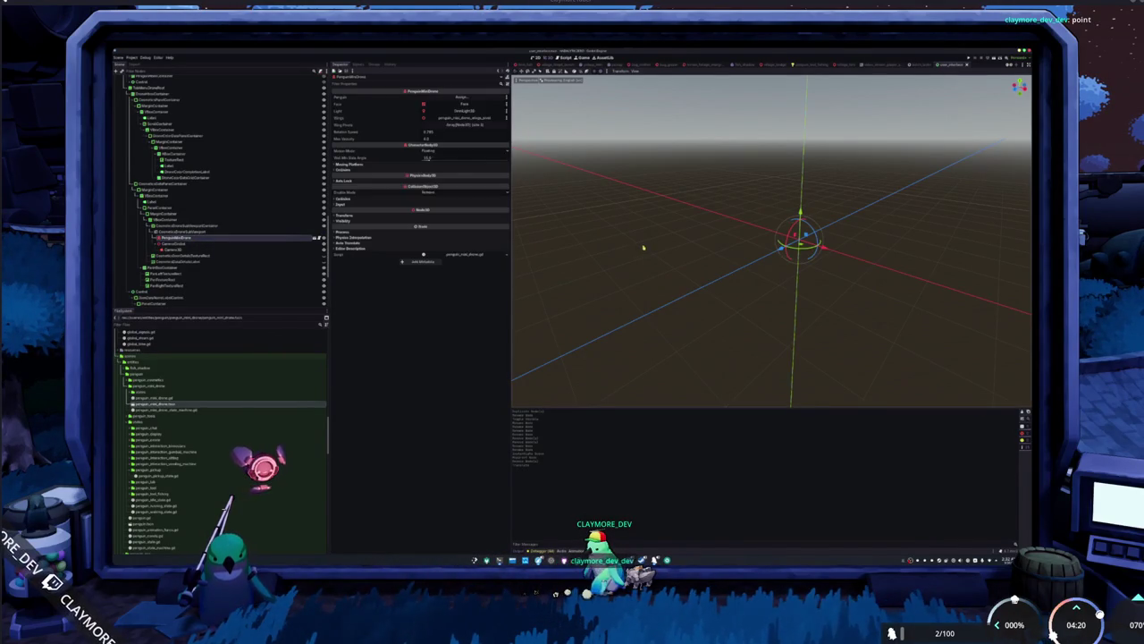
pyautogui.moveTo(799, 251); pyautogui.dragTo(801, 247)
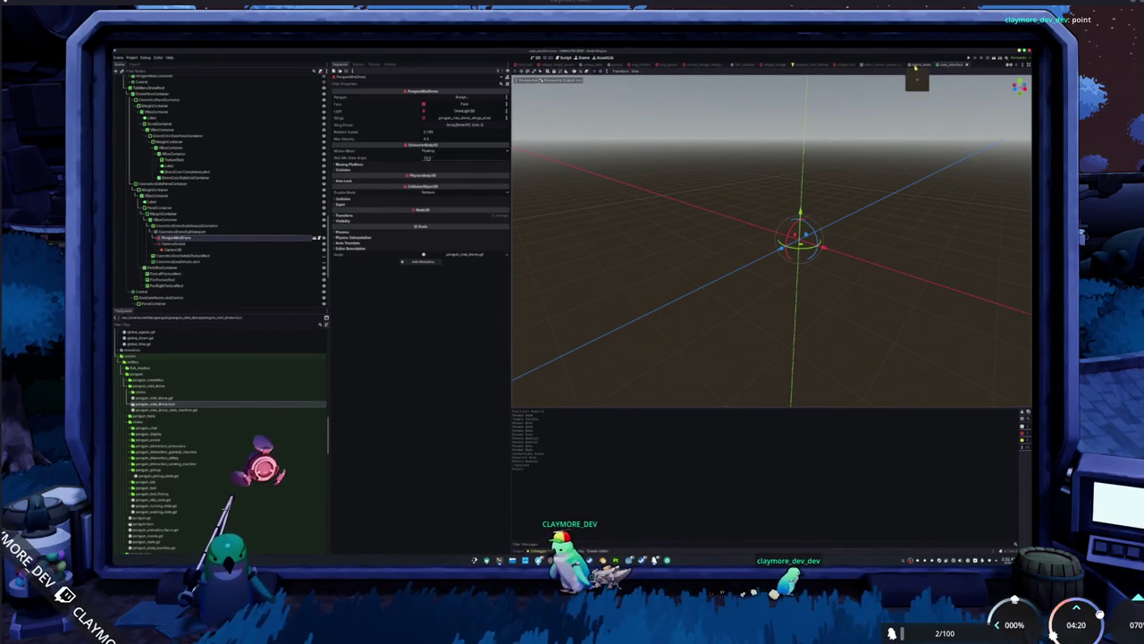
pyautogui.scroll(-5, 185, 172)
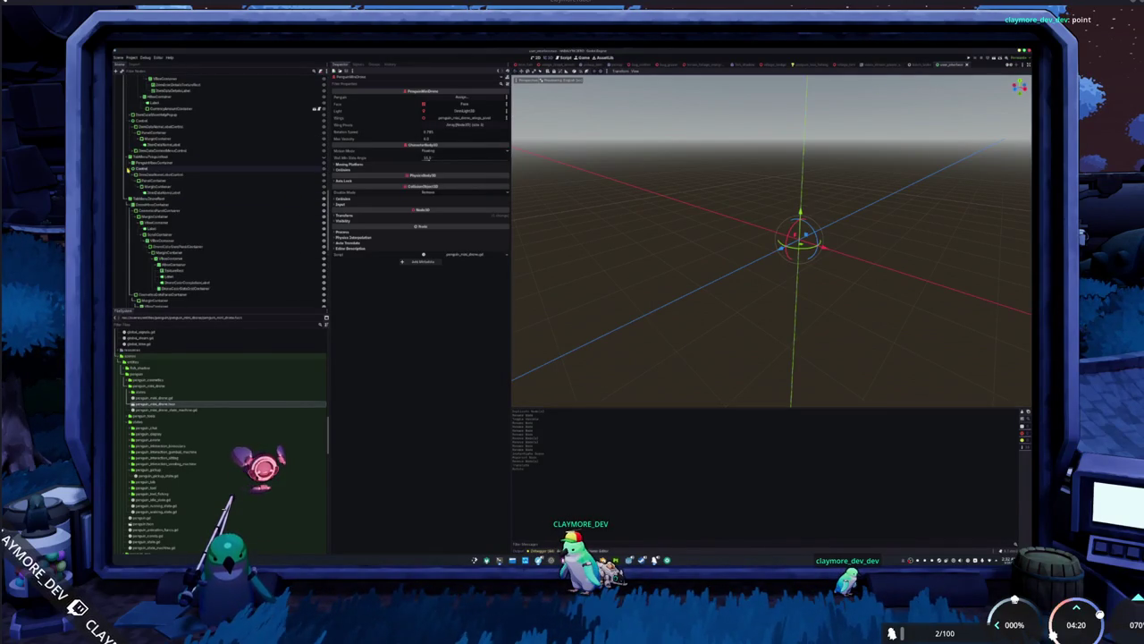
# Expand the cosmetic panel containers and inspect the Penguin node's Transform values.
pyautogui.click(132, 167)
pyautogui.click(131, 173)
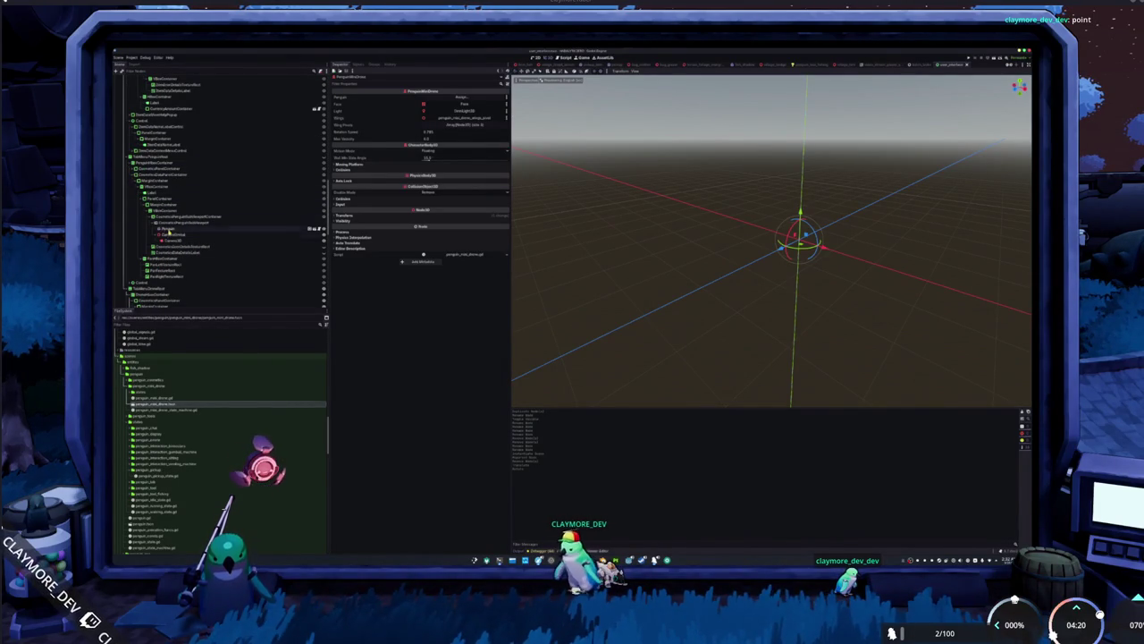
pyautogui.click(283, 230)
pyautogui.click(345, 457)
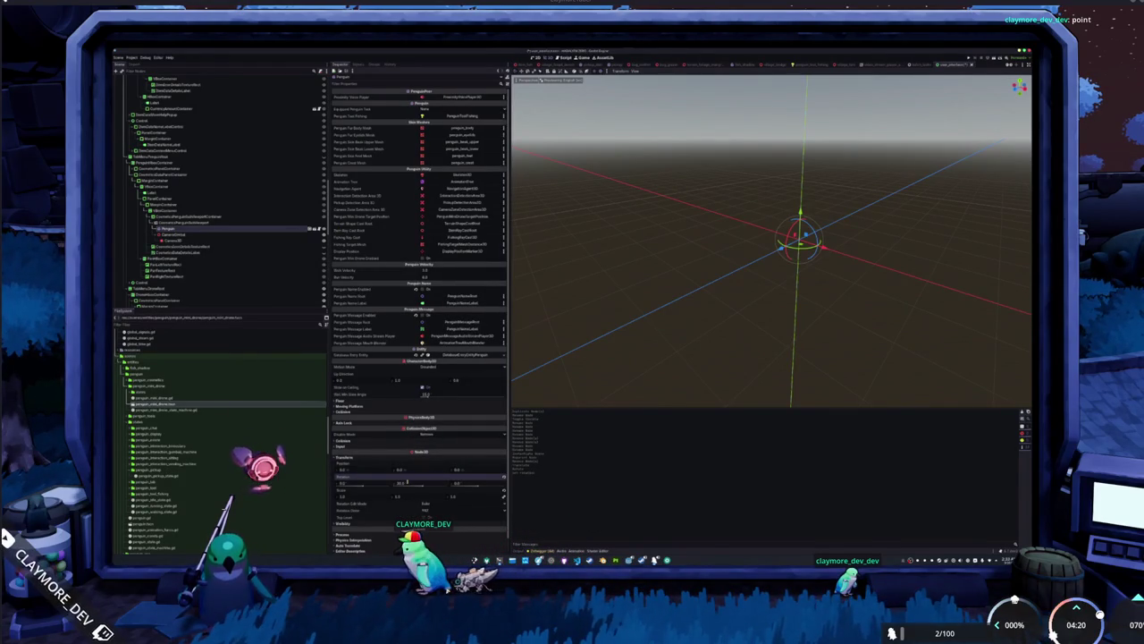
pyautogui.scroll(-10, 219, 438)
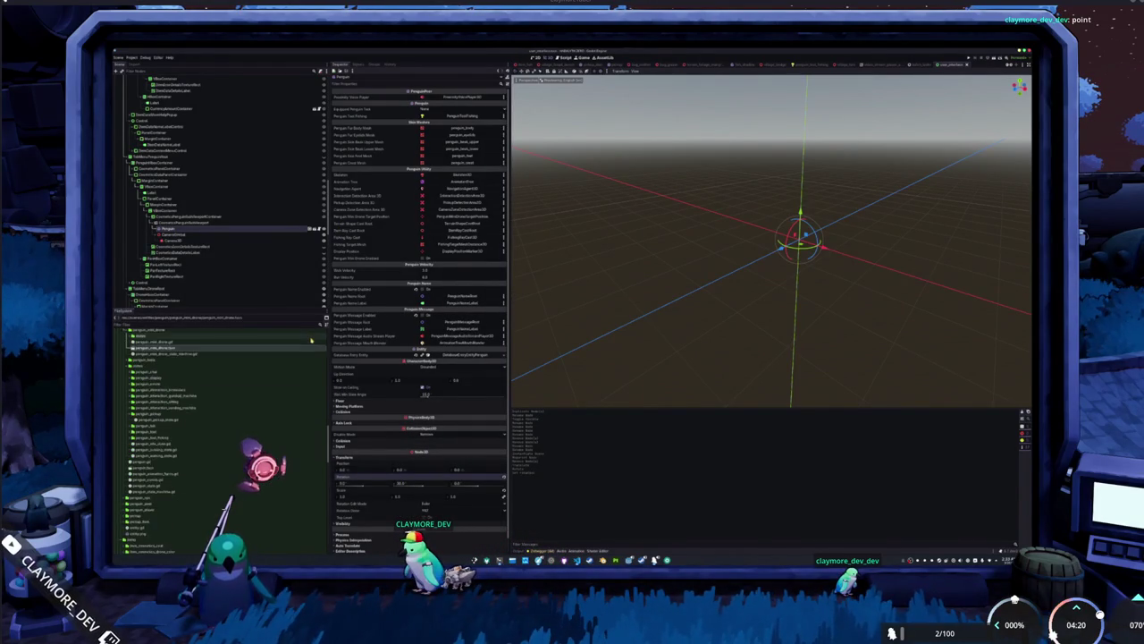
pyautogui.scroll(-3, 257, 249)
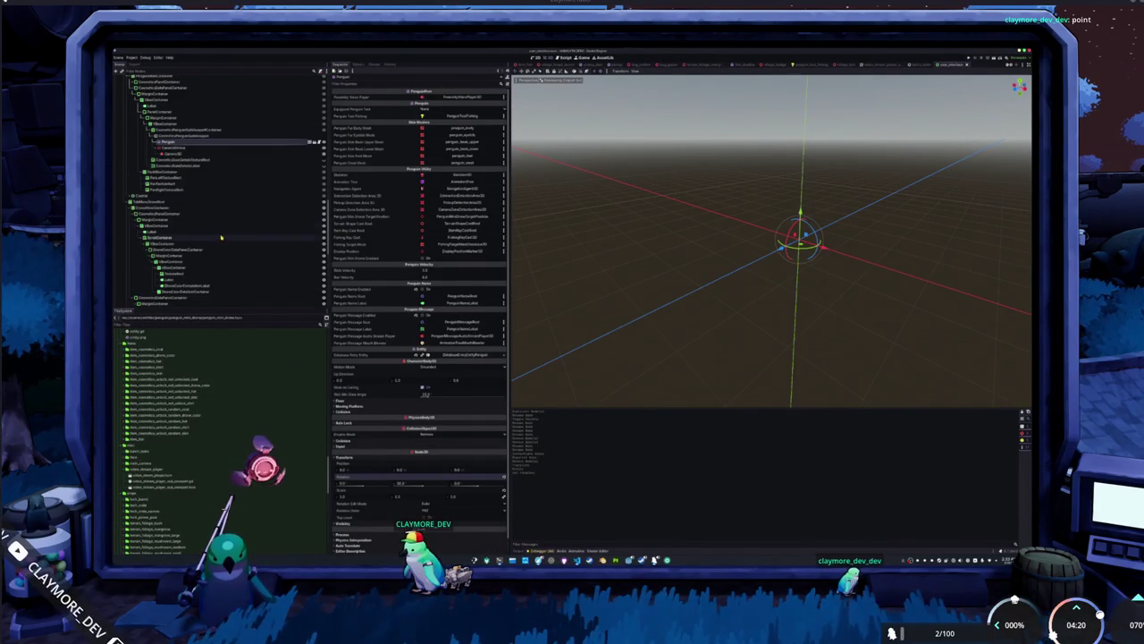
pyautogui.scroll(-4, 222, 234)
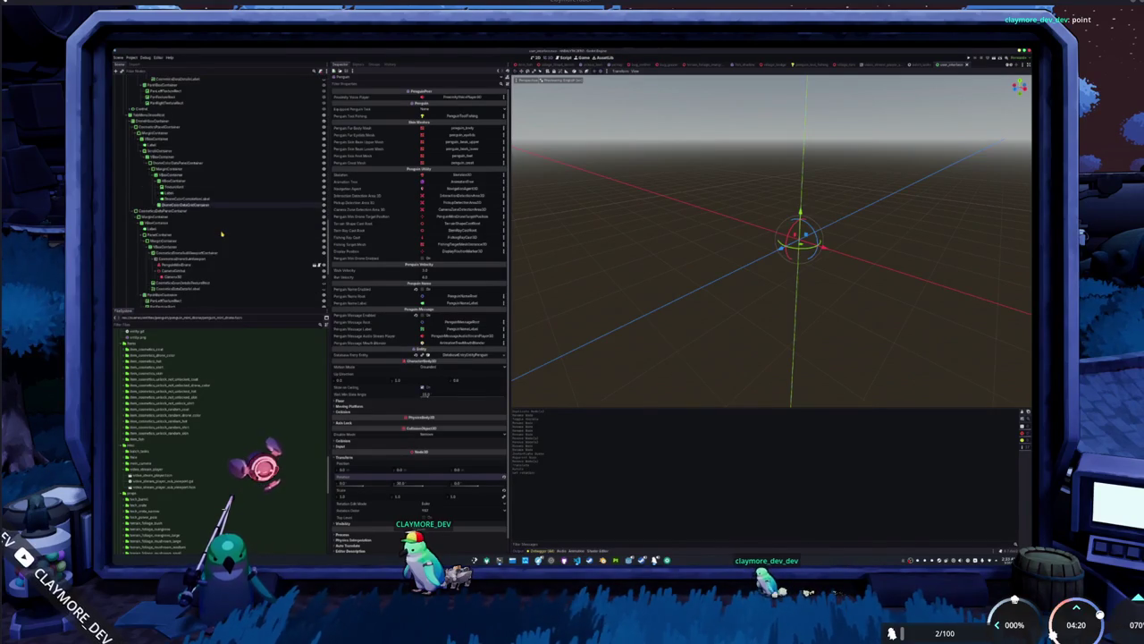
pyautogui.scroll(-1, 221, 234)
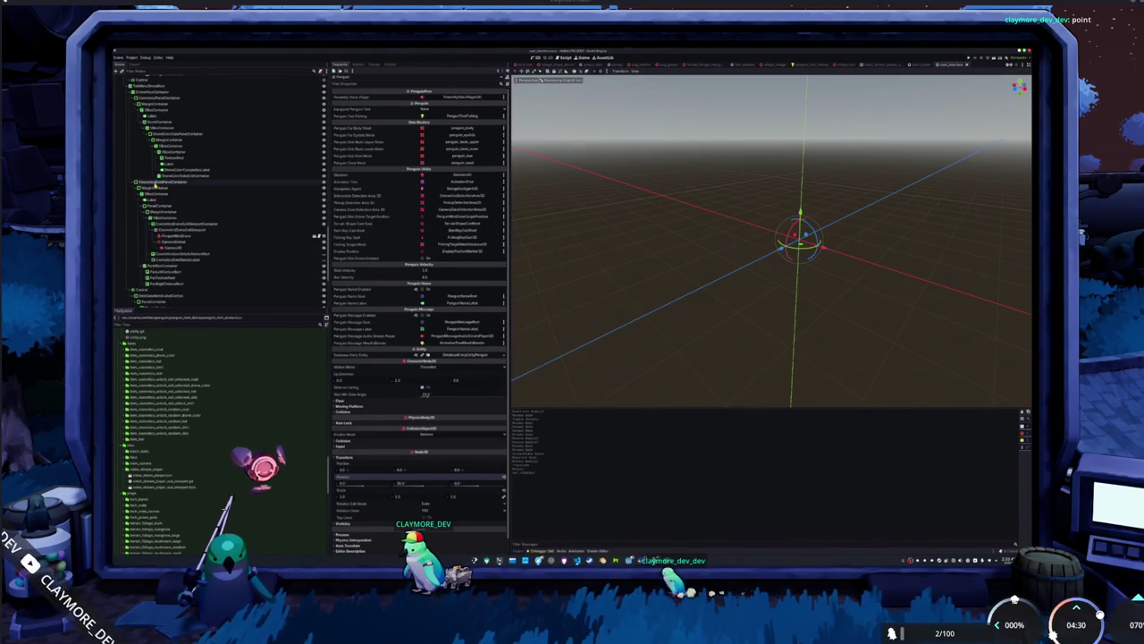
# Select the TextureRect and panel containers down to the item details container in the 2D layout.
pyautogui.click(169, 235)
pyautogui.click(171, 242)
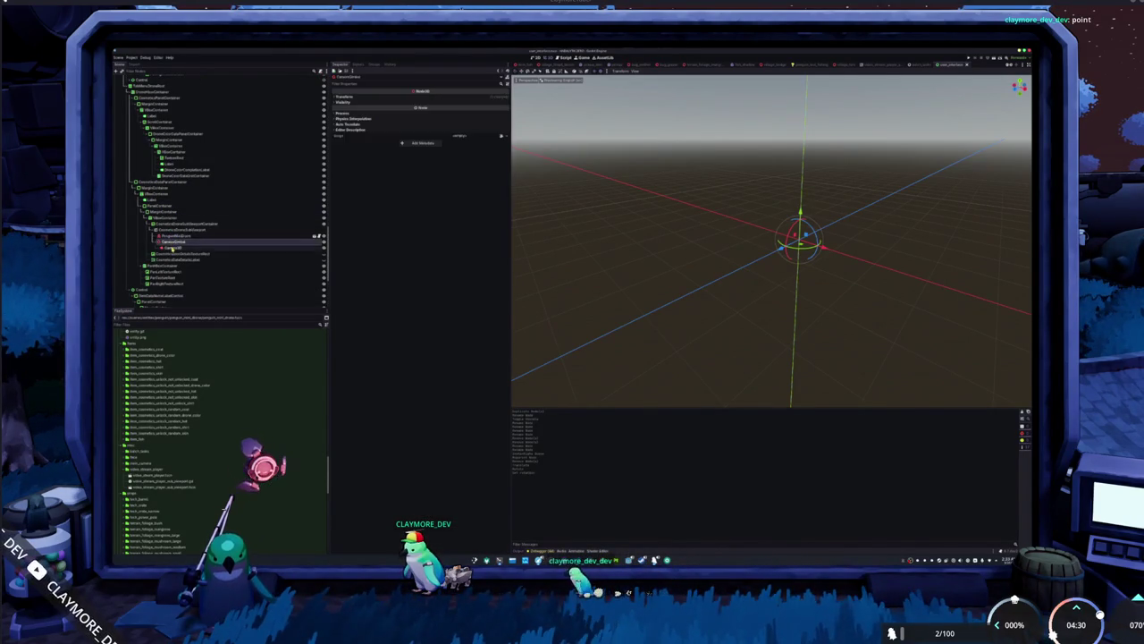
pyautogui.click(172, 253)
pyautogui.click(172, 259)
pyautogui.click(169, 266)
pyautogui.click(169, 259)
pyautogui.click(169, 271)
pyautogui.click(167, 283)
pyautogui.click(163, 294)
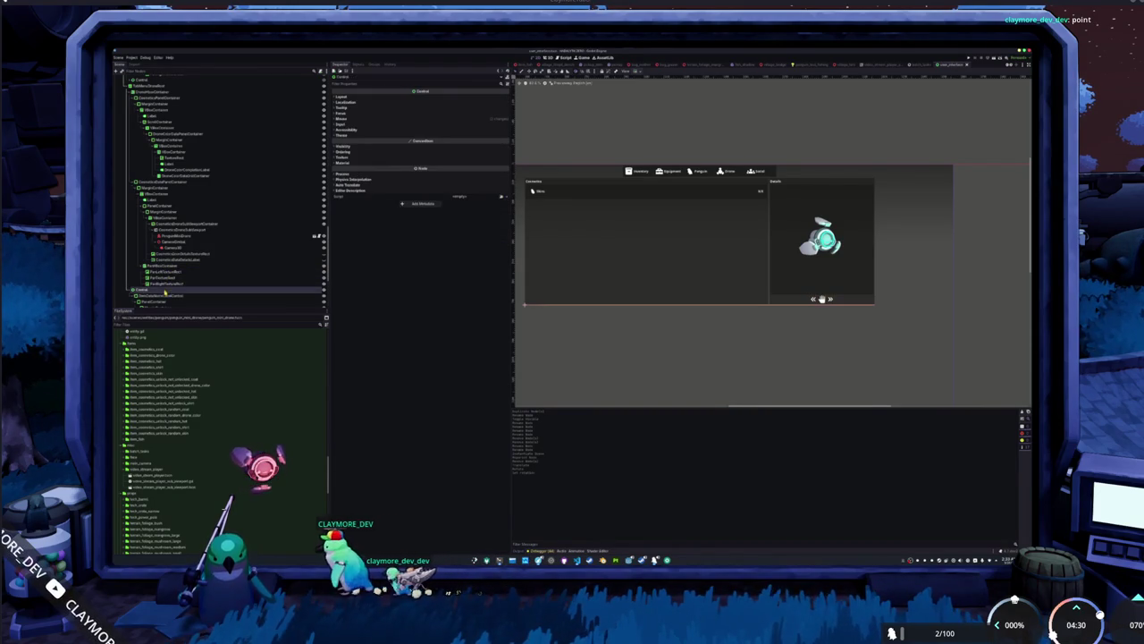
# Inspect the item details container and Label, then the Skins and Cosmetics title labels.
pyautogui.scroll(-2, 164, 286)
pyautogui.click(163, 239)
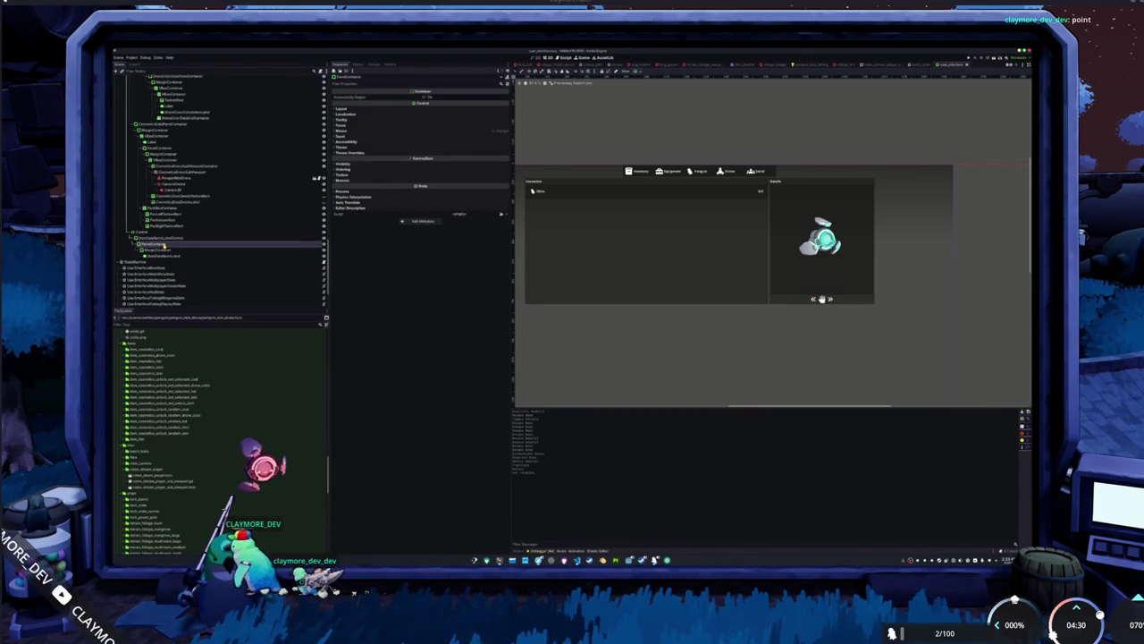
pyautogui.click(166, 257)
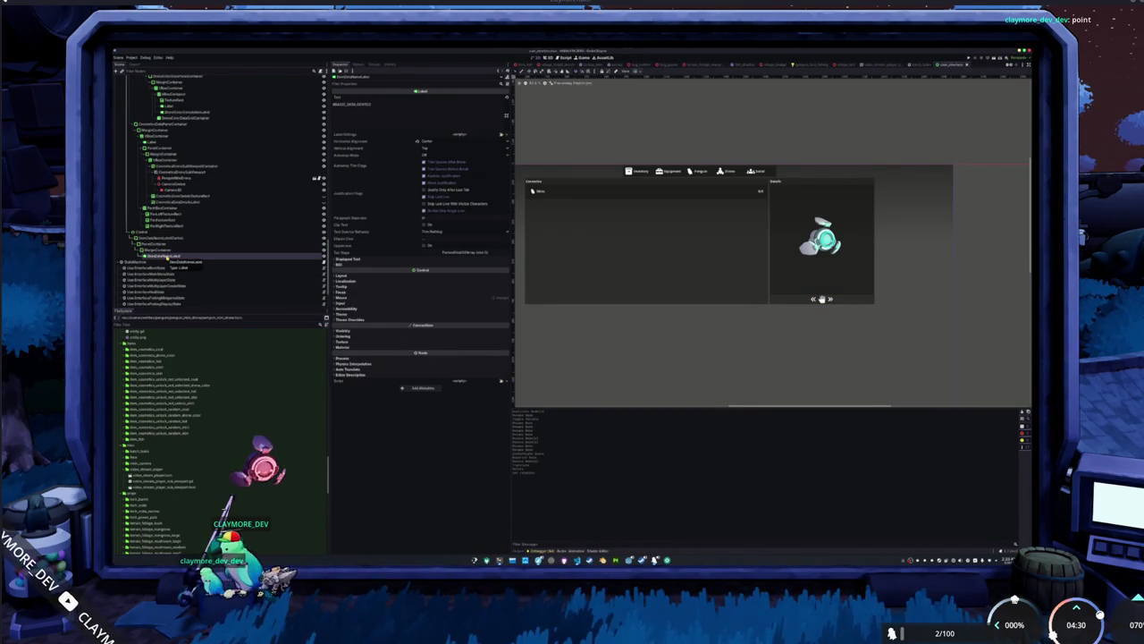
pyautogui.scroll(1, 166, 257)
pyautogui.scroll(3, 642, 242)
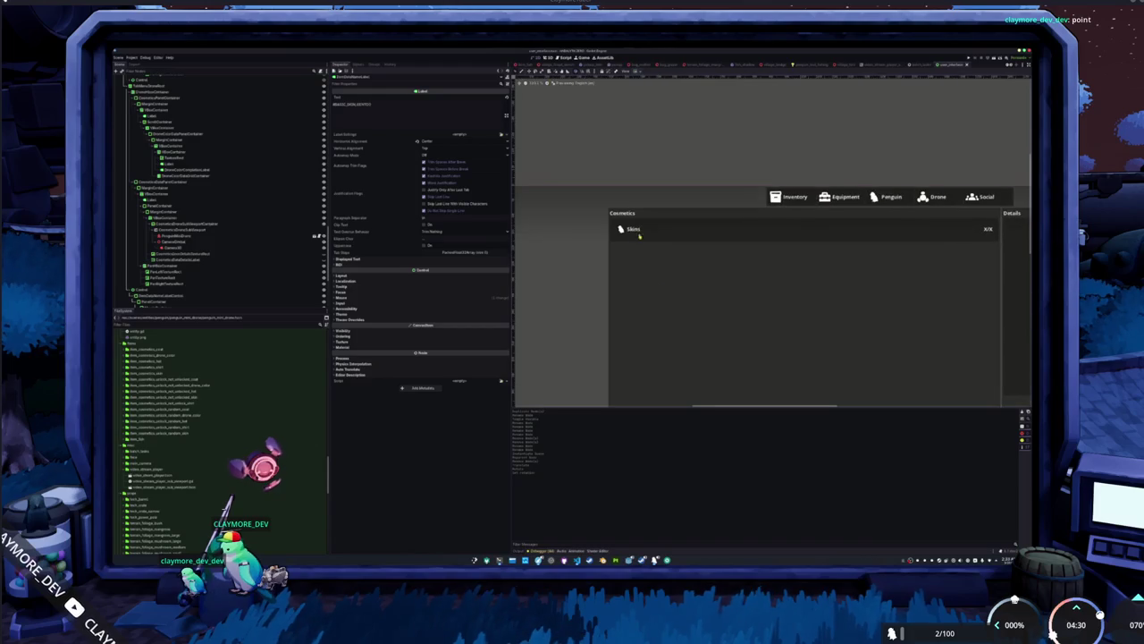
pyautogui.click(632, 229)
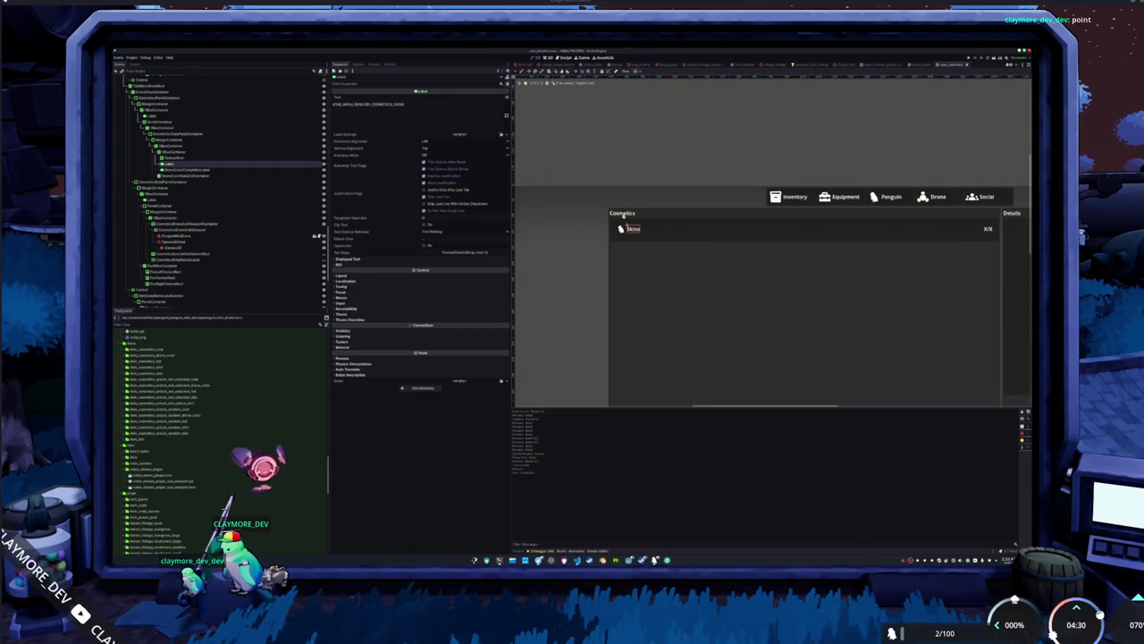
pyautogui.click(623, 214)
pyautogui.scroll(1, 258, 183)
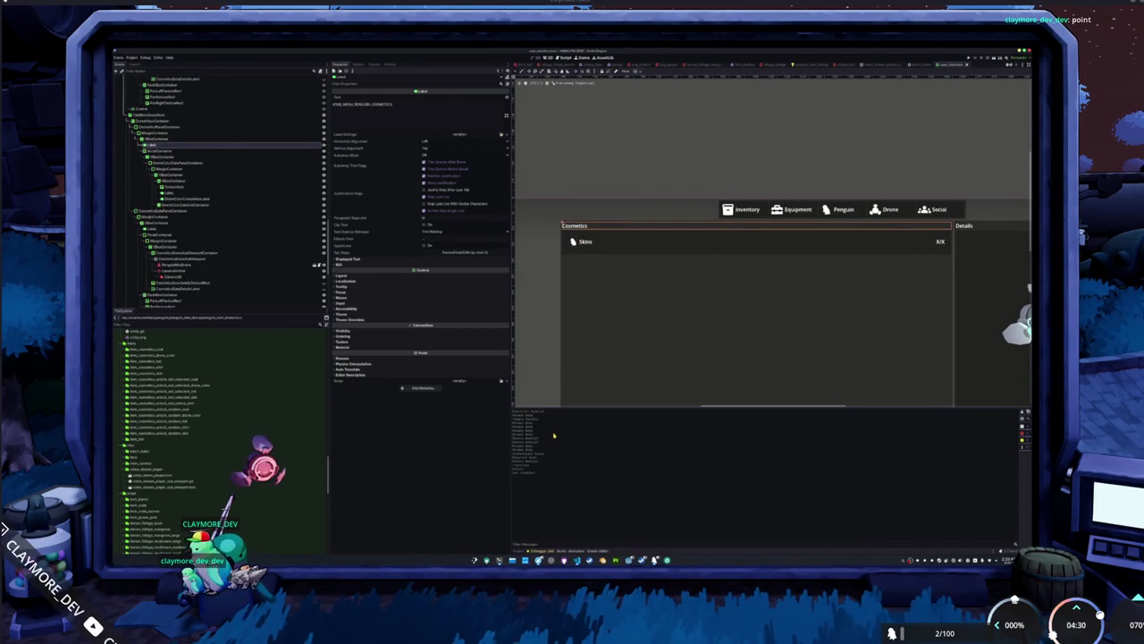
# Launch LibreOffice Calc from the system search with 'libre'.
pyautogui.press('super')
pyautogui.write('libre')
pyautogui.press('Return')
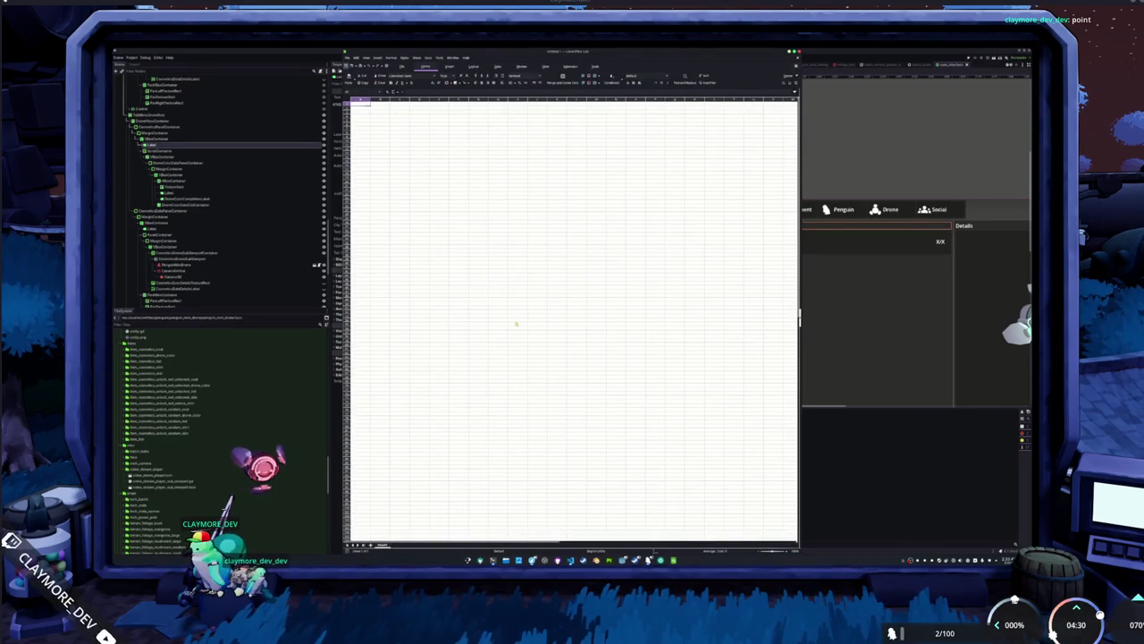
# Open the recent localization CSV in Calc, accepting the default text import settings.
pyautogui.click(349, 58)
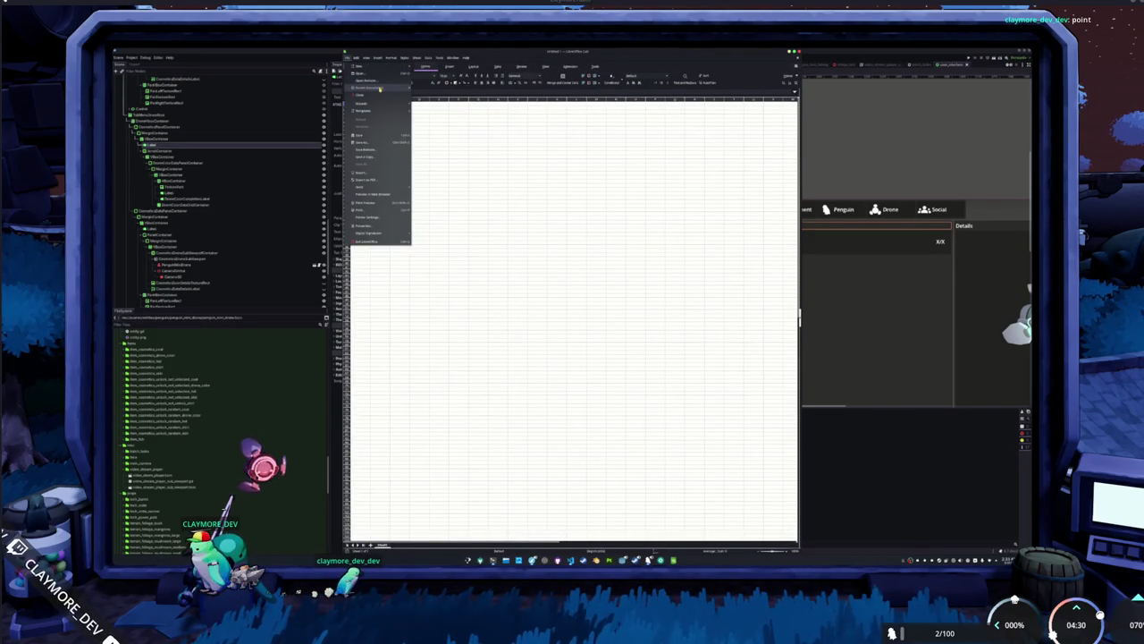
pyautogui.moveTo(376, 87)
pyautogui.click(436, 90)
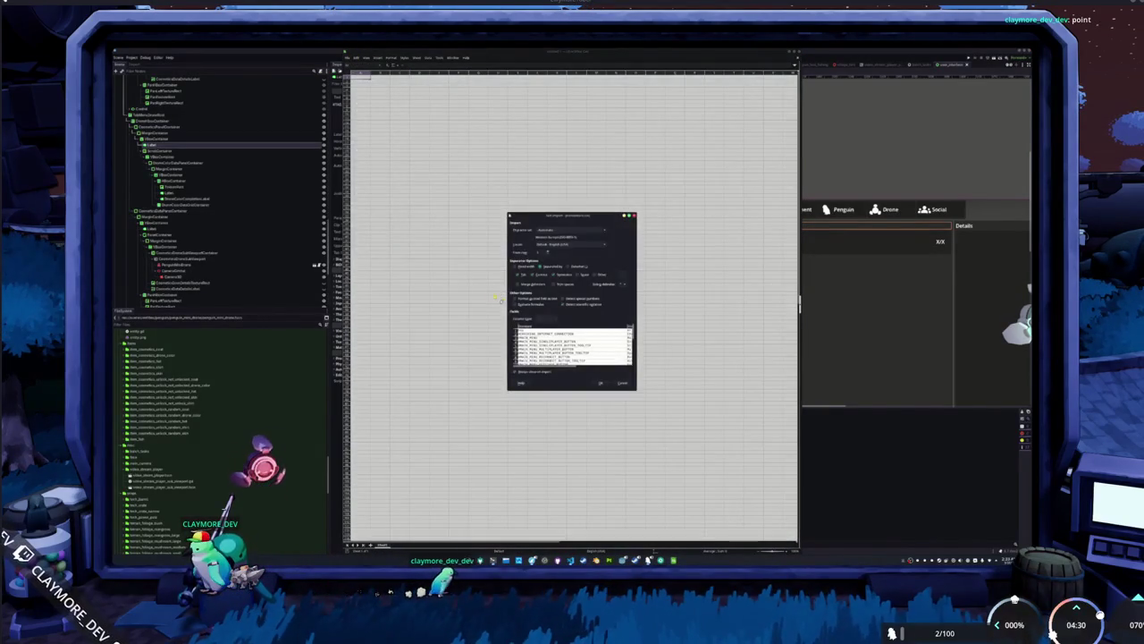
pyautogui.click(597, 382)
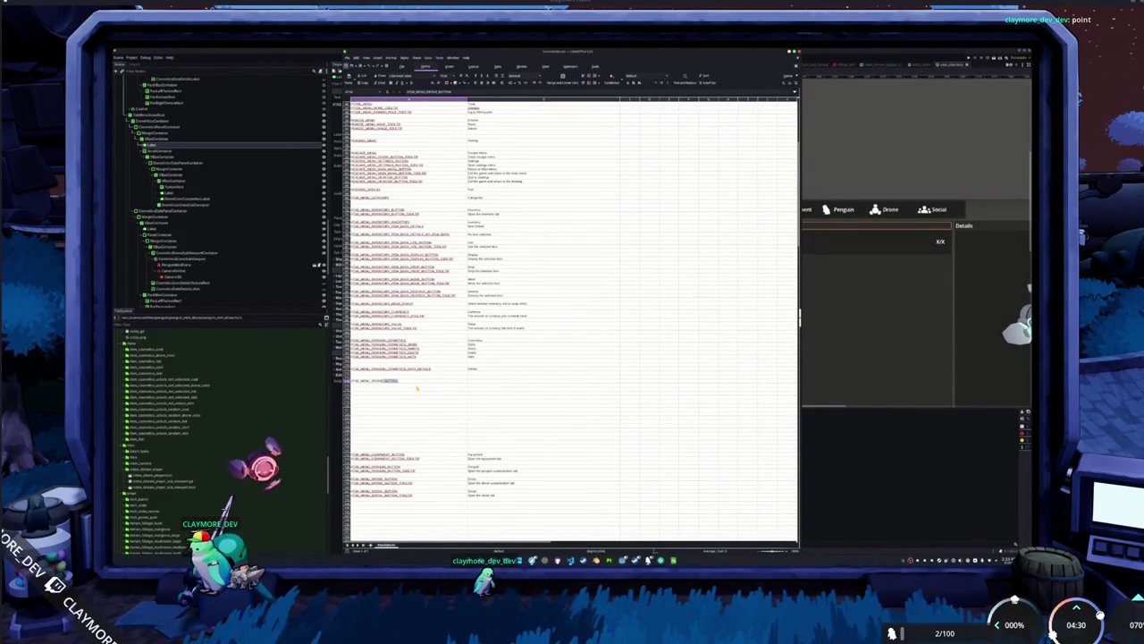
# Add the drone cosmetics key row with the text 'Cosmetics', then return to Godot.
pyautogui.press('Tab')
pyautogui.write('Cosmetics')
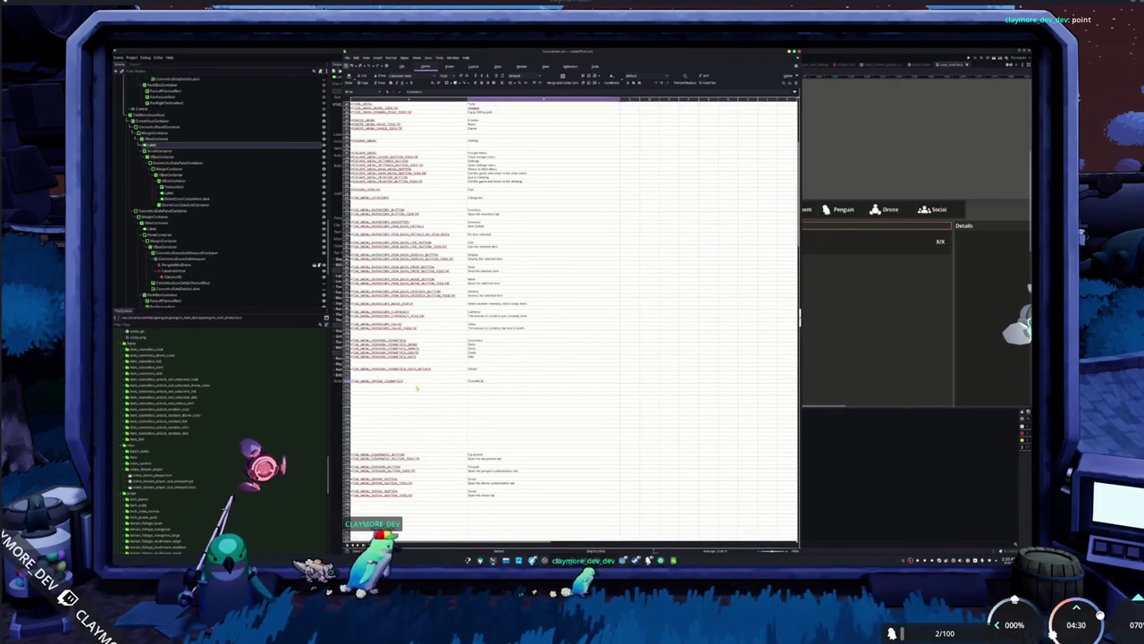
pyautogui.hotkey('alt', 'Tab')
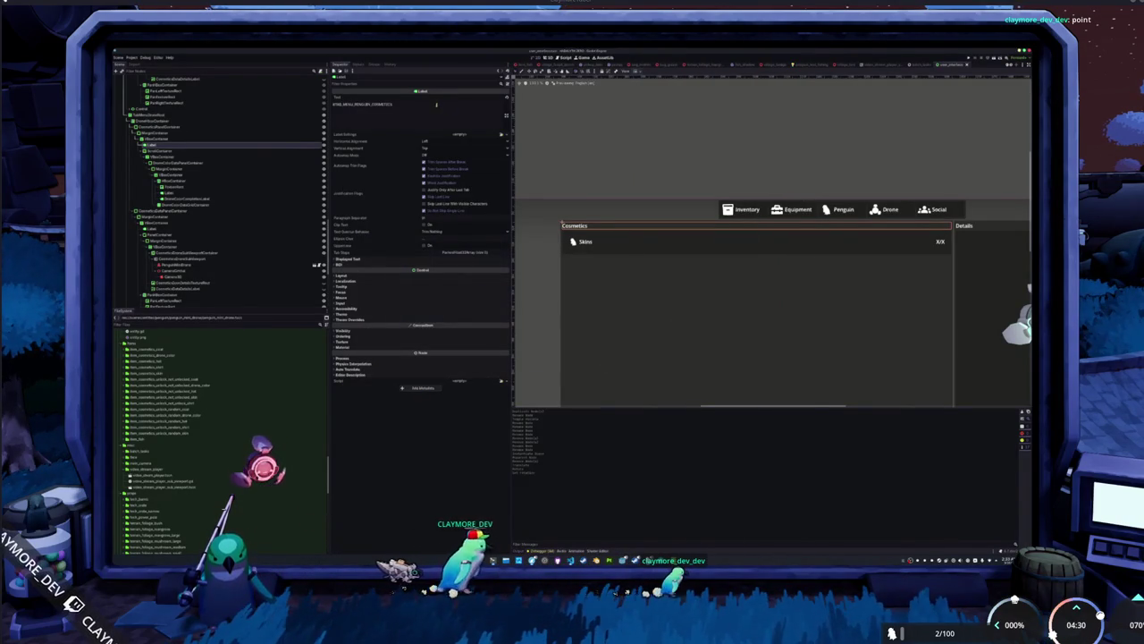
# Set the Cosmetics title Label's text to #TAB_MENU_DRONE_COSMETICS.
pyautogui.click(435, 109)
pyautogui.hotkey('ctrl', 'a')
pyautogui.write('#TAB_MENU_DRONE_COSMETICS')
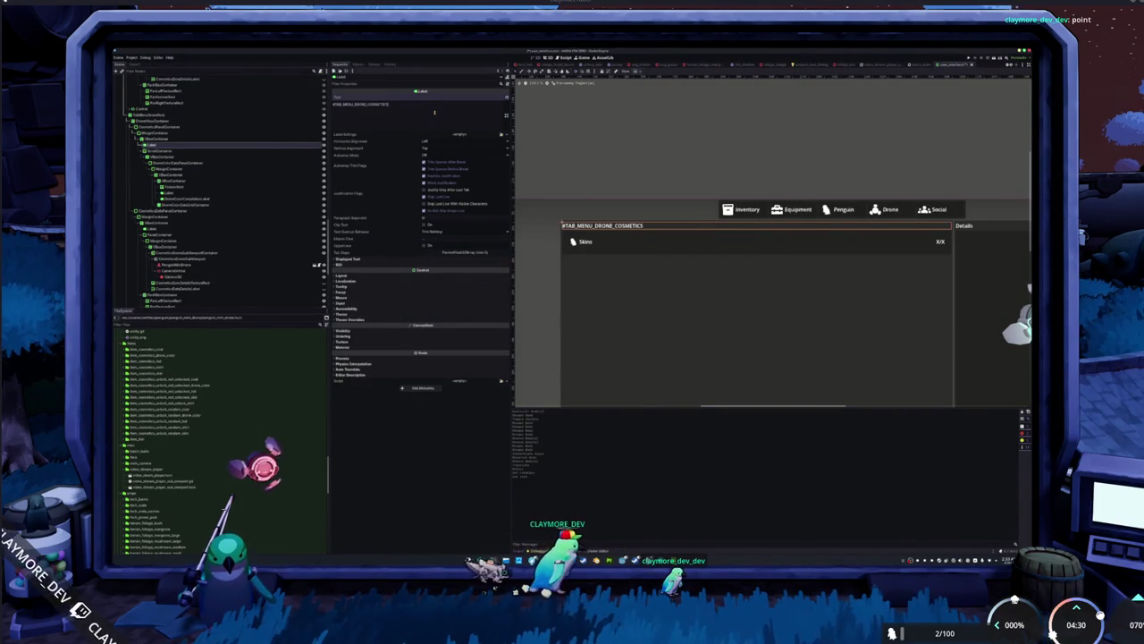
pyautogui.hotkey('alt', 'Tab')
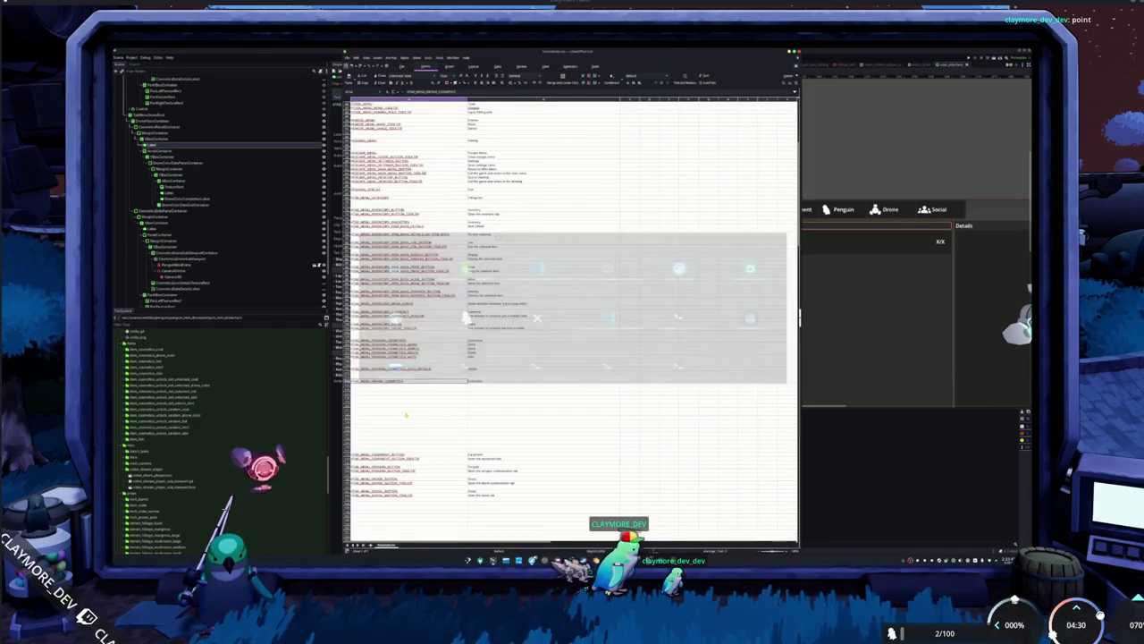
pyautogui.hotkey('alt', 'Tab')
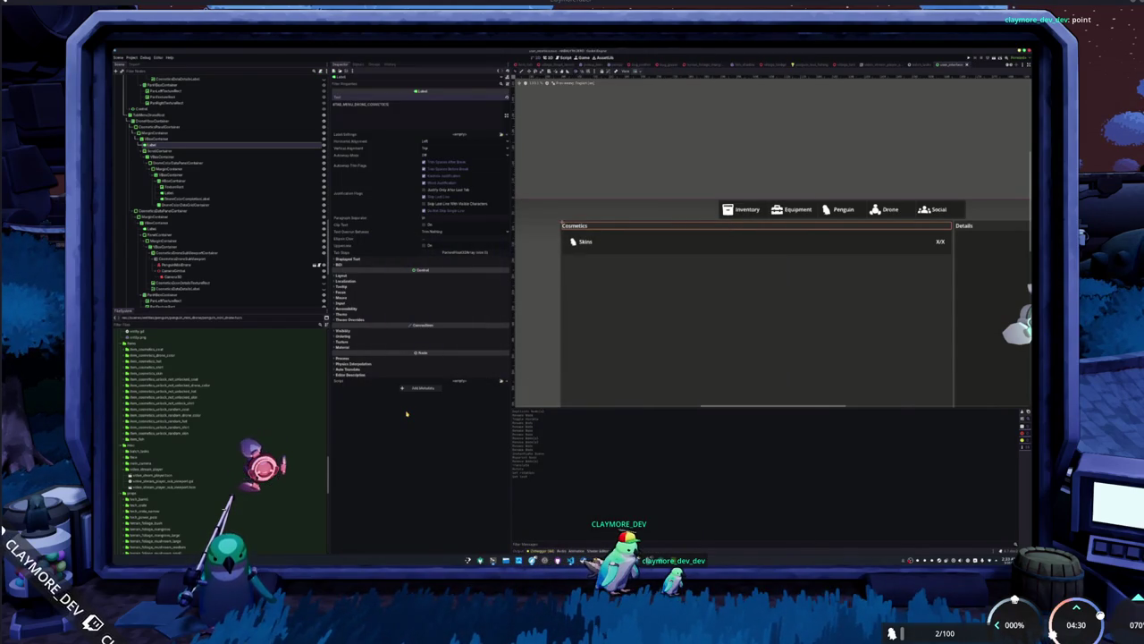
# Quick-load a light-bulb texture onto the item row's TextureRect icon.
pyautogui.click(574, 242)
pyautogui.click(467, 101)
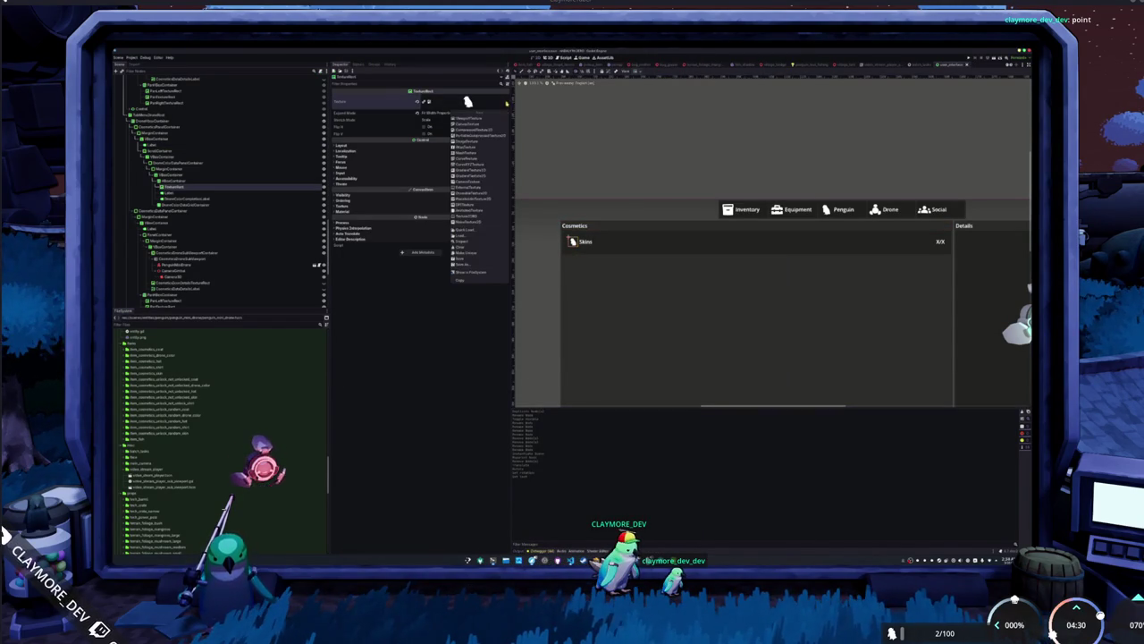
pyautogui.click(462, 231)
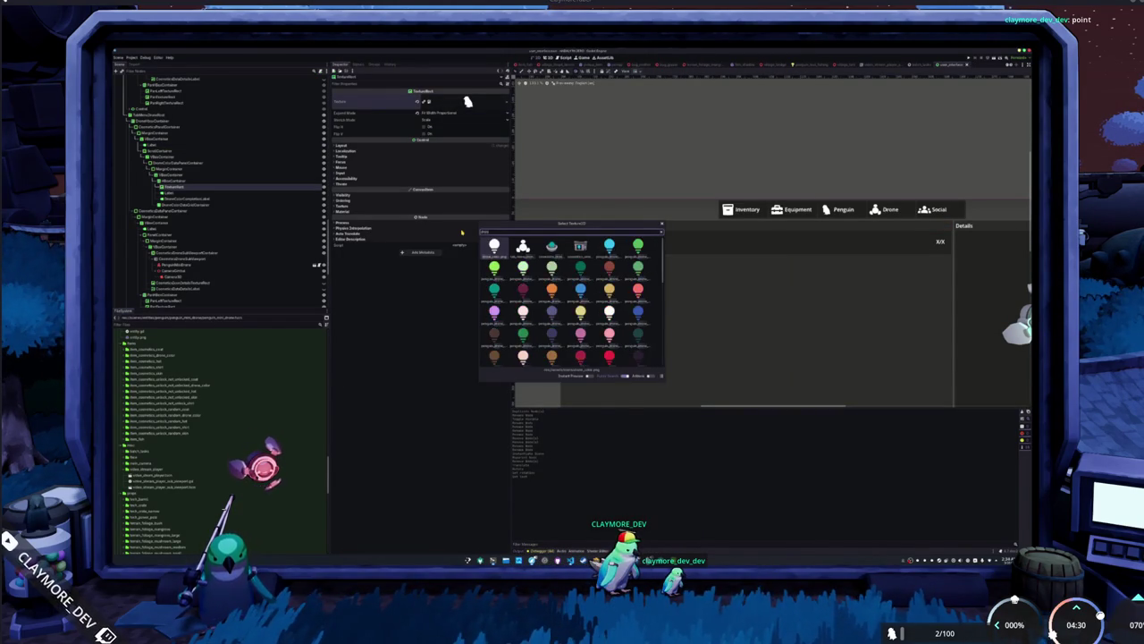
pyautogui.press('Escape')
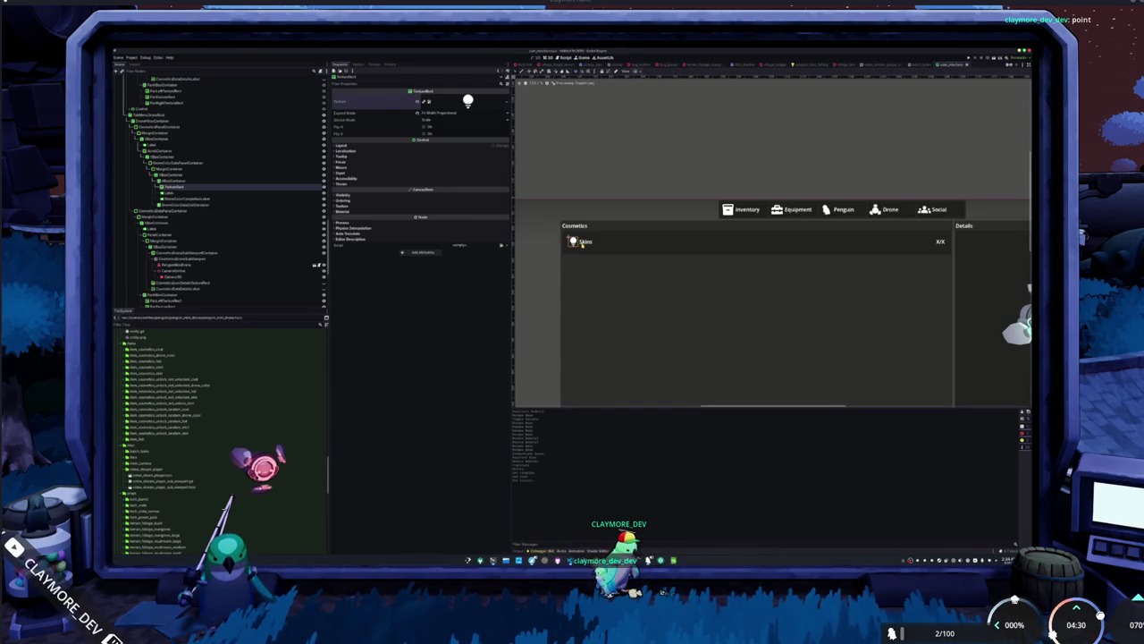
# Set the item row Label's text to #TAB_MENU_DRONE_COSMETICS_DRONE_COLOR.
pyautogui.click(534, 225)
pyautogui.hotkey('ctrl', 'v')
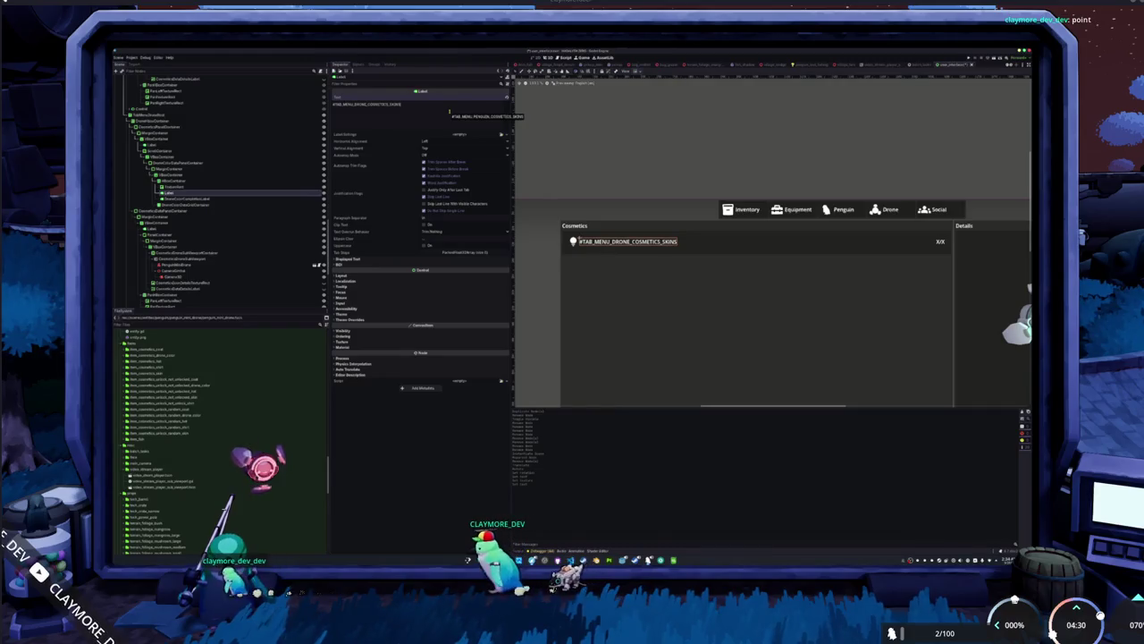
pyautogui.write('DRONE_COLOR')
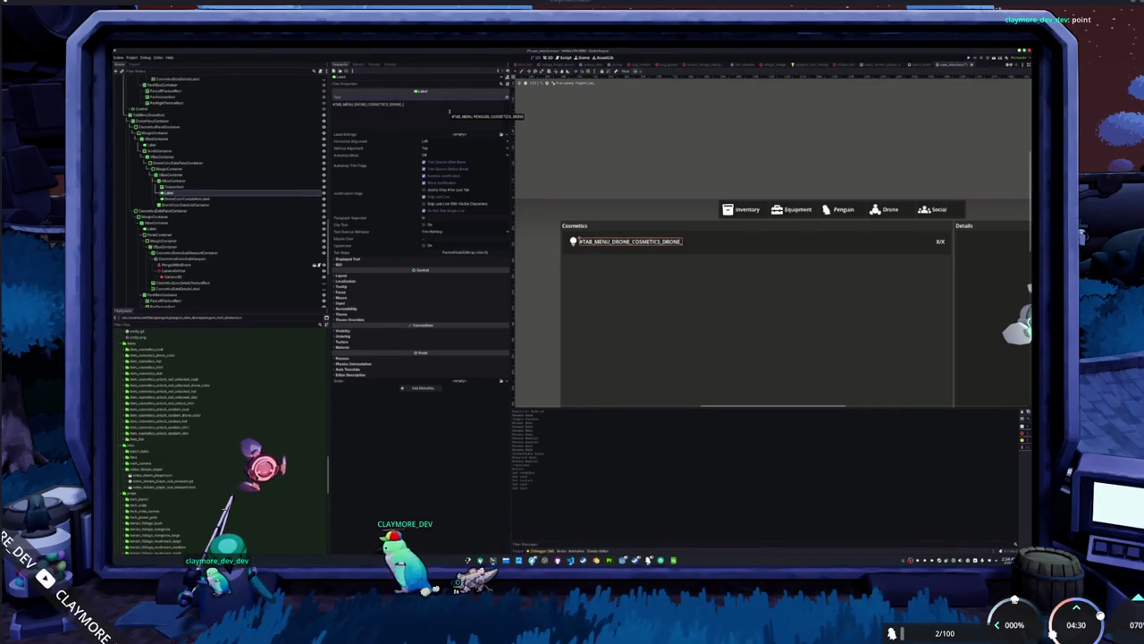
# Add the TAB_MENU_DRONE_COSMETICS_DRONE_COLOR key with text 'Drone Light Color' in the sheet.
pyautogui.hotkey('alt', 'Tab')
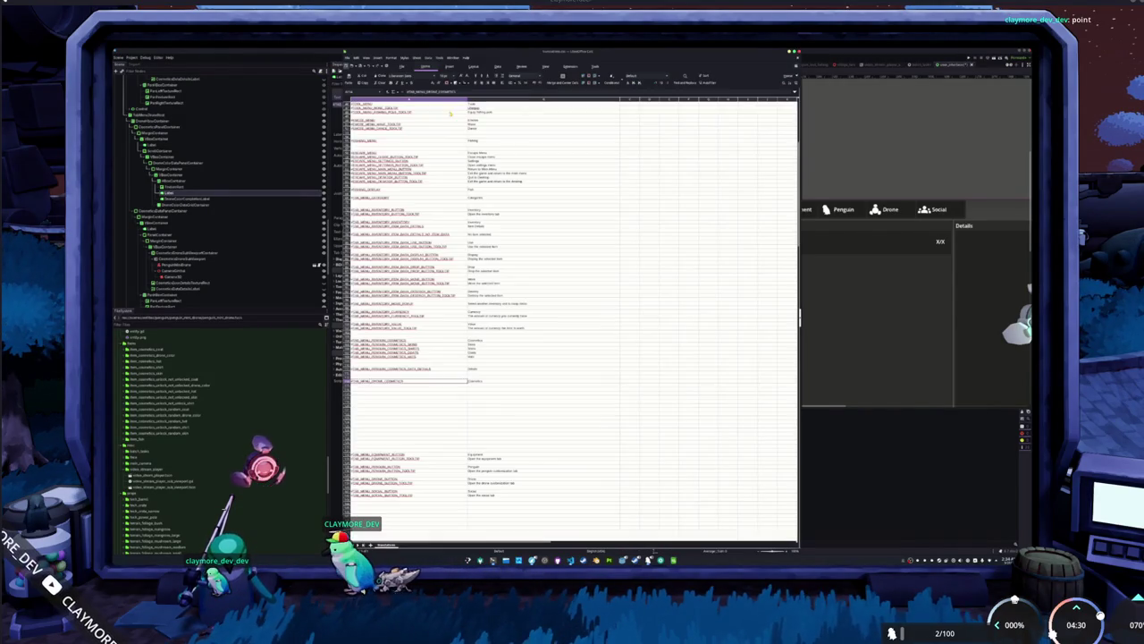
pyautogui.press('Down')
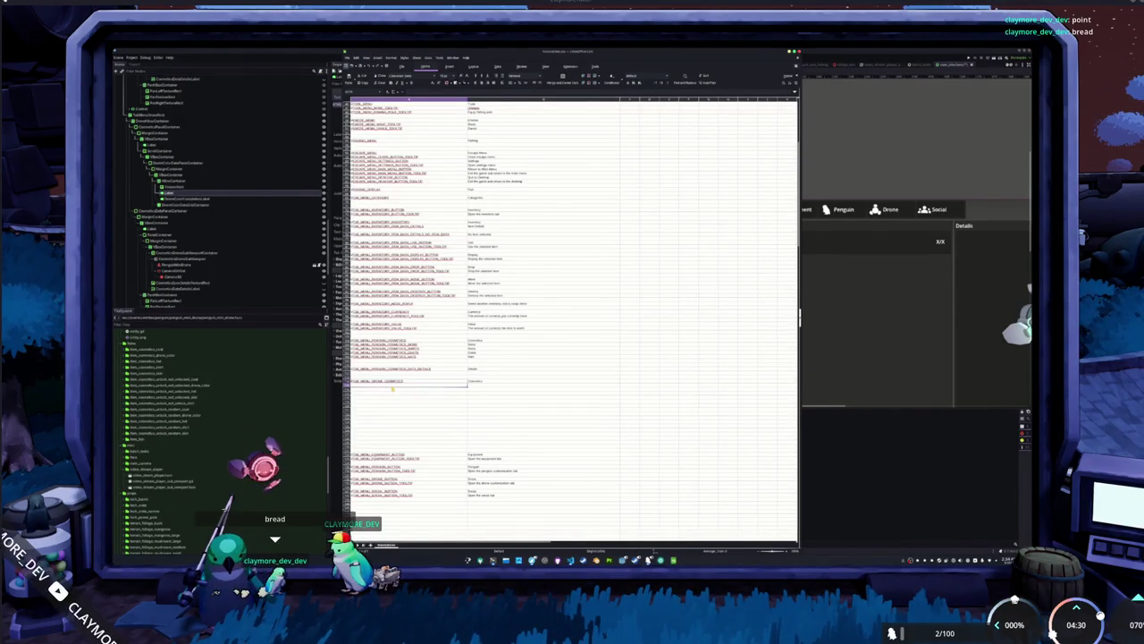
pyautogui.hotkey('ctrl', 'v')
pyautogui.press('Tab')
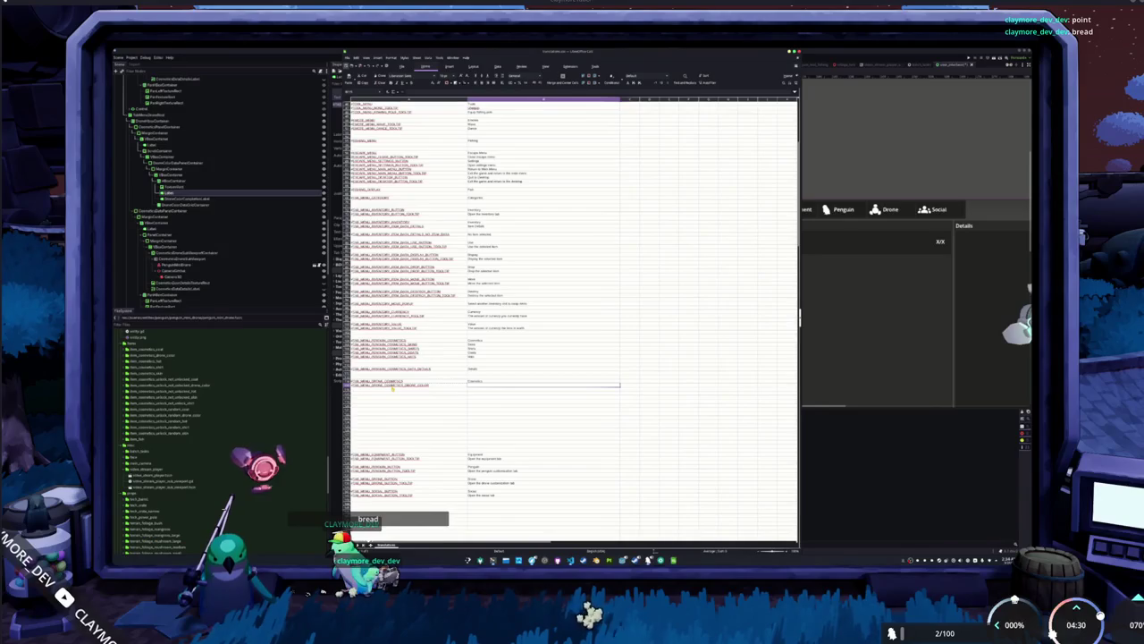
pyautogui.write('Drone Col')
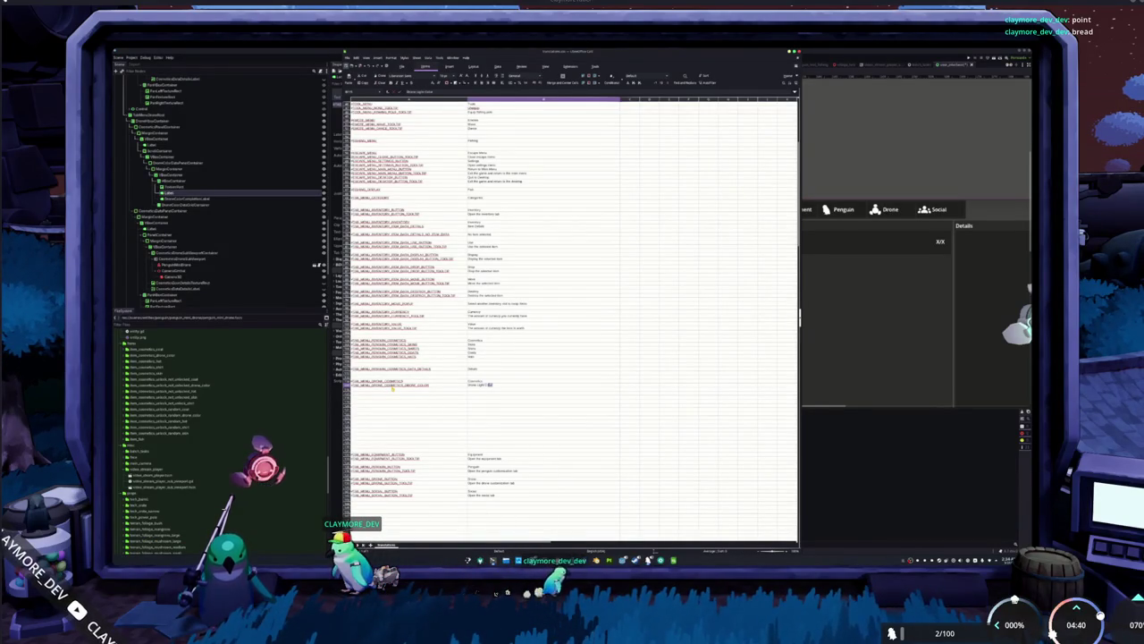
pyautogui.press('Return')
pyautogui.hotkey('alt', 'Tab')
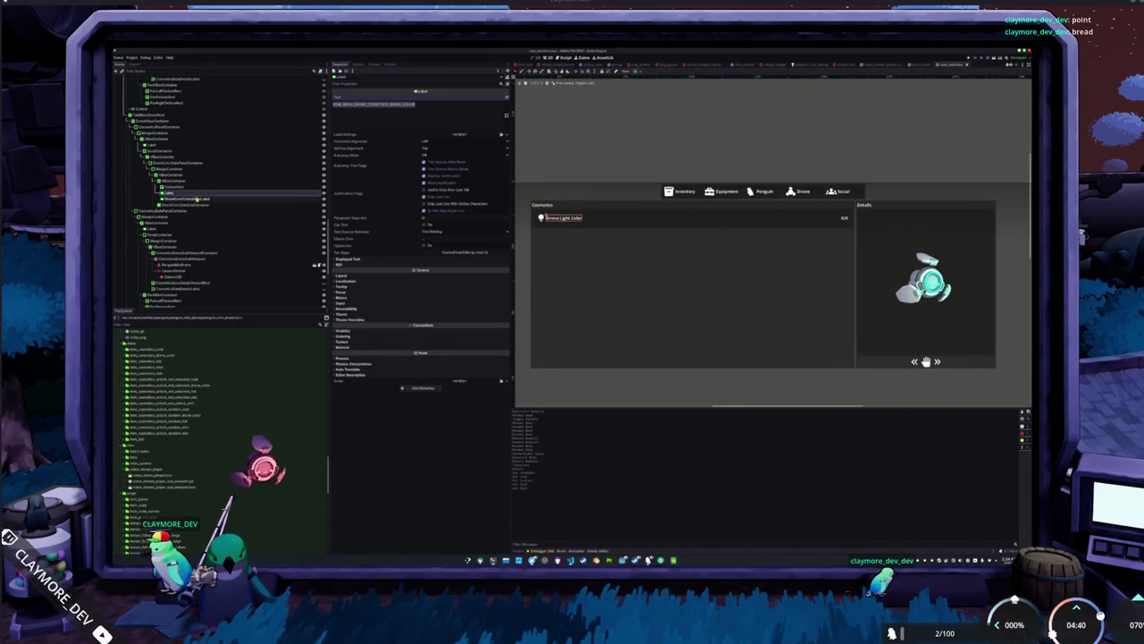
# Check DroneColorCompleteLabel and DroneColorStats, then duplicate the skin_data_container folder with Ctrl+D.
pyautogui.click(196, 199)
pyautogui.click(198, 205)
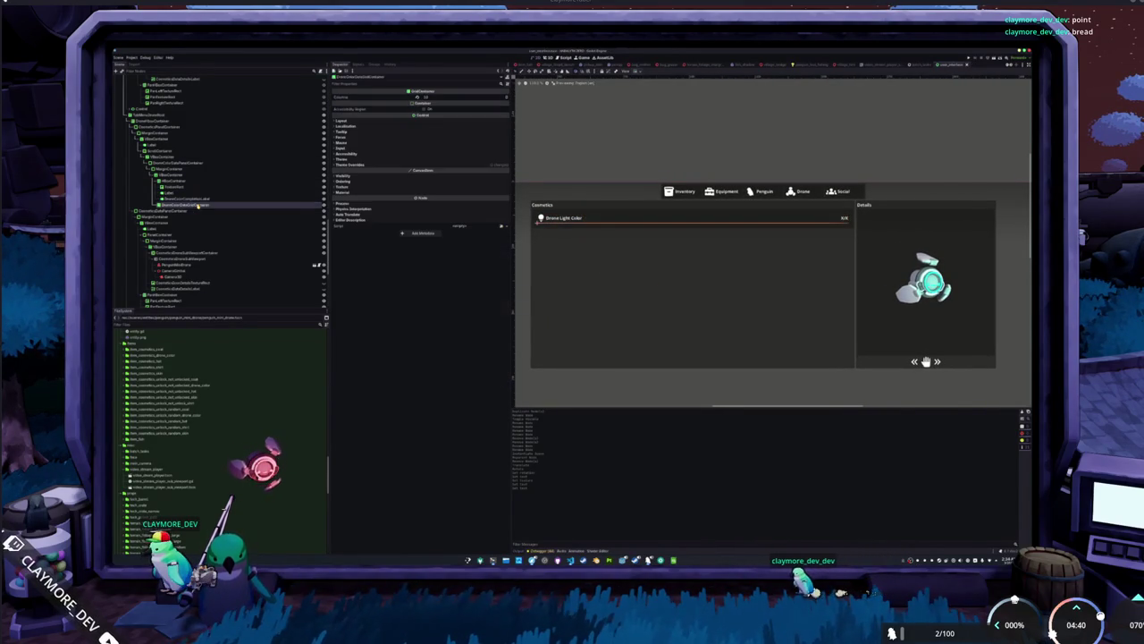
pyautogui.scroll(-5, 202, 216)
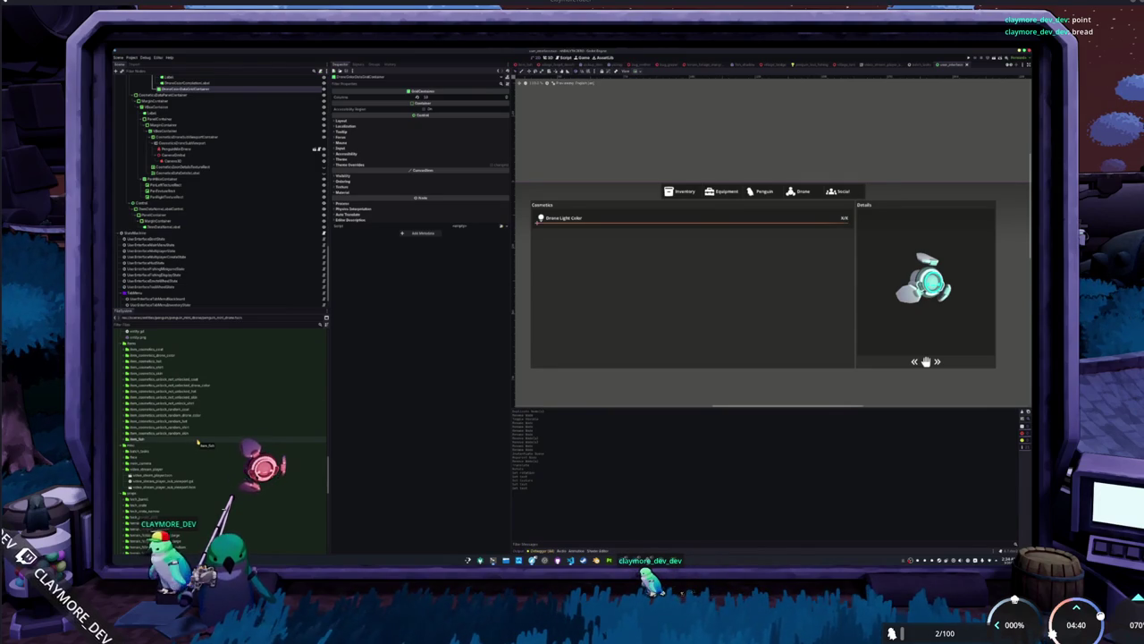
pyautogui.scroll(-10, 198, 442)
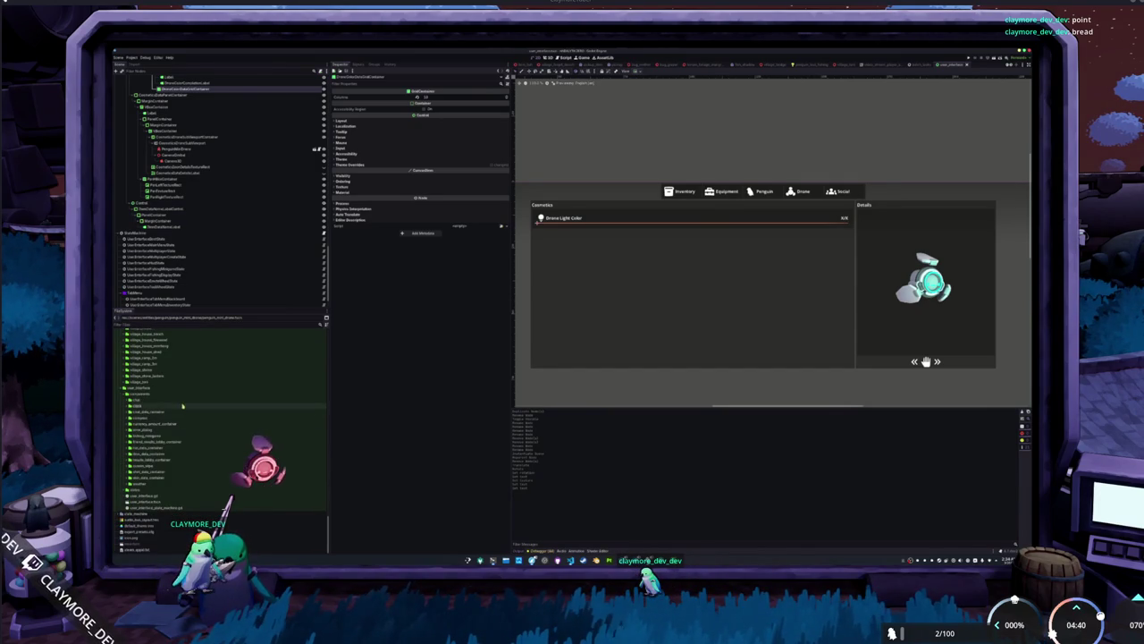
pyautogui.click(183, 478)
pyautogui.hotkey('ctrl', 'd')
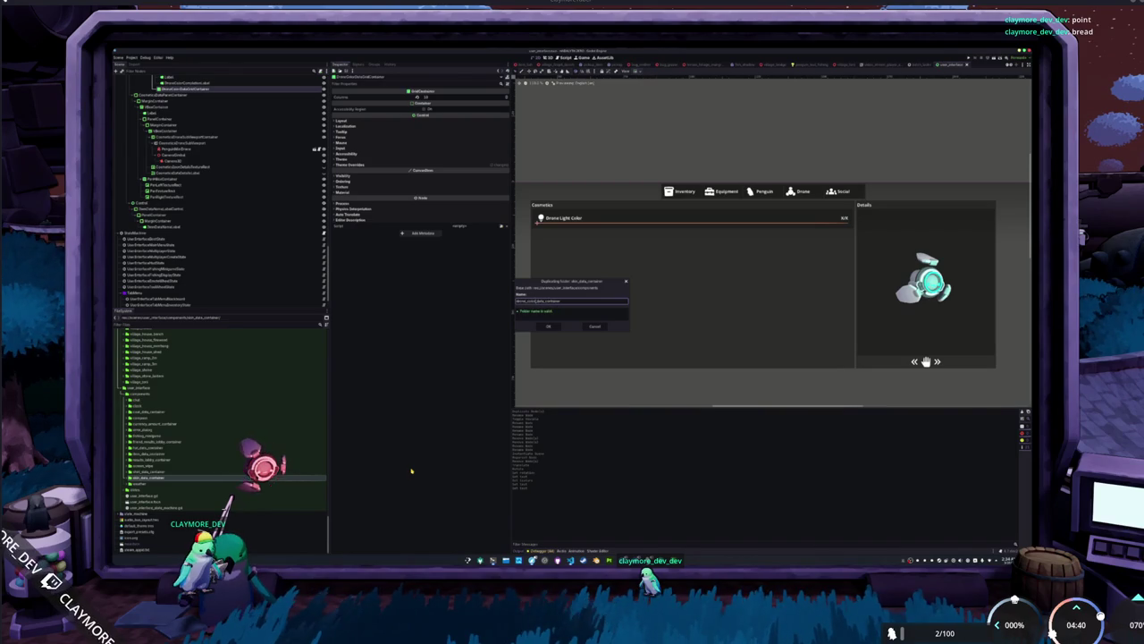
# Create the drone_color_data_container folder copy and open its drone_color_data_container.tscn scene.
pyautogui.press('Return')
pyautogui.doubleClick(173, 430)
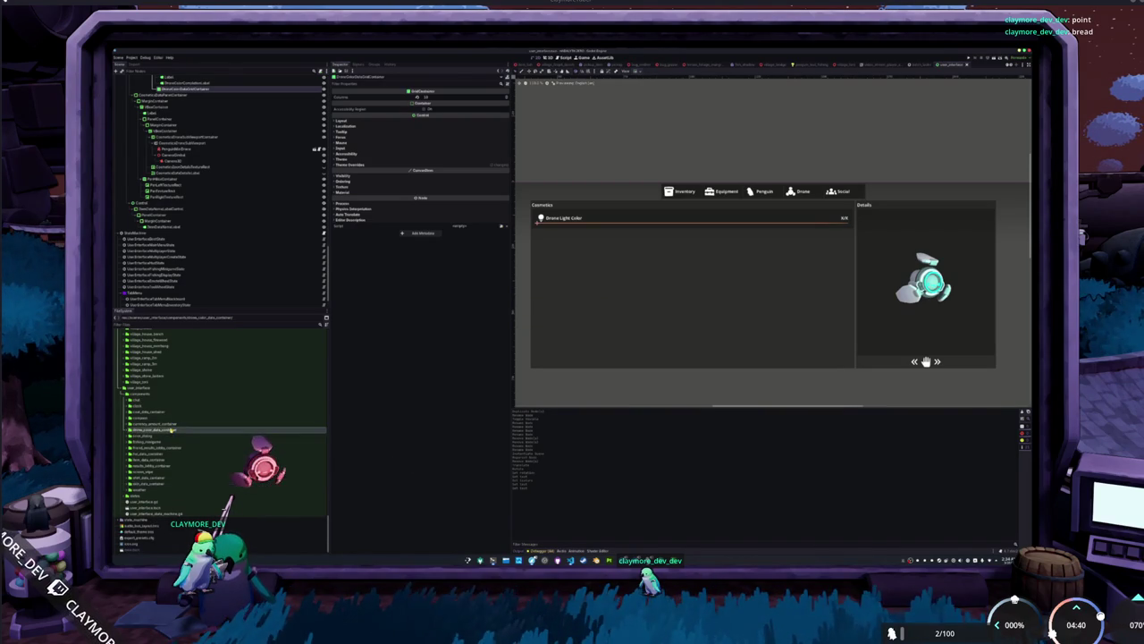
pyautogui.click(186, 436)
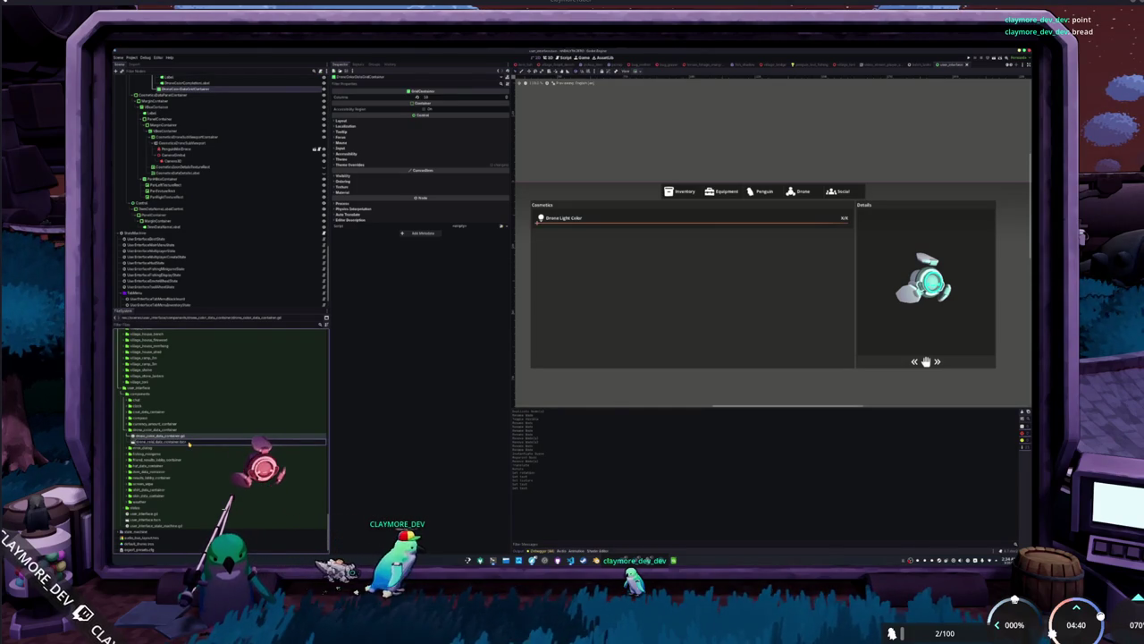
pyautogui.click(189, 441)
pyautogui.doubleClick(184, 442)
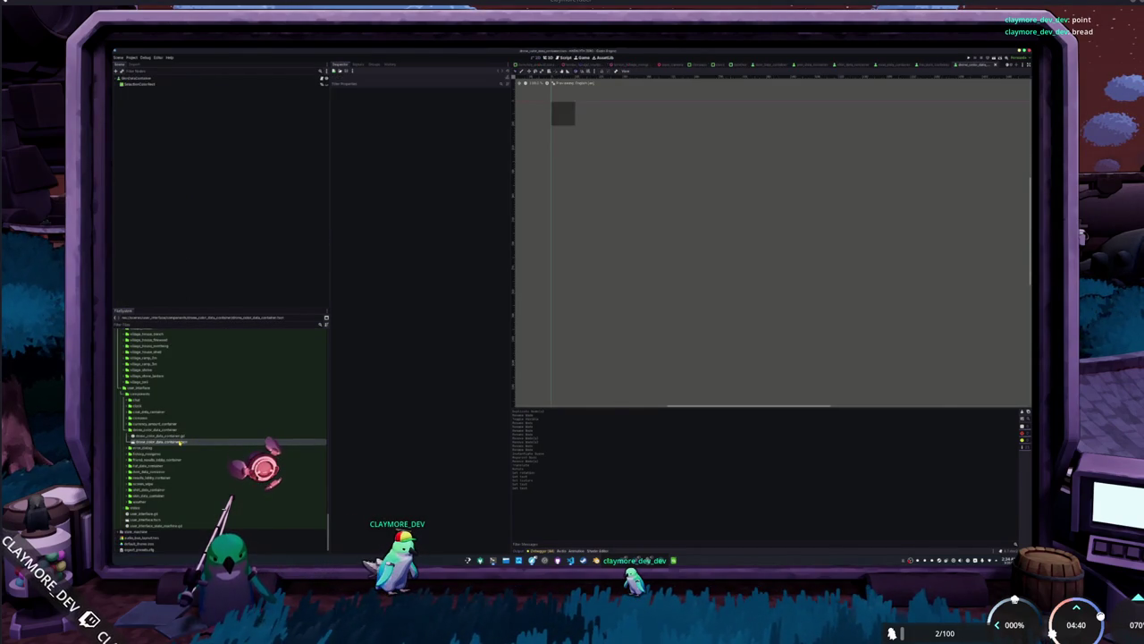
pyautogui.click(190, 80)
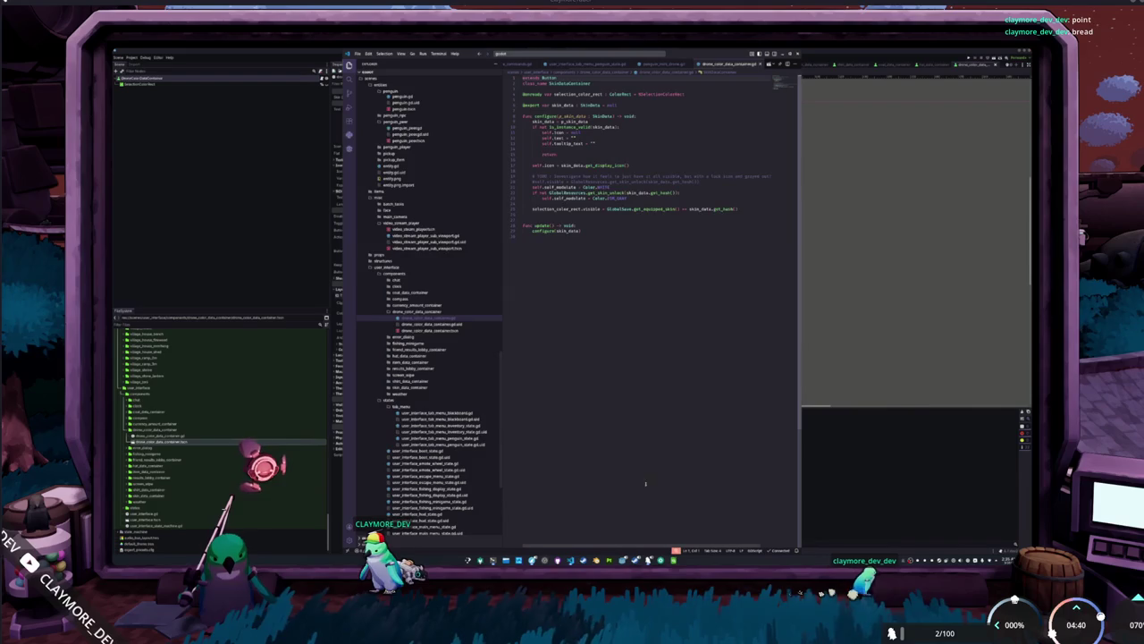
# Rename the skin occurrences to drone_color and the resource type to DroneColorData.
pyautogui.doubleClick(560, 83)
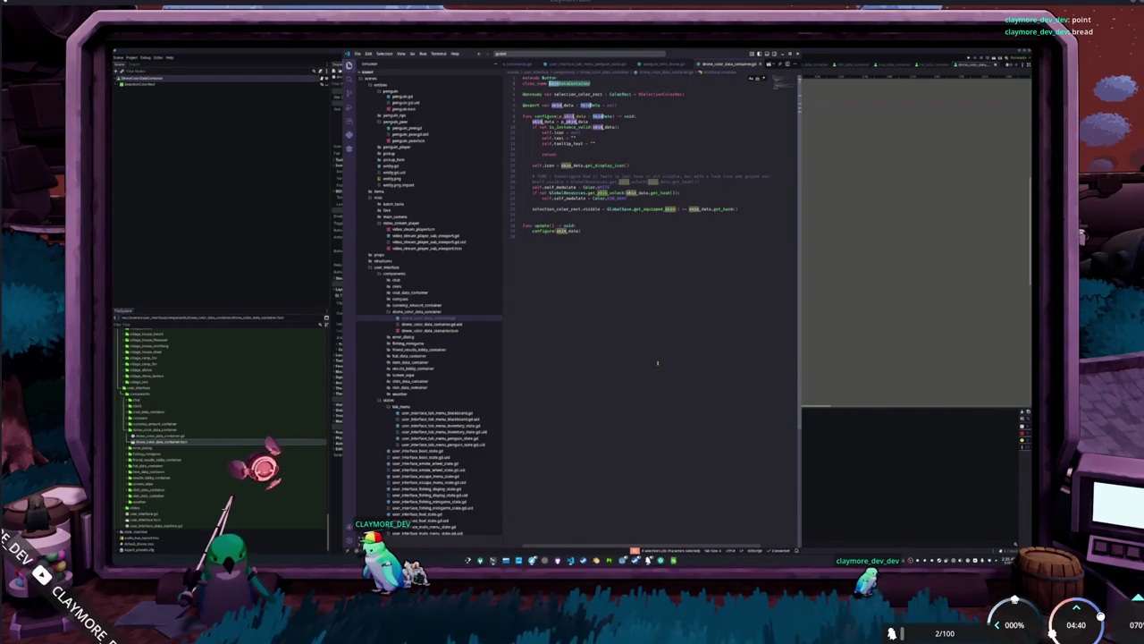
pyautogui.write('drone_color')
pyautogui.press('Escape')
pyautogui.press('Escape')
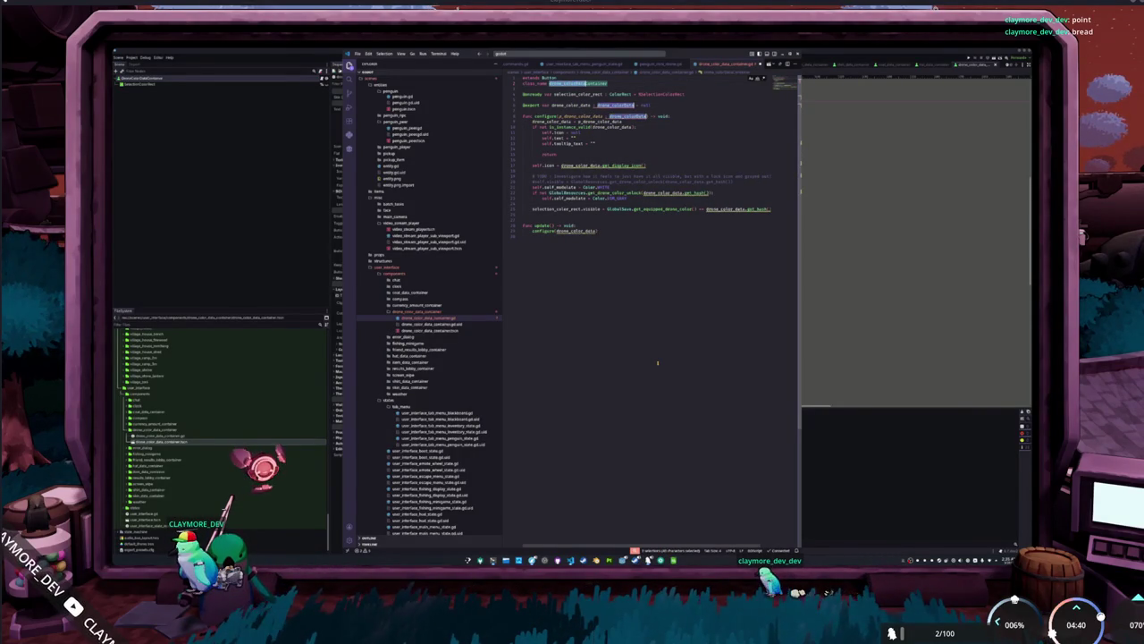
pyautogui.write('DroneColorData')
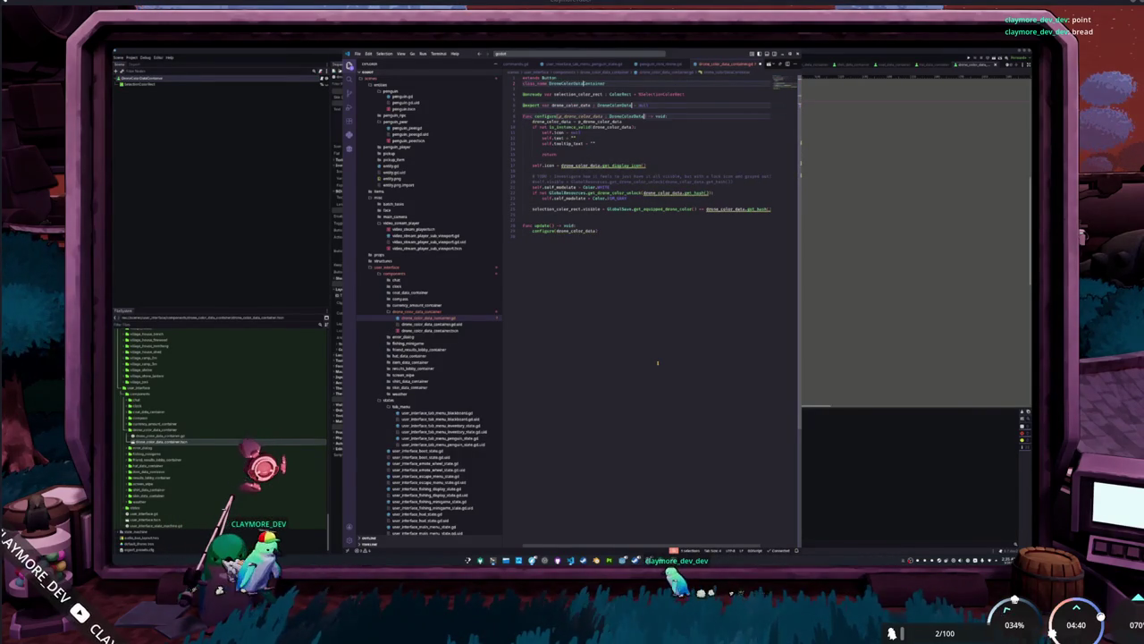
pyautogui.press('Down')
pyautogui.press('Down')
pyautogui.press('Down')
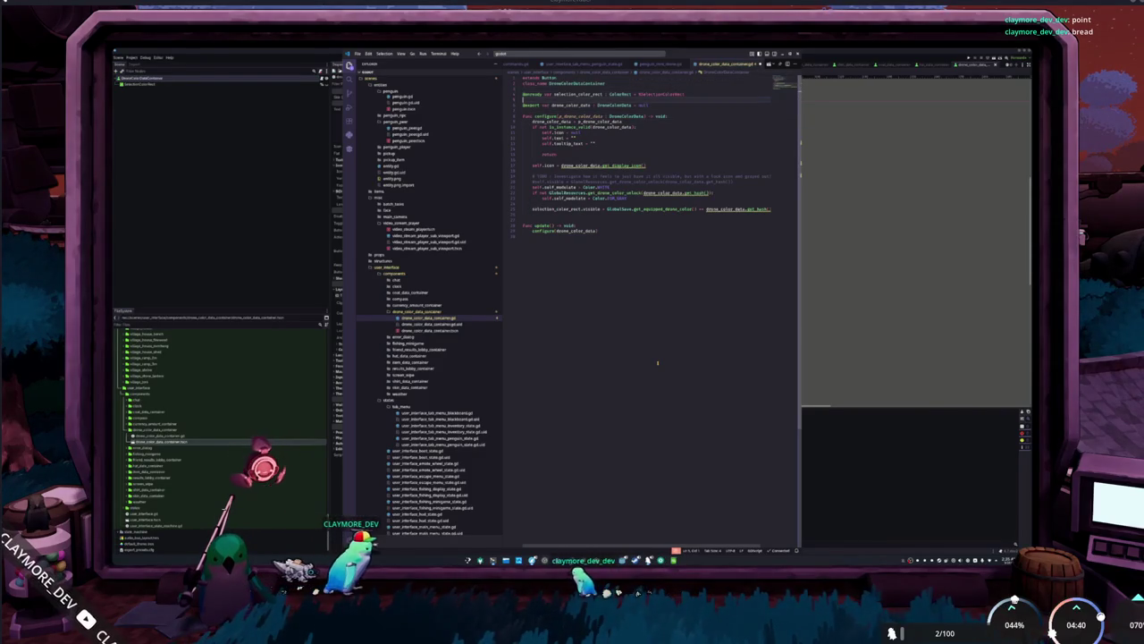
pyautogui.press('Down')
pyautogui.press('Down')
pyautogui.press('Down')
# Copy hat_data.gd's functions from line 11 down into drone_color_data.gd.
pyautogui.press('F12')
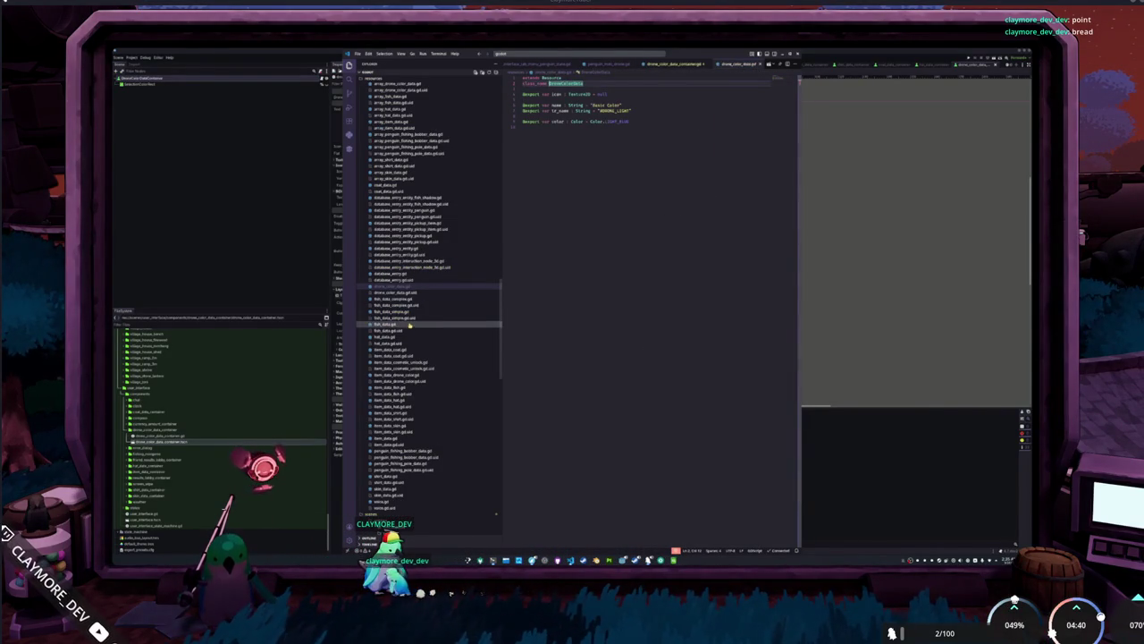
pyautogui.click(401, 344)
pyautogui.moveTo(586, 237)
pyautogui.mouseDown()
pyautogui.moveTo(545, 223)
pyautogui.moveTo(521, 155)
pyautogui.mouseUp()
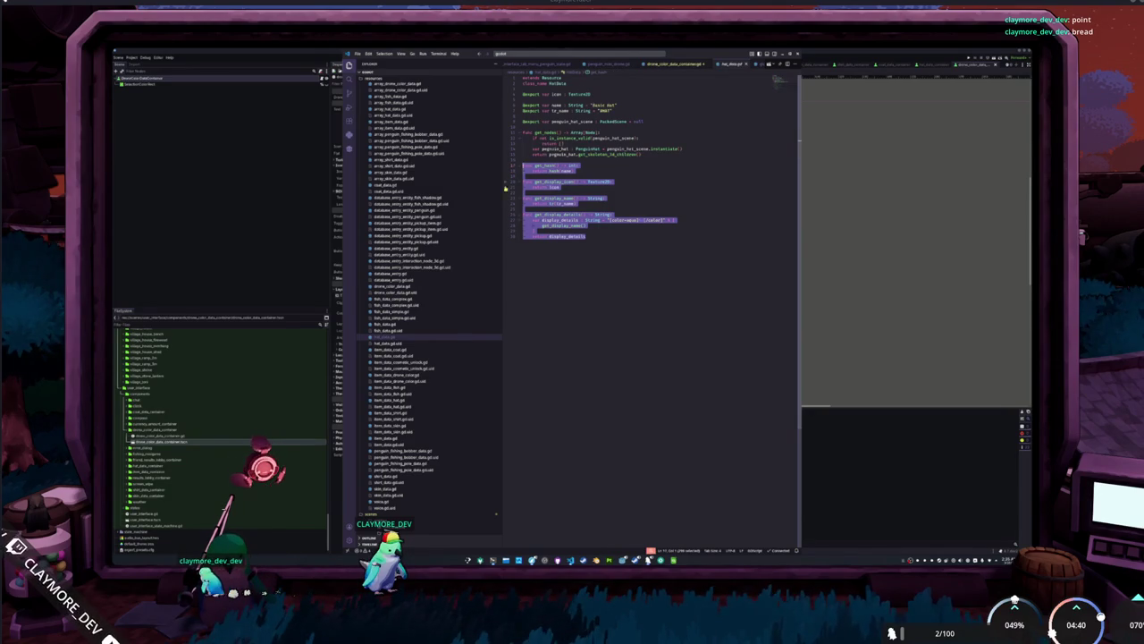
pyautogui.click(403, 293)
pyautogui.press('Return')
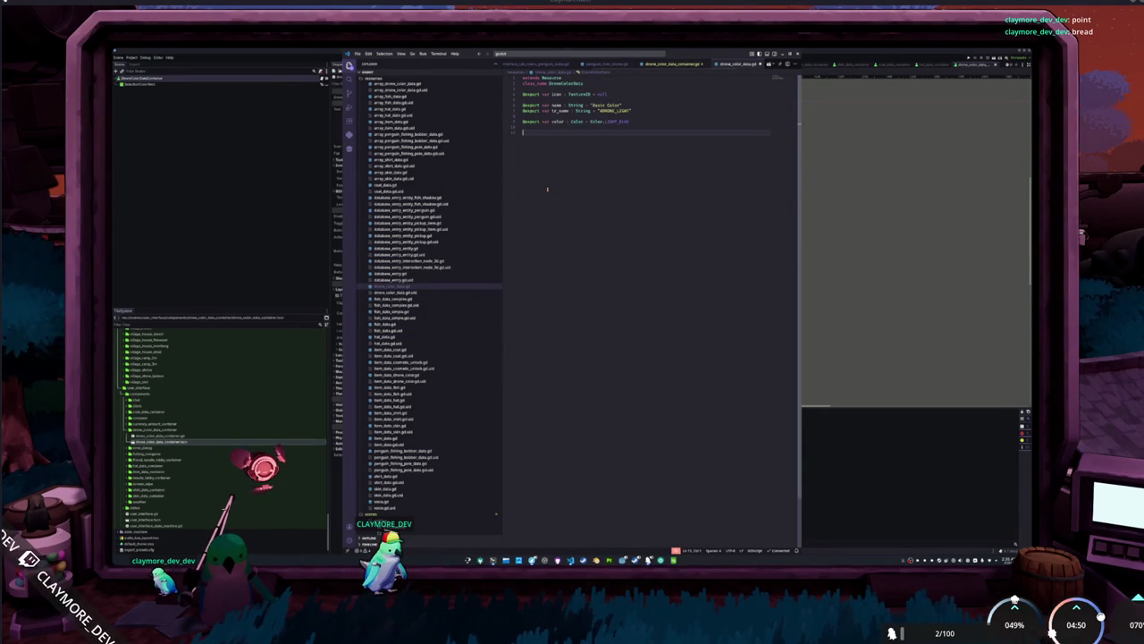
pyautogui.hotkey('ctrl', 'v')
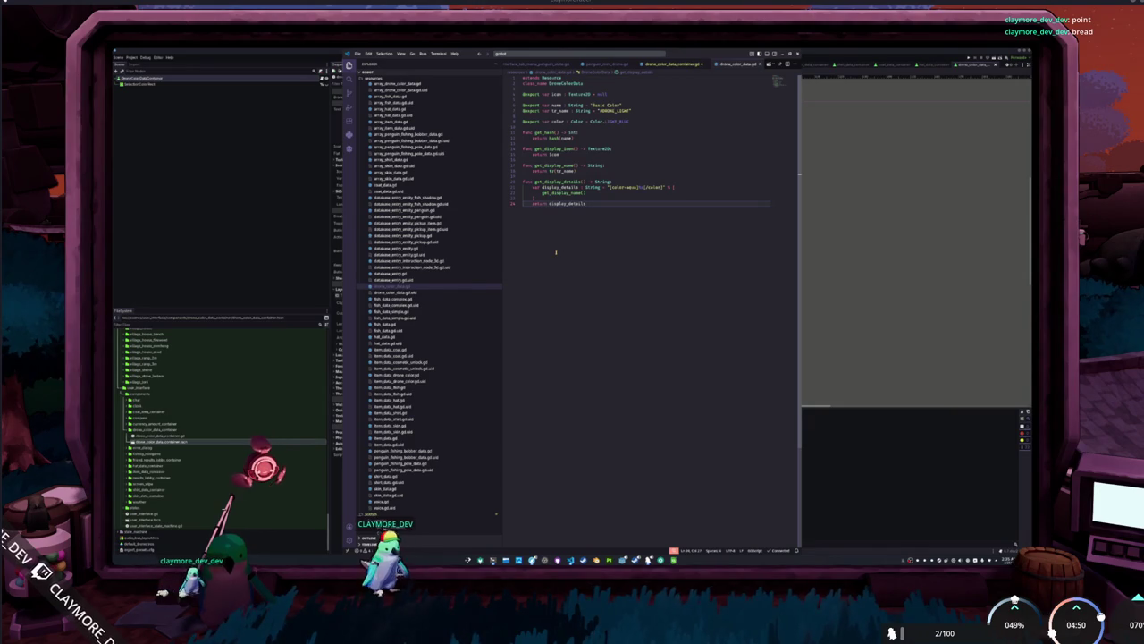
pyautogui.click(672, 64)
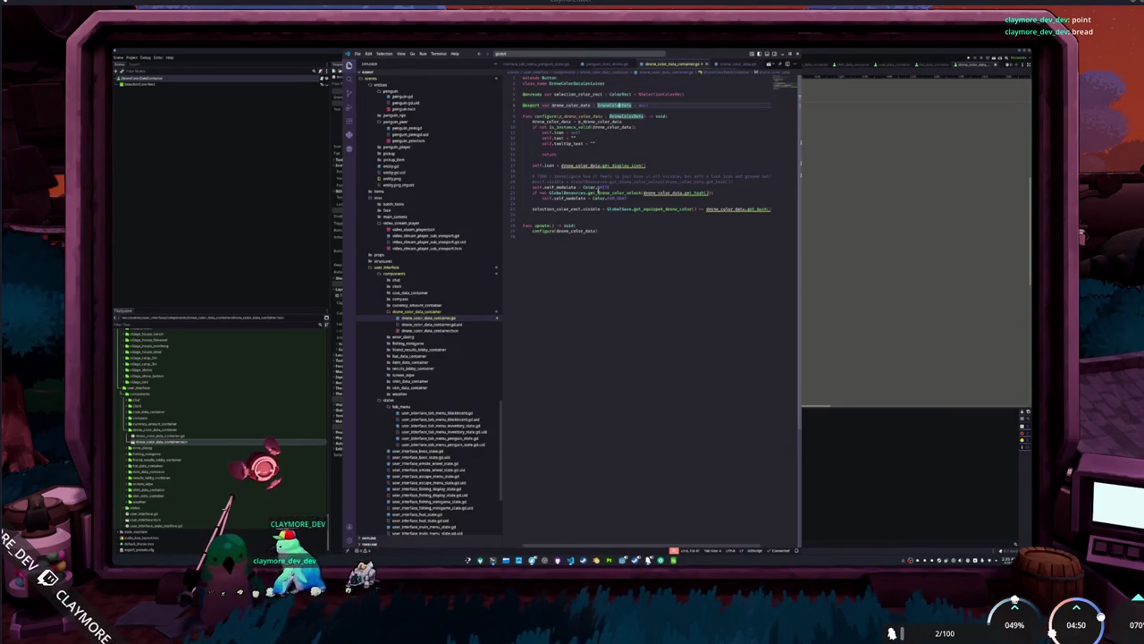
pyautogui.click(598, 171)
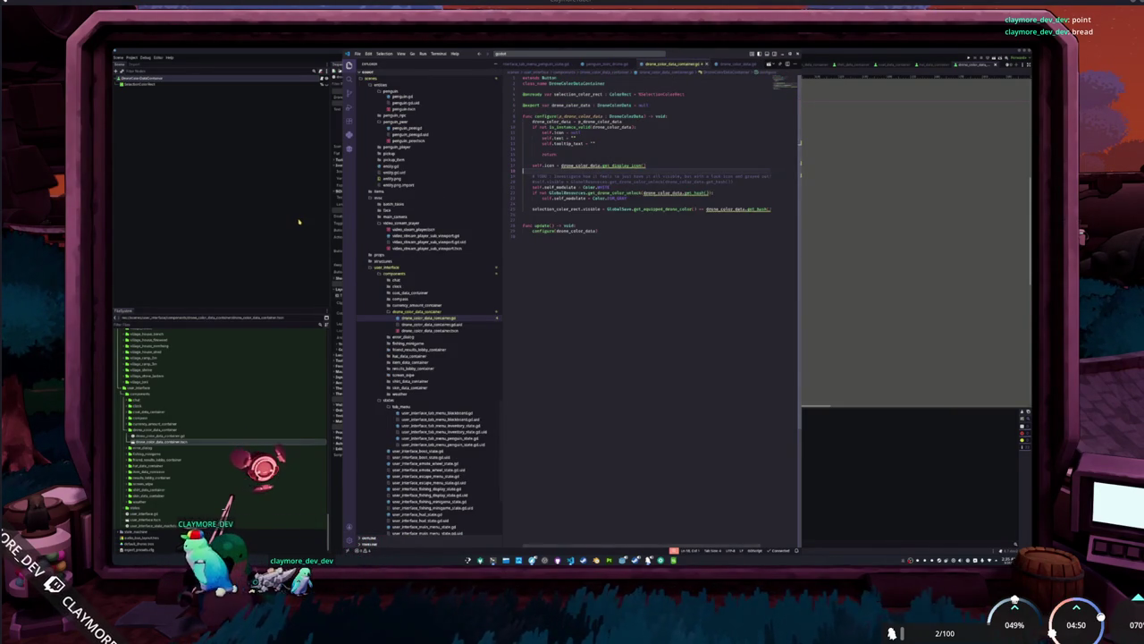
pyautogui.click(299, 221)
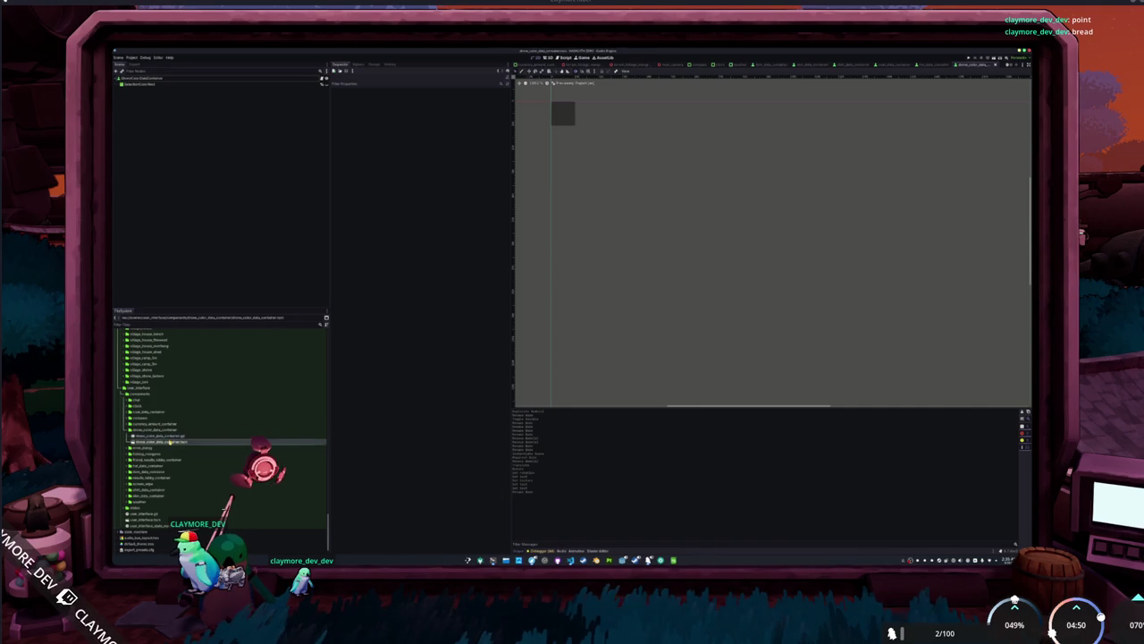
# Create an empty user_interface_tab_menu_drone_state.gd file in the tab_menu folder.
pyautogui.scroll(-1, 262, 479)
pyautogui.hotkey('alt', 'Tab')
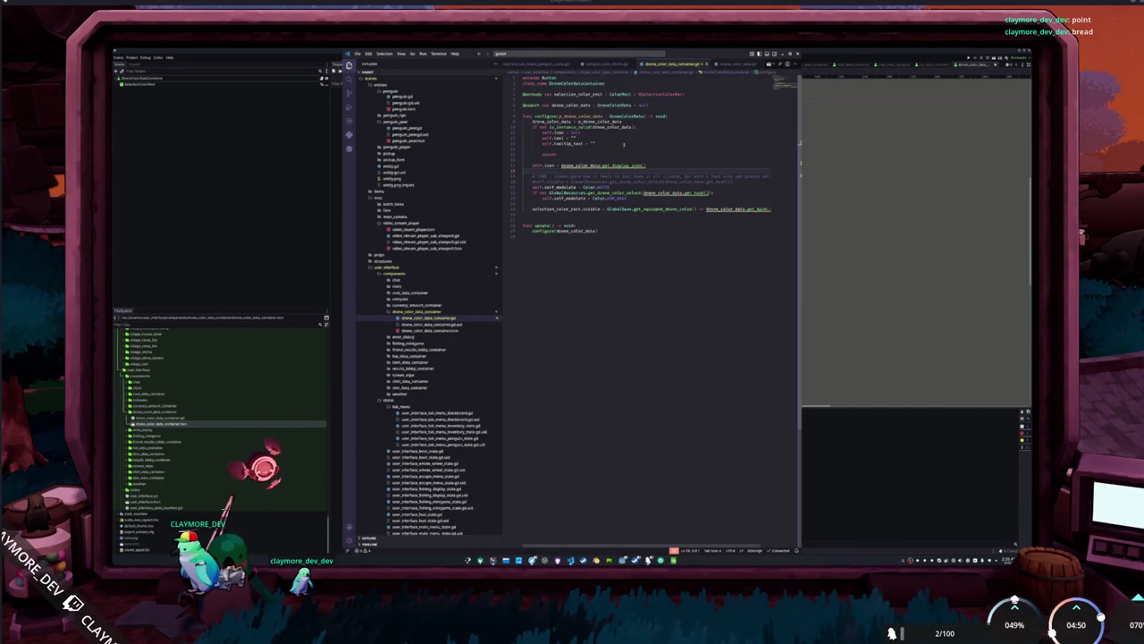
pyautogui.scroll(-3, 413, 375)
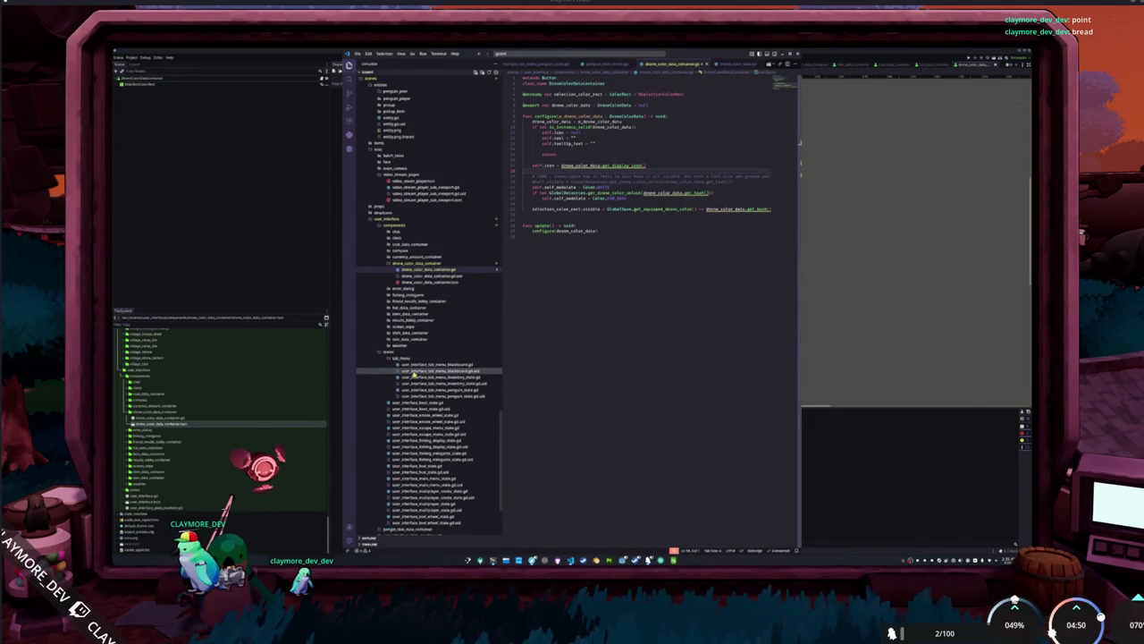
pyautogui.scroll(-3, 421, 372)
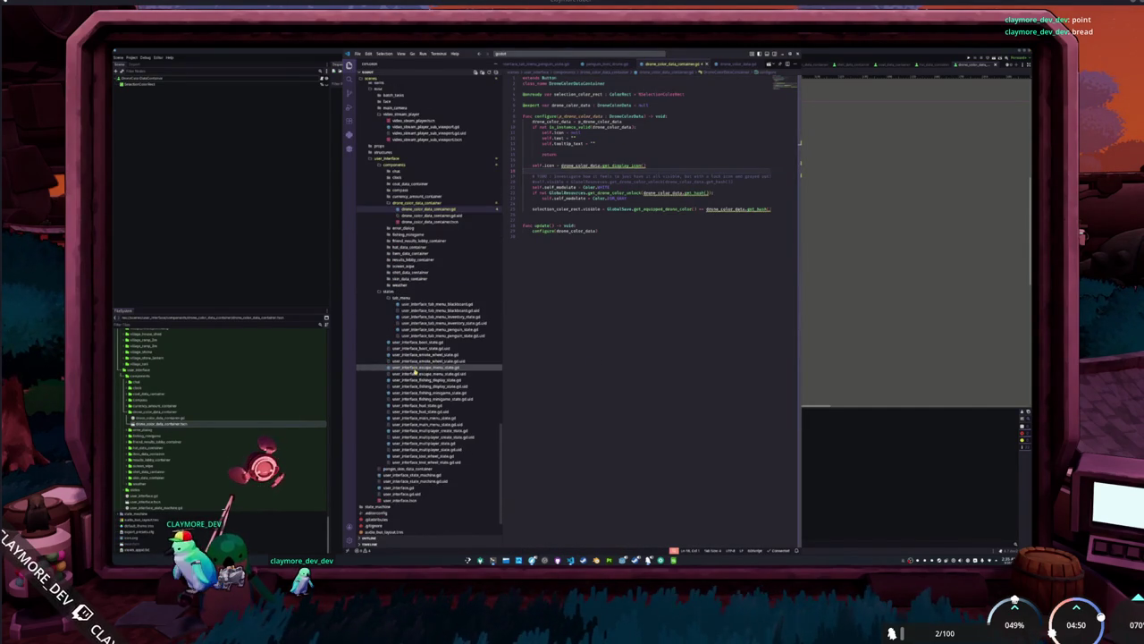
pyautogui.rightClick(402, 298)
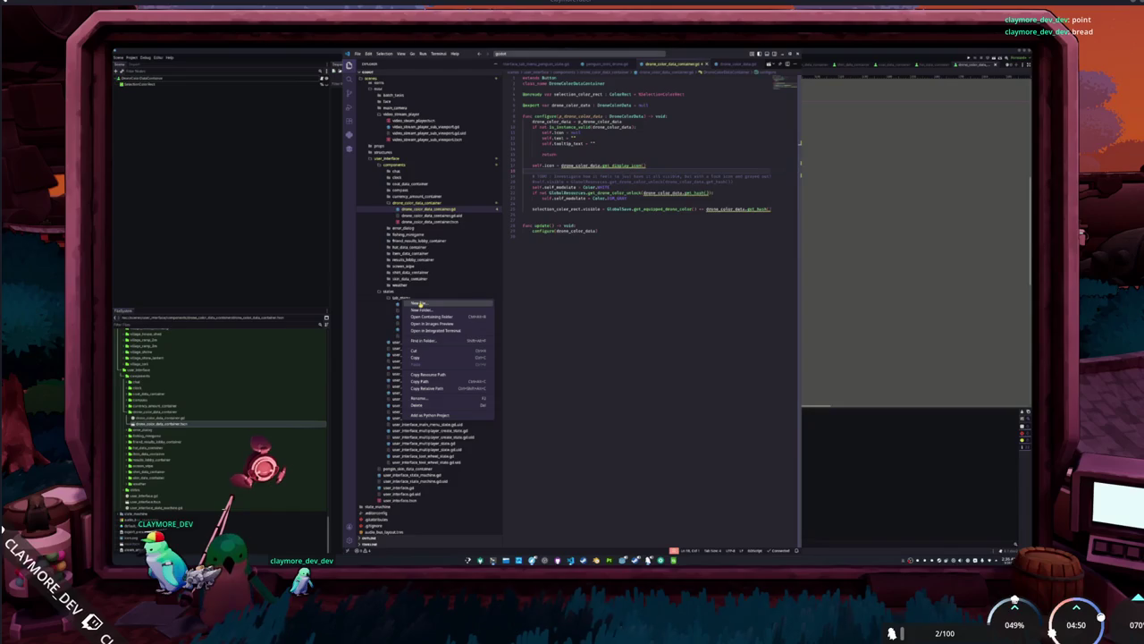
pyautogui.click(419, 303)
pyautogui.write('sel')
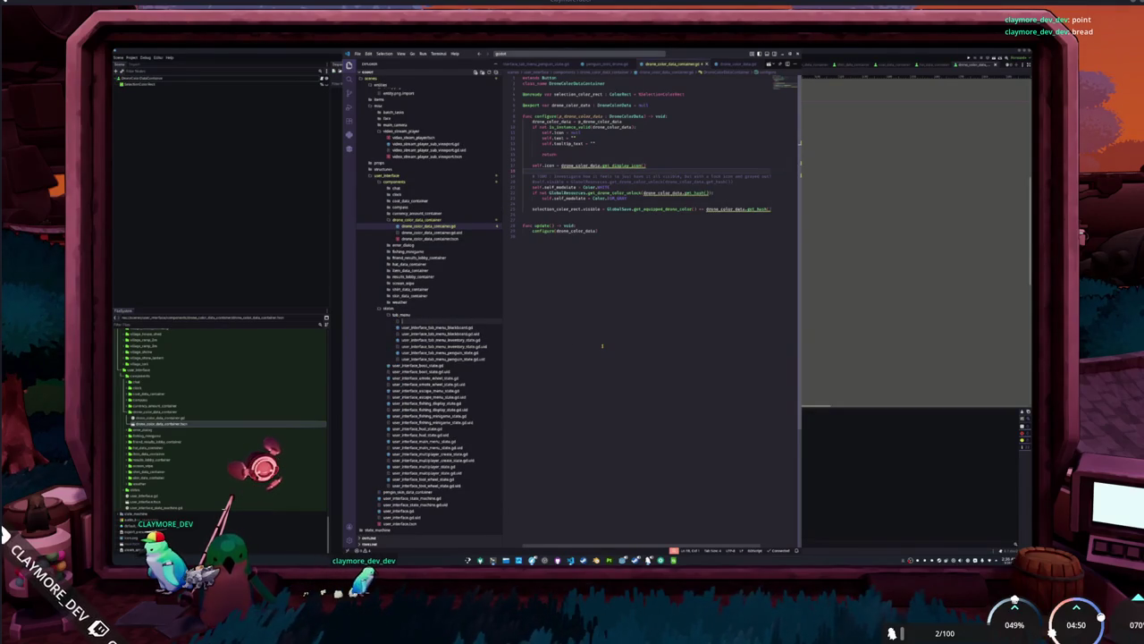
pyautogui.press('BackSpace')
pyautogui.press('BackSpace')
pyautogui.press('BackSpace')
pyautogui.write('user_interface_tab_menu_')
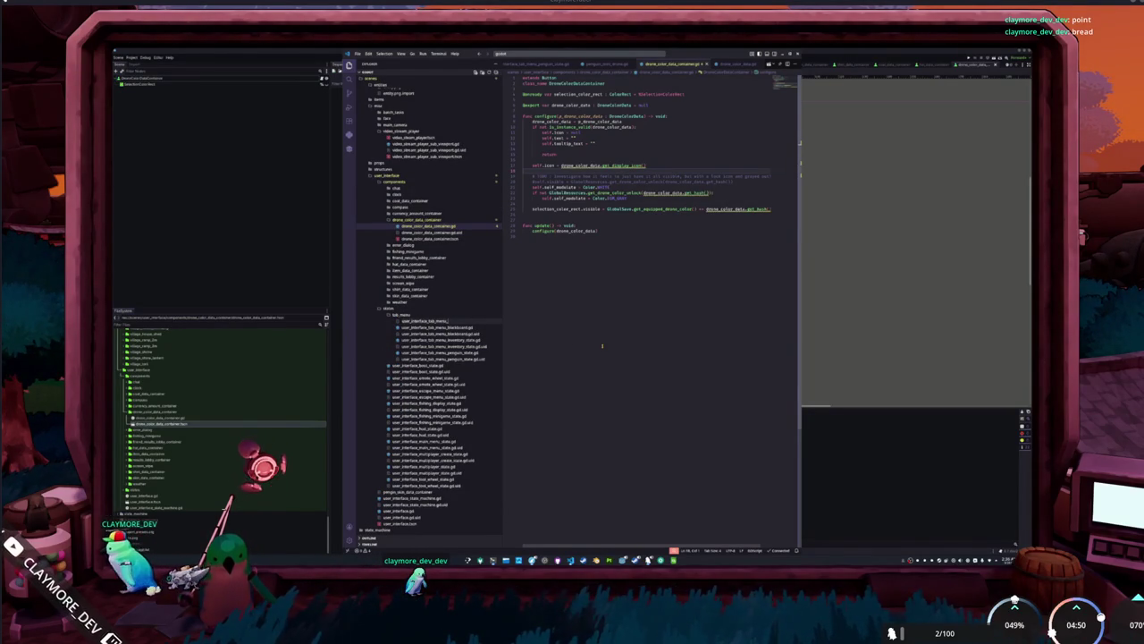
pyautogui.press('Return')
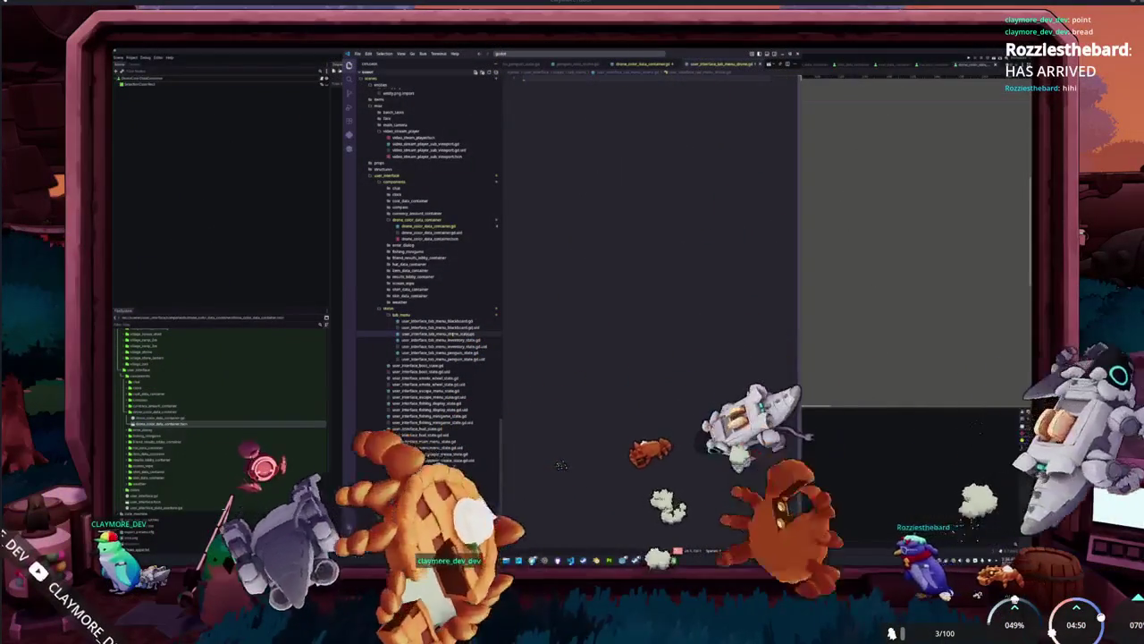
# Copy all of the penguin tab-menu state script's code into the drone state script.
pyautogui.click(454, 353)
pyautogui.hotkey('ctrl', 'a')
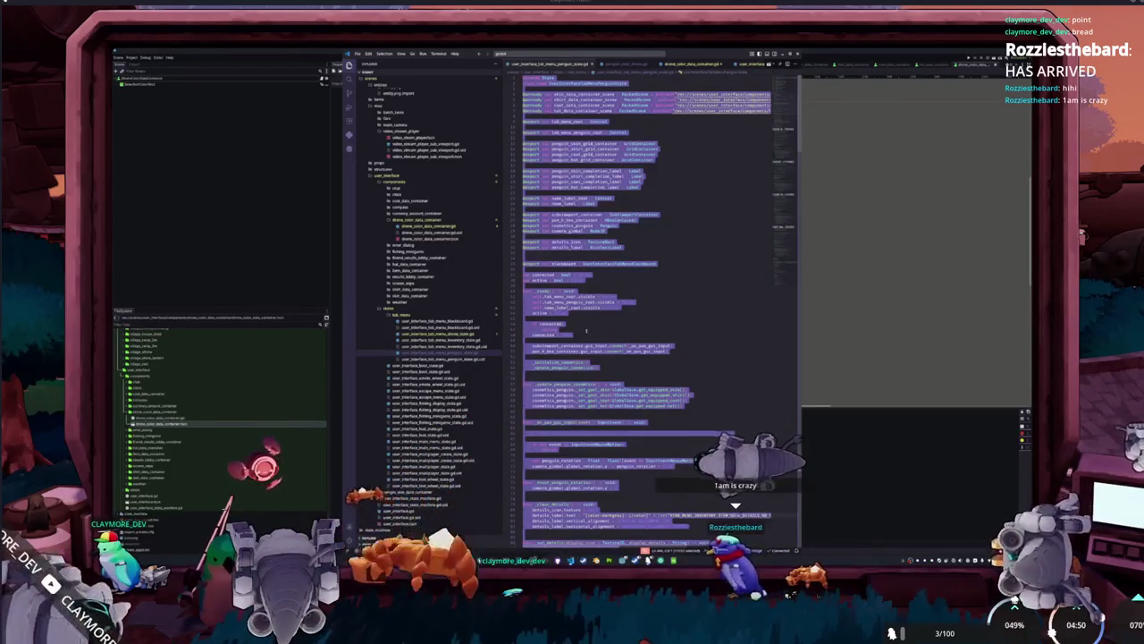
pyautogui.hotkey('ctrl', 'w')
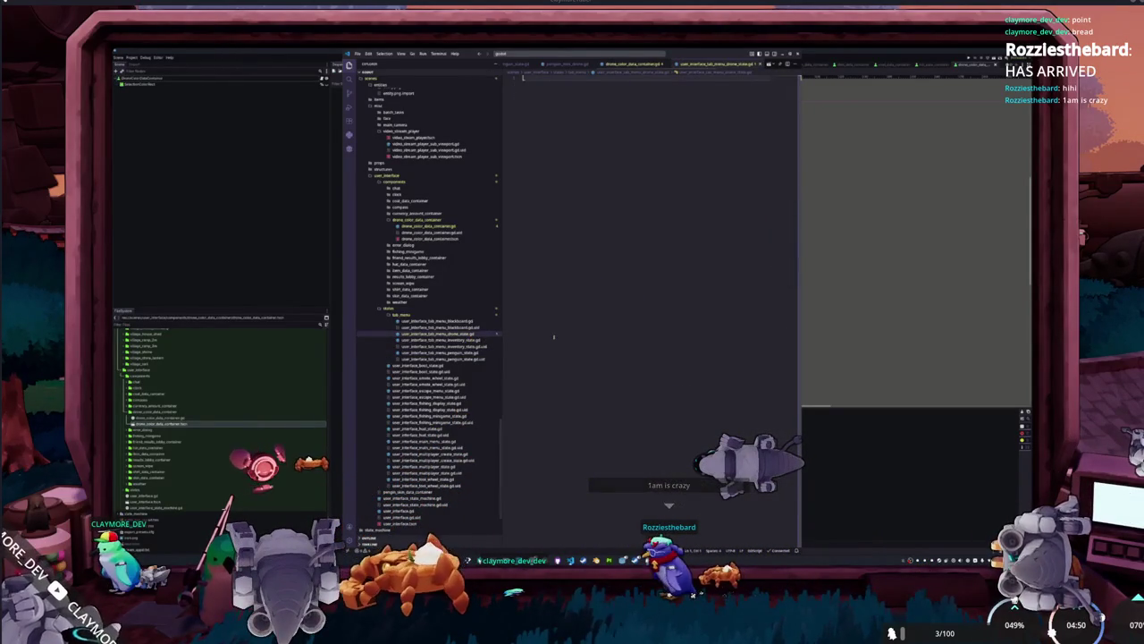
pyautogui.hotkey('ctrl', 'v')
# Capture a region screenshot of the clock showing 2:36 AM, 3/31/26.
pyautogui.press('Print')
pyautogui.moveTo(647, 136)
pyautogui.mouseDown()
pyautogui.moveTo(766, 306)
pyautogui.moveTo(800, 313)
pyautogui.mouseUp()
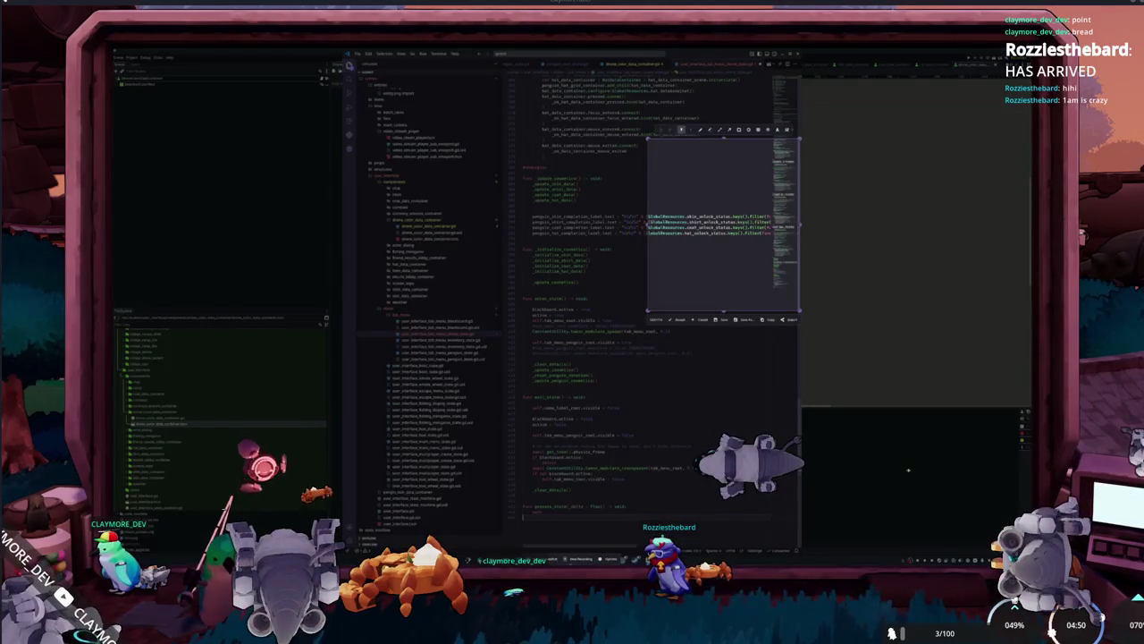
pyautogui.hotkey('ctrl', 'c')
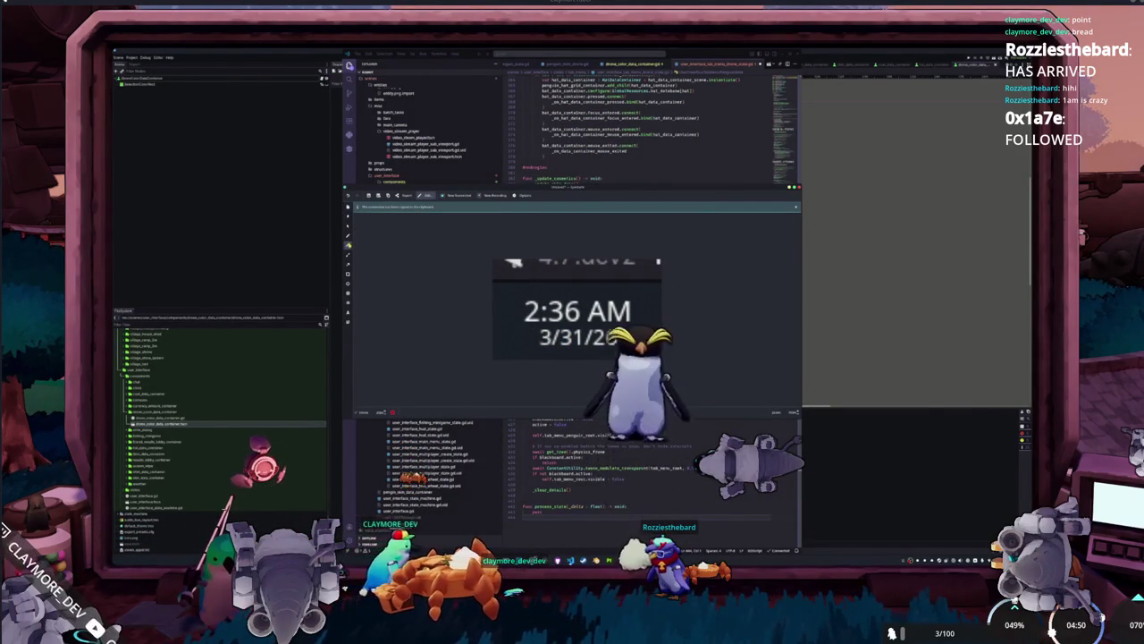
# Cross out the 2 of 2:36 AM in red and write 1:00 above it.
pyautogui.moveTo(516, 288)
pyautogui.mouseDown()
pyautogui.moveTo(542, 321)
pyautogui.moveTo(519, 323)
pyautogui.mouseUp()
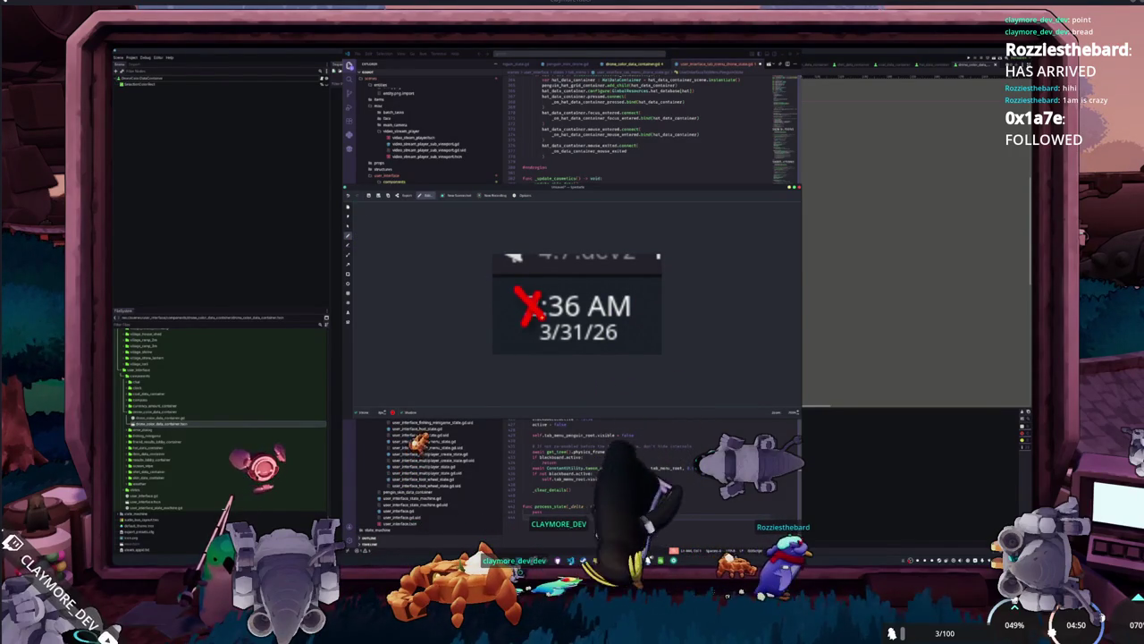
pyautogui.moveTo(527, 268)
pyautogui.mouseDown()
pyautogui.moveTo(534, 291)
pyautogui.moveTo(577, 309)
pyautogui.mouseUp()
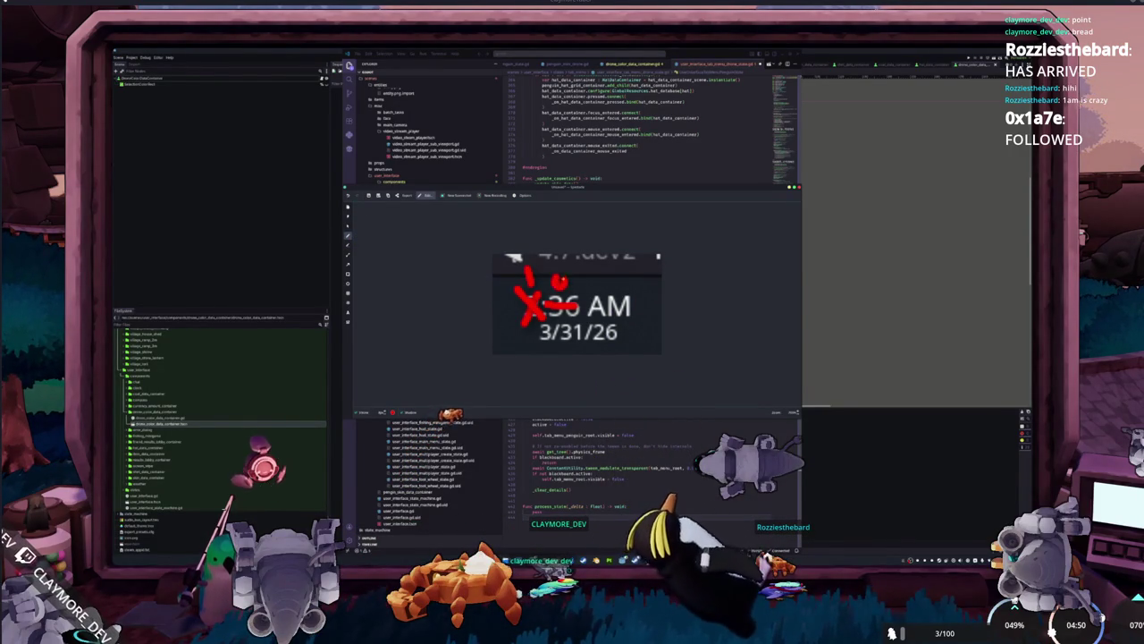
pyautogui.click(539, 276)
pyautogui.click(539, 286)
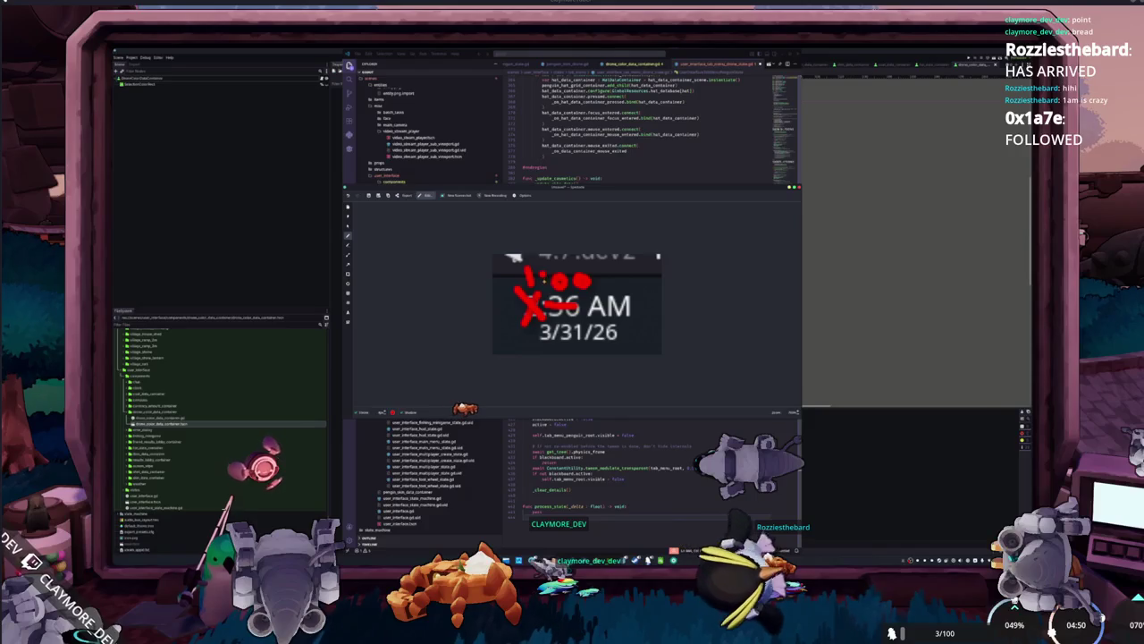
# Draw red smiley faces beside the 1:00 and beside the date 3/31/26.
pyautogui.click(630, 285)
pyautogui.click(638, 279)
pyautogui.moveTo(643, 278); pyautogui.dragTo(638, 297)
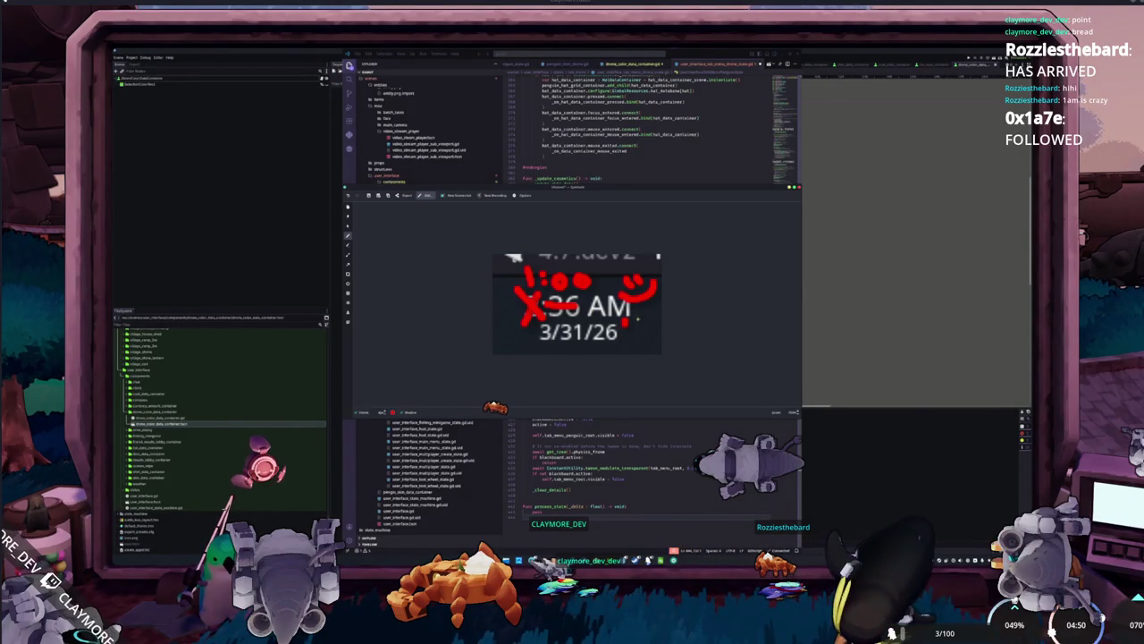
pyautogui.click(629, 322)
pyautogui.click(629, 330)
pyautogui.moveTo(635, 333)
pyautogui.mouseDown()
pyautogui.moveTo(622, 345)
pyautogui.moveTo(652, 333)
pyautogui.mouseUp()
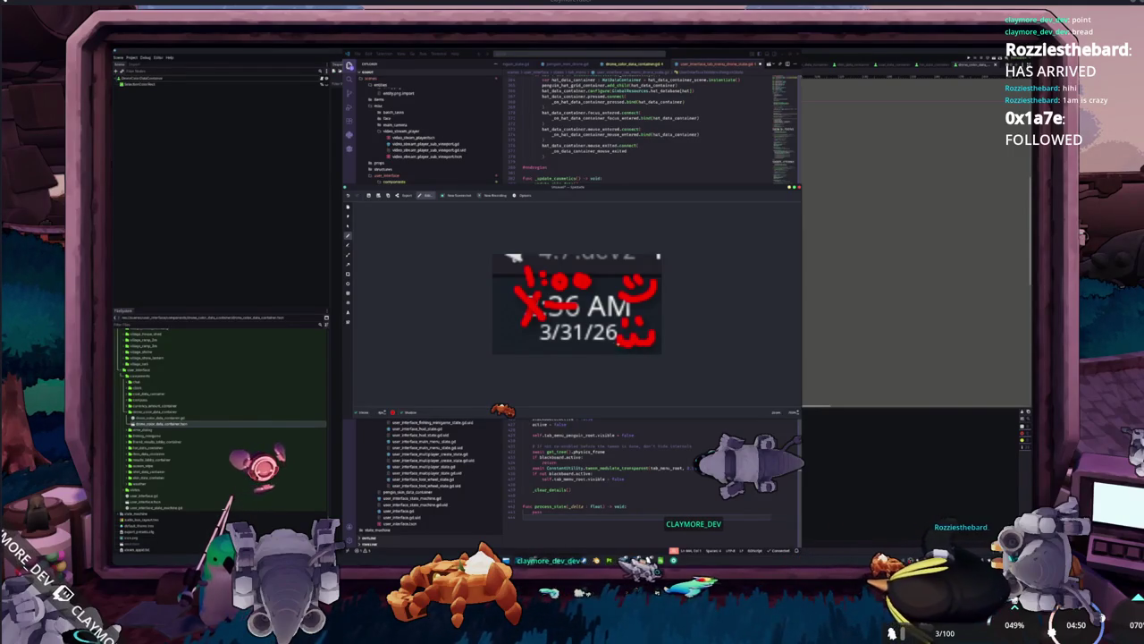
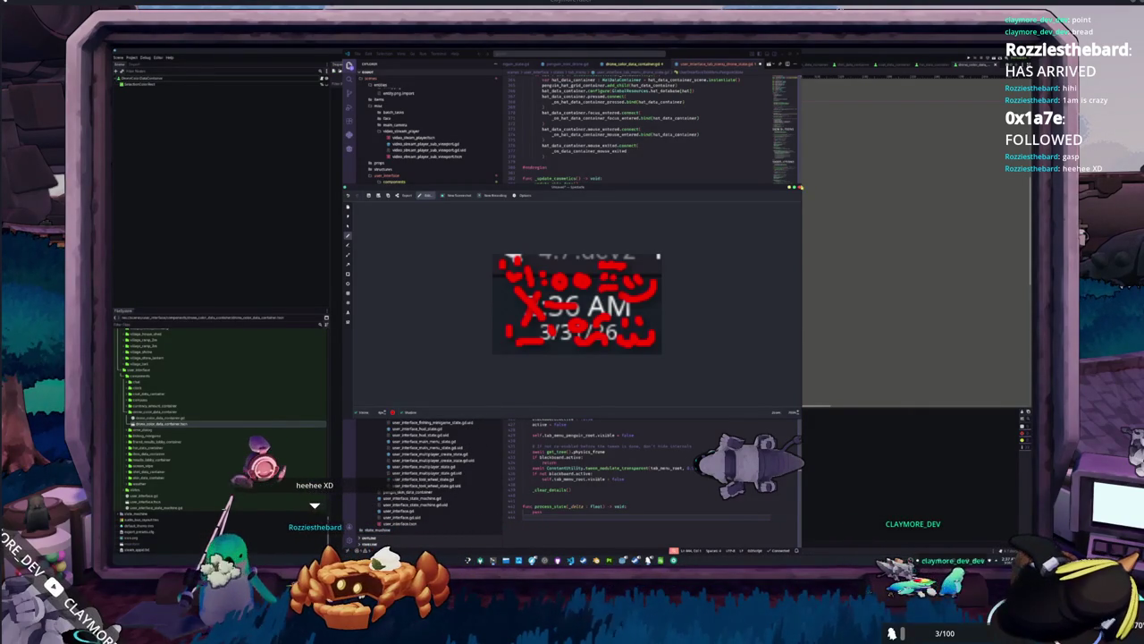
# Close the annotated screenshot and bring the Konsole terminal in front of the editor.
pyautogui.click(747, 209)
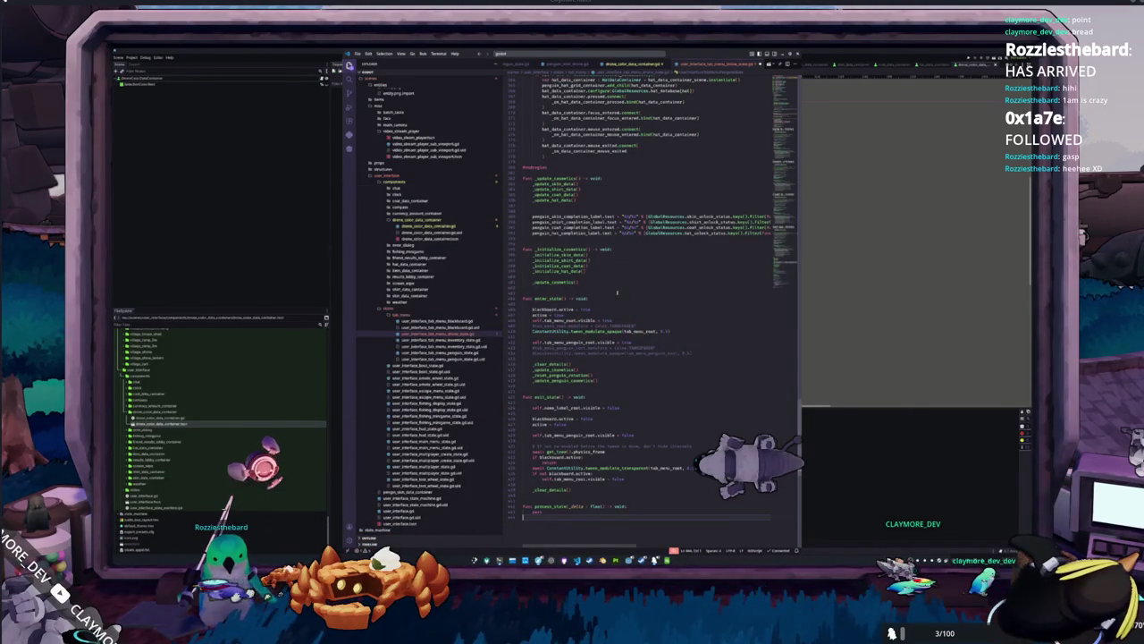
pyautogui.scroll(3, 616, 291)
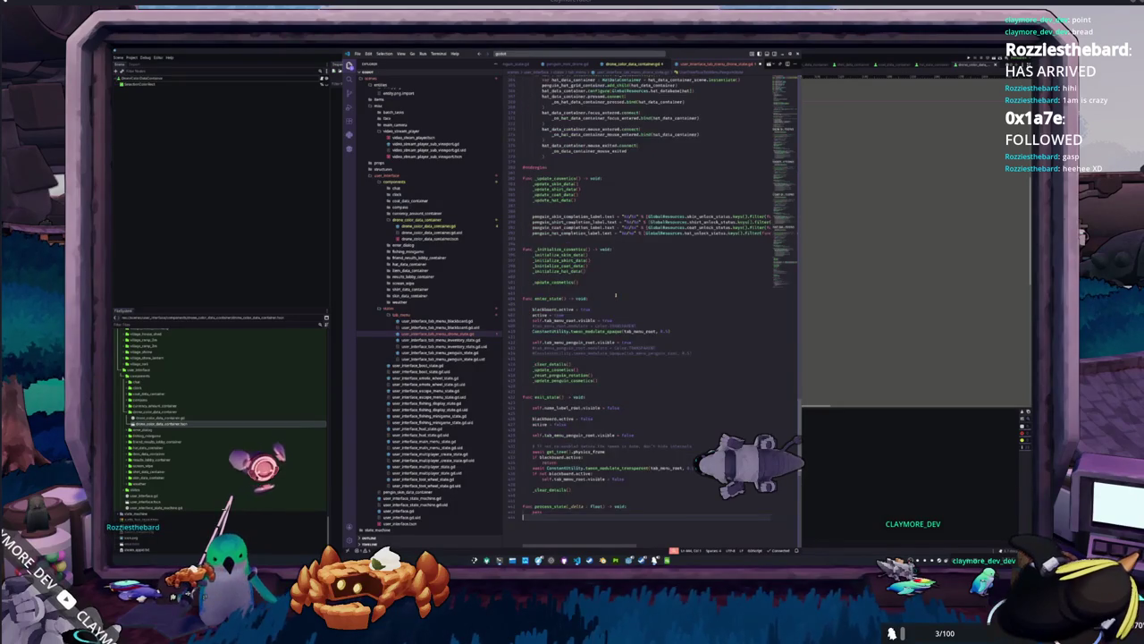
pyautogui.scroll(3, 616, 294)
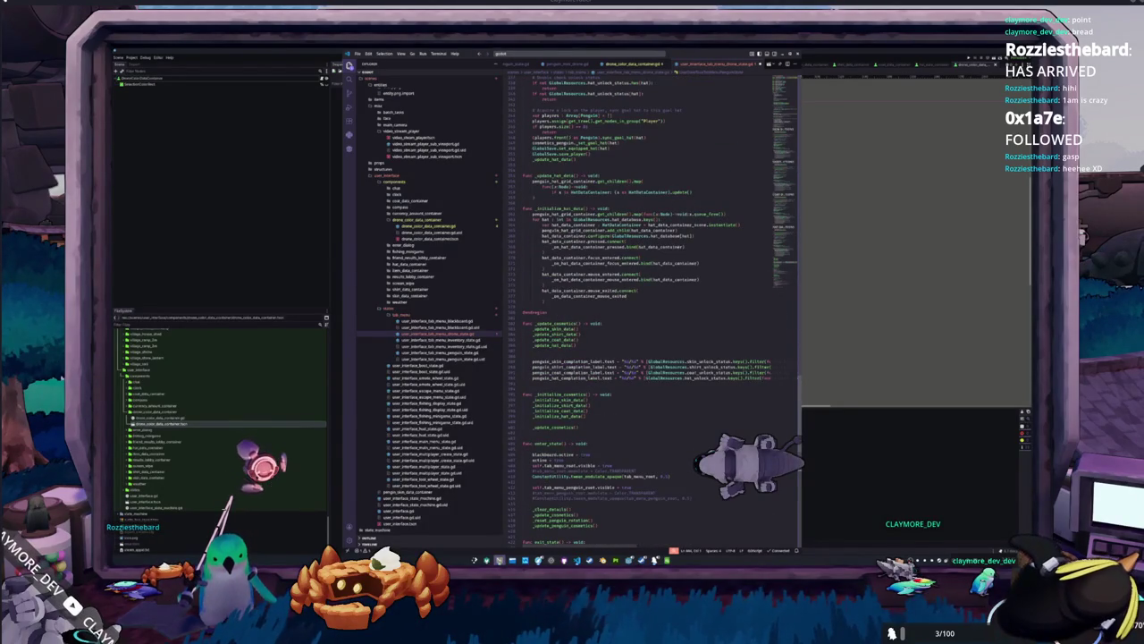
pyautogui.hotkey('alt', 'Tab')
# Run git status in the terminal.
pyautogui.moveTo(606, 367)
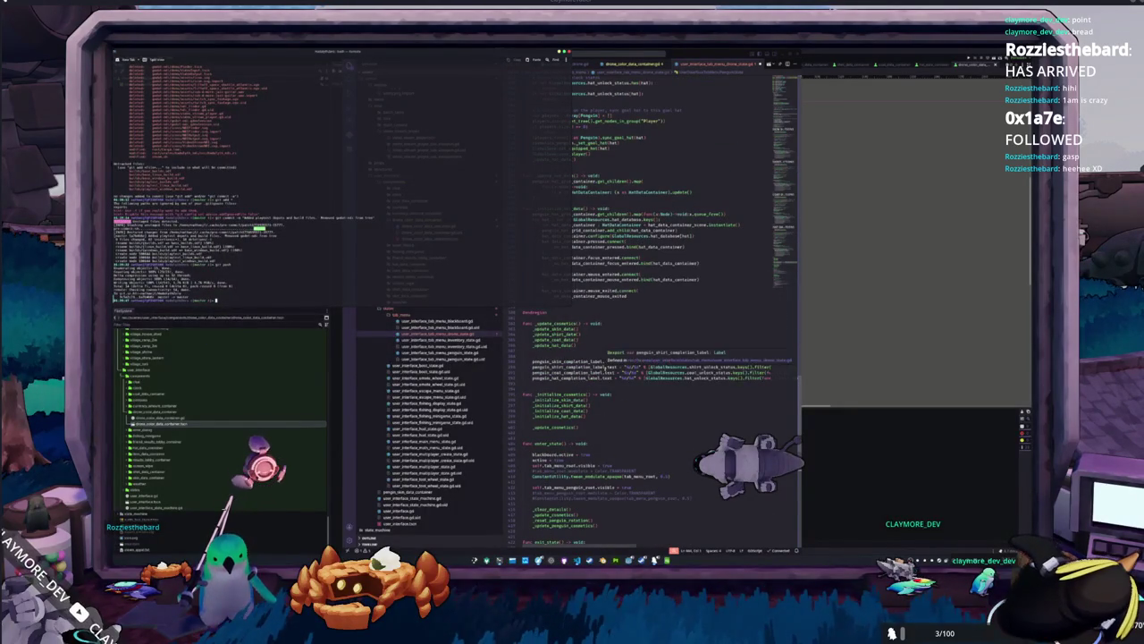
pyautogui.write('git status')
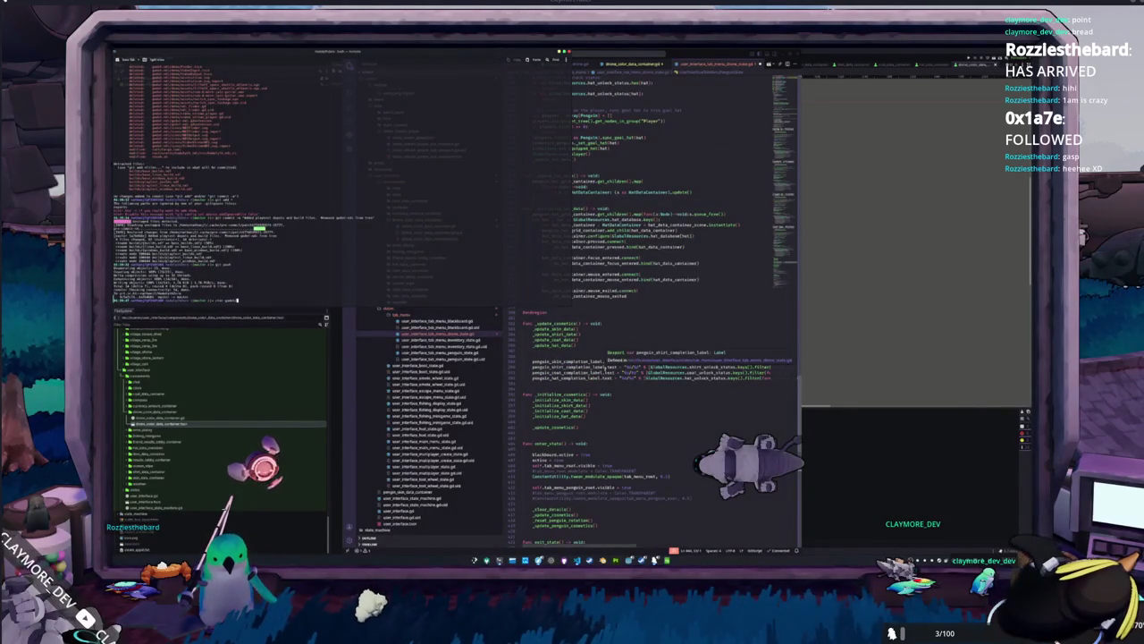
pyautogui.press('Return')
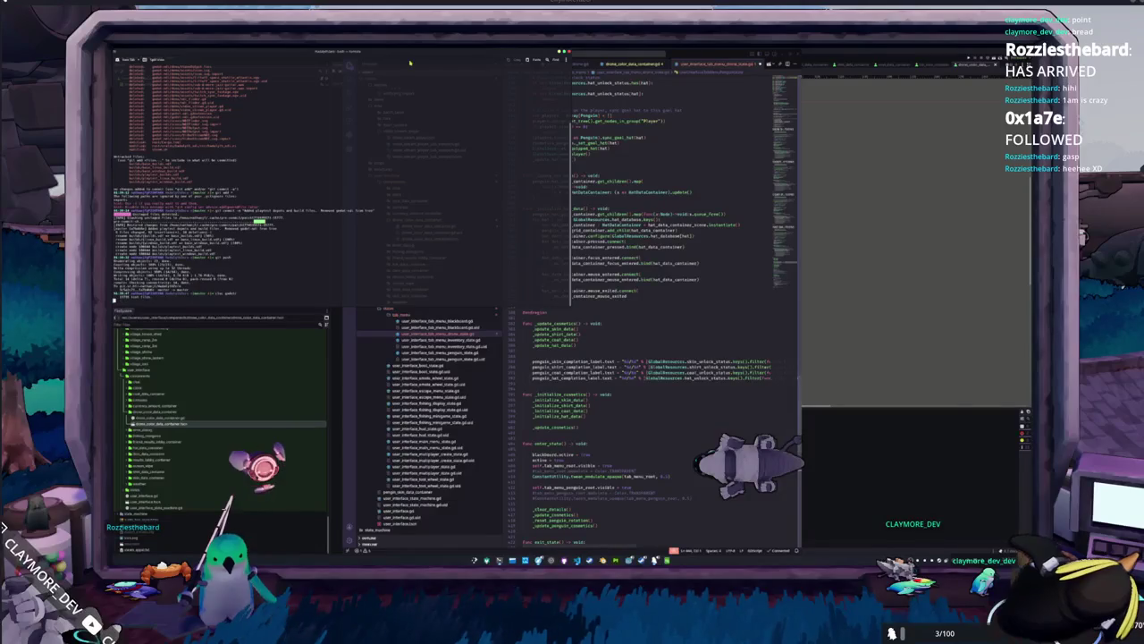
# Centre the terminal, enlarge its text, and capture the cloc line-count table.
pyautogui.moveTo(410, 52); pyautogui.dragTo(576, 82)
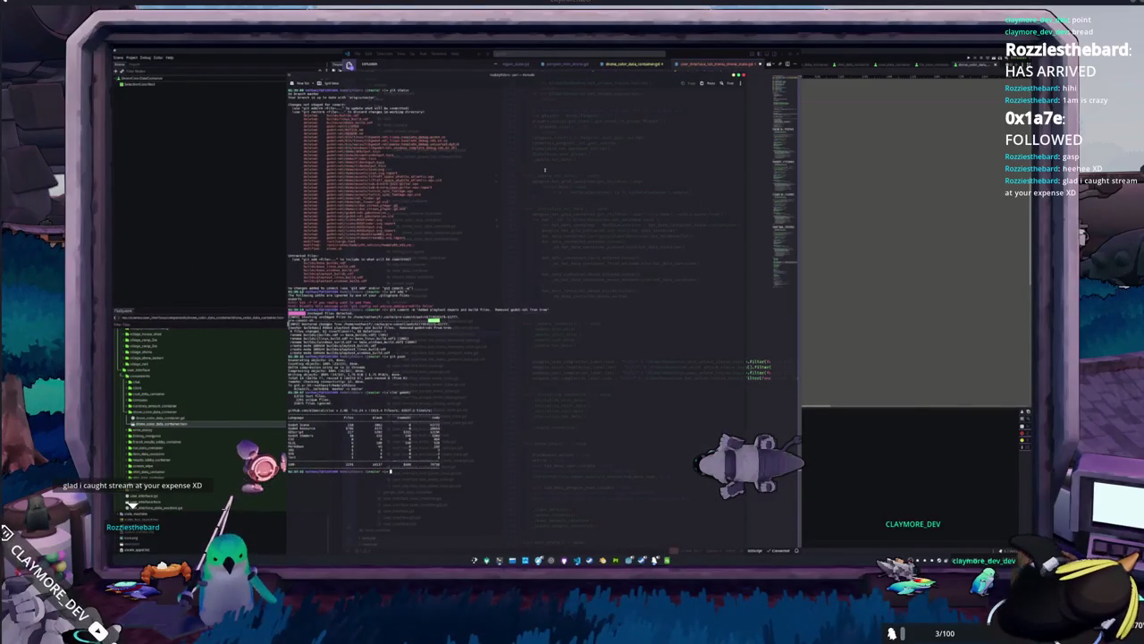
pyautogui.hotkey('ctrl', '+')
pyautogui.hotkey('ctrl', '+')
pyautogui.hotkey('ctrl', '+')
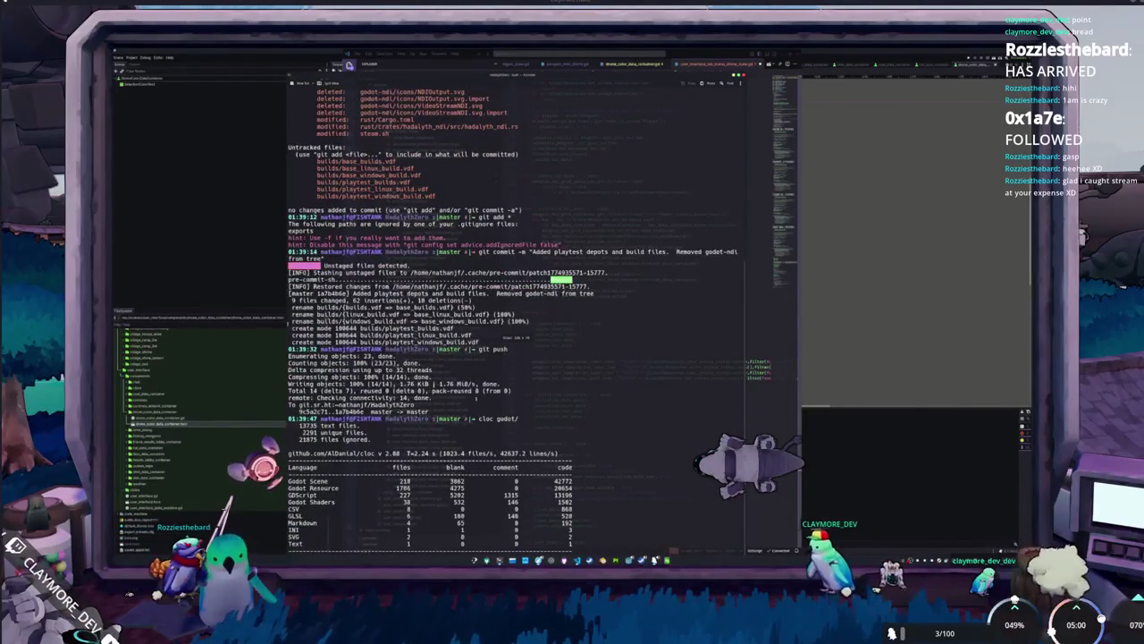
pyautogui.press('Print')
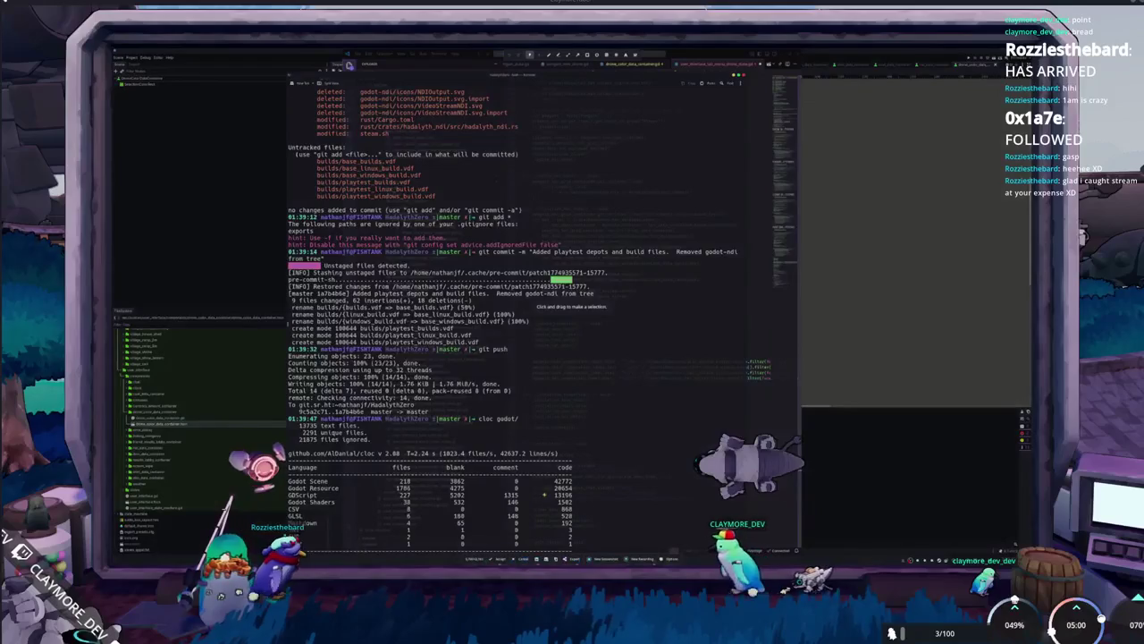
pyautogui.moveTo(288, 476)
pyautogui.mouseDown()
pyautogui.moveTo(434, 510)
pyautogui.moveTo(587, 517)
pyautogui.mouseUp()
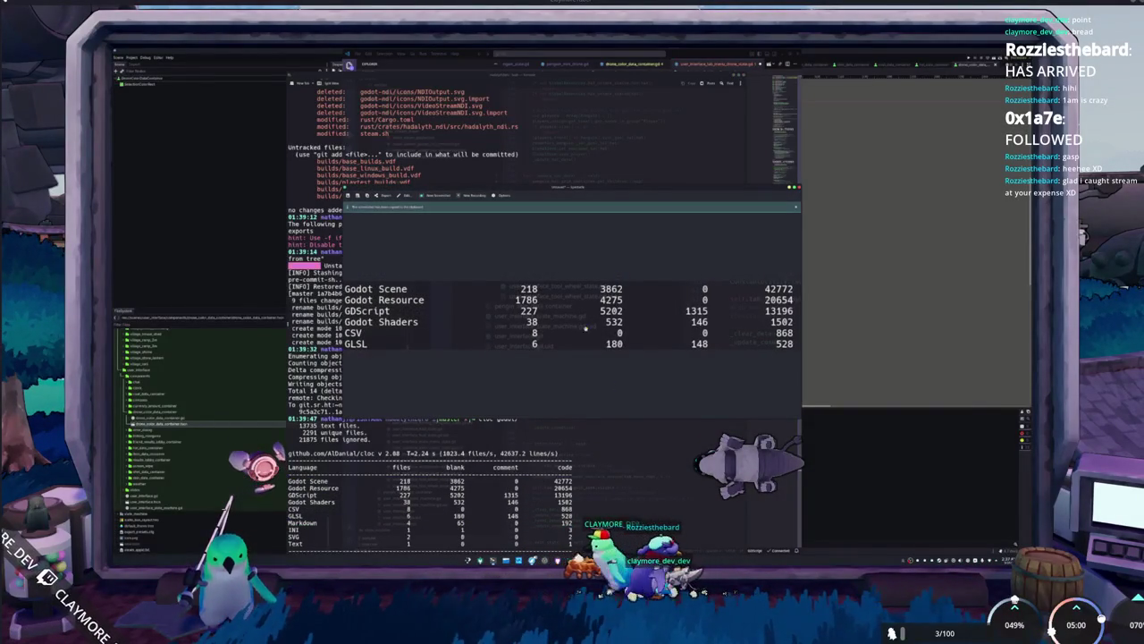
# Scribble red over the GDScript code count 13196 in the capture, then close Spectacle.
pyautogui.click(407, 194)
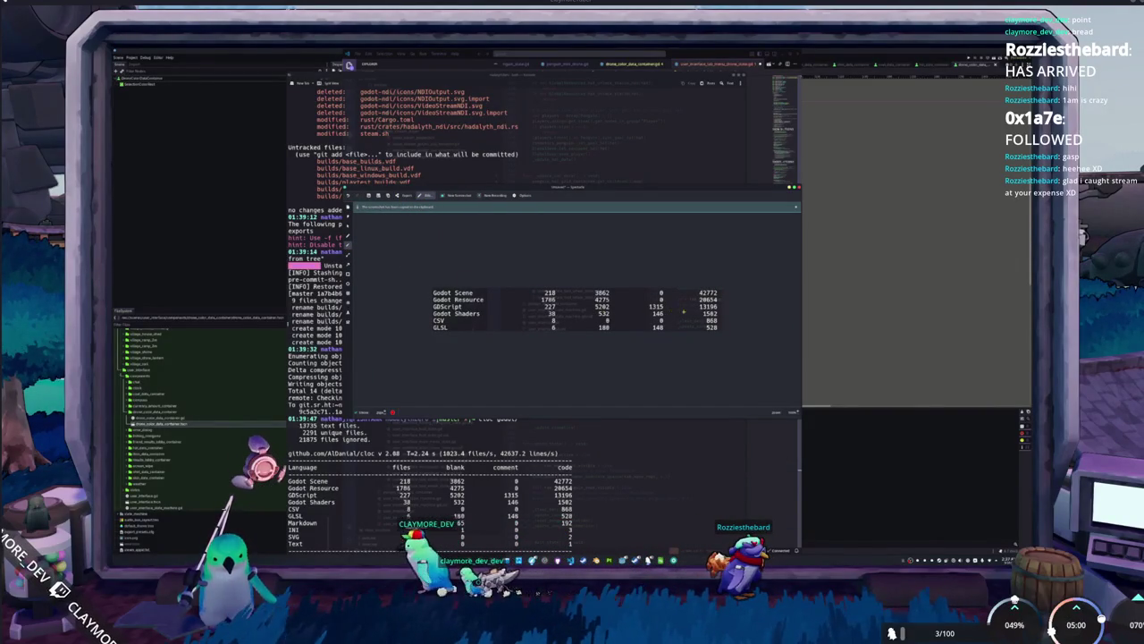
pyautogui.moveTo(696, 305); pyautogui.dragTo(717, 310)
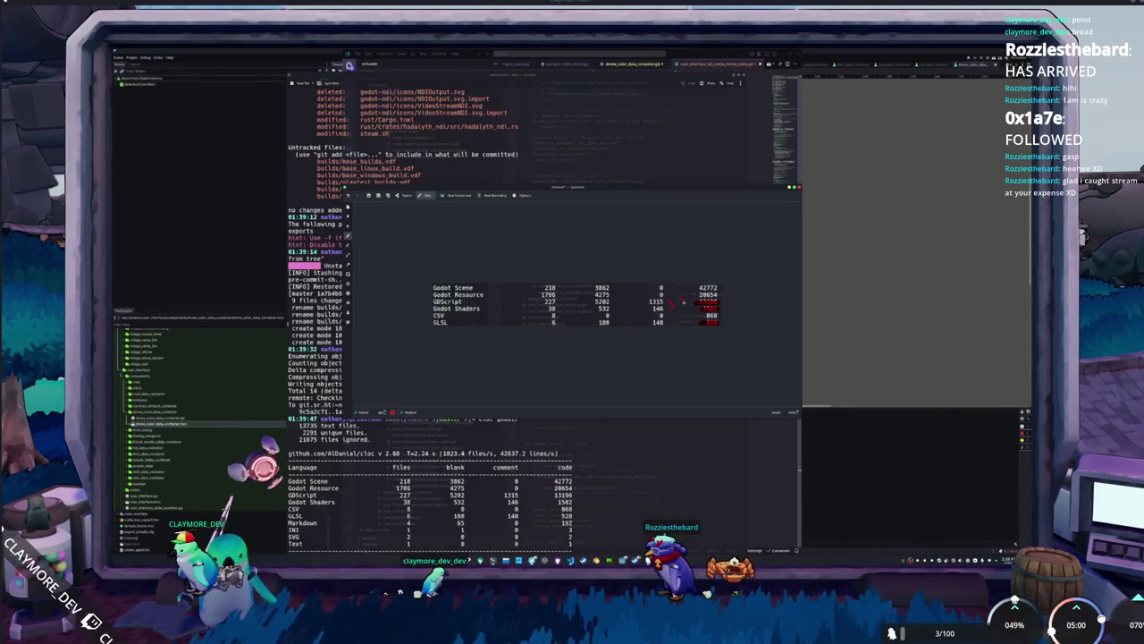
pyautogui.press('Escape')
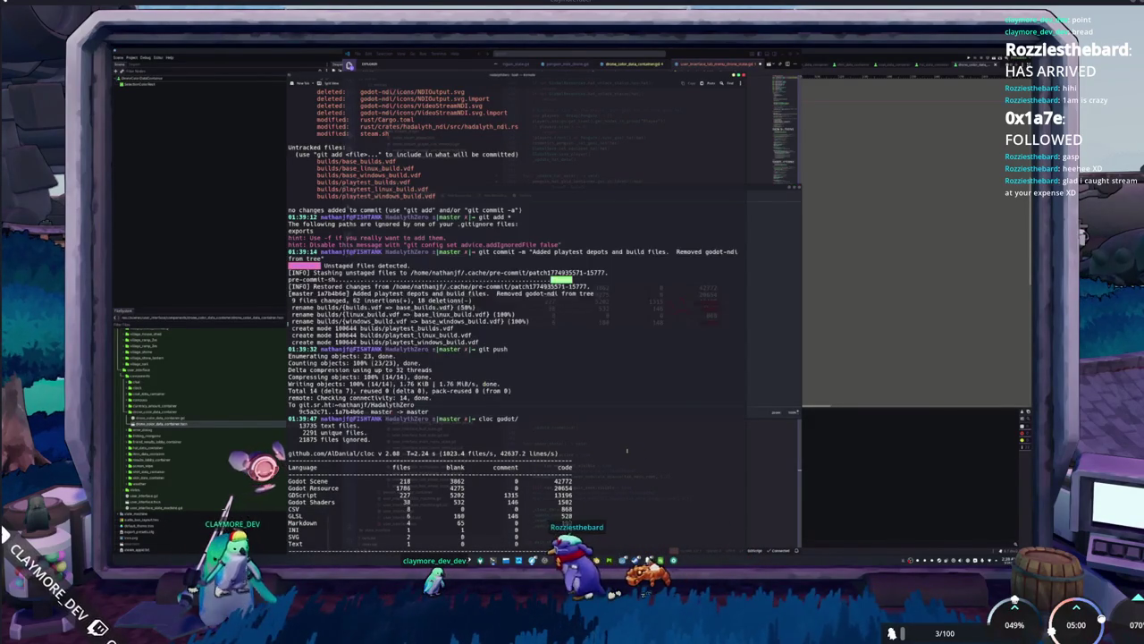
# Clear the terminal and run cloc rust/crates/ to count the Rust lines of code.
pyautogui.hotkey('ctrl', 'l')
pyautogui.write('clocl')
pyautogui.press('BackSpace')
pyautogui.write('r')
pyautogui.press('Tab')
pyautogui.press('Tab')
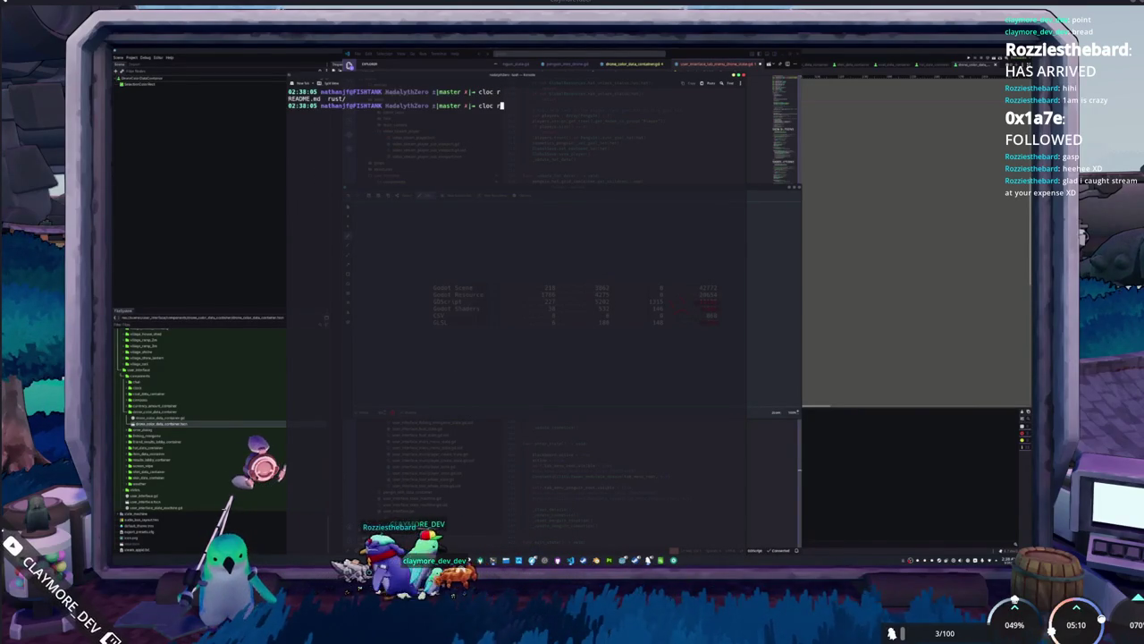
pyautogui.write('u')
pyautogui.press('Tab')
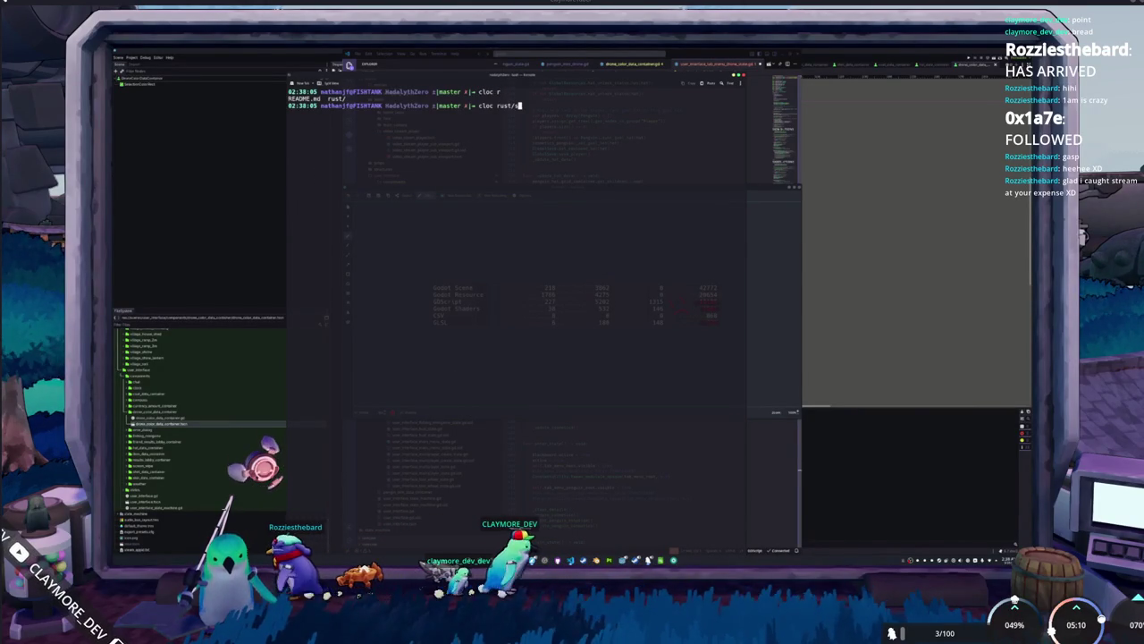
pyautogui.press('BackSpace')
pyautogui.write('/')
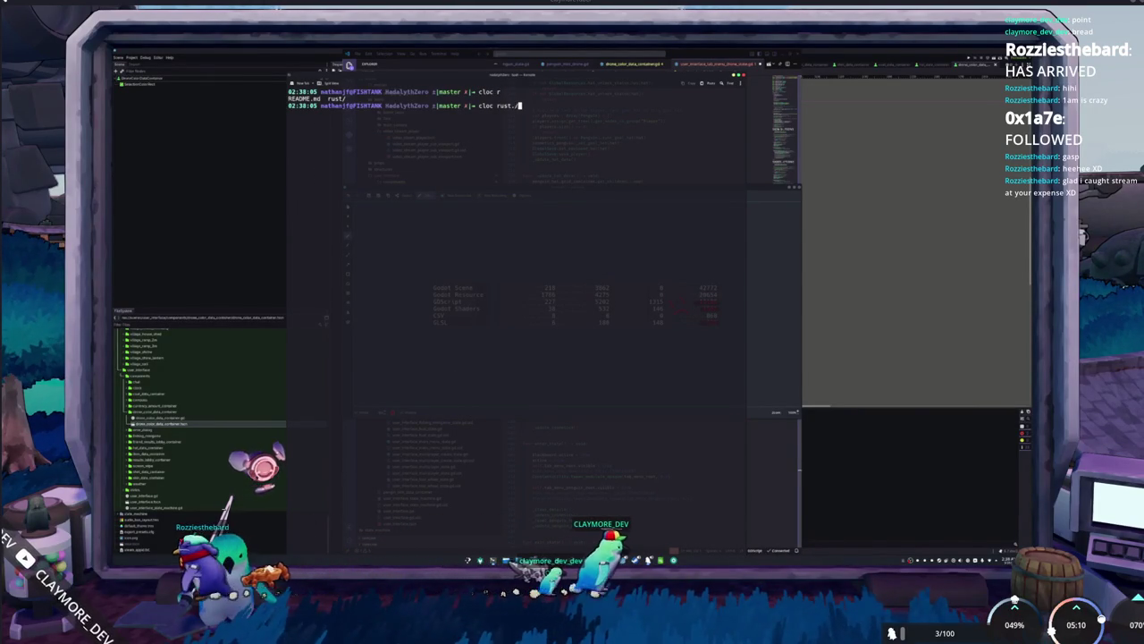
pyautogui.press('Tab')
pyautogui.press('Return')
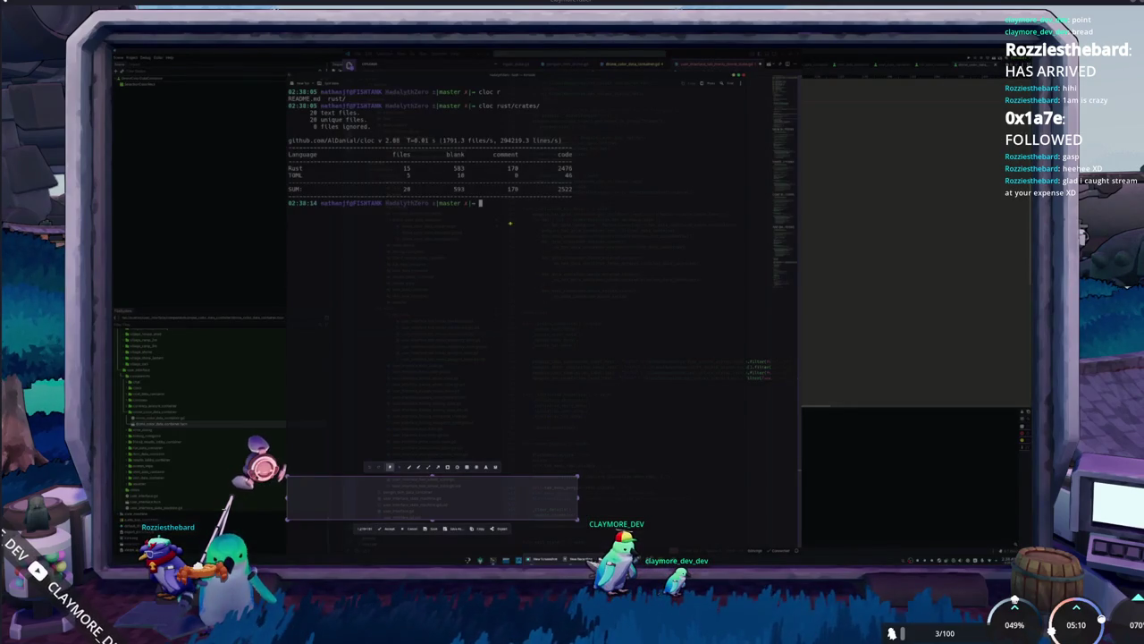
# Capture the rust/crates/ cloc table and switch it into annotation mode.
pyautogui.moveTo(514, 141); pyautogui.dragTo(601, 202)
pyautogui.press('Return')
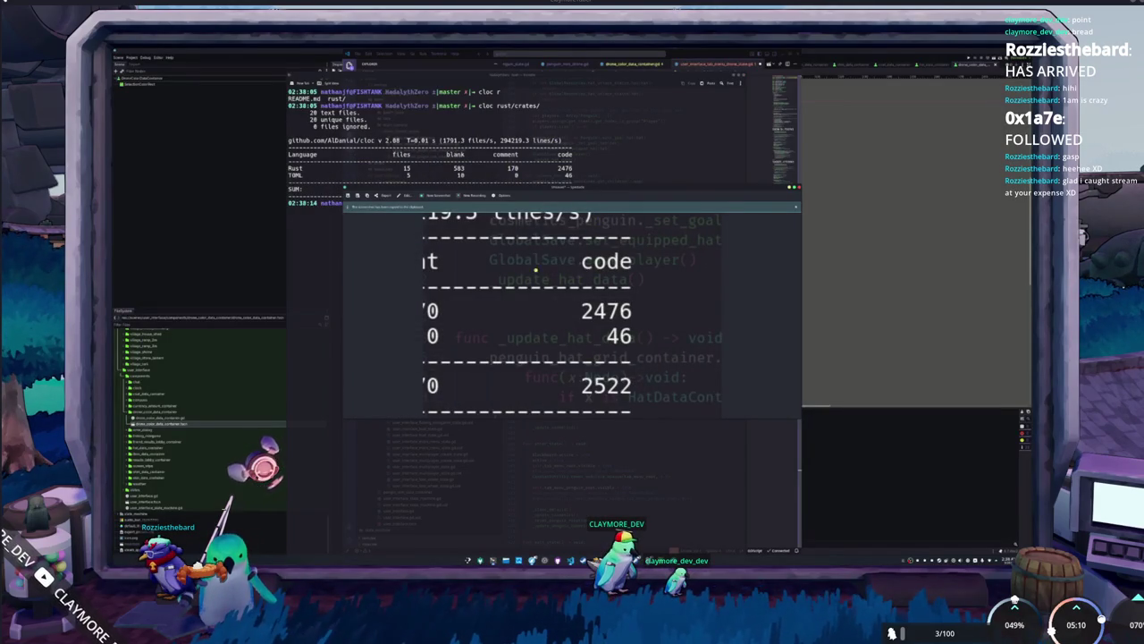
pyautogui.click(406, 195)
# Highlight the 2476 Rust code count in red, draw arcs beside it, and close Spectacle.
pyautogui.scroll(5, 565, 311)
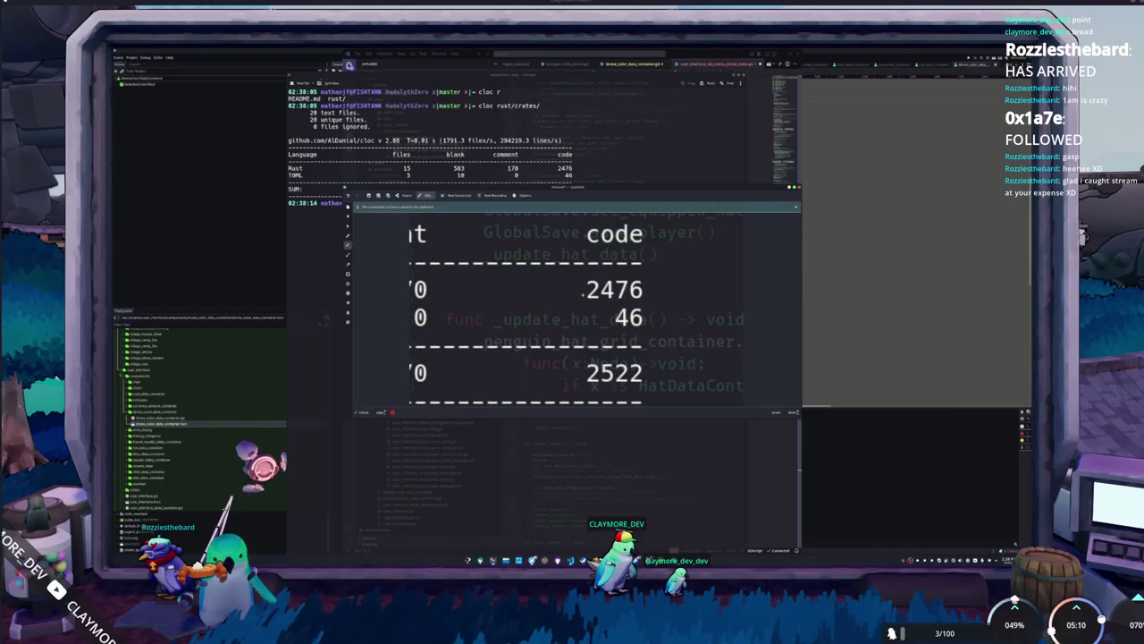
pyautogui.moveTo(572, 289); pyautogui.dragTo(651, 288)
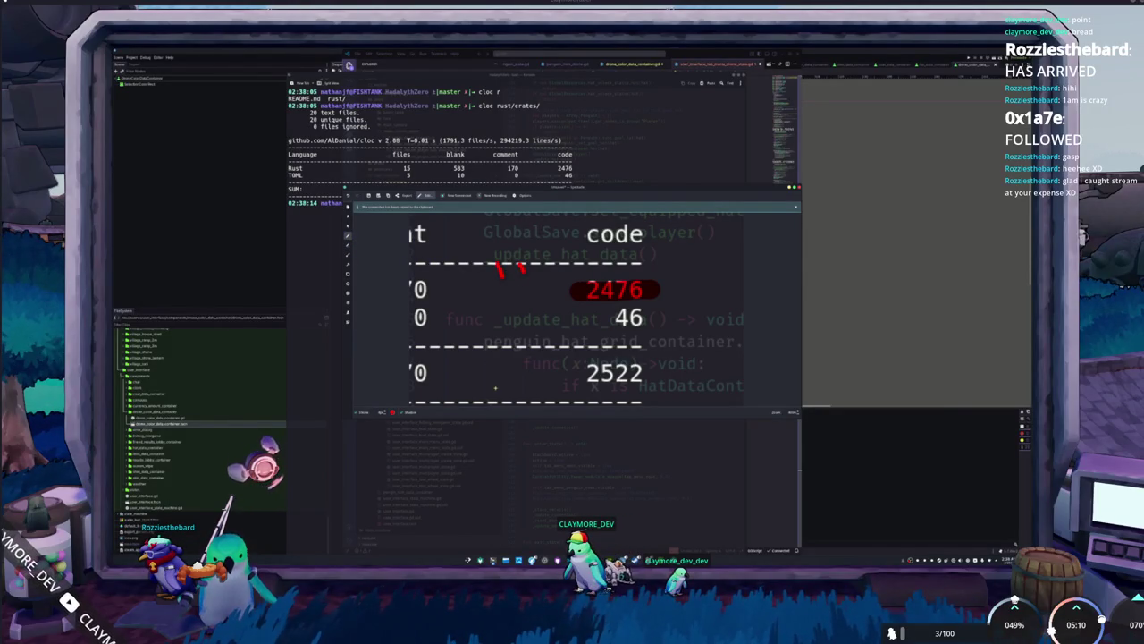
pyautogui.moveTo(491, 349); pyautogui.dragTo(489, 313)
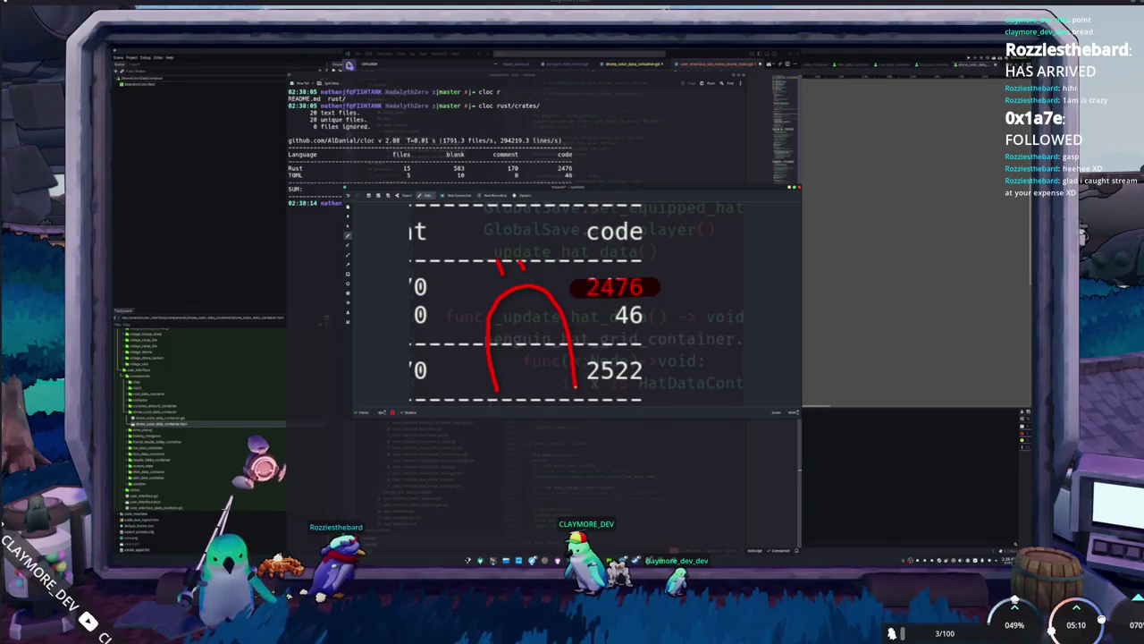
pyautogui.moveTo(675, 275); pyautogui.dragTo(678, 283)
pyautogui.moveTo(687, 274)
pyautogui.mouseDown()
pyautogui.moveTo(720, 337)
pyautogui.moveTo(672, 332)
pyautogui.mouseUp()
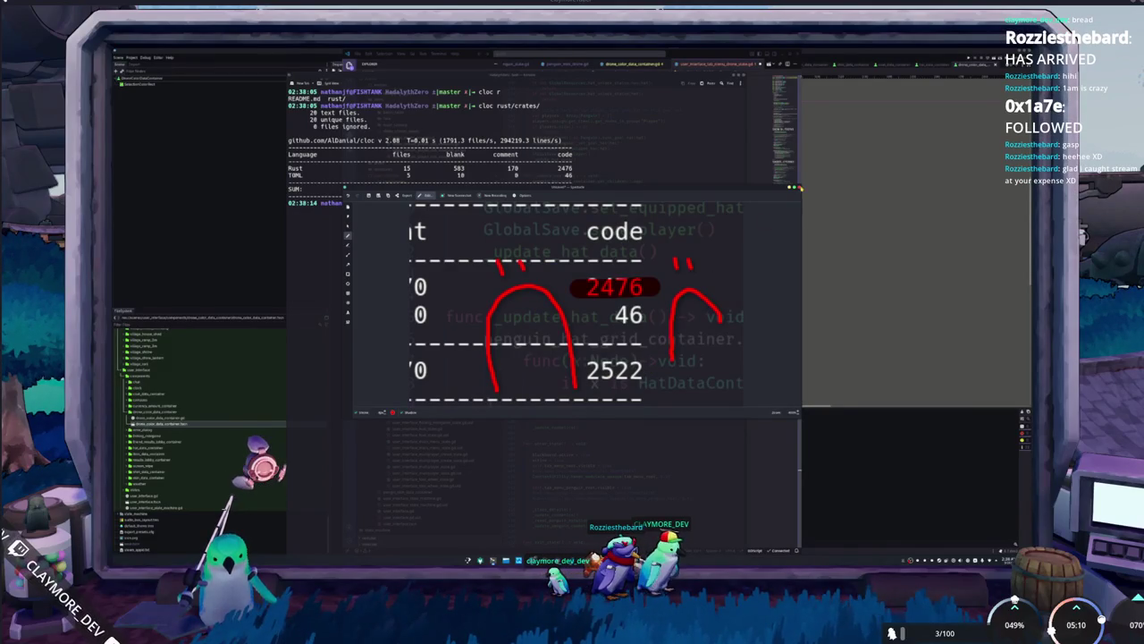
pyautogui.press('Escape')
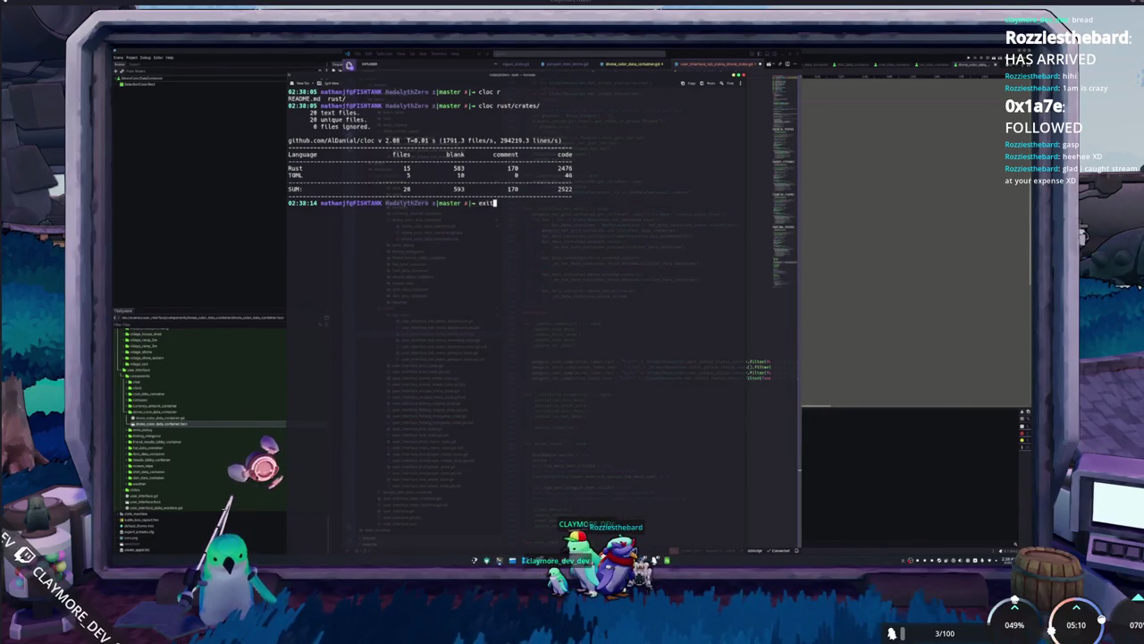
pyautogui.press('Return')
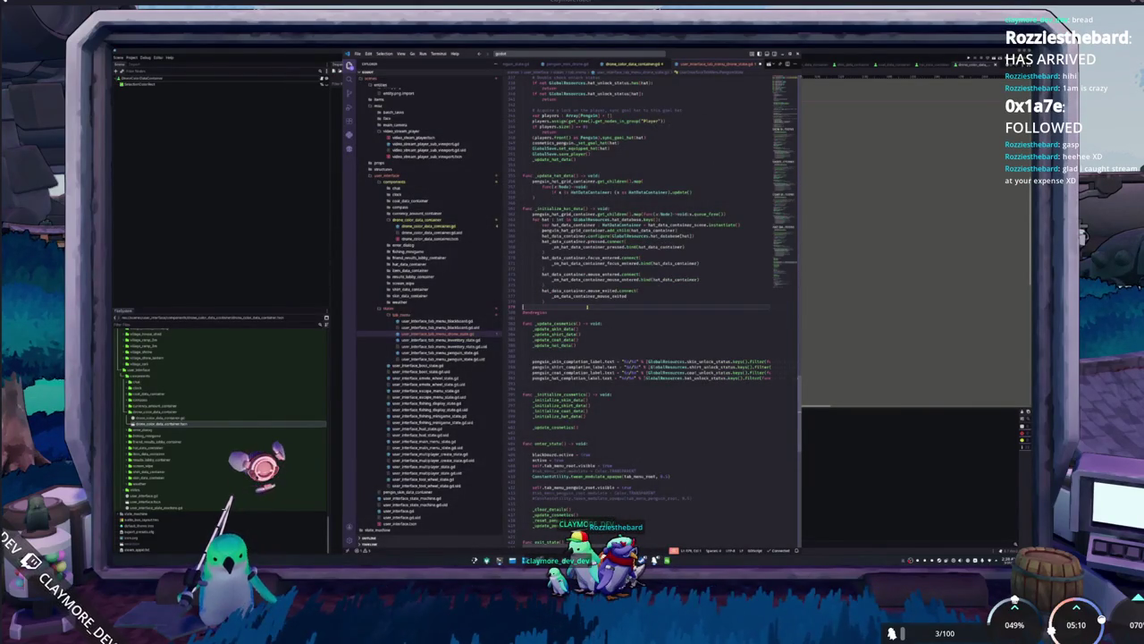
pyautogui.scroll(20, 587, 306)
pyautogui.scroll(15, 587, 307)
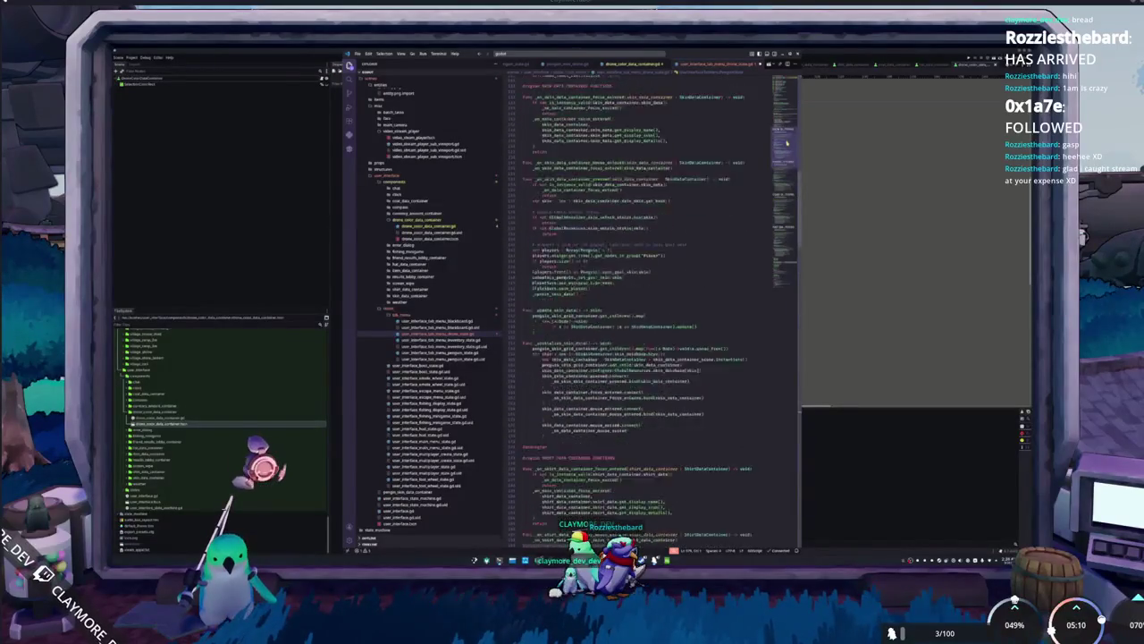
pyautogui.scroll(-10, 635, 304)
pyautogui.moveTo(527, 189)
pyautogui.mouseDown()
pyautogui.moveTo(680, 260)
pyautogui.moveTo(706, 295)
pyautogui.moveTo(725, 388)
pyautogui.mouseUp()
pyautogui.scroll(-8, 723, 370)
pyautogui.scroll(-1, 725, 388)
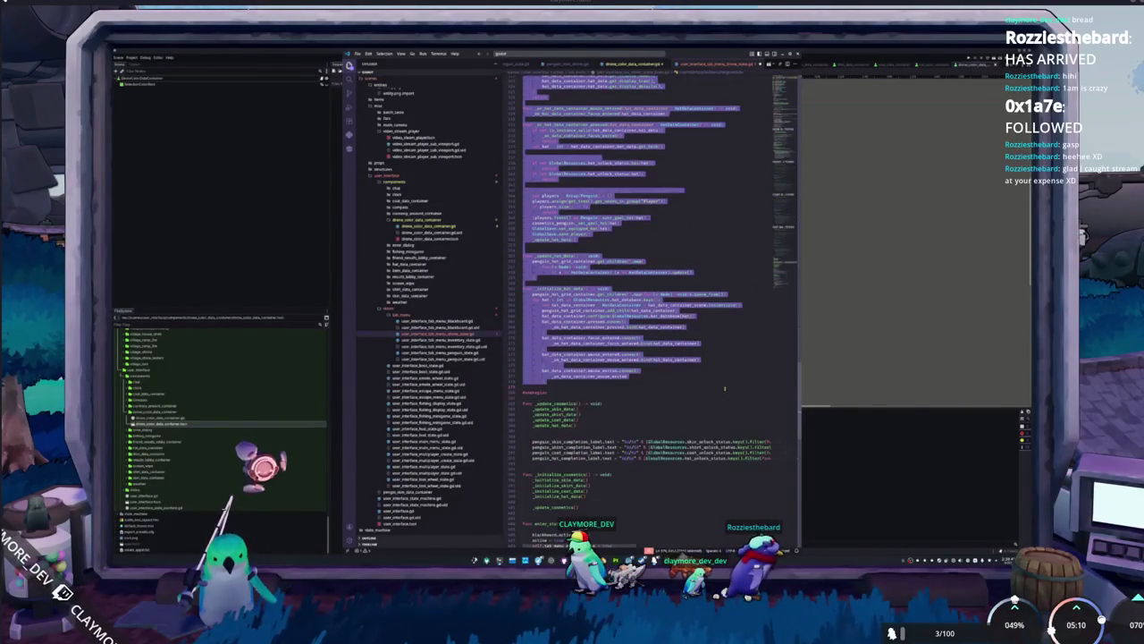
pyautogui.click(721, 392)
pyautogui.scroll(20, 720, 391)
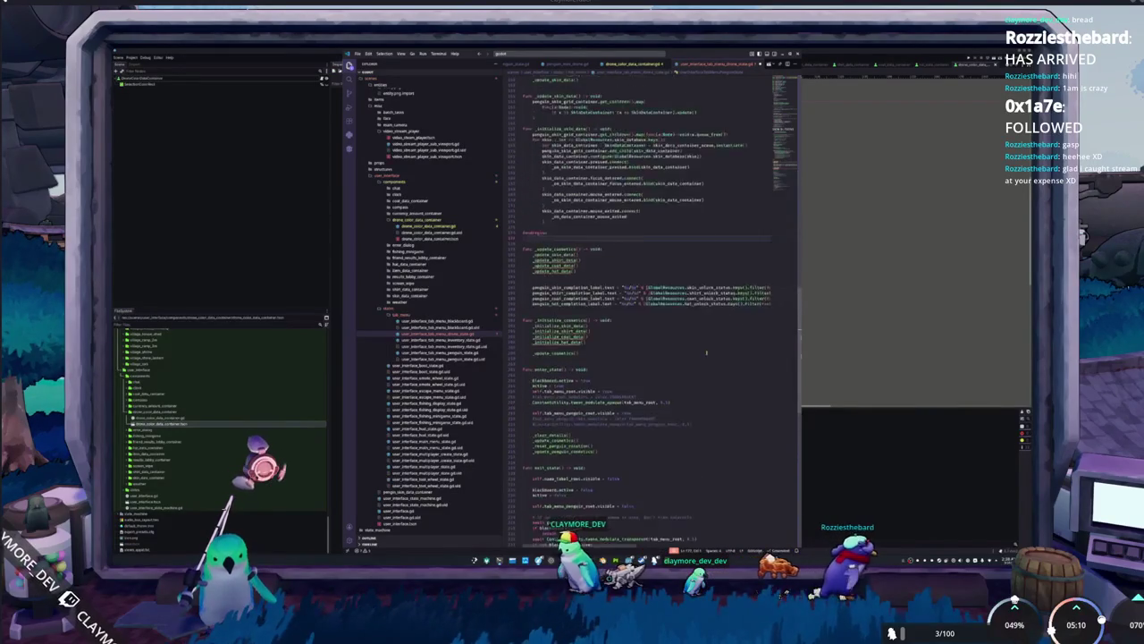
pyautogui.hotkey('shift', 'Up')
pyautogui.hotkey('shift', 'Up')
pyautogui.hotkey('shift', 'Up')
pyautogui.press('BackSpace')
# Rename the skin scene variable to drone_color and the class name to DroneTab.
pyautogui.moveTo(553, 94); pyautogui.dragTo(564, 93)
pyautogui.write('drone_color')
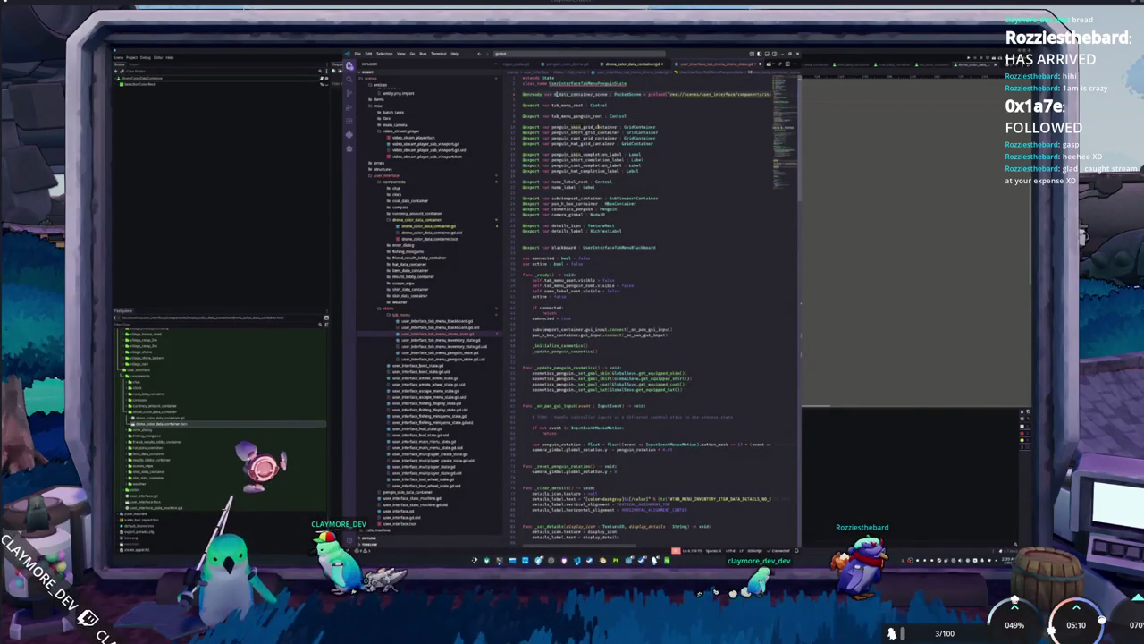
pyautogui.press('Escape')
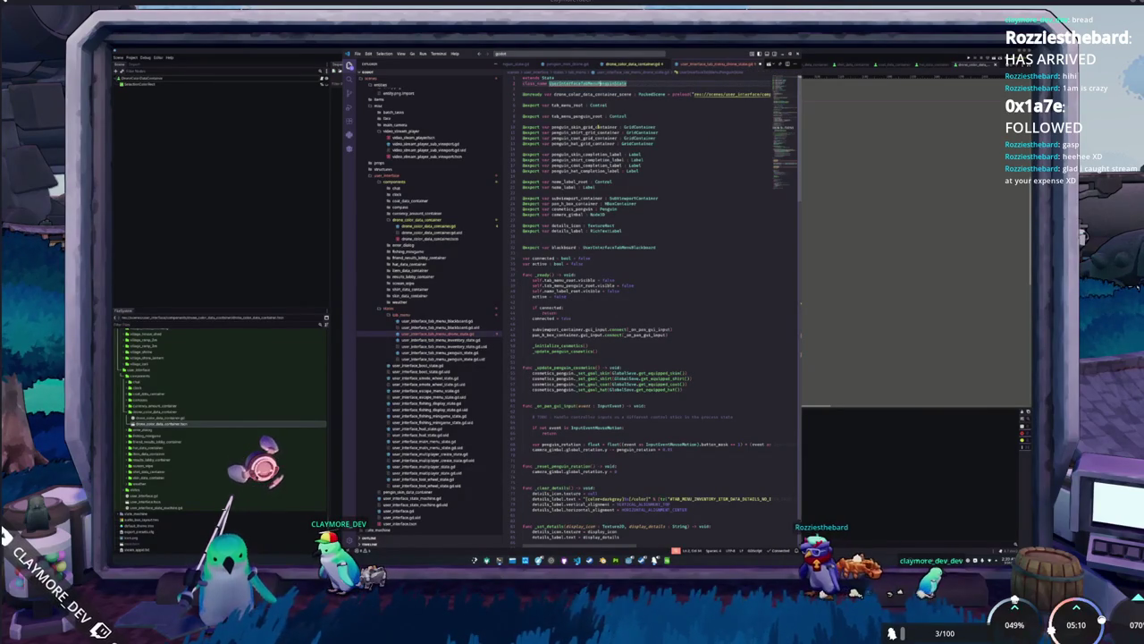
pyautogui.press('BackSpace')
pyautogui.press('BackSpace')
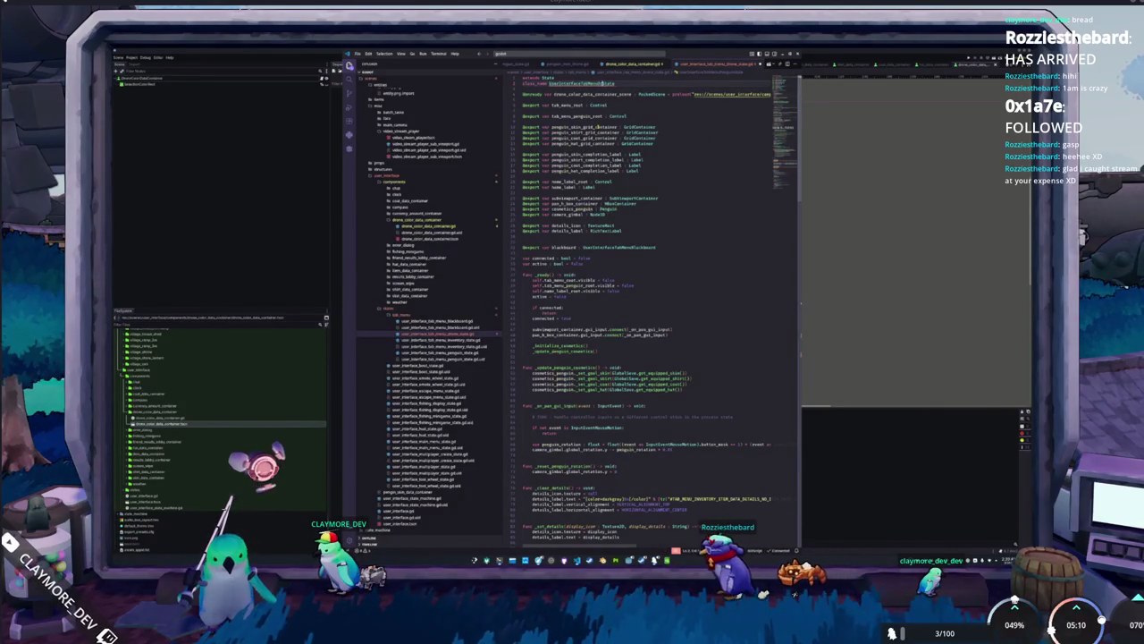
pyautogui.write('DroneTab')
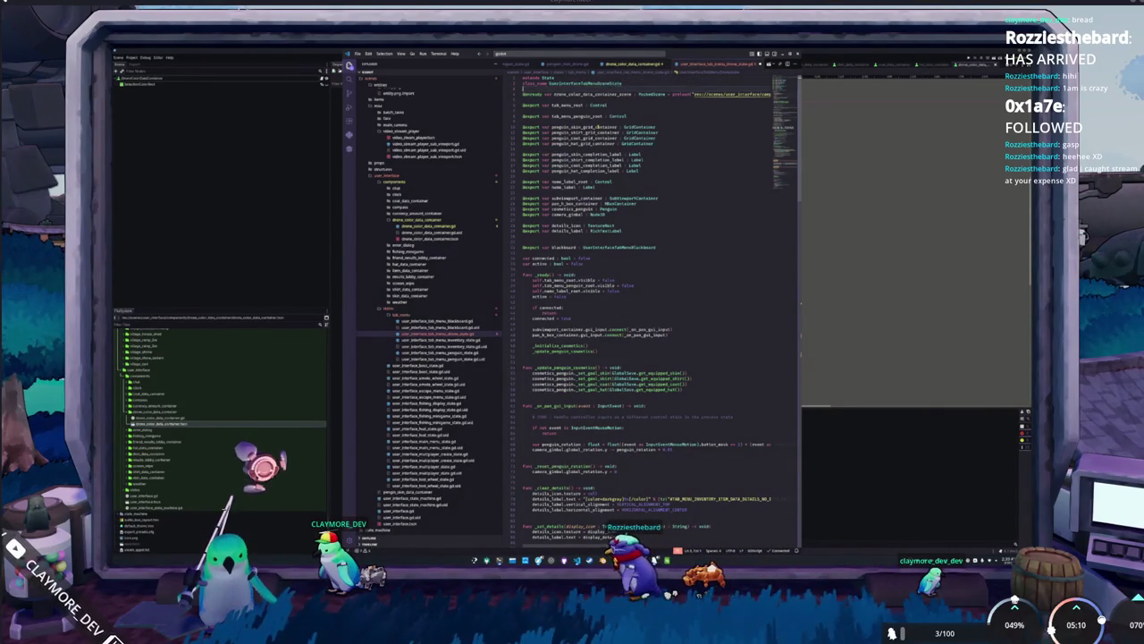
# Rename the penguin root export to drone_color.
pyautogui.hotkey('ctrl', 'Right')
pyautogui.hotkey('ctrl', 'Right')
pyautogui.hotkey('ctrl', 'Right')
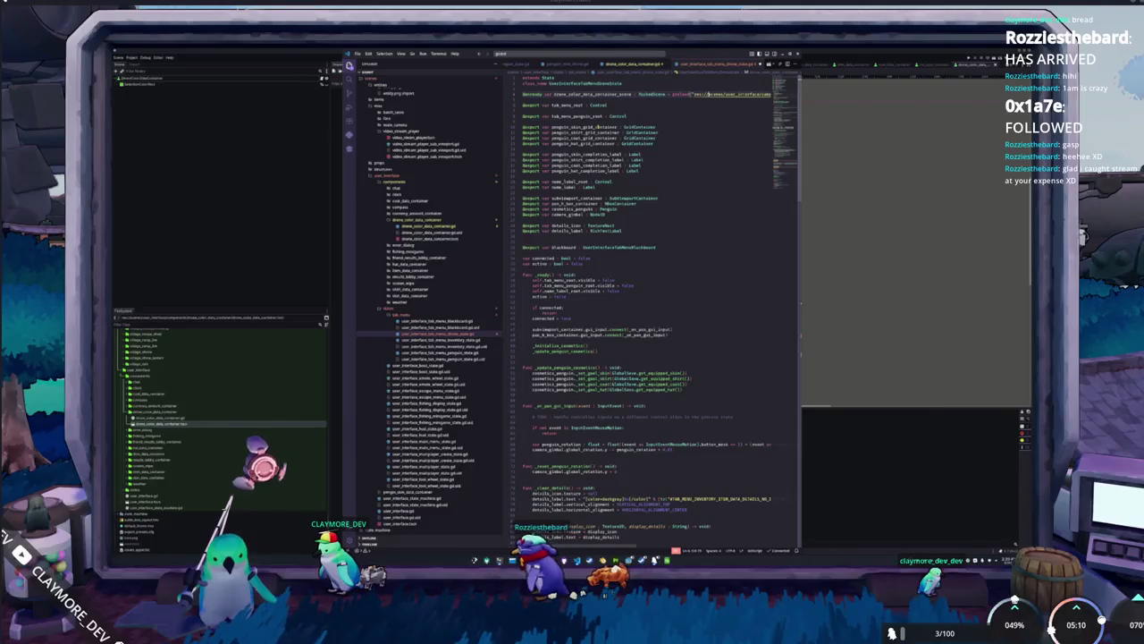
pyautogui.hotkey('ctrl', 'Right')
pyautogui.hotkey('ctrl', 'Right')
pyautogui.hotkey('ctrl', 'Right')
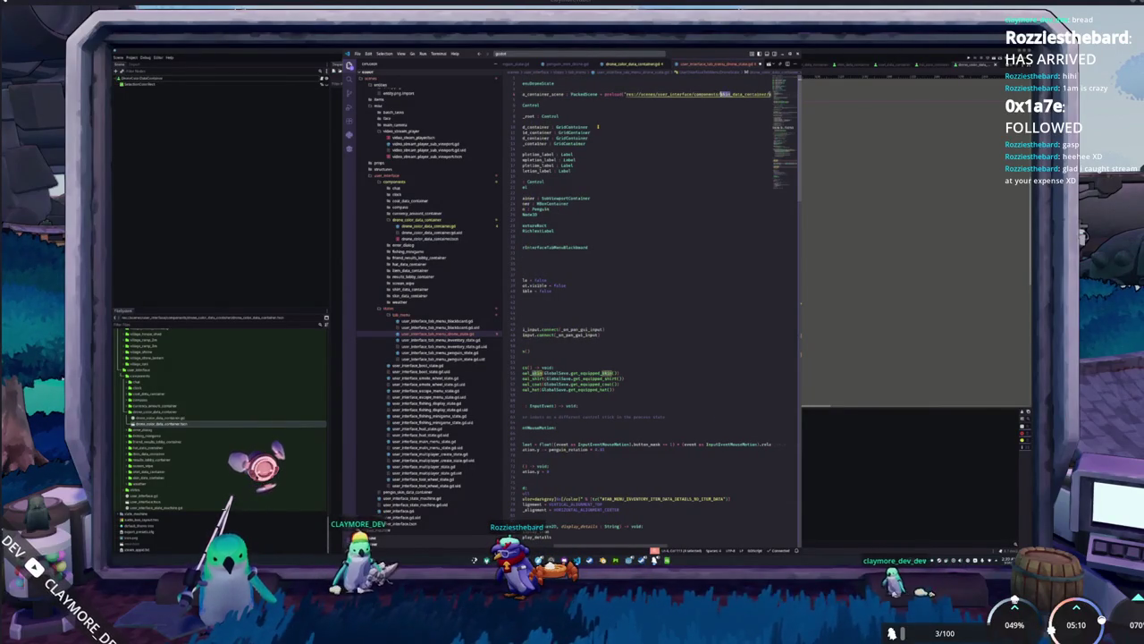
pyautogui.hotkey('ctrl', 'Right')
pyautogui.hotkey('ctrl', 'Right')
pyautogui.hotkey('ctrl', 'Right')
pyautogui.hotkey('ctrl', 'Right')
pyautogui.hotkey('ctrl', 'Right')
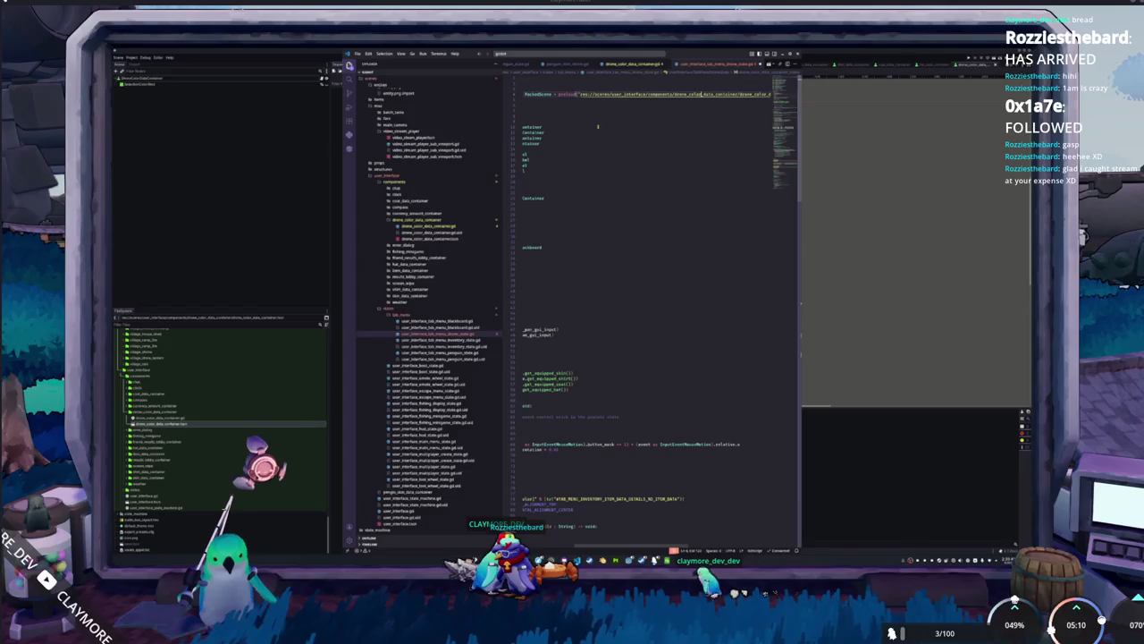
pyautogui.press('Home')
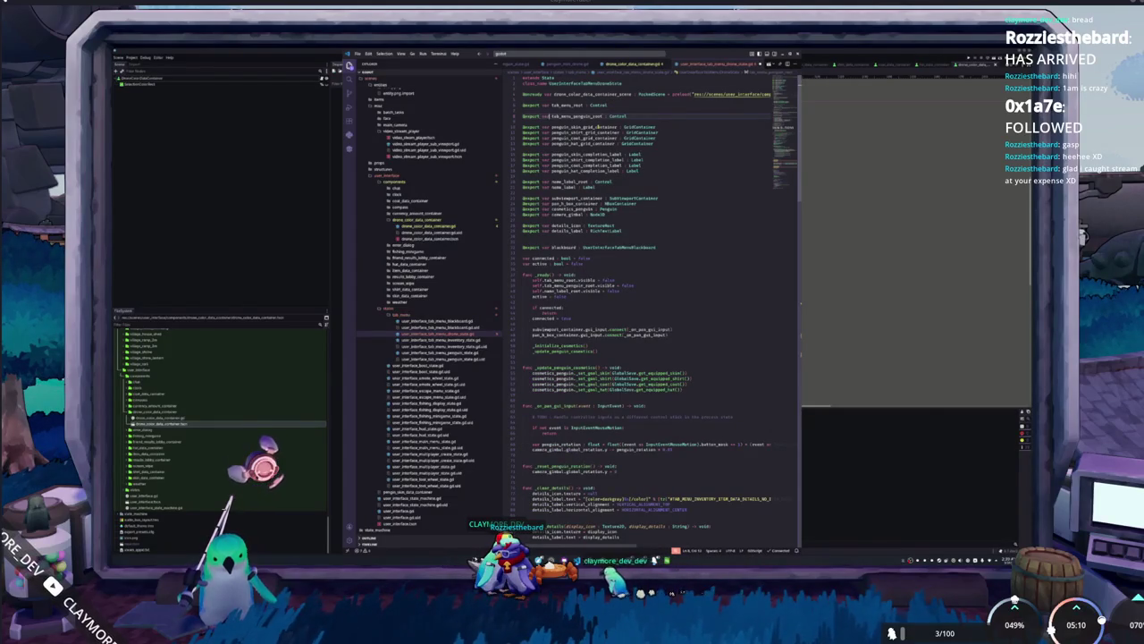
pyautogui.hotkey('shift', 'Left')
pyautogui.hotkey('shift', 'Left')
pyautogui.hotkey('shift', 'Left')
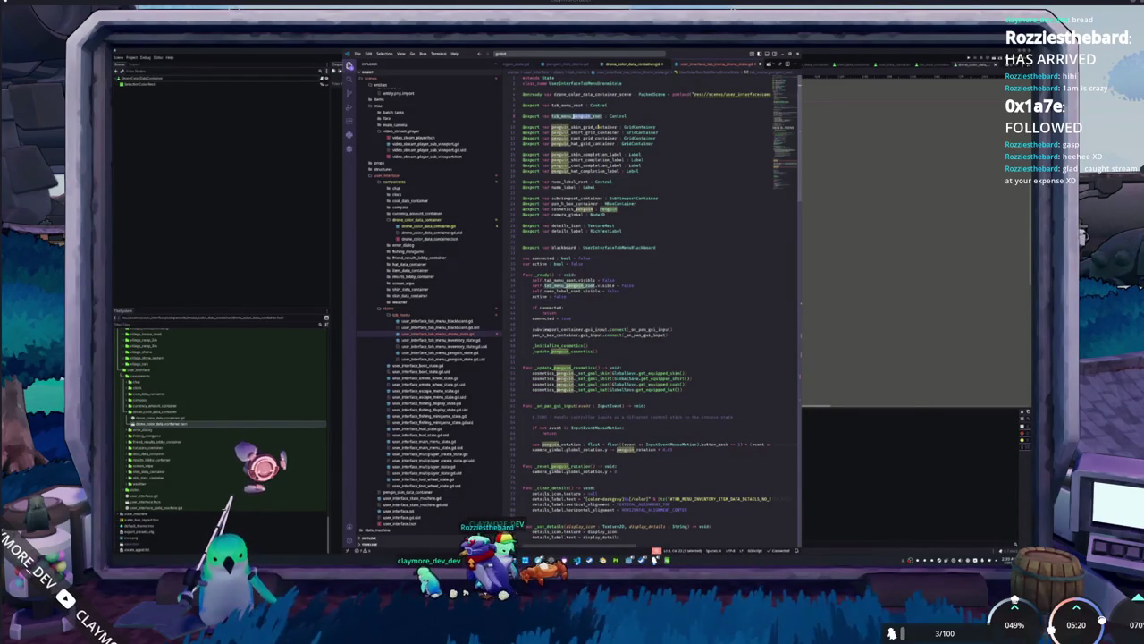
pyautogui.write('drone_color')
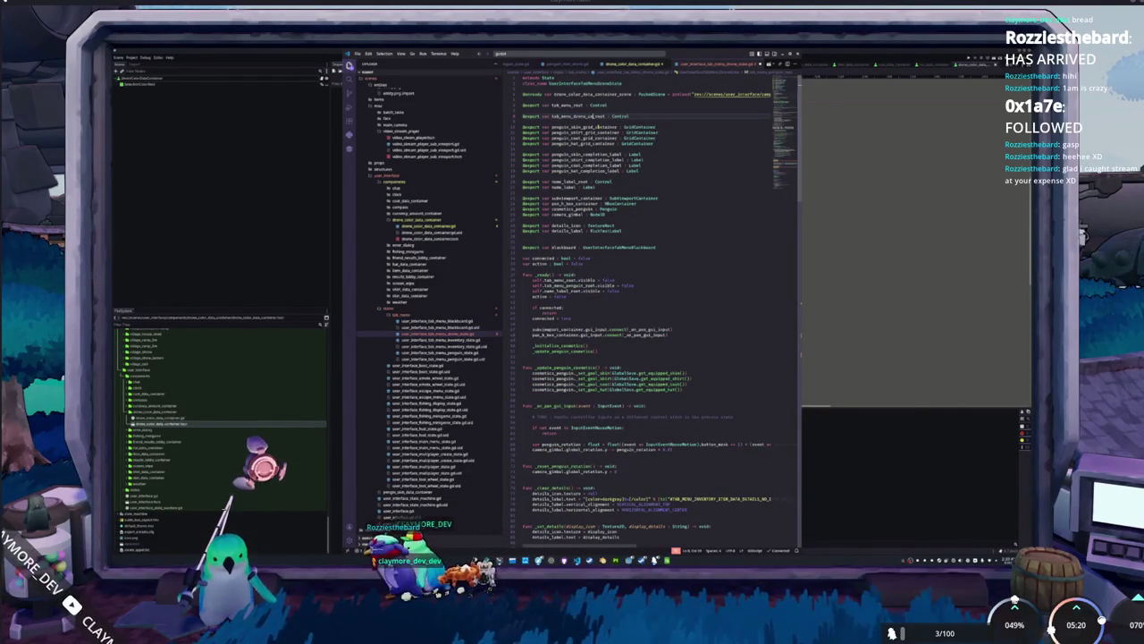
# Rename the skin grid container to drone_color and delete the shirt, coat and hat grid containers.
pyautogui.press('Down')
pyautogui.press('Down')
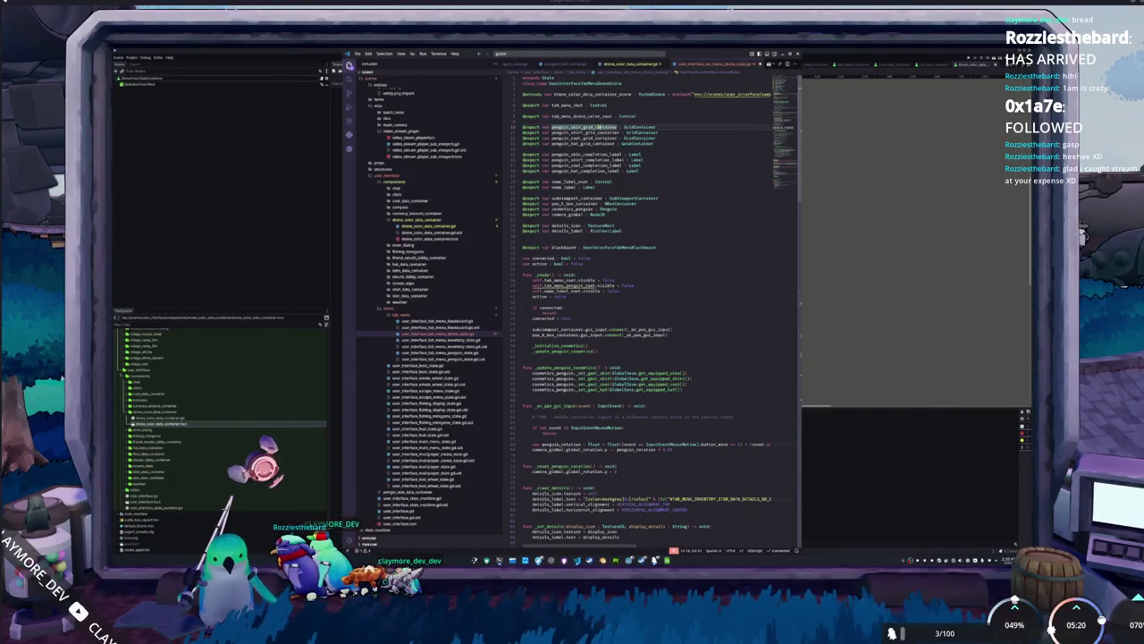
pyautogui.hotkey('shift', 'Right')
pyautogui.hotkey('shift', 'Right')
pyautogui.hotkey('shift', 'Right')
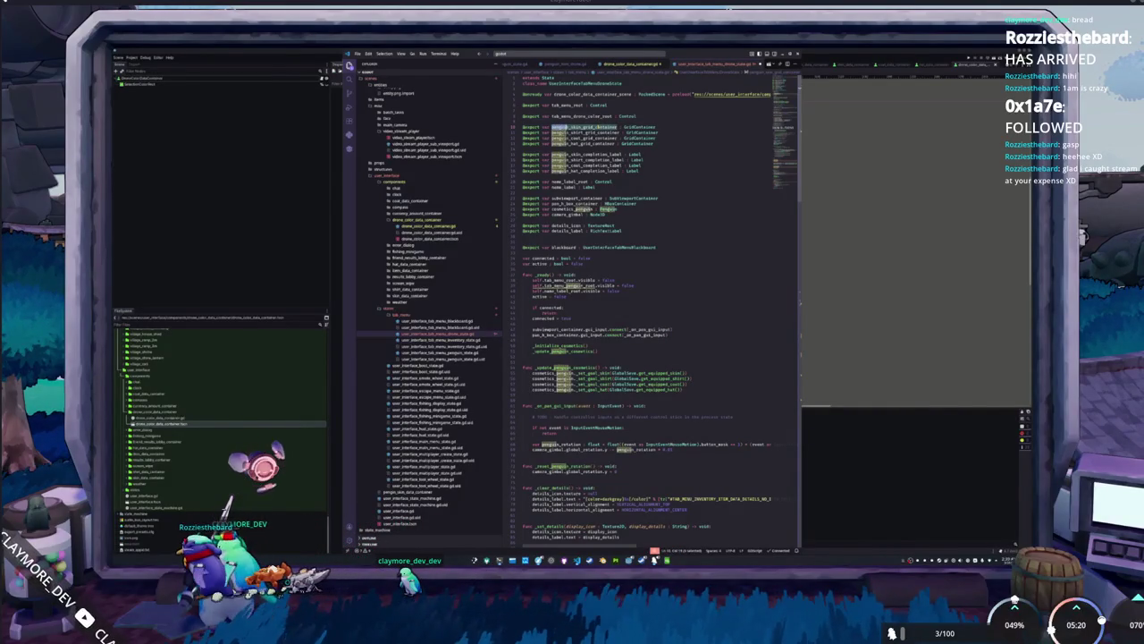
pyautogui.write('drone_color')
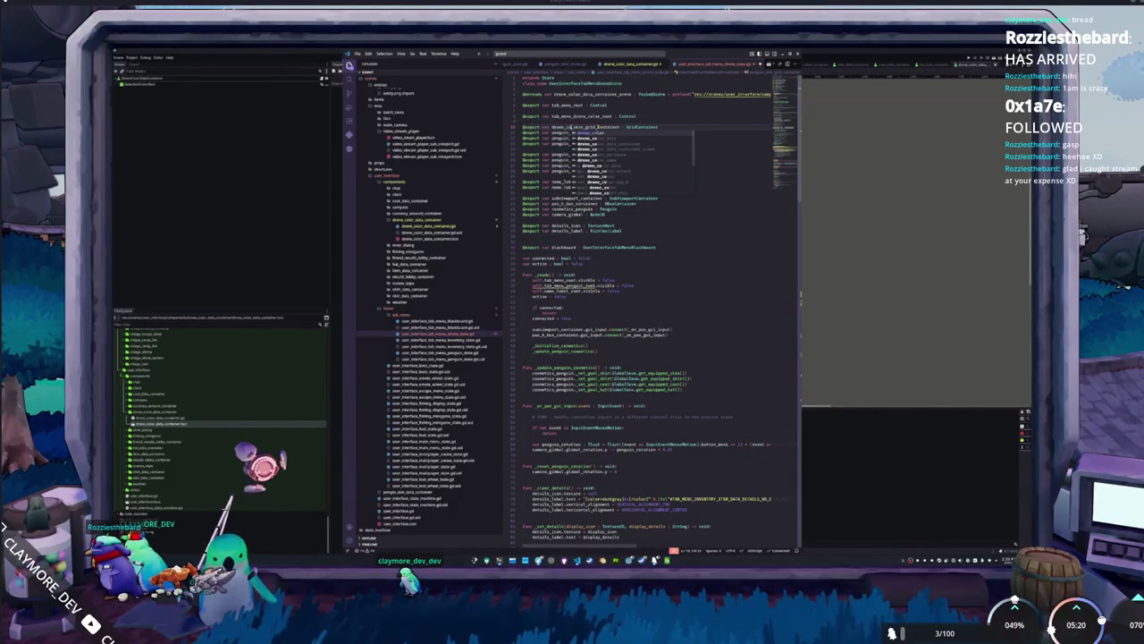
pyautogui.press('Escape')
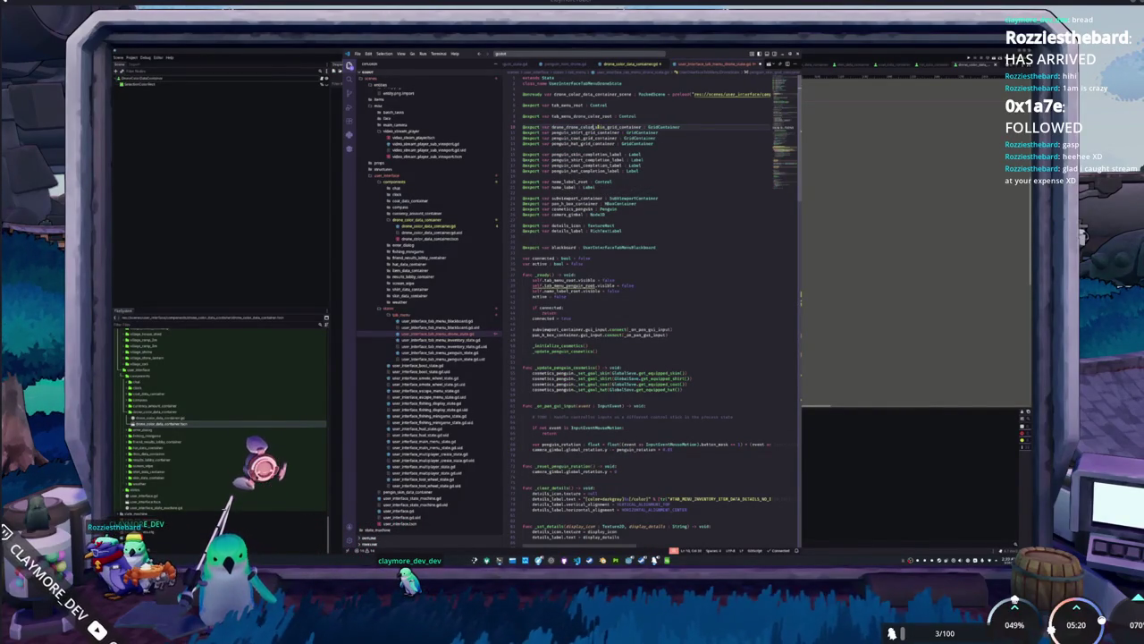
pyautogui.press('BackSpace')
pyautogui.press('BackSpace')
pyautogui.press('BackSpace')
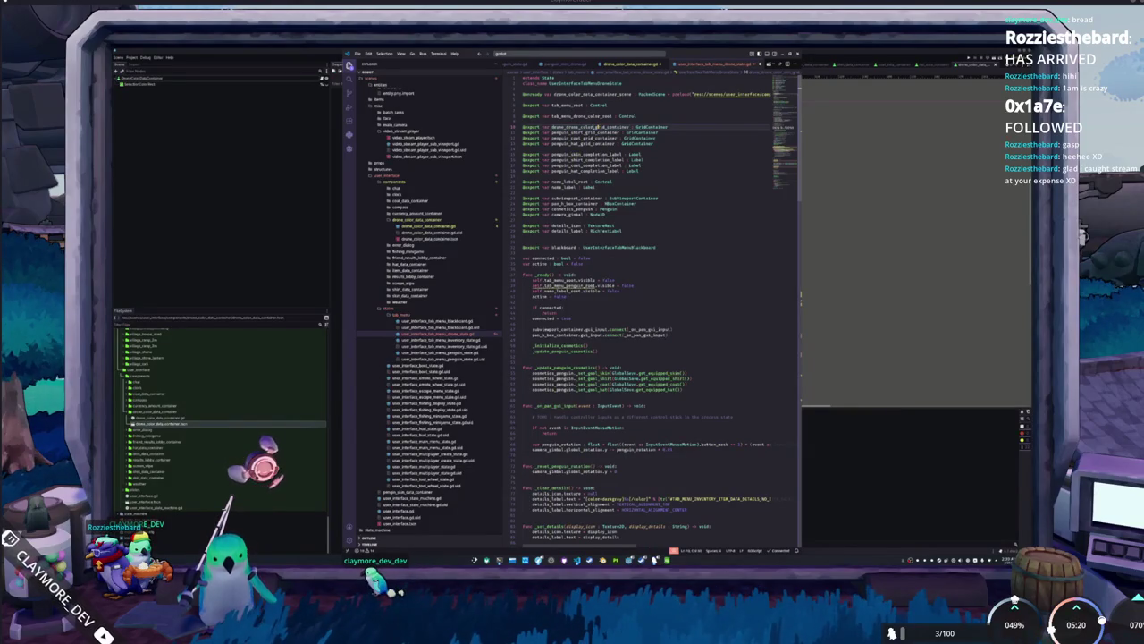
pyautogui.moveTo(522, 132); pyautogui.dragTo(658, 138)
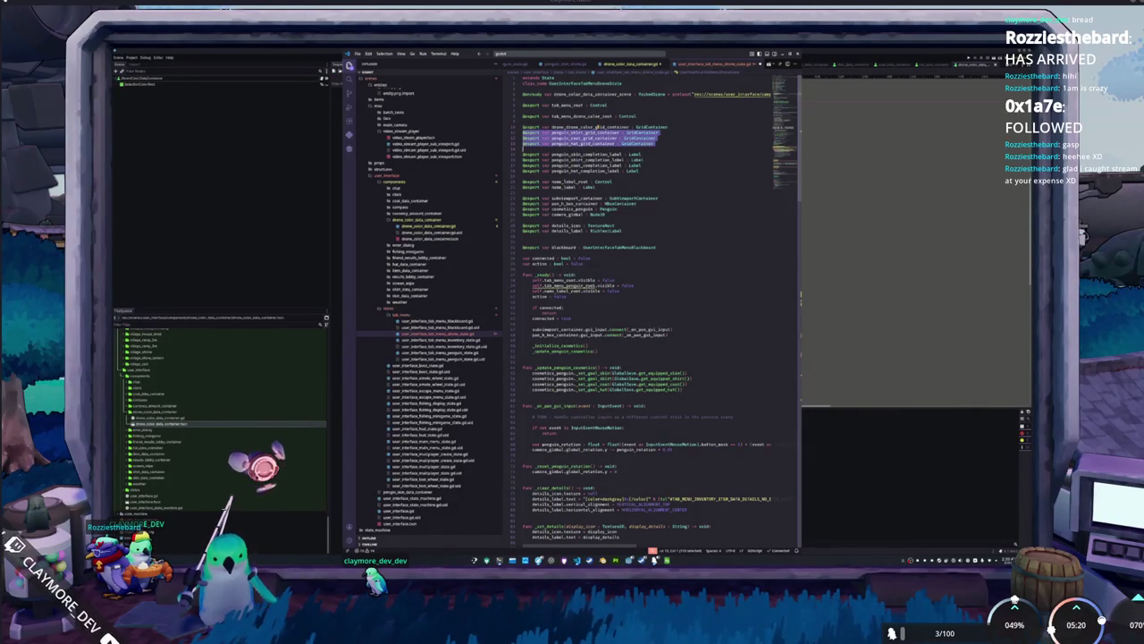
pyautogui.press('BackSpace')
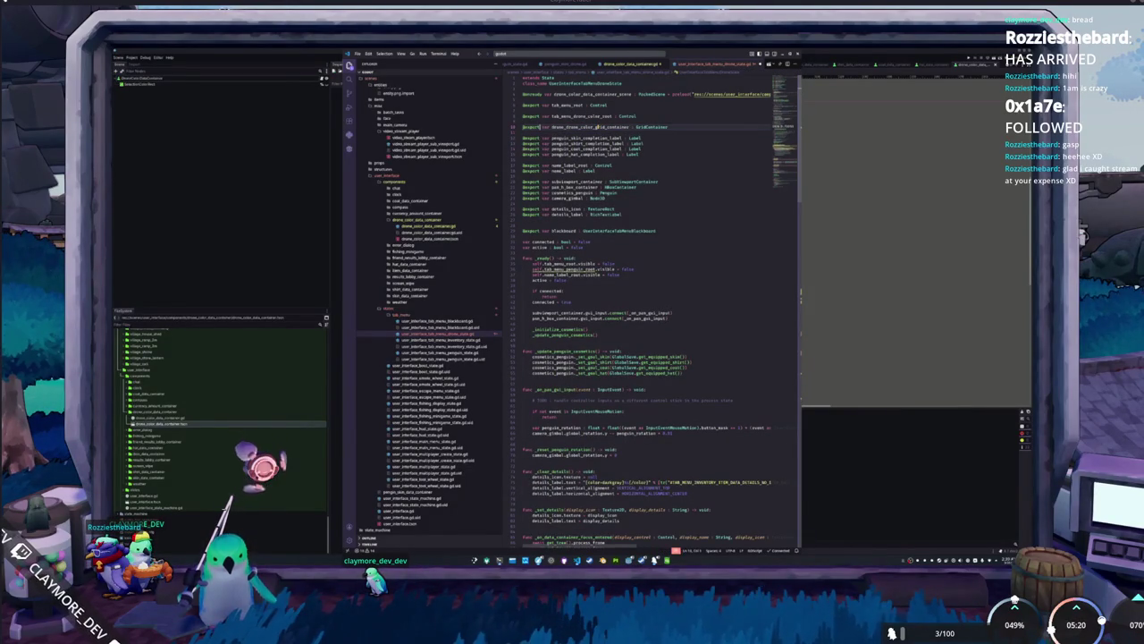
# Rename the completion label export and delete the remaining penguin completion label lines.
pyautogui.doubleClick(586, 138)
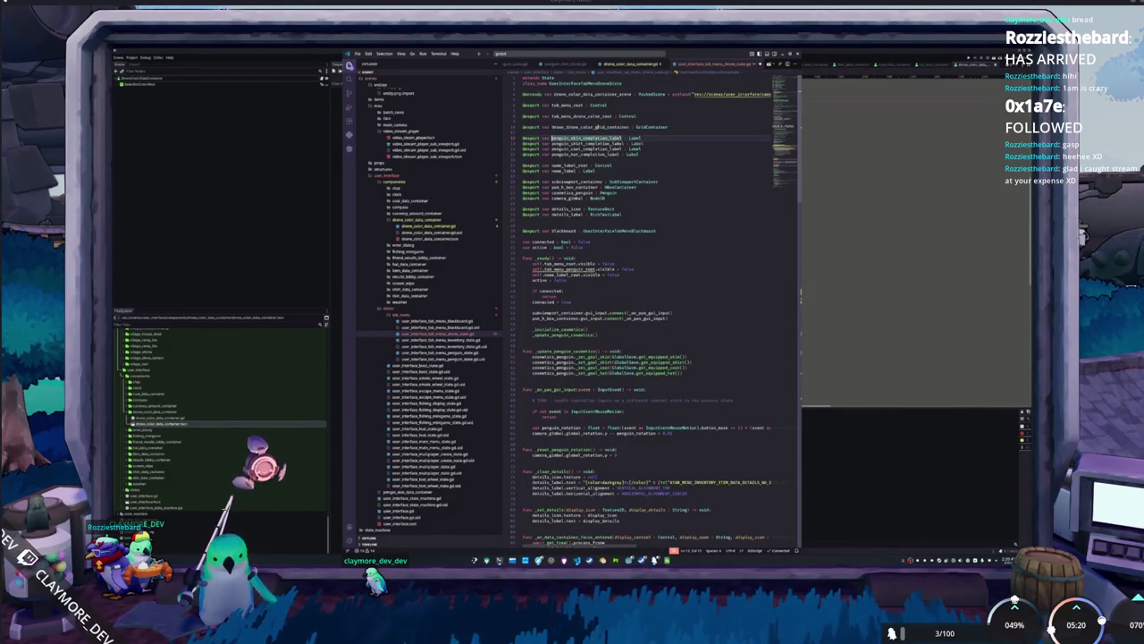
pyautogui.press('BackSpace')
pyautogui.press('BackSpace')
pyautogui.press('BackSpace')
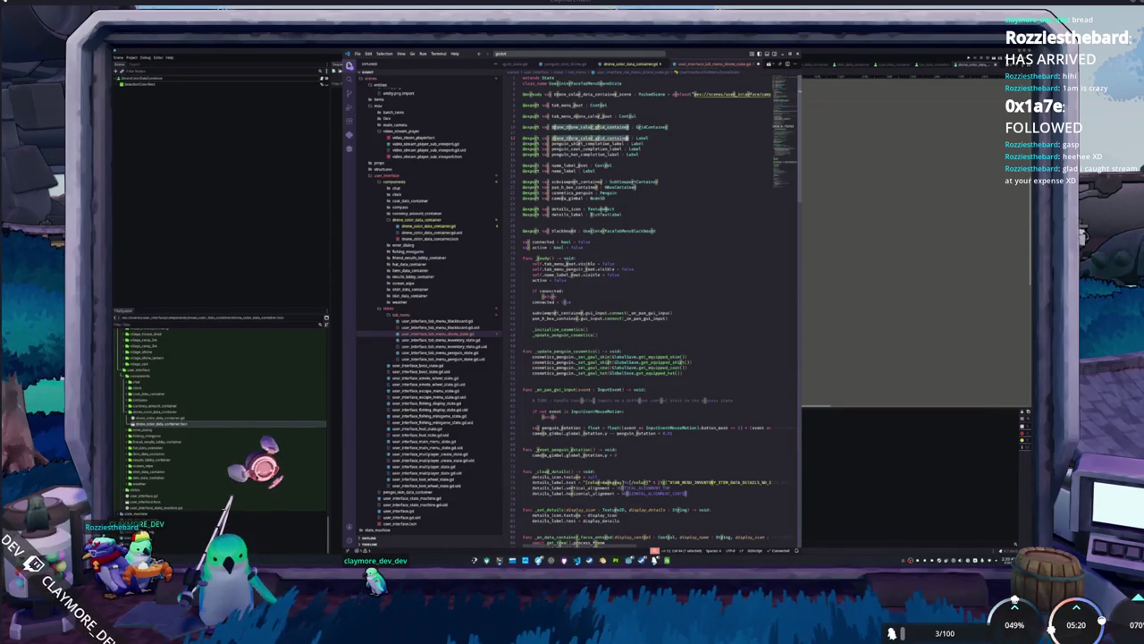
pyautogui.write('red')
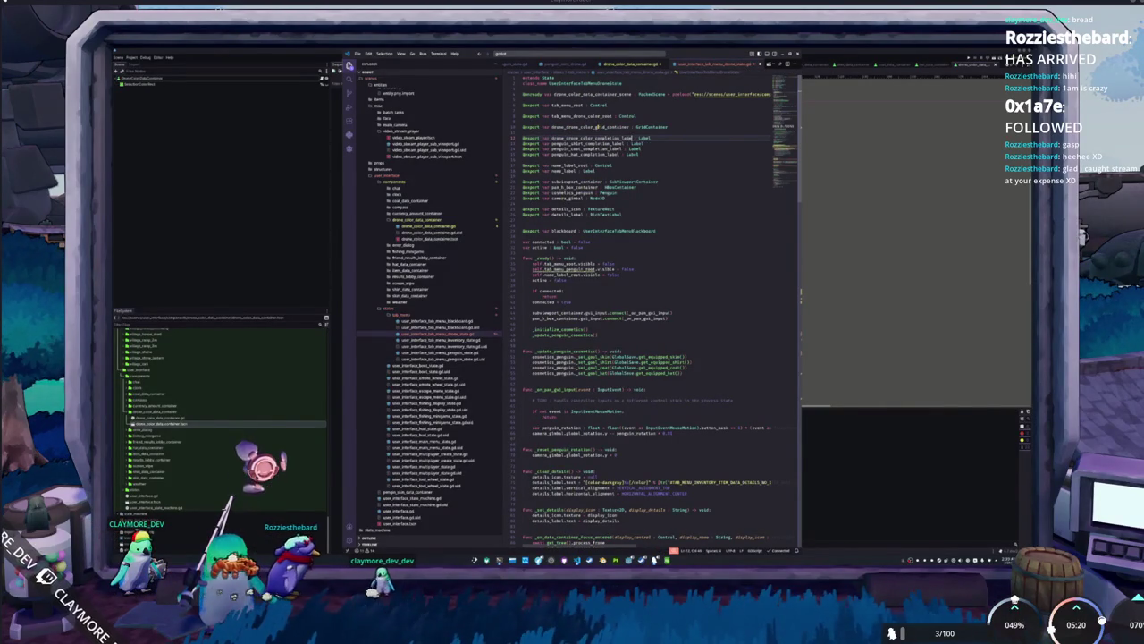
pyautogui.hotkey('shift', 'Down')
pyautogui.hotkey('shift', 'Down')
pyautogui.hotkey('shift', 'Down')
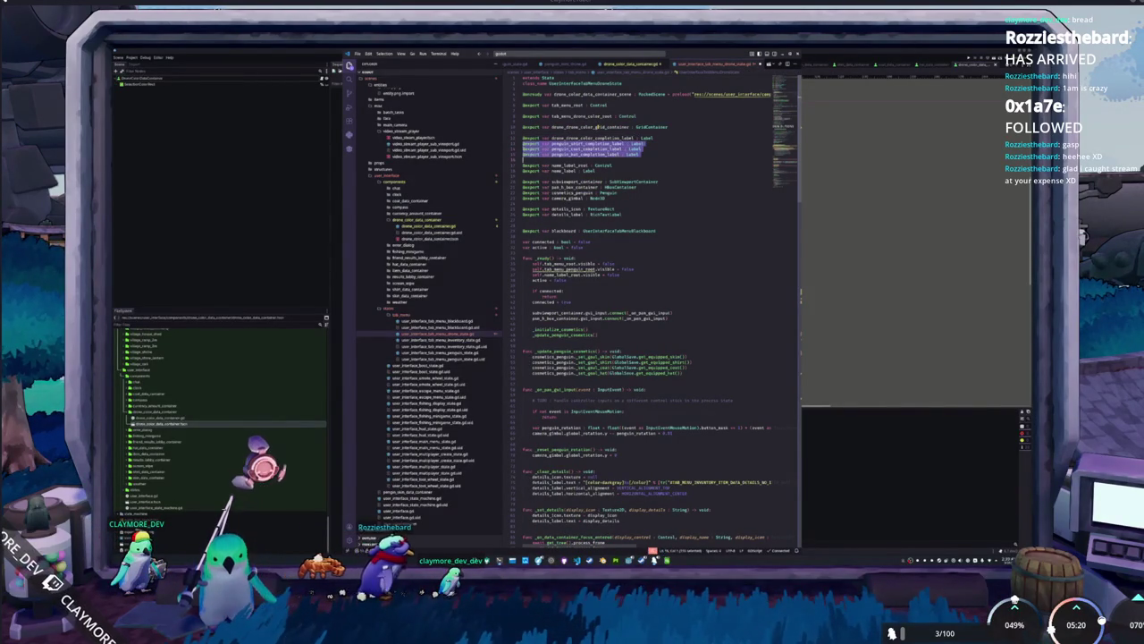
pyautogui.press('BackSpace')
# Retype the cosmetics export as a PenguinMiniDrone drone node.
pyautogui.click(659, 164)
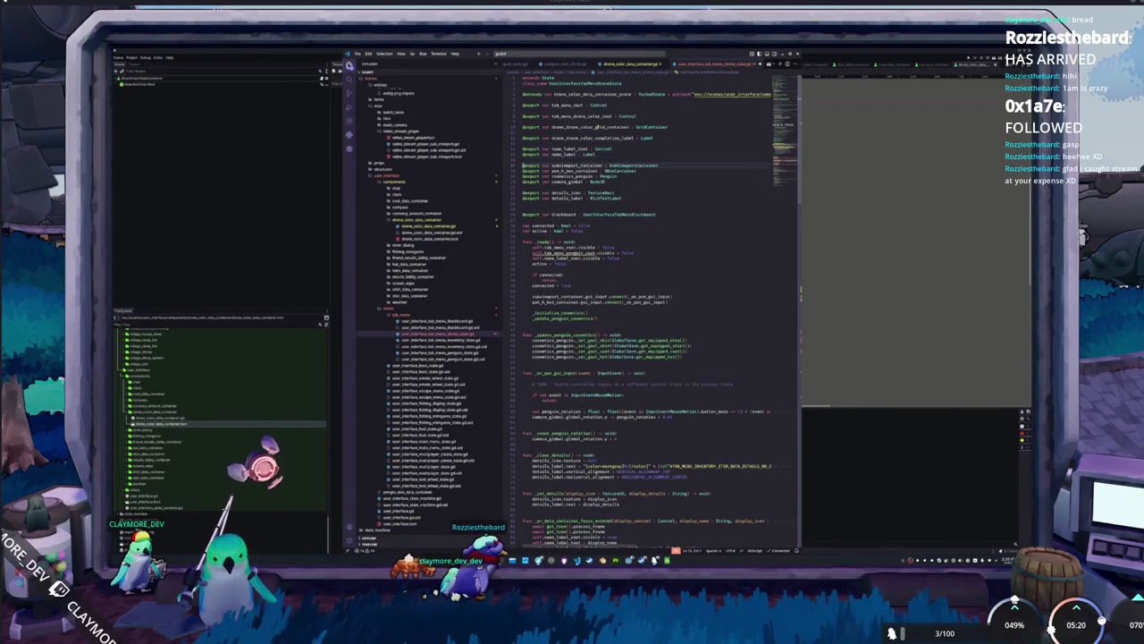
pyautogui.moveTo(573, 175); pyautogui.dragTo(592, 175)
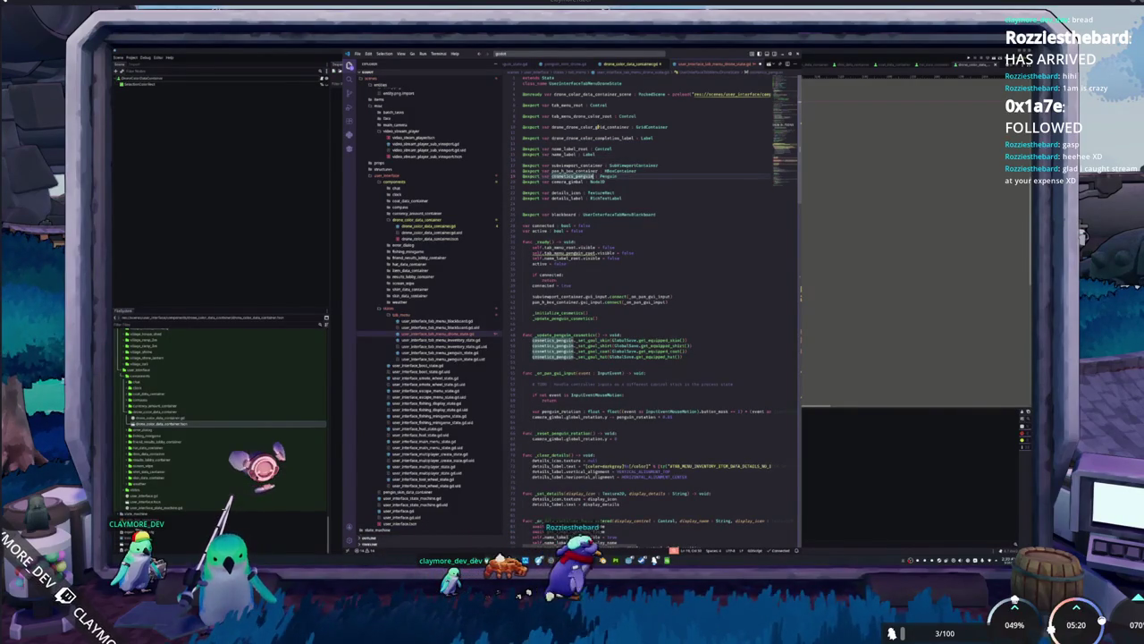
pyautogui.write('body')
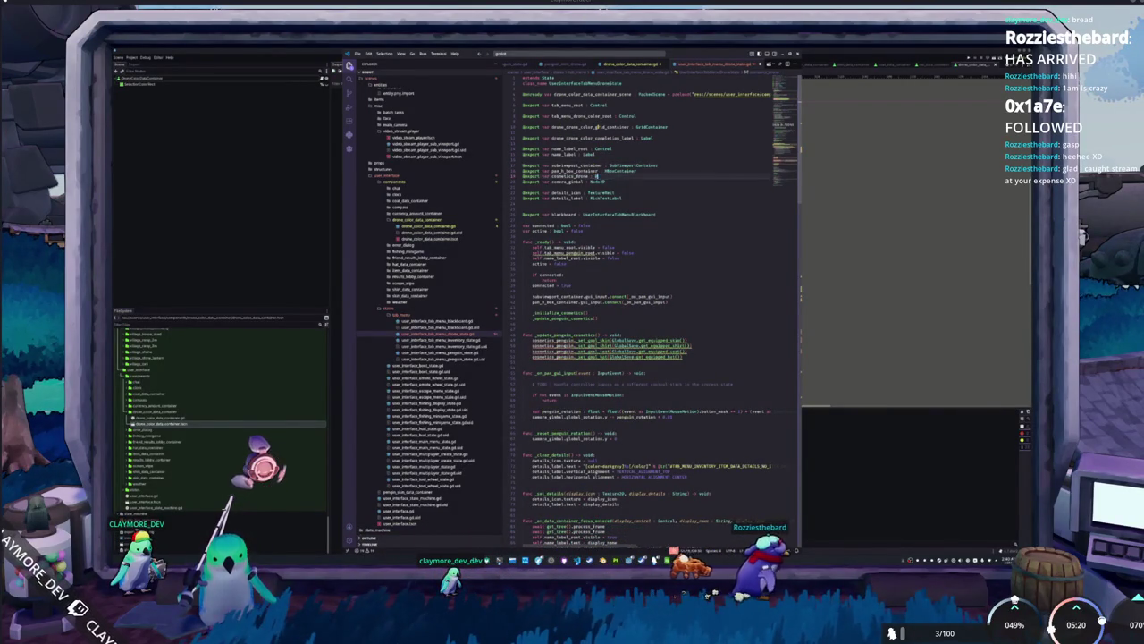
pyautogui.write('Drone')
pyautogui.press('BackSpace')
pyautogui.press('BackSpace')
pyautogui.press('BackSpace')
pyautogui.write('PenguinMiniDrone')
pyautogui.press('Return')
# Delete the details icon and details label exports.
pyautogui.click(644, 204)
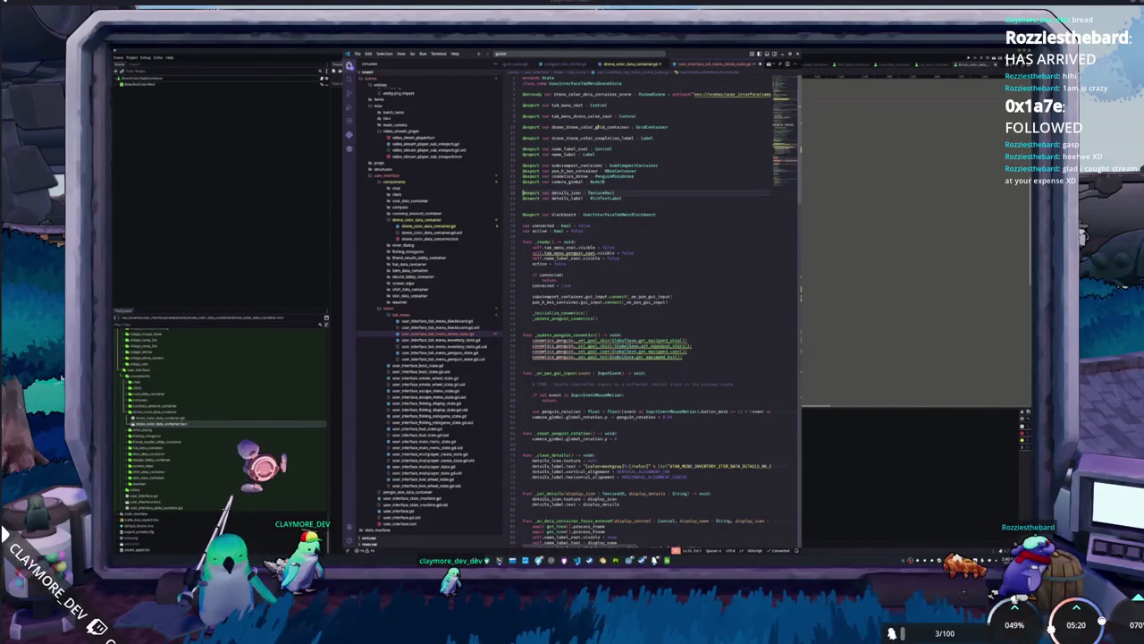
pyautogui.hotkey('ctrl', 'shift', 'k')
pyautogui.hotkey('ctrl', 'shift', 'k')
pyautogui.hotkey('ctrl', 'shift', 'k')
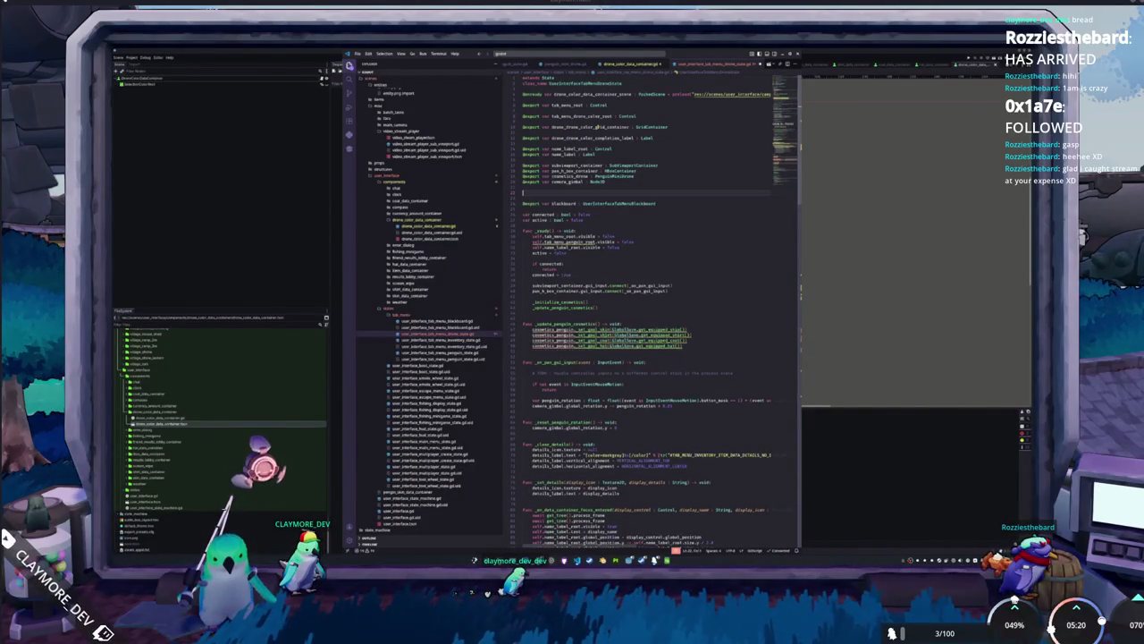
pyautogui.press('Down')
# In _ready, replace the penguin root with tab_menu_drone_color_root.
pyautogui.click(536, 231)
pyautogui.doubleClick(570, 231)
pyautogui.write('tab_m')
pyautogui.press('Return')
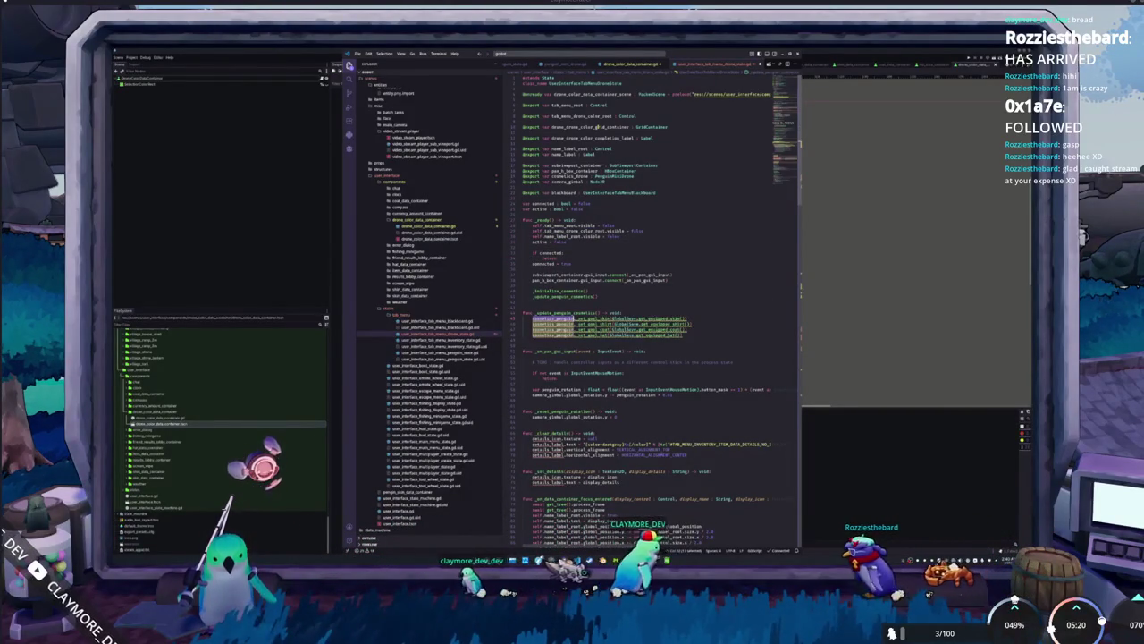
# Change the set_goal_skin call to cosmetics_drone.set_goal_drone_color_data.
pyautogui.write('penguin_mi')
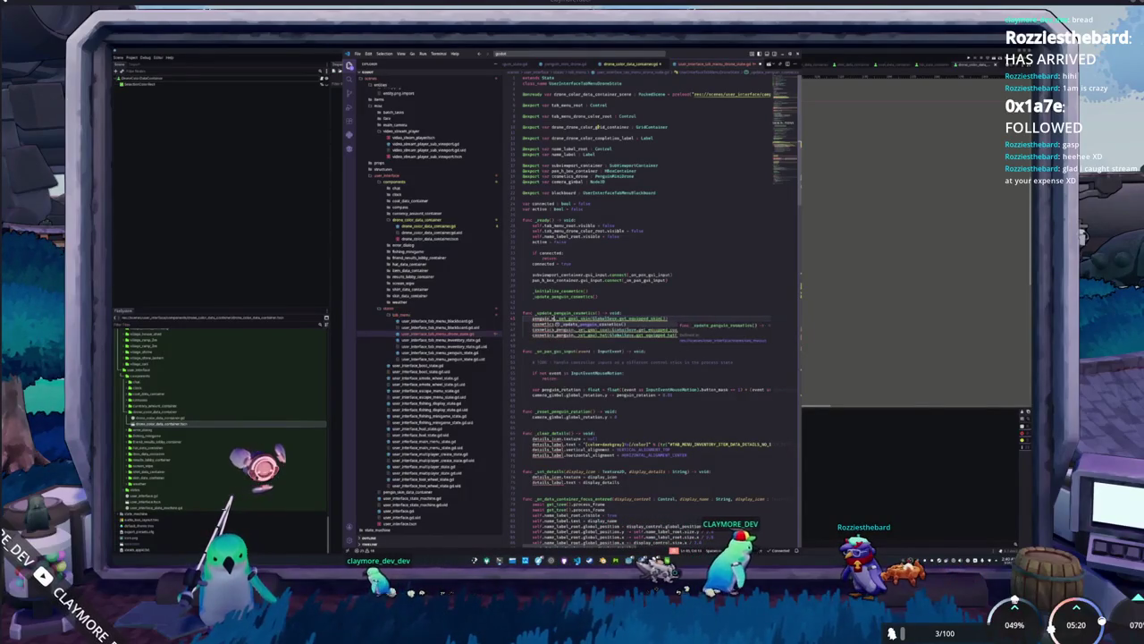
pyautogui.hotkey('ctrl', 'BackSpace')
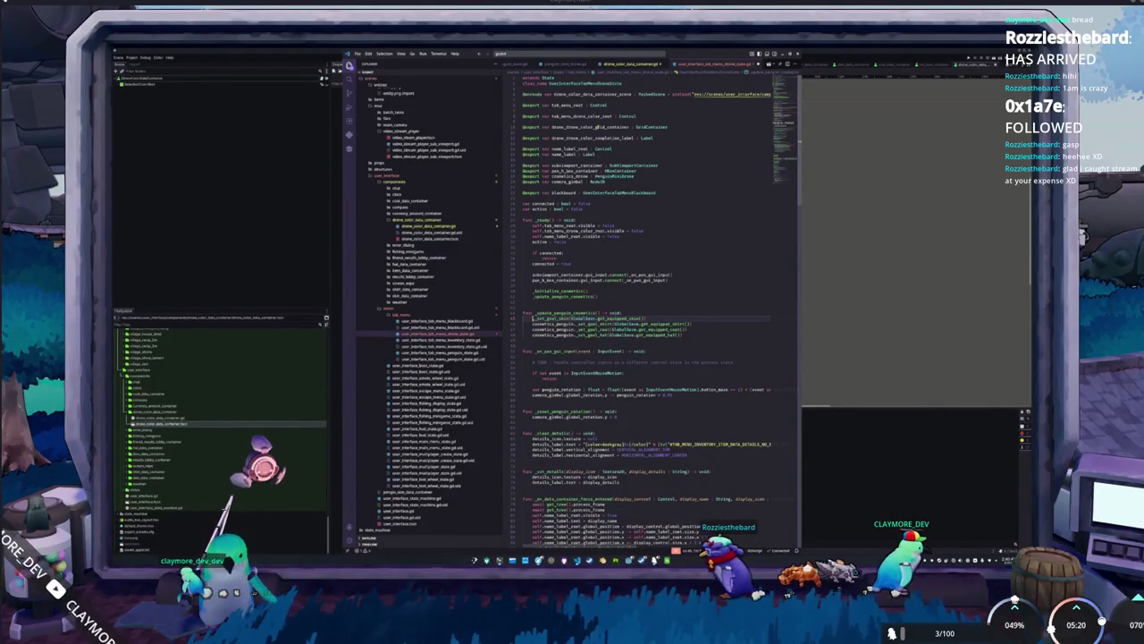
pyautogui.write('dr')
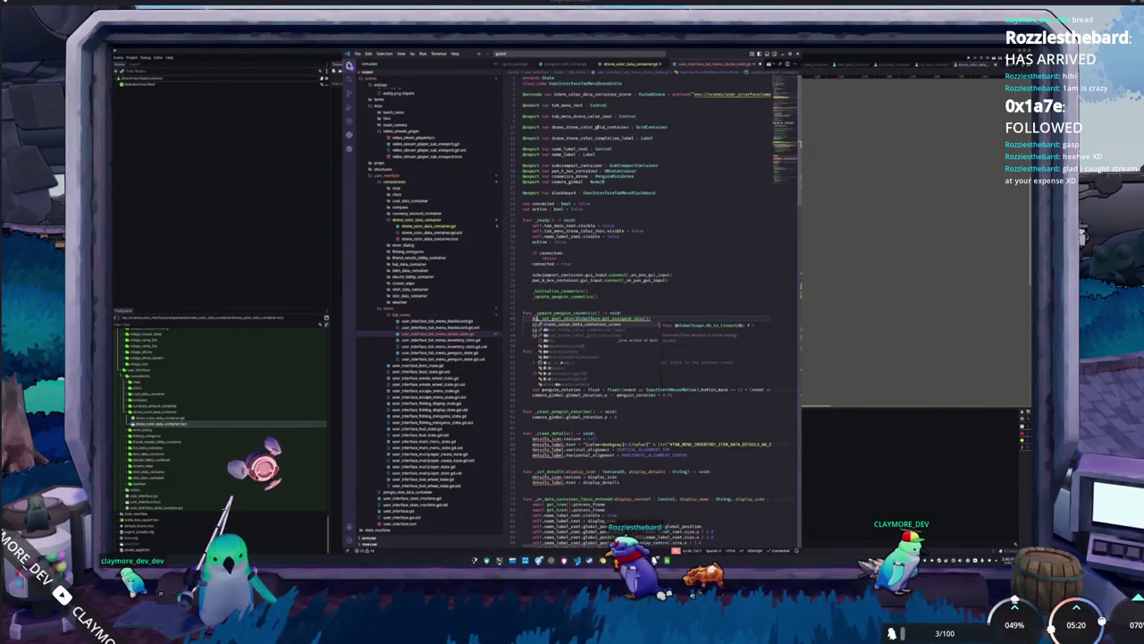
pyautogui.press('BackSpace')
pyautogui.press('BackSpace')
pyautogui.write('cosmetics_drone.')
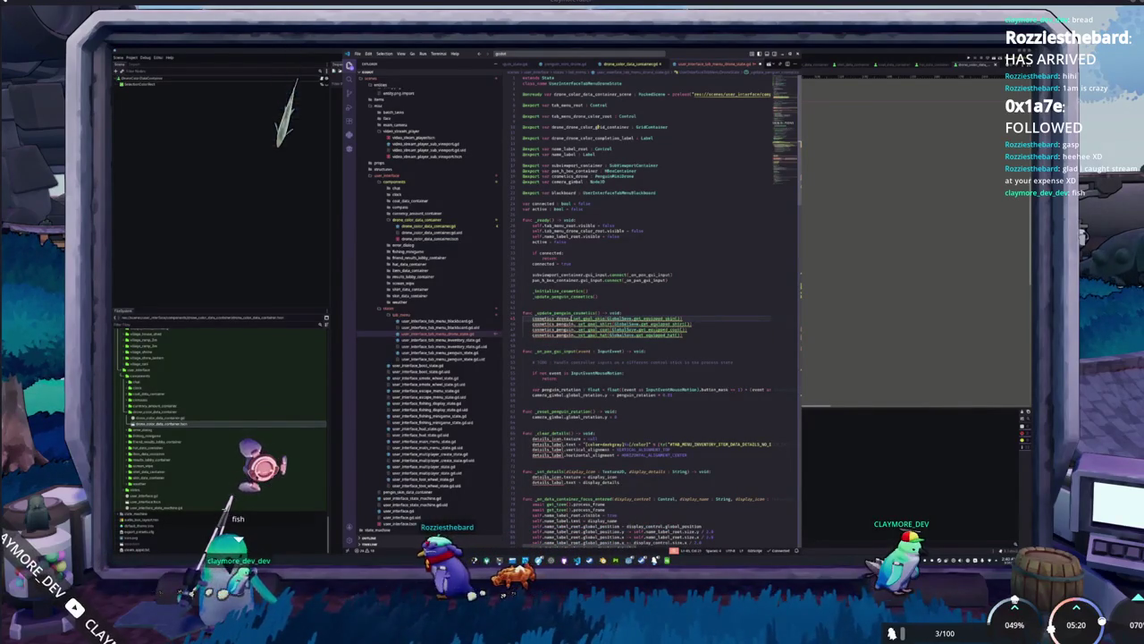
pyautogui.write('s_d')
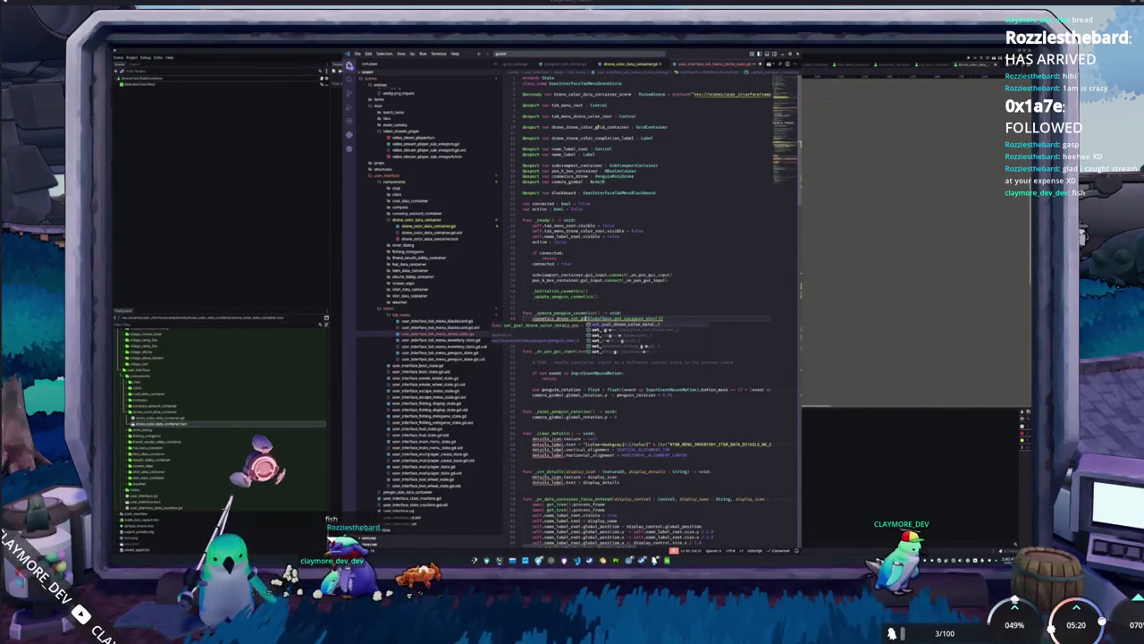
pyautogui.press('Return')
# Pass GlobalSave.get_equipped_drone_color() as the argument, then go to set_goal_drone_color_data's definition.
pyautogui.hotkey('shift', 'Down')
pyautogui.hotkey('shift', 'Down')
pyautogui.hotkey('shift', 'Down')
pyautogui.hotkey('shift', 'End')
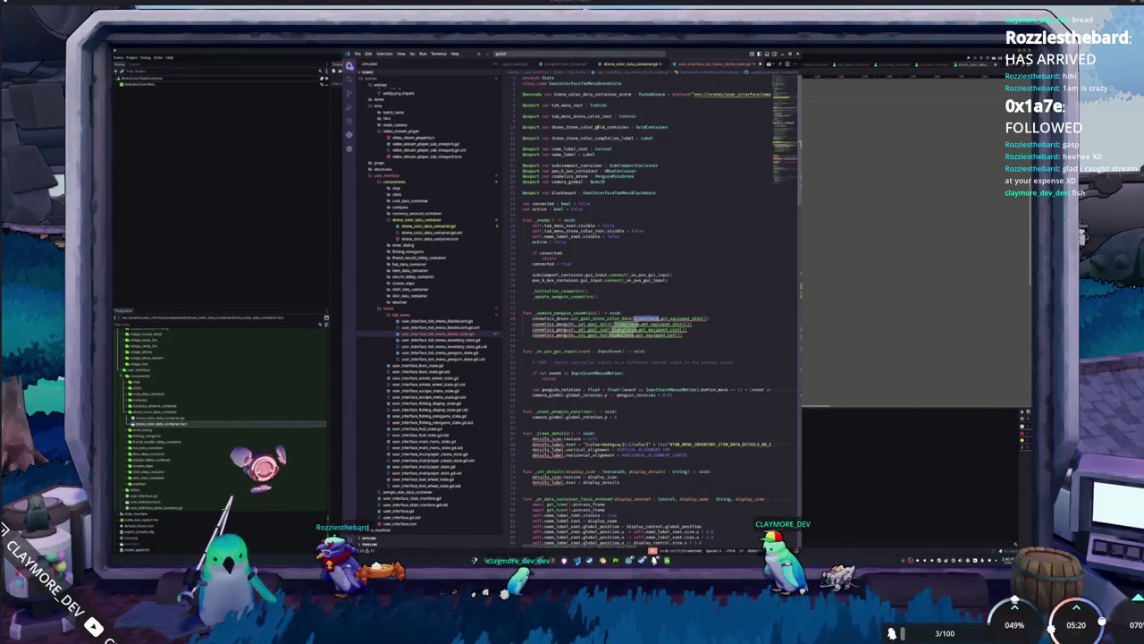
pyautogui.press('End')
pyautogui.write('ge')
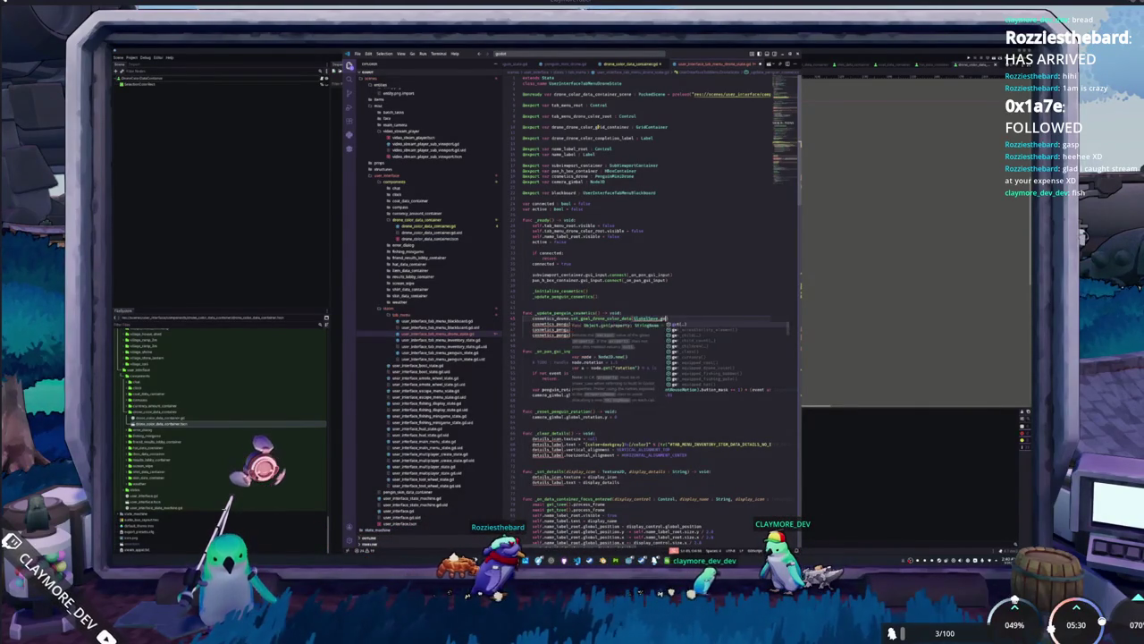
pyautogui.write('t_eq_drone_color(')
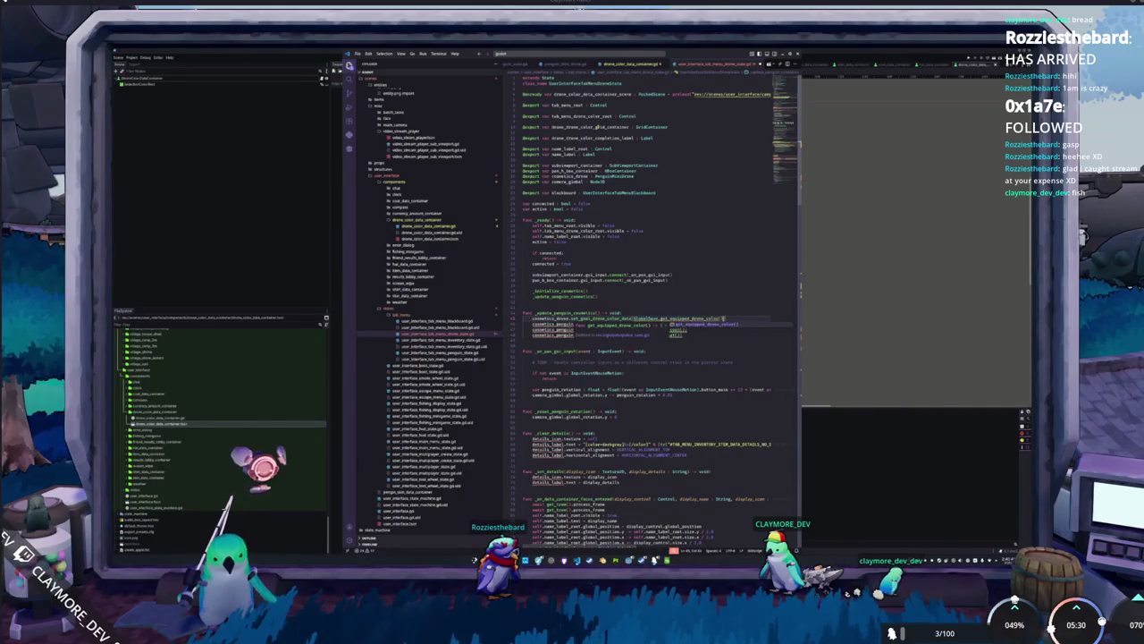
pyautogui.press('Return')
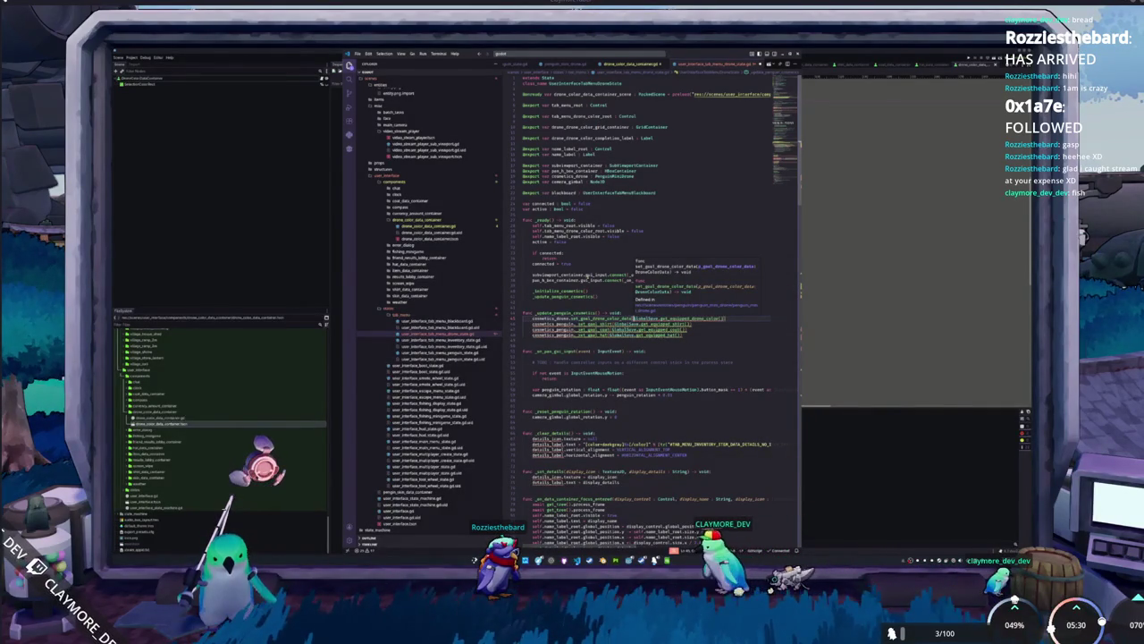
pyautogui.keyDown('ctrl'); pyautogui.click(601, 321); pyautogui.keyUp('ctrl')
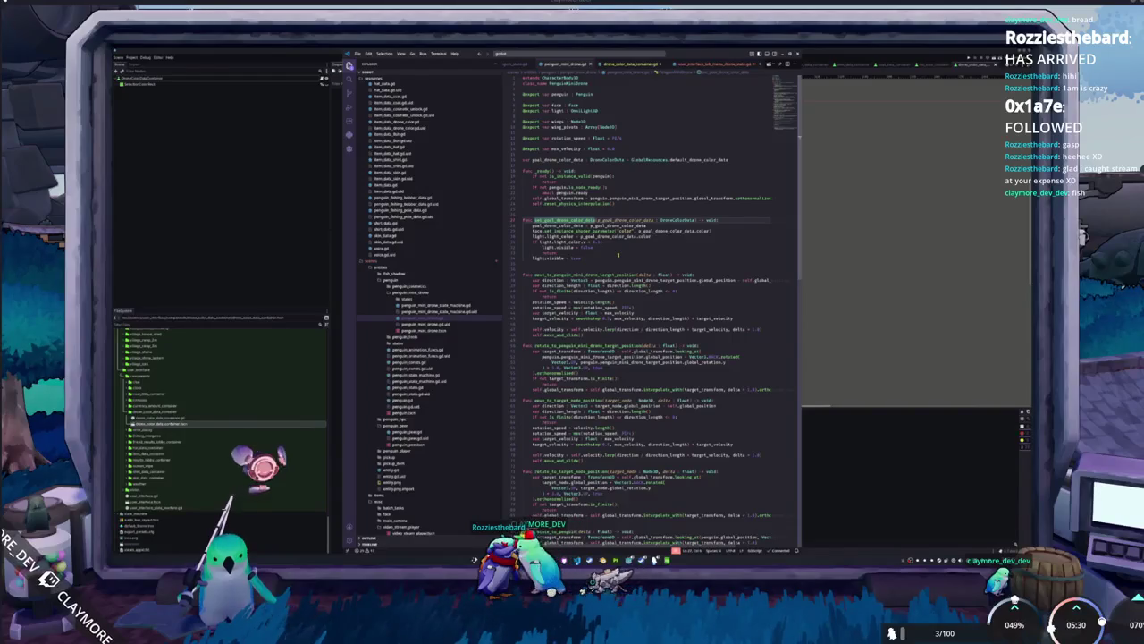
# Add func _set_goal_drone_color(p_goal_drone_color: int) -> void above set_goal_drone_color_data.
pyautogui.click(523, 214)
pyautogui.press('Return')
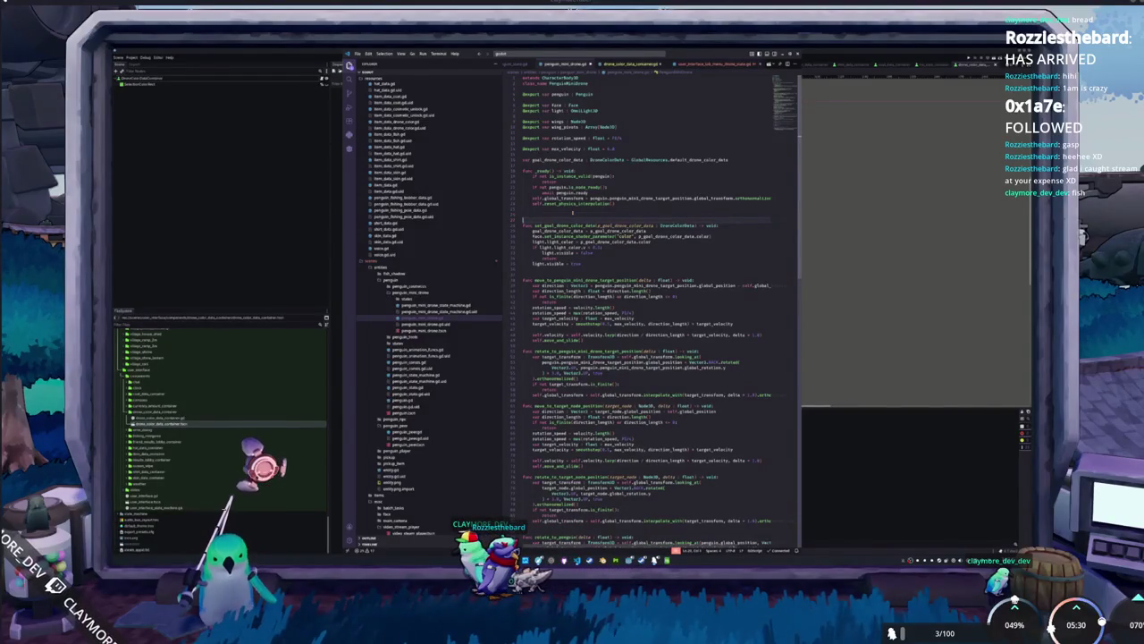
pyautogui.write('func _set_')
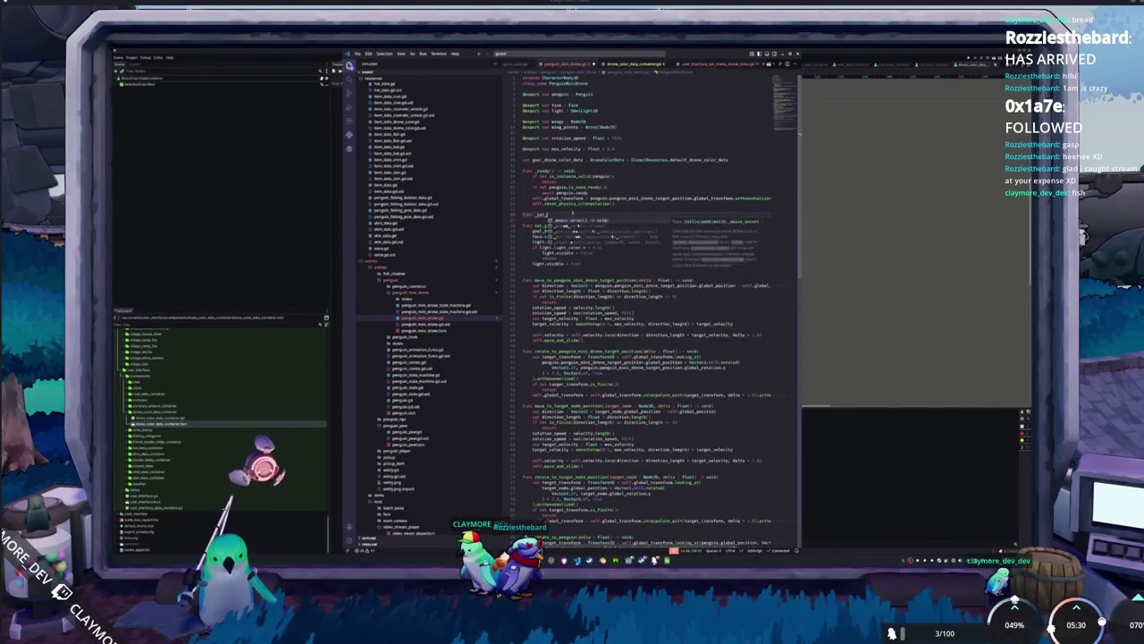
pyautogui.write('goal(p_goal_drone')
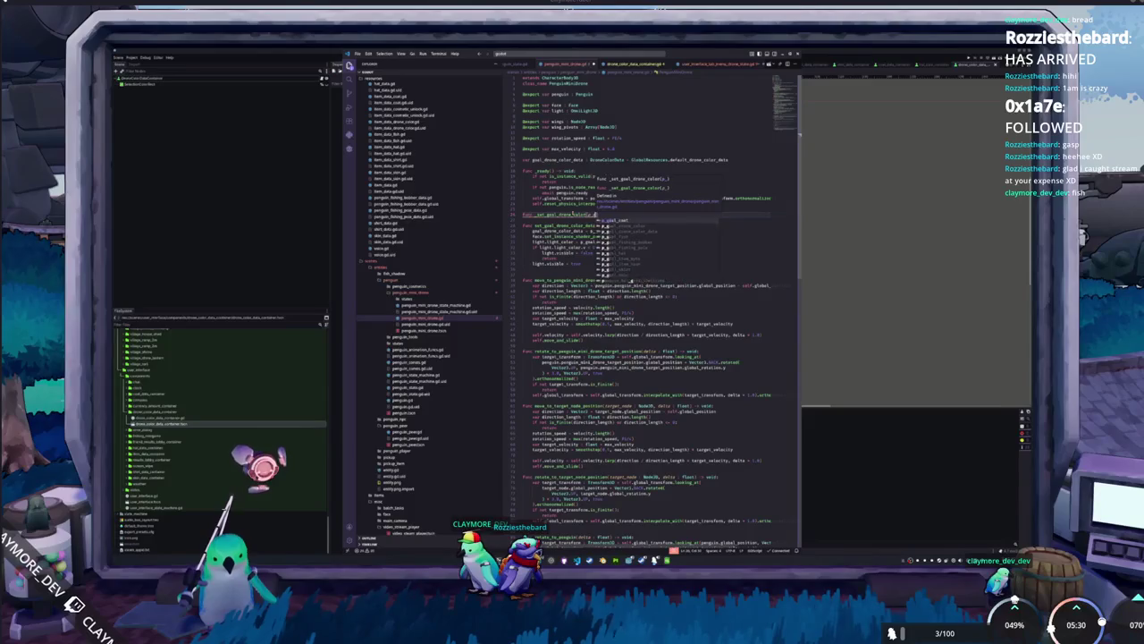
pyautogui.press('Return')
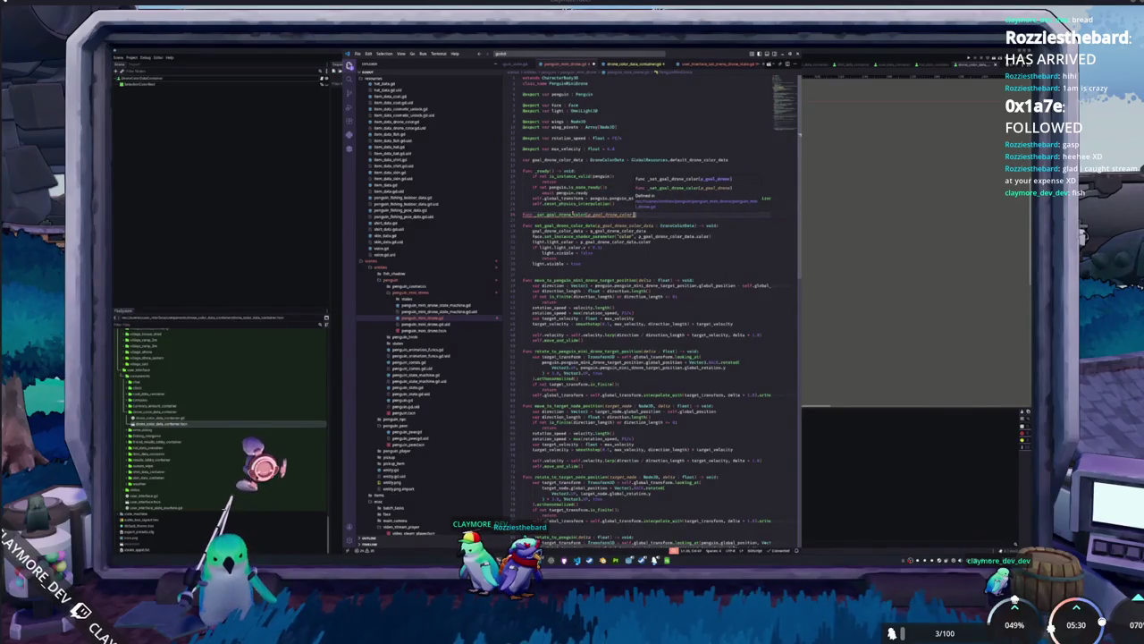
pyautogui.write(': int)')
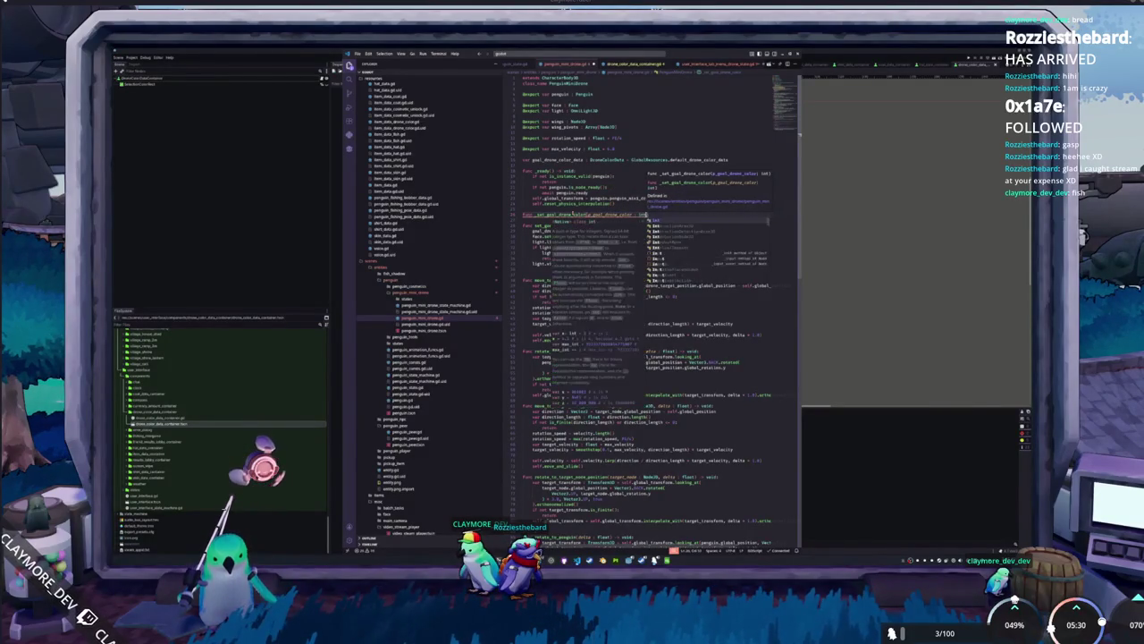
pyautogui.write(' -> void:')
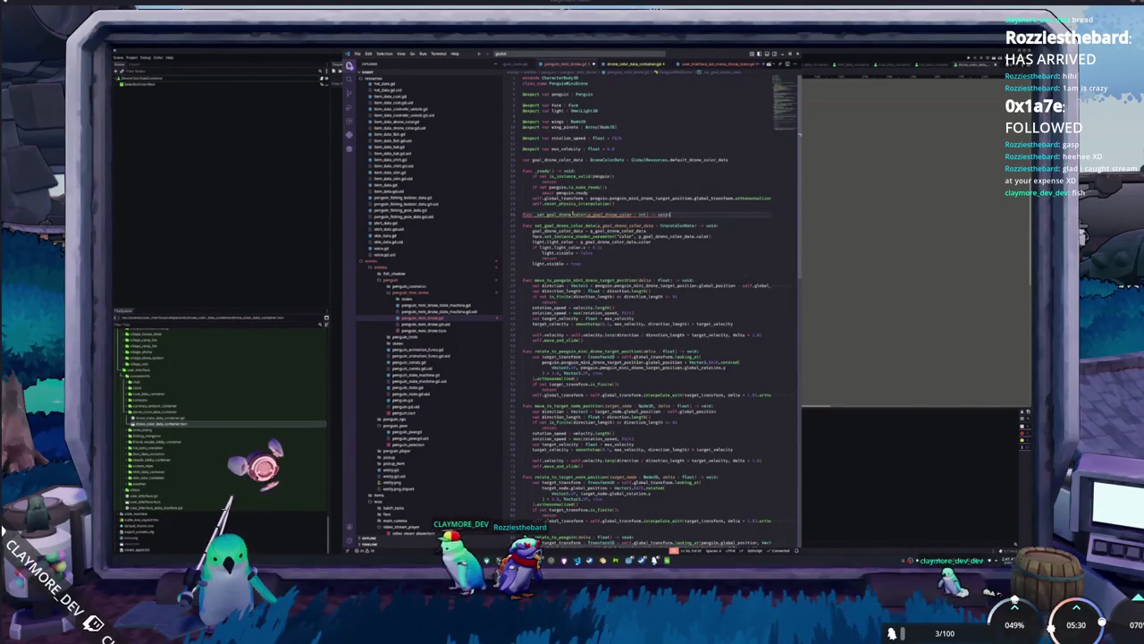
pyautogui.press('Return')
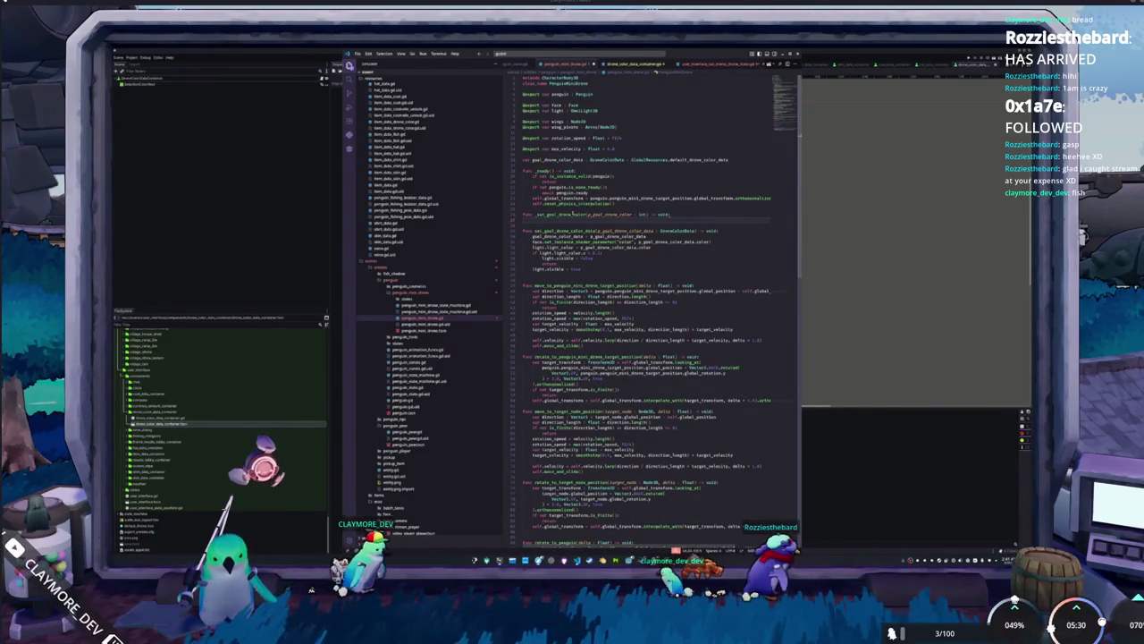
# Add a check that falls back to default colour data and returns when drone_color_database lacks the id.
pyautogui.write('pf not glob')
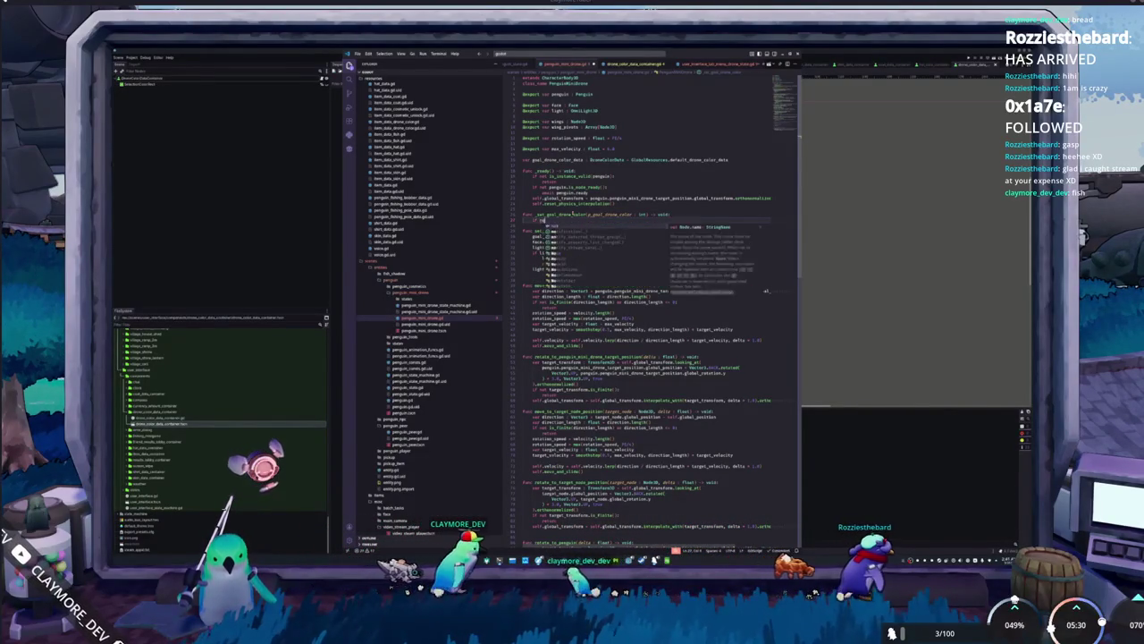
pyautogui.write('alResources.')
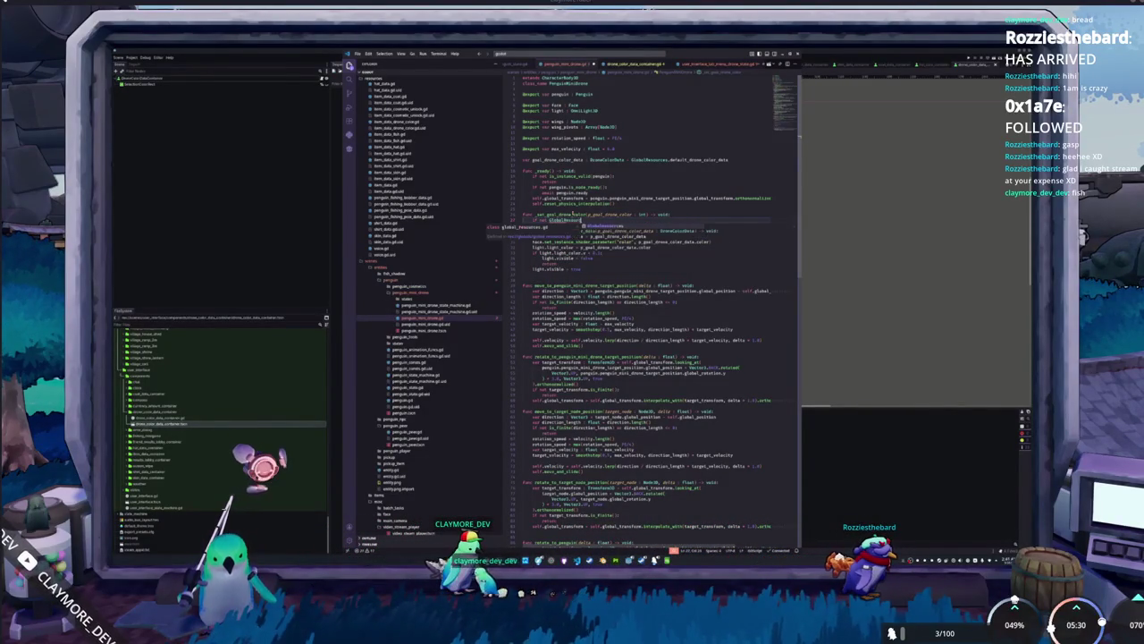
pyautogui.write('drone_')
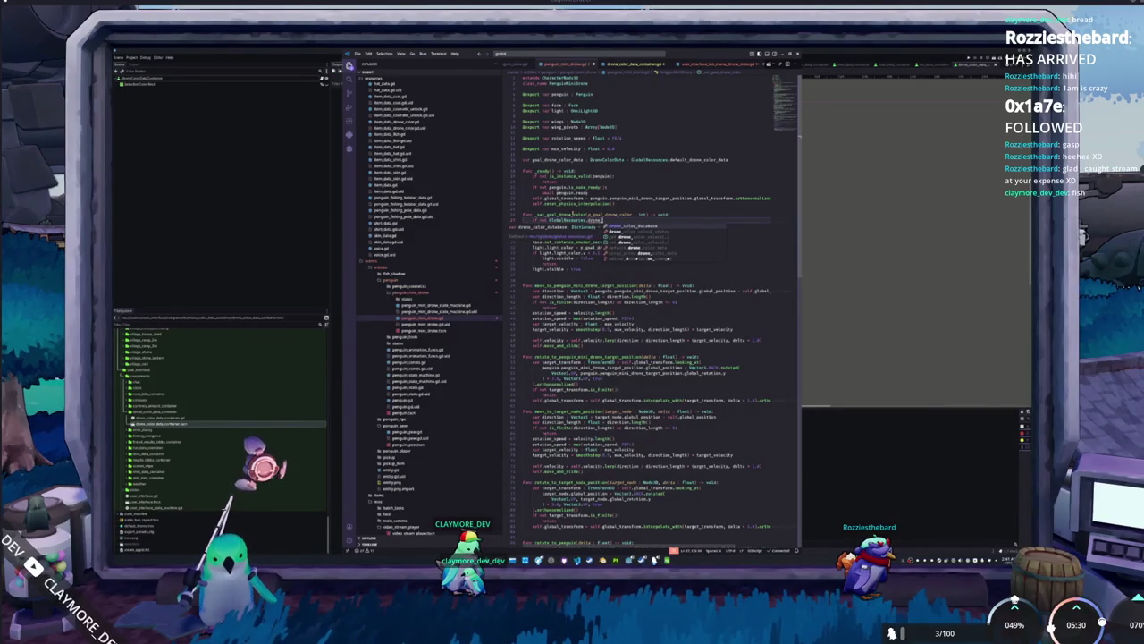
pyautogui.write('color_database.has(g_go')
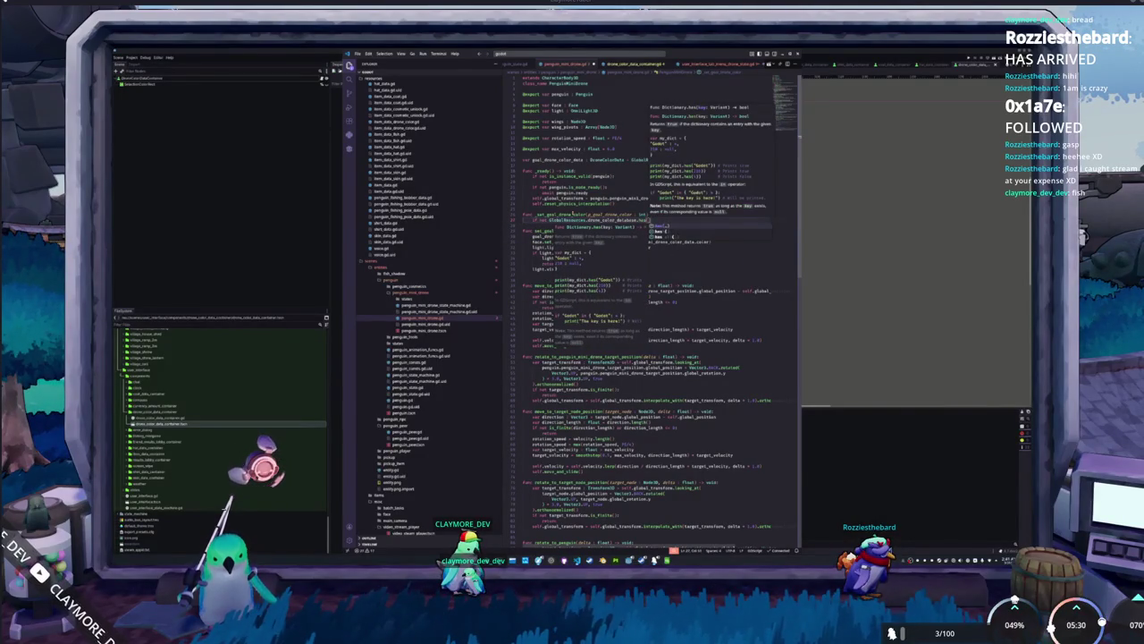
pyautogui.press('Return')
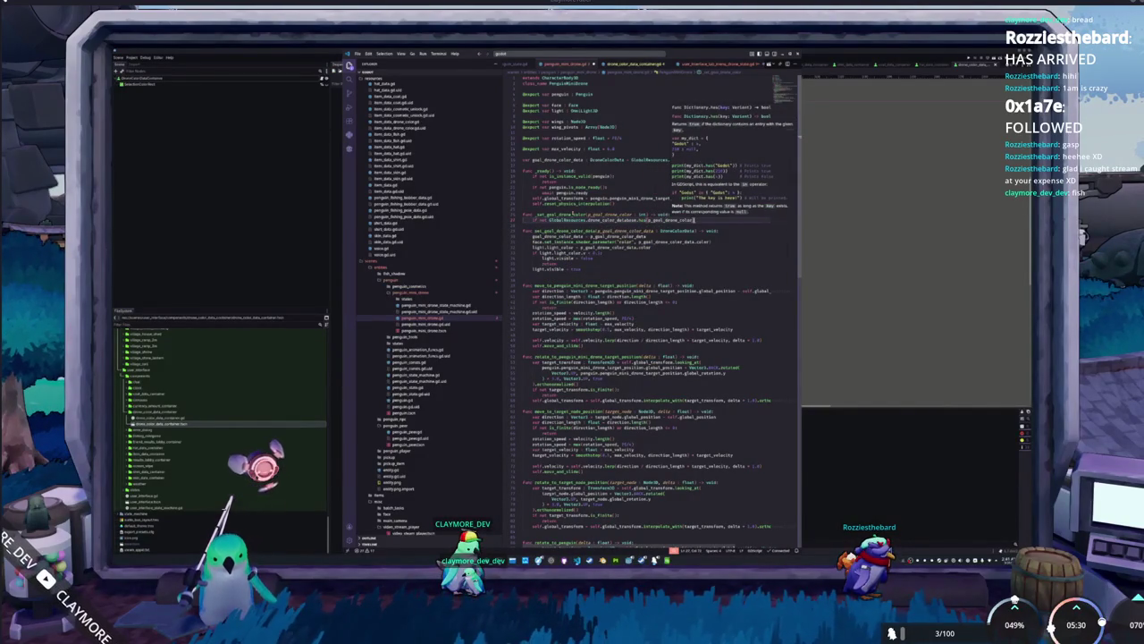
pyautogui.write('):')
pyautogui.press('Return')
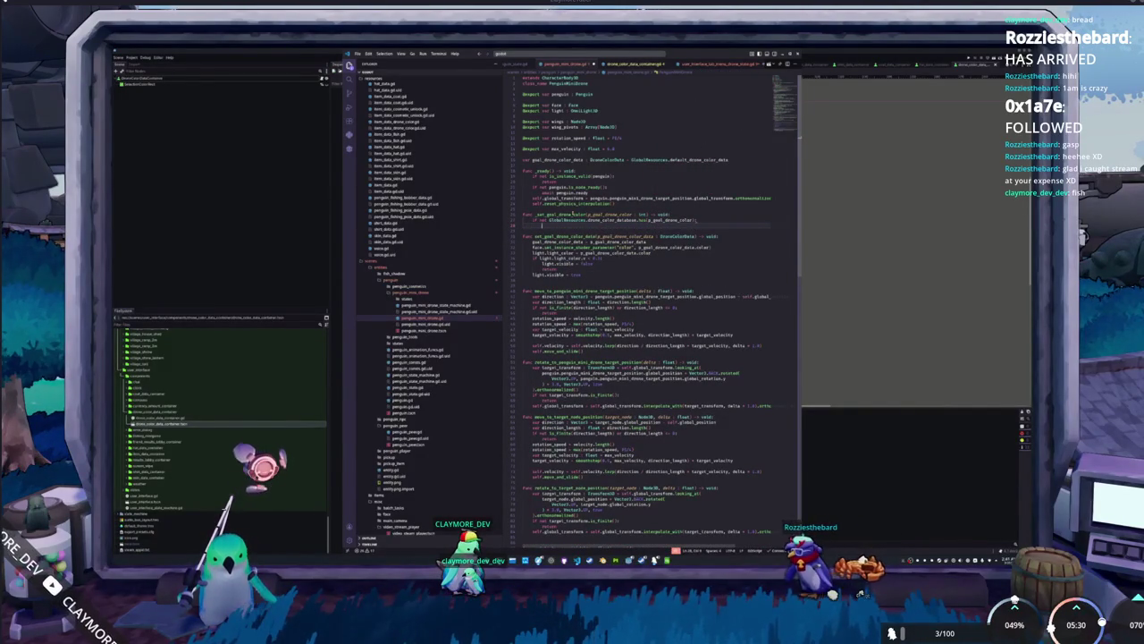
pyautogui.write('set_goal_drone')
pyautogui.press('Return')
pyautogui.write('GlobalResources.default_drone_color_data)')
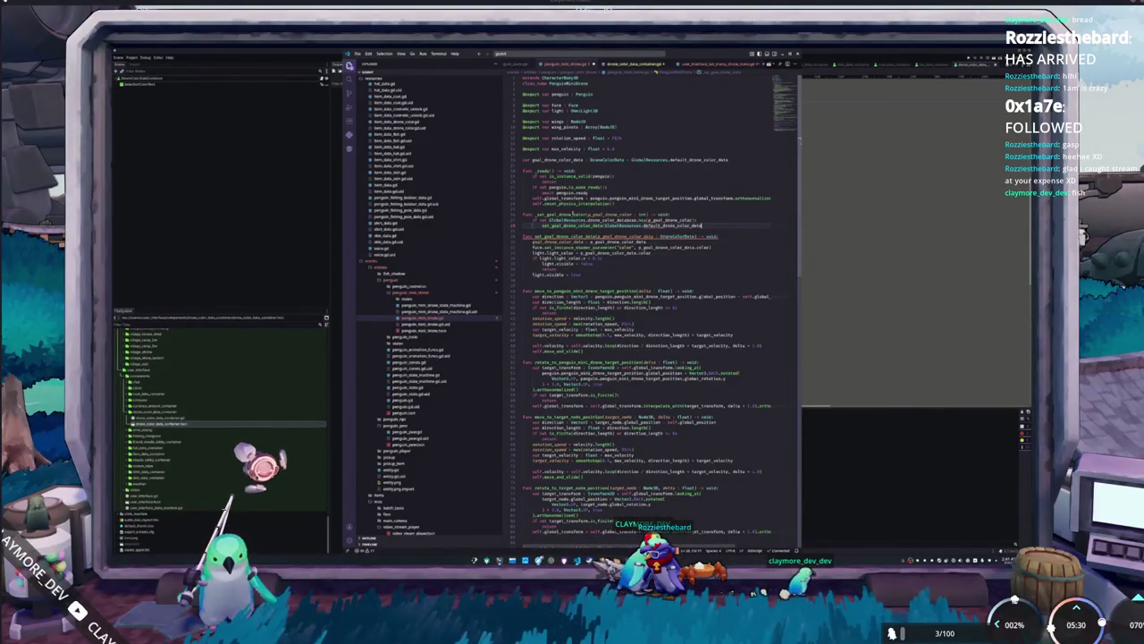
pyautogui.press('Return')
pyautogui.write('return')
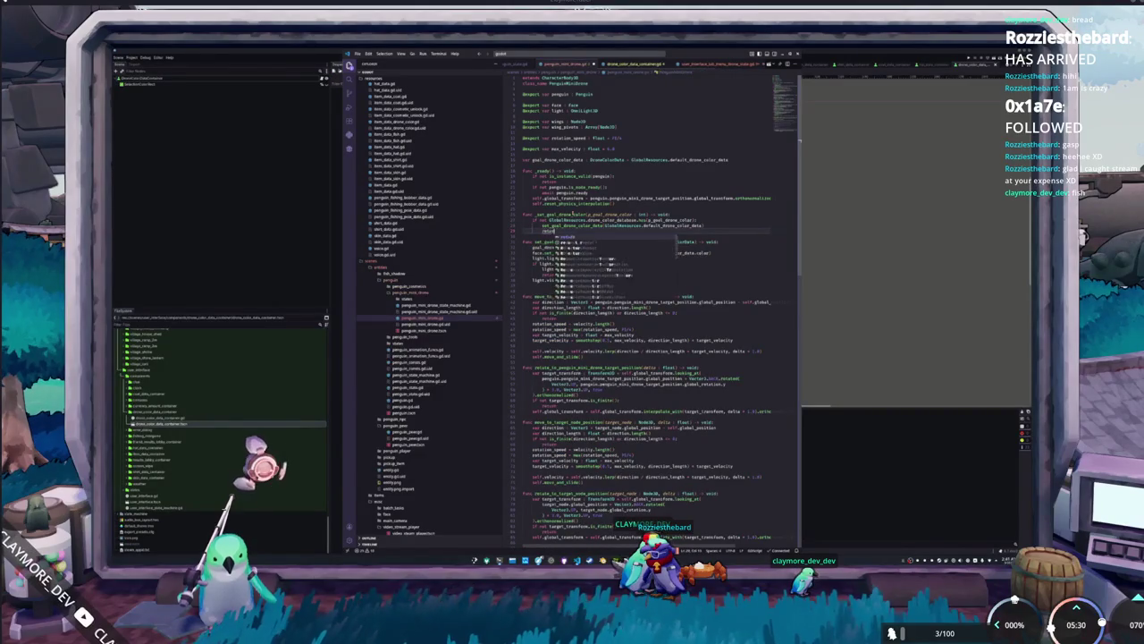
pyautogui.press('Return')
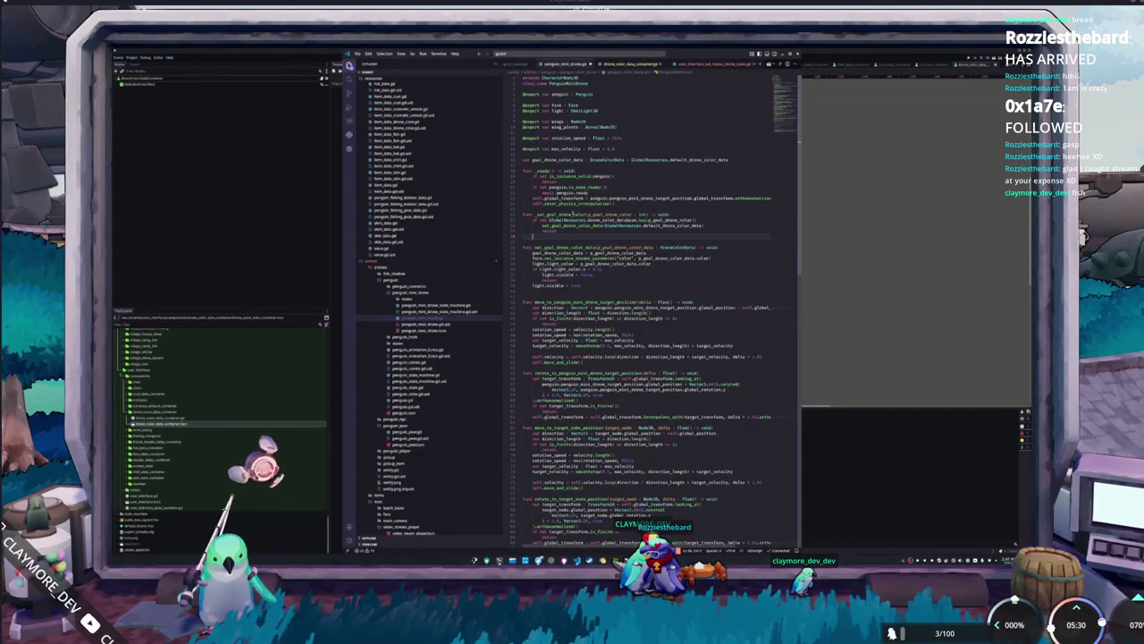
# End the function by calling set_goal_drone_color_data with drone_color_database[p_goal_drone_color].
pyautogui.write('set_goal_drone_color_data(GlobalResources.default_drone')
pyautogui.press('Return')
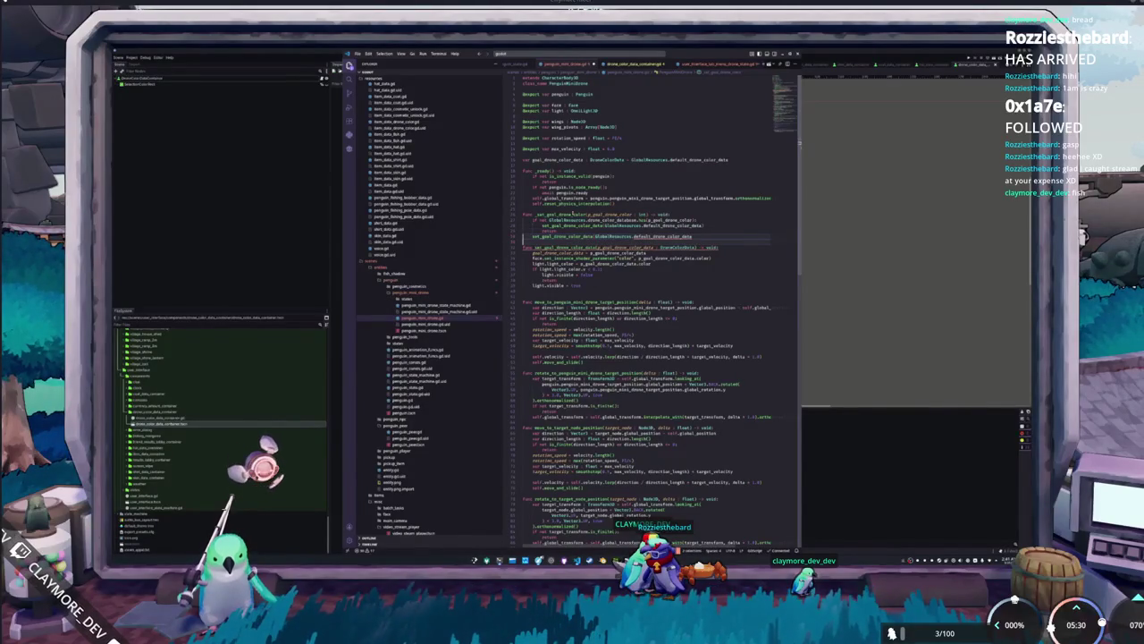
pyautogui.doubleClick(662, 236)
pyautogui.write('drone_color_database')
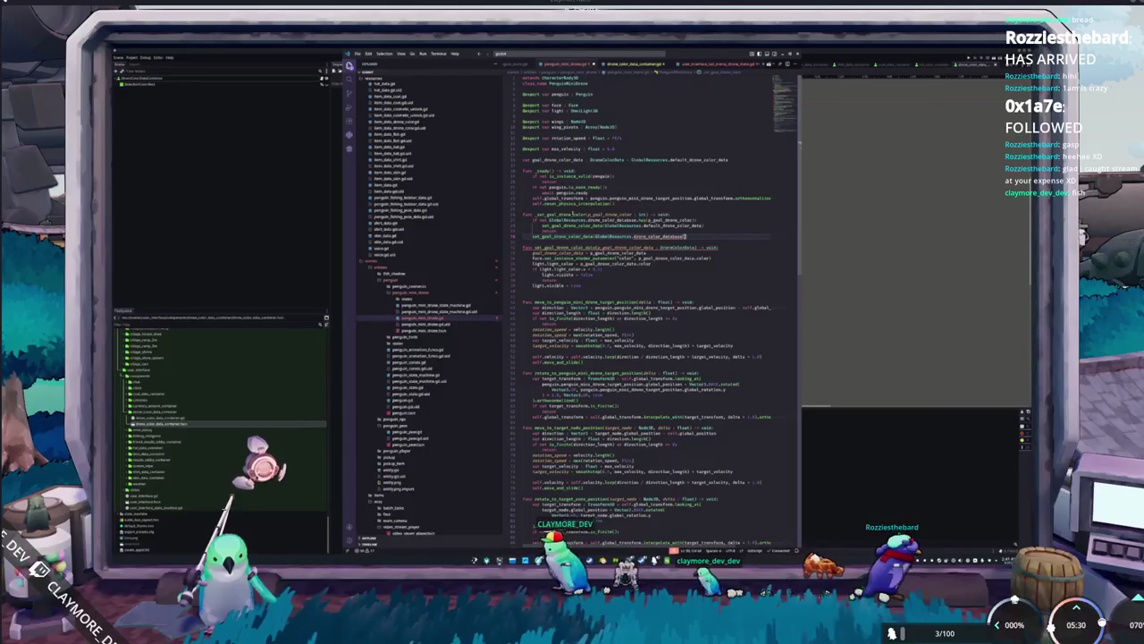
pyautogui.write('[p_goal')
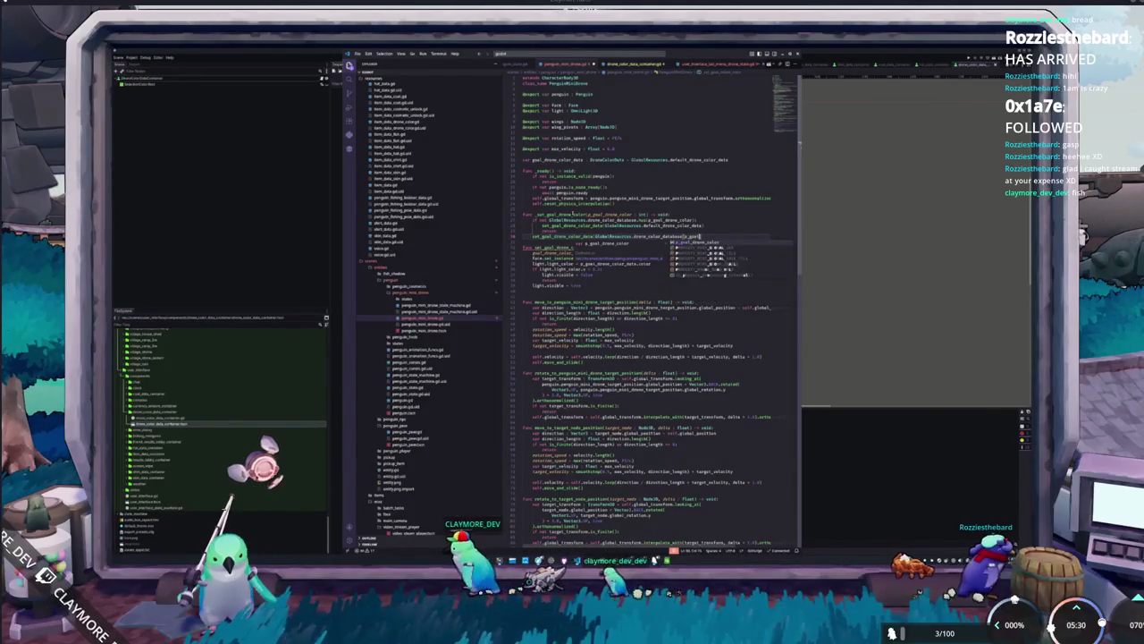
pyautogui.press('Return')
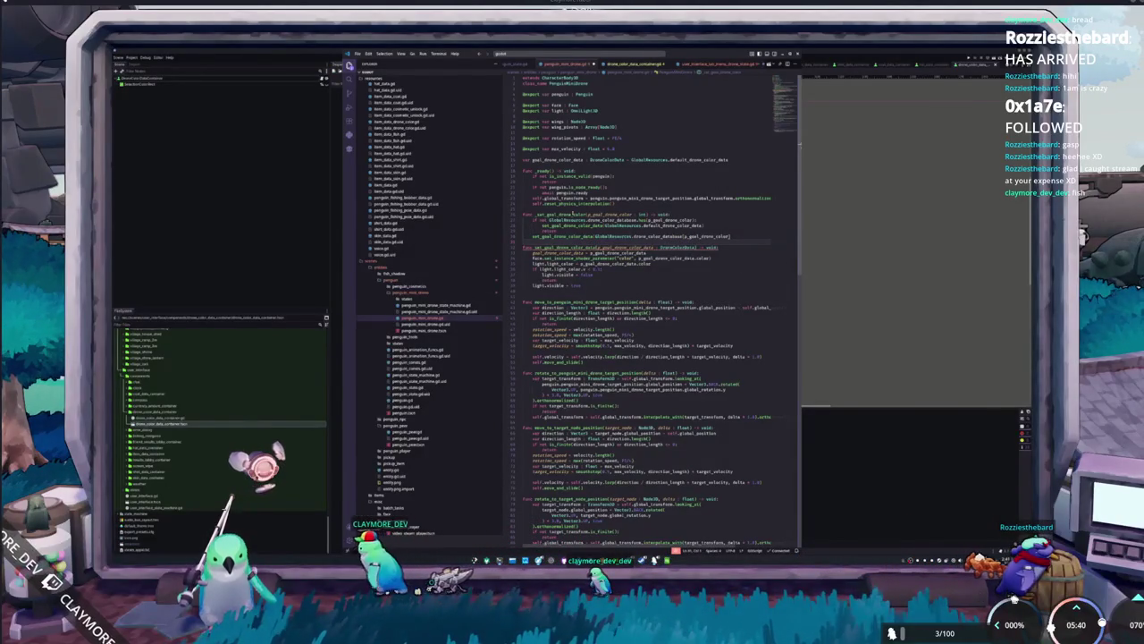
pyautogui.press('Return')
pyautogui.write('return')
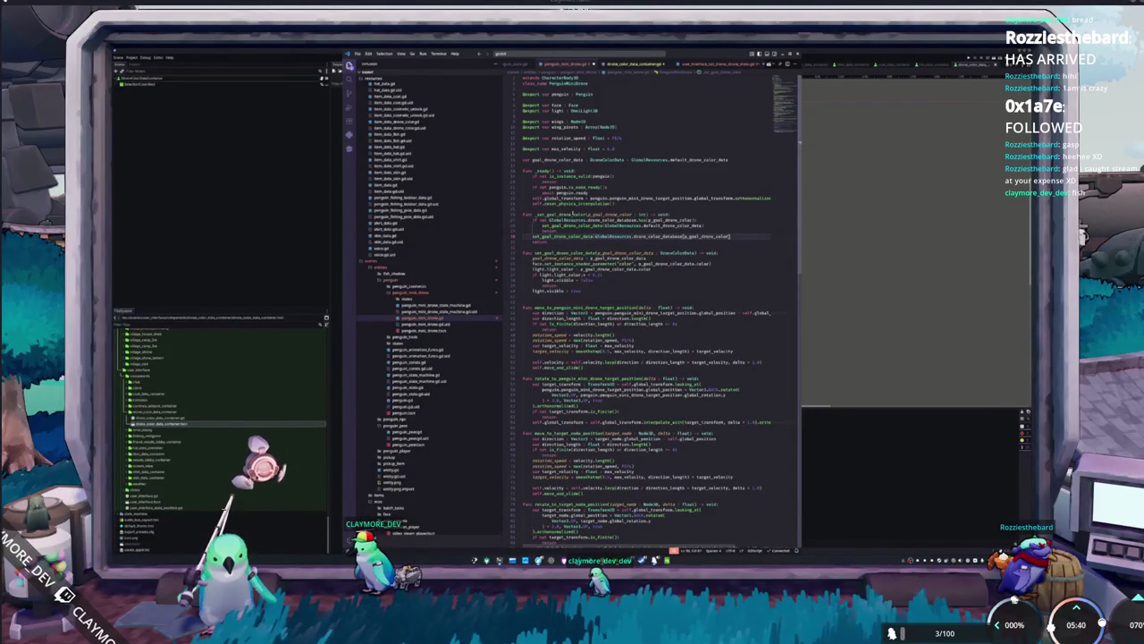
pyautogui.press('Down')
pyautogui.press('BackSpace')
pyautogui.press('BackSpace')
pyautogui.press('BackSpace')
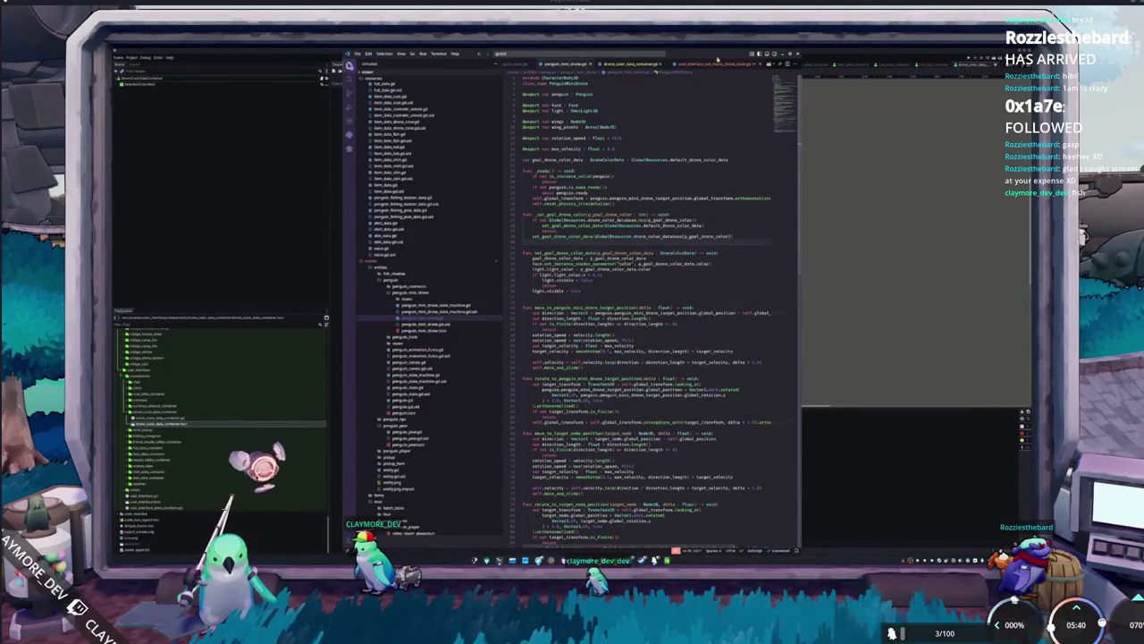
pyautogui.click(711, 63)
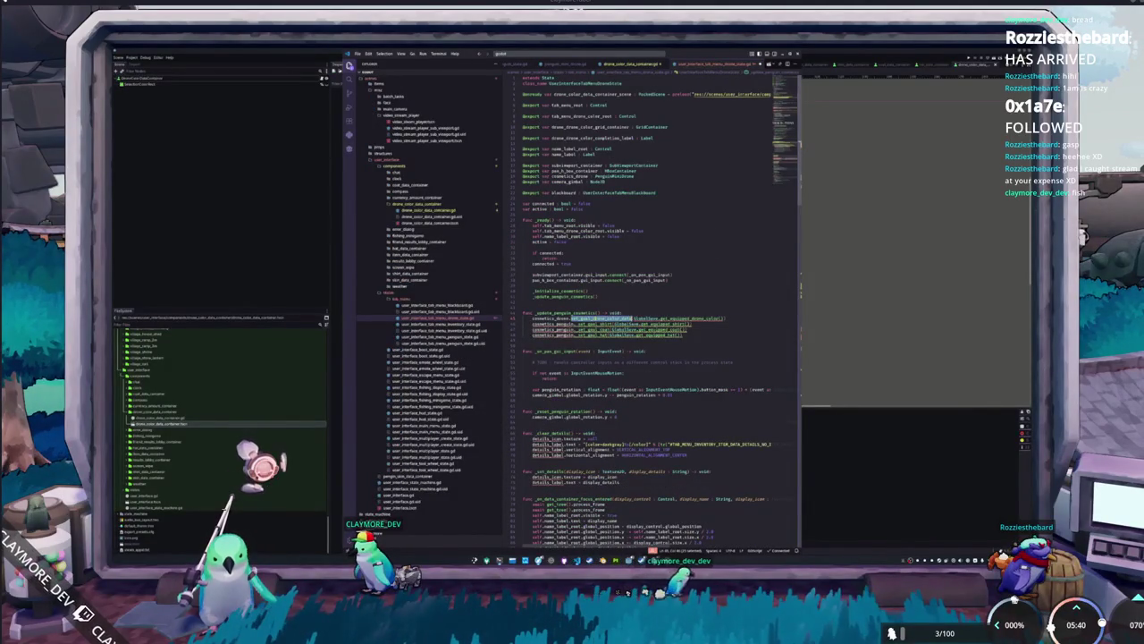
# Complete the _set_goal_drone_color call and delete the three cosmetics_penguin lines.
pyautogui.write('_set')
pyautogui.press('Return')
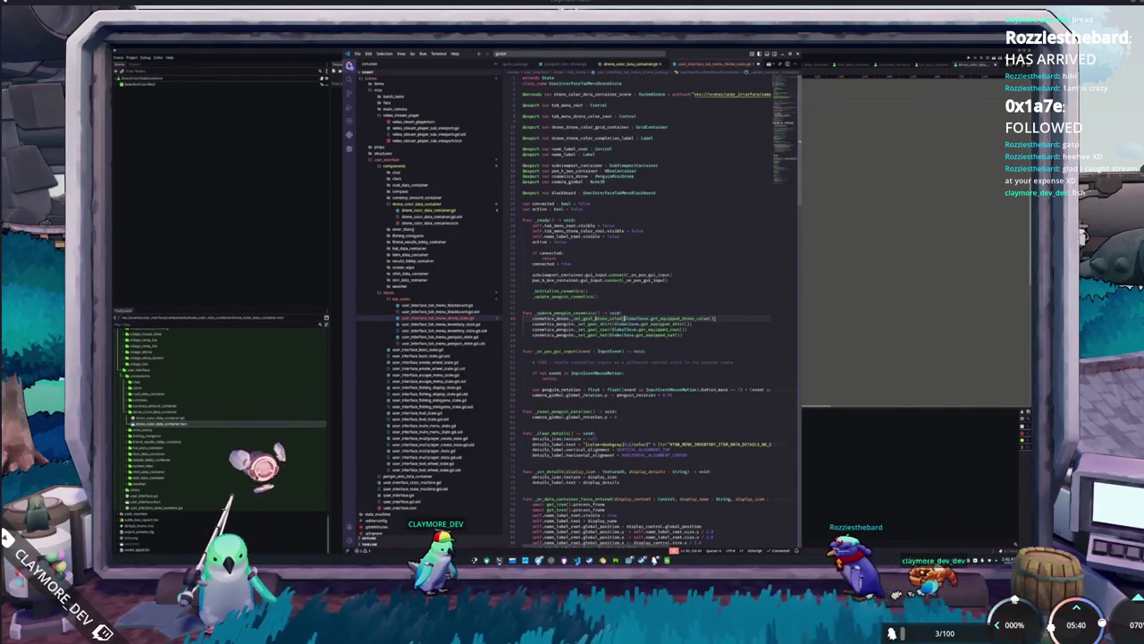
pyautogui.hotkey('shift', 'Down')
pyautogui.hotkey('shift', 'Down')
pyautogui.hotkey('shift', 'Down')
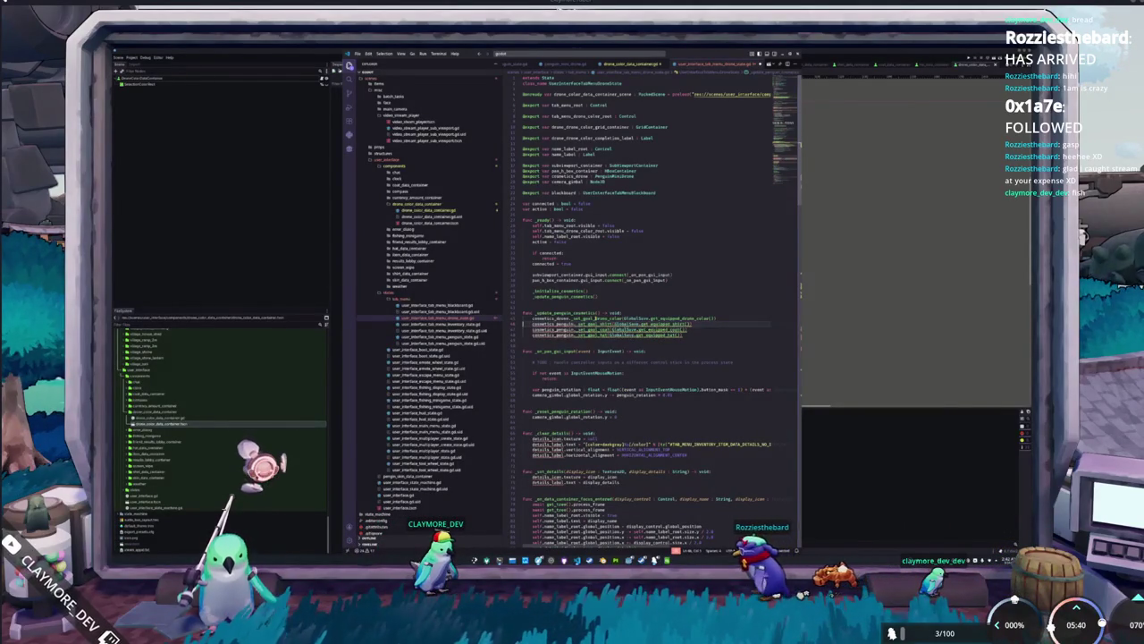
pyautogui.press('Delete')
# Rename every 'penguin' in the script to 'drone' with a multi-cursor selection.
pyautogui.press('Up')
pyautogui.hotkey('ctrl', 'd')
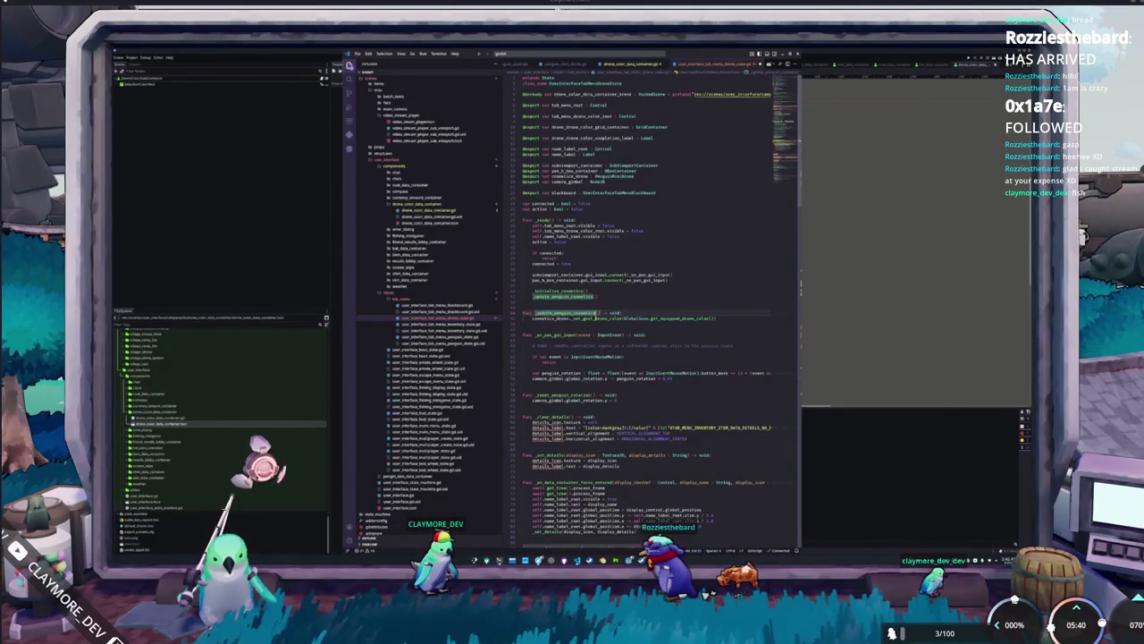
pyautogui.moveTo(559, 313); pyautogui.dragTo(581, 313)
pyautogui.hotkey('ctrl', 'shift', 'l')
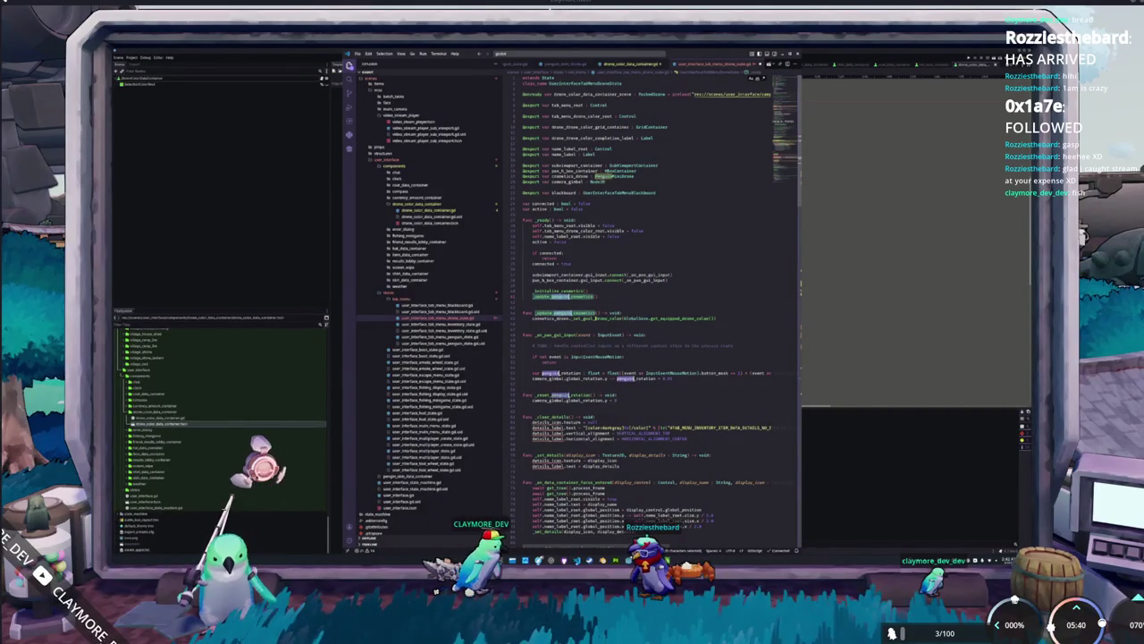
pyautogui.write('drone')
pyautogui.click(522, 339)
# Remove the _clear_details and _set_details functions and their leftover calls, including the one under focus_exited.
pyautogui.doubleClick(550, 417)
pyautogui.hotkey('shift', 'Down')
pyautogui.hotkey('shift', 'Down')
pyautogui.hotkey('shift', 'Down')
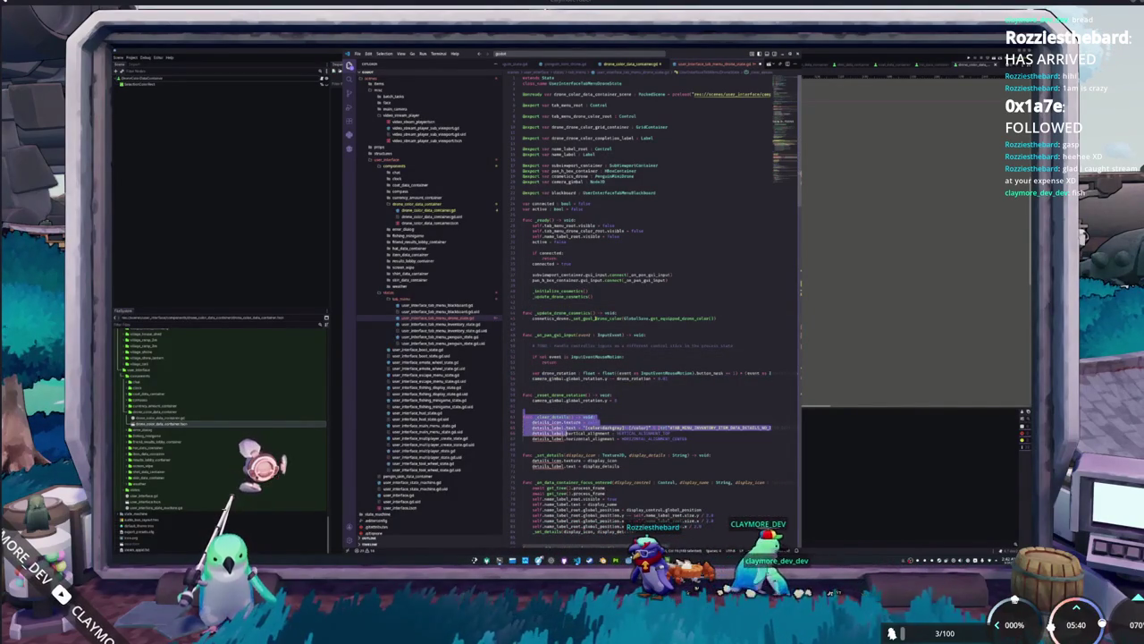
pyautogui.hotkey('ctrl', 'x')
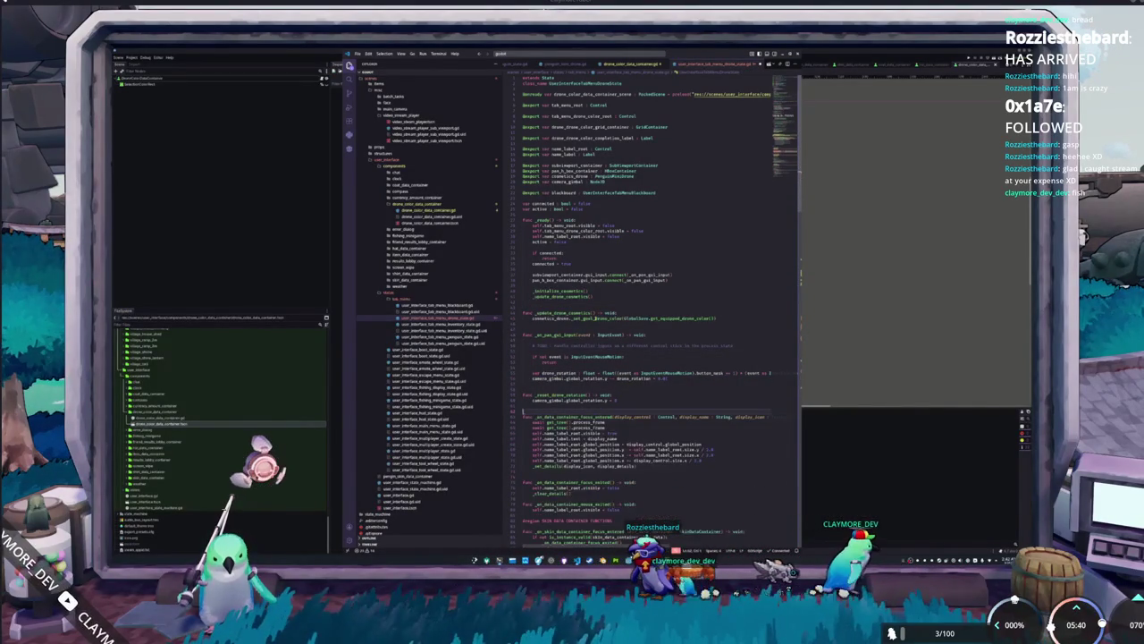
pyautogui.press('Down')
pyautogui.press('Down')
pyautogui.press('Down')
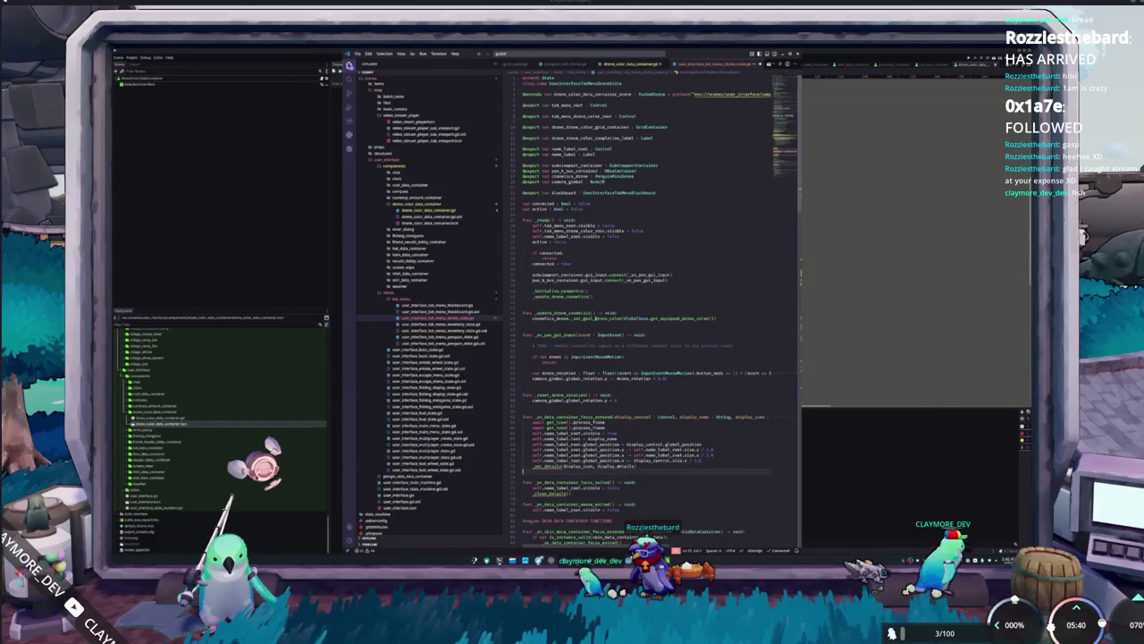
pyautogui.hotkey('shift', 'Down')
pyautogui.press('BackSpace')
pyautogui.press('Down')
pyautogui.press('Down')
pyautogui.press('Down')
pyautogui.hotkey('shift', 'End')
pyautogui.press('BackSpace')
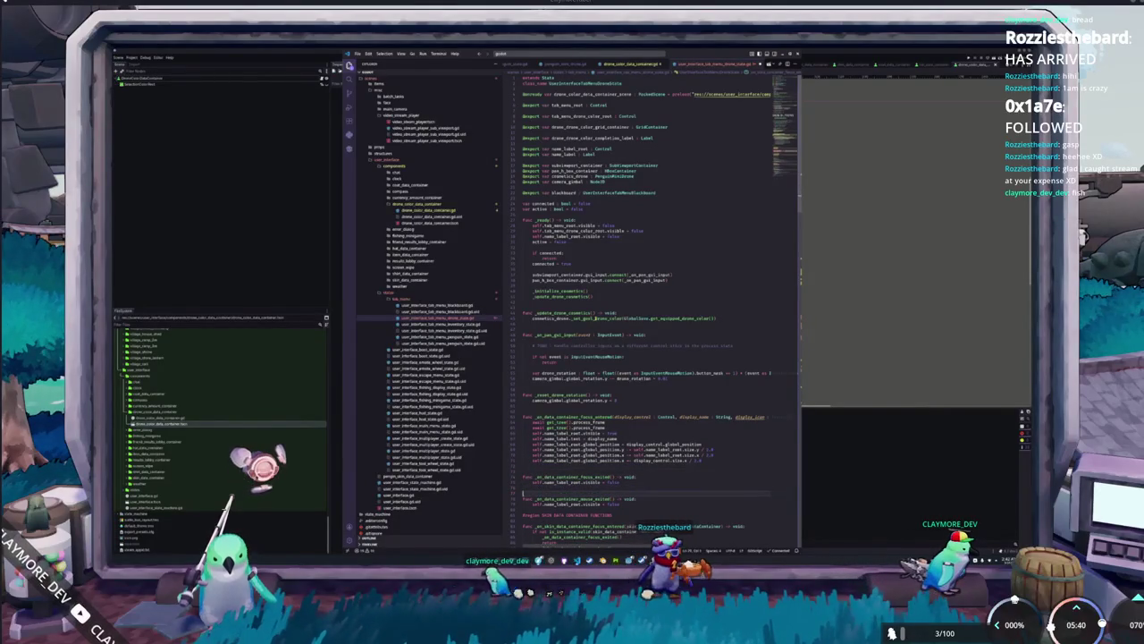
# Change the #region comment to read DRONE COLOR.
pyautogui.press('Down')
pyautogui.press('Down')
pyautogui.press('Down')
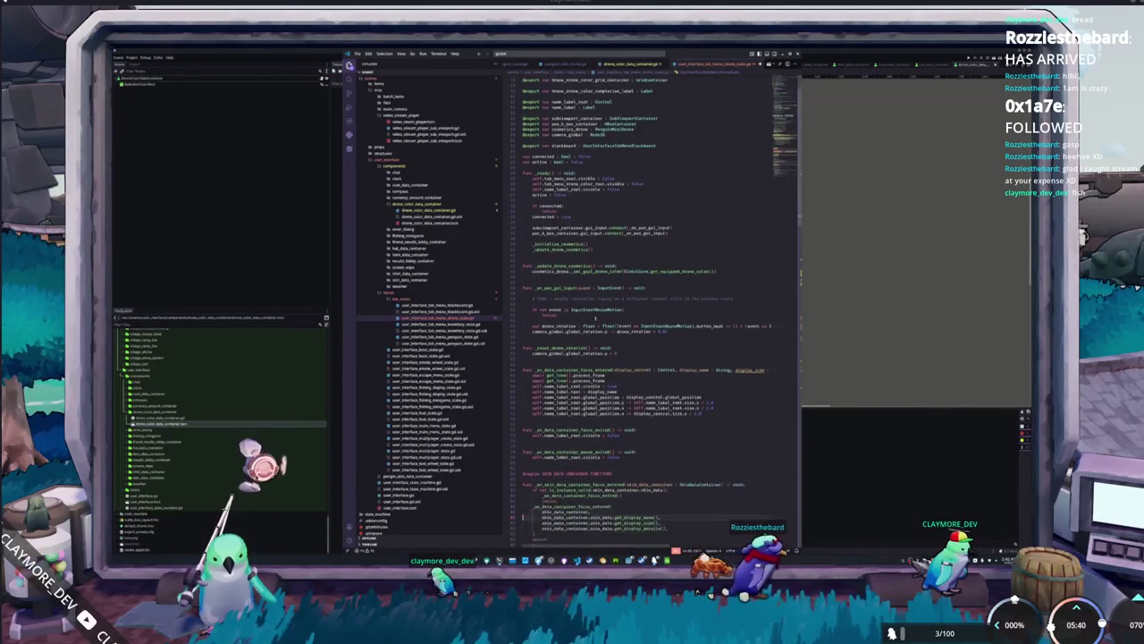
pyautogui.press('Up')
pyautogui.press('Up')
pyautogui.press('Up')
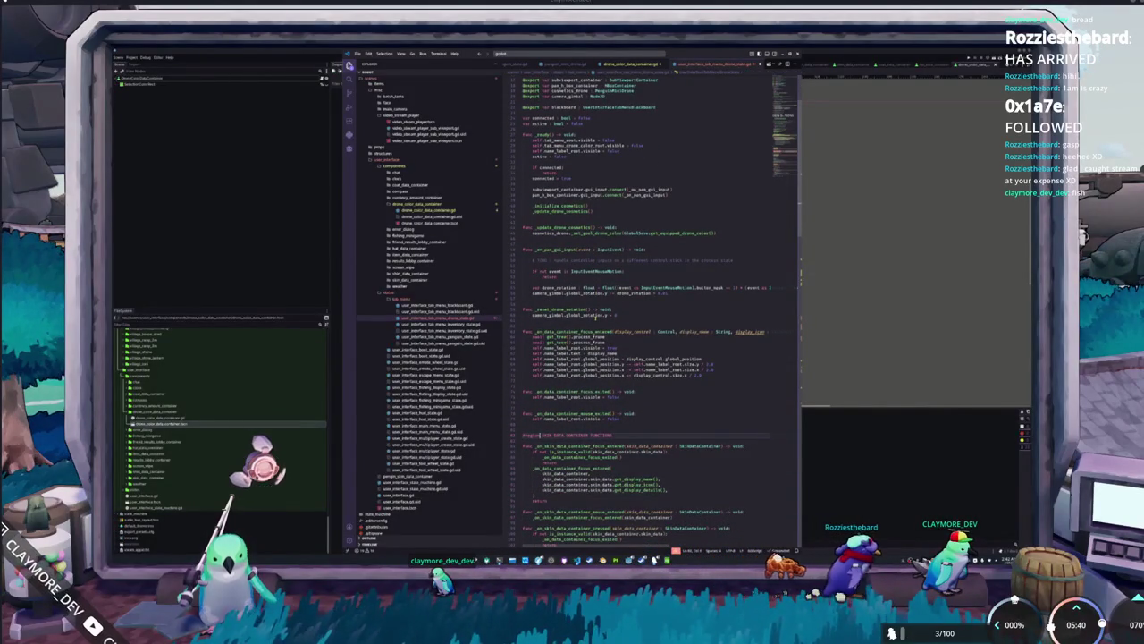
pyautogui.write('COLOR')
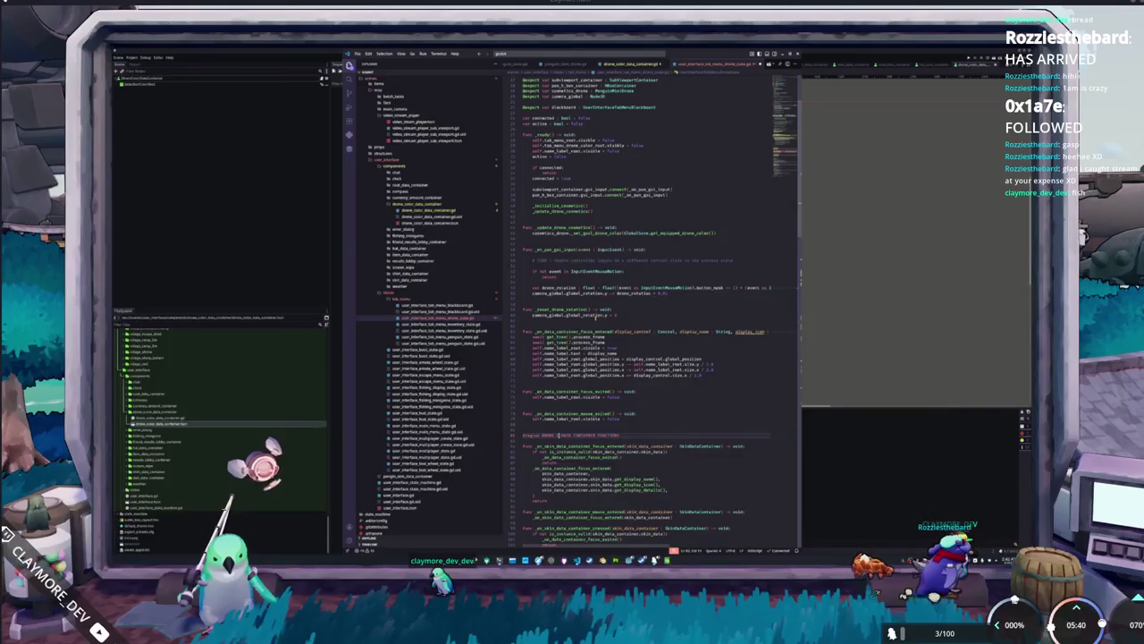
# Select every 'skin' occurrence in the data container handlers and retype it as a drone_color name.
pyautogui.click(568, 446)
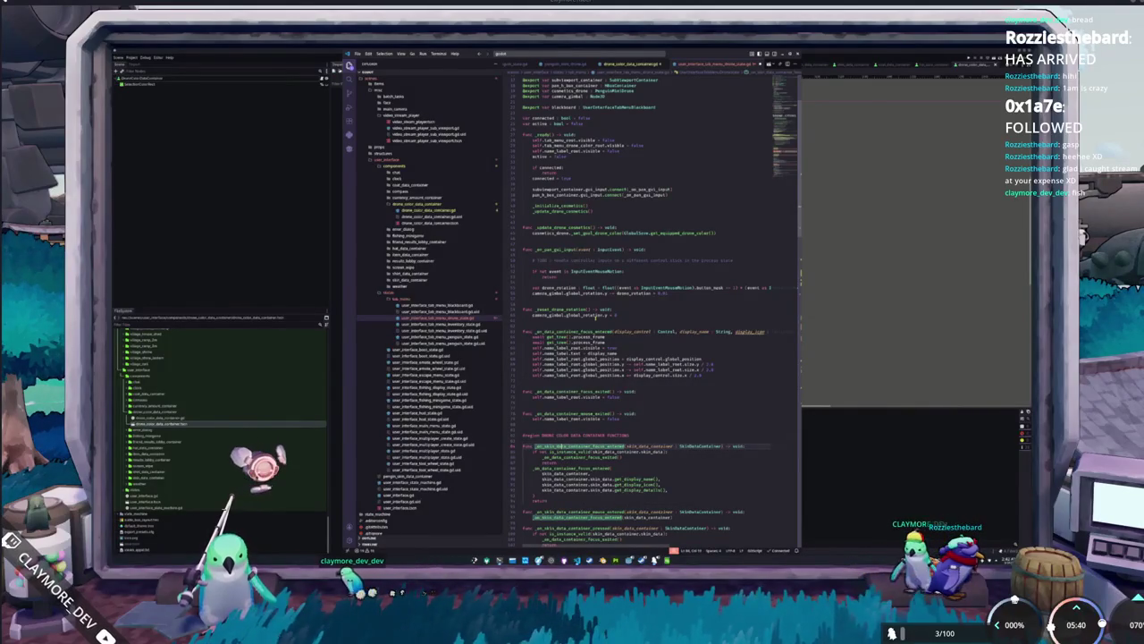
pyautogui.moveTo(539, 446); pyautogui.dragTo(553, 446)
pyautogui.hotkey('ctrl', 'shift', 'l')
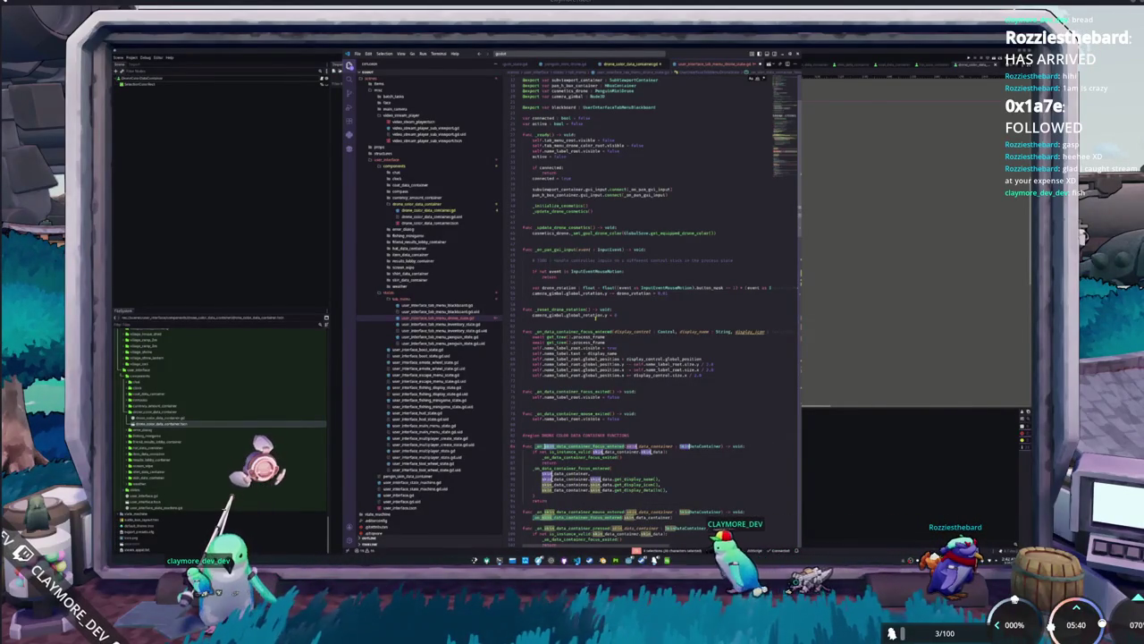
pyautogui.scroll(-5, 653, 304)
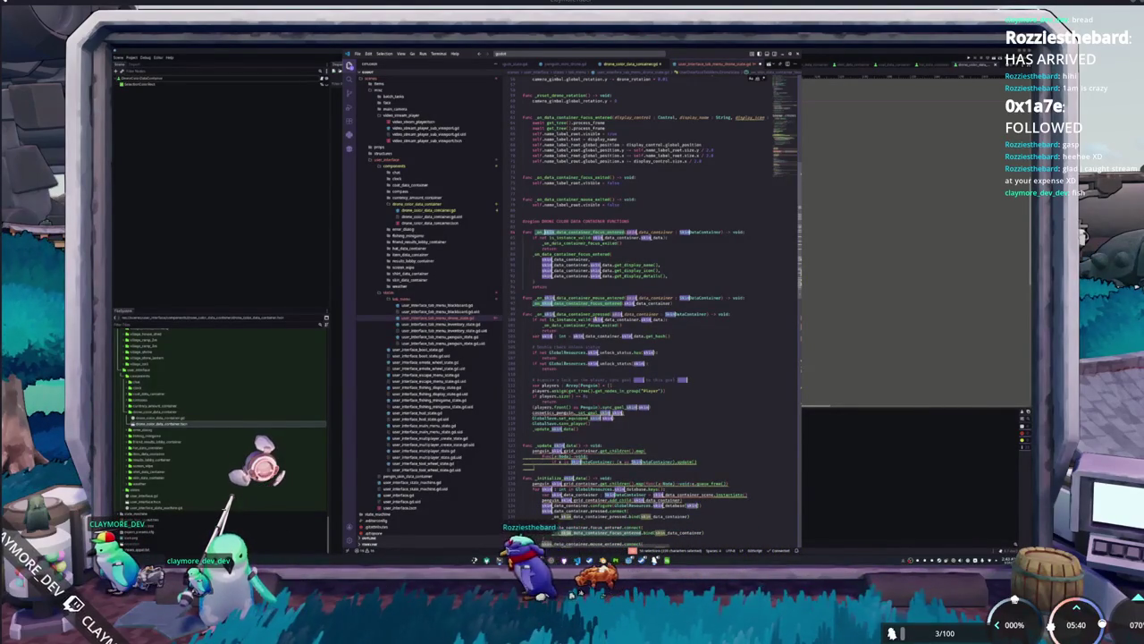
pyautogui.scroll(-10, 644, 304)
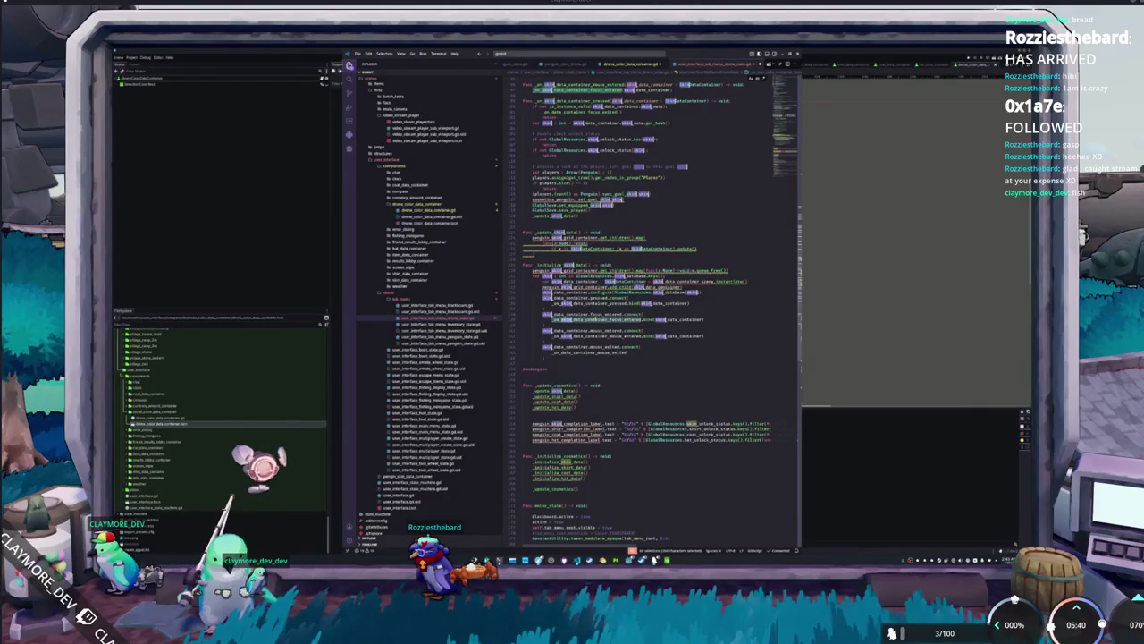
pyautogui.hscroll(5, 644, 304)
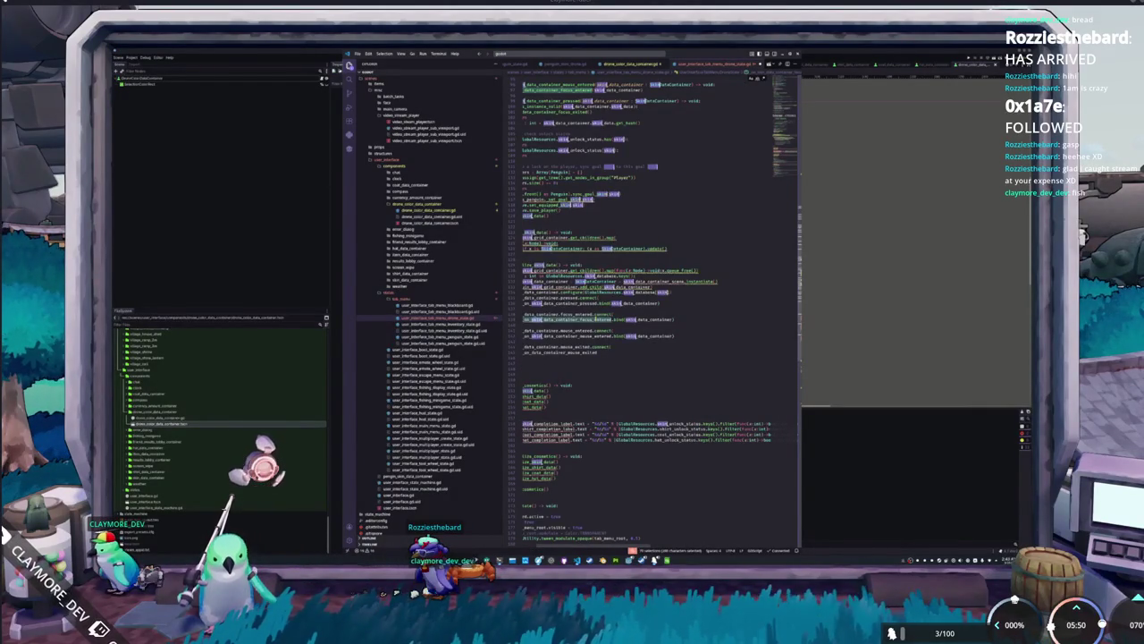
pyautogui.scroll(15, 643, 304)
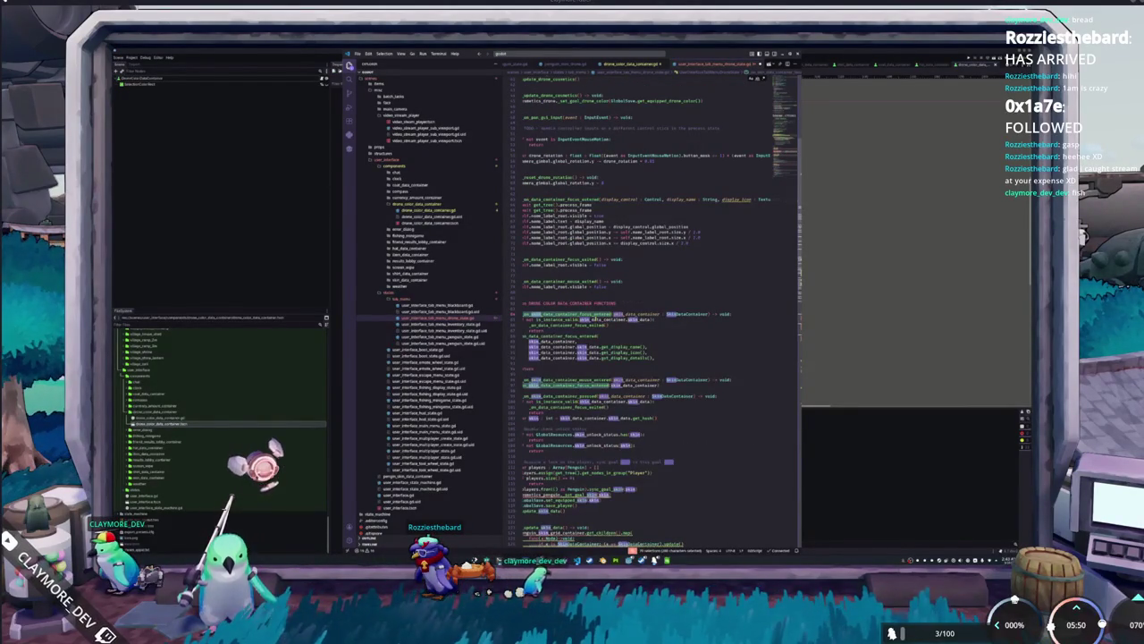
pyautogui.write('drone_color')
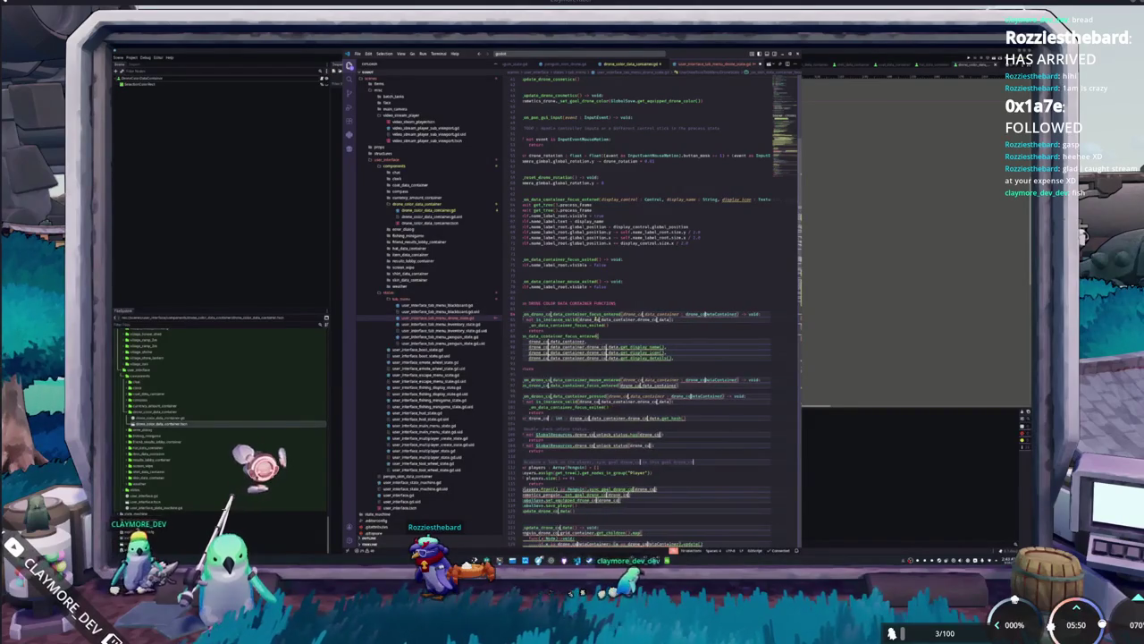
pyautogui.write('or')
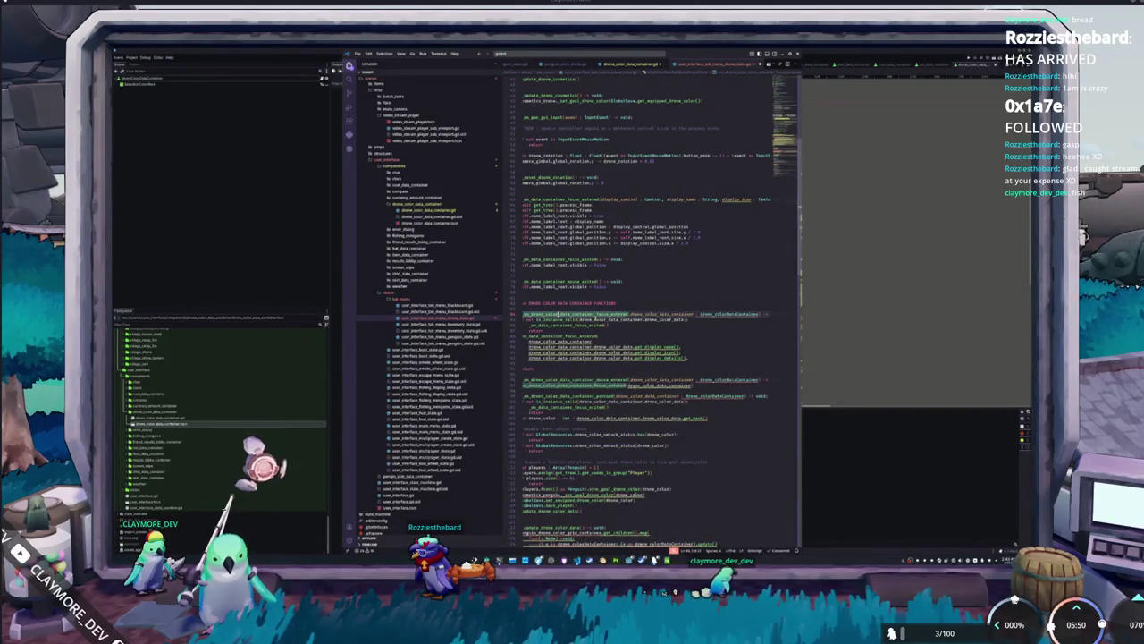
# Rename all drone_colorDataContainer occurrences to DroneColorDataContainer.
pyautogui.click(697, 314)
pyautogui.hotkey('ctrl', 'd')
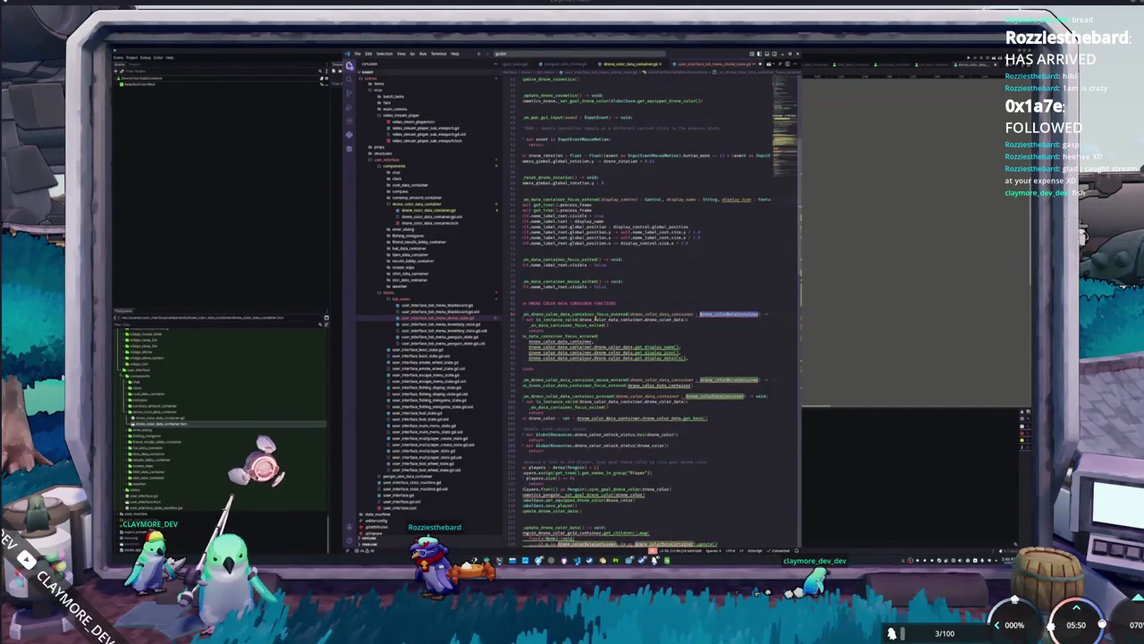
pyautogui.hotkey('ctrl', 'd')
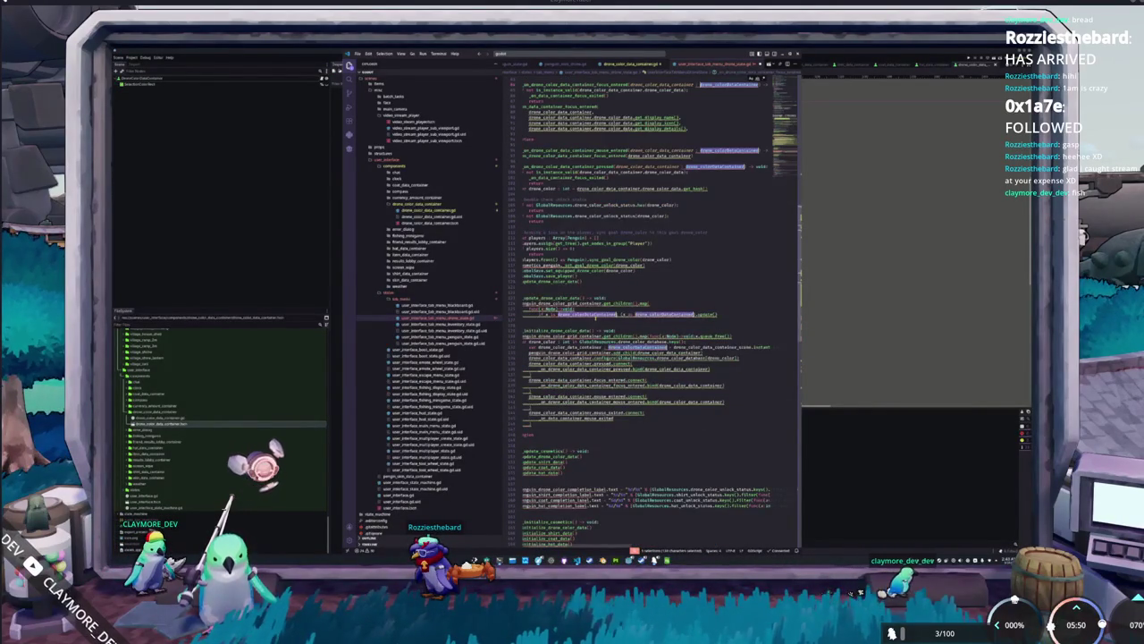
pyautogui.hotkey('ctrl', 'd')
pyautogui.write('DroneColorD')
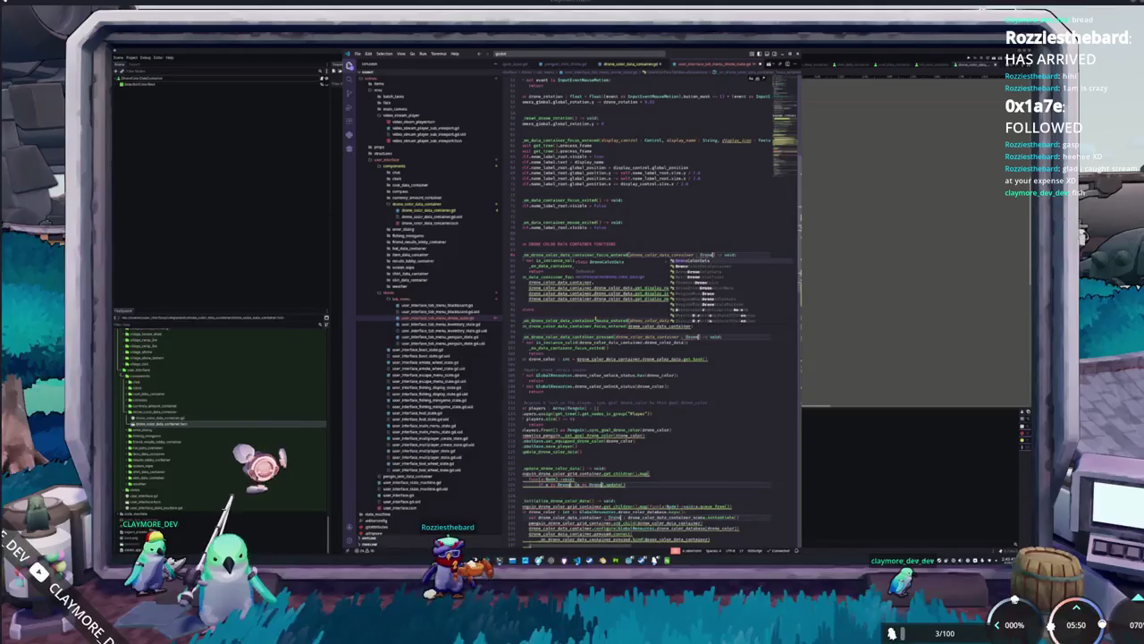
pyautogui.press('Return')
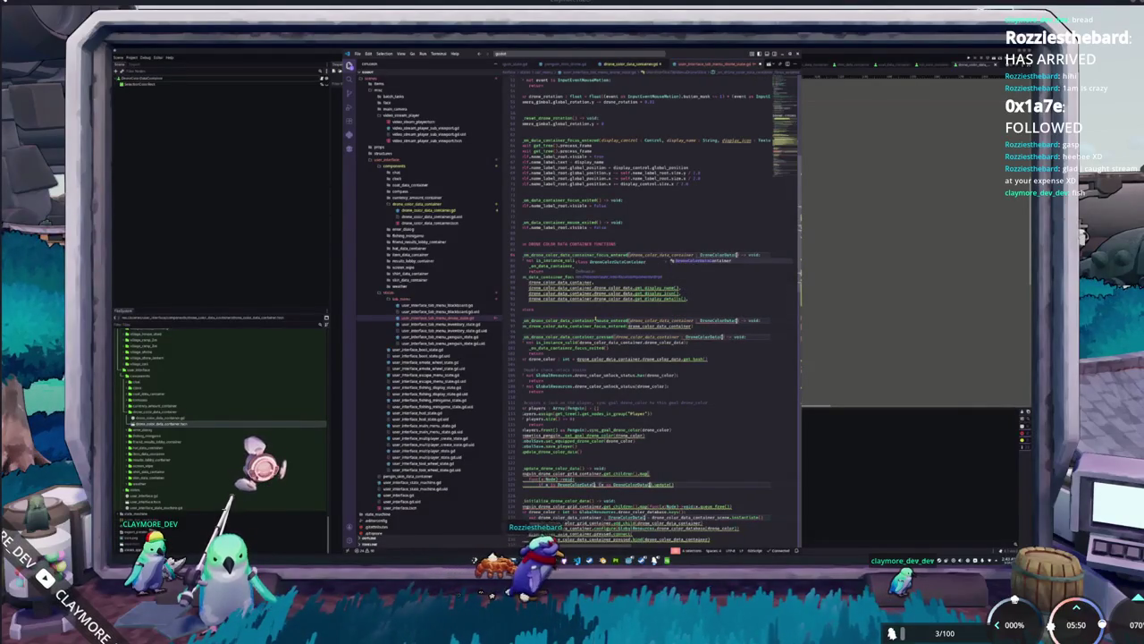
# Change the cosmetics_penguin reference in _on_drone_color_data_container_pressed to use drone.
pyautogui.press('Home')
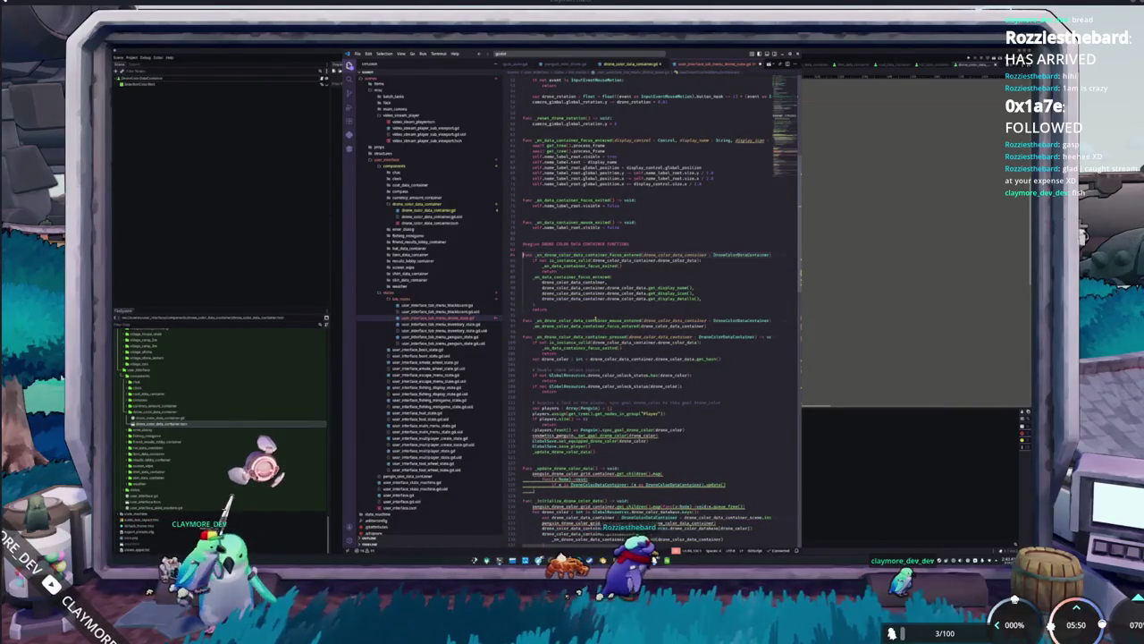
pyautogui.press('Down')
pyautogui.press('Down')
pyautogui.press('Down')
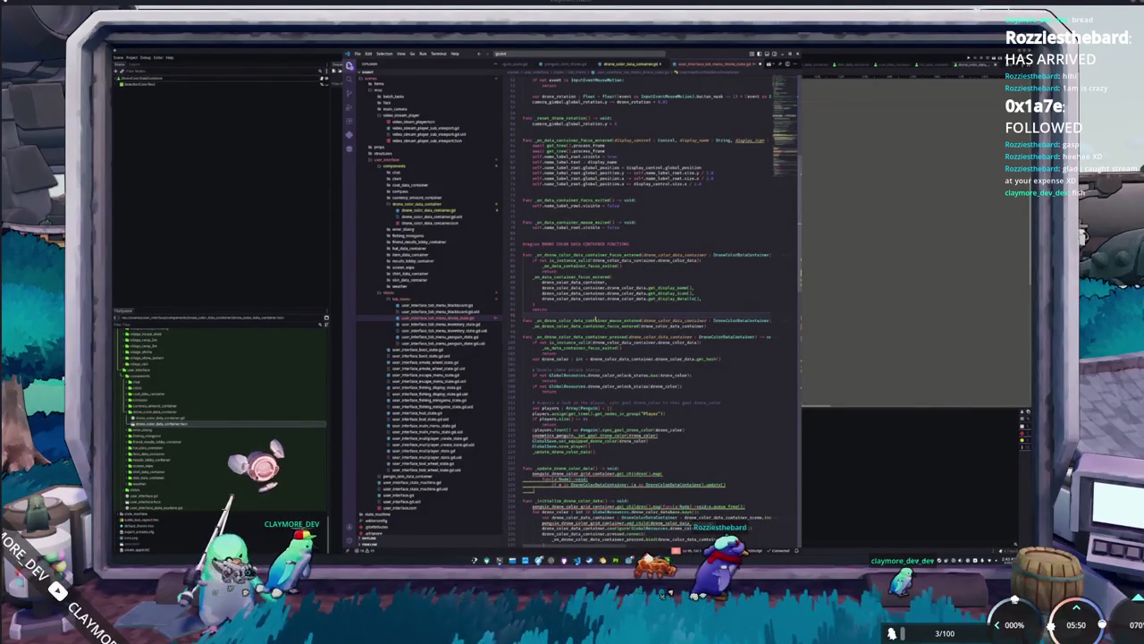
pyautogui.press('Down')
pyautogui.press('Down')
pyautogui.press('Down')
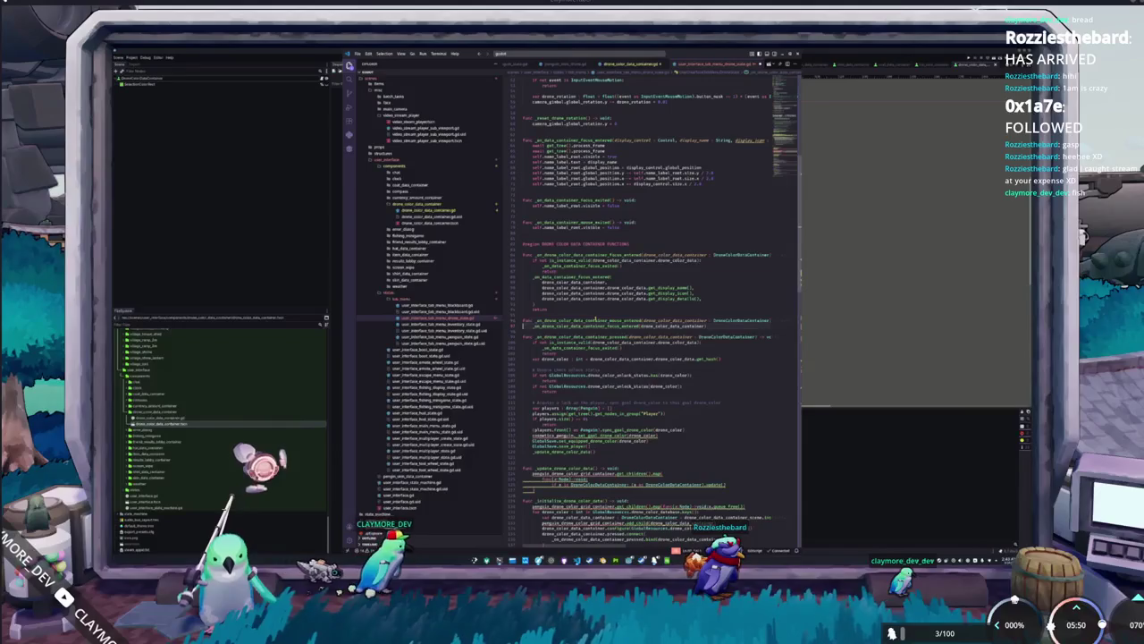
pyautogui.press('Down')
pyautogui.press('Down')
pyautogui.press('Down')
pyautogui.press('Down')
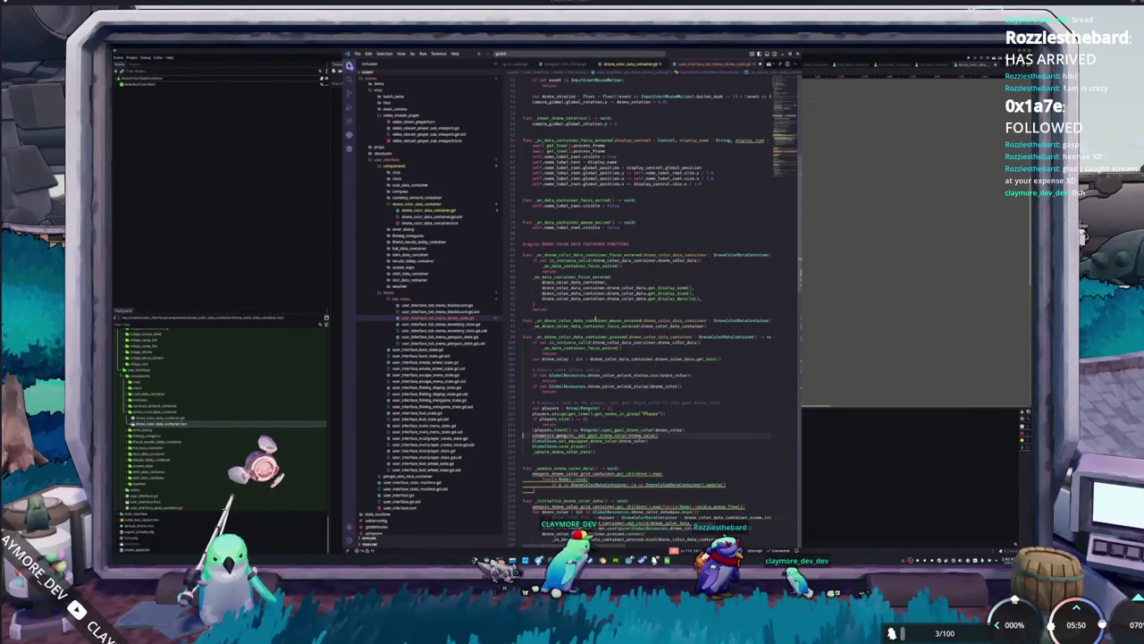
pyautogui.press('BackSpace')
pyautogui.press('BackSpace')
pyautogui.press('BackSpace')
pyautogui.write('drone')
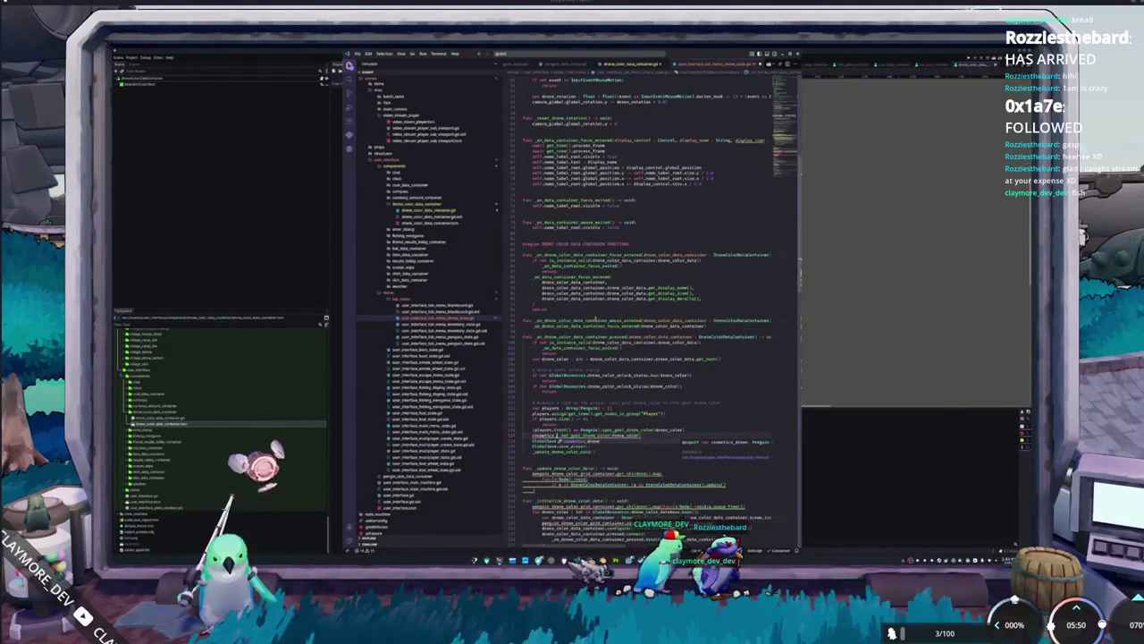
pyautogui.press('Escape')
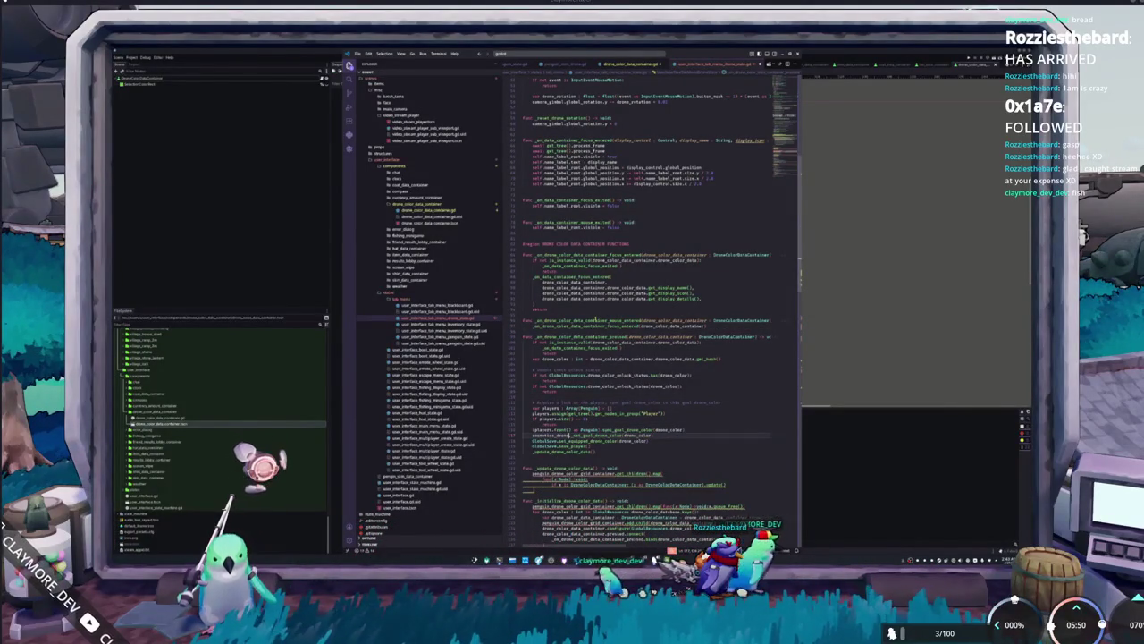
# Replace the old grid container name with drone_drone_color_grid_container in _initialize_drone_color_data.
pyautogui.press('Down')
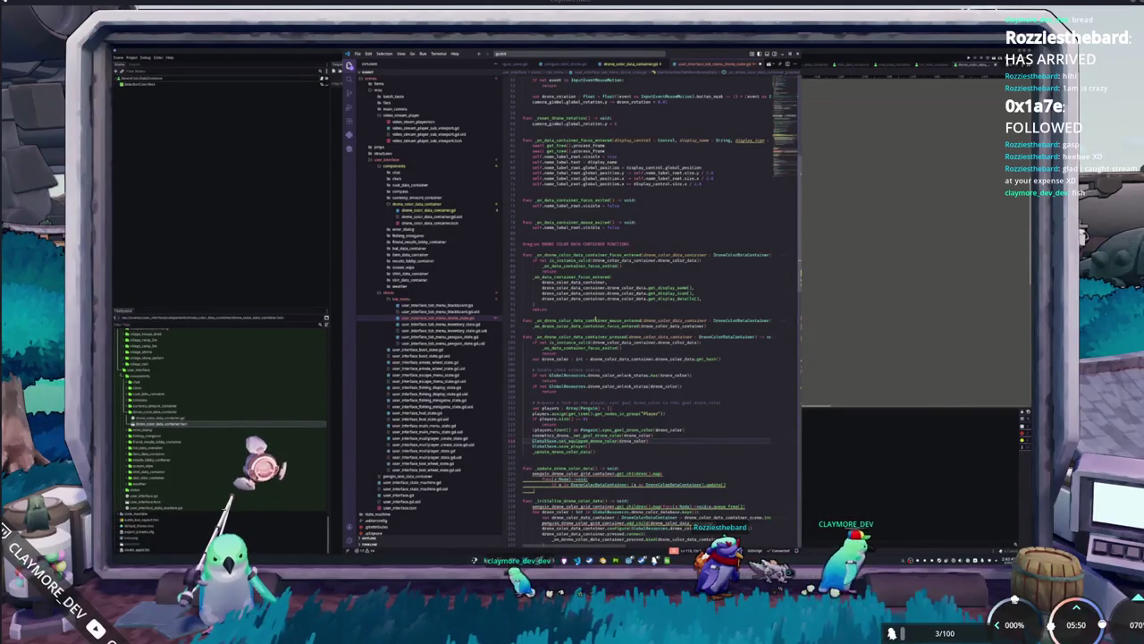
pyautogui.press('Down')
pyautogui.press('Down')
pyautogui.press('Down')
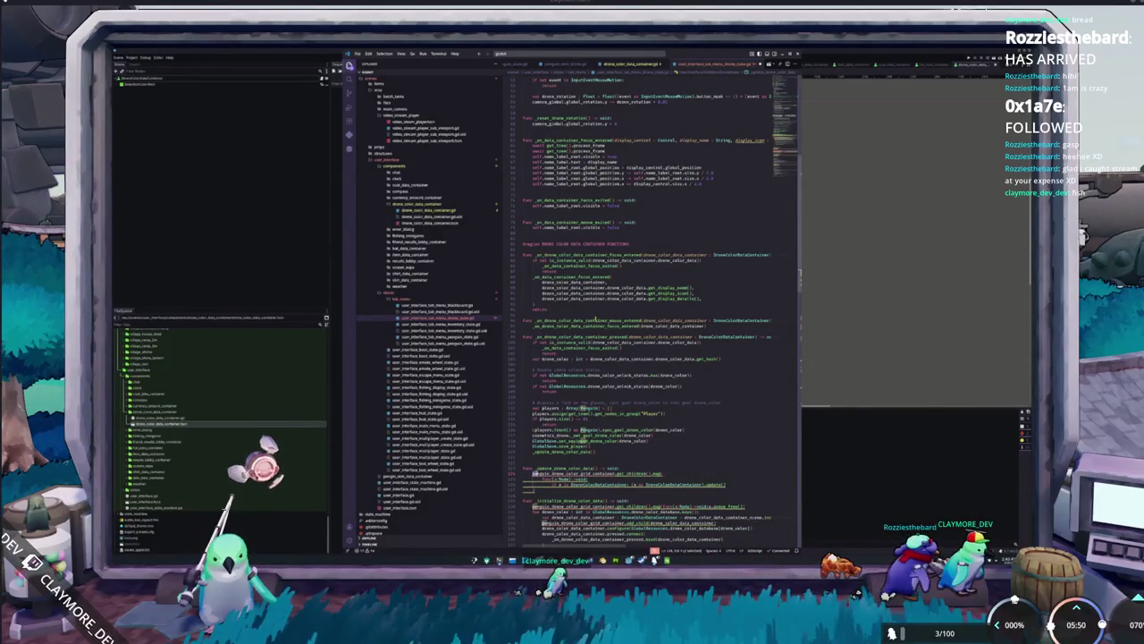
pyautogui.write('node:')
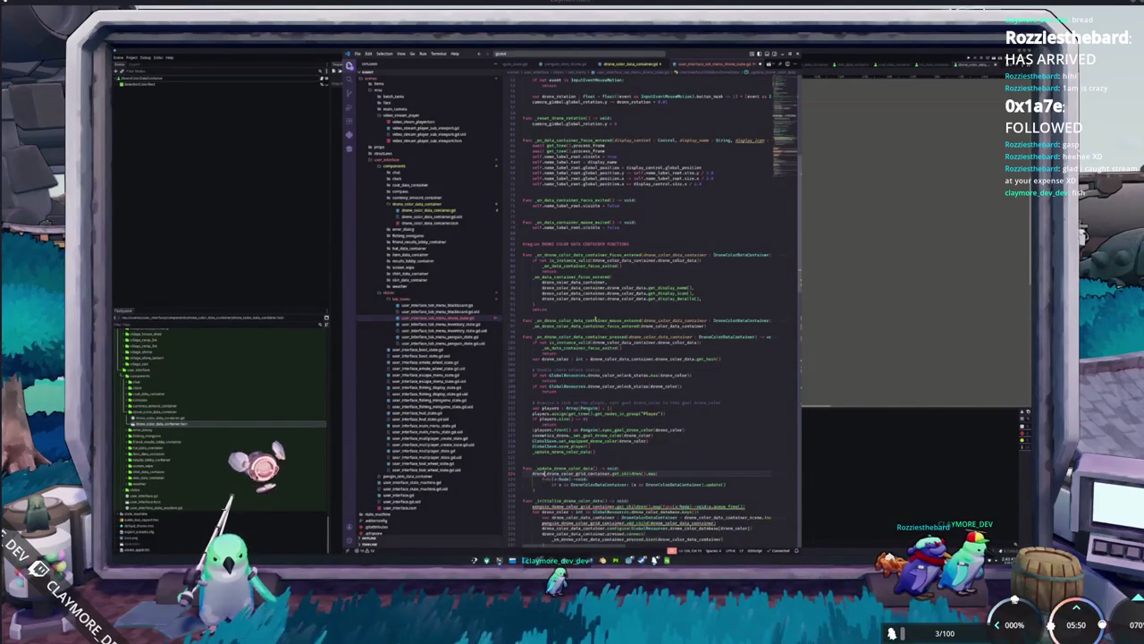
pyautogui.click(540, 506)
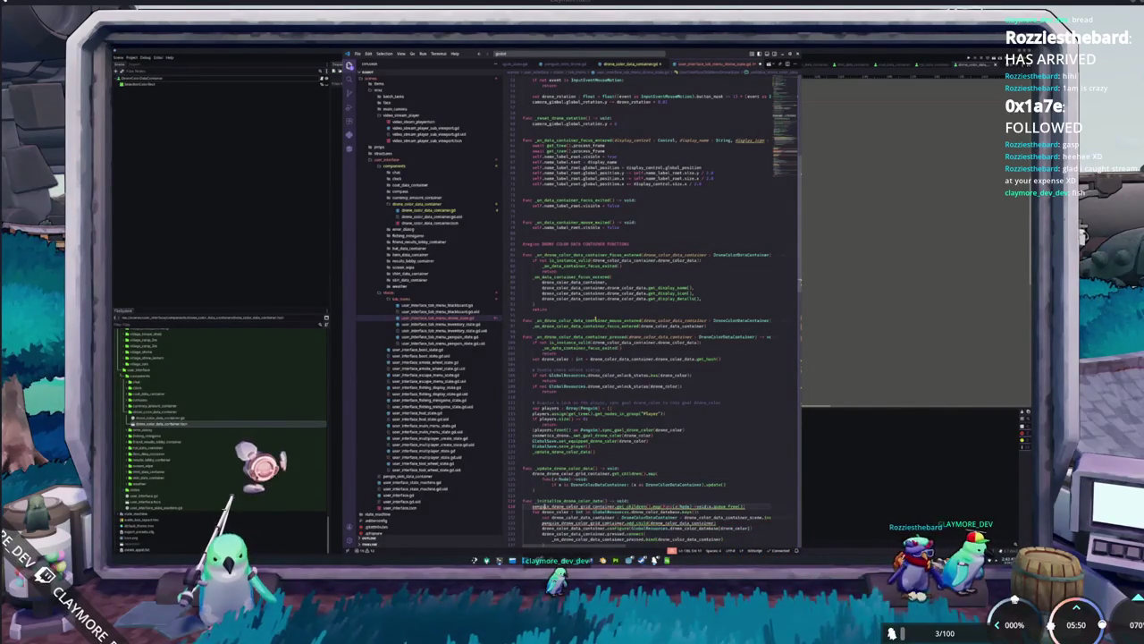
pyautogui.hotkey('ctrl', 'shift', 'Right')
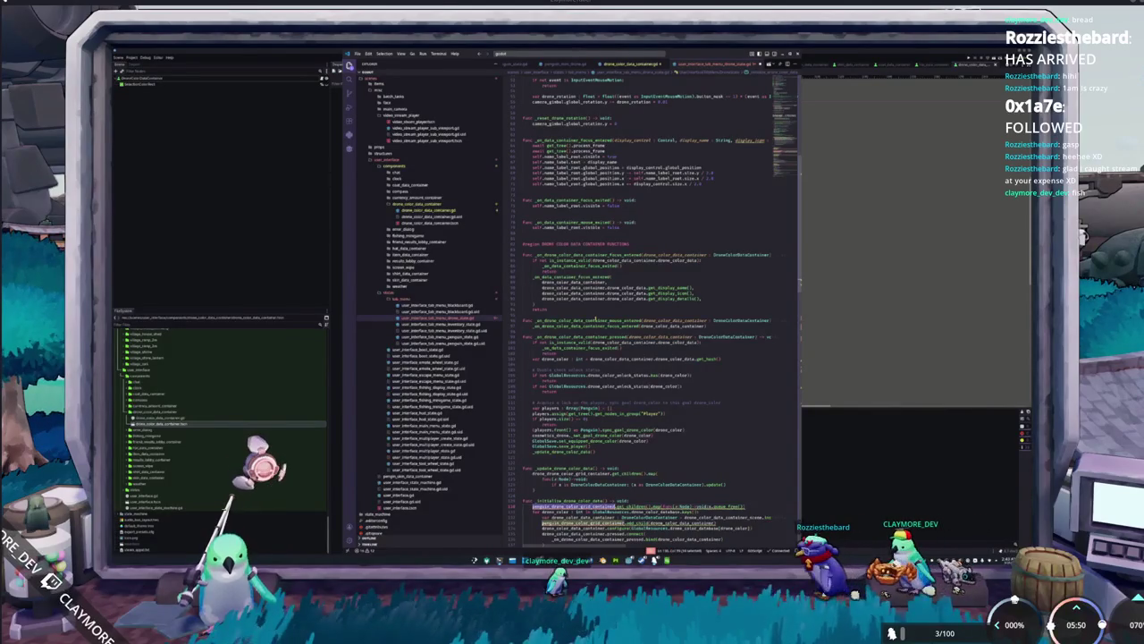
pyautogui.write('drone_dro')
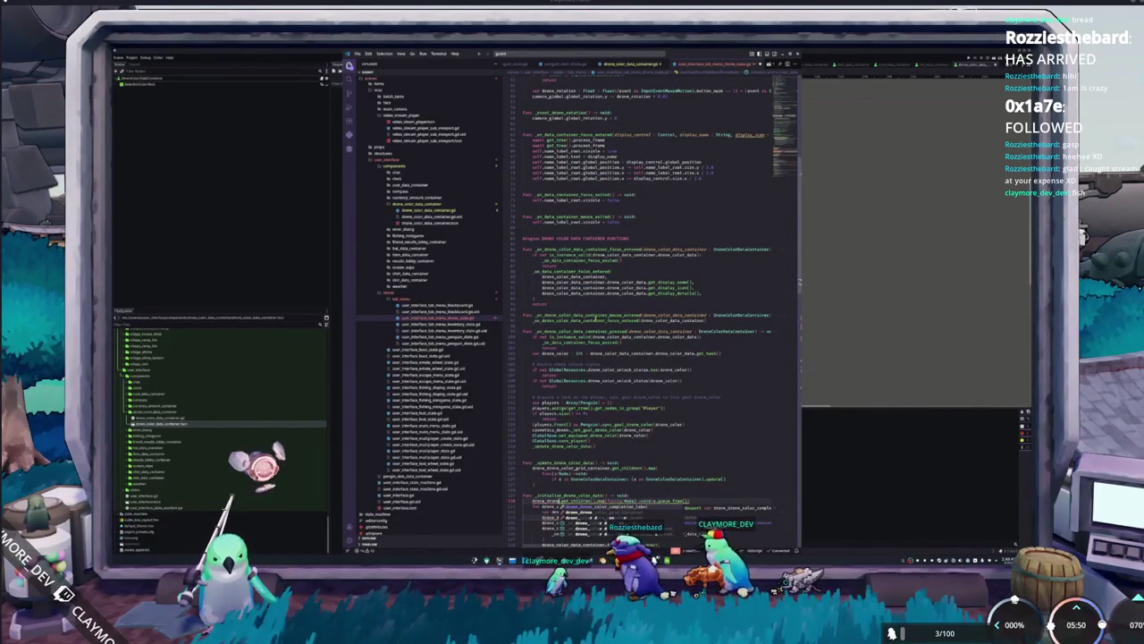
pyautogui.press('Return')
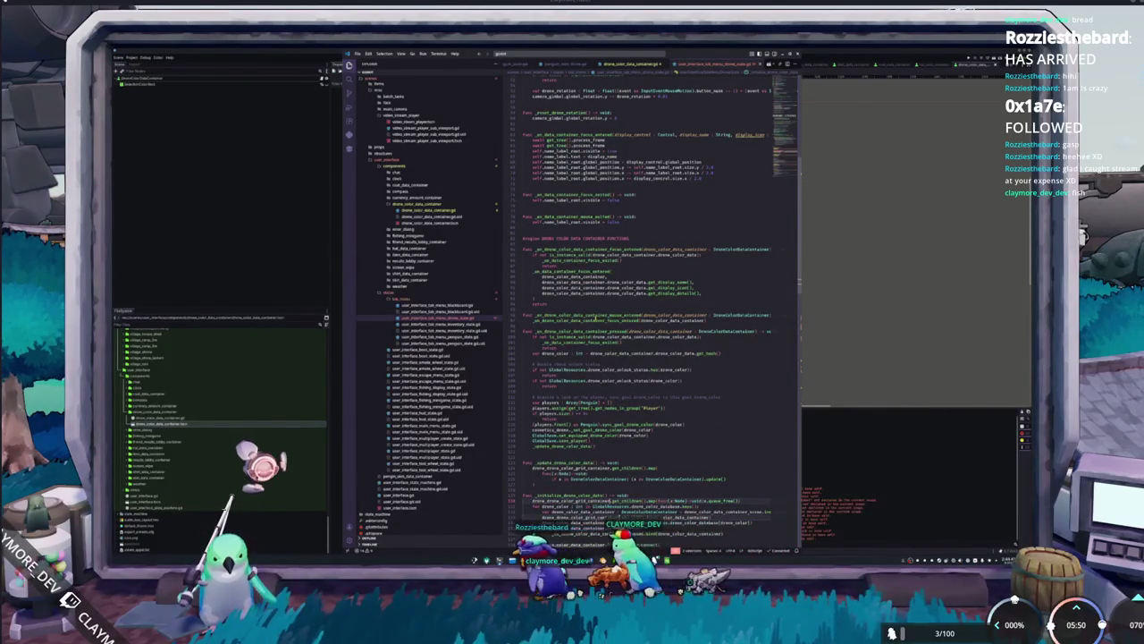
# Delete the leftover lines in _update_cosmetics.
pyautogui.scroll(-2, 597, 316)
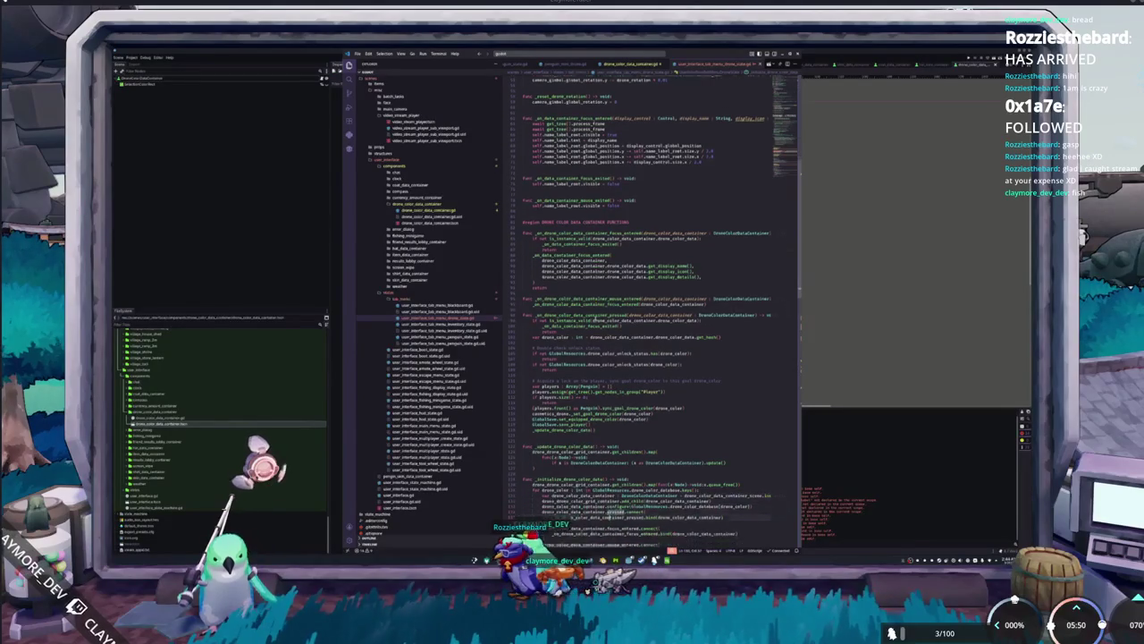
pyautogui.scroll(-2, 595, 316)
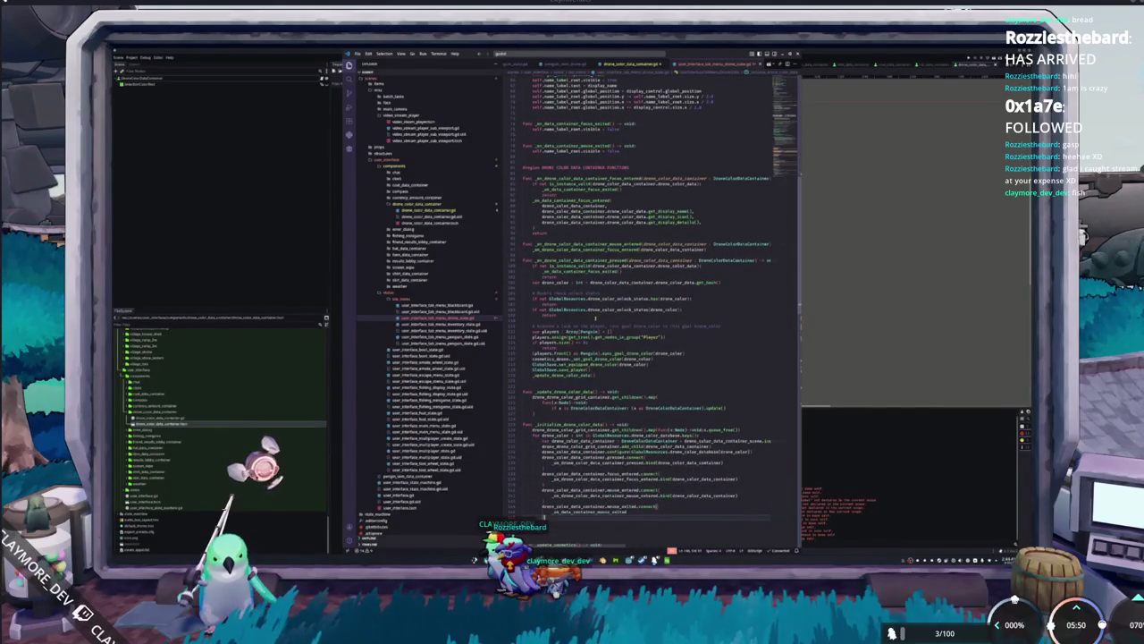
pyautogui.scroll(-2, 595, 315)
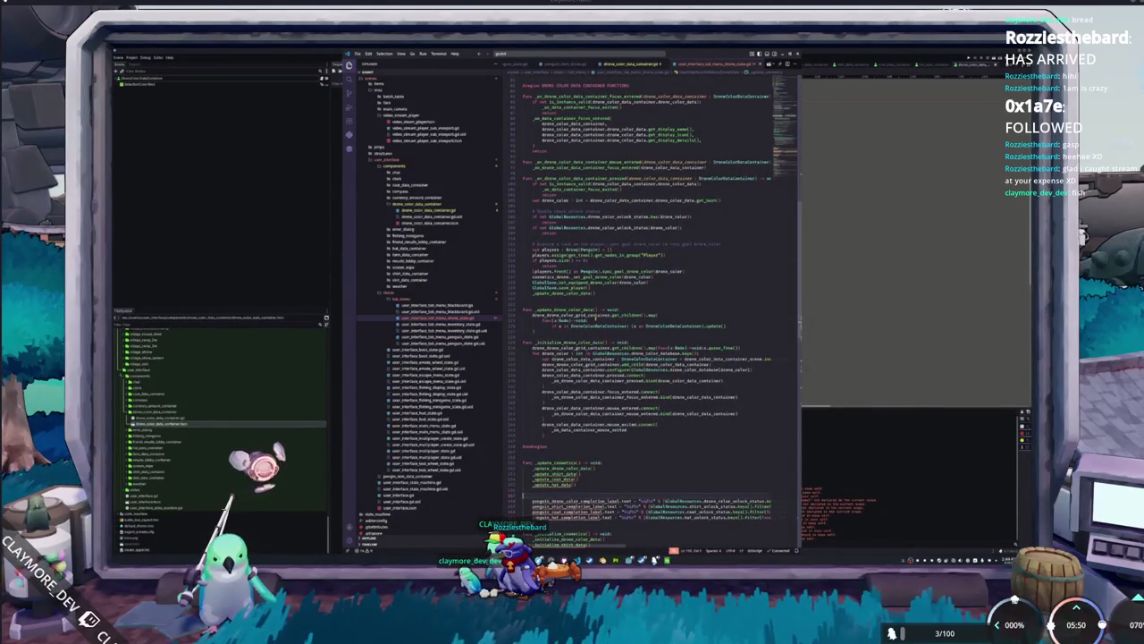
pyautogui.press('BackSpace')
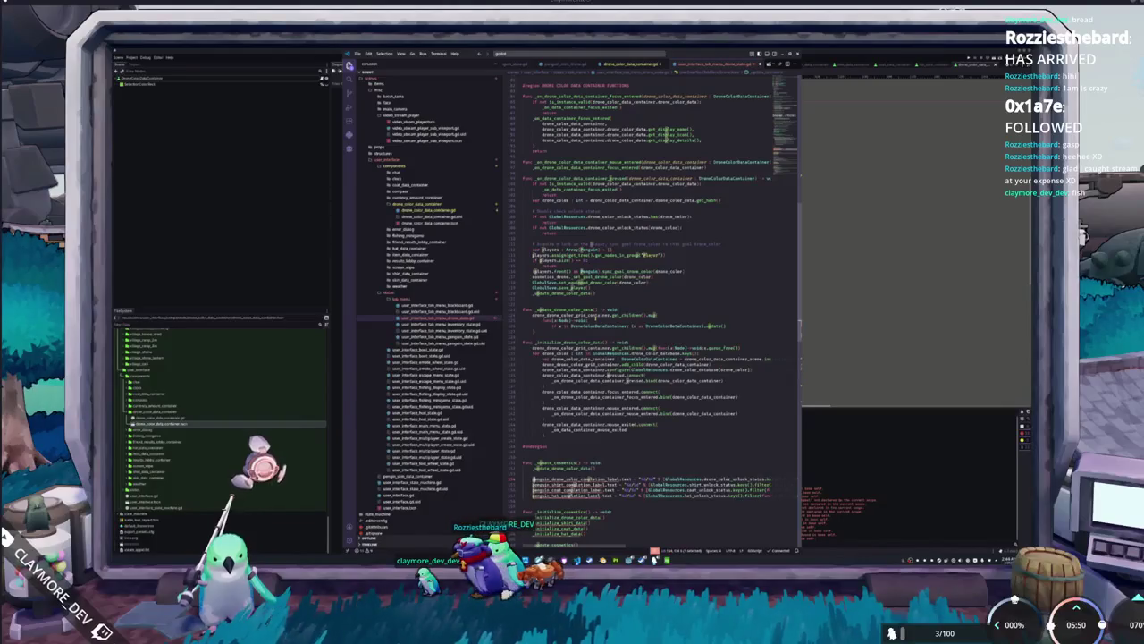
# Remove the leftover penguin cosmetic lines: completion label extras and shirt, cost and hat initializers.
pyautogui.press('Delete')
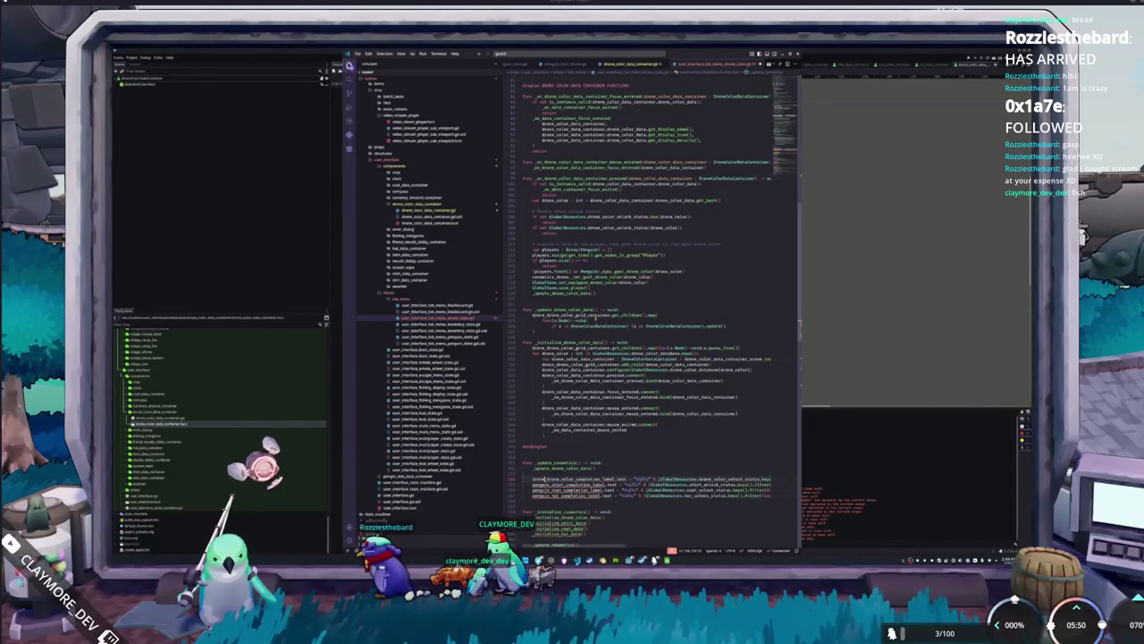
pyautogui.hotkey('shift', 'Down')
pyautogui.hotkey('shift', 'Down')
pyautogui.hotkey('shift', 'Down')
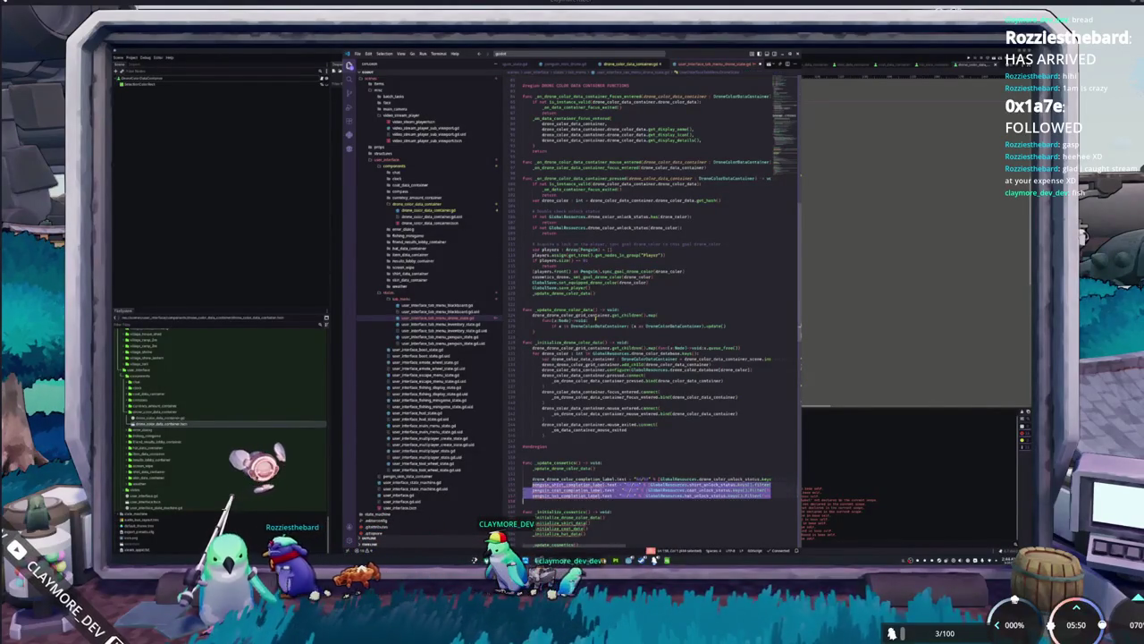
pyautogui.press('BackSpace')
pyautogui.hotkey('shift', 'Down')
pyautogui.hotkey('shift', 'Down')
pyautogui.hotkey('shift', 'Down')
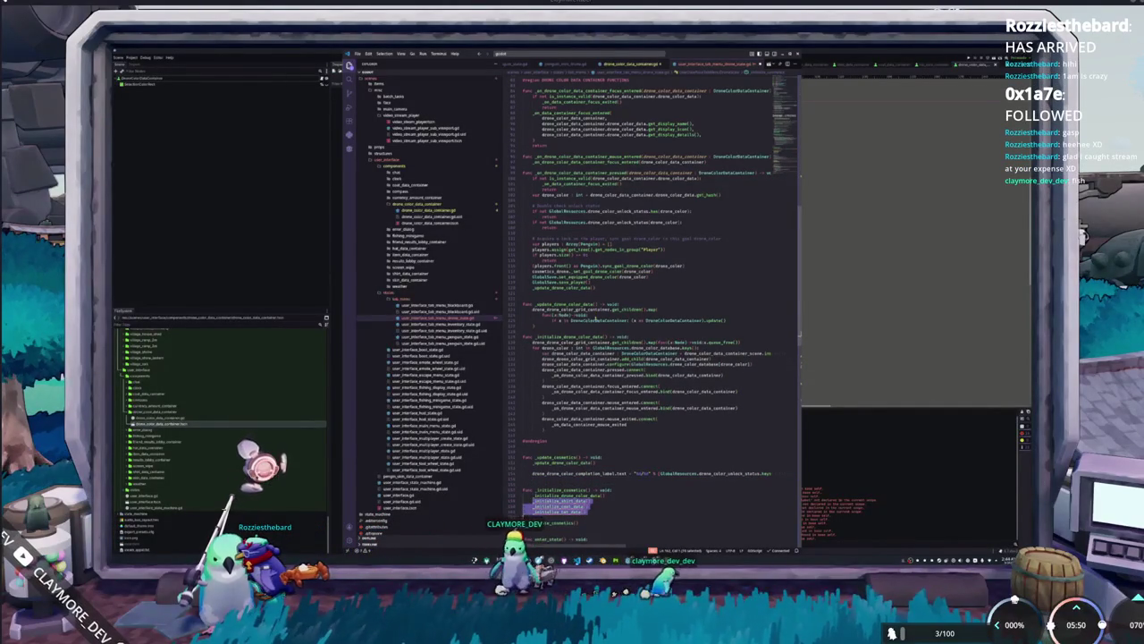
pyautogui.scroll(-5, 597, 319)
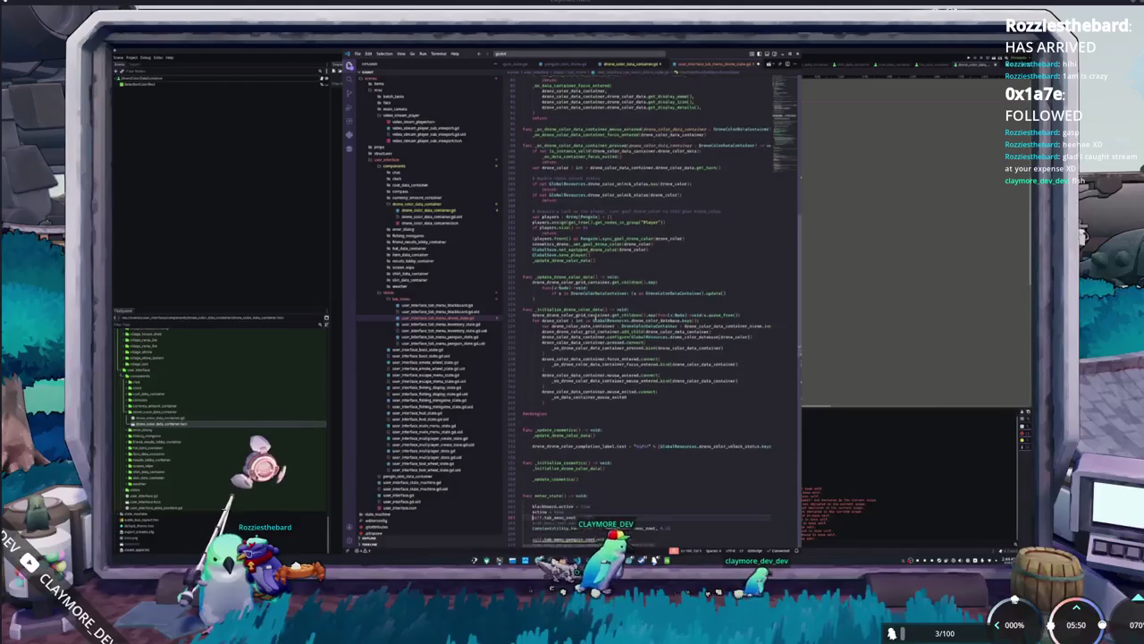
# Point the tab visibility line at tab_menu_drone_color_root and delete the _class_details() call.
pyautogui.press('Up')
pyautogui.press('Up')
pyautogui.press('Up')
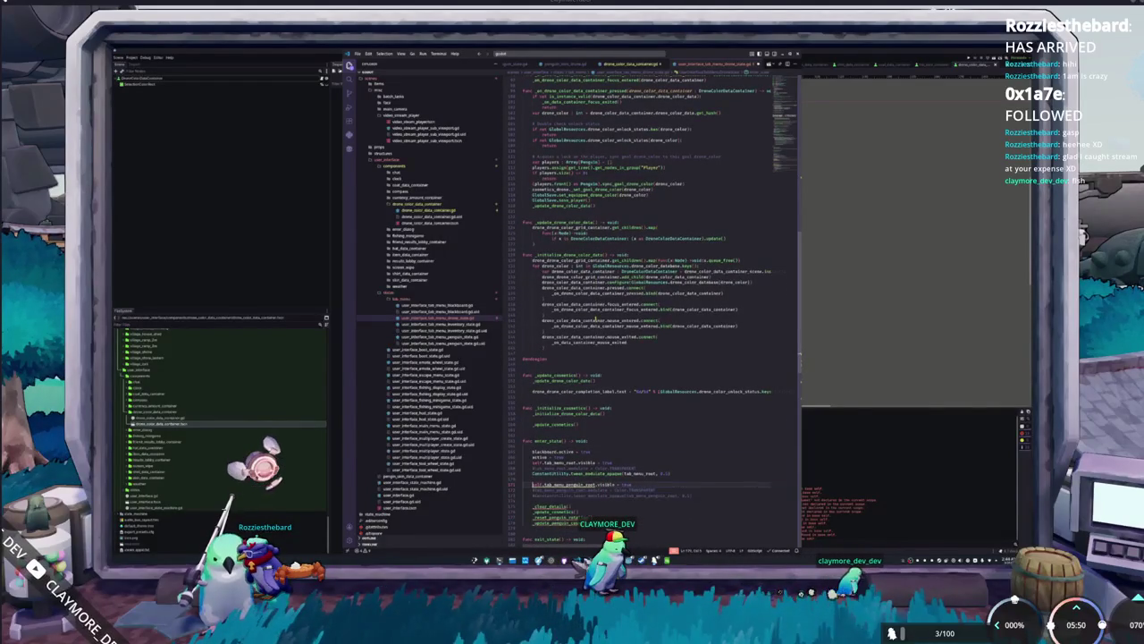
pyautogui.hotkey('ctrl', 'shift', 'Right')
pyautogui.write('tab')
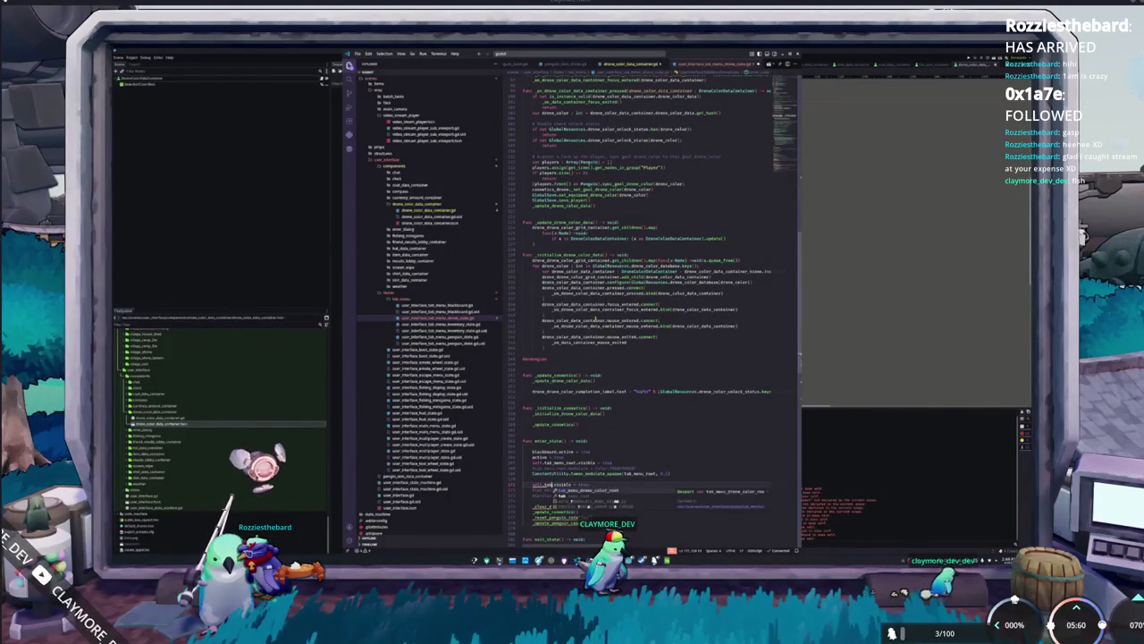
pyautogui.press('Return')
pyautogui.press('Down')
pyautogui.press('Down')
pyautogui.press('Down')
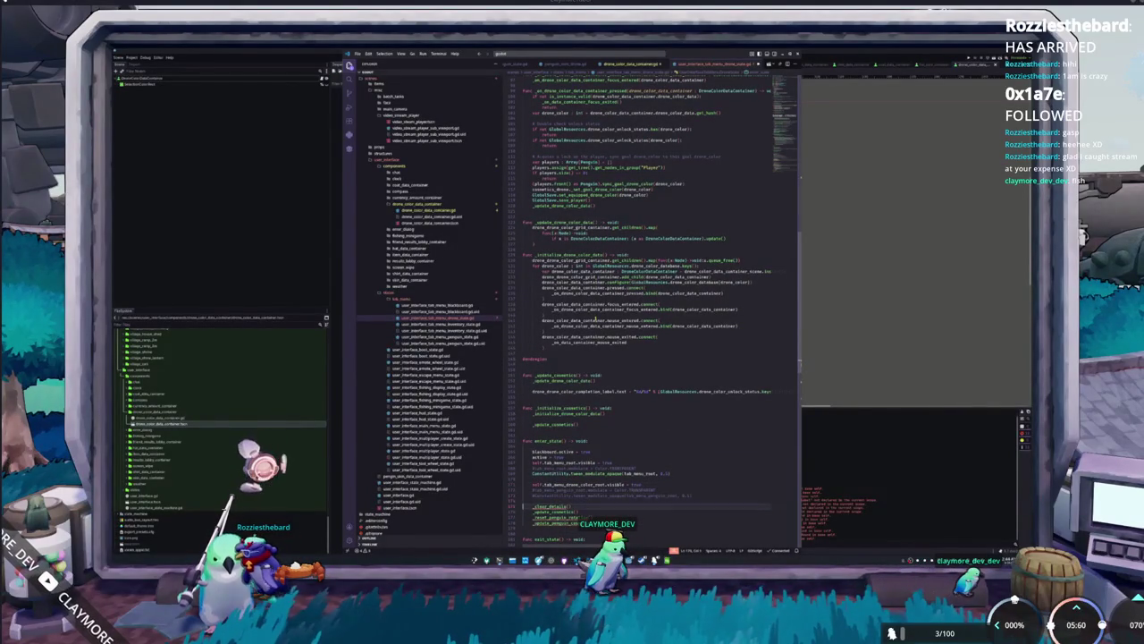
pyautogui.hotkey('ctrl', 'shift', 'k')
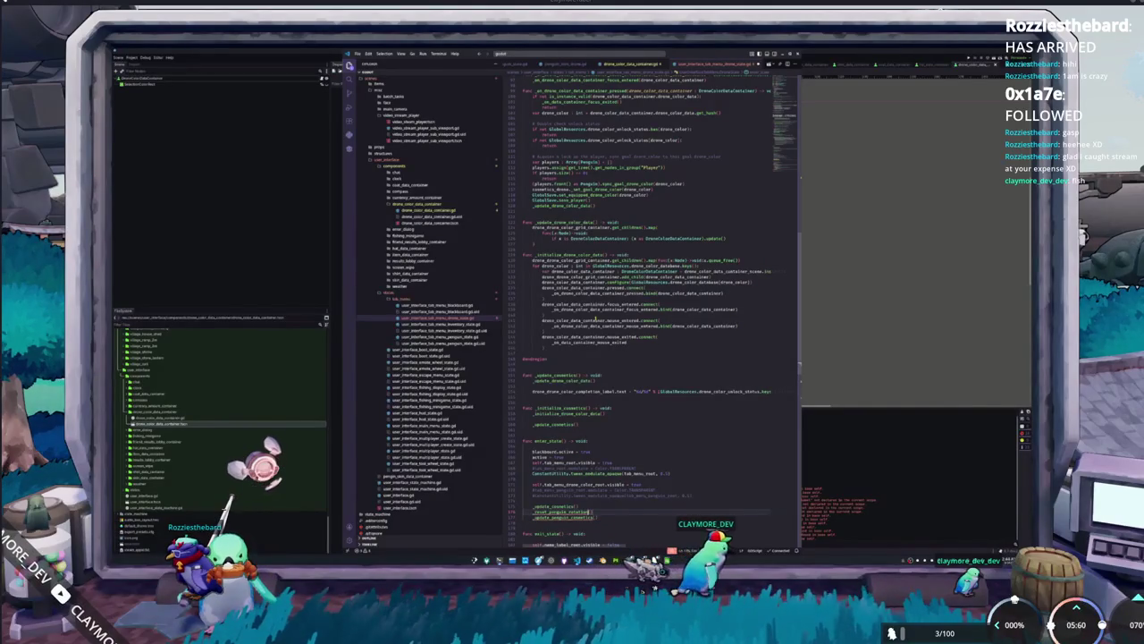
# Rename the remaining penguin references, including exit_state's root, to tab_menu_drone_color_root.
pyautogui.doubleClick(577, 512)
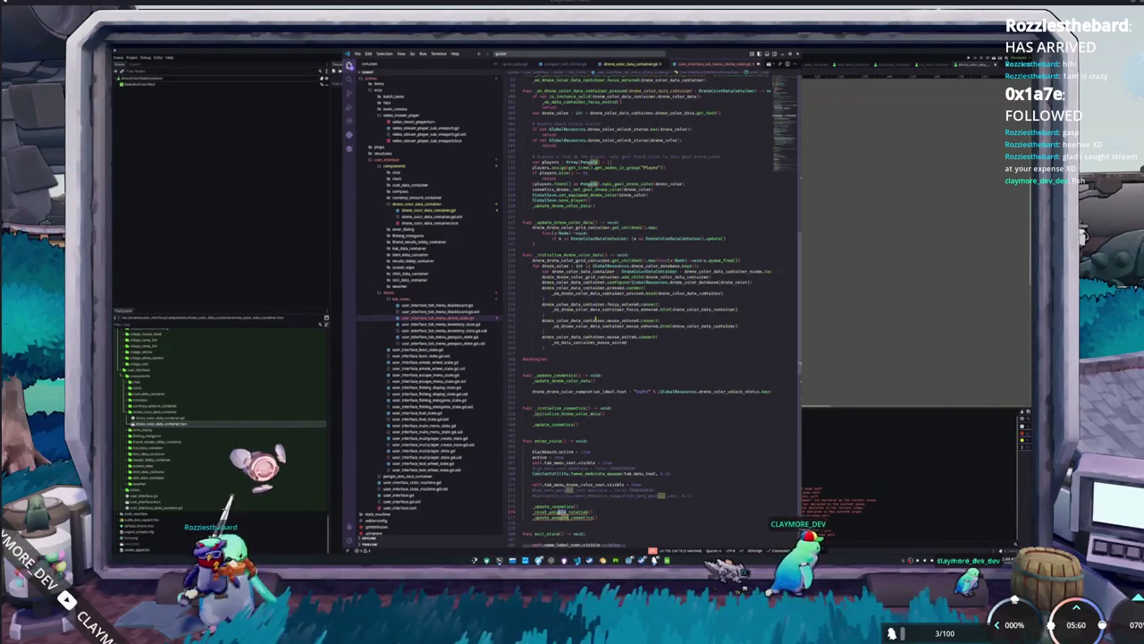
pyautogui.write('drone')
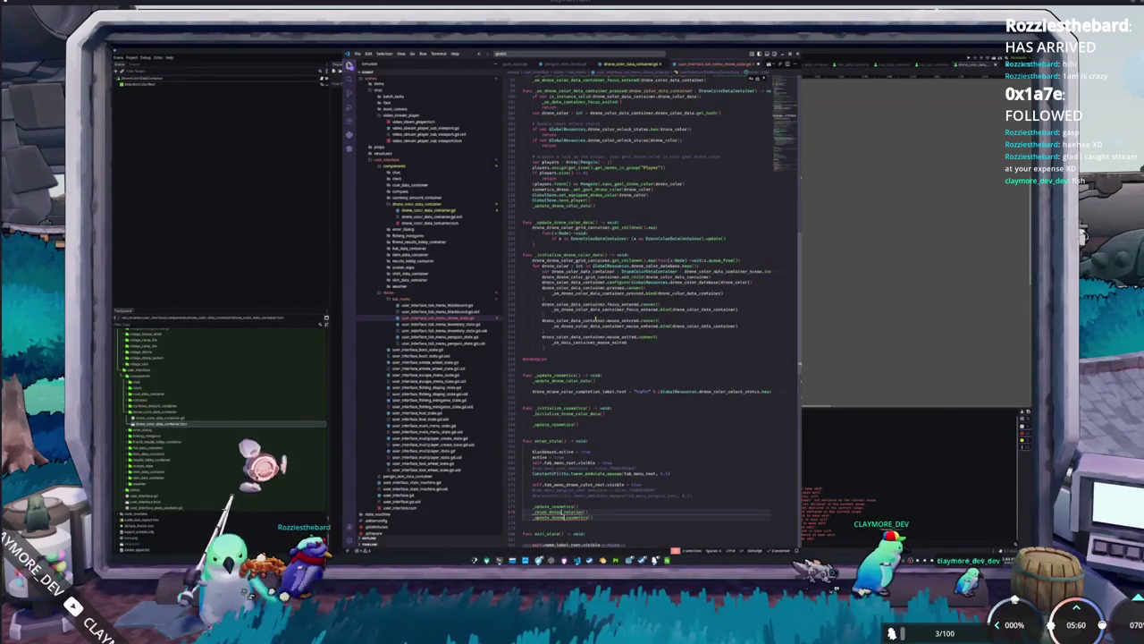
pyautogui.scroll(-5, 644, 295)
pyautogui.doubleClick(564, 426)
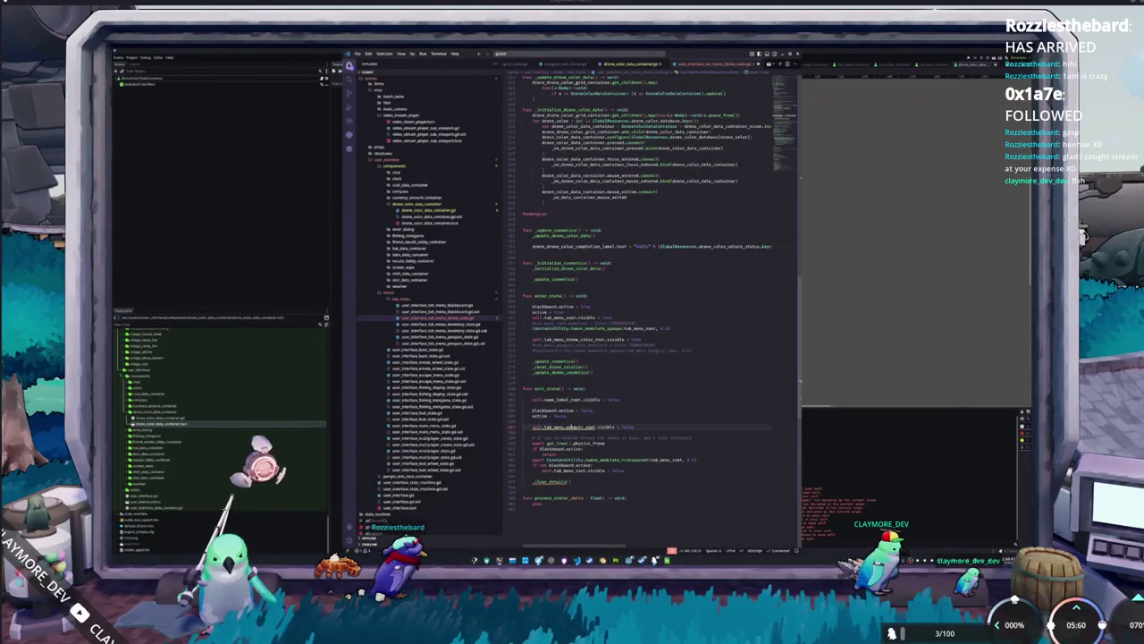
pyautogui.write('drone')
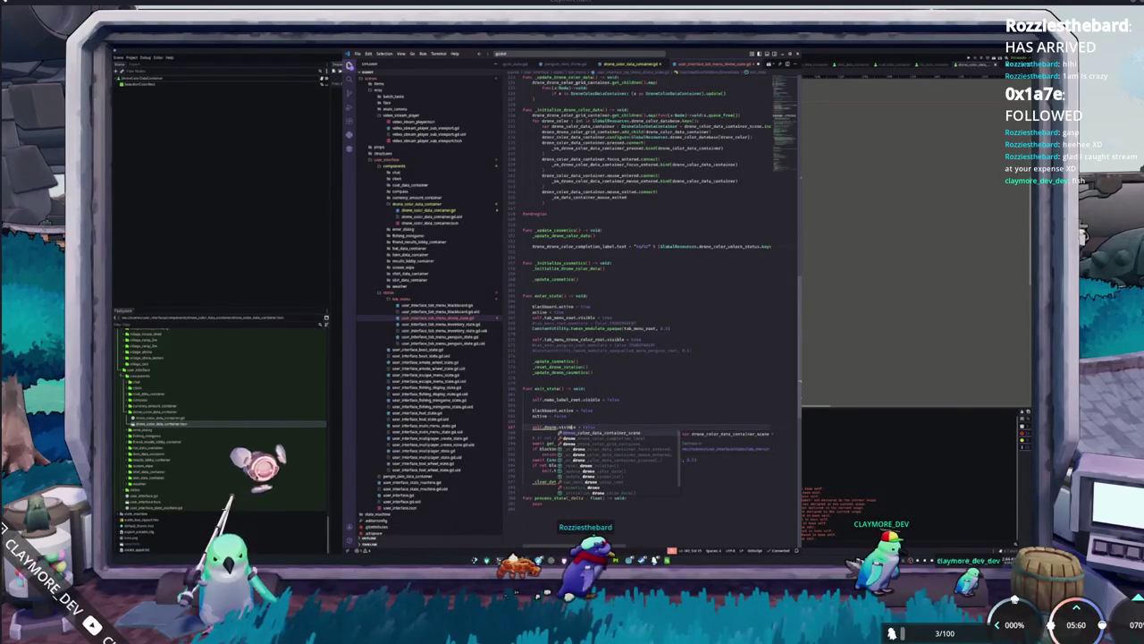
pyautogui.press('Down')
pyautogui.press('Down')
pyautogui.press('Down')
pyautogui.press('Return')
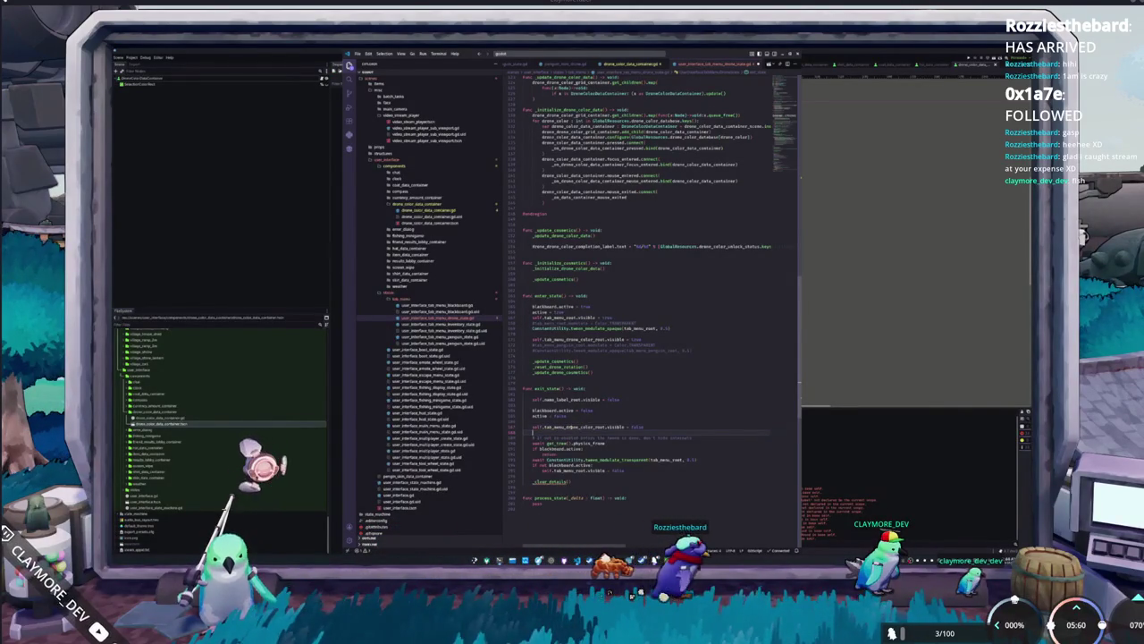
# Check the tab_menu_drone_color_root declaration, fix the name, and delete the _close_details() call.
pyautogui.hotkey('ctrl', 'shift', 'Left')
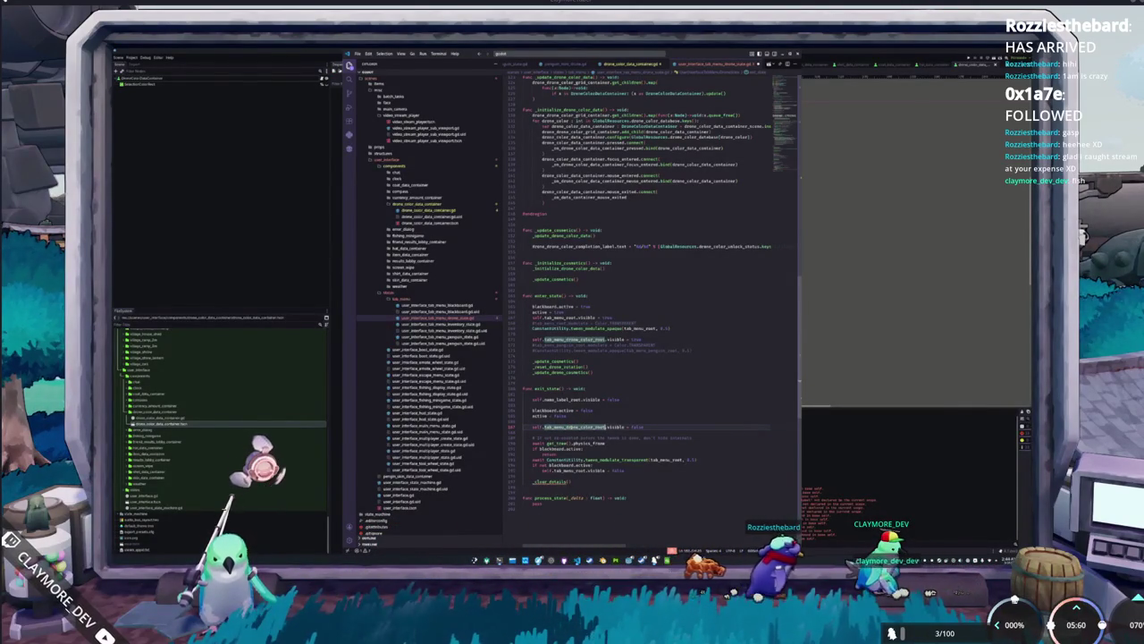
pyautogui.press('F12')
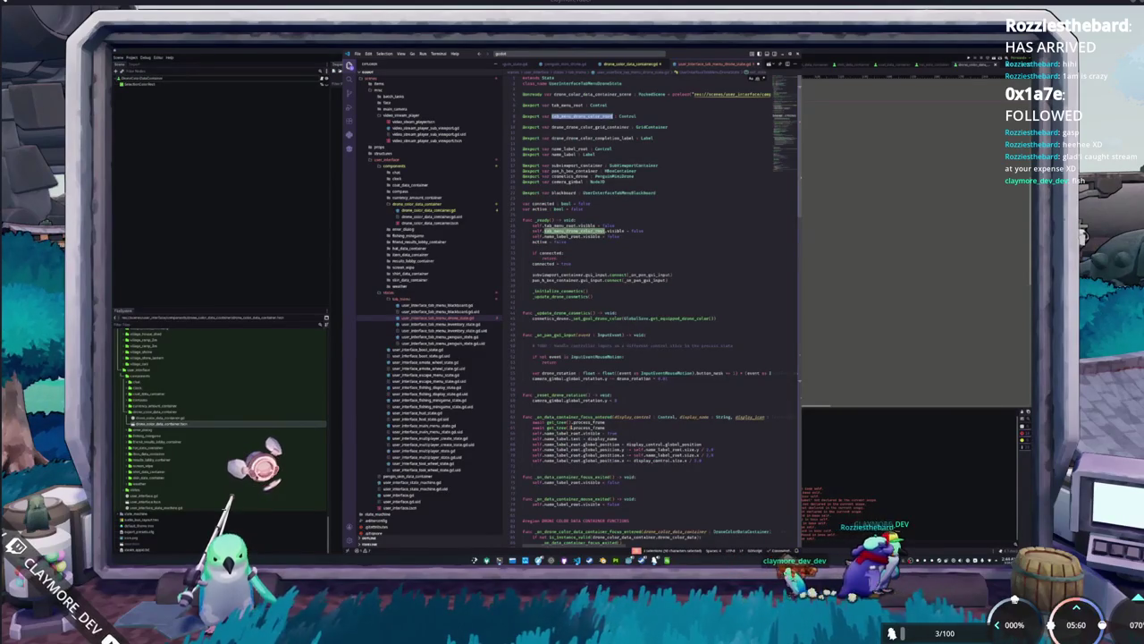
pyautogui.hotkey('alt', 'Left')
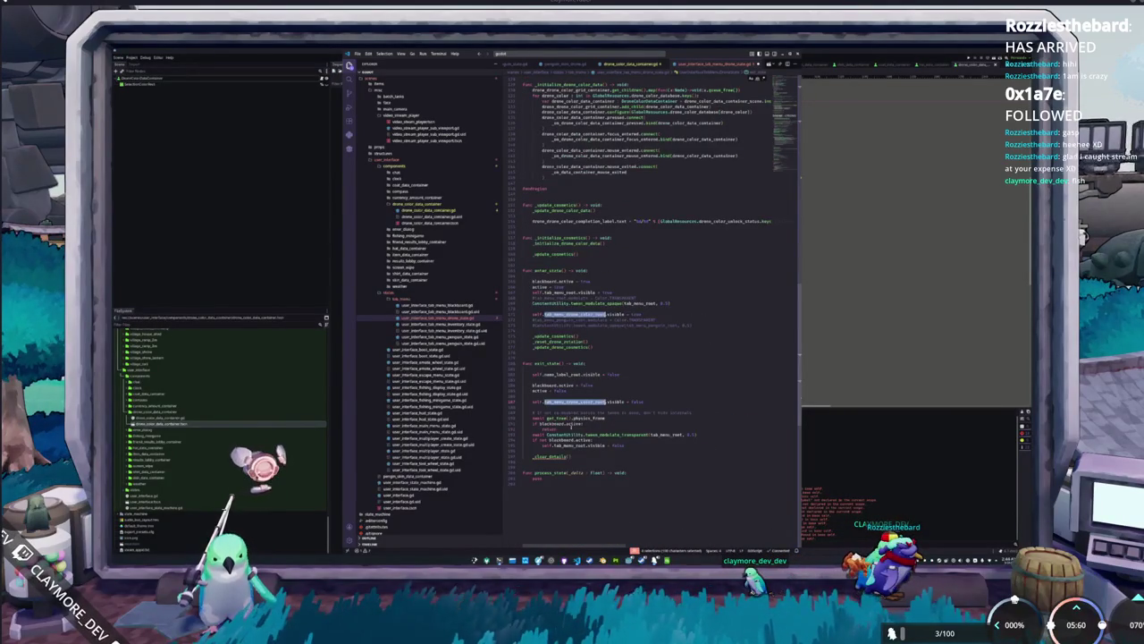
pyautogui.write('tab_m')
pyautogui.write('enu')
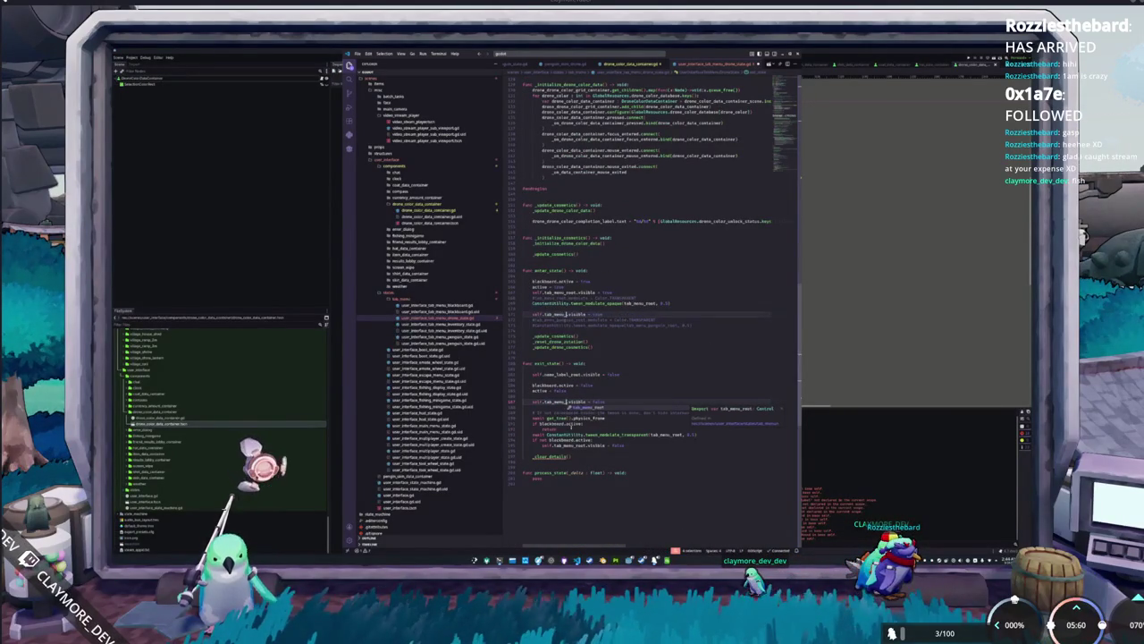
pyautogui.write('one_root.')
pyautogui.press('Escape')
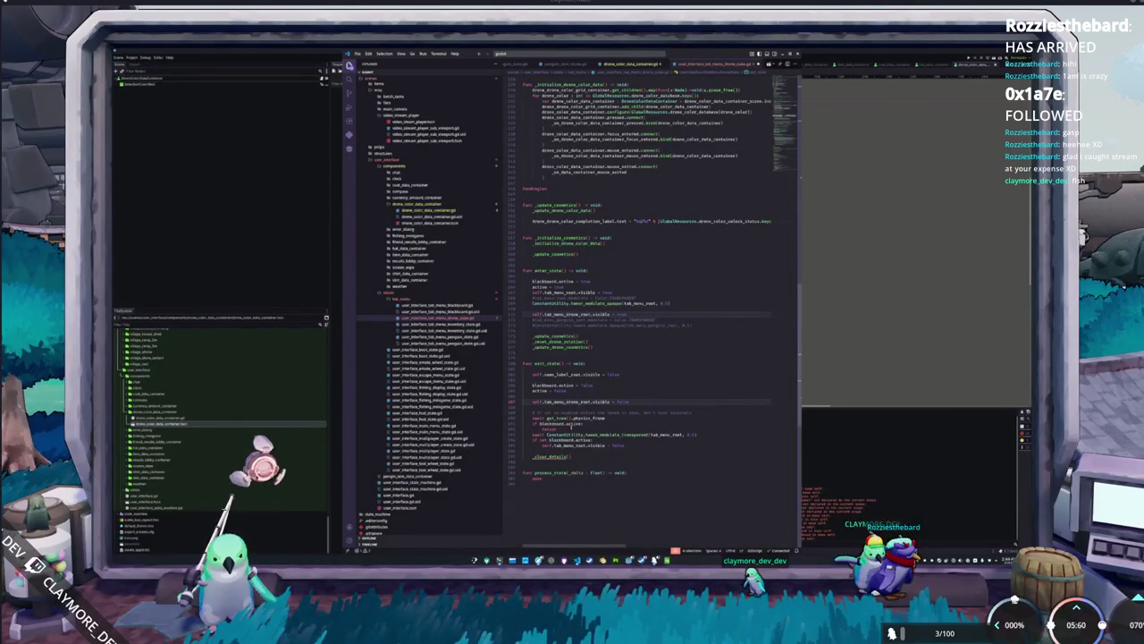
pyautogui.tripleClick(554, 457)
pyautogui.press('BackSpace')
pyautogui.press('BackSpace')
pyautogui.press('BackSpace')
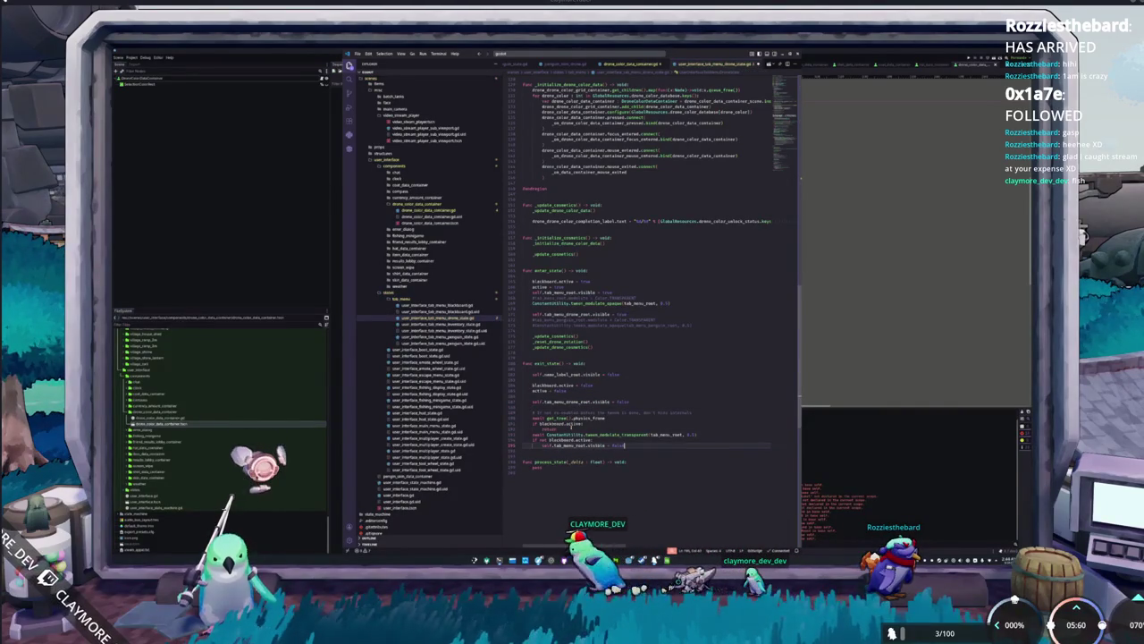
# Open the user interface state machine script from the Explorer.
pyautogui.click(787, 94)
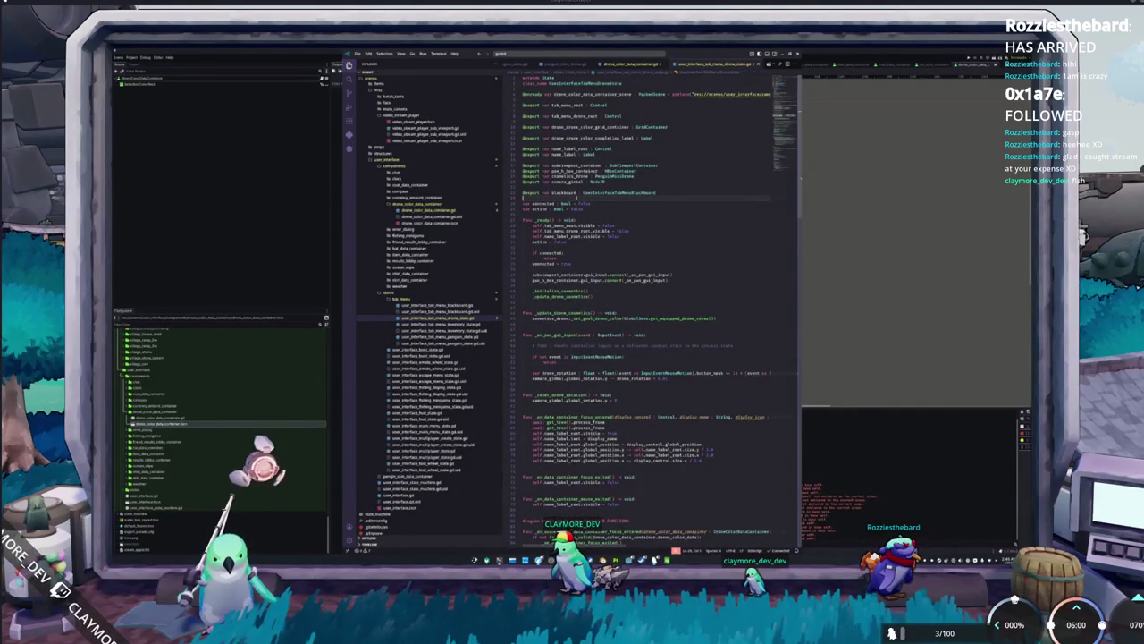
pyautogui.scroll(-15, 648, 309)
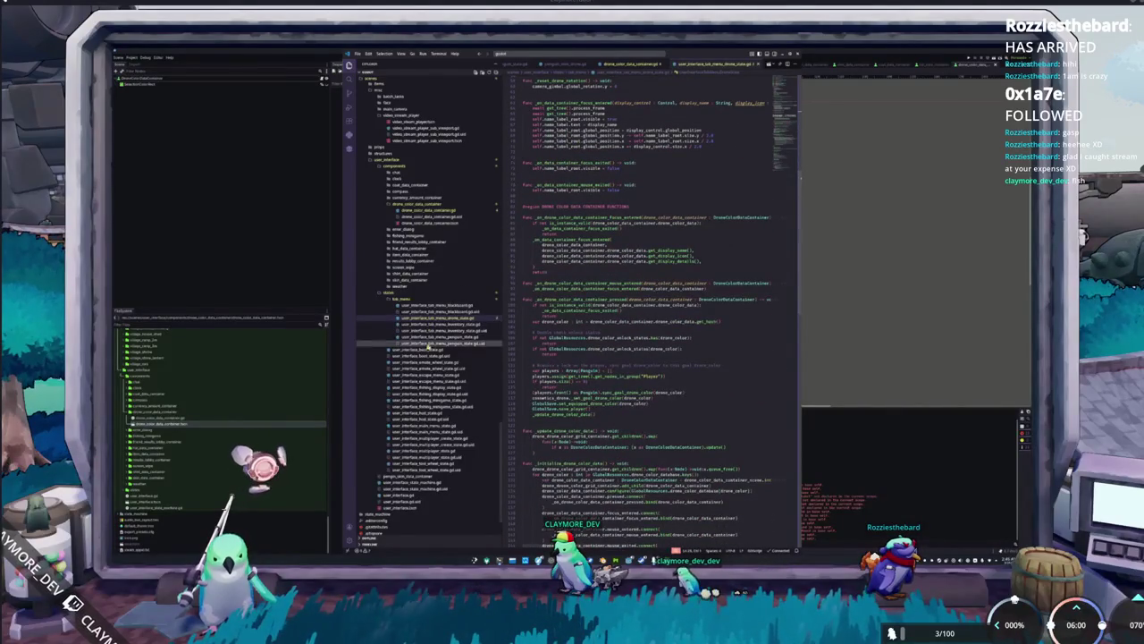
pyautogui.click(409, 489)
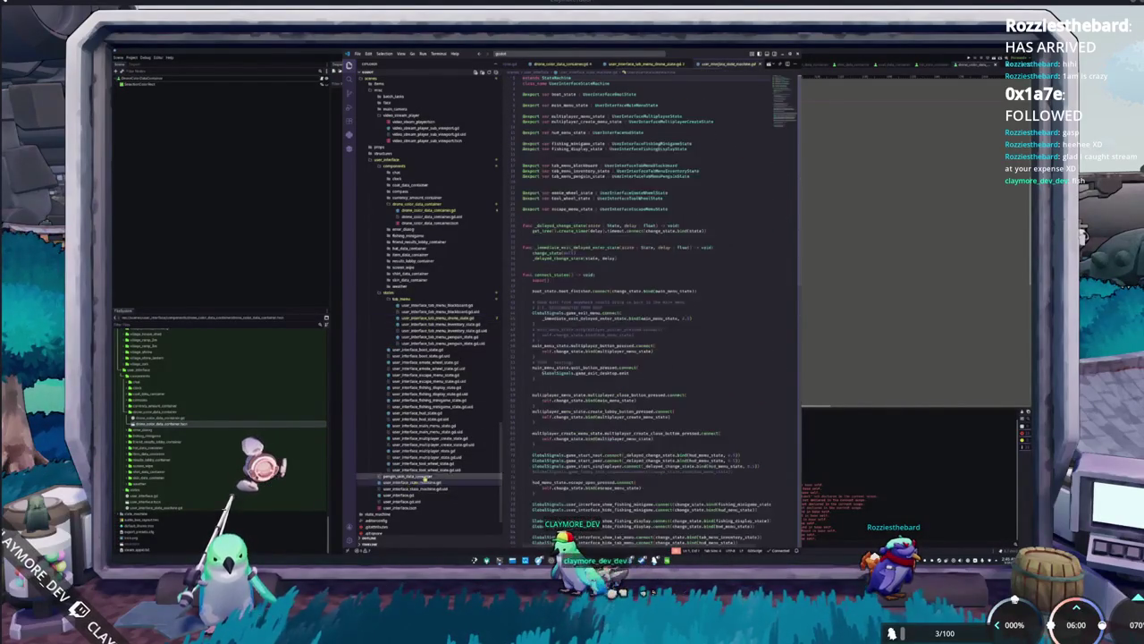
pyautogui.click(581, 186)
pyautogui.write('@export var tab_menu_drone')
pyautogui.press('Return')
pyautogui.write('UserInterfaceT')
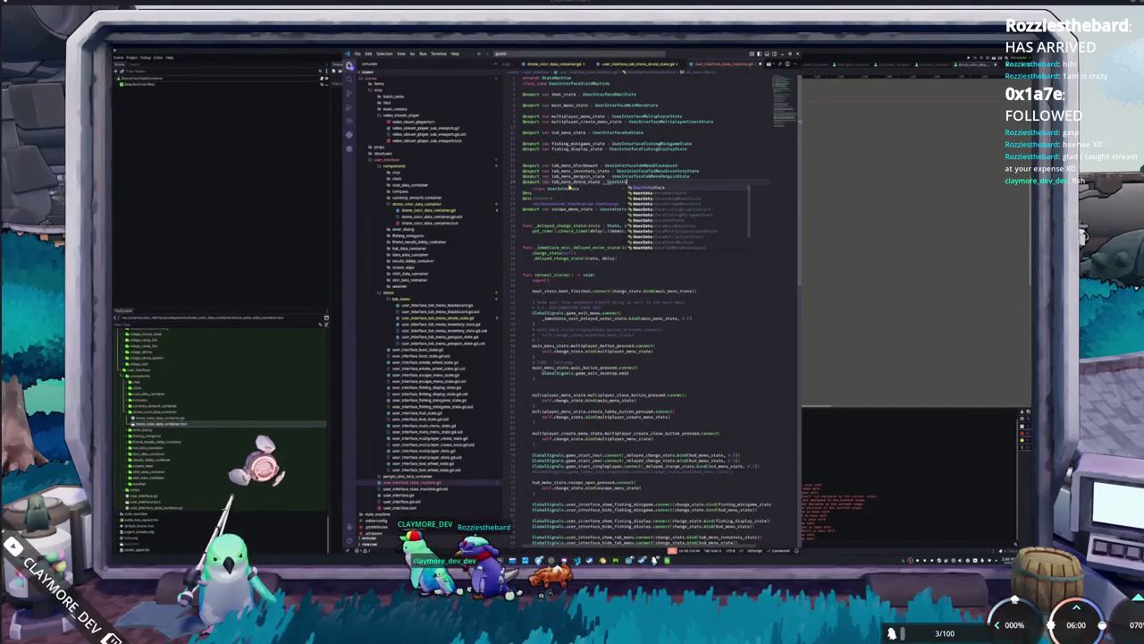
pyautogui.write('abMenuDr')
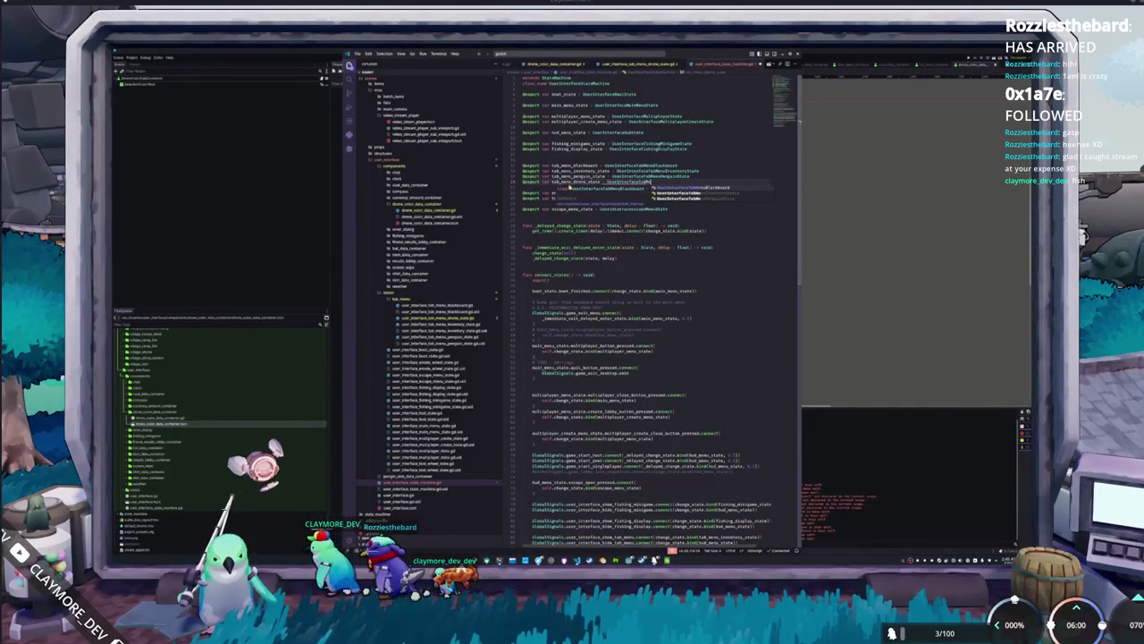
pyautogui.press('Return')
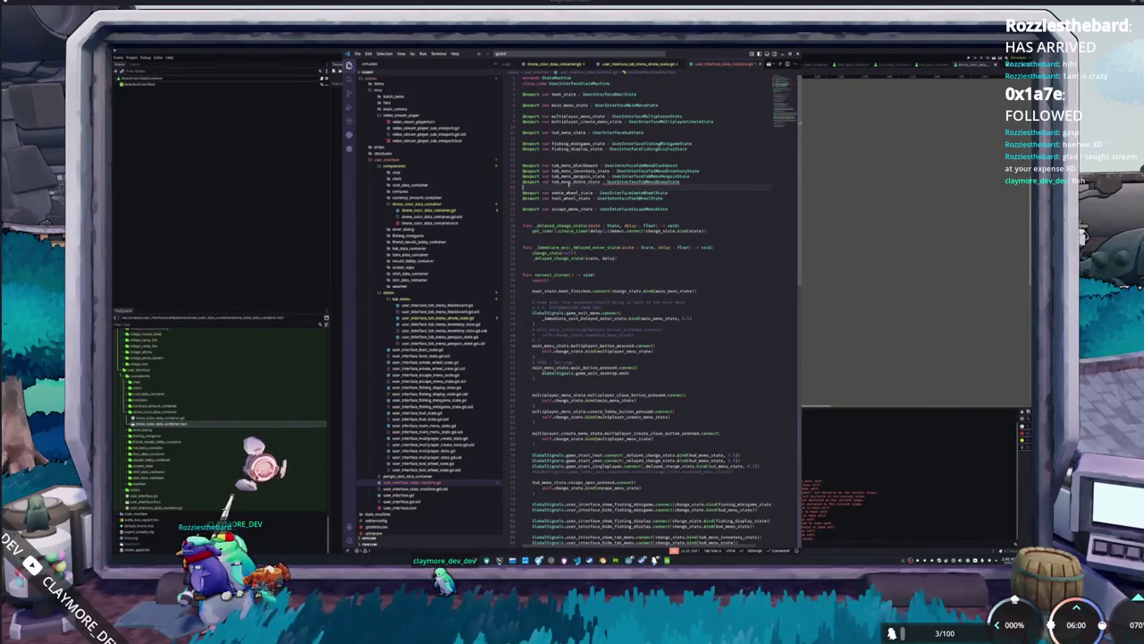
pyautogui.scroll(-5, 652, 304)
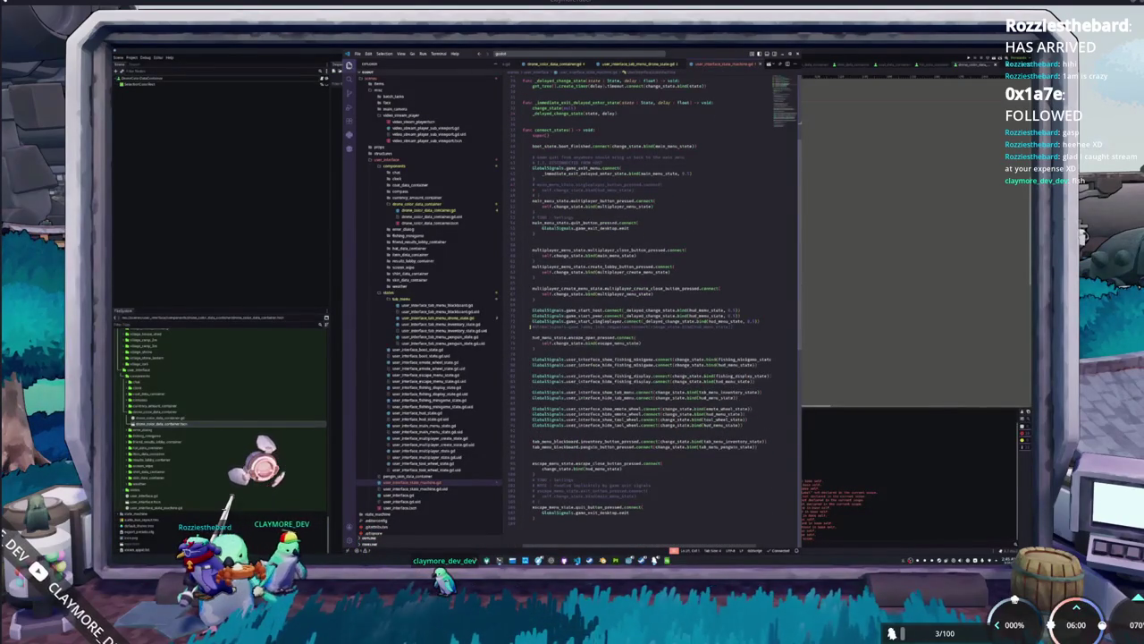
pyautogui.scroll(-2, 531, 328)
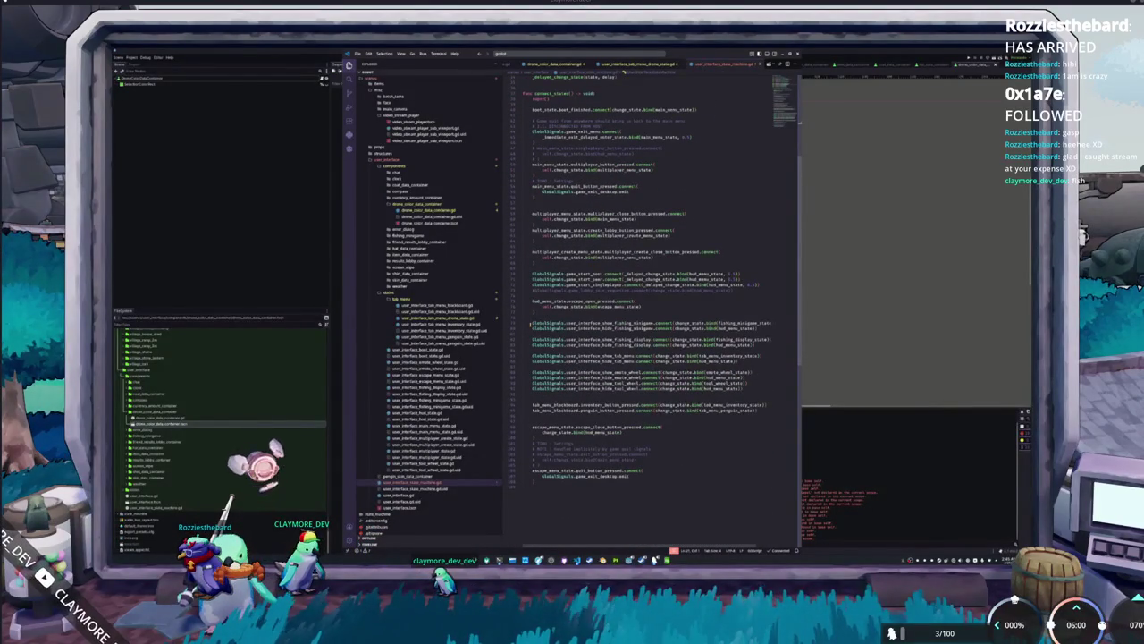
pyautogui.scroll(-3, 531, 326)
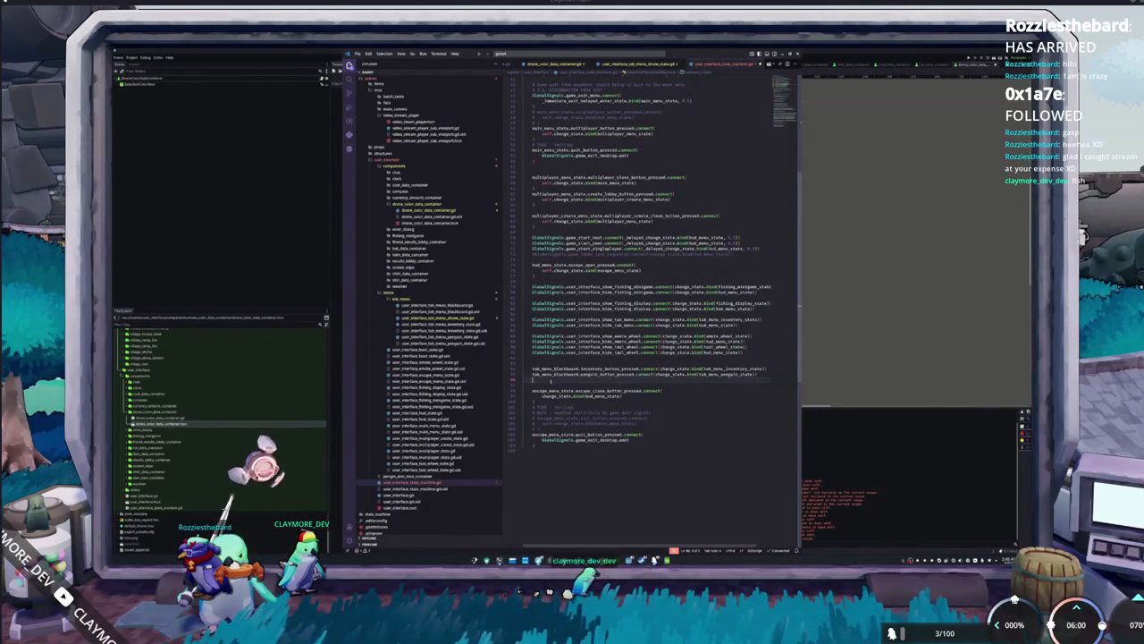
# Connect tab_menu_blackboard.drone_button_pressed to change_state.bind(tab_menu_drone_state), then run the project with F5.
pyautogui.write('tab_menu_blackboard.')
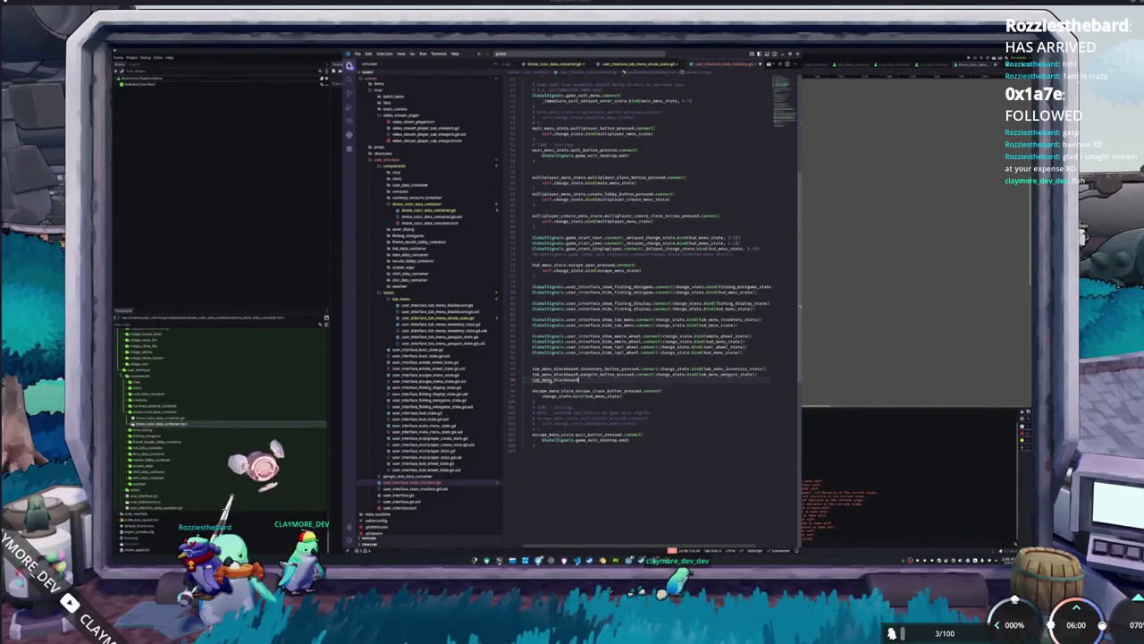
pyautogui.write('close')
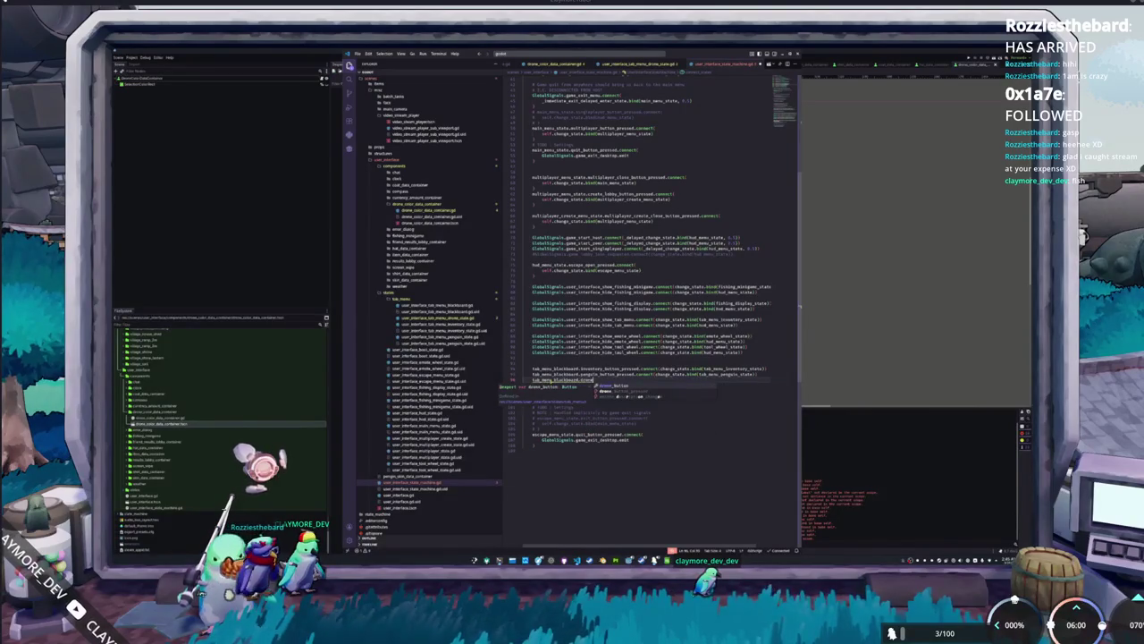
pyautogui.press('Return')
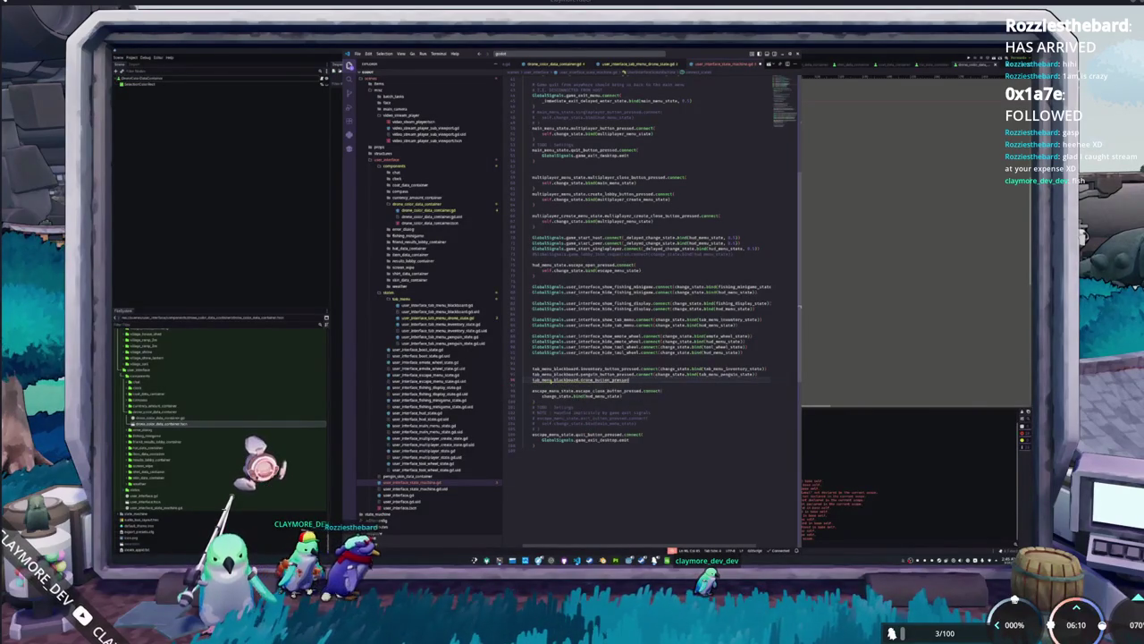
pyautogui.write('.connect(change')
pyautogui.press('Return')
pyautogui.write('.bind(')
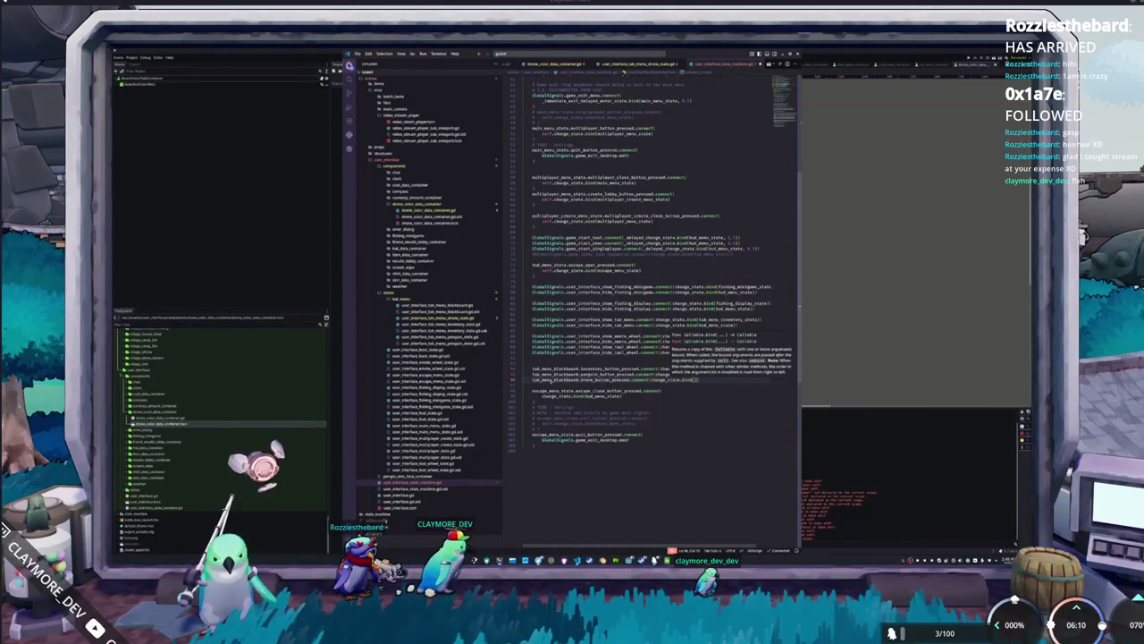
pyautogui.write('user_interface_drone_s')
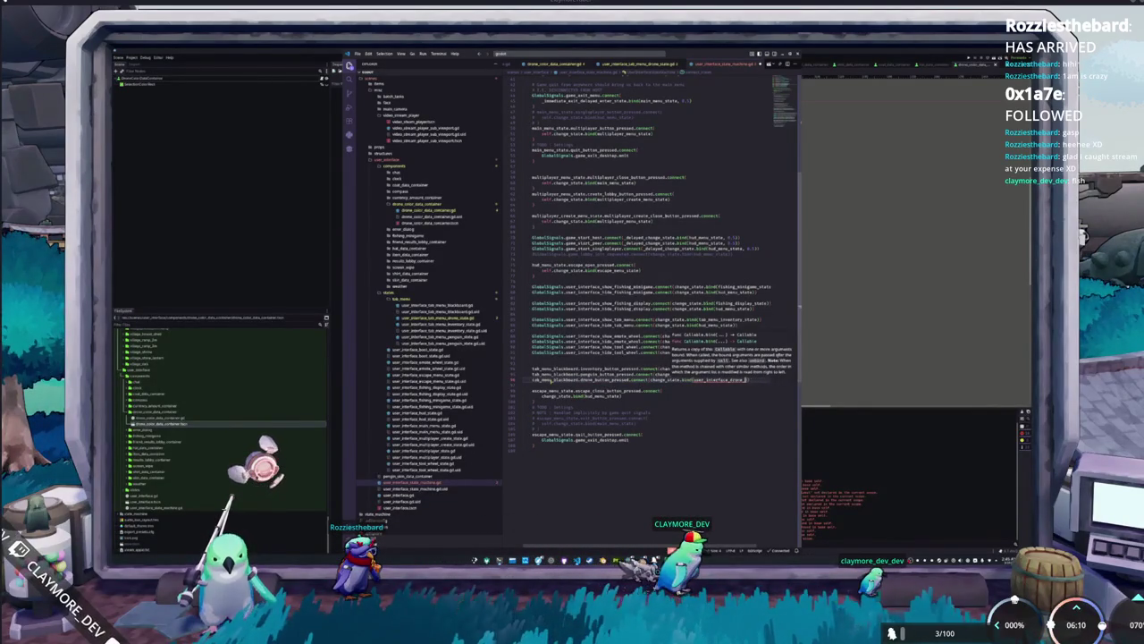
pyautogui.write('tate)')
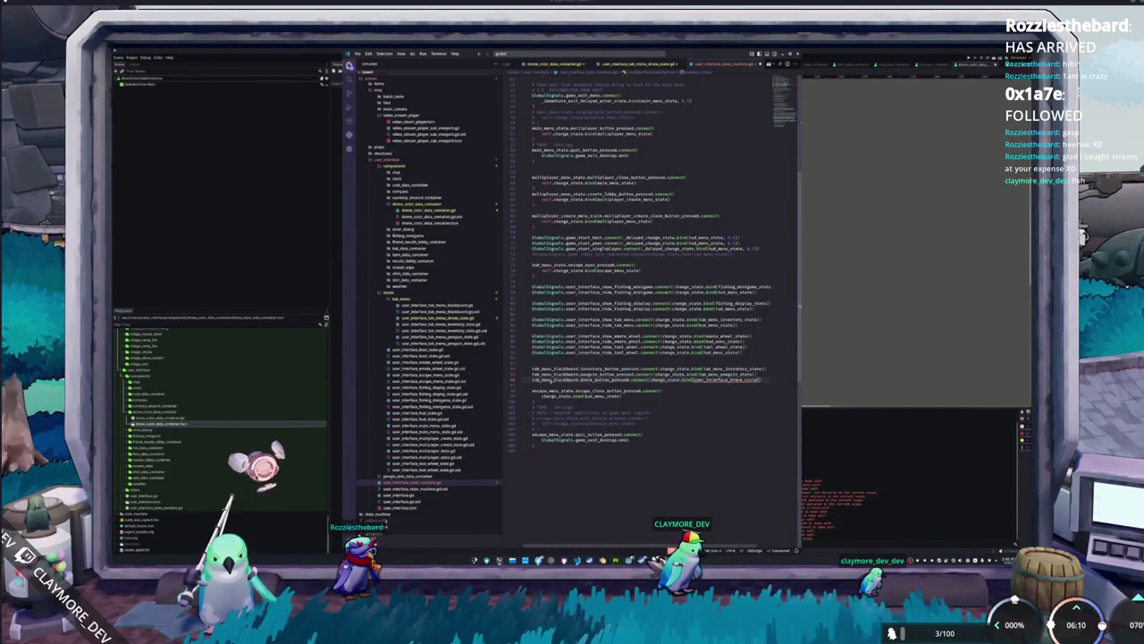
pyautogui.write('tab_menu_')
pyautogui.press('Down')
pyautogui.press('Return')
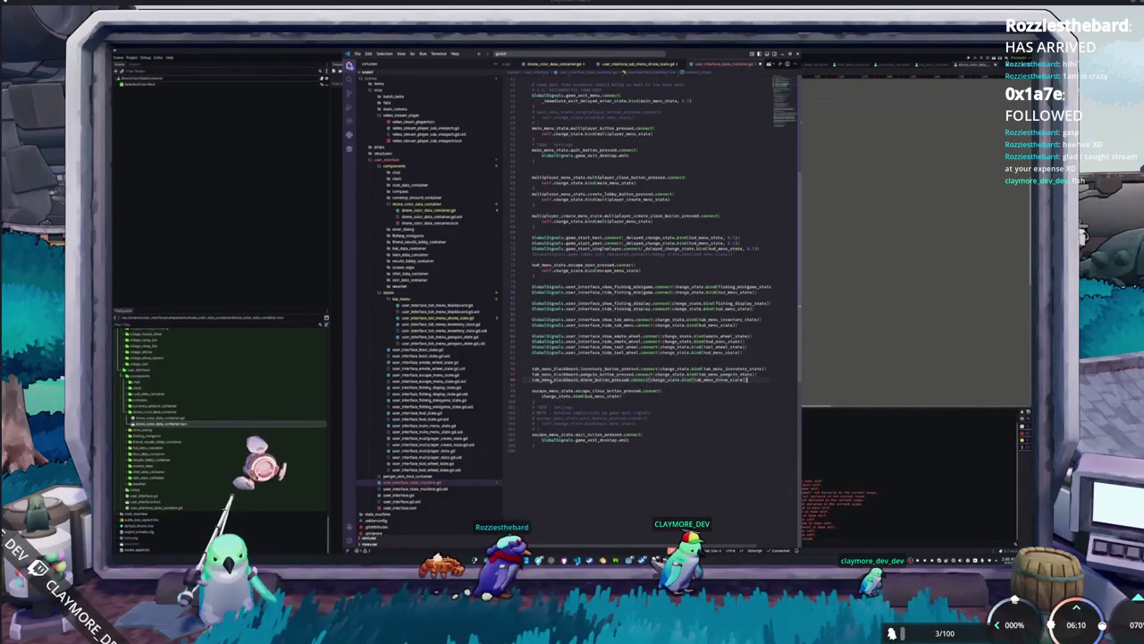
pyautogui.press('F5')
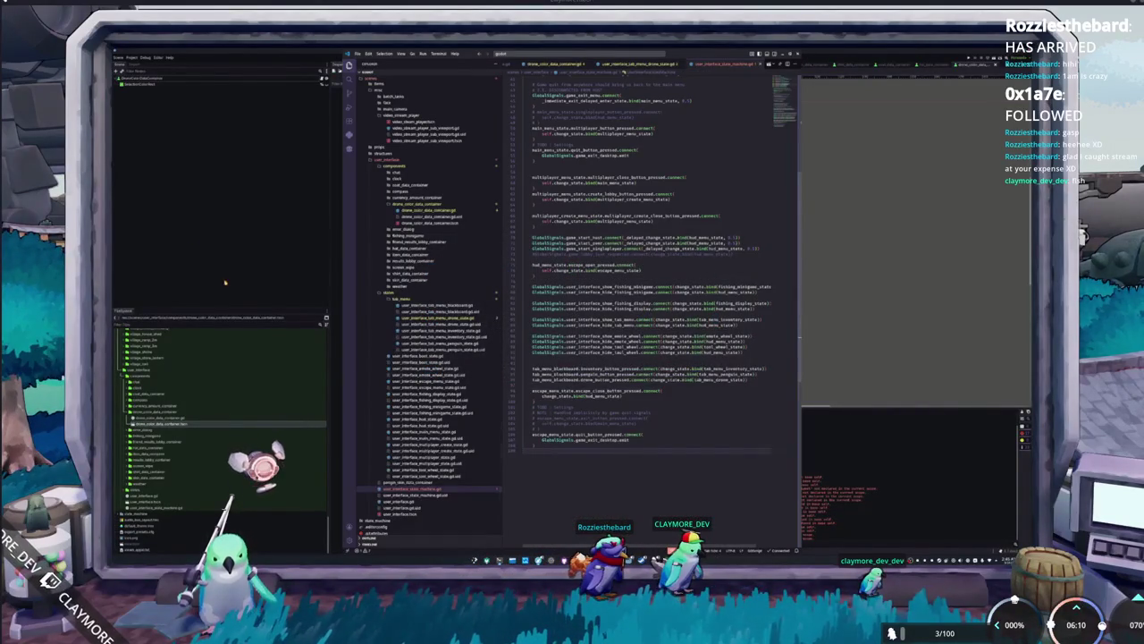
# Open the user_interface scene in Godot through quick open.
pyautogui.click(202, 229)
pyautogui.hotkey('shift', 'alt', 'o')
pyautogui.write('user_i')
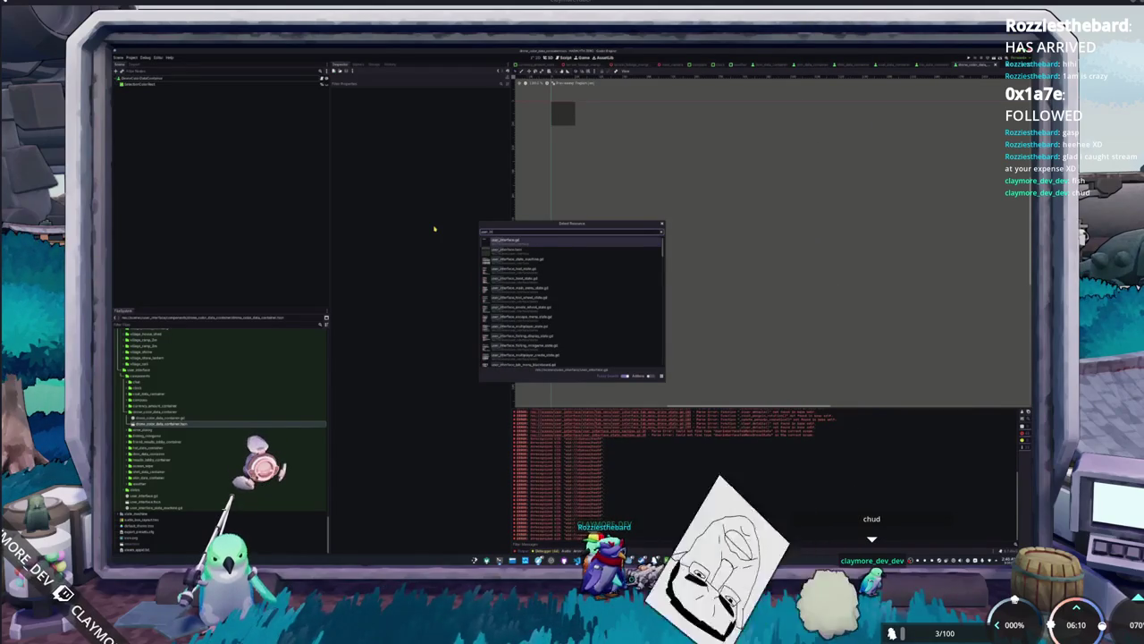
pyautogui.press('Return')
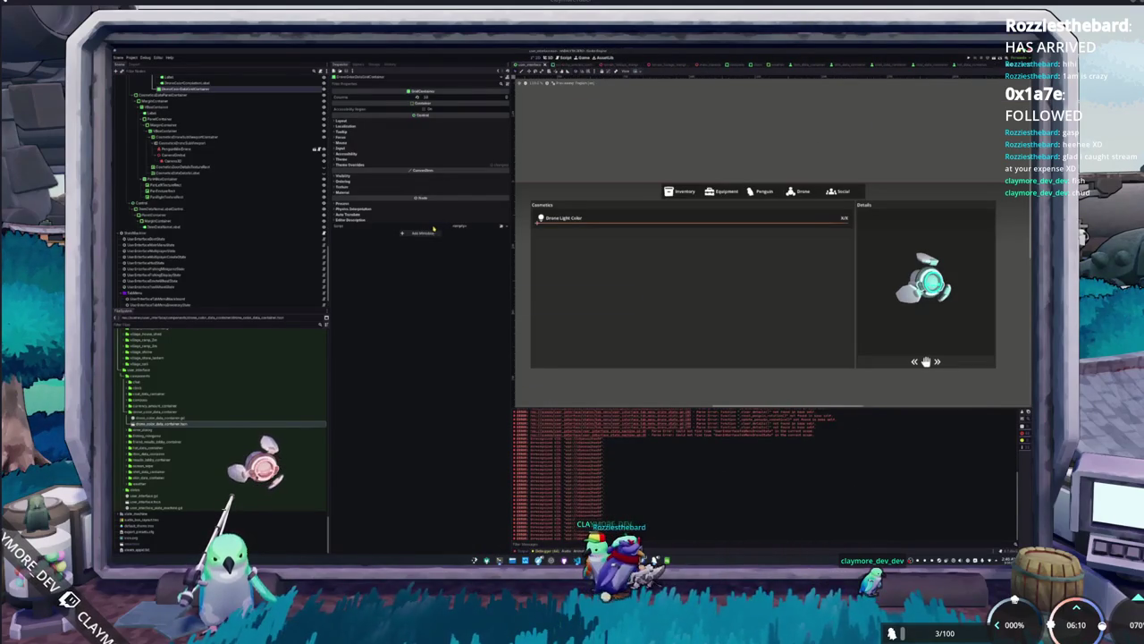
# Add a UserInterfaceTabMenuDroneState child node under the tab menu state machine.
pyautogui.scroll(-1, 179, 204)
pyautogui.rightClick(175, 266)
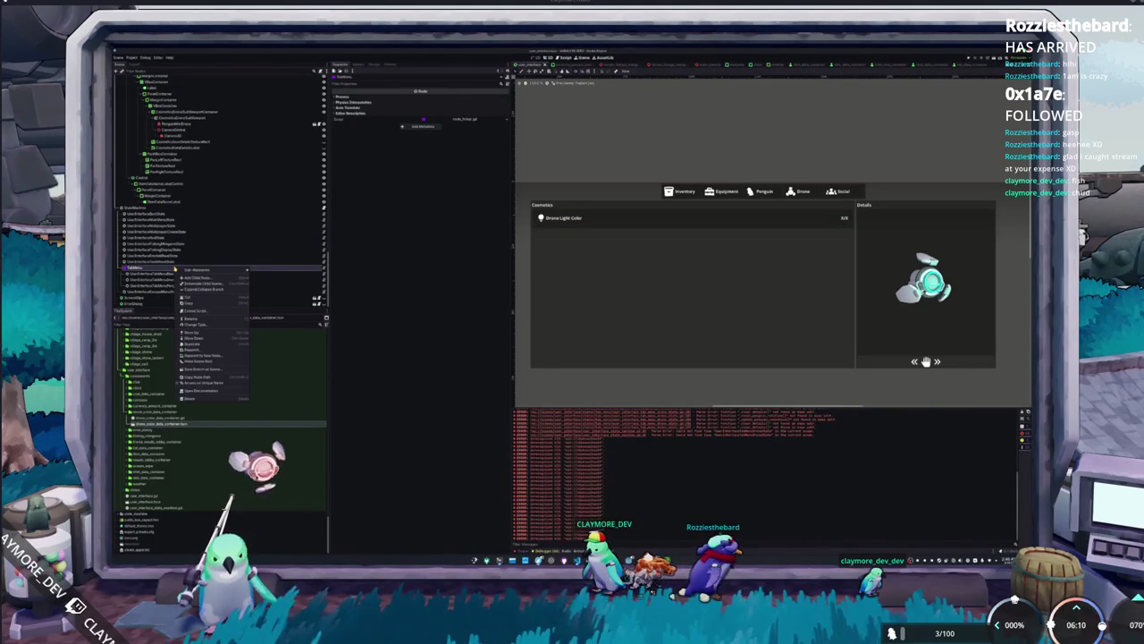
pyautogui.click(204, 275)
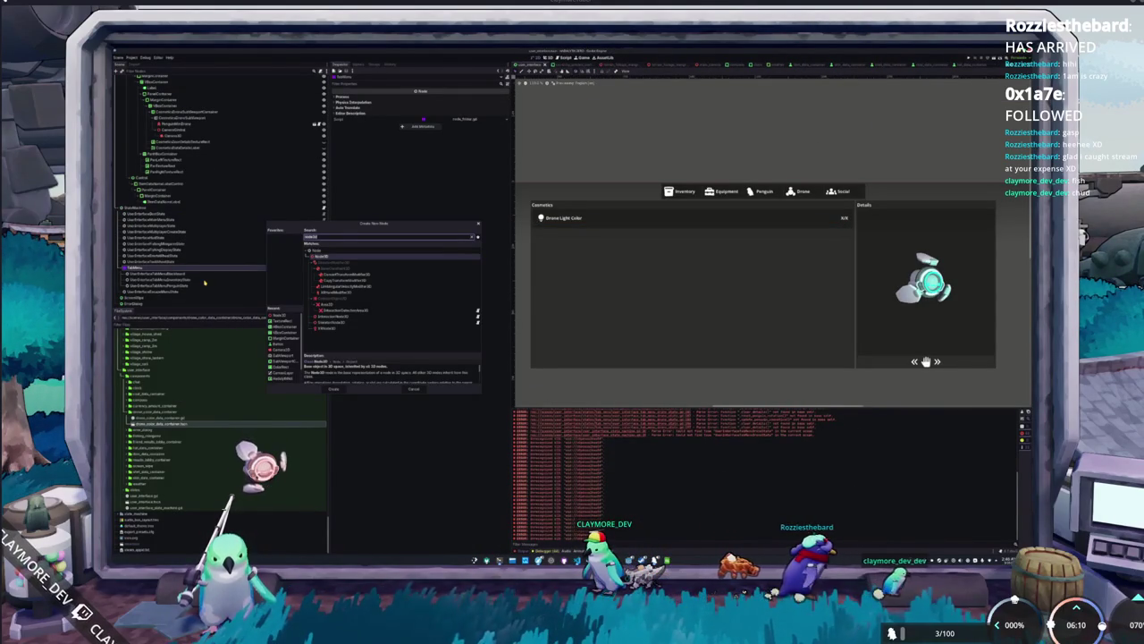
pyautogui.write('TabMenu')
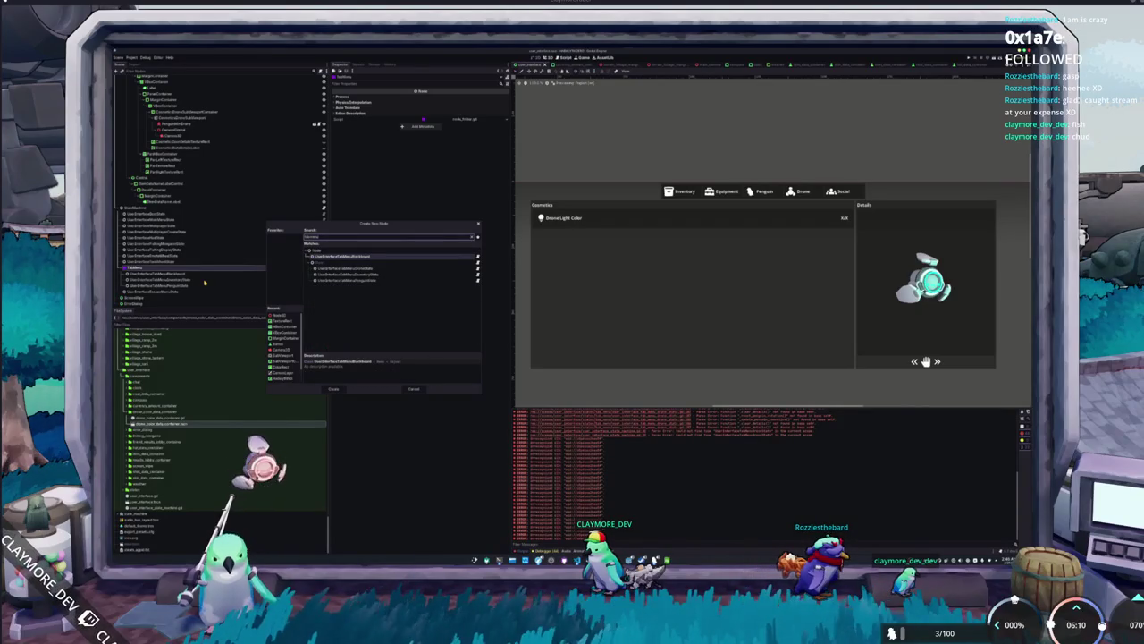
pyautogui.write('Drone')
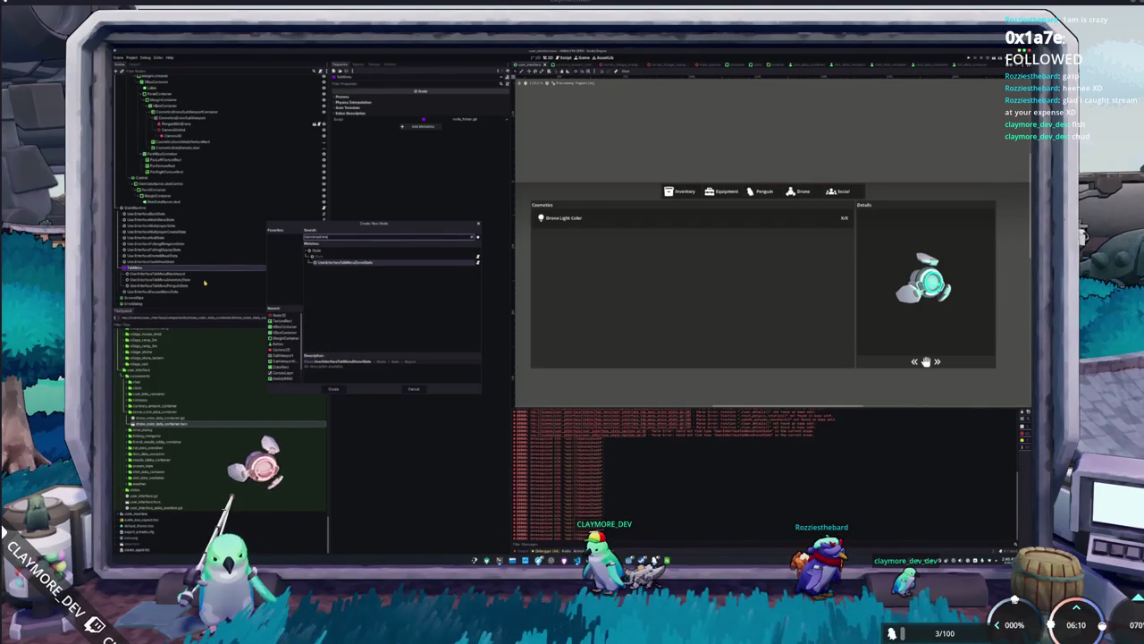
pyautogui.press('Return')
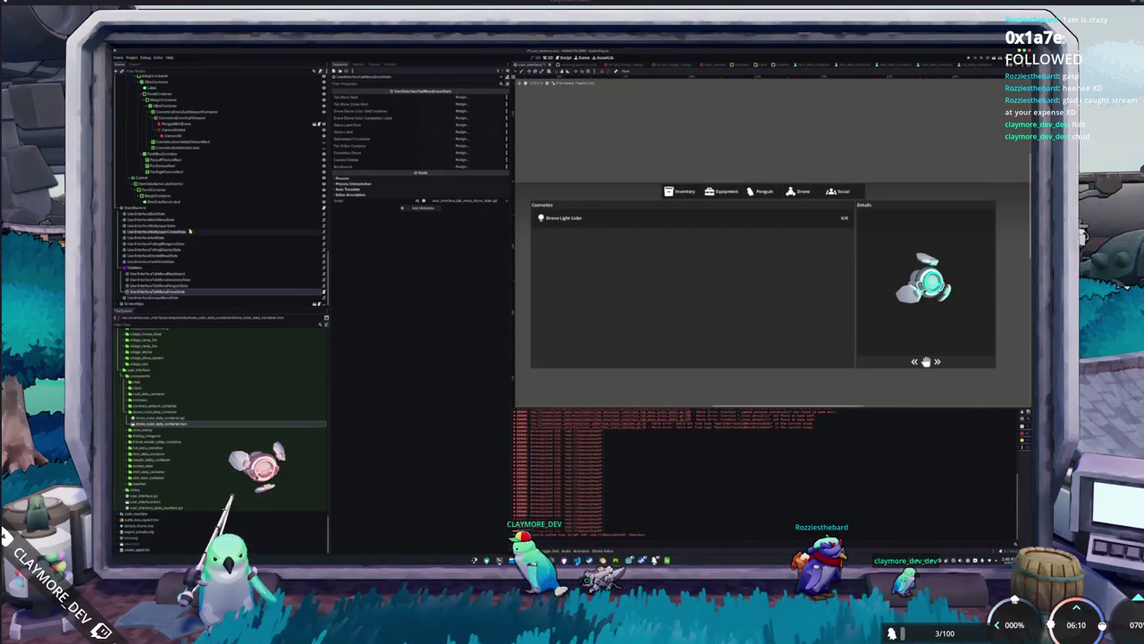
pyautogui.click(156, 207)
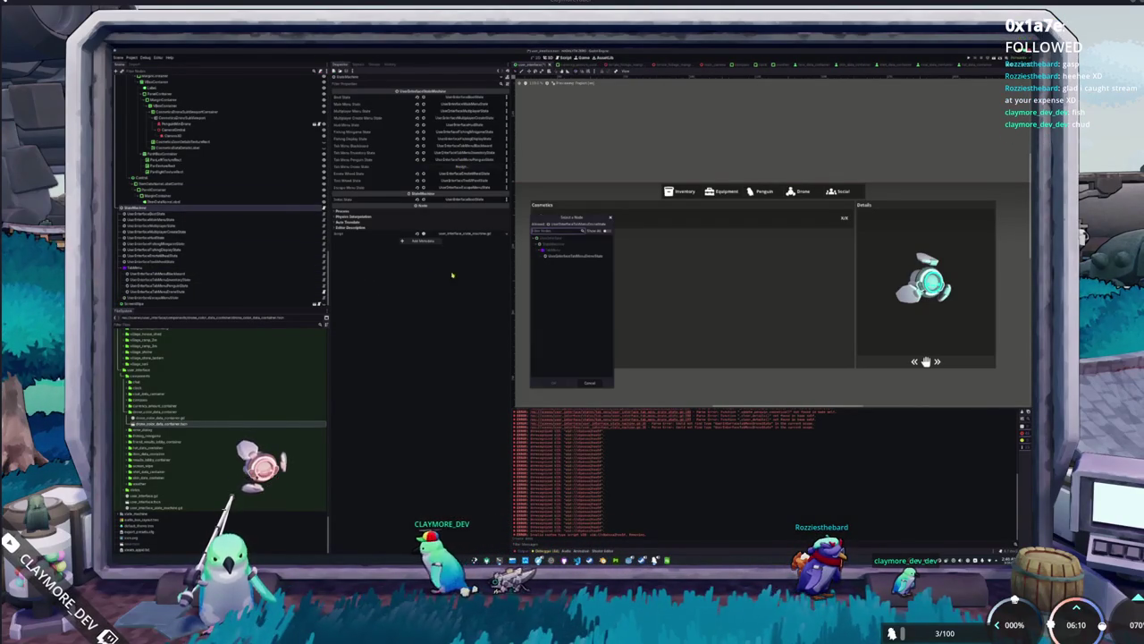
# Select the drone state node and assign TabMenuDroneRoot to its drone root field.
pyautogui.click(157, 291)
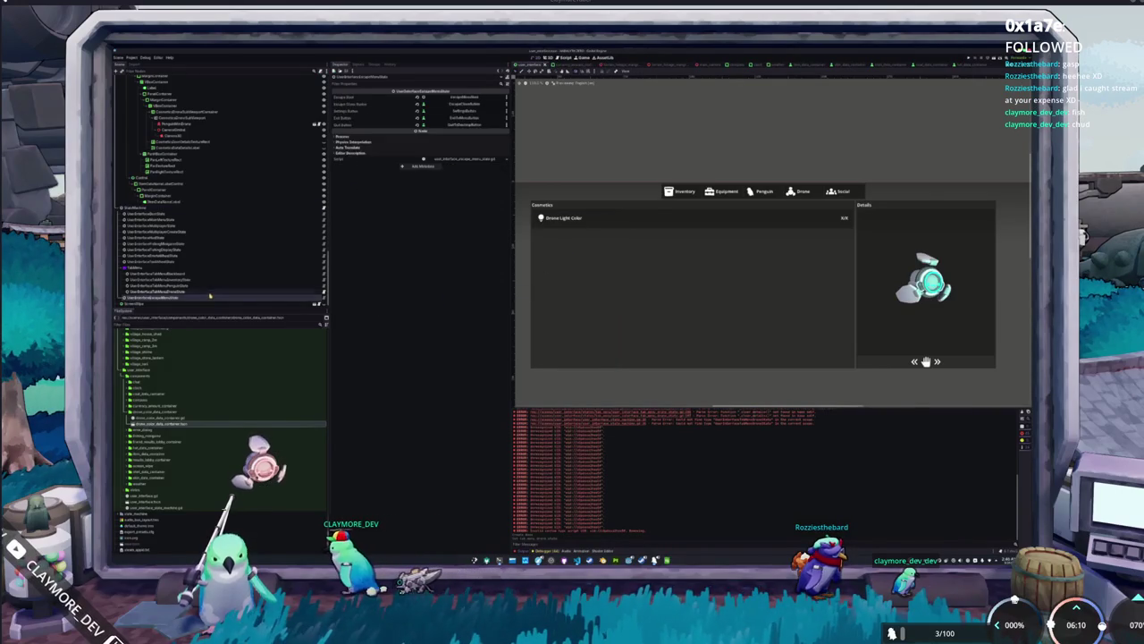
pyautogui.click(457, 102)
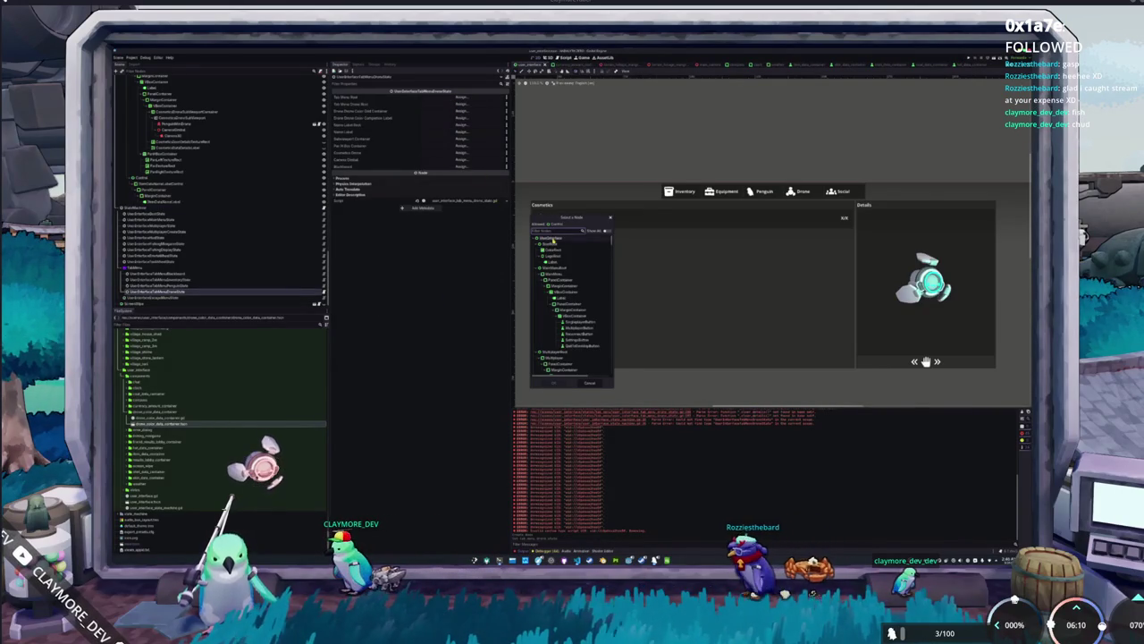
pyautogui.write('rone')
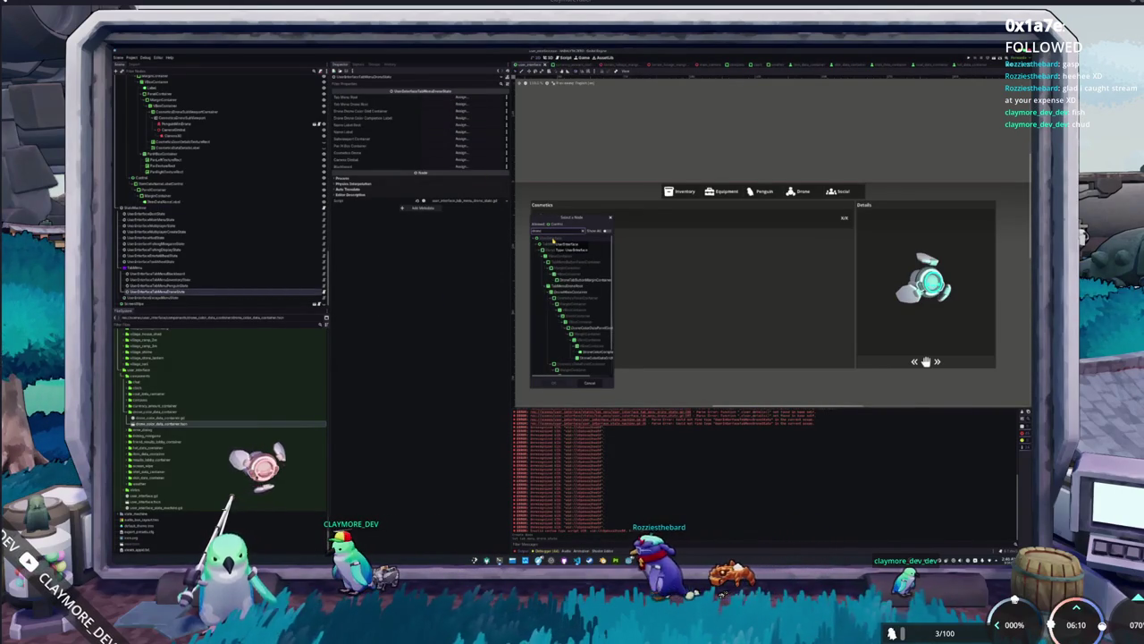
pyautogui.click(563, 285)
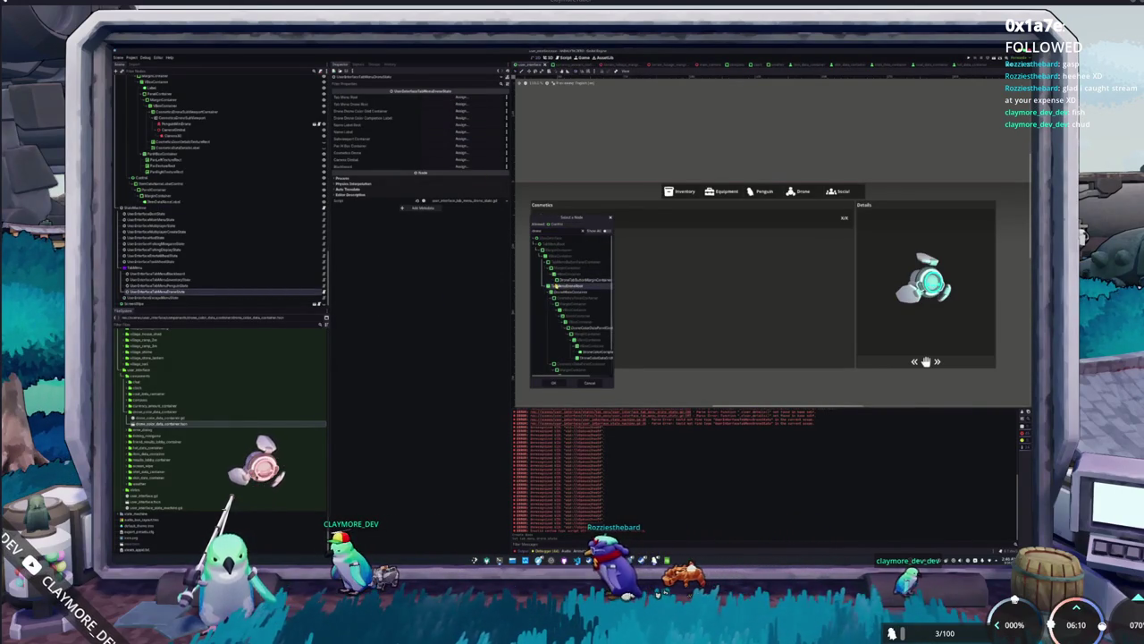
pyautogui.click(554, 383)
# Search the node picker for a drone tab node using the filters 'dronetab' and 'tab', then cancel.
pyautogui.click(459, 126)
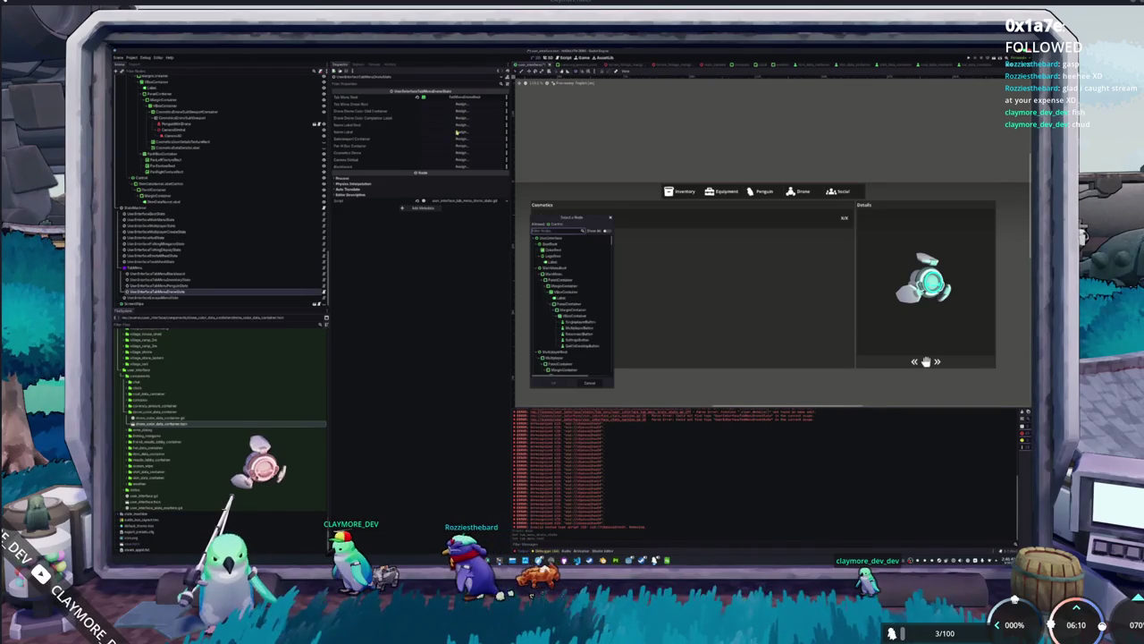
pyautogui.write('dronetab')
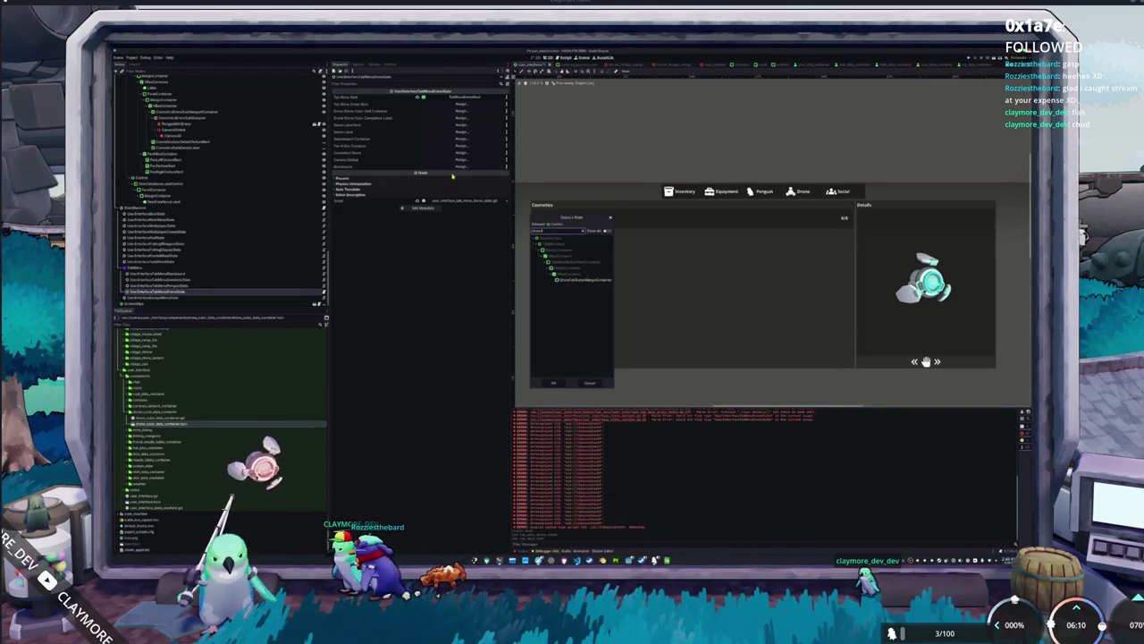
pyautogui.hotkey('ctrl', 'a')
pyautogui.write('tab')
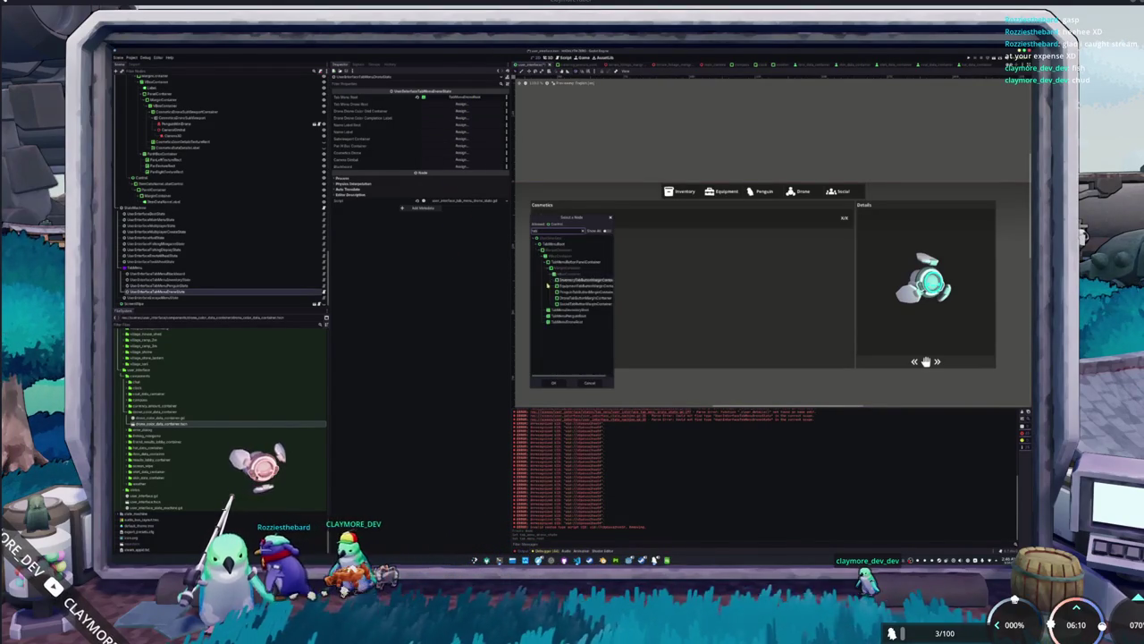
pyautogui.click(589, 382)
# Look up the Drone button node with the 'dronebut' filter, then cancel the picker.
pyautogui.click(462, 104)
pyautogui.write('dronebut')
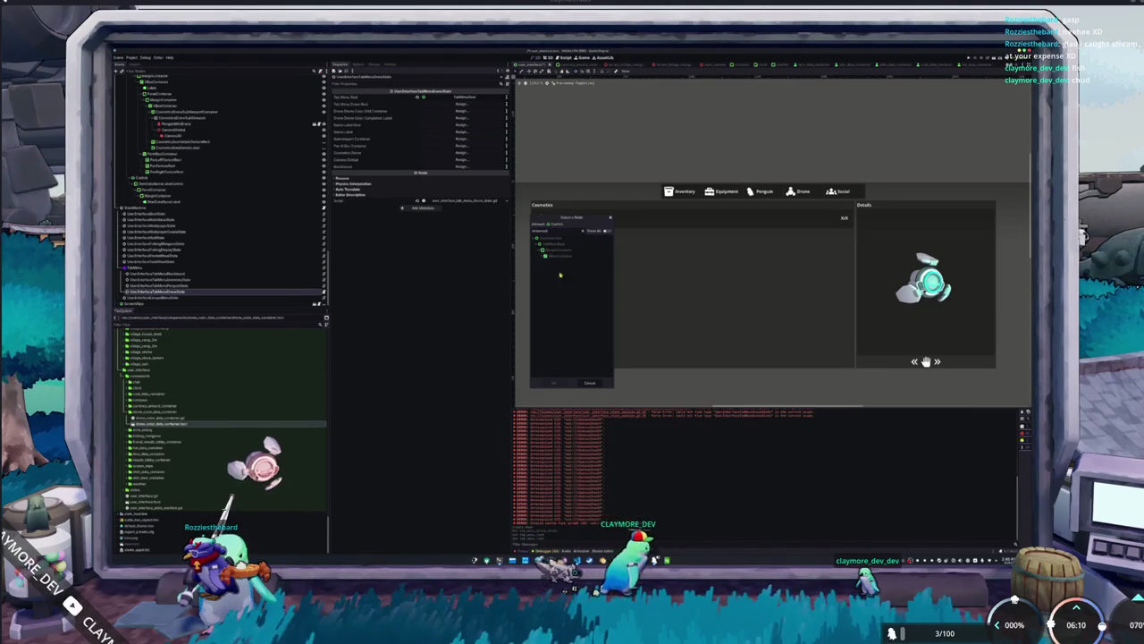
pyautogui.click(570, 243)
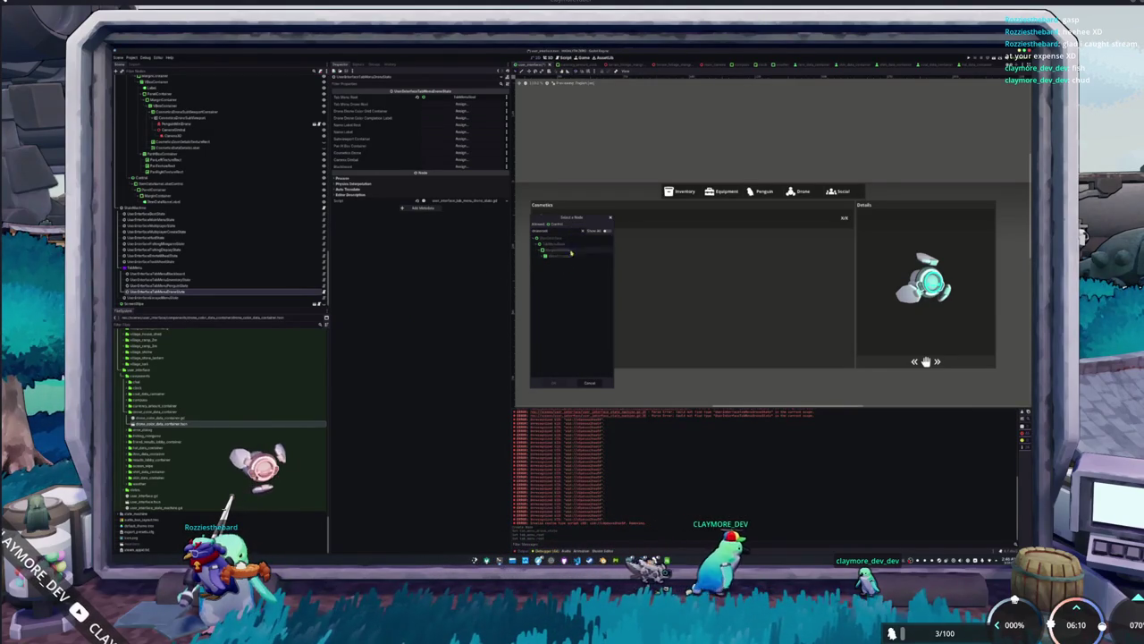
pyautogui.click(577, 256)
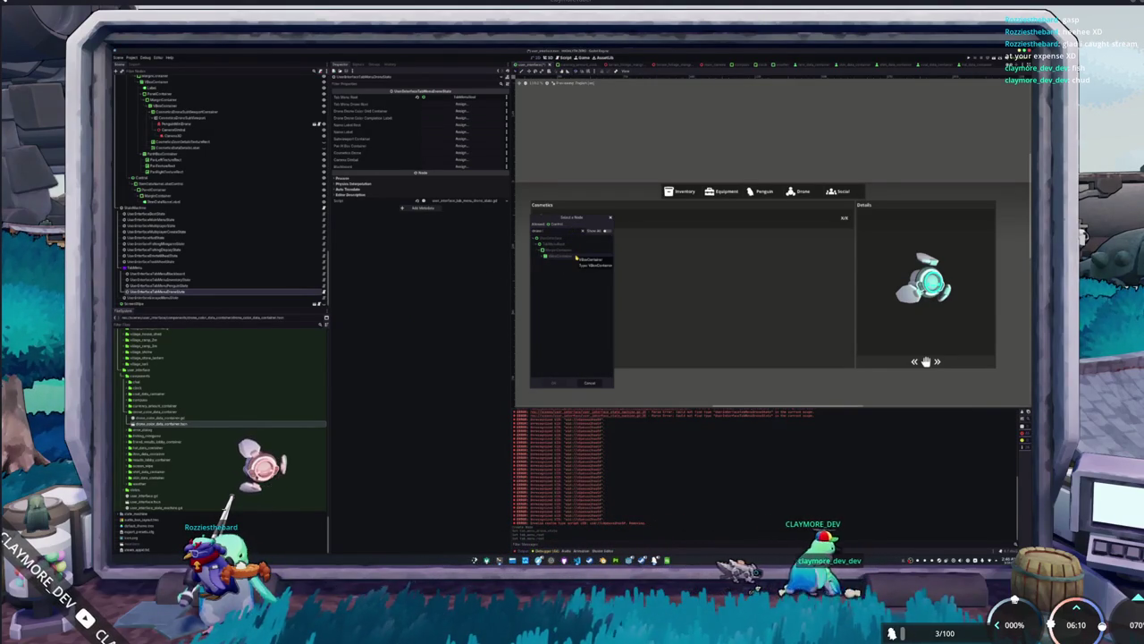
pyautogui.hotkey('ctrl', 'a')
pyautogui.press('BackSpace')
pyautogui.write('tab')
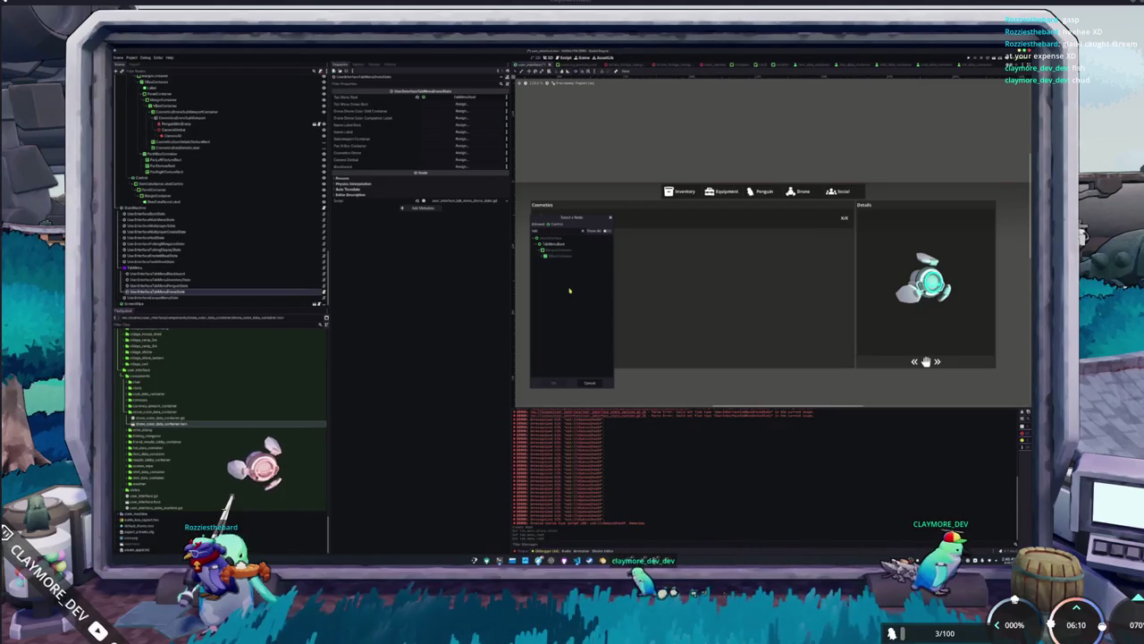
pyautogui.click(589, 382)
# Assign the matching Tab node to the property after narrowing the node filter.
pyautogui.click(441, 169)
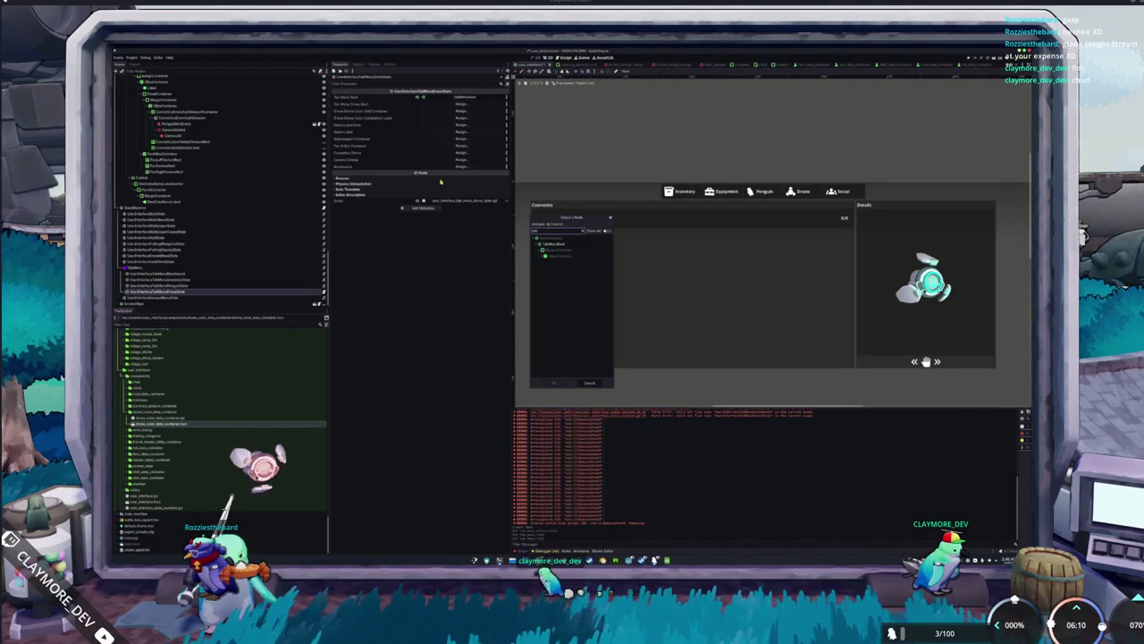
pyautogui.press('BackSpace')
pyautogui.write('e')
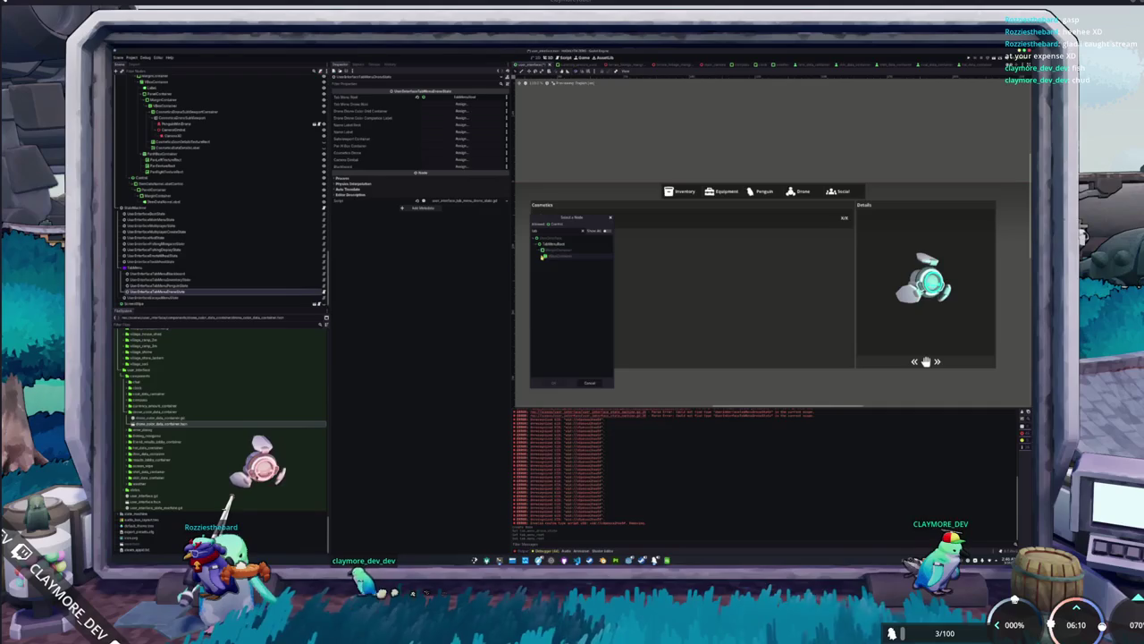
pyautogui.press('BackSpace')
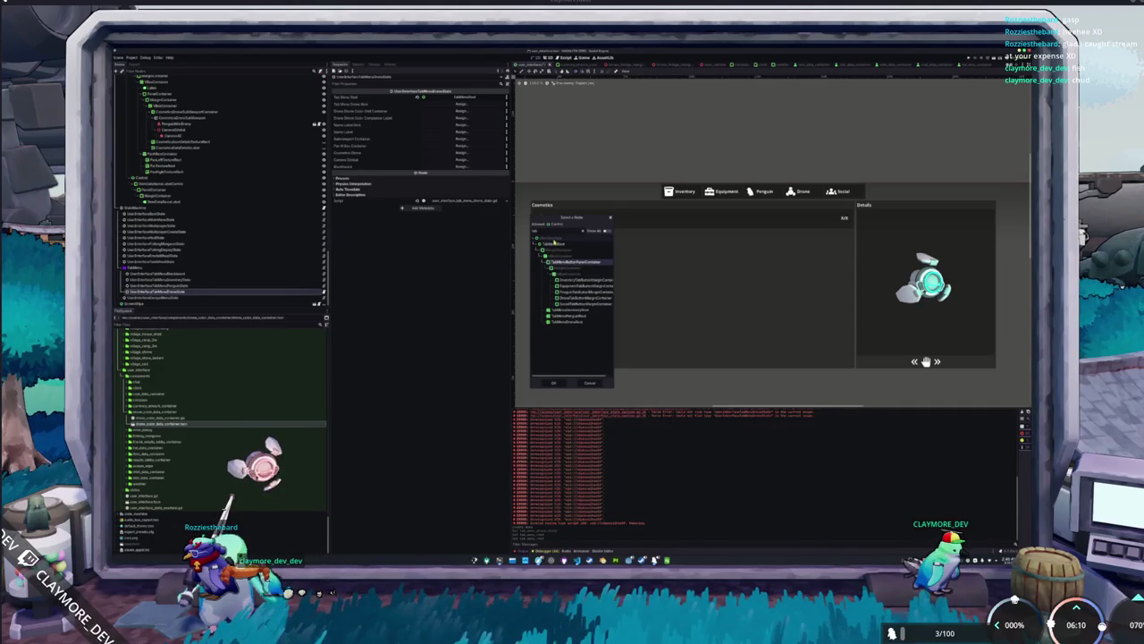
pyautogui.write('e')
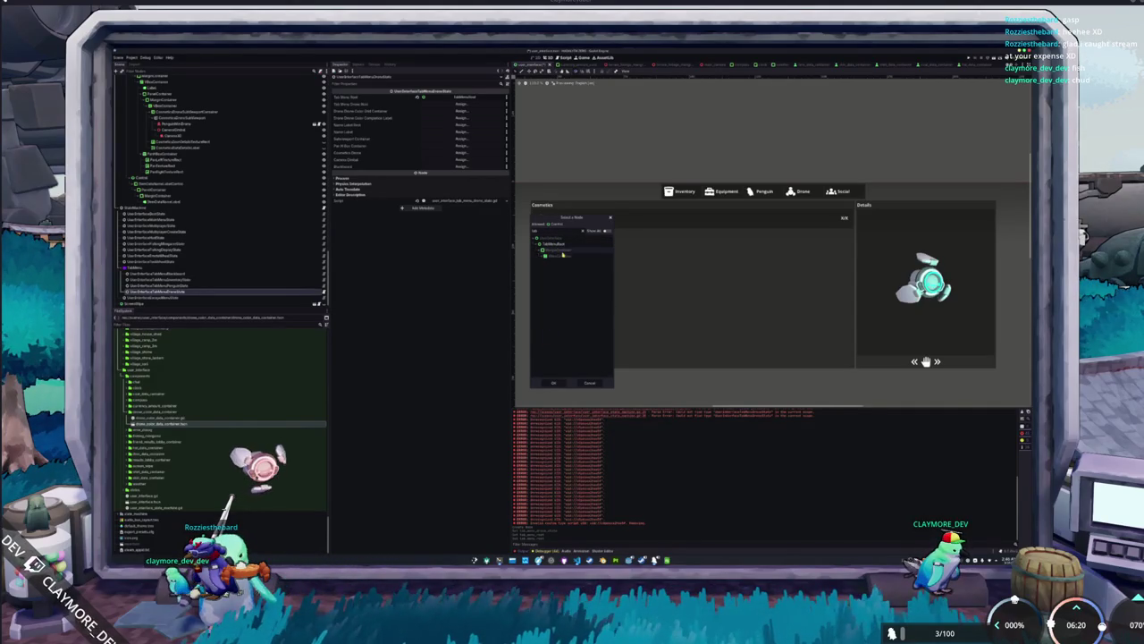
pyautogui.press('BackSpace')
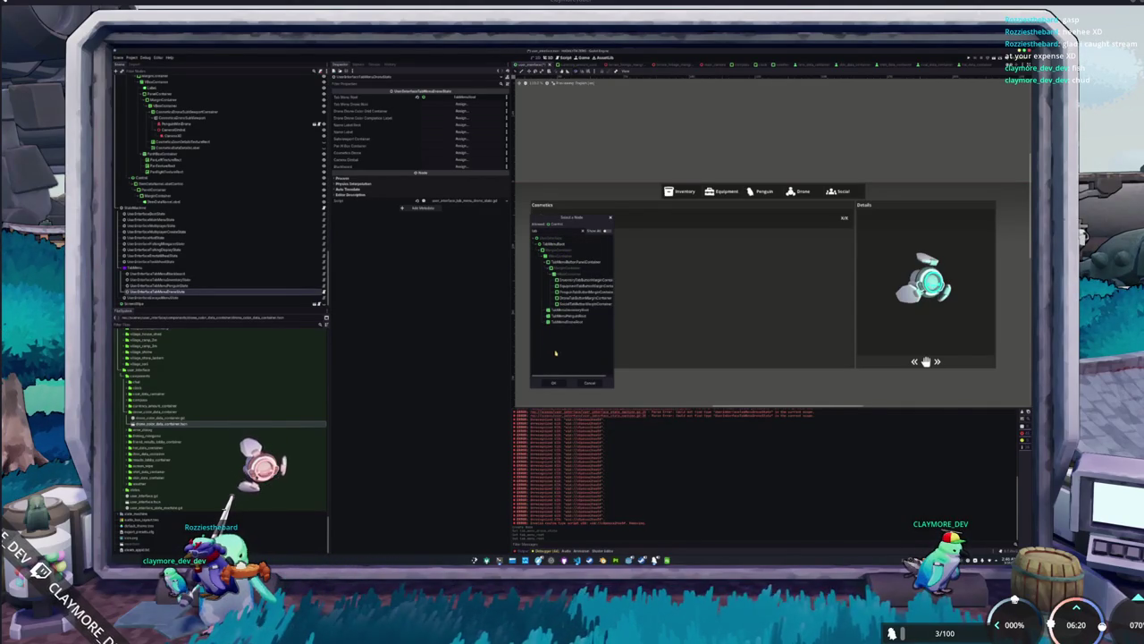
pyautogui.click(554, 384)
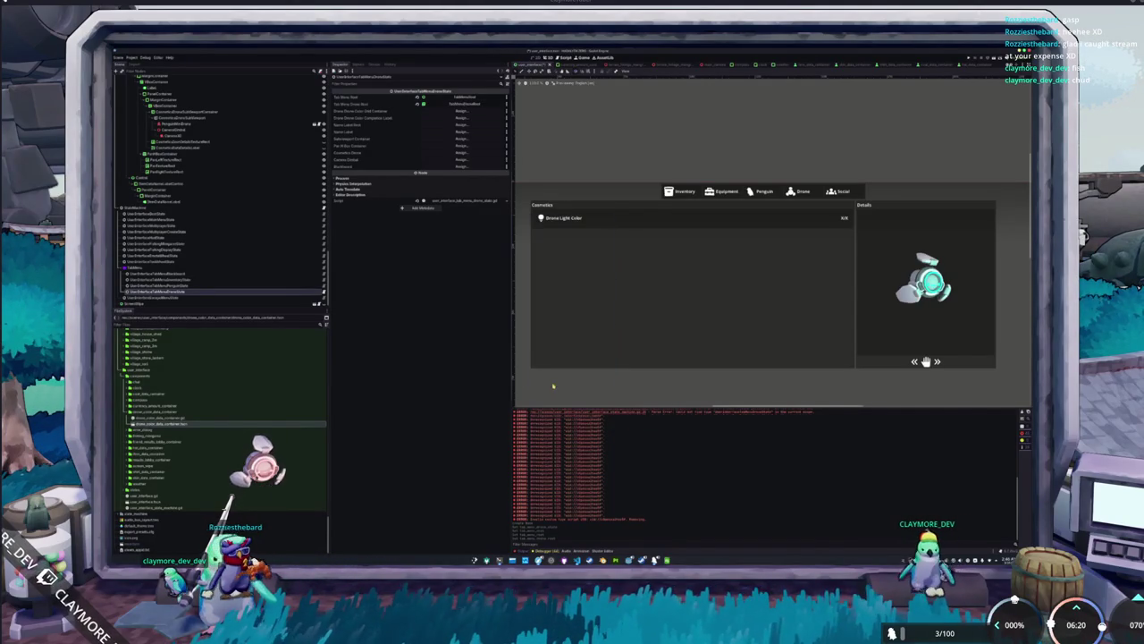
# Assign DroneColorDataEditContainer and the drone color label node to the next two properties.
pyautogui.click(455, 111)
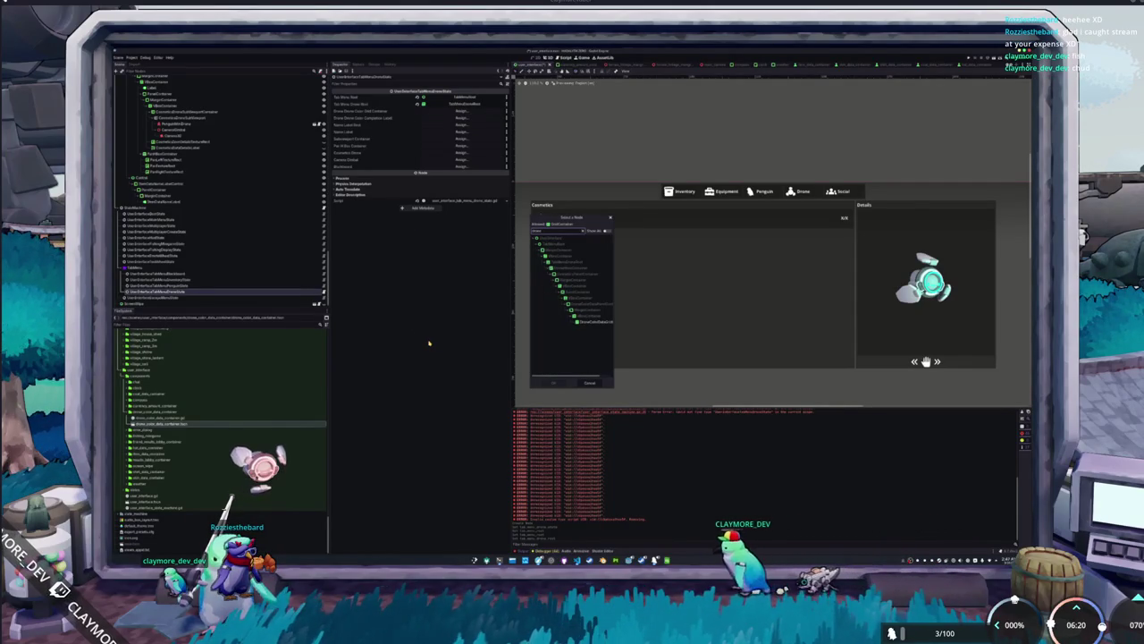
pyautogui.click(592, 321)
pyautogui.click(554, 384)
pyautogui.click(457, 118)
pyautogui.write('drone')
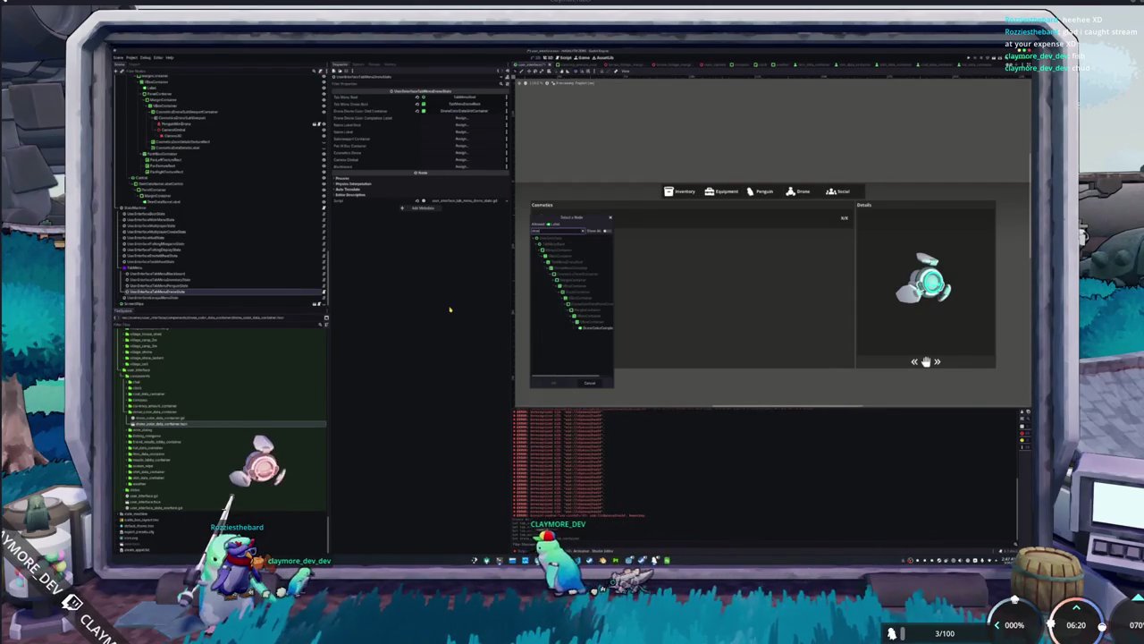
pyautogui.click(585, 327)
pyautogui.click(553, 384)
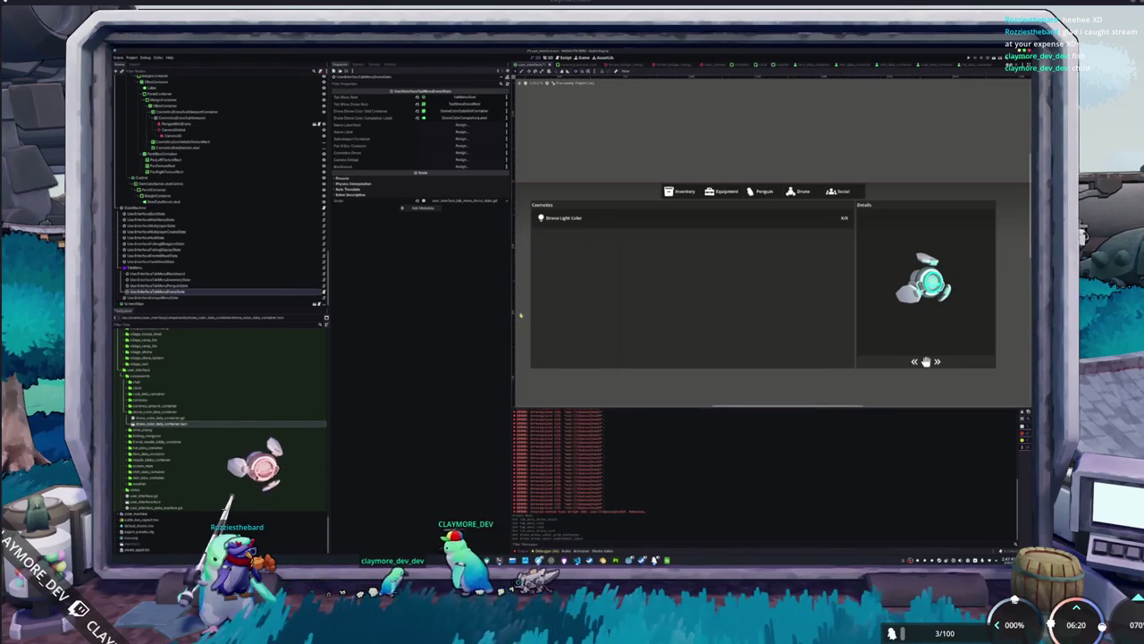
# Widen the node picker to read long names and assign the Control node to the next property.
pyautogui.click(460, 126)
pyautogui.write('drone')
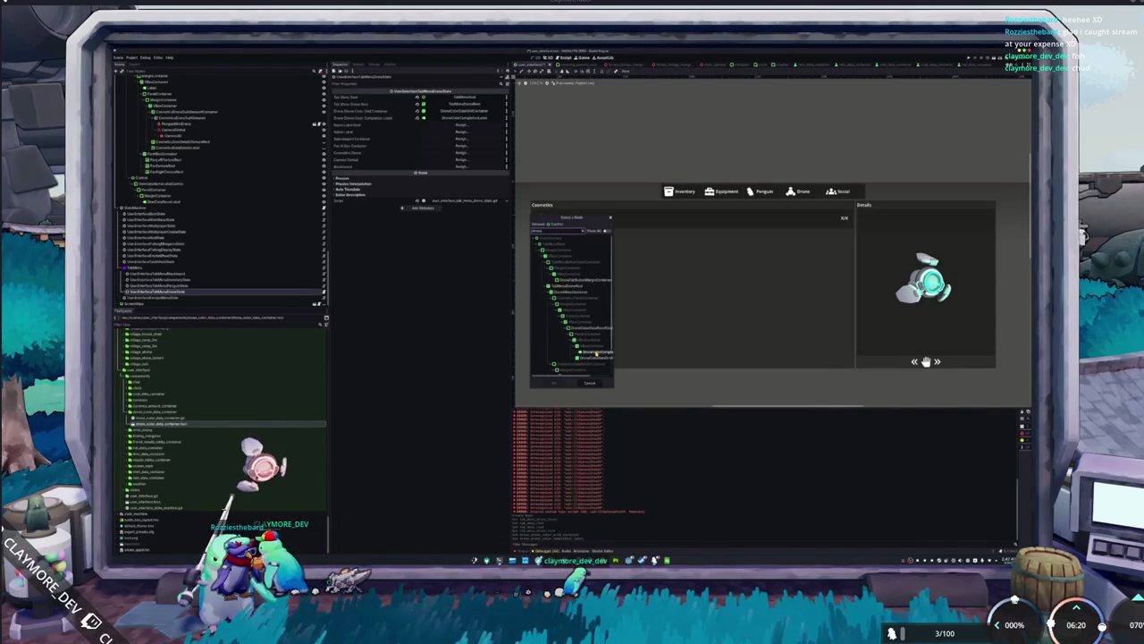
pyautogui.scroll(-3, 607, 364)
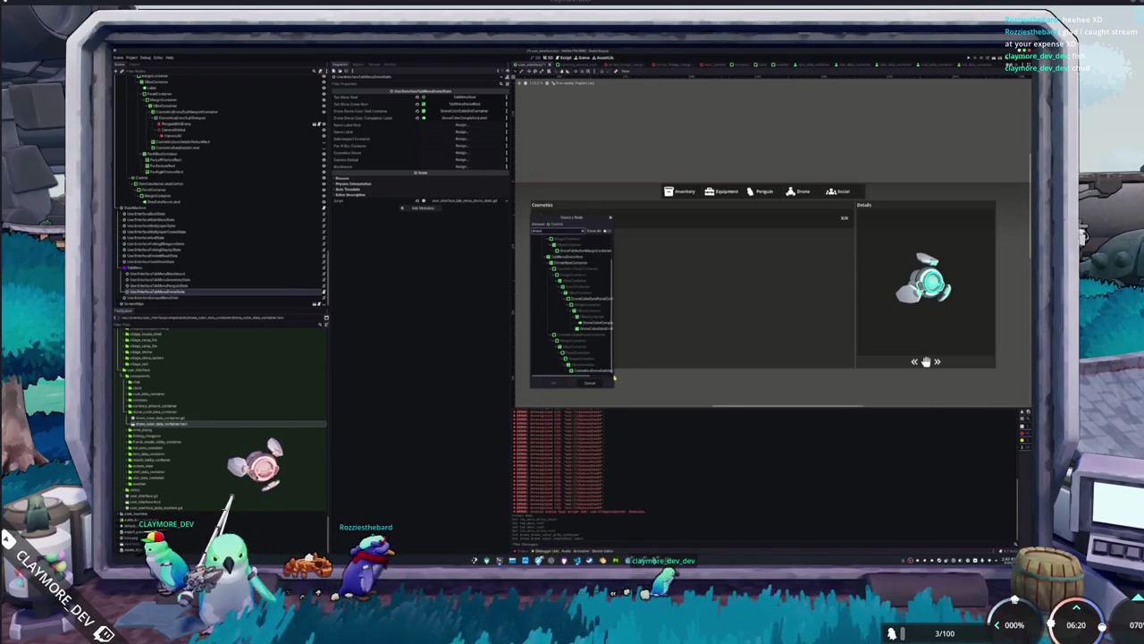
pyautogui.moveTo(614, 376); pyautogui.dragTo(691, 384)
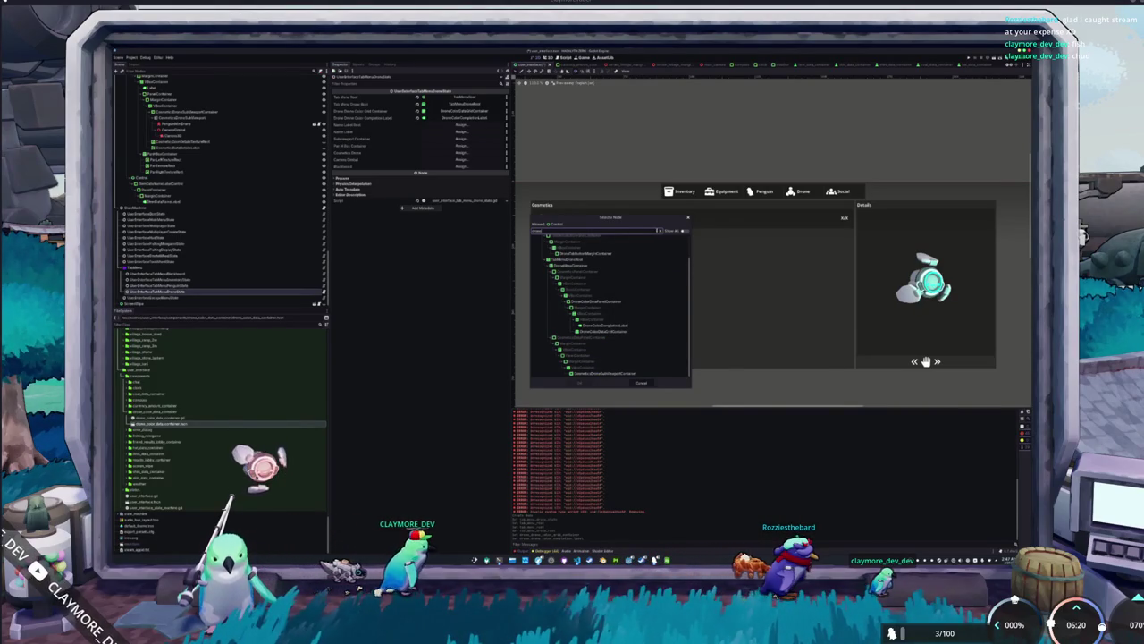
pyautogui.hotkey('ctrl', 'a')
pyautogui.press('BackSpace')
pyautogui.scroll(-5, 602, 334)
pyautogui.scroll(-10, 602, 333)
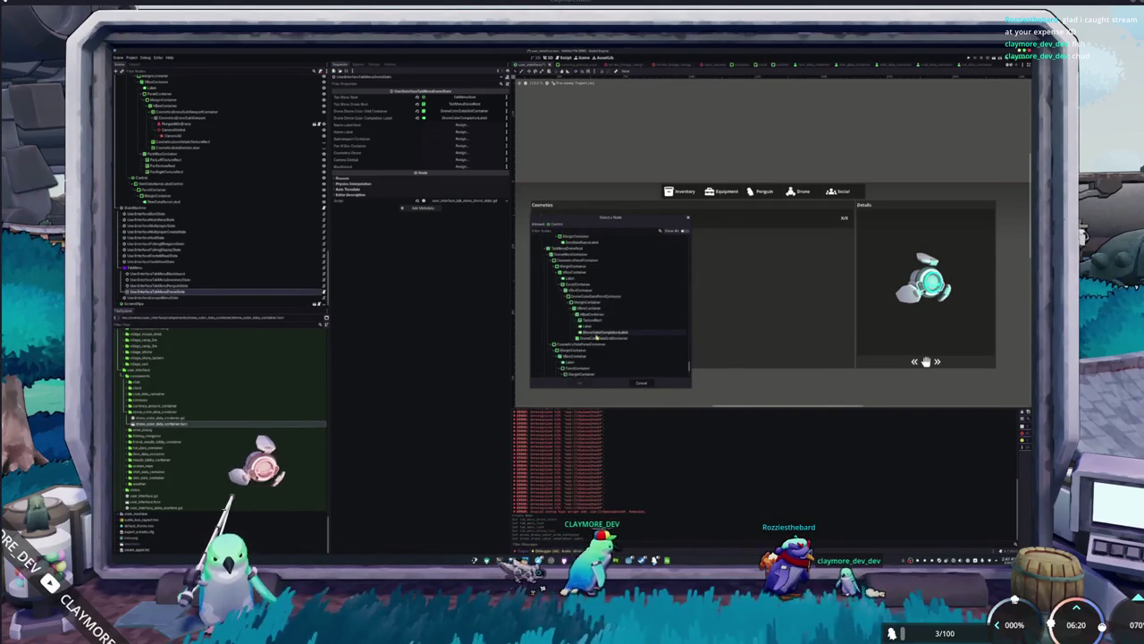
pyautogui.scroll(-5, 596, 336)
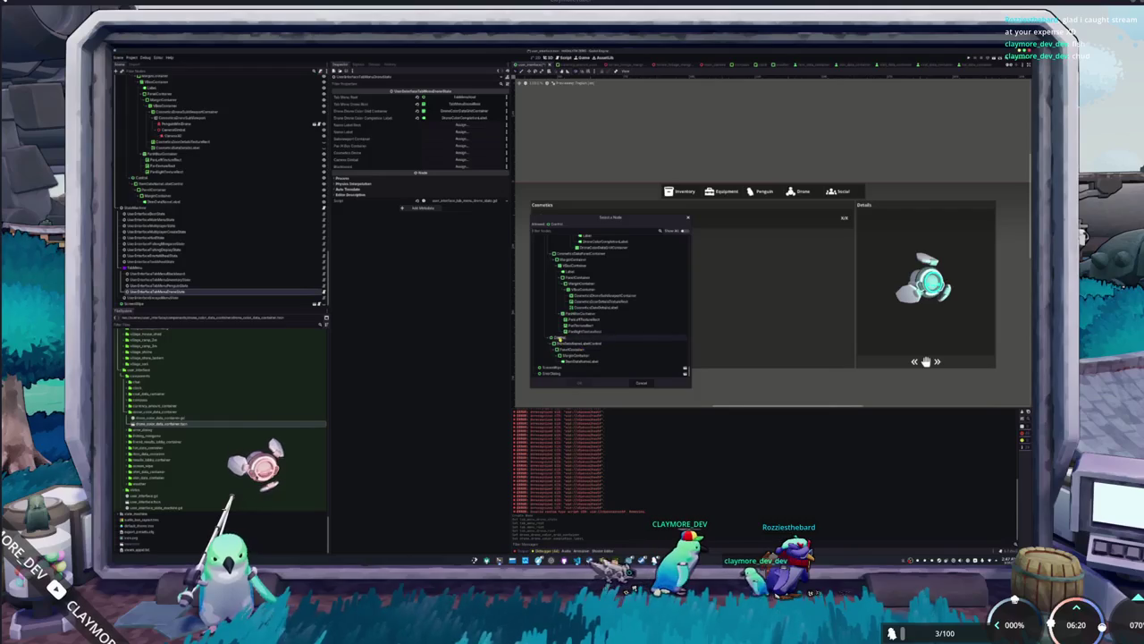
pyautogui.click(556, 337)
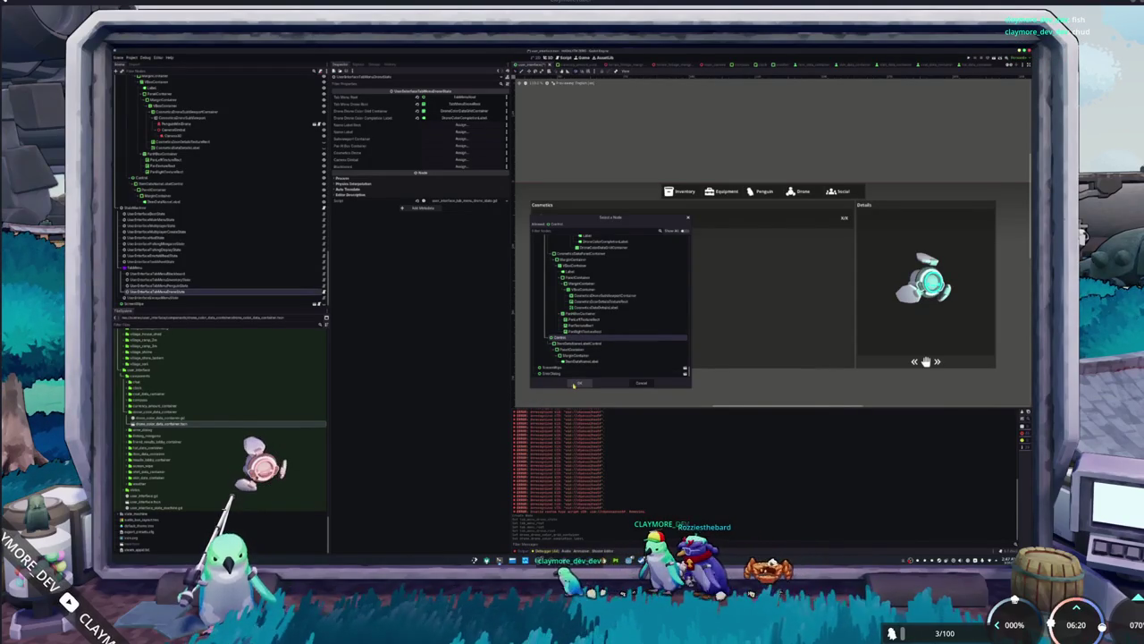
pyautogui.click(574, 385)
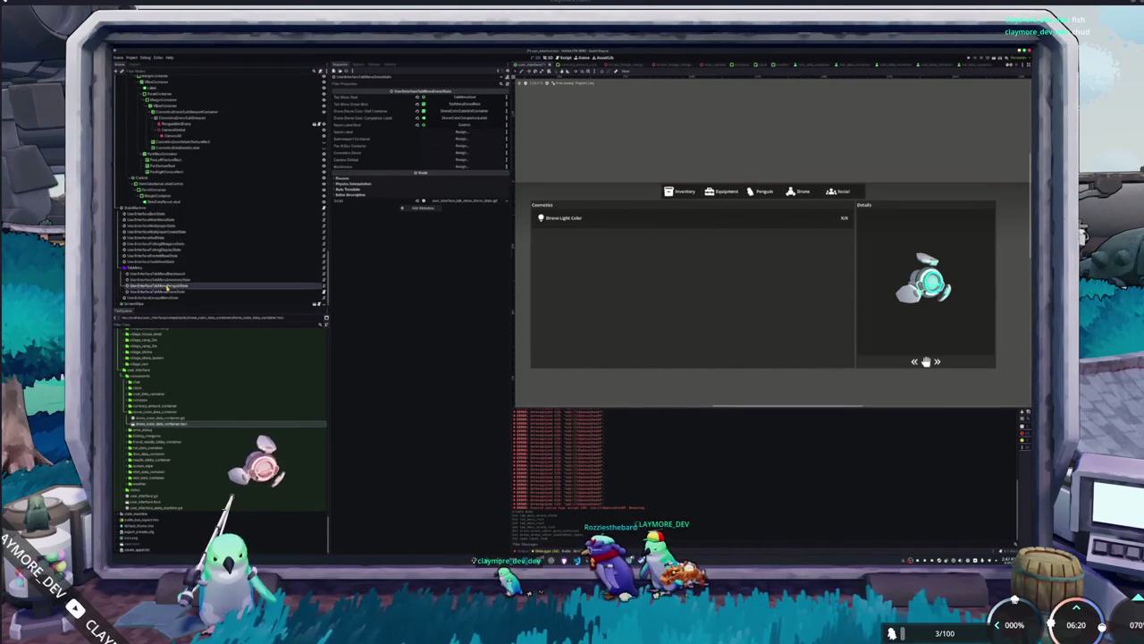
# Check the penguin state's properties for reference, then fill an empty drone-state property.
pyautogui.click(167, 286)
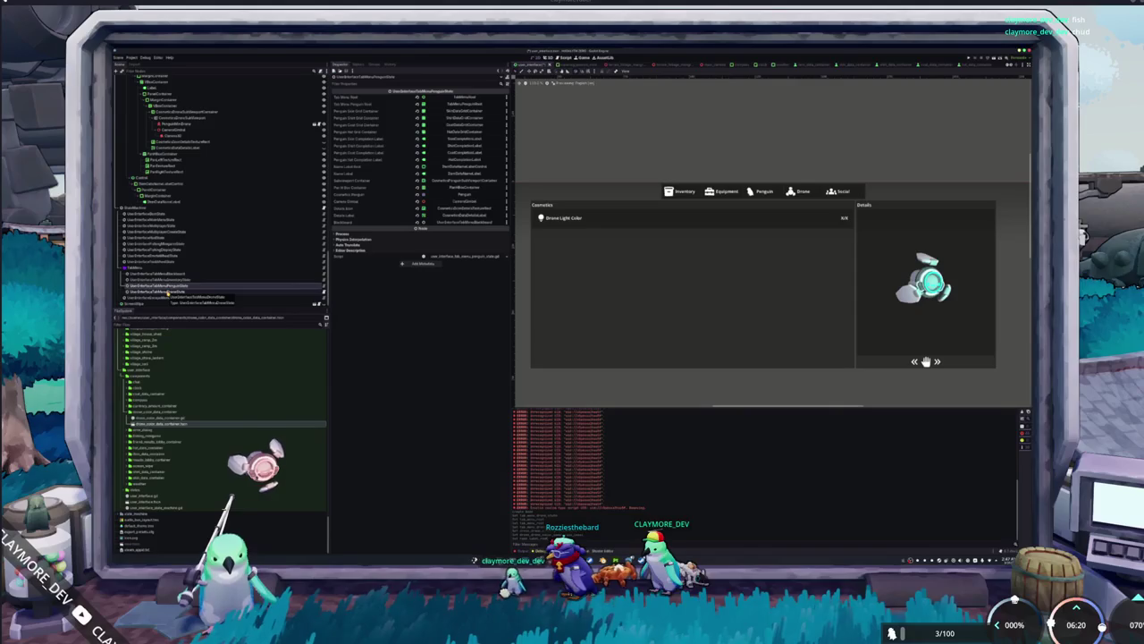
pyautogui.click(167, 292)
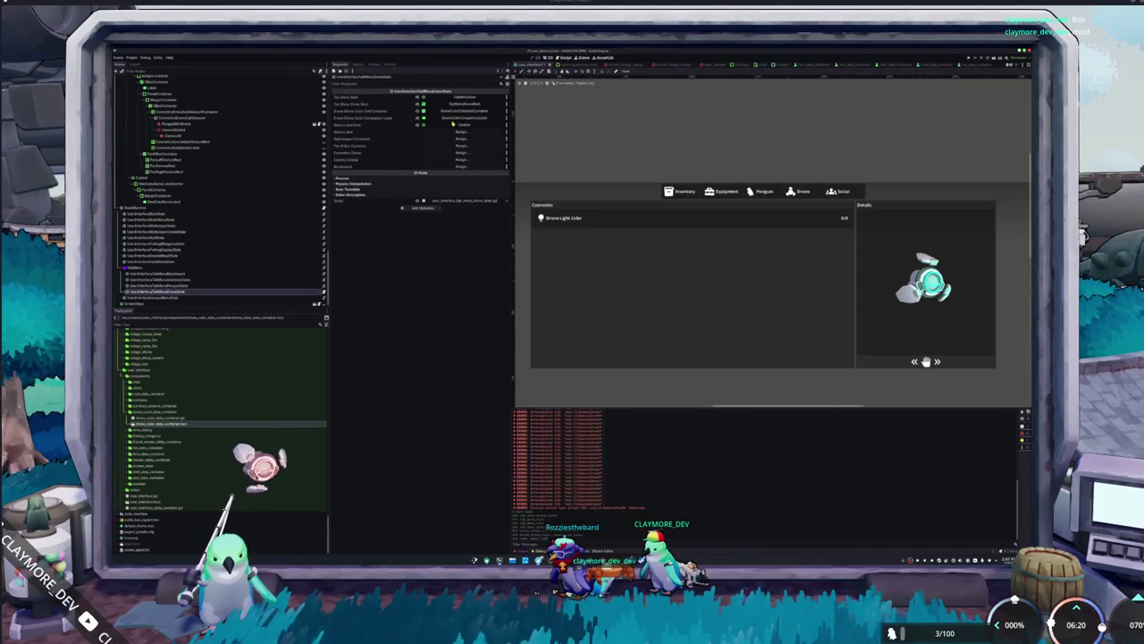
pyautogui.click(453, 126)
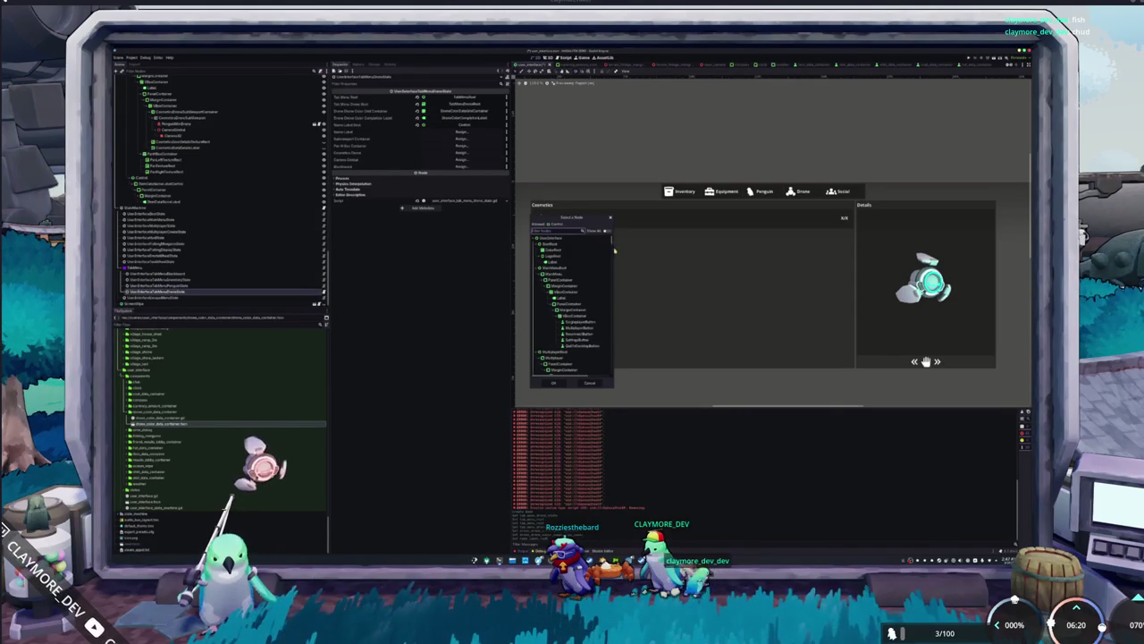
pyautogui.moveTo(613, 239); pyautogui.dragTo(616, 393)
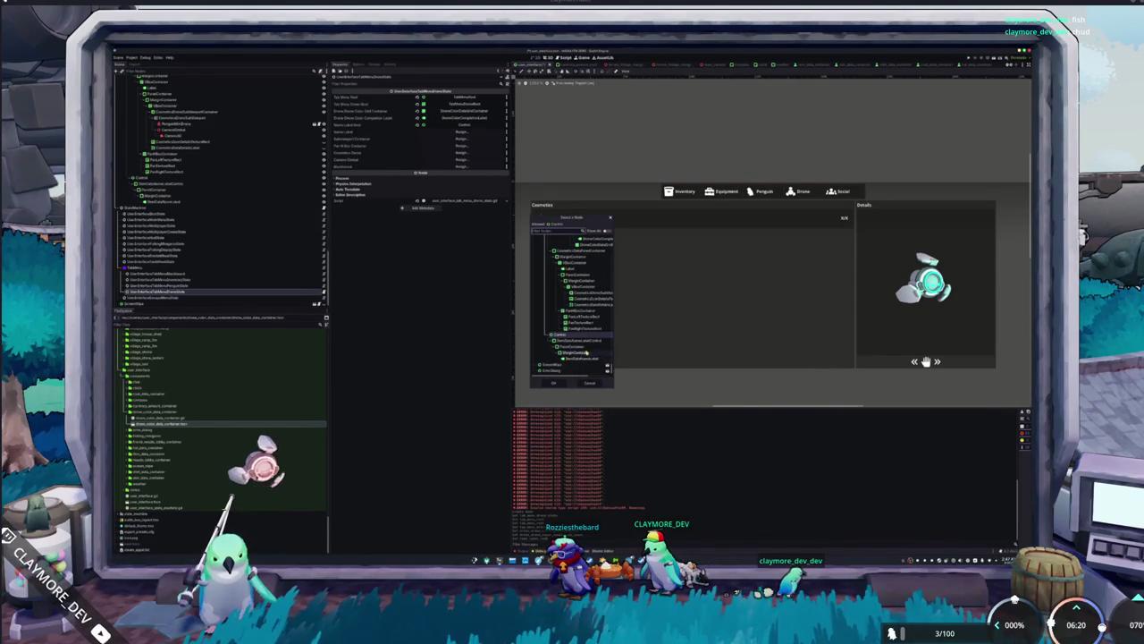
pyautogui.click(554, 341)
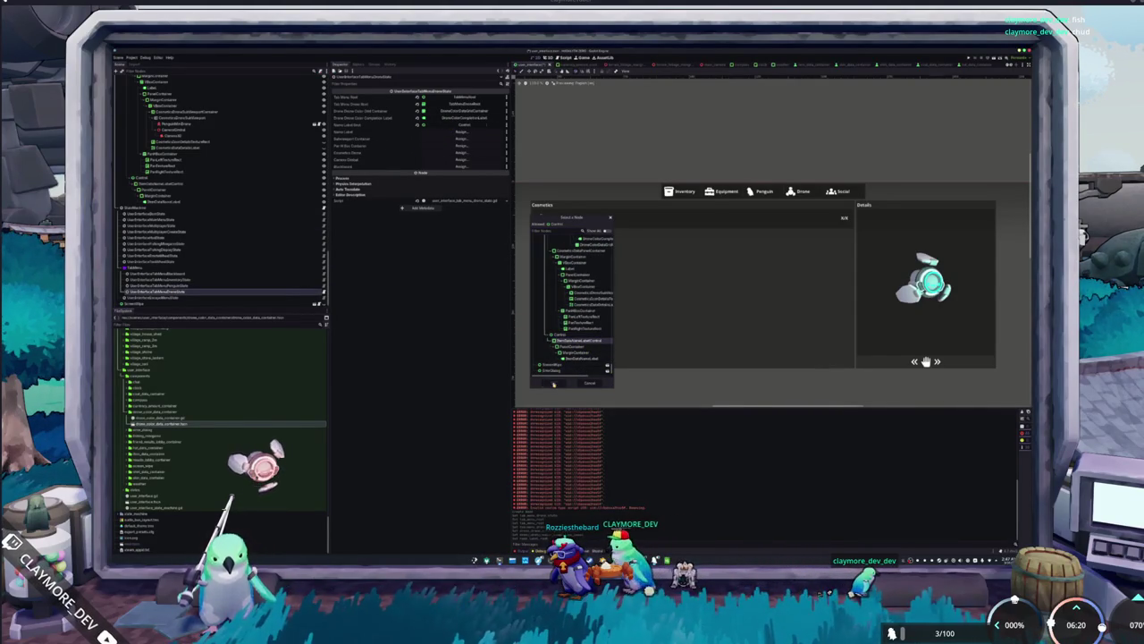
pyautogui.click(555, 384)
# Assign the last node in the tree and another node to two further properties.
pyautogui.click(444, 136)
pyautogui.scroll(-10, 606, 260)
pyautogui.click(577, 370)
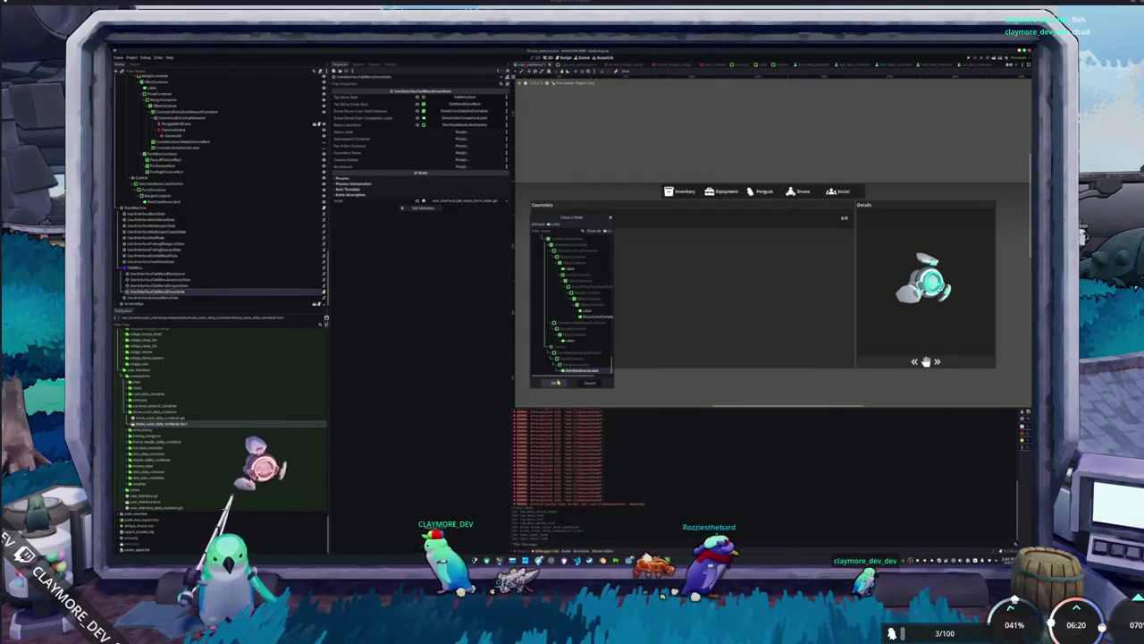
pyautogui.click(556, 383)
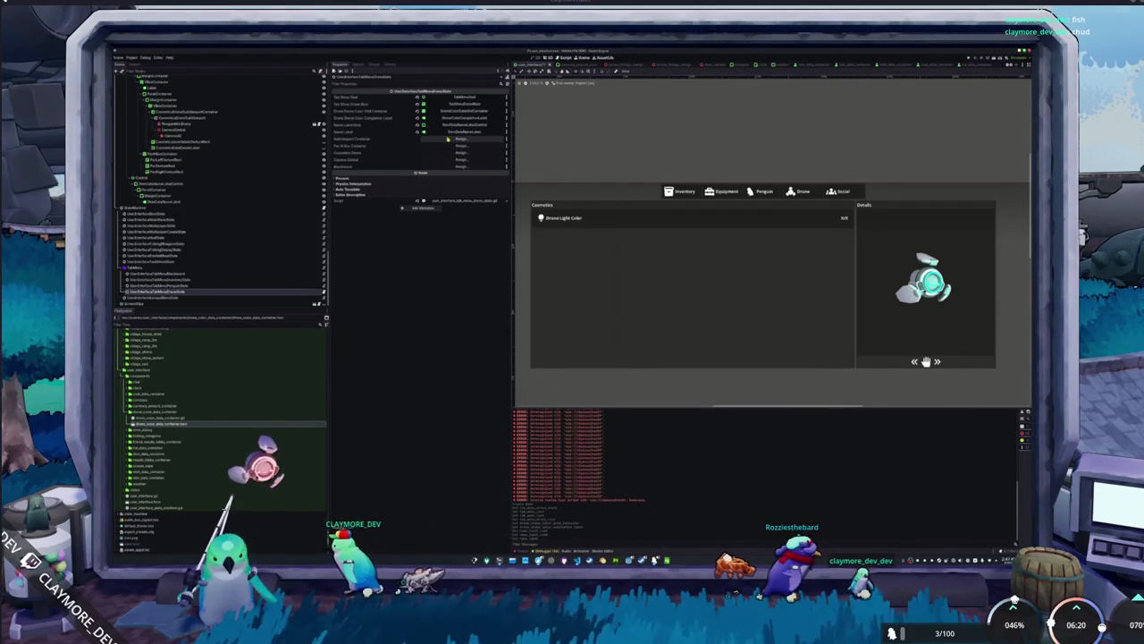
pyautogui.click(461, 167)
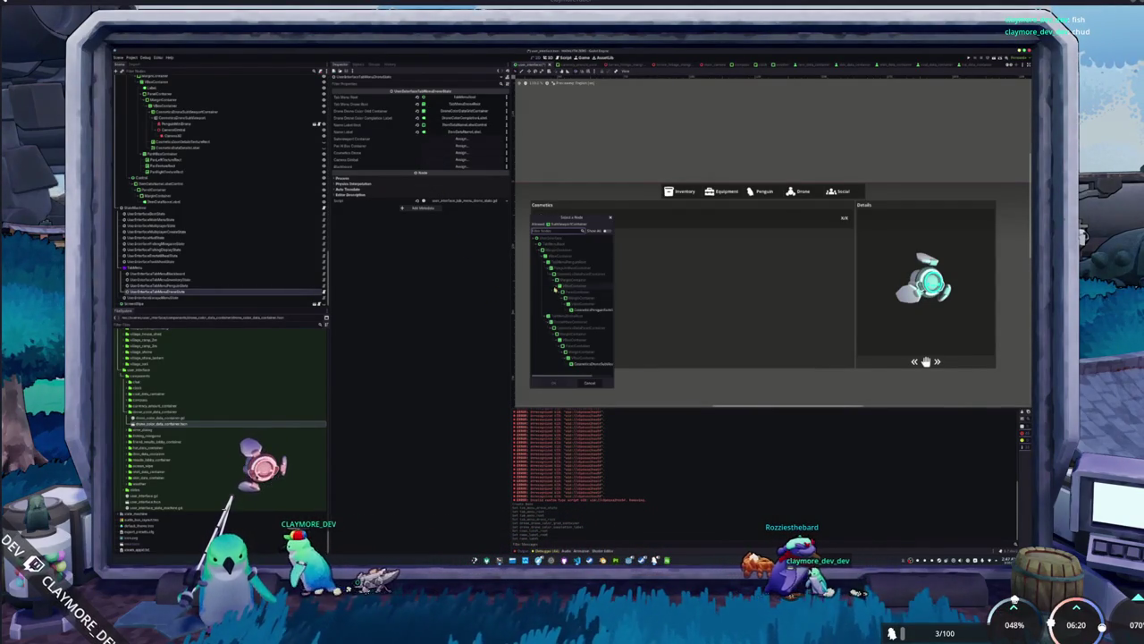
pyautogui.doubleClick(583, 366)
# Assign PanelBoxContainer, PenguinWithDrone, CameraGlobal and the blackboard node to their properties.
pyautogui.click(461, 148)
pyautogui.scroll(-5, 564, 330)
pyautogui.scroll(-5, 564, 330)
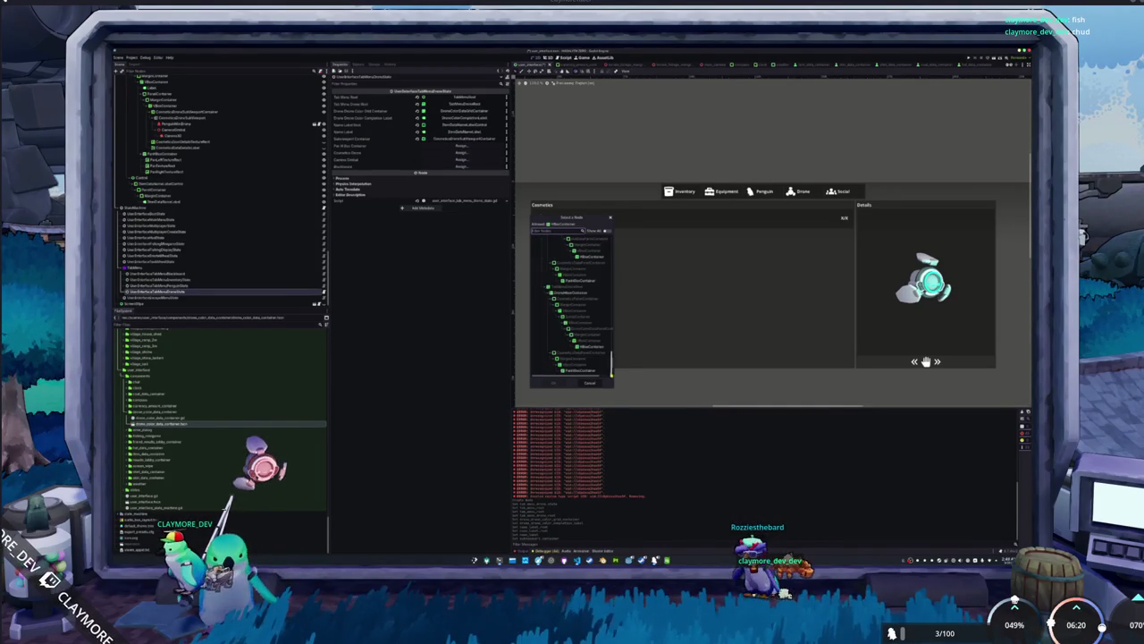
pyautogui.doubleClick(587, 372)
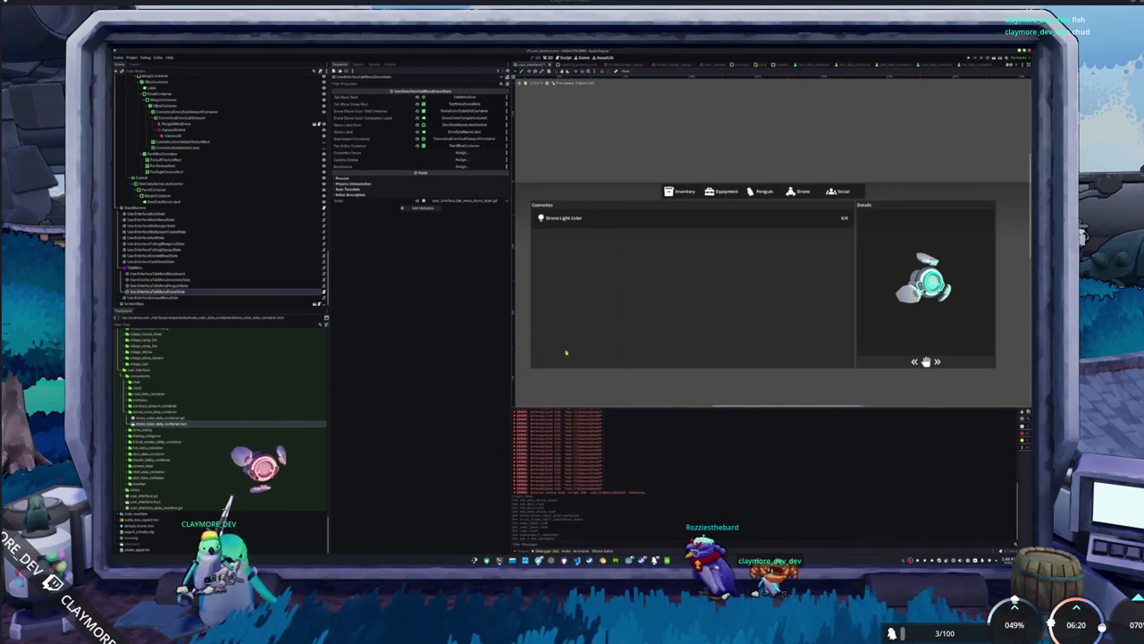
pyautogui.click(461, 166)
pyautogui.doubleClick(595, 326)
pyautogui.click(461, 159)
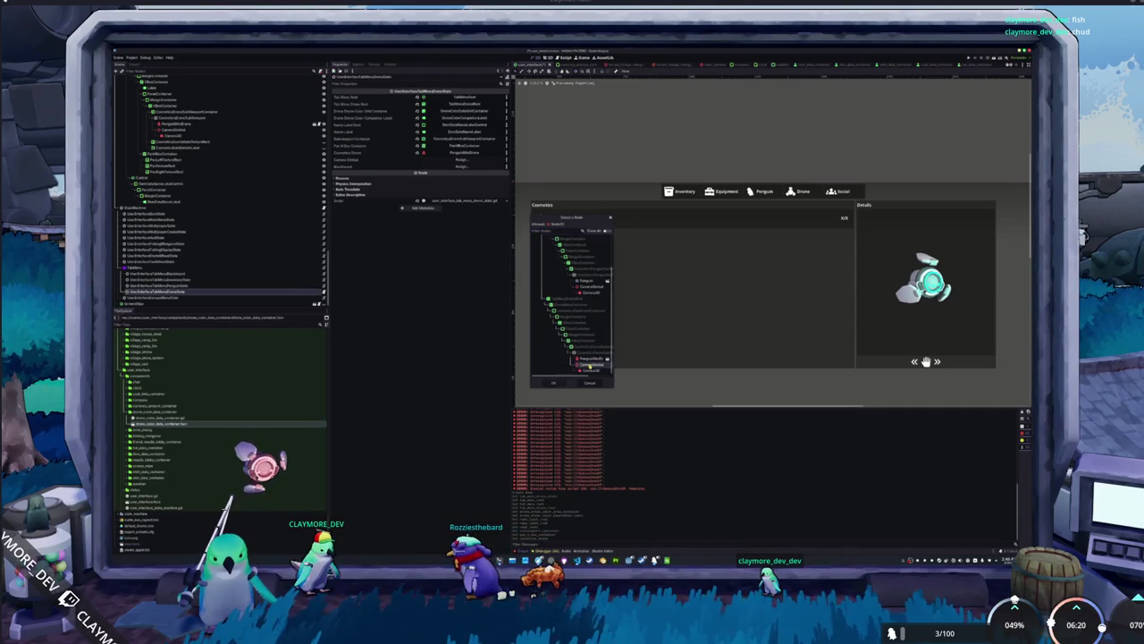
pyautogui.doubleClick(590, 334)
pyautogui.click(461, 166)
pyautogui.doubleClick(577, 256)
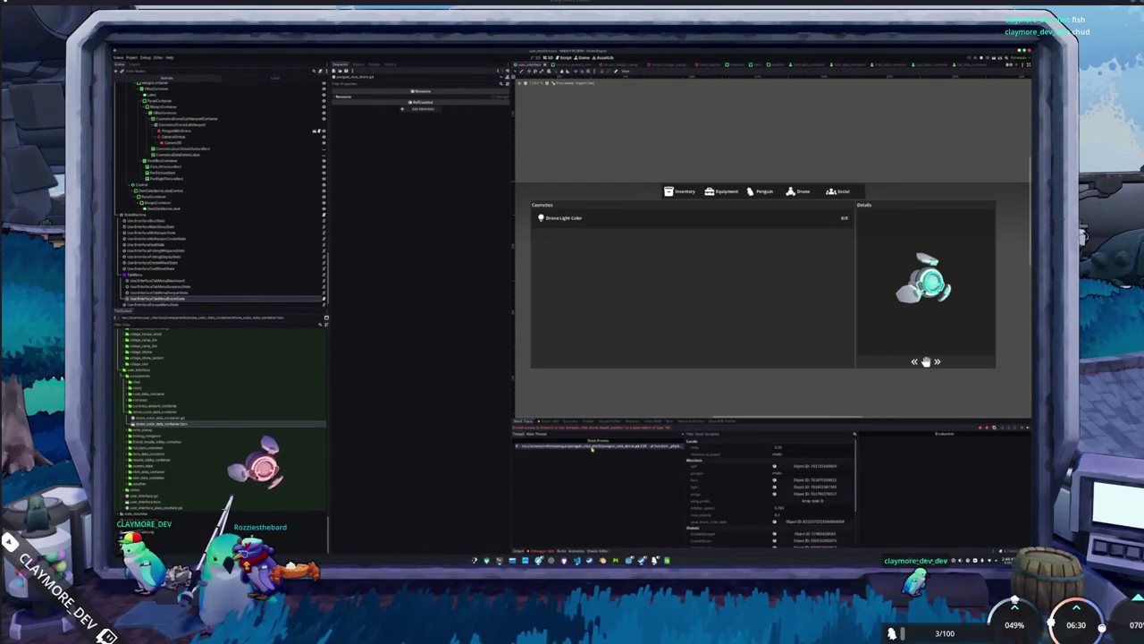
# Switch from Godot to VS Code, showing the UserInterfaceStateMachine script.
pyautogui.hotkey('alt', 'Tab')
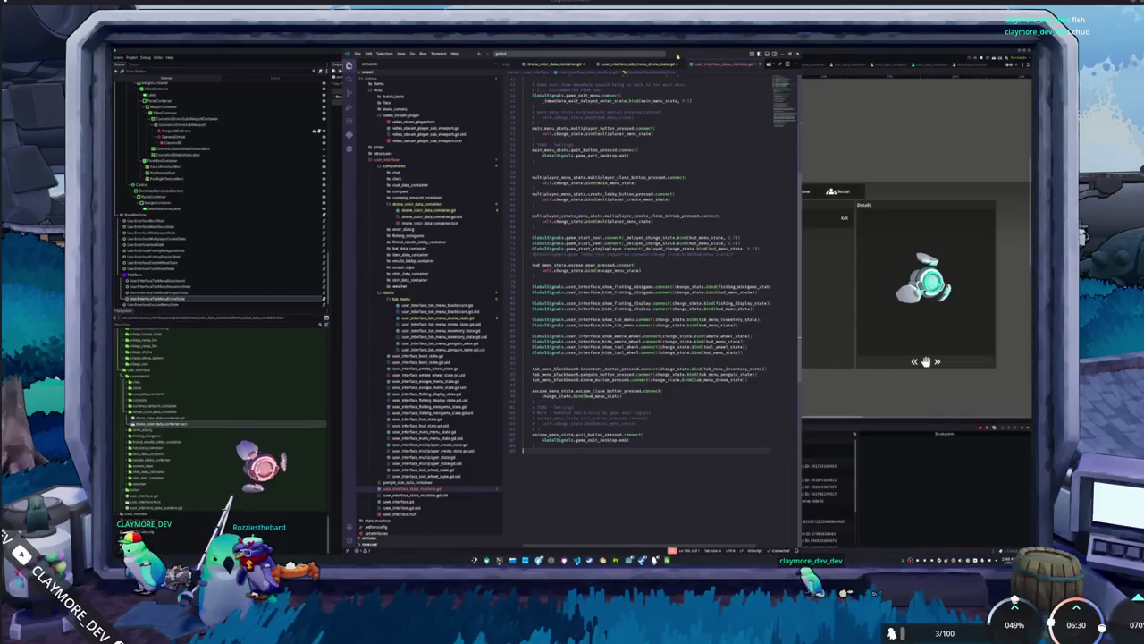
# Switch to penguin_mini_drone.gd and highlight distance_to_player to see its uses.
pyautogui.click(657, 55)
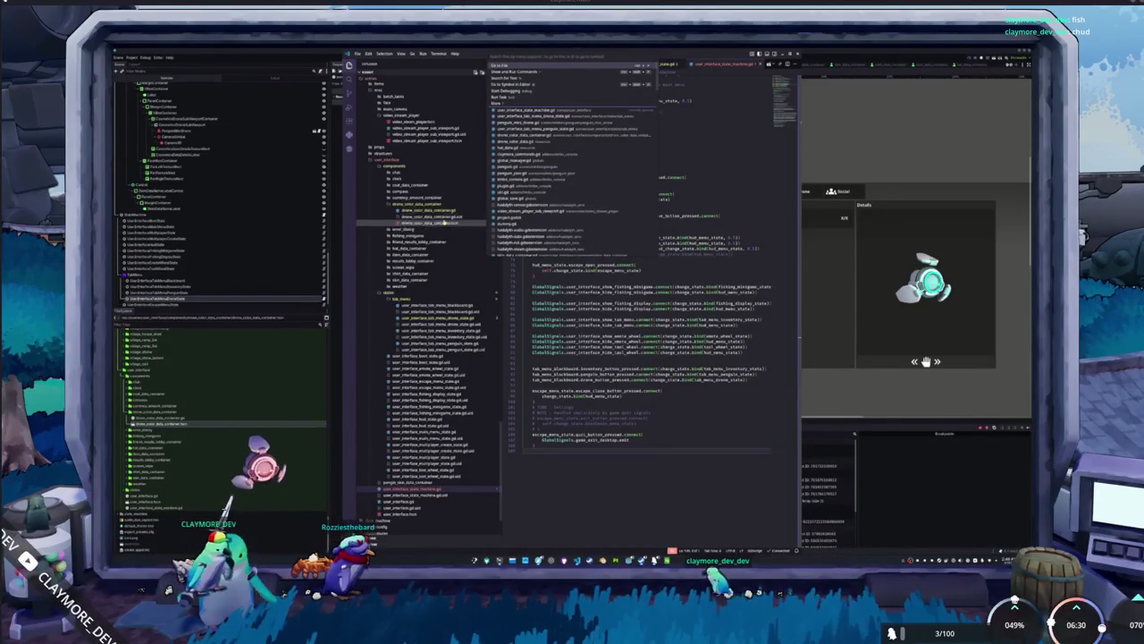
pyautogui.press('Escape')
pyautogui.scroll(10, 722, 190)
pyautogui.scroll(2, 722, 190)
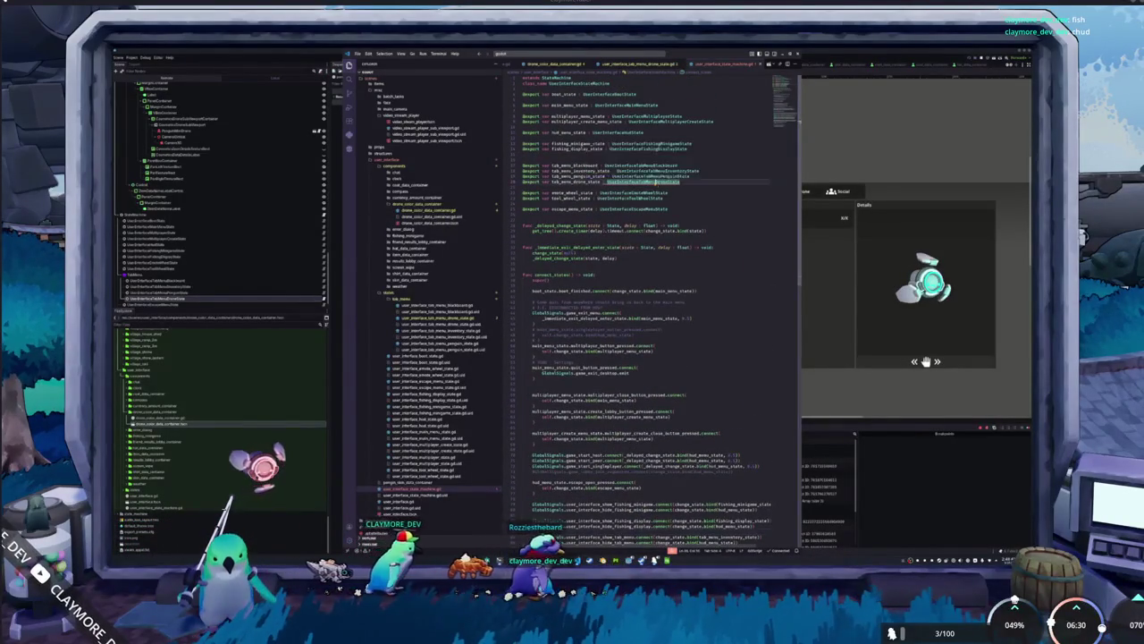
pyautogui.hotkey('ctrl', 'Tab')
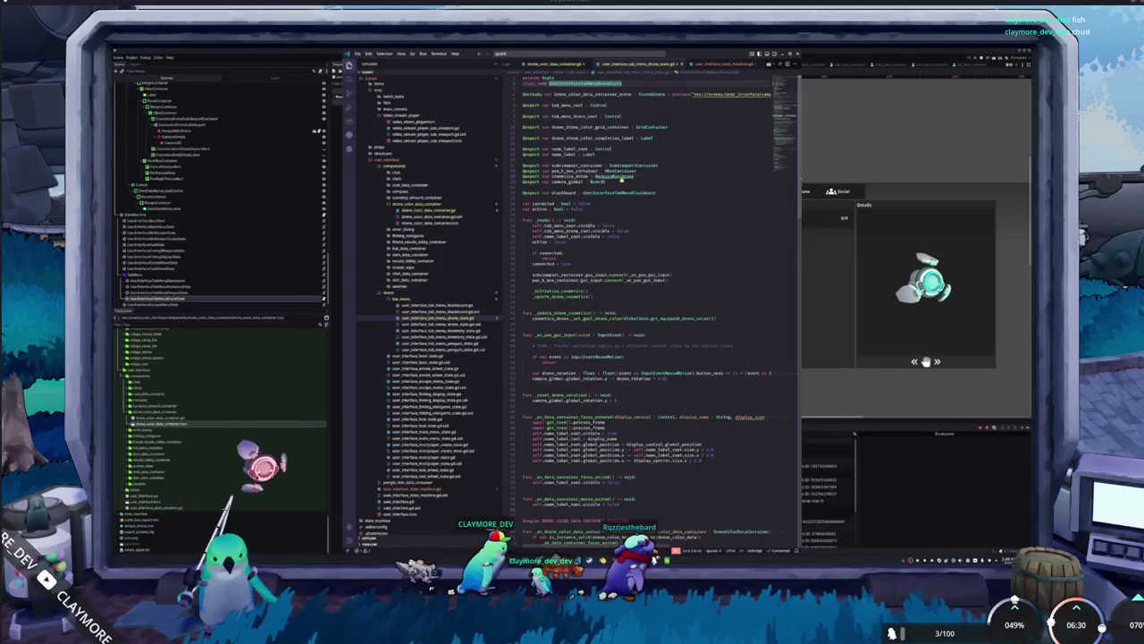
pyautogui.hotkey('ctrl', 'Tab')
pyautogui.scroll(-10, 653, 304)
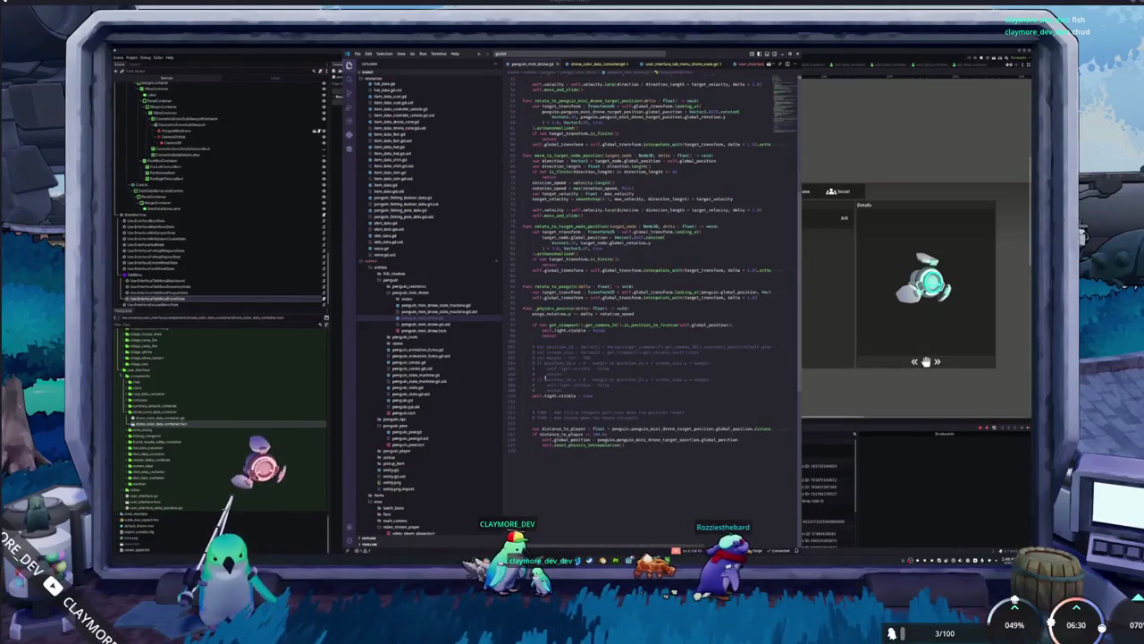
pyautogui.doubleClick(563, 428)
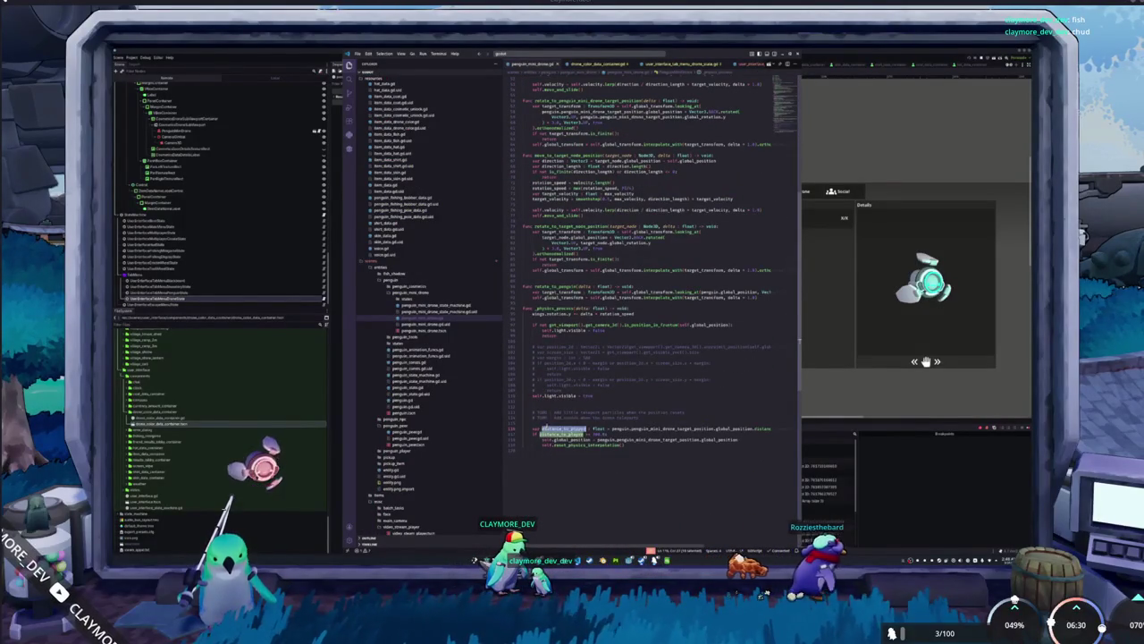
# Delete the commented-out block below the light visibility line.
pyautogui.click(536, 317)
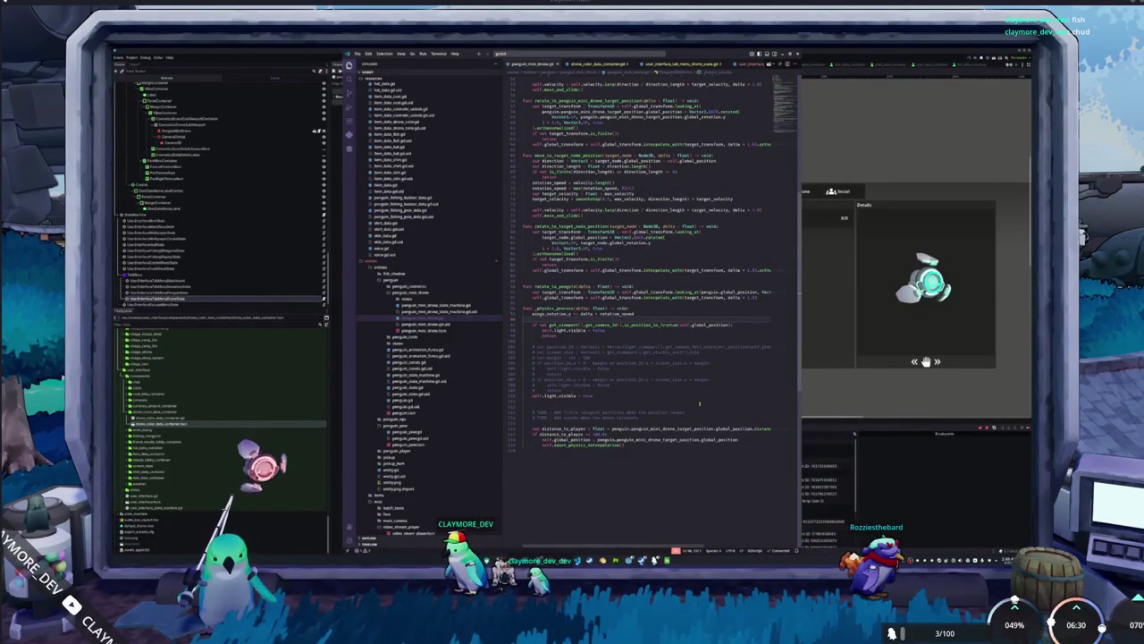
pyautogui.press('Down')
pyautogui.press('Down')
pyautogui.press('Down')
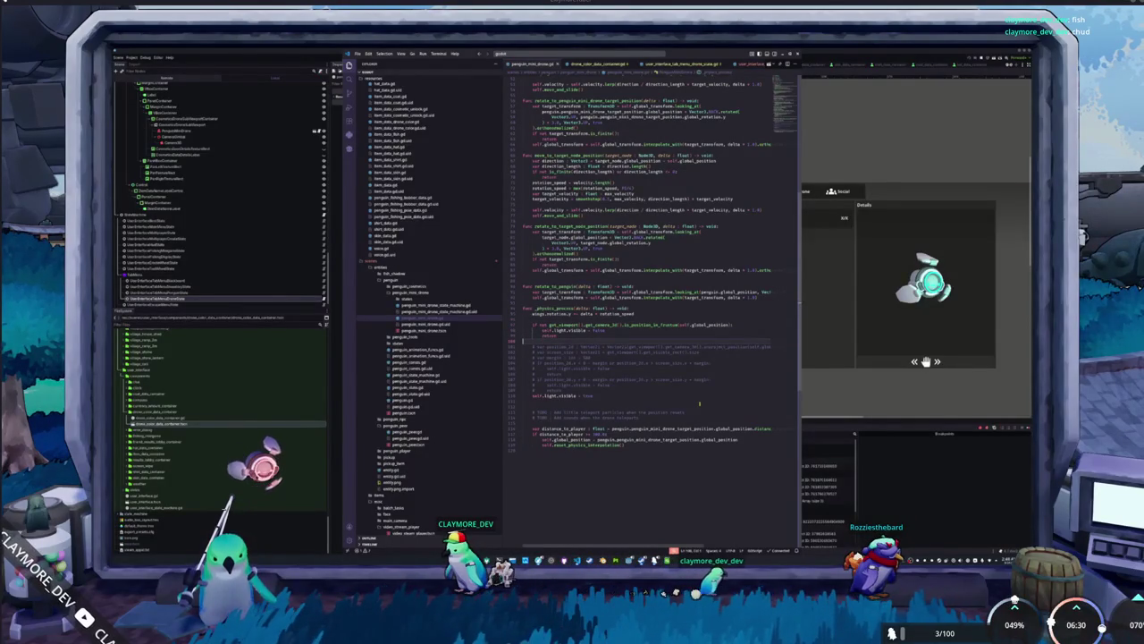
pyautogui.press('Return')
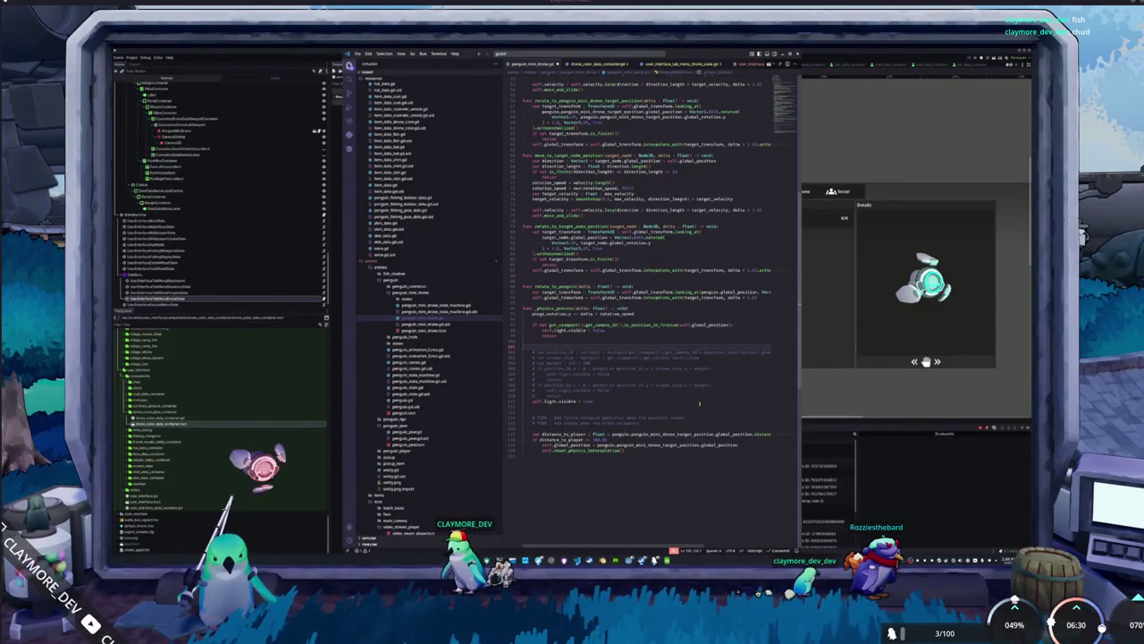
pyautogui.press('BackSpace')
pyautogui.press('Down')
pyautogui.press('Down')
pyautogui.press('Down')
pyautogui.press('Down')
pyautogui.press('Down')
pyautogui.press('Down')
pyautogui.hotkey('shift', 'Up')
pyautogui.hotkey('shift', 'Up')
pyautogui.hotkey('shift', 'Up')
pyautogui.press('BackSpace')
pyautogui.press('Down')
# Add the guard 'if not is_instance_valid(penguin): return' after self.light.visible.
pyautogui.write('if not is_instance')
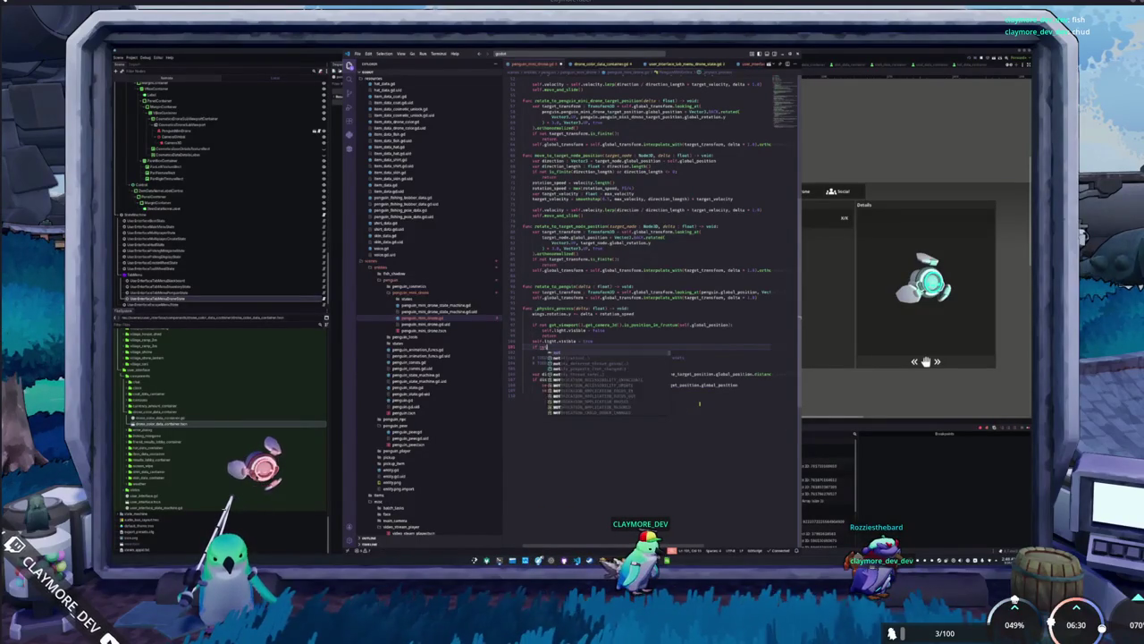
pyautogui.press('Return')
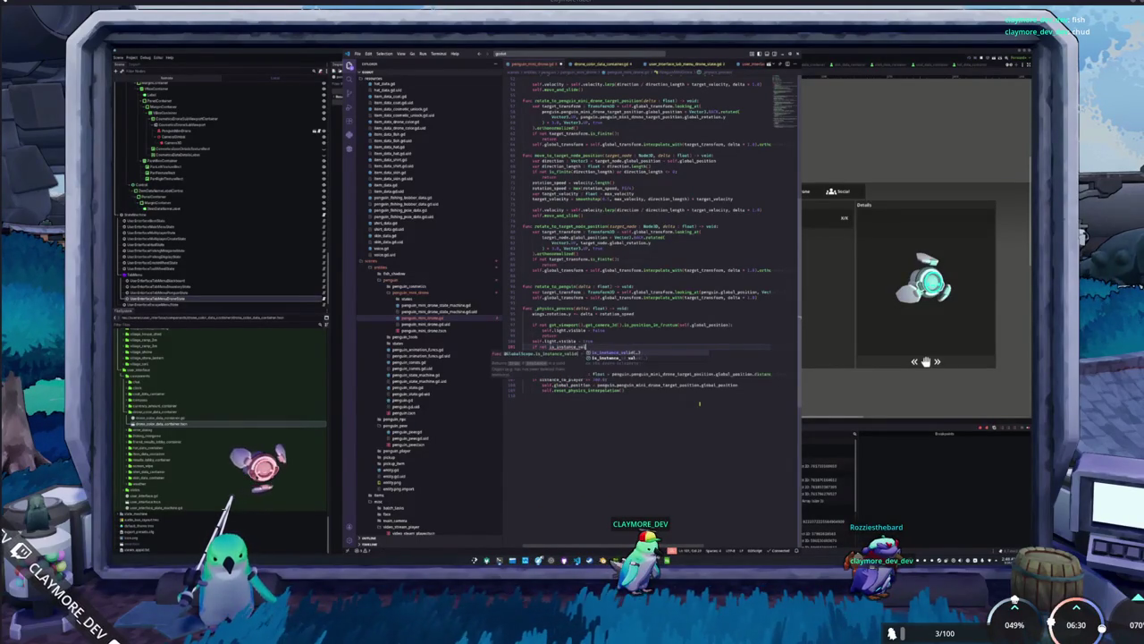
pyautogui.write('id(penguin')
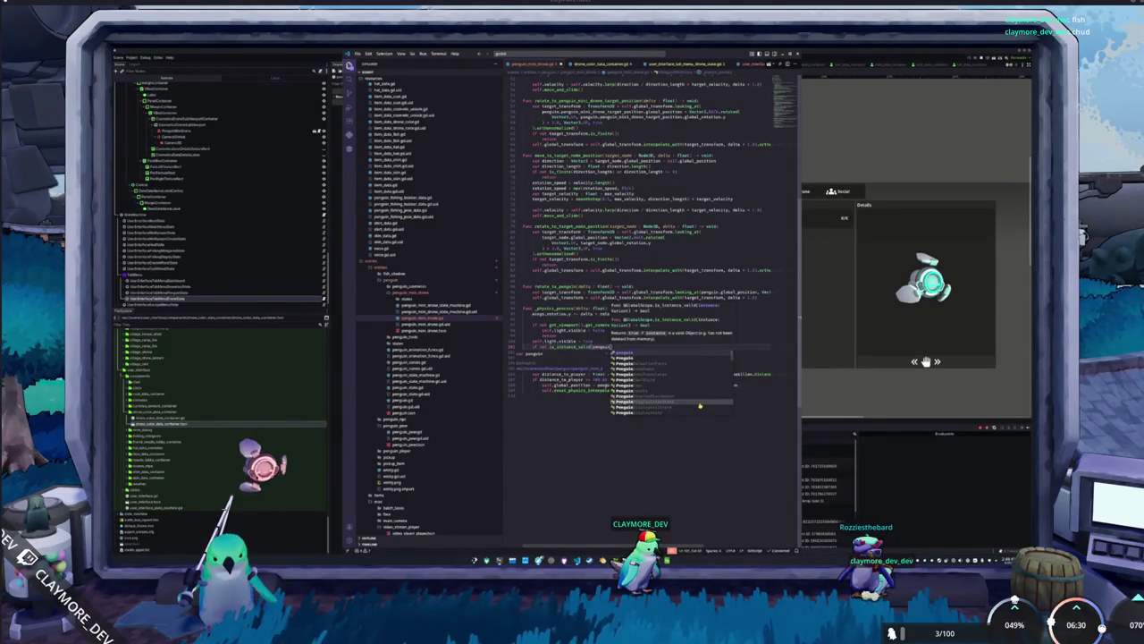
pyautogui.write('):')
pyautogui.press('Return')
pyautogui.write('return')
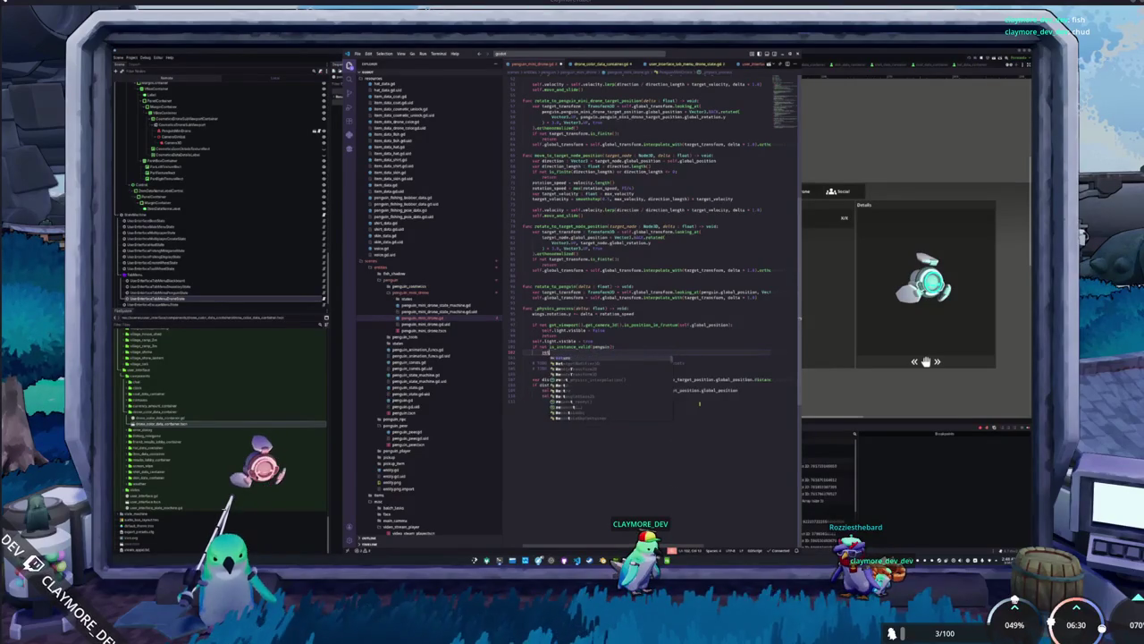
pyautogui.press('Down')
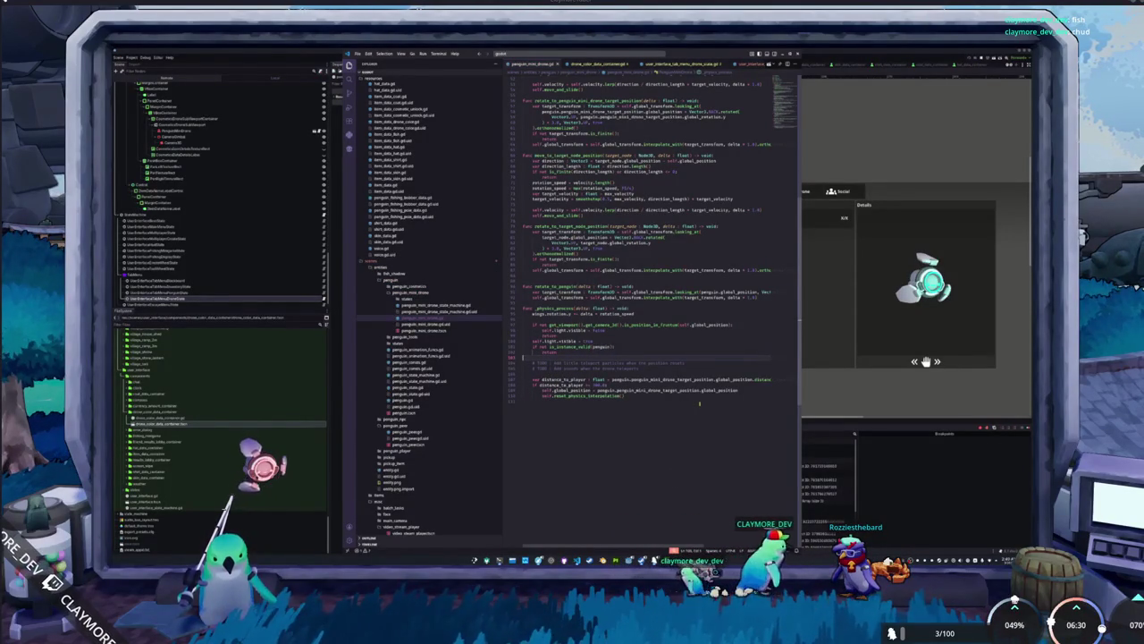
# Review the remaining physics-process lines and rotation_speed uses, then return to Godot.
pyautogui.press('Down')
pyautogui.press('End')
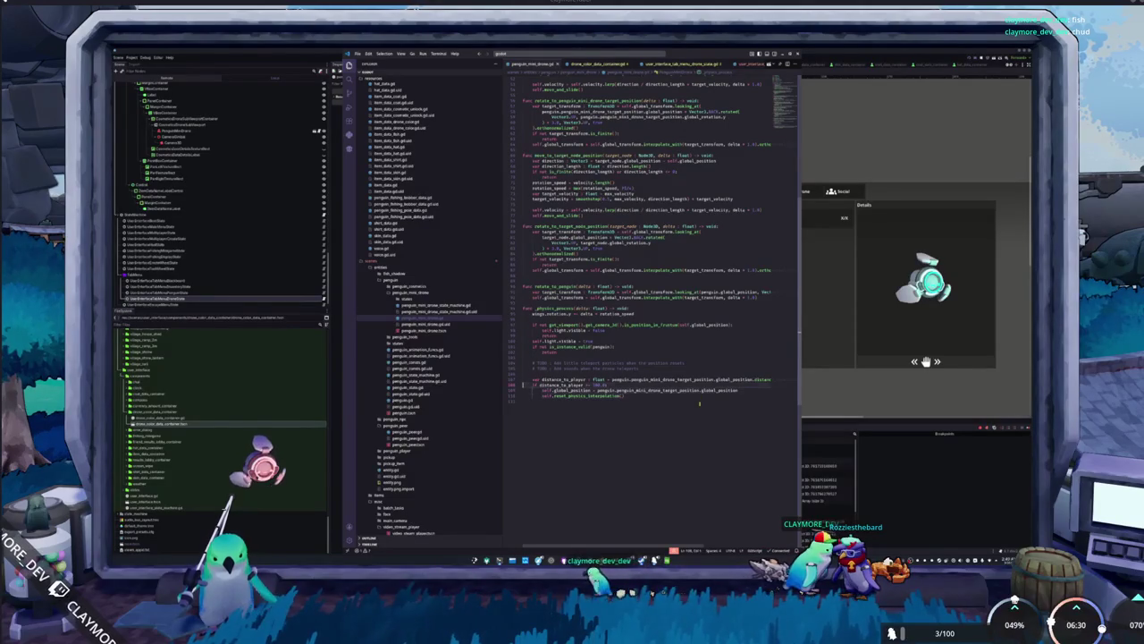
pyautogui.press('End')
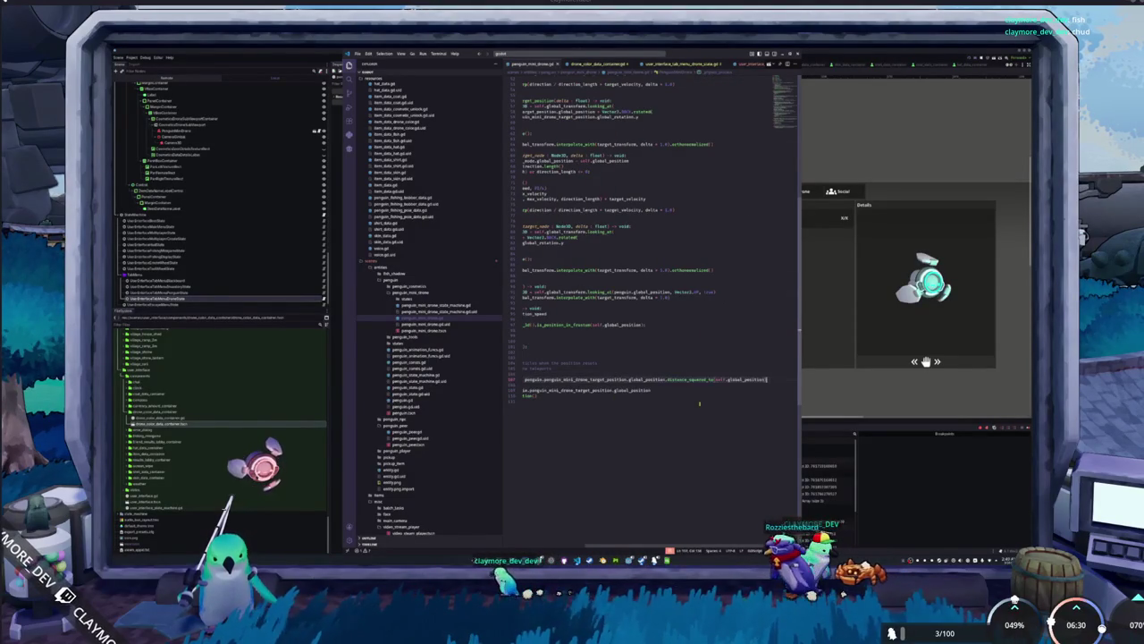
pyautogui.press('Home')
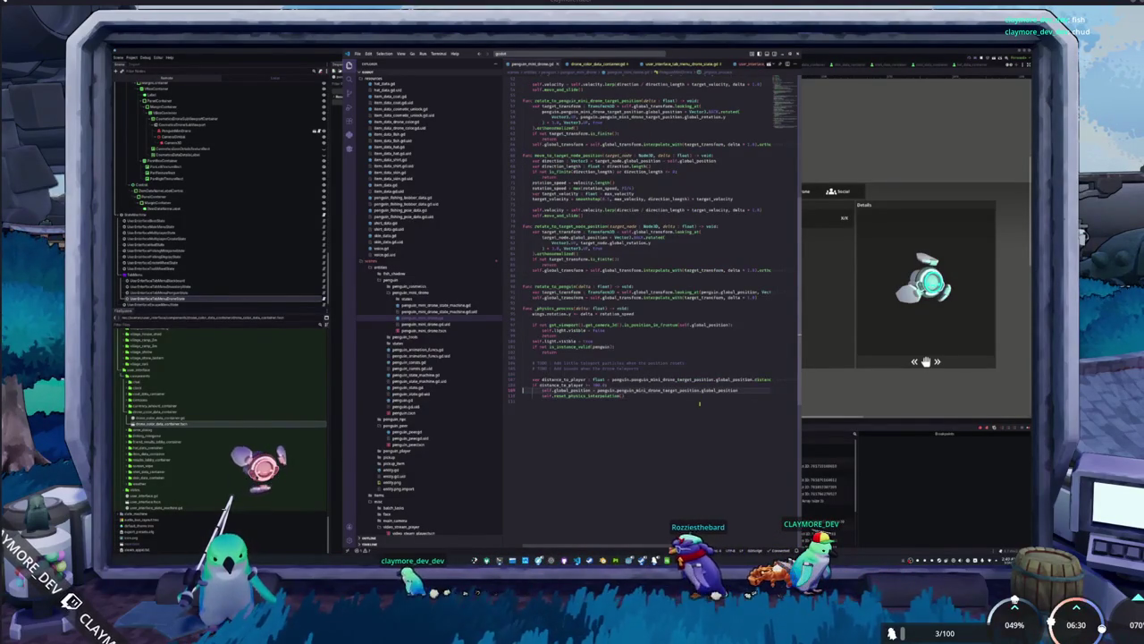
pyautogui.press('Up')
pyautogui.press('Up')
pyautogui.press('Up')
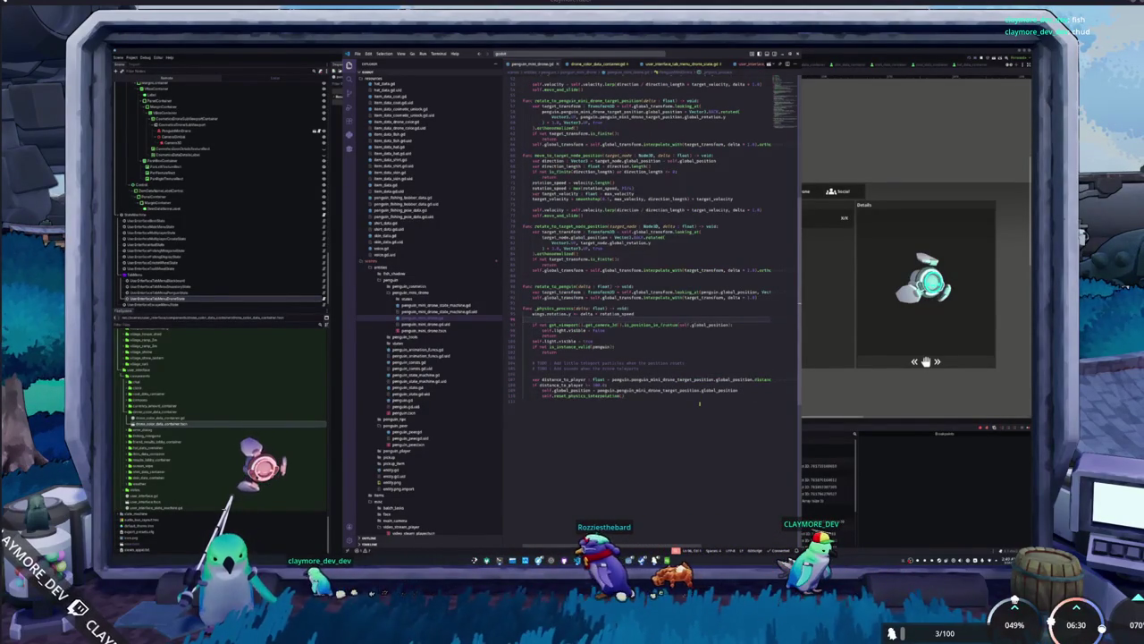
pyautogui.press('End')
pyautogui.hotkey('ctrl', 'shift', 'Left')
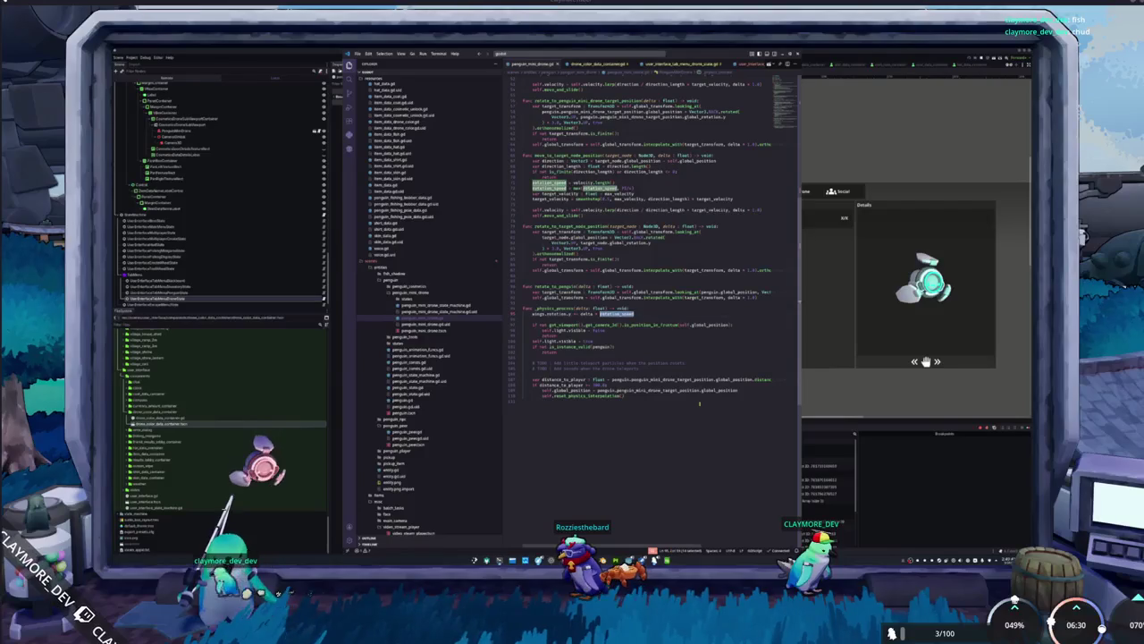
pyautogui.press('Down')
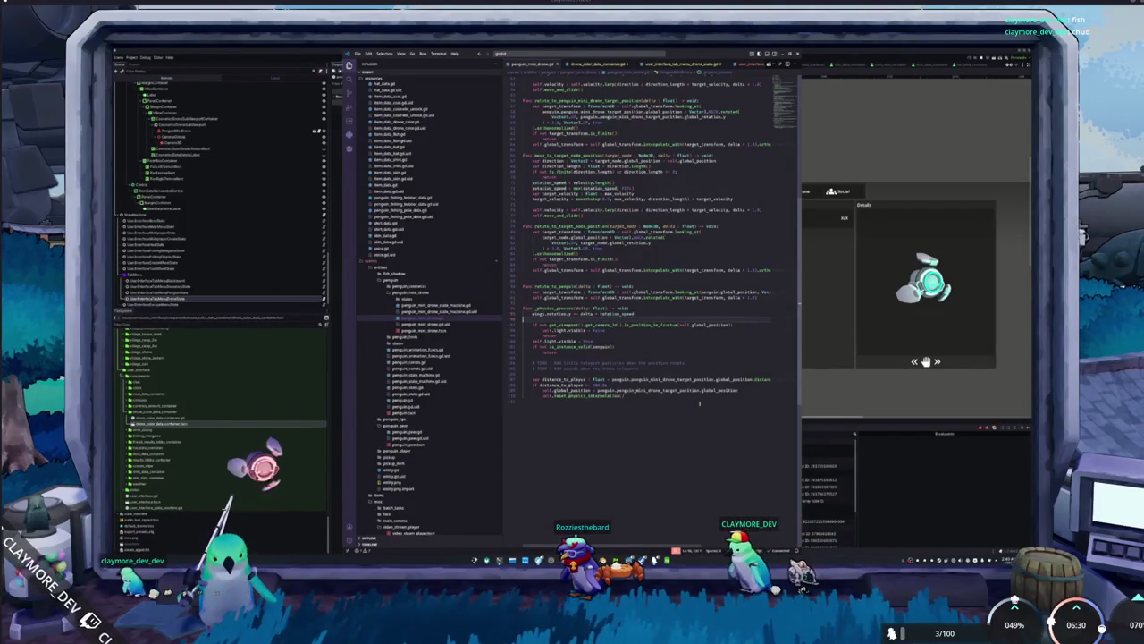
pyautogui.press('Down')
pyautogui.press('Down')
pyautogui.press('Down')
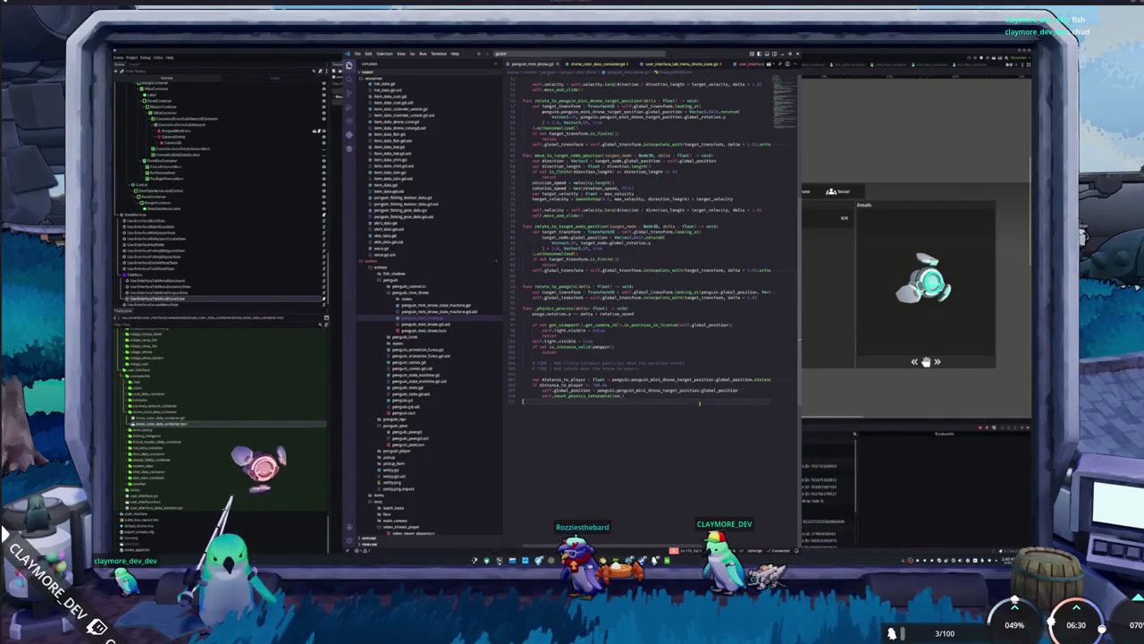
pyautogui.hotkey('alt', 'Tab')
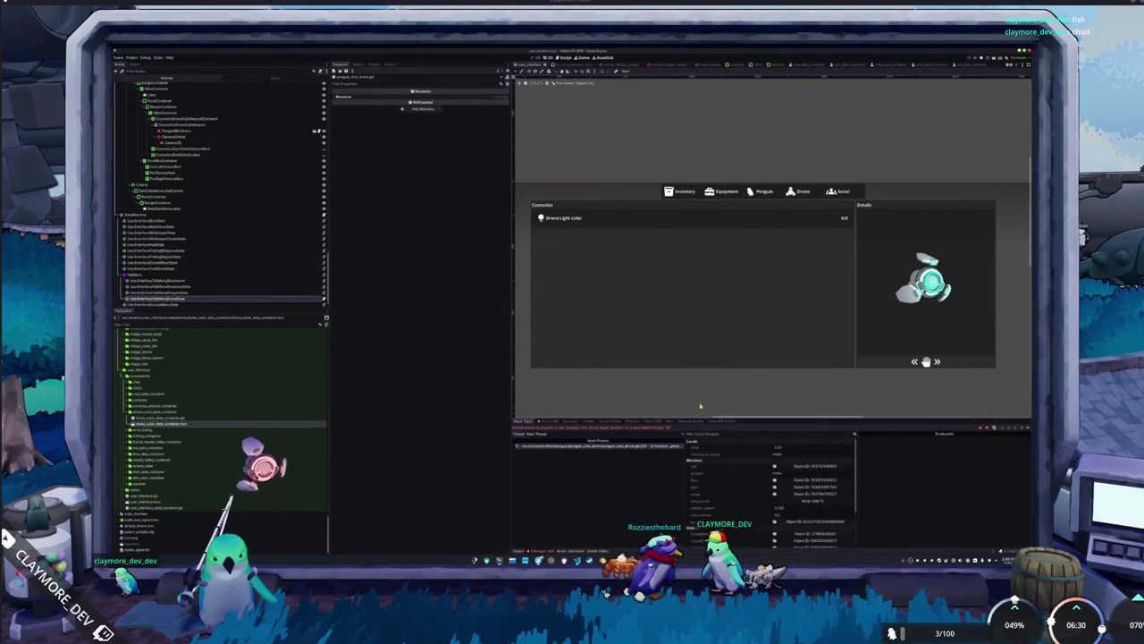
# Rerun the game with F5, read the debugger error, and return to VS Code.
pyautogui.moveTo(700, 415); pyautogui.dragTo(699, 407)
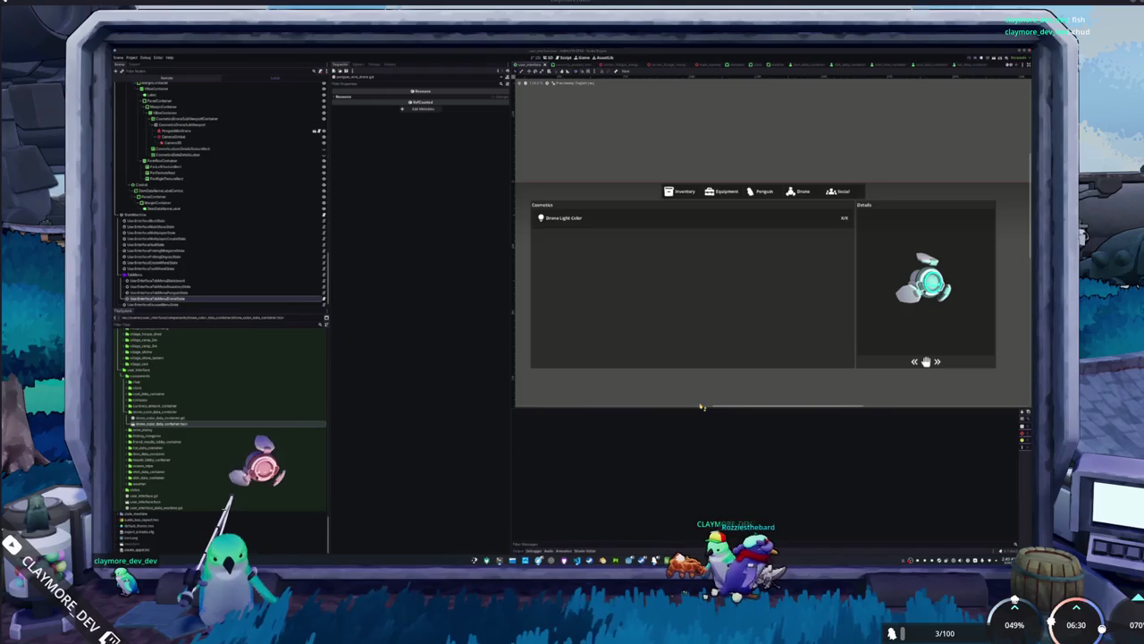
pyautogui.press('F5')
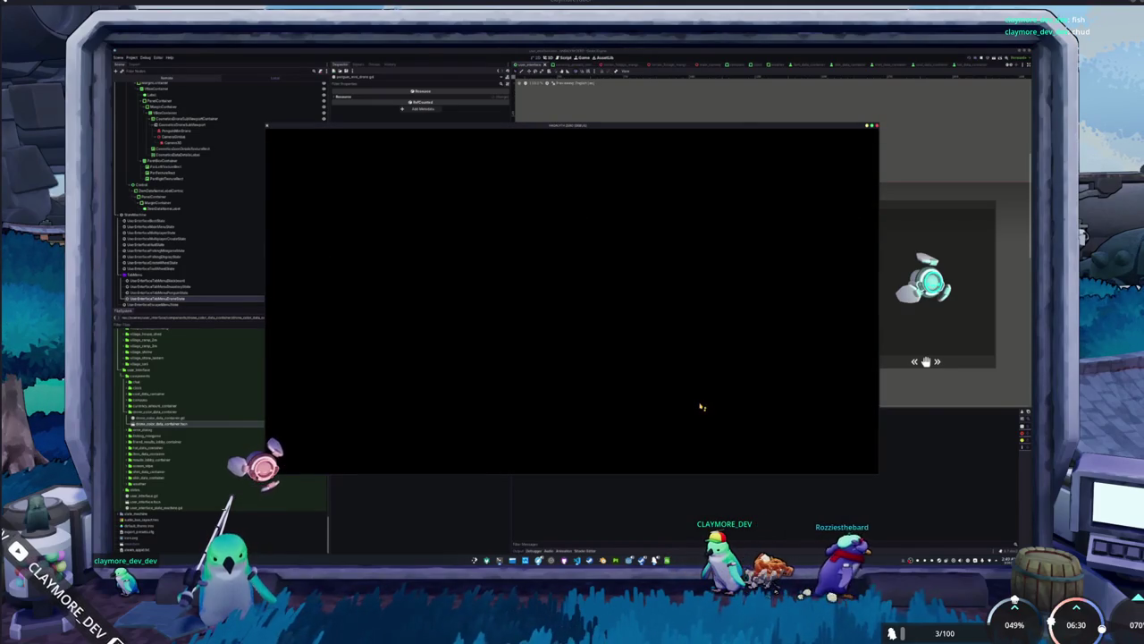
pyautogui.hotkey('alt', 'Tab')
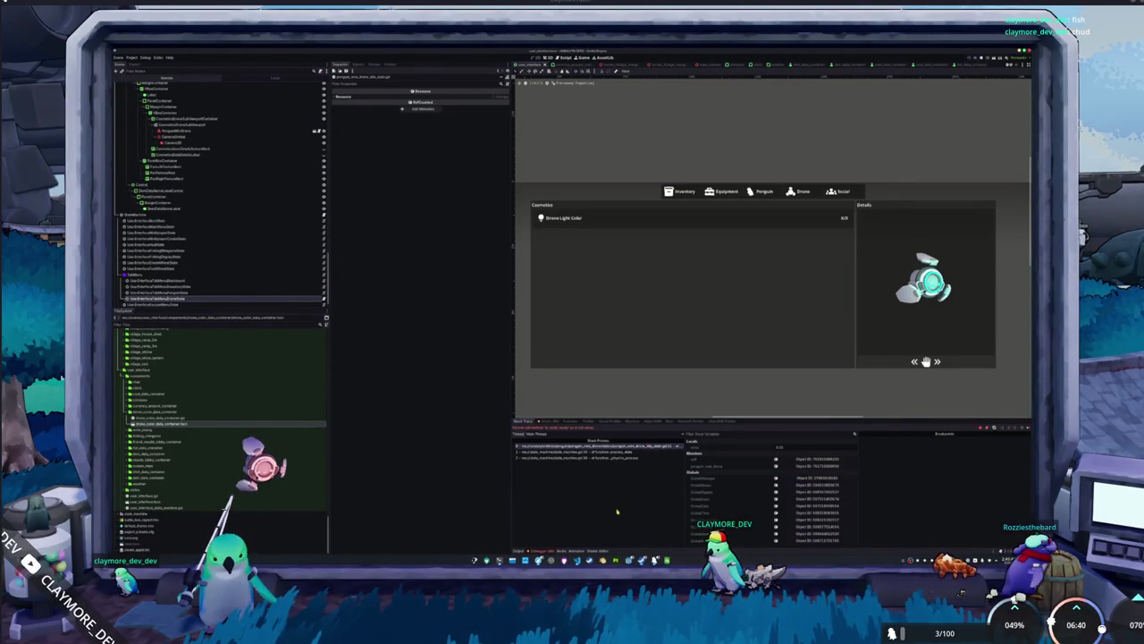
pyautogui.hotkey('alt', 'Tab')
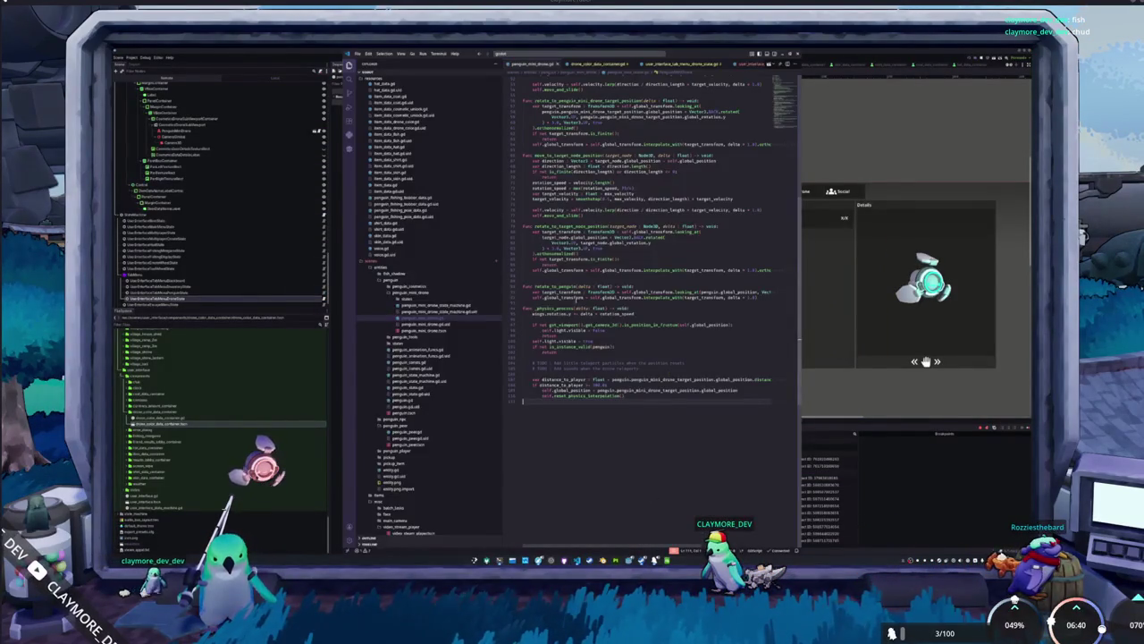